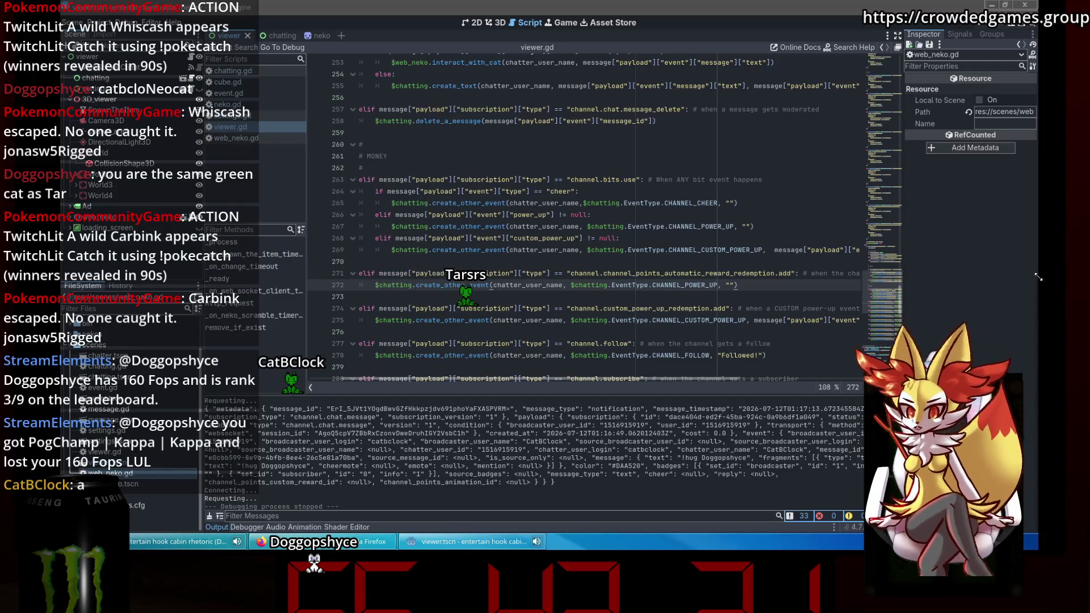
# Step: Review the custom power-up handler and line 269 in viewer.gd
pyautogui.scroll(3, 719, 201)
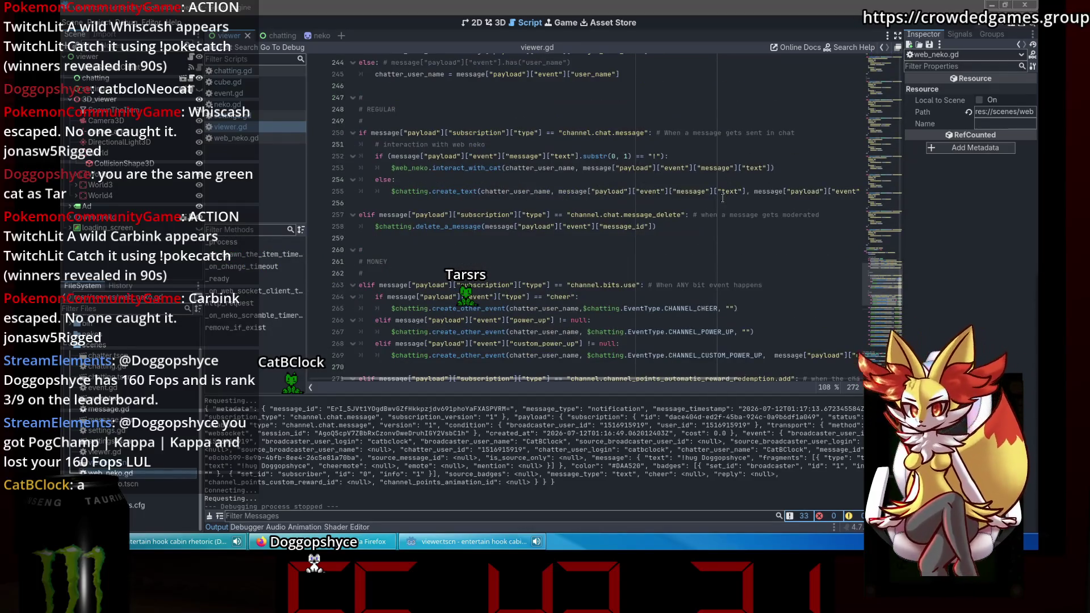
pyautogui.scroll(-3, 722, 198)
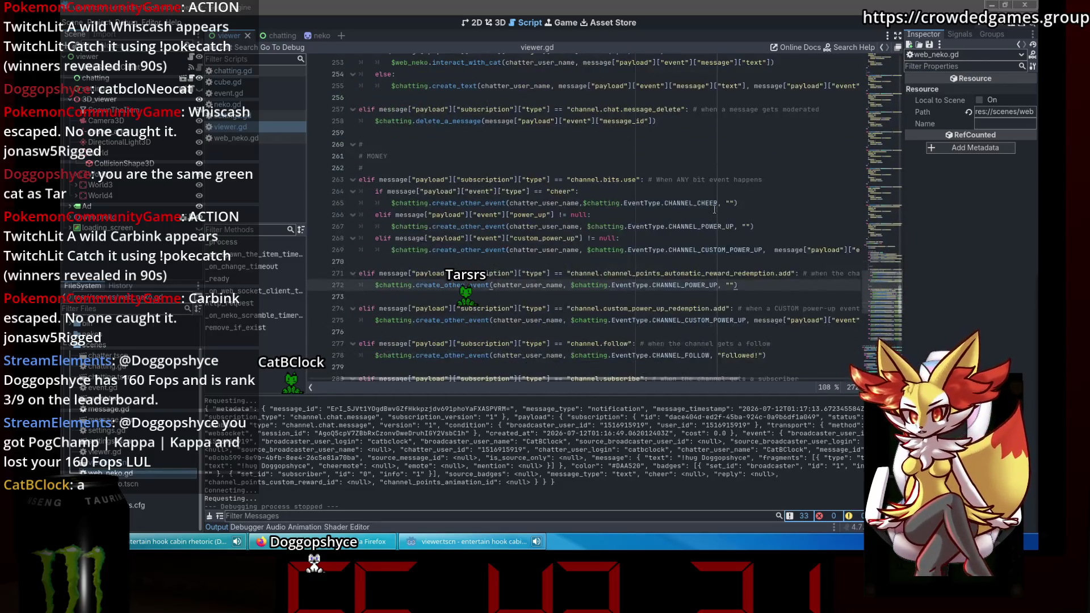
pyautogui.moveTo(696, 379); pyautogui.dragTo(666, 379)
pyautogui.click(653, 318)
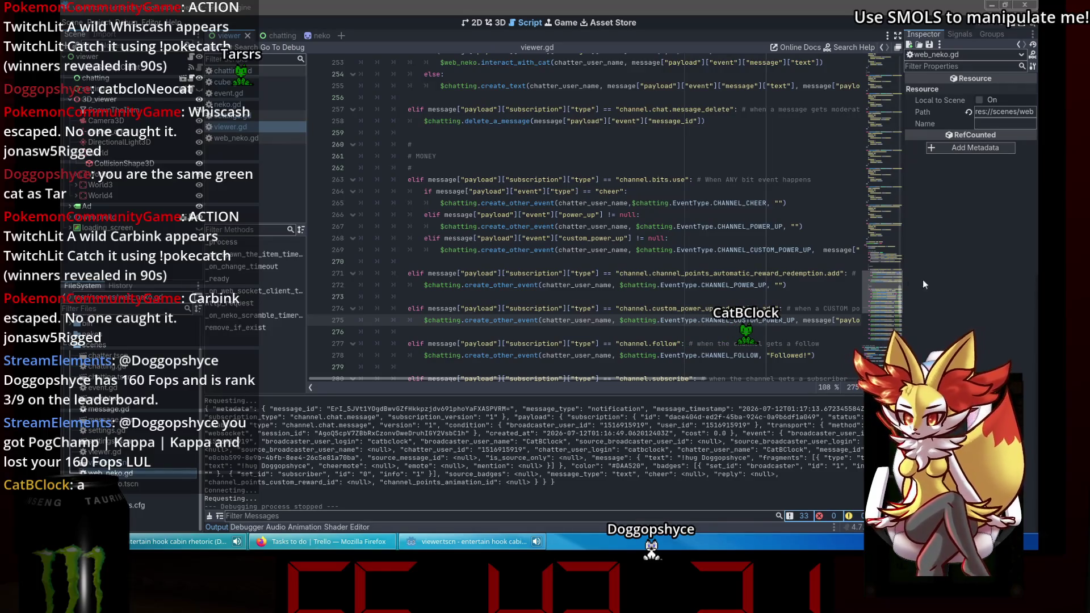
pyautogui.click(749, 250)
pyautogui.hscroll(3, 638, 381)
pyautogui.scroll(-15, 766, 339)
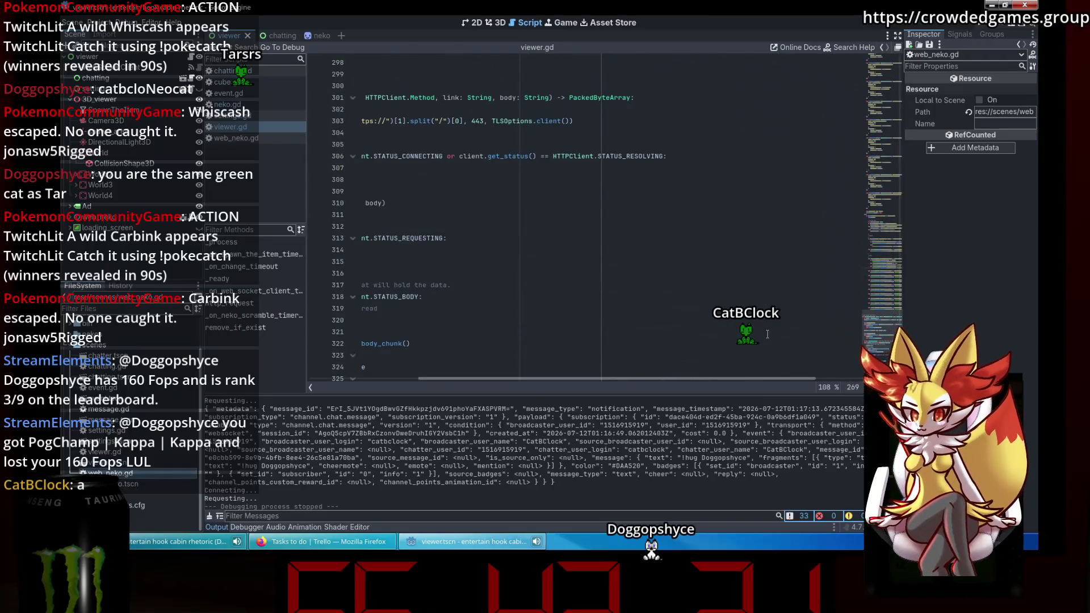
pyautogui.hscroll(-3, 605, 377)
pyautogui.scroll(7, 653, 343)
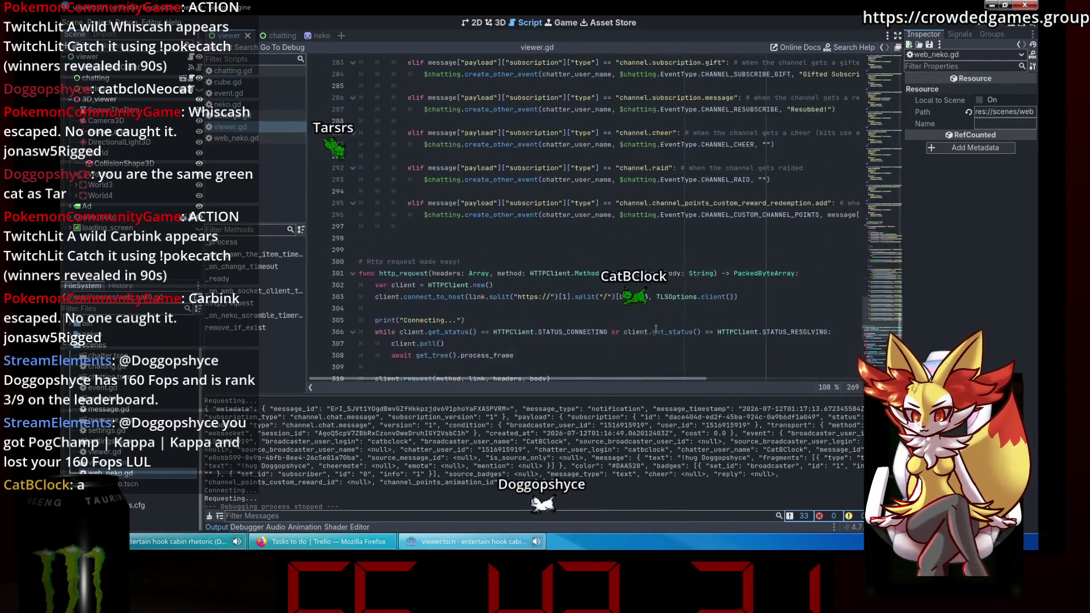
# Step: Look over the raid event's empty message, the channel points line and the blank lines after the handlers
pyautogui.moveTo(652, 383)
pyautogui.mouseDown()
pyautogui.moveTo(768, 379)
pyautogui.moveTo(663, 386)
pyautogui.mouseUp()
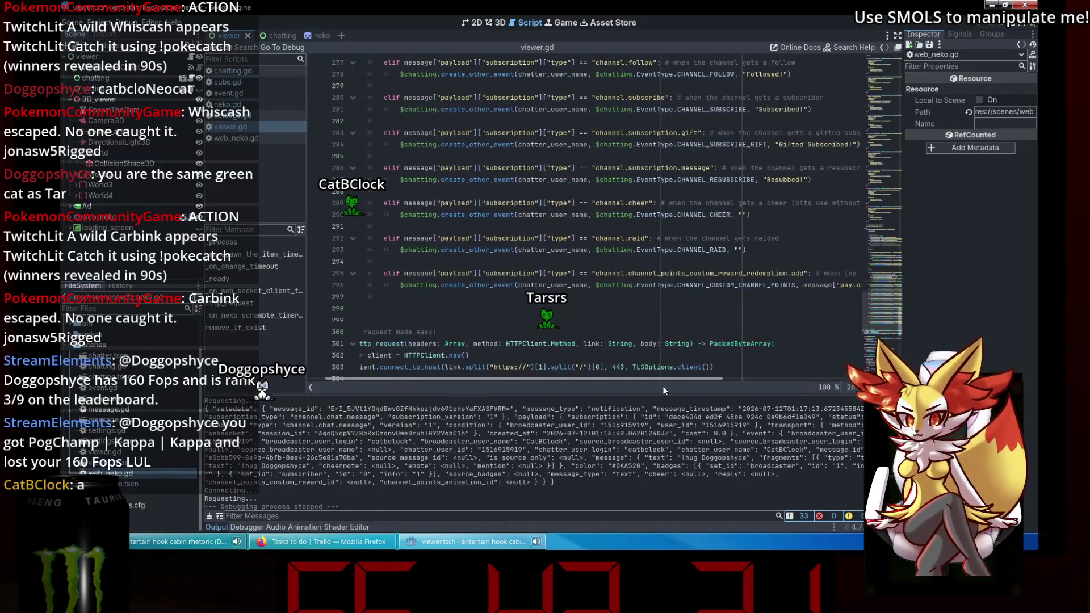
pyautogui.click(738, 250)
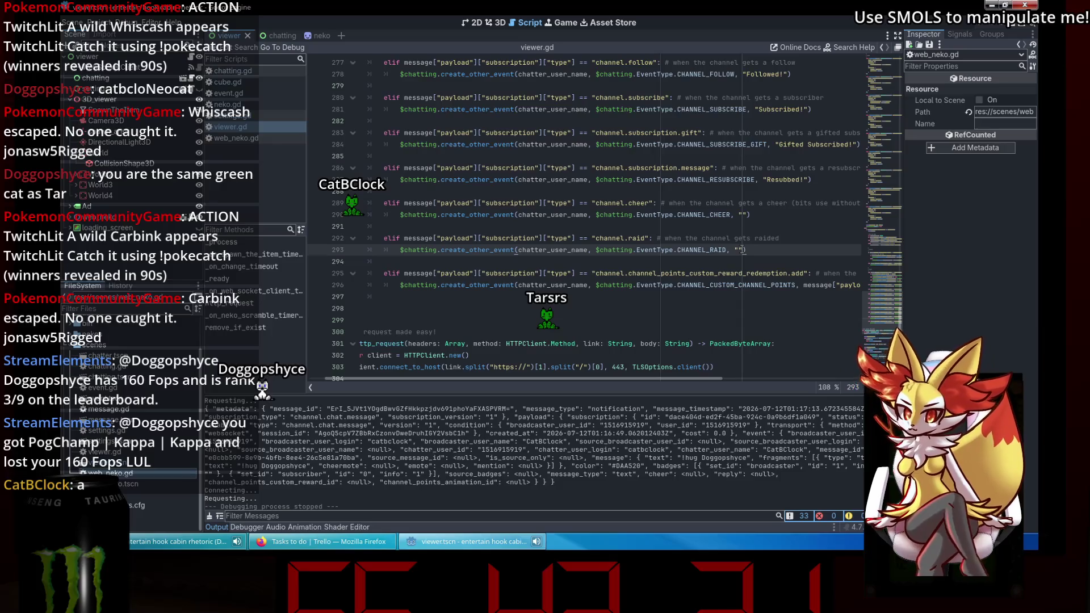
pyautogui.click(677, 285)
pyautogui.click(629, 239)
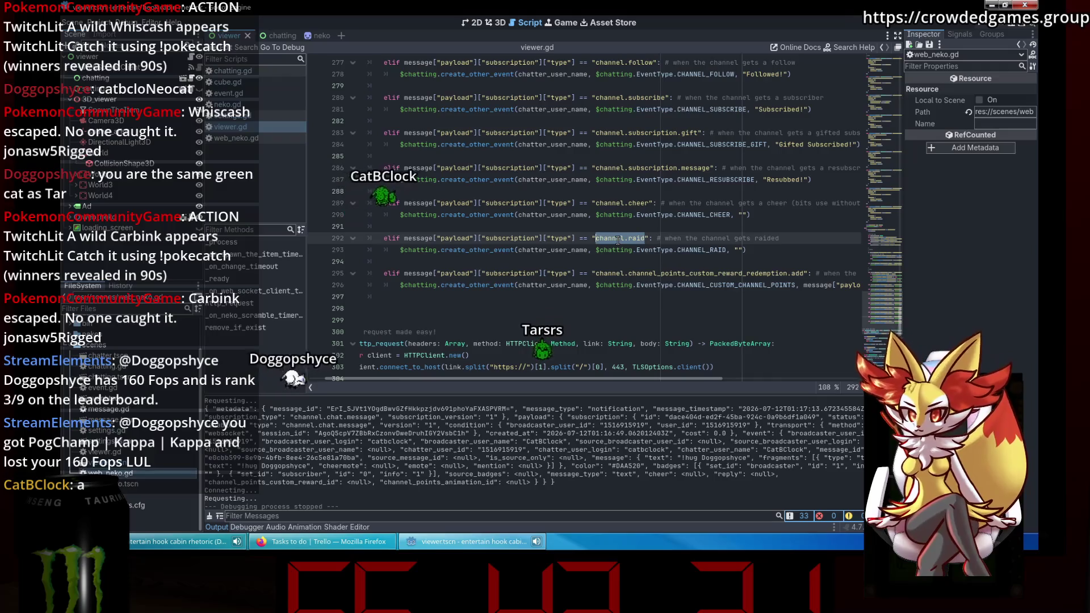
pyautogui.click(635, 298)
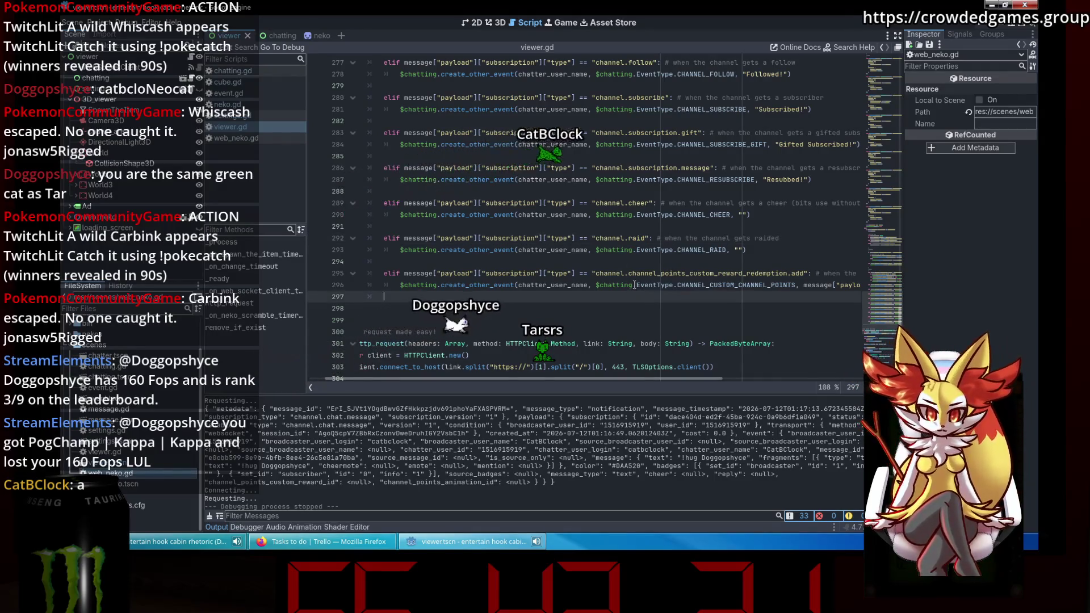
pyautogui.moveTo(634, 284)
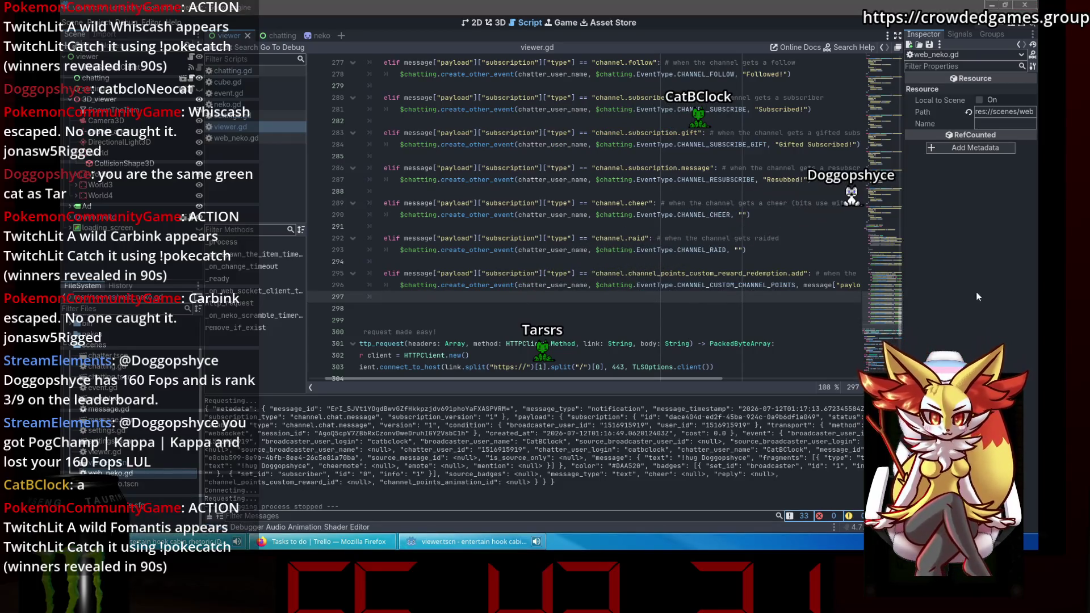
# Step: In Trello, move Following and Subscribing to Done and add 'Raid amount' and 'cheer amount' cards to Doing
pyautogui.click(322, 541)
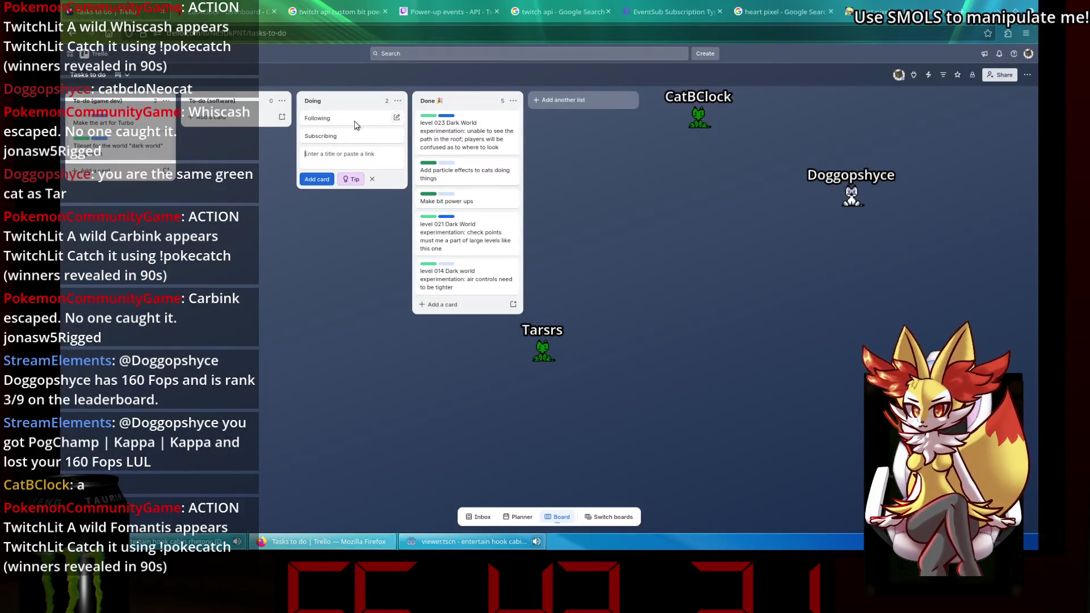
pyautogui.moveTo(350, 123)
pyautogui.mouseDown()
pyautogui.moveTo(456, 120)
pyautogui.moveTo(457, 136)
pyautogui.mouseUp()
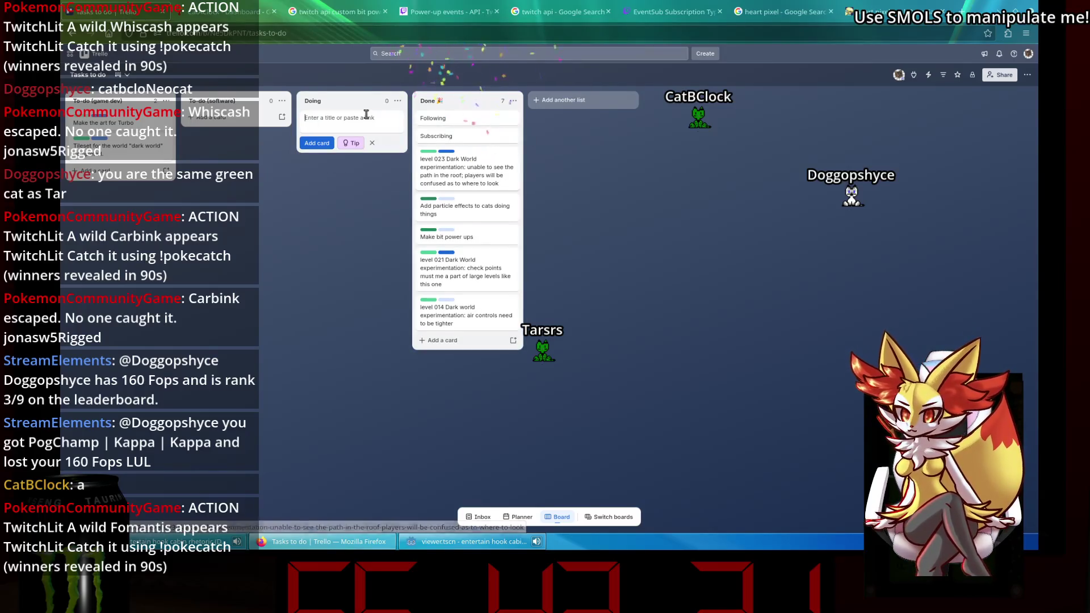
pyautogui.write('Raid amount')
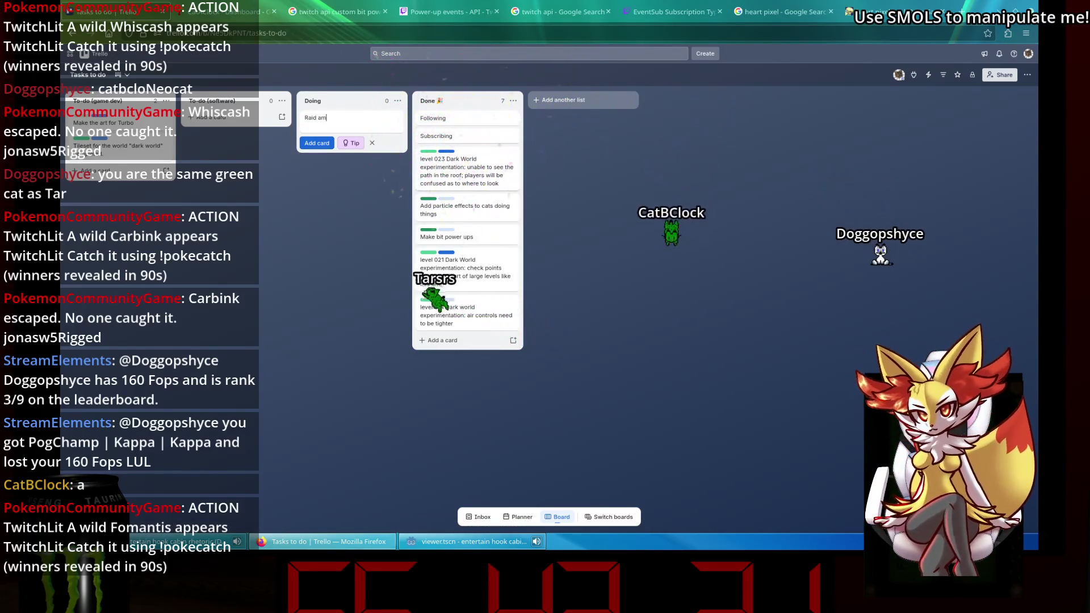
pyautogui.press('Return')
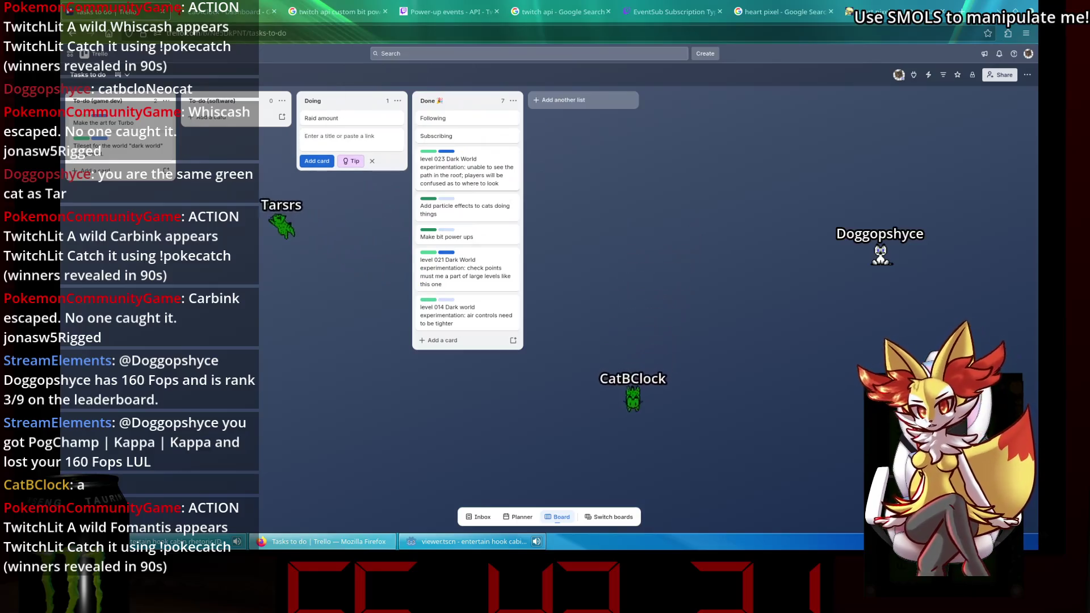
pyautogui.write('cheer amount')
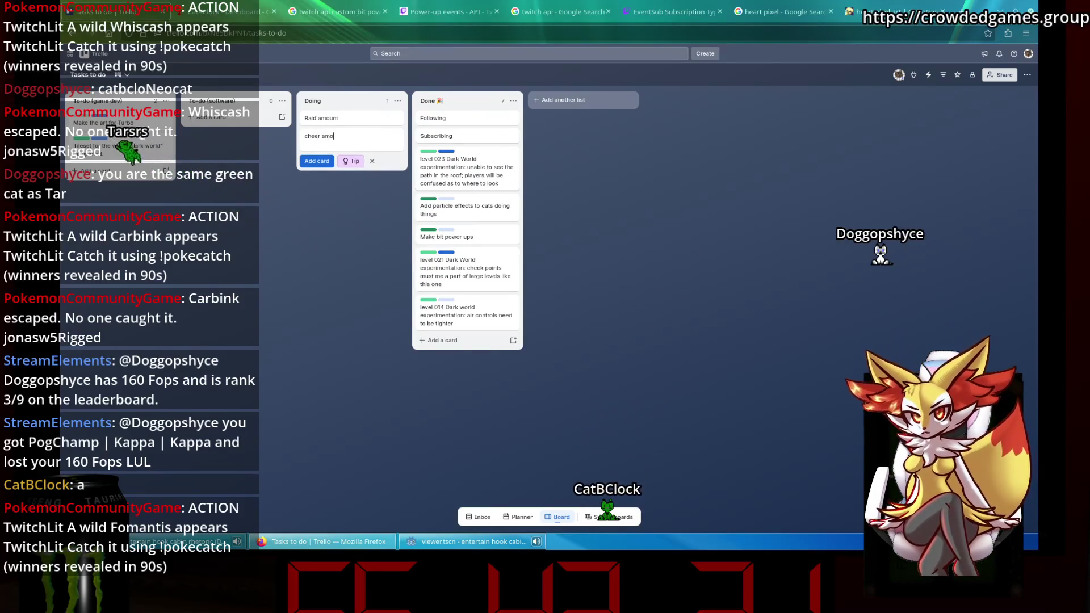
pyautogui.press('Return')
pyautogui.press('Escape')
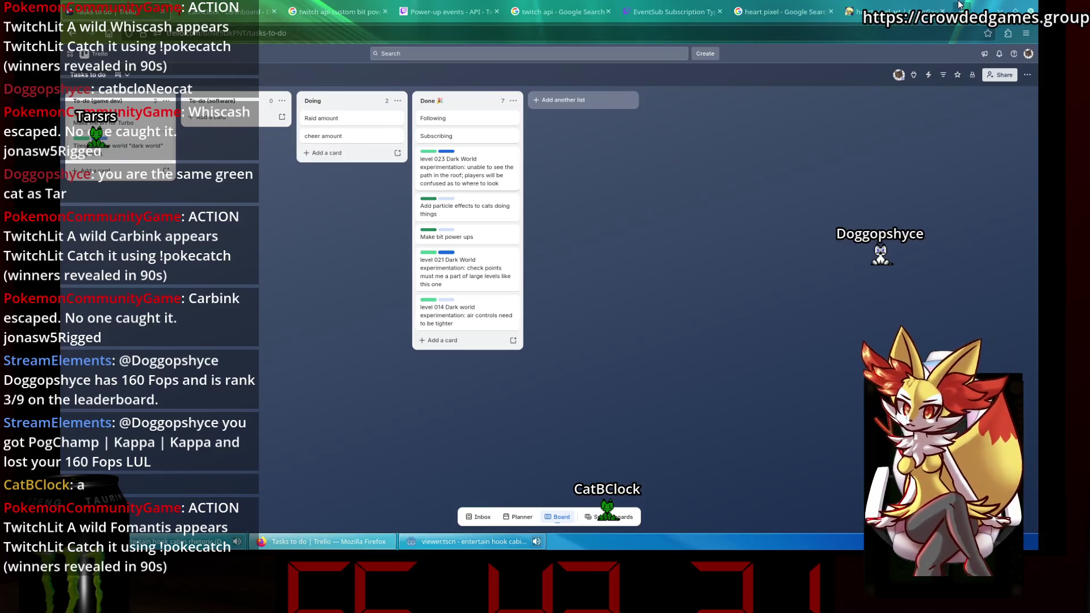
pyautogui.click(477, 541)
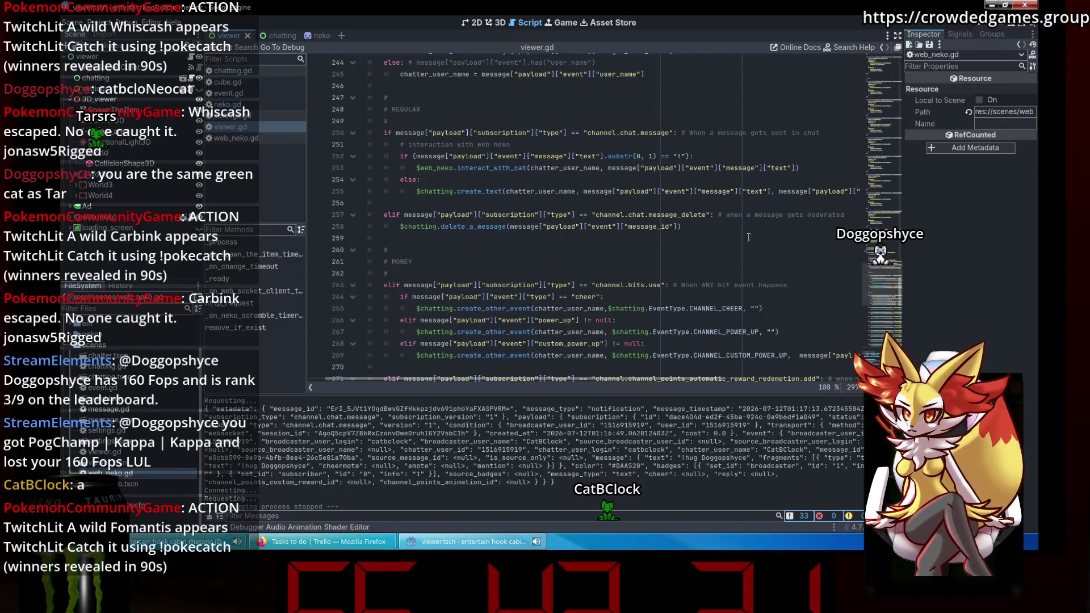
# Step: Review the channel.bits.use subscription and the custom power-up check in viewer.gd
pyautogui.scroll(5, 748, 237)
pyautogui.click(747, 227)
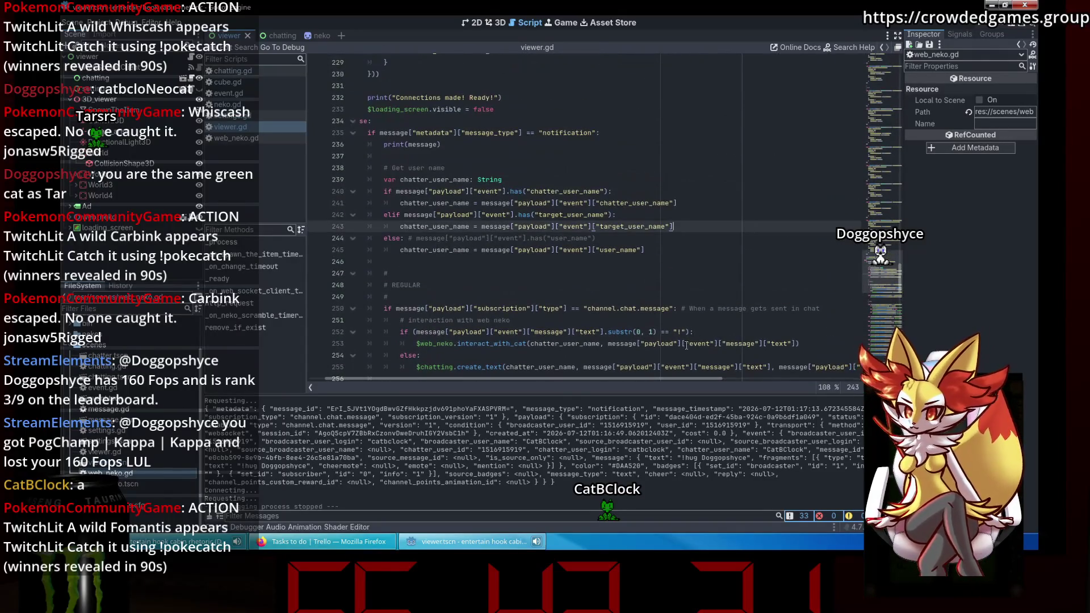
pyautogui.moveTo(567, 381); pyautogui.dragTo(486, 377)
pyautogui.scroll(-7, 567, 227)
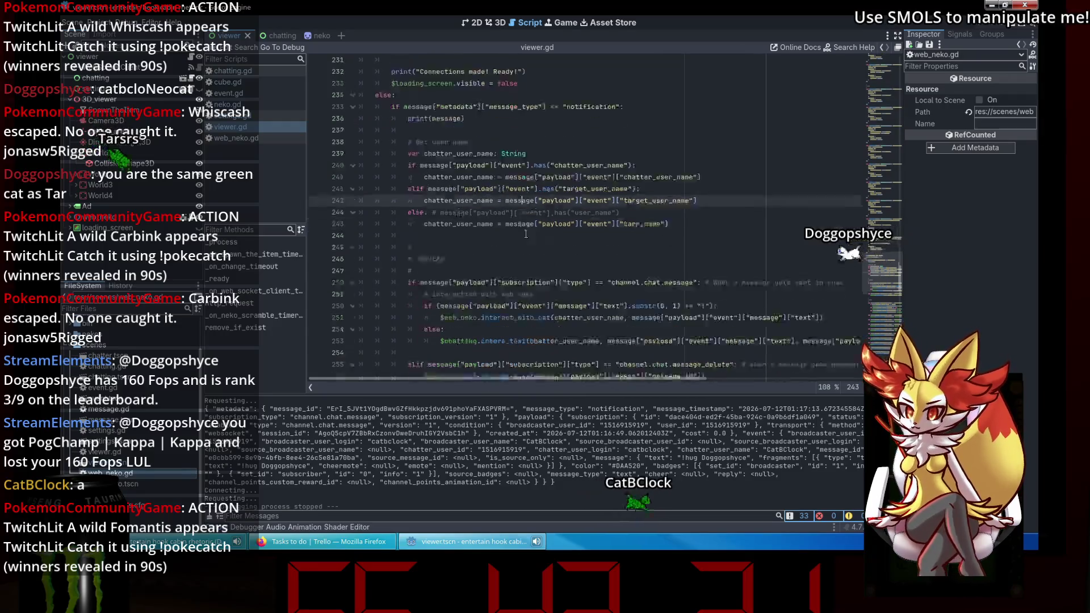
pyautogui.click(640, 246)
pyautogui.scroll(-1, 585, 227)
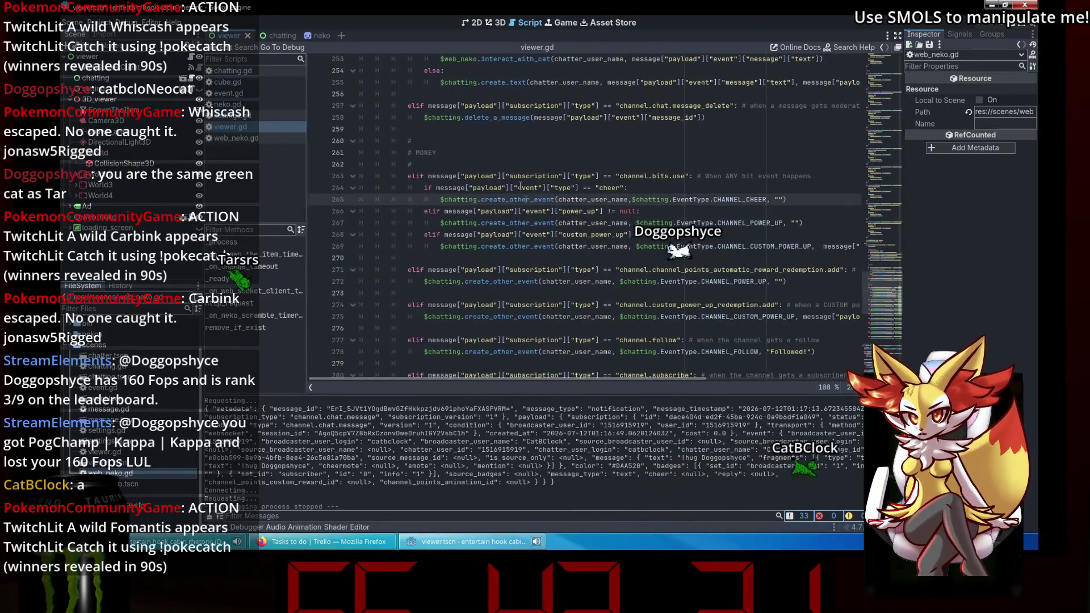
pyautogui.doubleClick(678, 176)
pyautogui.click(695, 233)
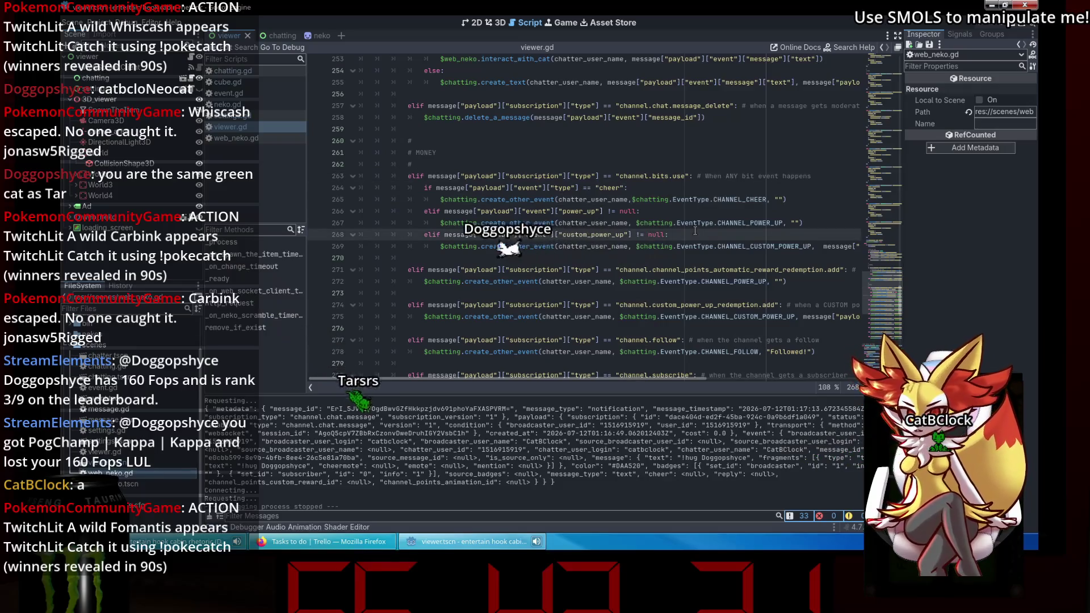
pyautogui.scroll(-1, 695, 231)
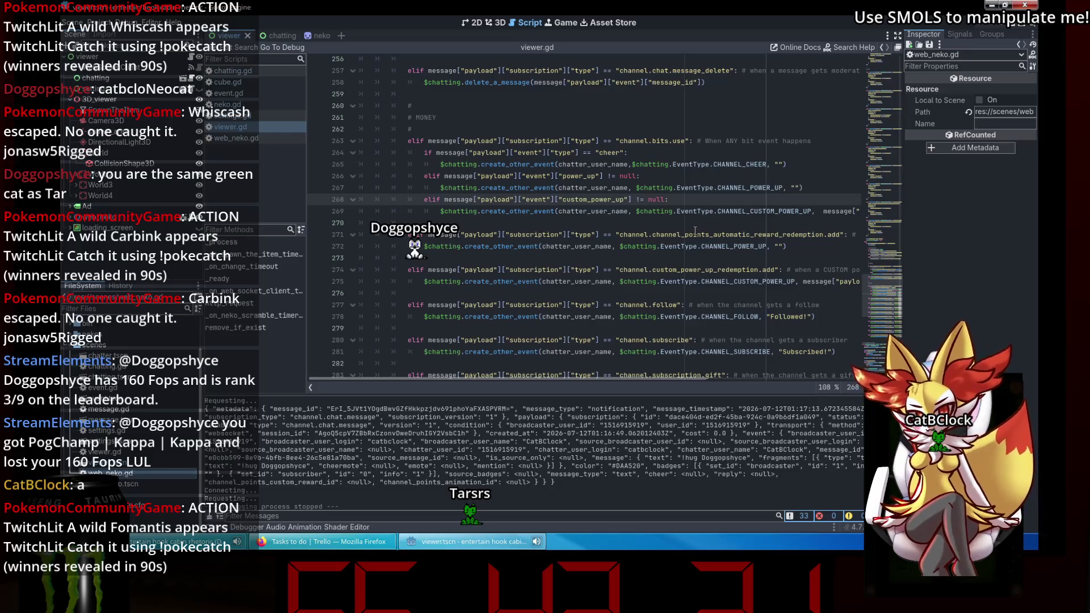
pyautogui.scroll(-7, 695, 231)
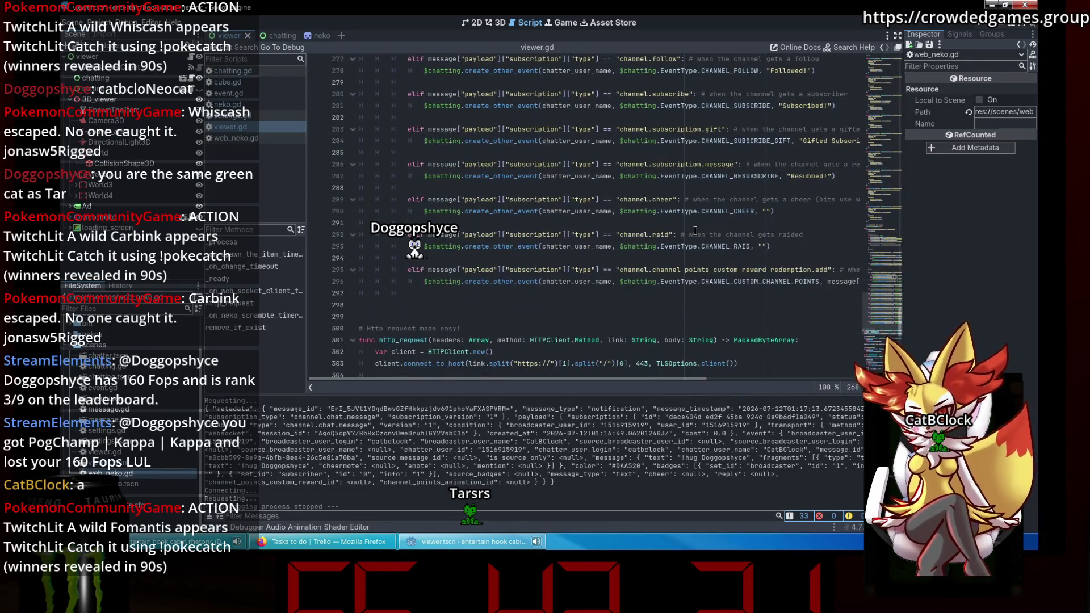
pyautogui.scroll(-5, 692, 218)
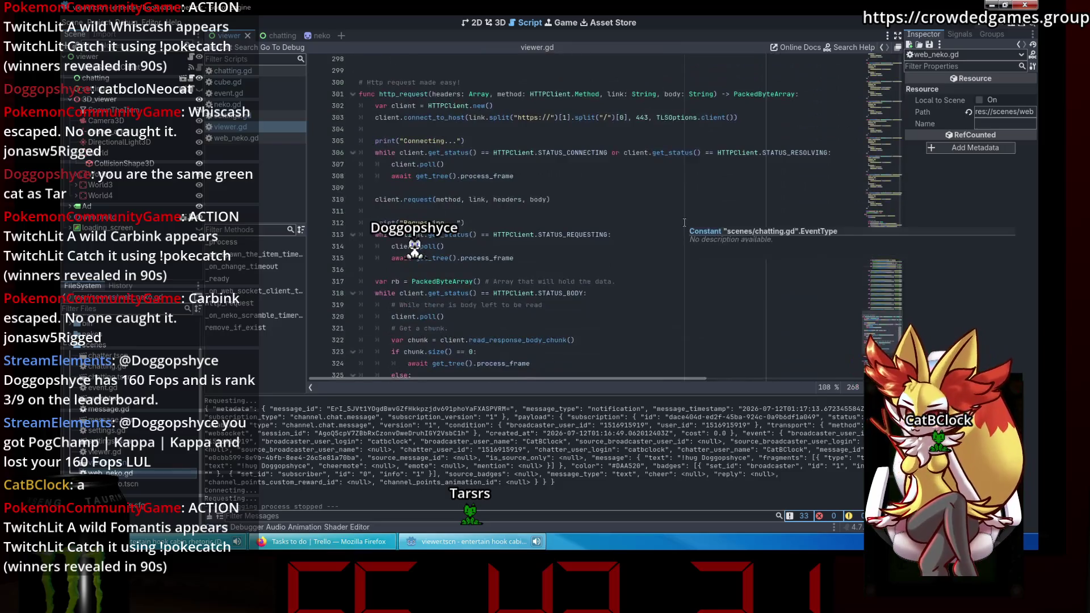
pyautogui.scroll(8, 684, 222)
# Step: Inspect the websocket message handler and the code after the raid handler, then go to Trello
pyautogui.moveTo(883, 307)
pyautogui.mouseDown()
pyautogui.moveTo(927, 77)
pyautogui.moveTo(922, 106)
pyautogui.mouseUp()
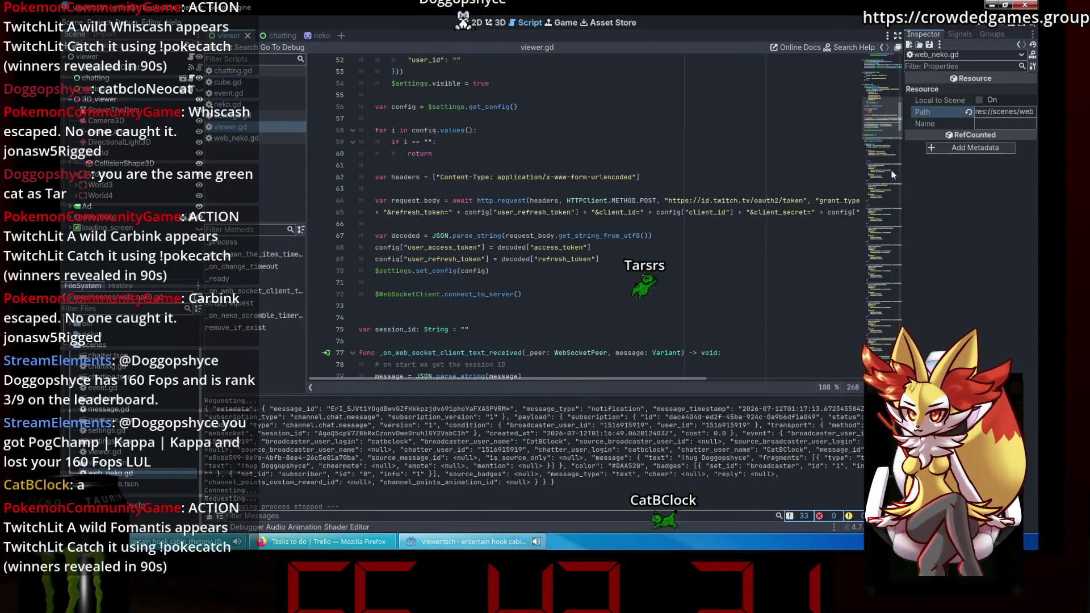
pyautogui.click(881, 135)
pyautogui.moveTo(881, 135)
pyautogui.mouseDown()
pyautogui.moveTo(914, 183)
pyautogui.moveTo(924, 241)
pyautogui.mouseUp()
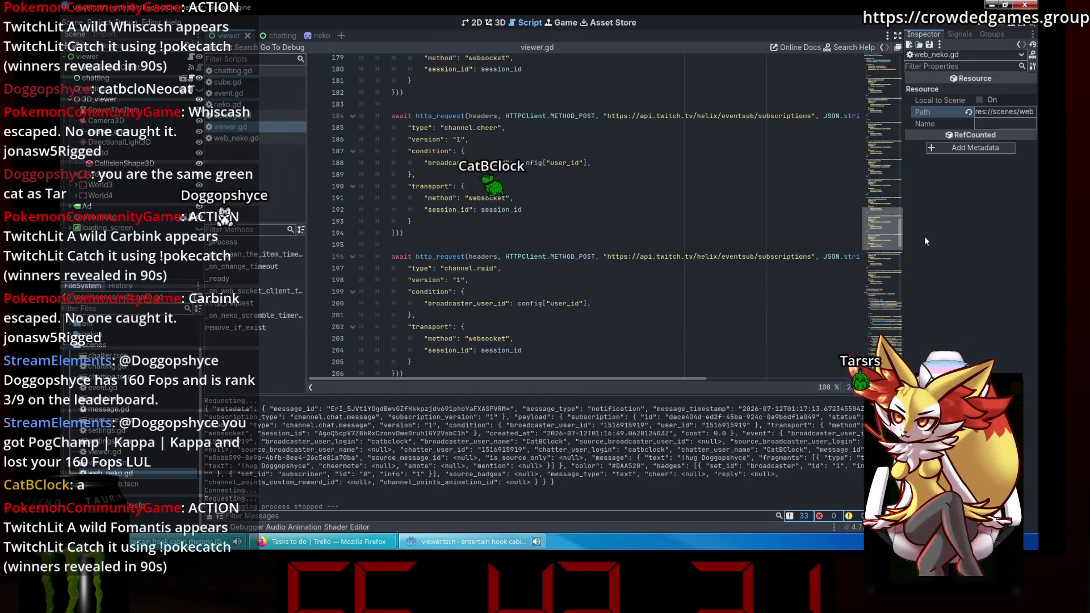
pyautogui.moveTo(924, 236)
pyautogui.mouseDown()
pyautogui.moveTo(935, 331)
pyautogui.moveTo(937, 323)
pyautogui.mouseUp()
pyautogui.moveTo(676, 379); pyautogui.dragTo(717, 375)
pyautogui.scroll(-1, 568, 255)
pyautogui.click(449, 228)
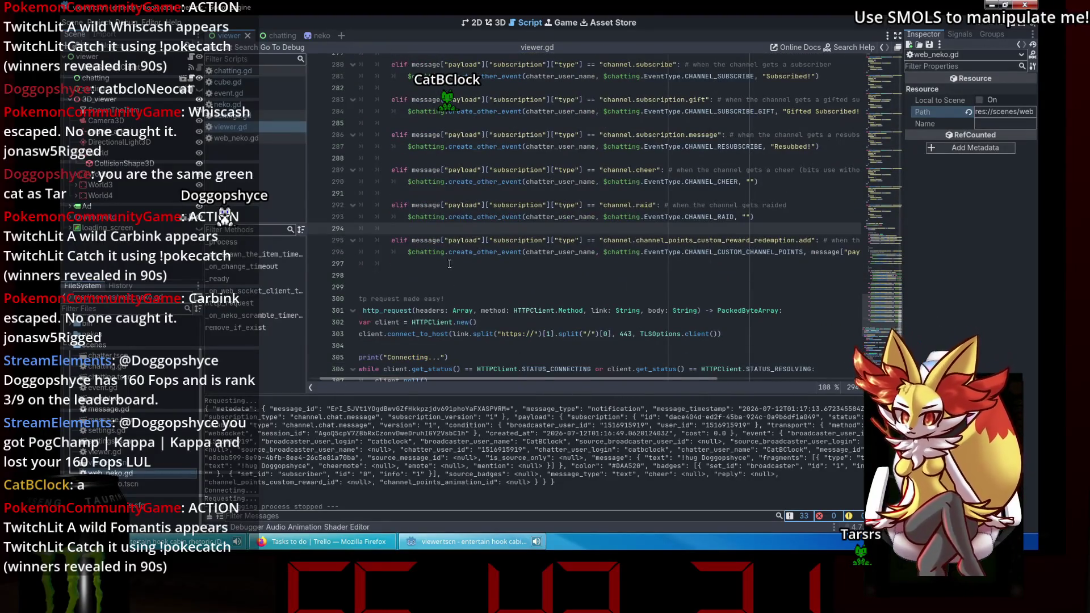
pyautogui.click(322, 541)
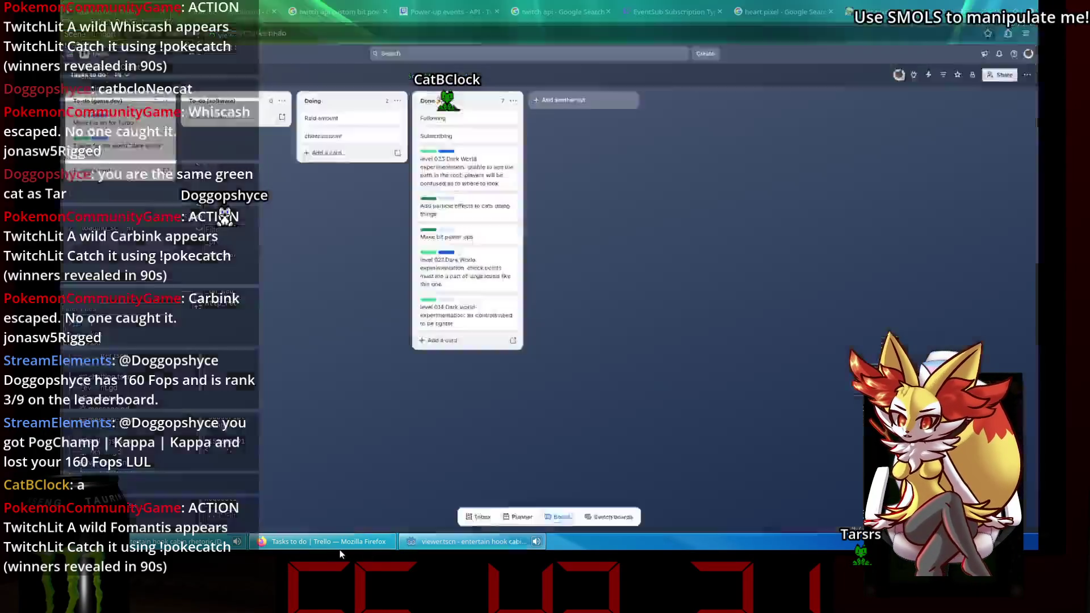
# Step: In a new tab, Google 'api twitch', fix the 'apt' typo, and open the Twitch API docs result
pyautogui.click(946, 8)
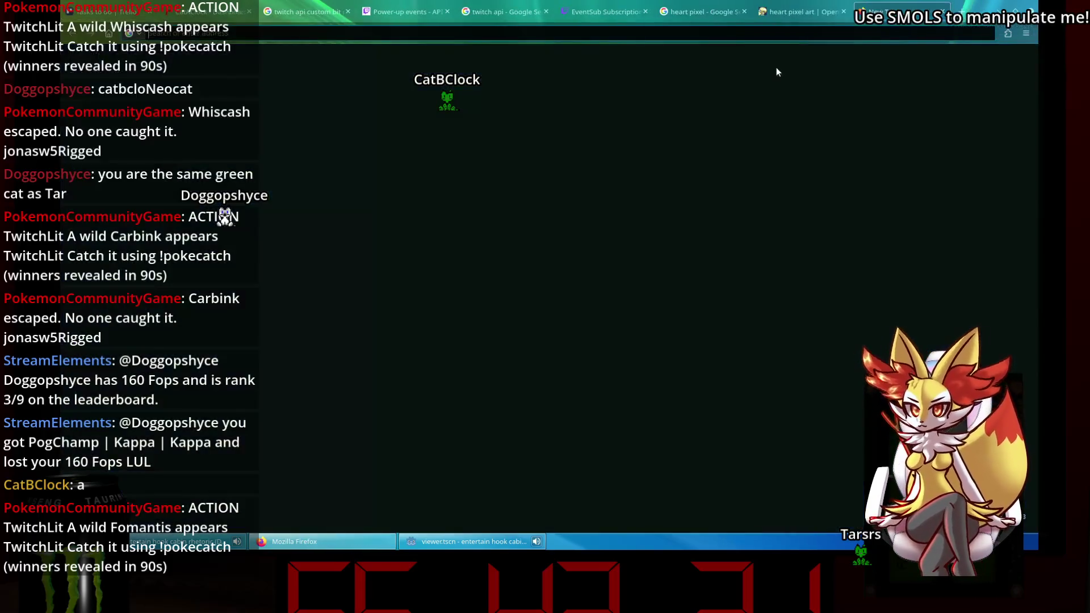
pyautogui.write('api twitch')
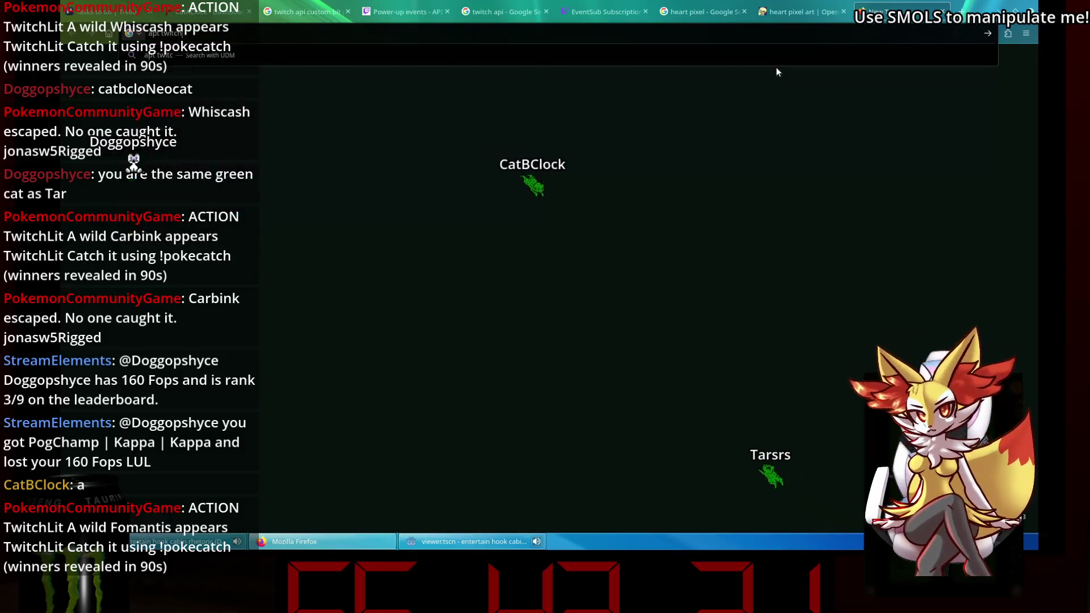
pyautogui.press('Return')
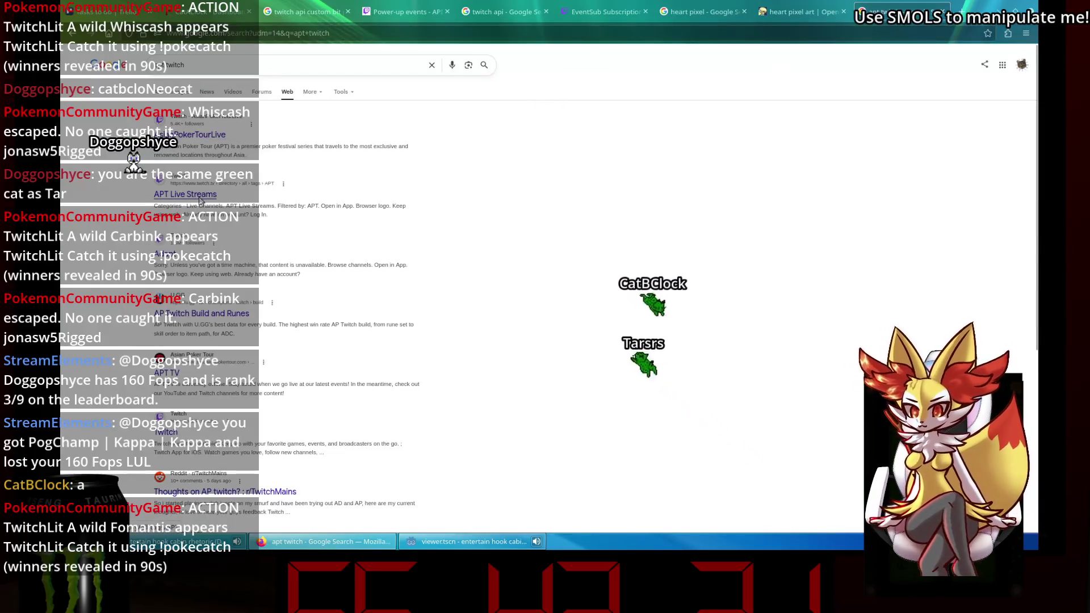
pyautogui.scroll(-3, 253, 222)
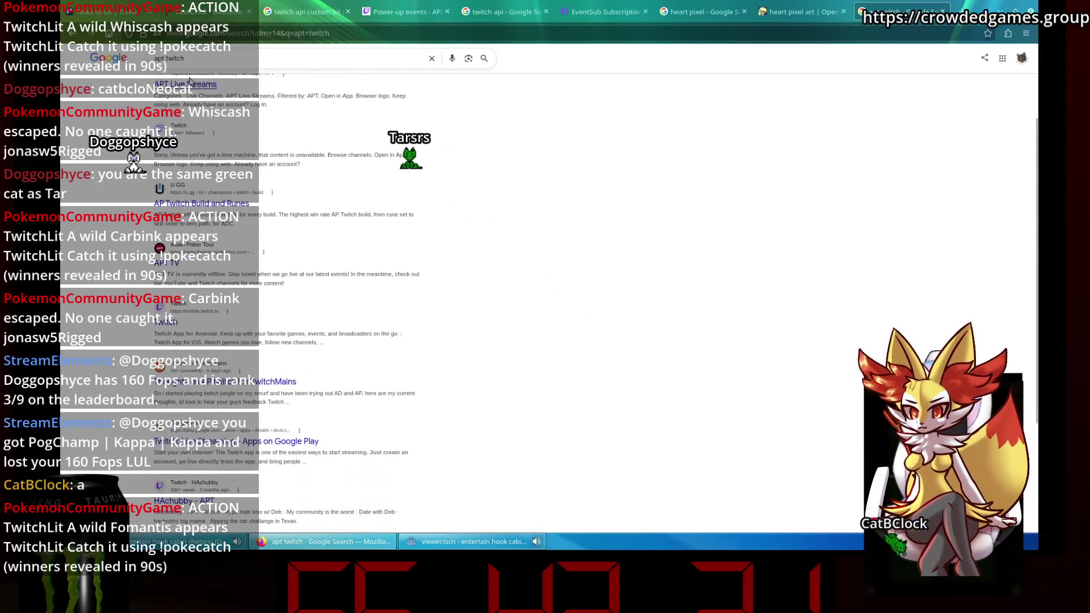
pyautogui.click(165, 59)
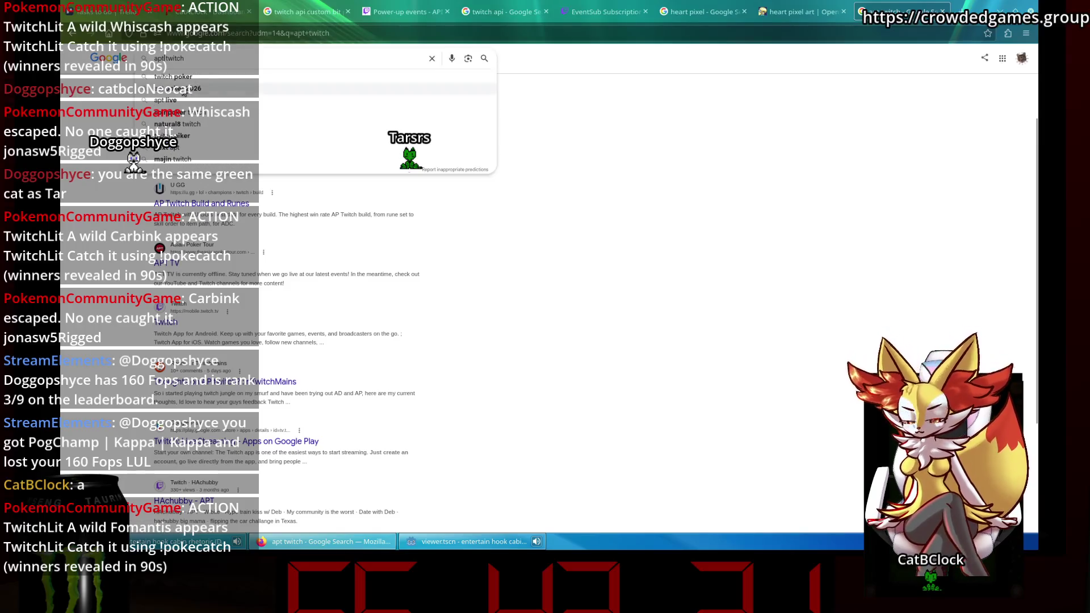
pyautogui.press('BackSpace')
pyautogui.write('i')
pyautogui.press('Return')
pyautogui.click(218, 126)
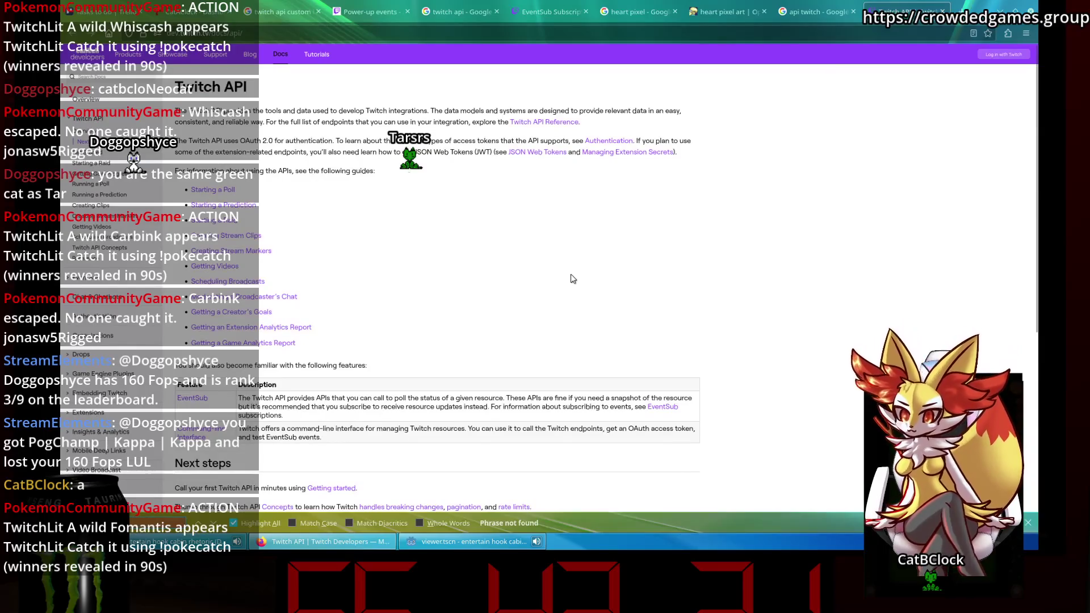
# Step: Navigate to EventSub Subscription Types and jump to the channel.raid section and its payload
pyautogui.click(90, 273)
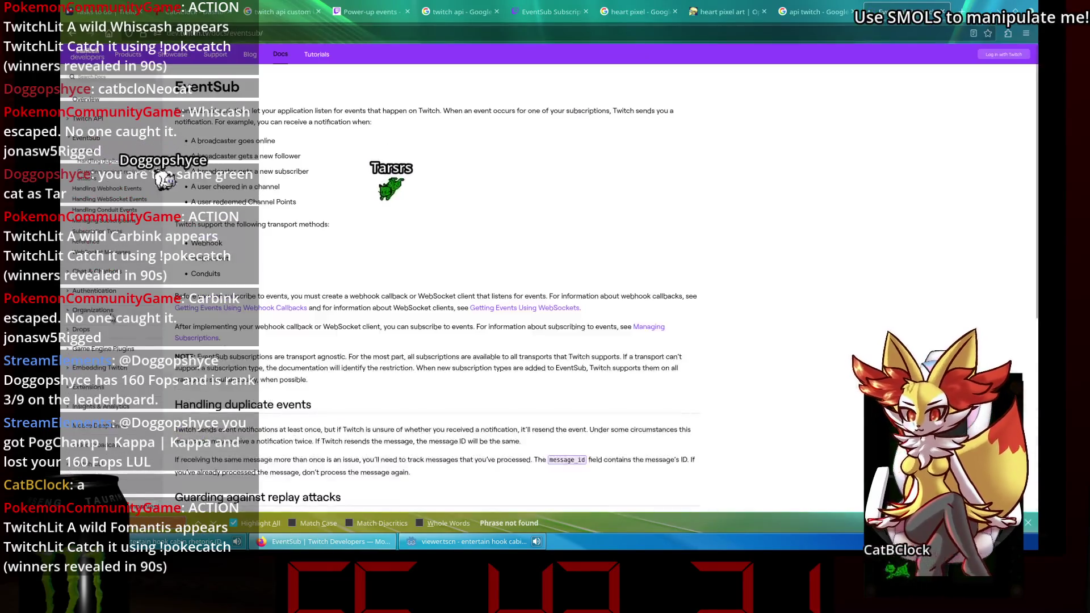
pyautogui.click(95, 244)
pyautogui.click(97, 203)
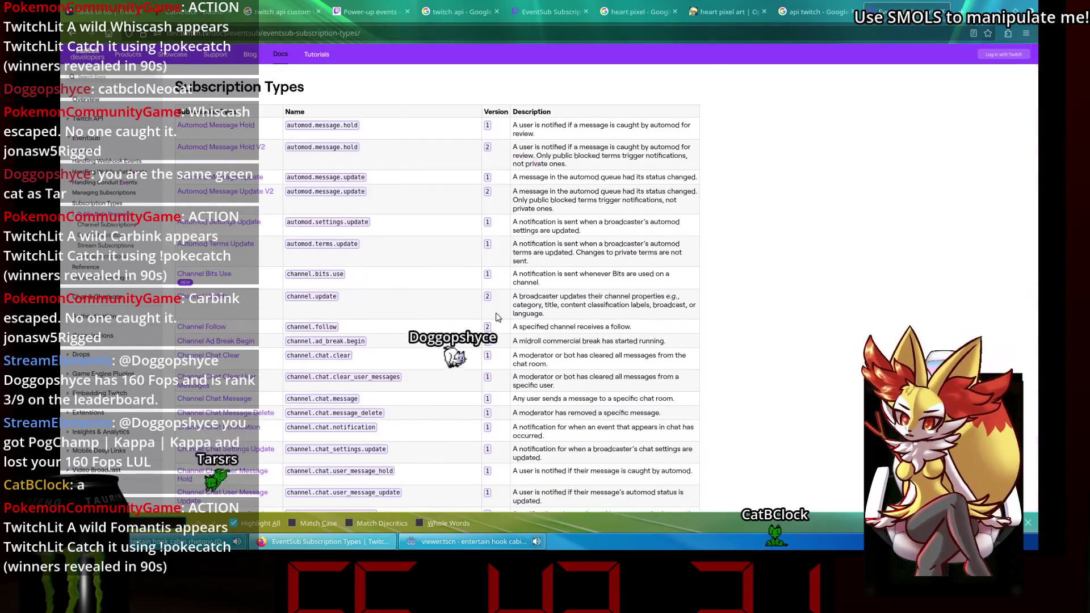
pyautogui.write('channel.raid')
pyautogui.click(213, 282)
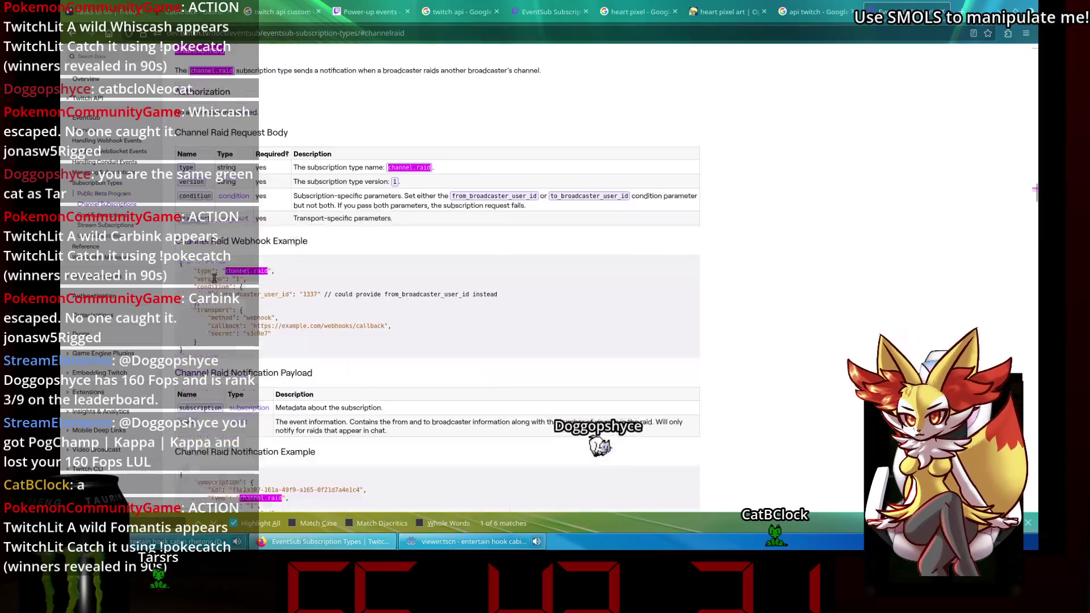
pyautogui.scroll(-4, 464, 249)
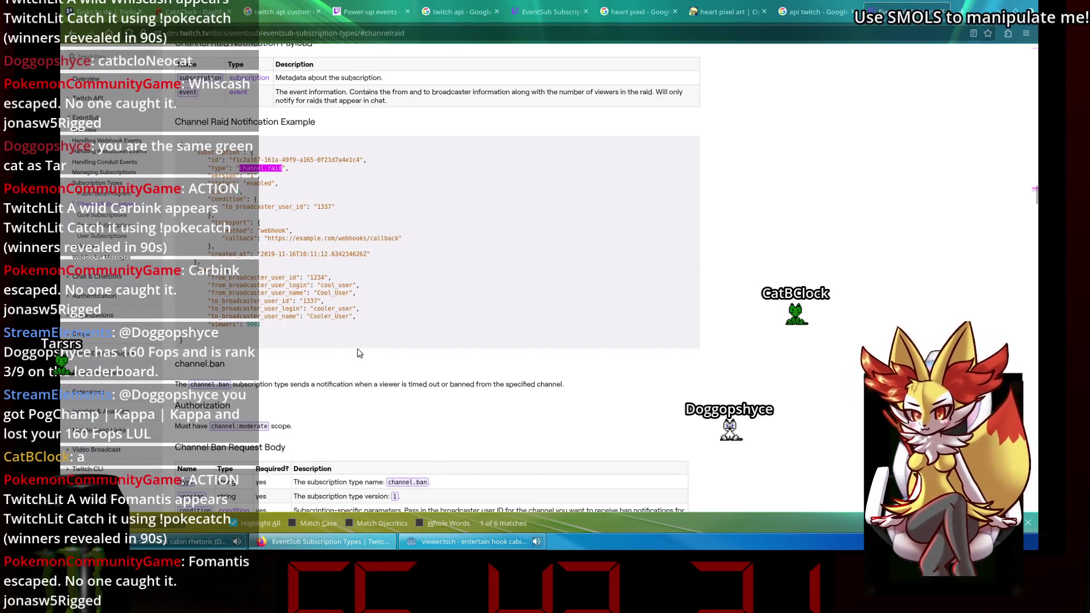
# Step: Back in Godot, look over the chatters-filtering code around lines 342–345 of viewer.gd
pyautogui.click(512, 547)
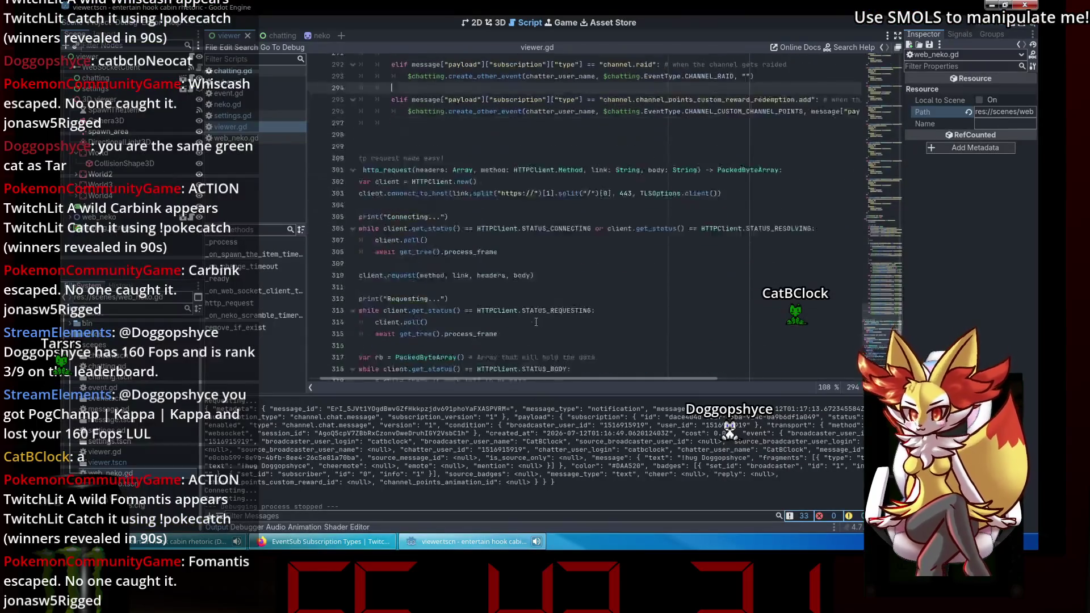
pyautogui.scroll(-5, 538, 322)
pyautogui.scroll(-3, 538, 322)
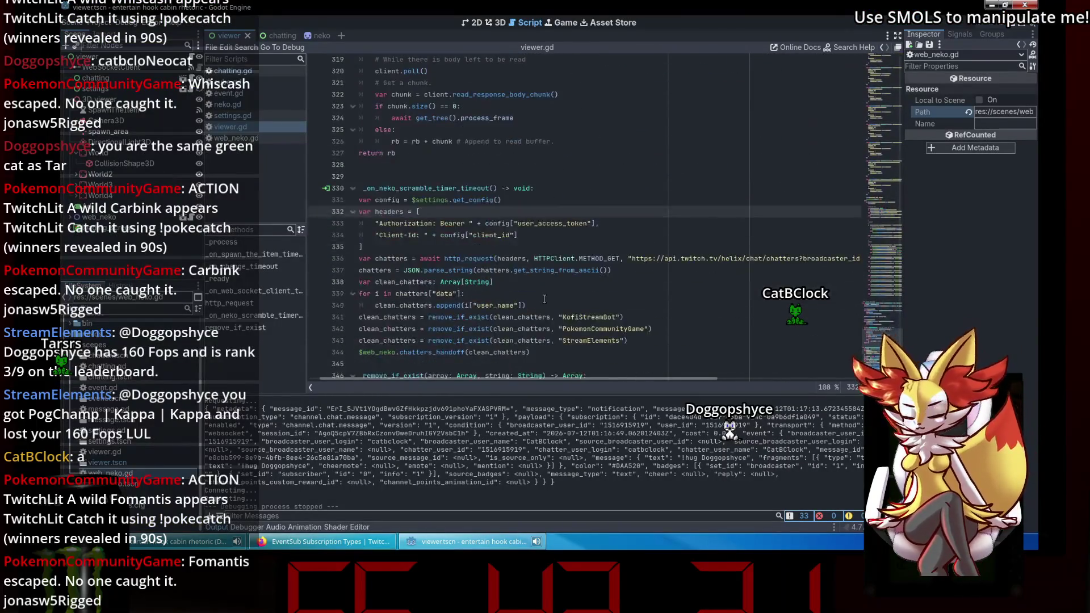
pyautogui.click(544, 295)
pyautogui.scroll(-2, 544, 299)
pyautogui.click(565, 312)
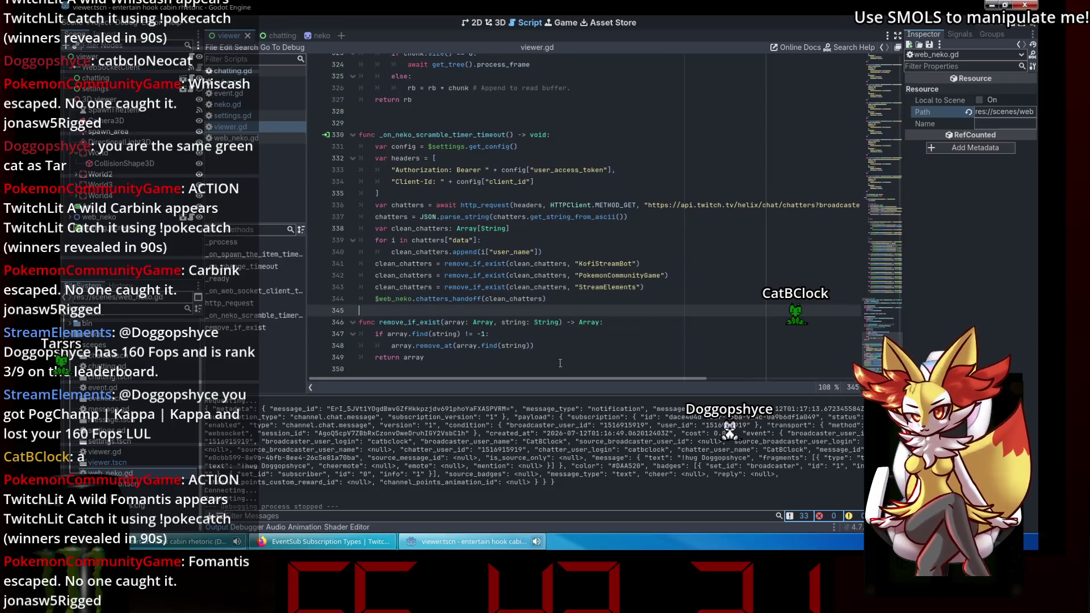
pyautogui.click(678, 277)
pyautogui.click(678, 287)
pyautogui.scroll(15, 678, 288)
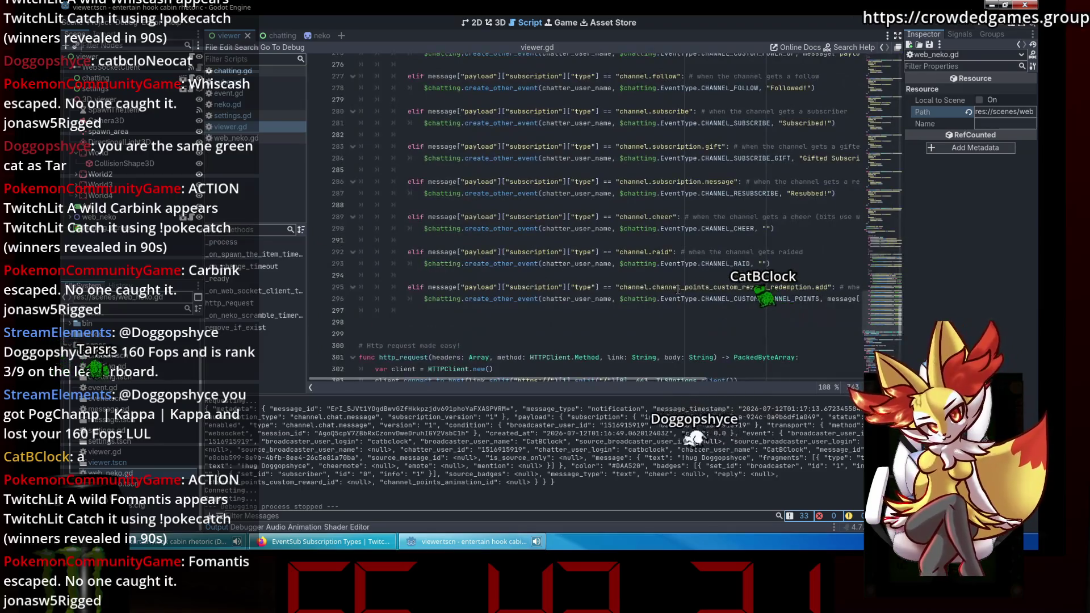
# Step: On line 293, type 'Raided with' and paste line 296's payload lookup, changing reward to viewers
pyautogui.click(762, 264)
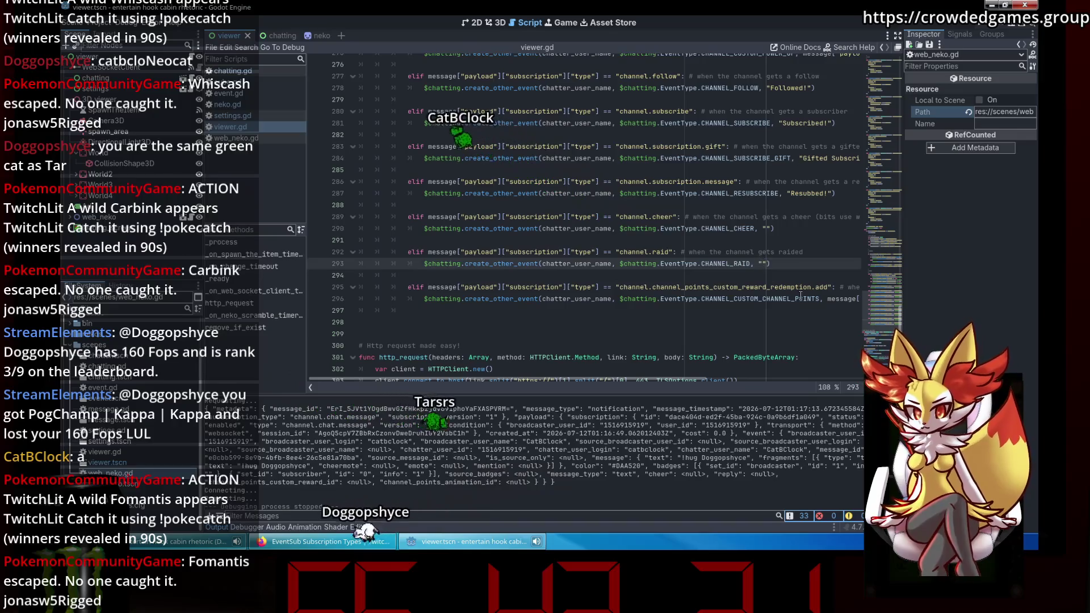
pyautogui.write('Raided with')
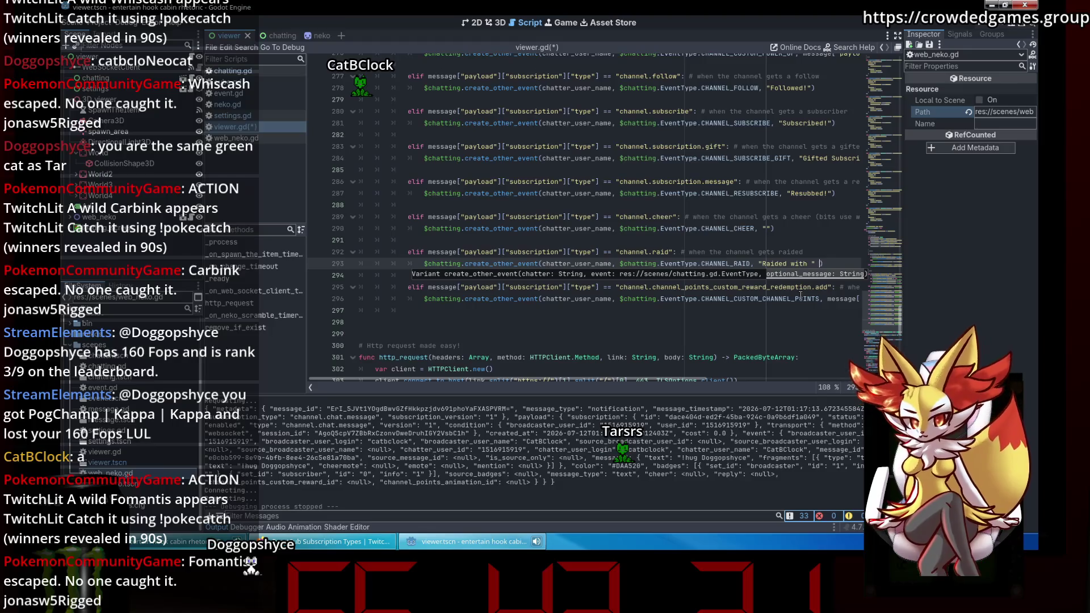
pyautogui.hscroll(3, 624, 340)
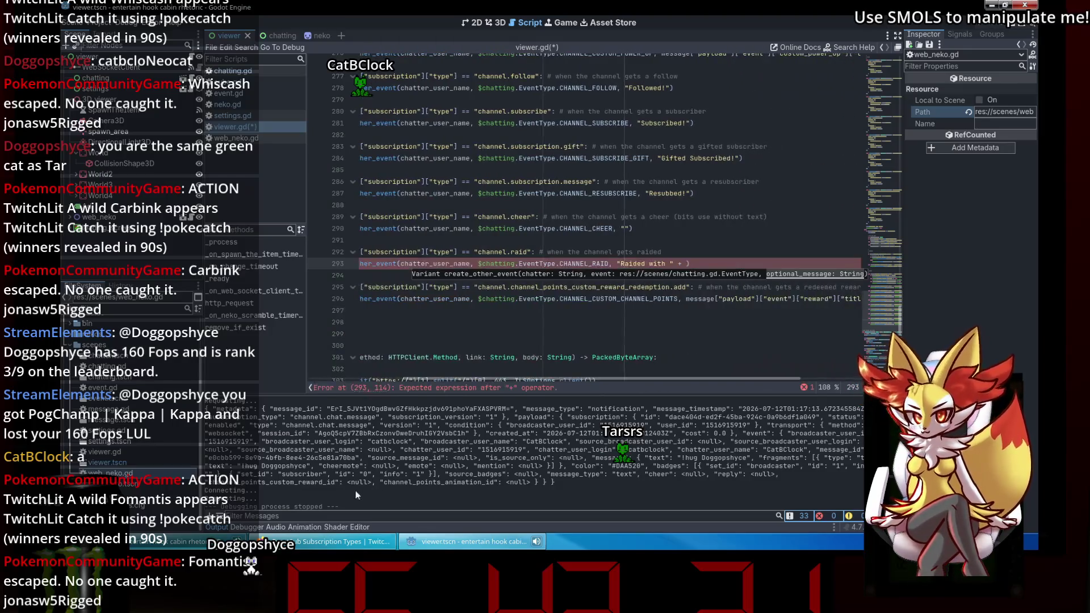
pyautogui.click(331, 547)
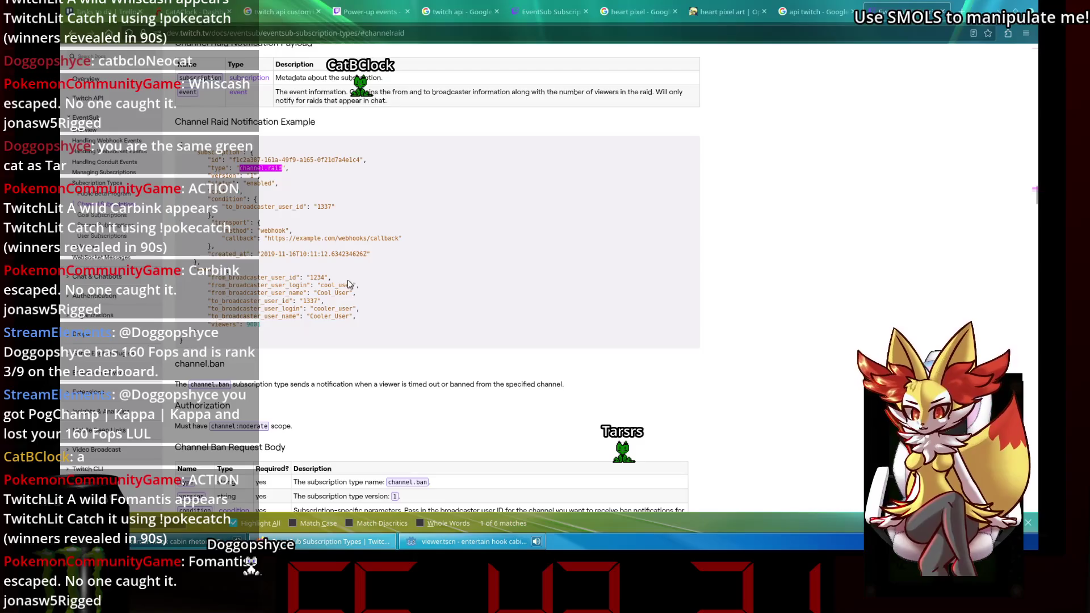
pyautogui.click(485, 547)
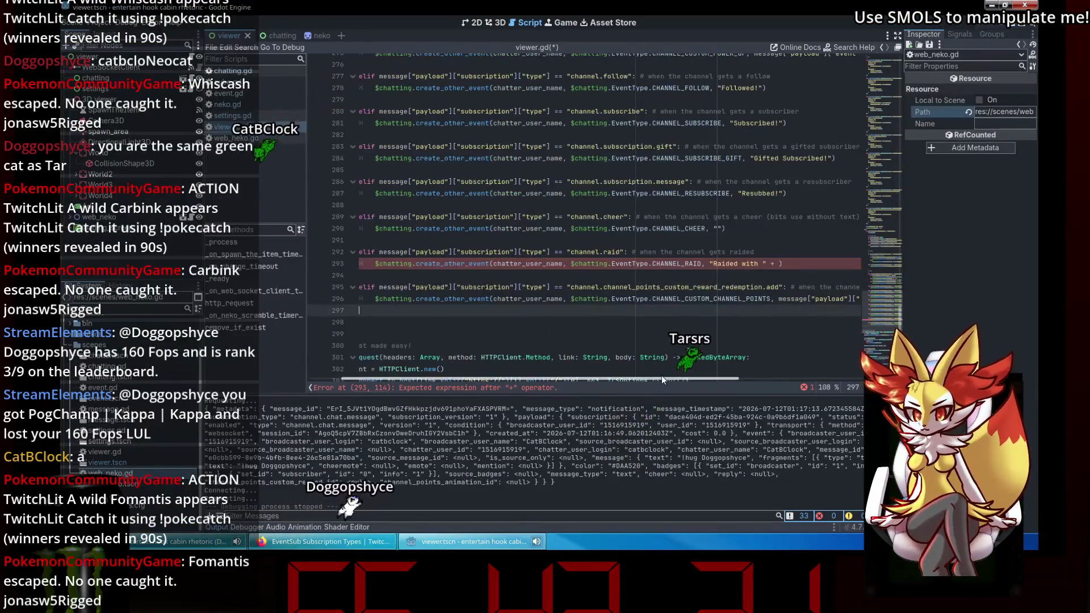
pyautogui.hscroll(3, 661, 375)
pyautogui.moveTo(692, 298); pyautogui.dragTo(553, 299)
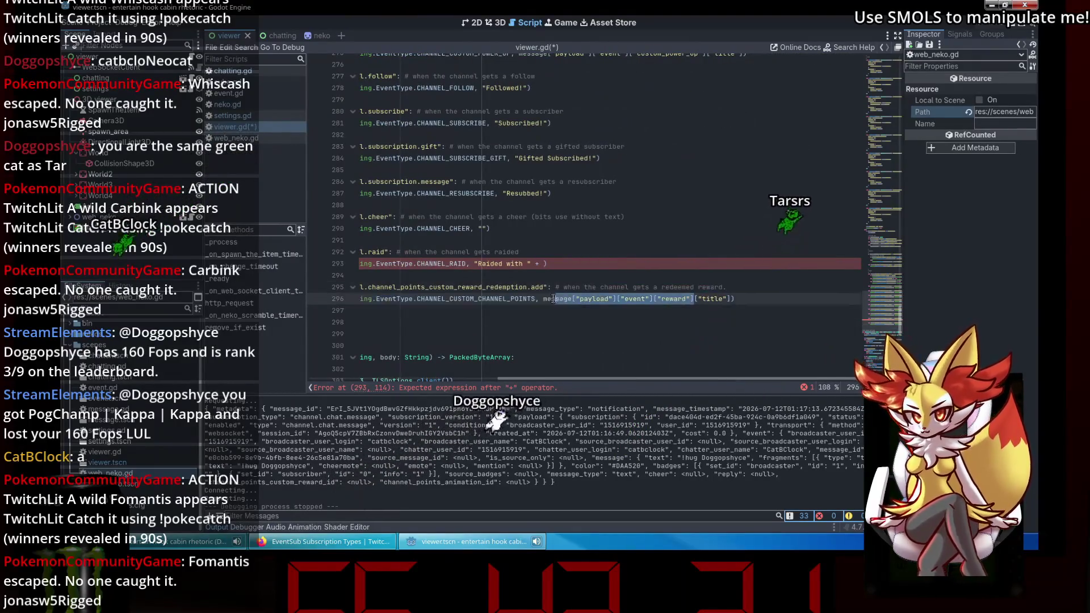
pyautogui.hotkey('ctrl', 'c')
pyautogui.click(543, 264)
pyautogui.hotkey('ctrl', 'v')
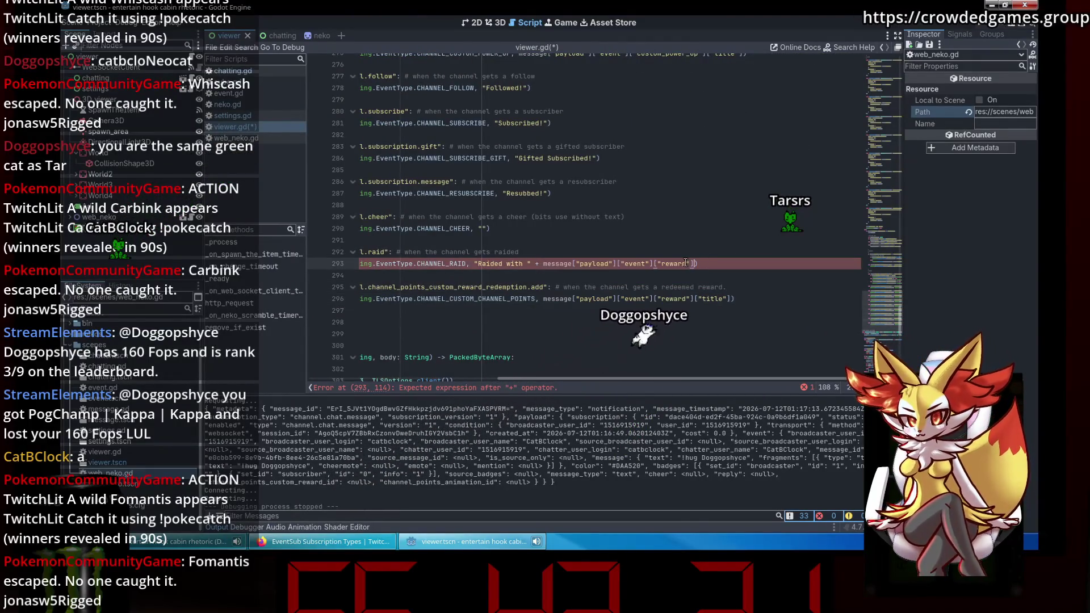
pyautogui.doubleClick(684, 263)
pyautogui.write('viewers')
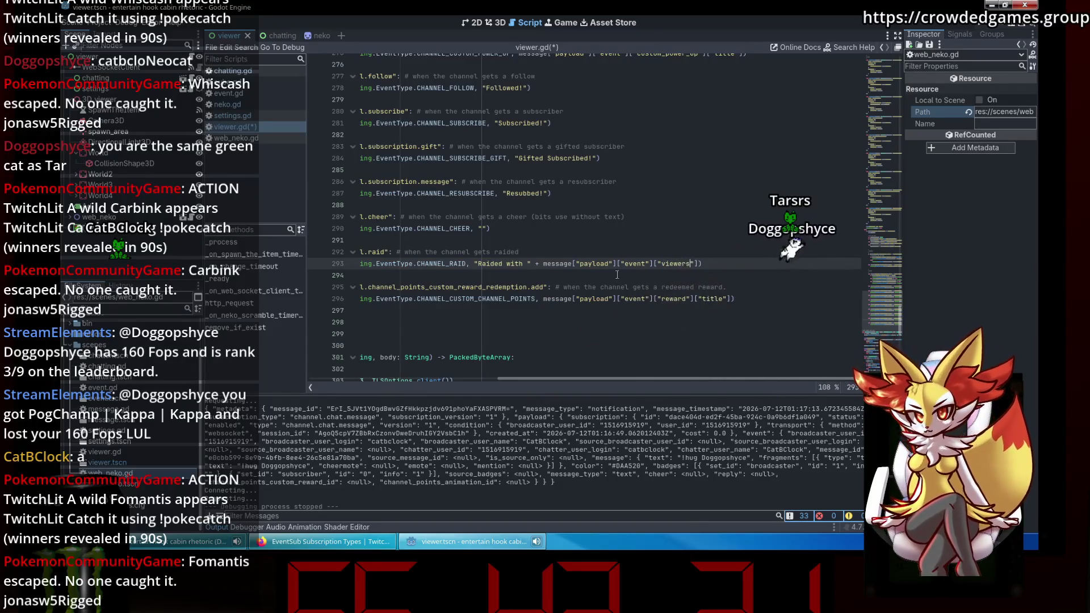
pyautogui.click(543, 263)
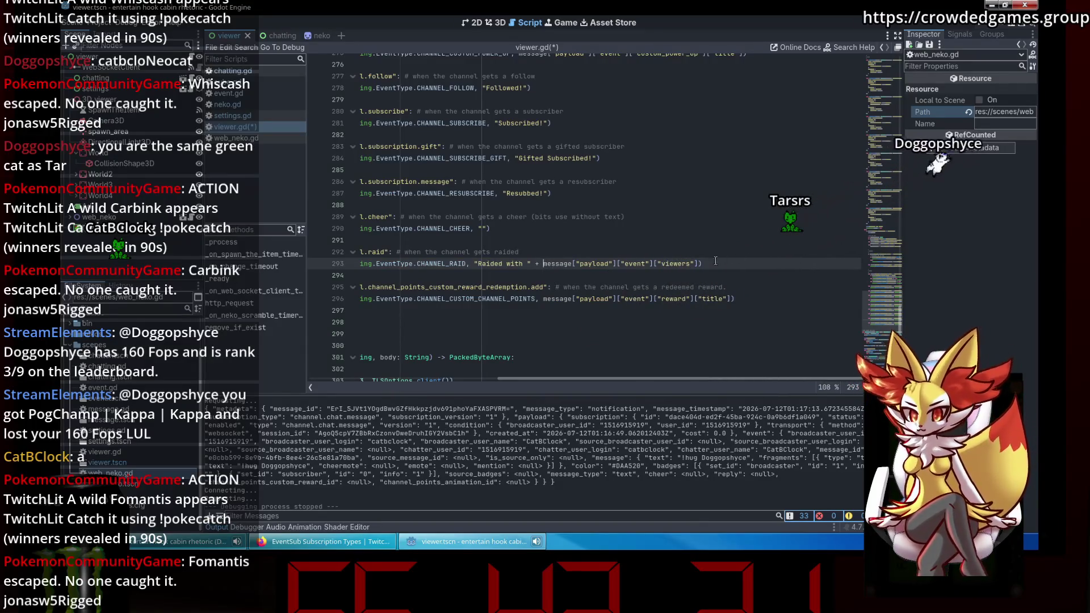
# Step: Wrap the raid viewers lookup in var_to_str after checking the payload fields in the docs
pyautogui.click(295, 544)
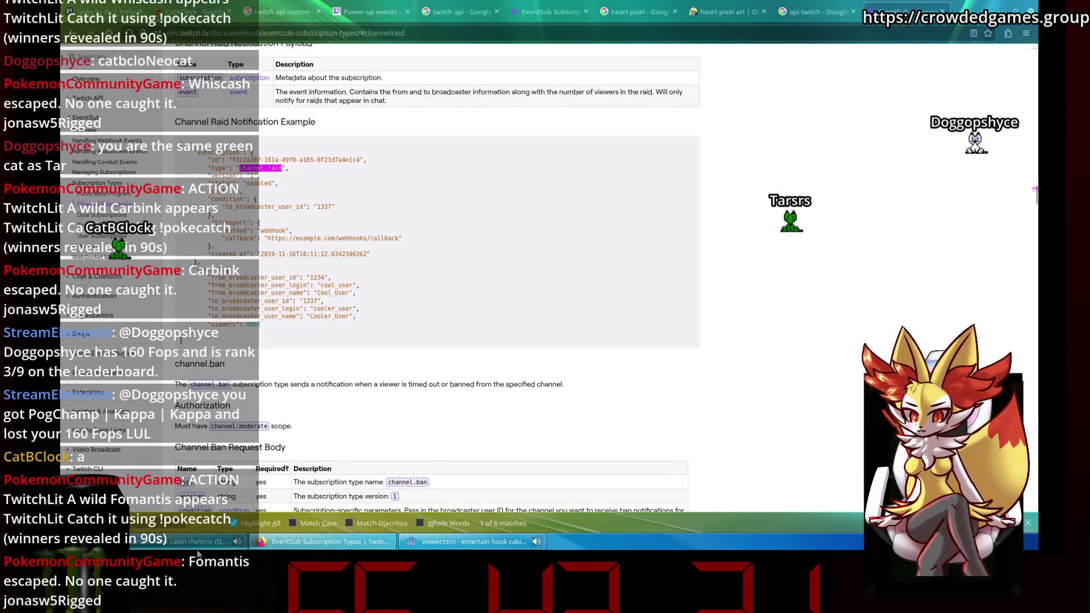
pyautogui.click(513, 544)
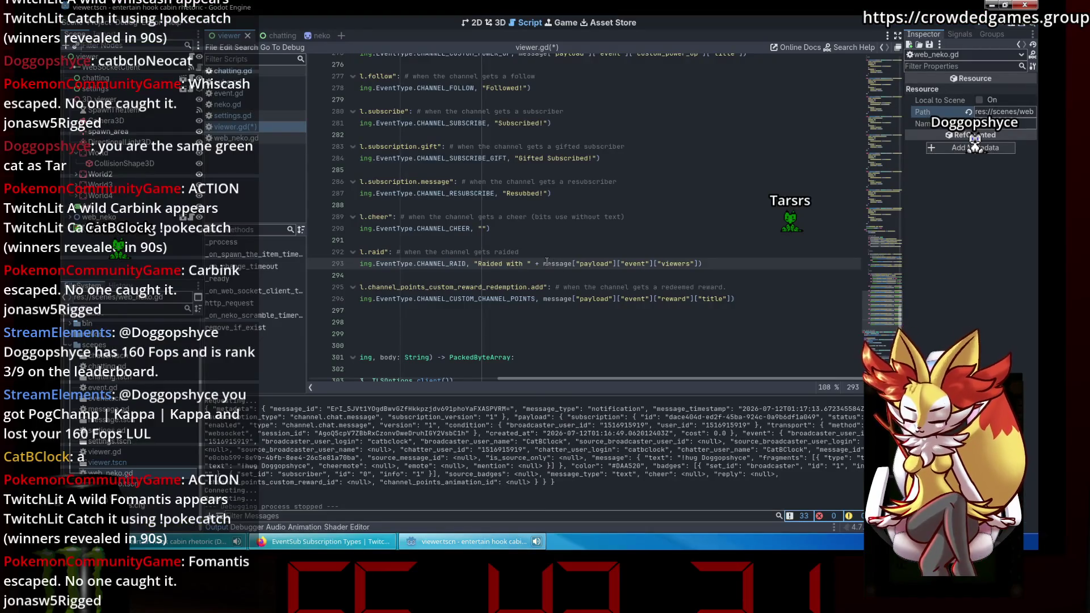
pyautogui.write('to')
pyautogui.press('Down')
pyautogui.press('Down')
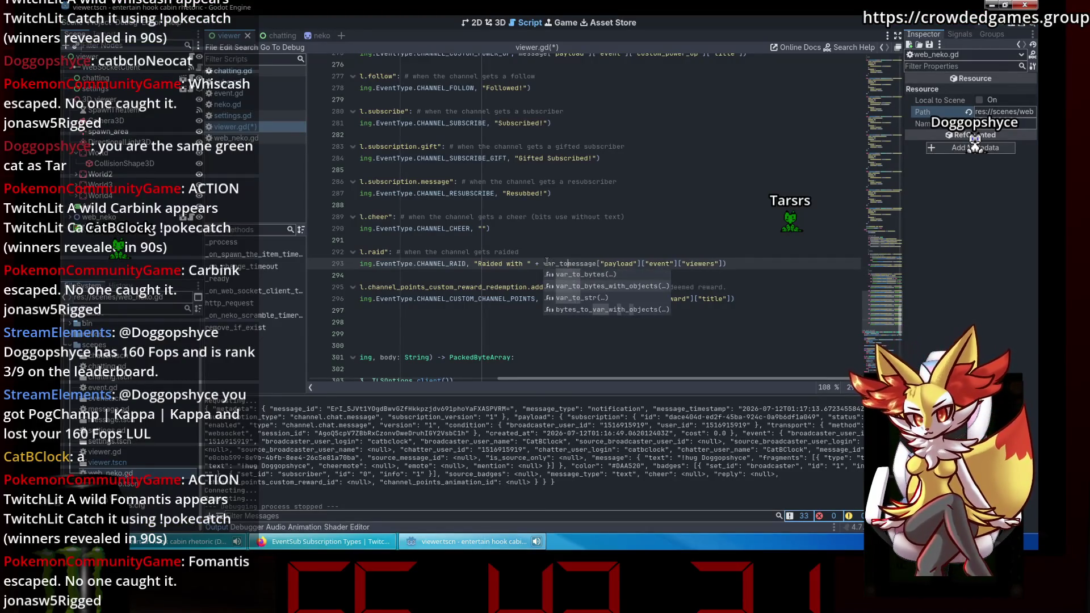
pyautogui.press('Return')
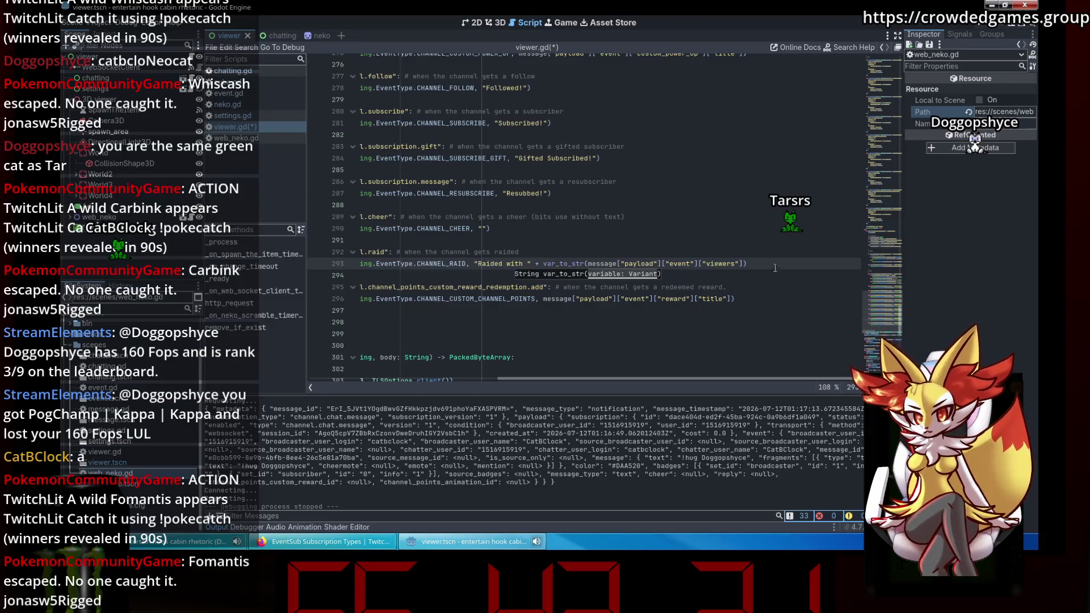
pyautogui.click(764, 264)
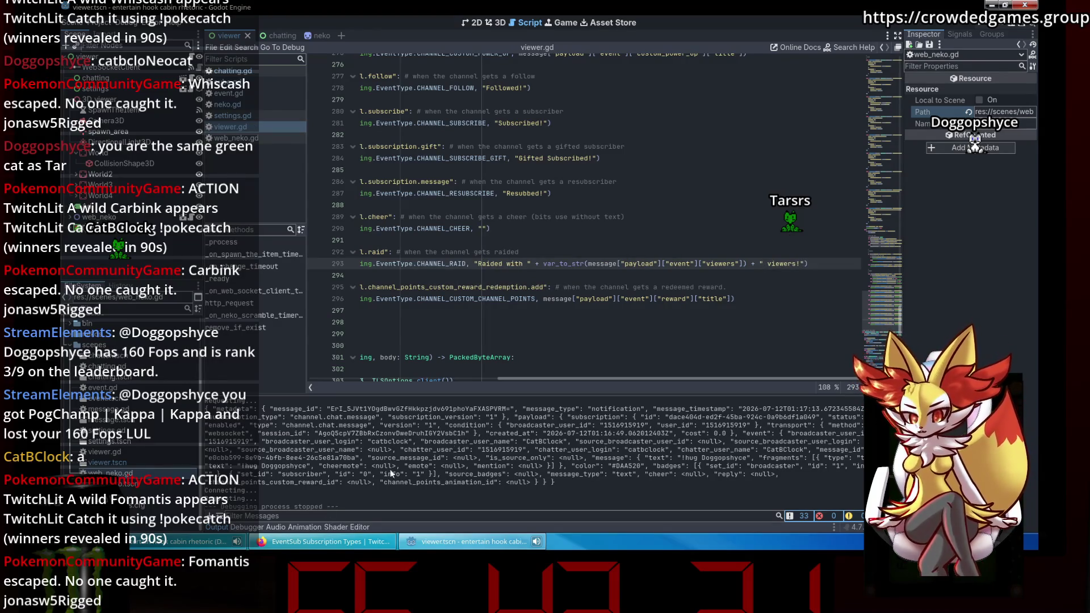
# Step: Back in the Twitch EventSub docs, search the page for 'cheer'
pyautogui.hotkey('alt', 'Tab')
pyautogui.hotkey('ctrl', 'f')
pyautogui.write('cheer')
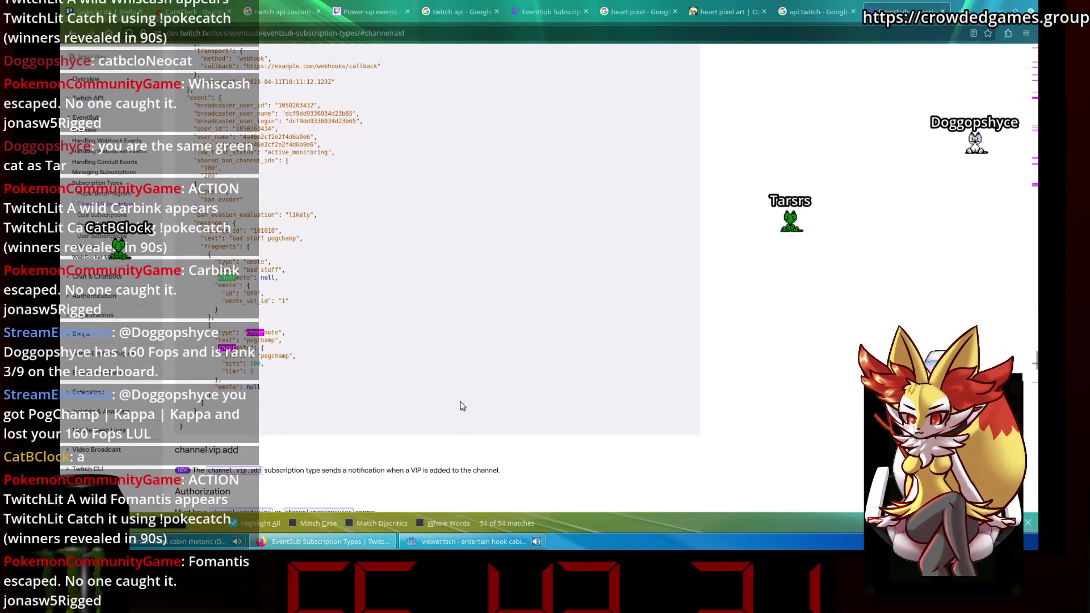
# Step: Jump to the Channel Cheer section, close the find bar, and read its notification example
pyautogui.scroll(8, 463, 406)
pyautogui.scroll(5, 696, 449)
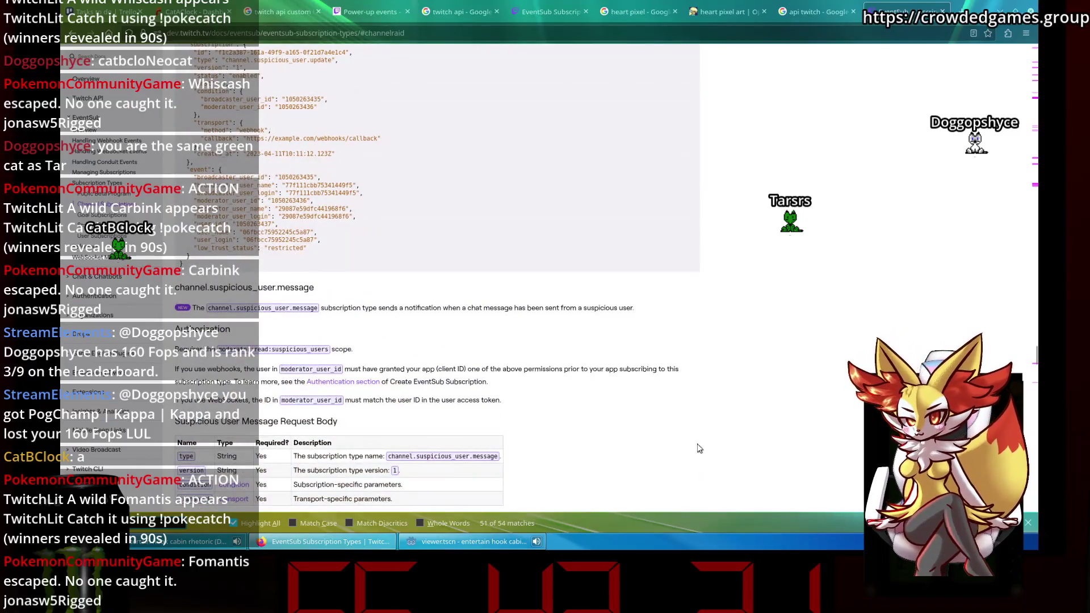
pyautogui.moveTo(1034, 359); pyautogui.dragTo(1031, 12)
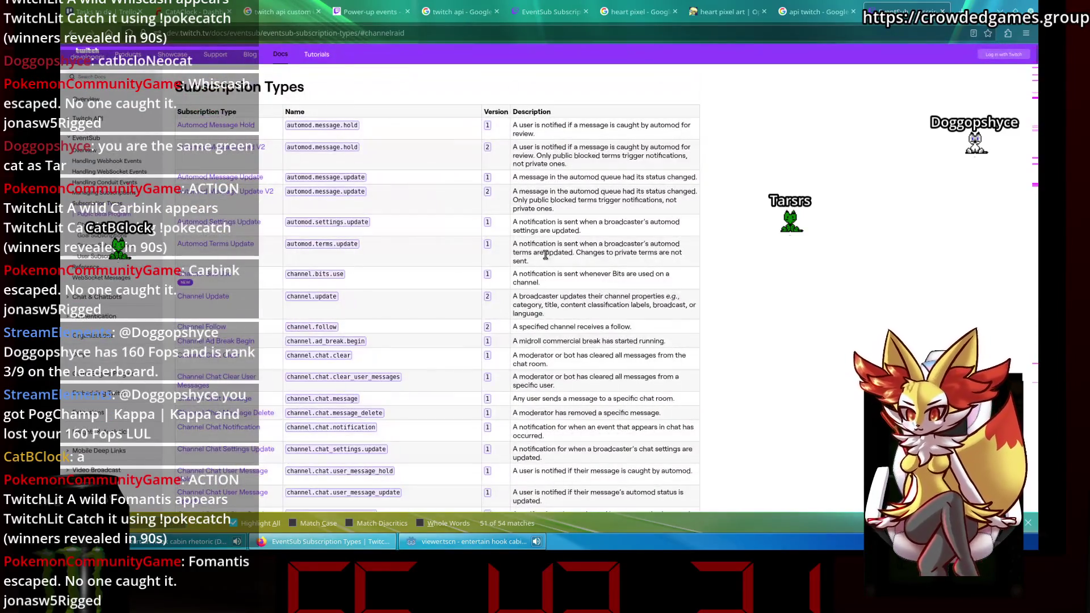
pyautogui.scroll(-6, 428, 249)
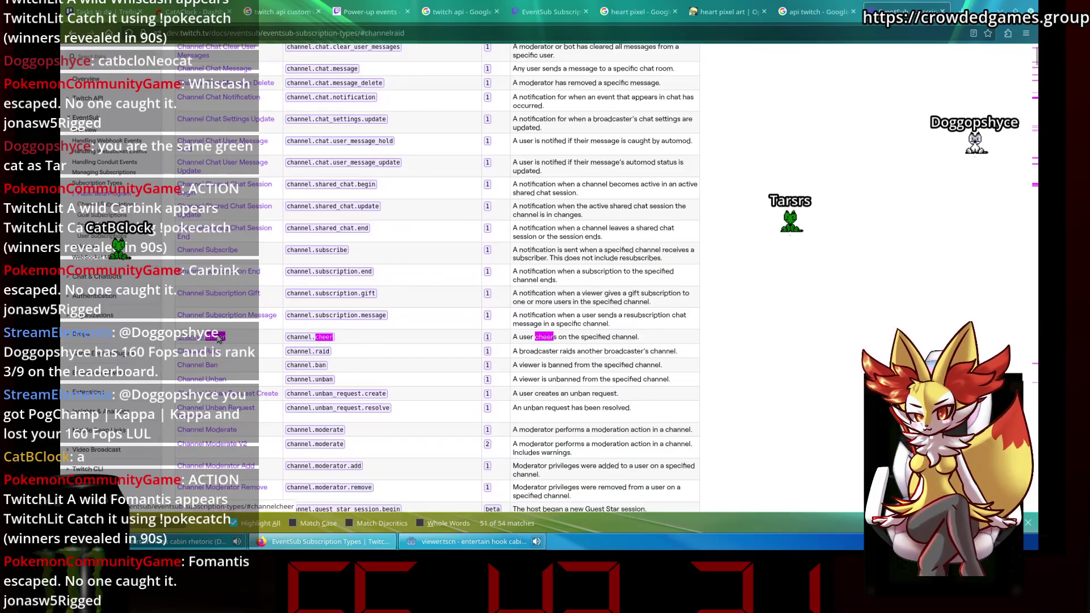
pyautogui.click(219, 339)
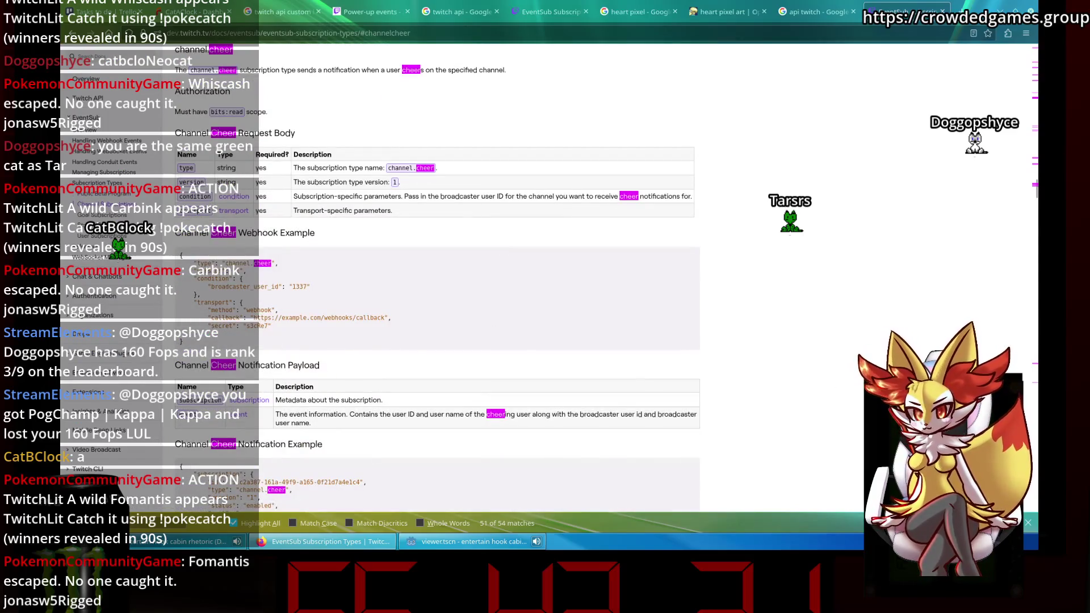
pyautogui.click(1030, 523)
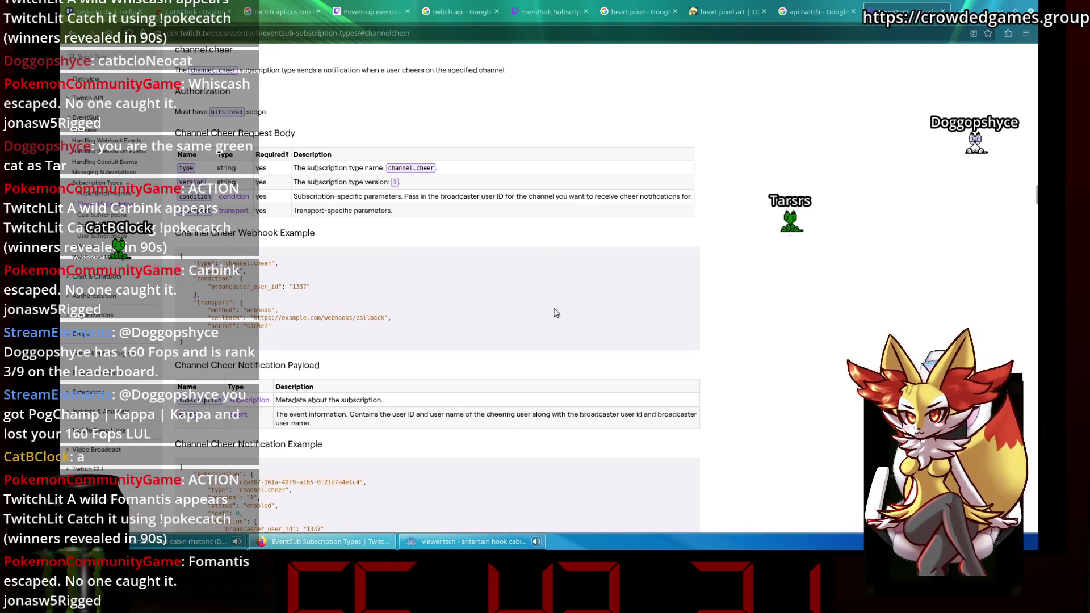
pyautogui.scroll(-5, 489, 291)
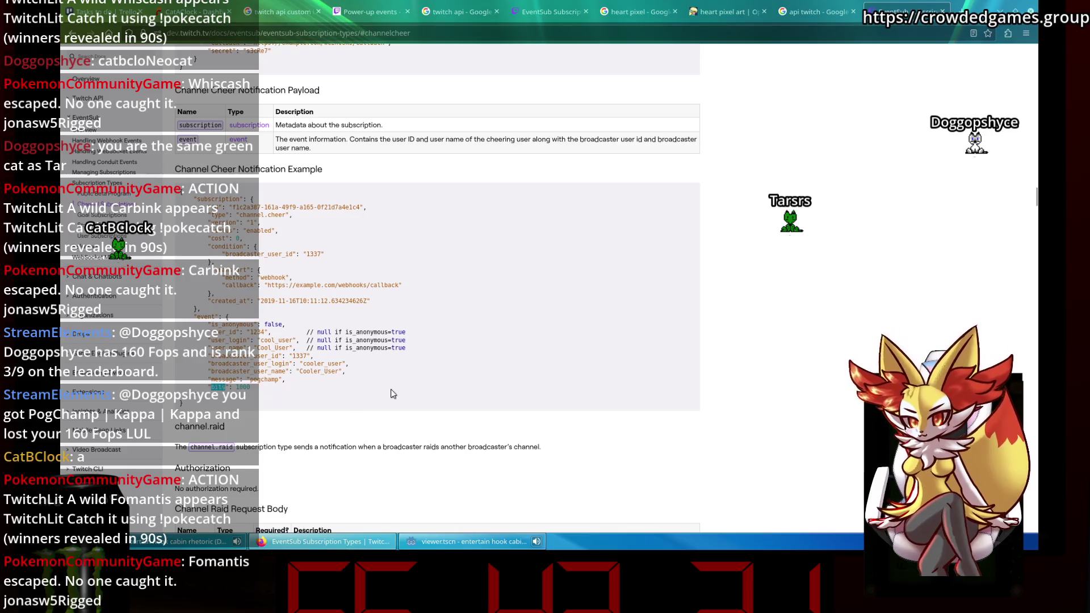
pyautogui.click(441, 544)
# Step: Type the 'Cheered with … bits!' message with a var_to_str call on line 290
pyautogui.scroll(3, 594, 347)
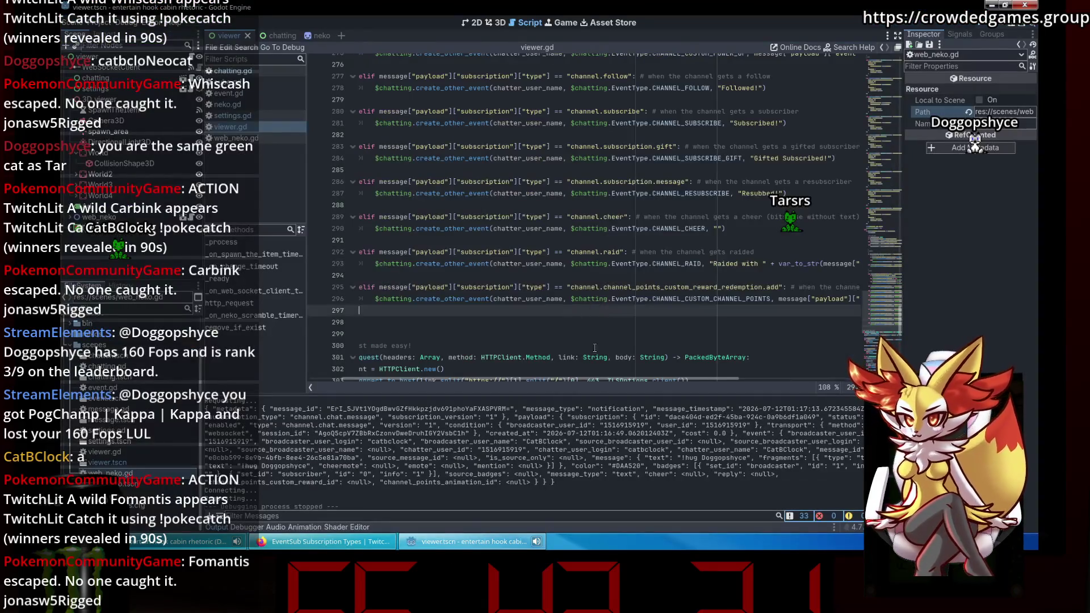
pyautogui.click(718, 228)
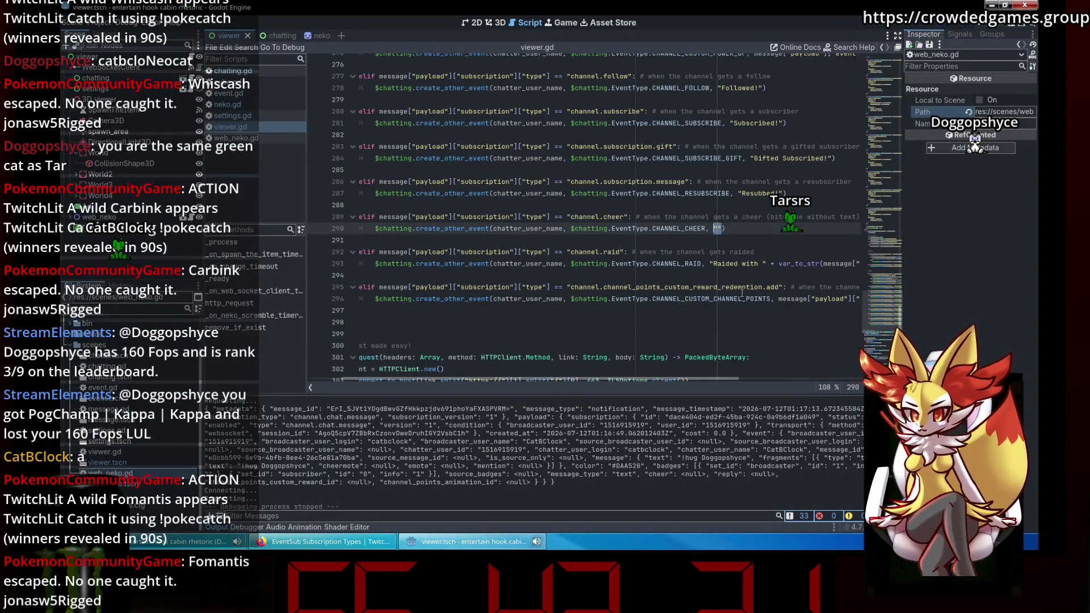
pyautogui.press('BackSpace')
pyautogui.press('BackSpace')
pyautogui.write('"Che')
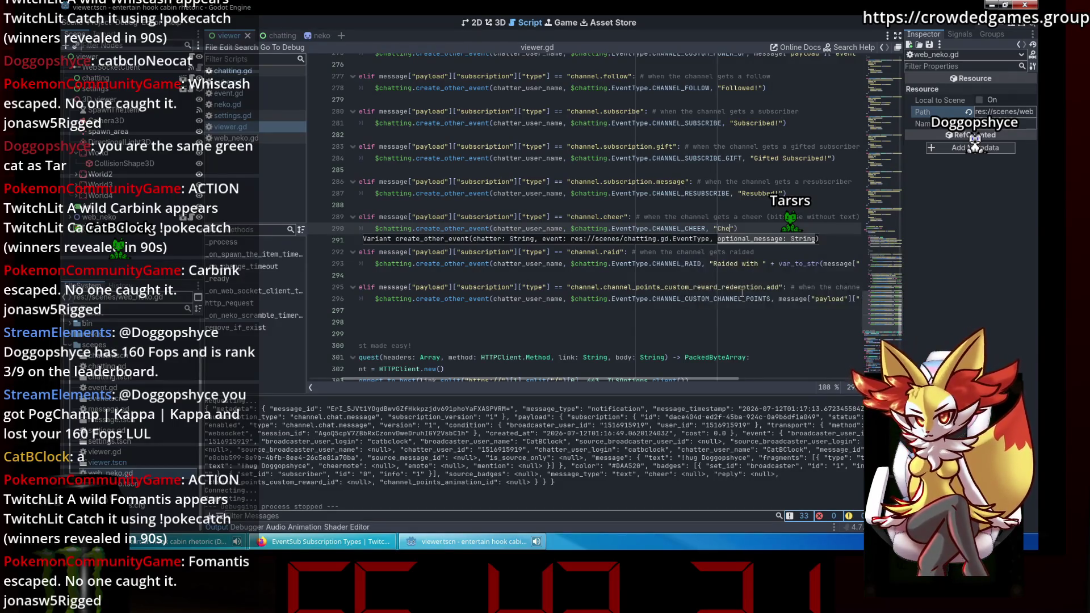
pyautogui.write(' +')
pyautogui.press('Escape')
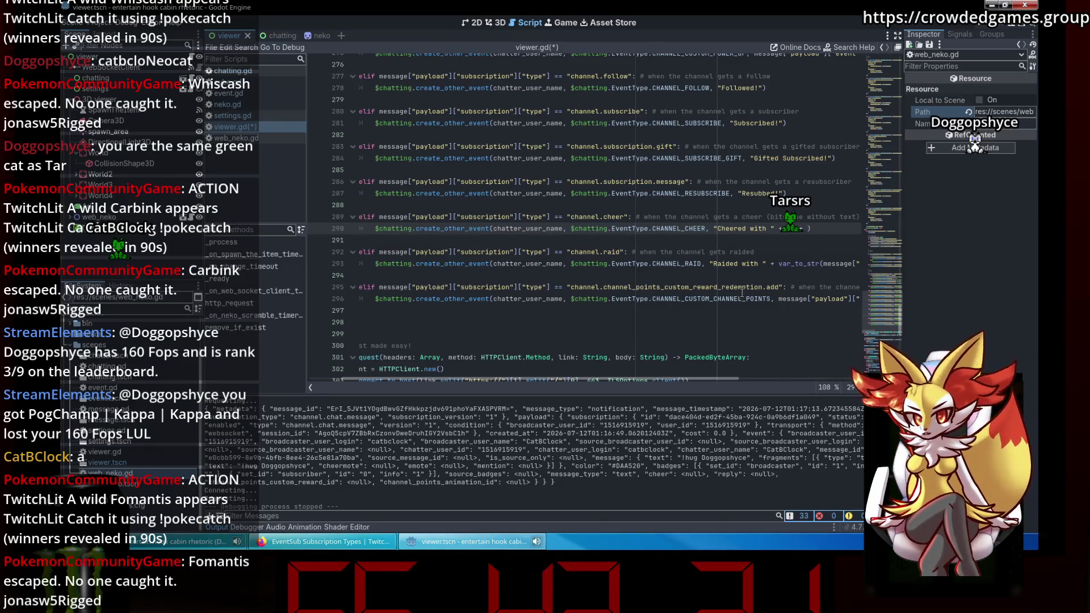
pyautogui.write('ts!')
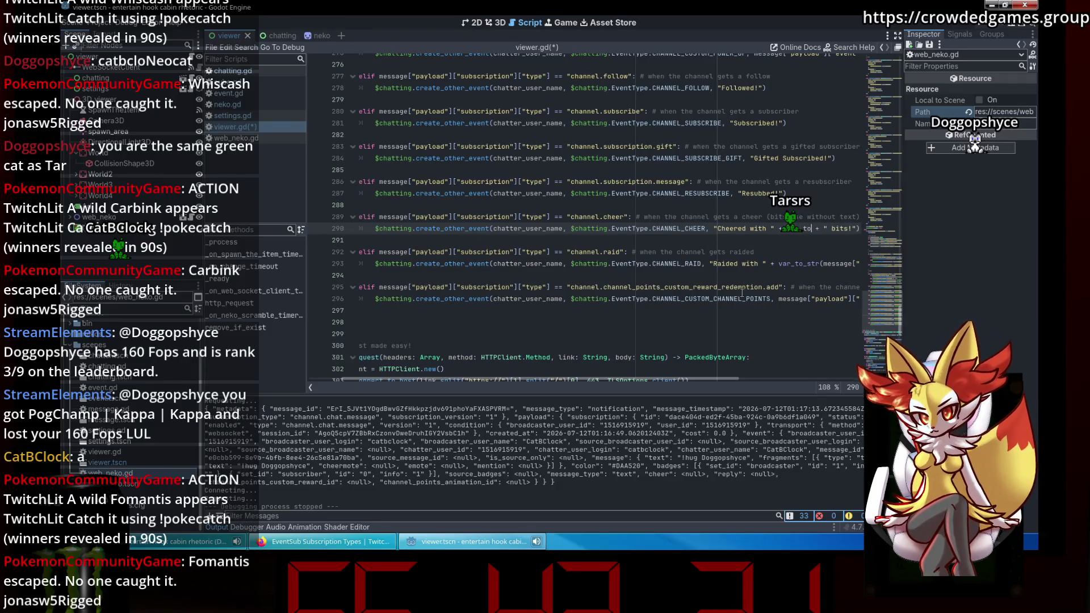
pyautogui.write('_str(')
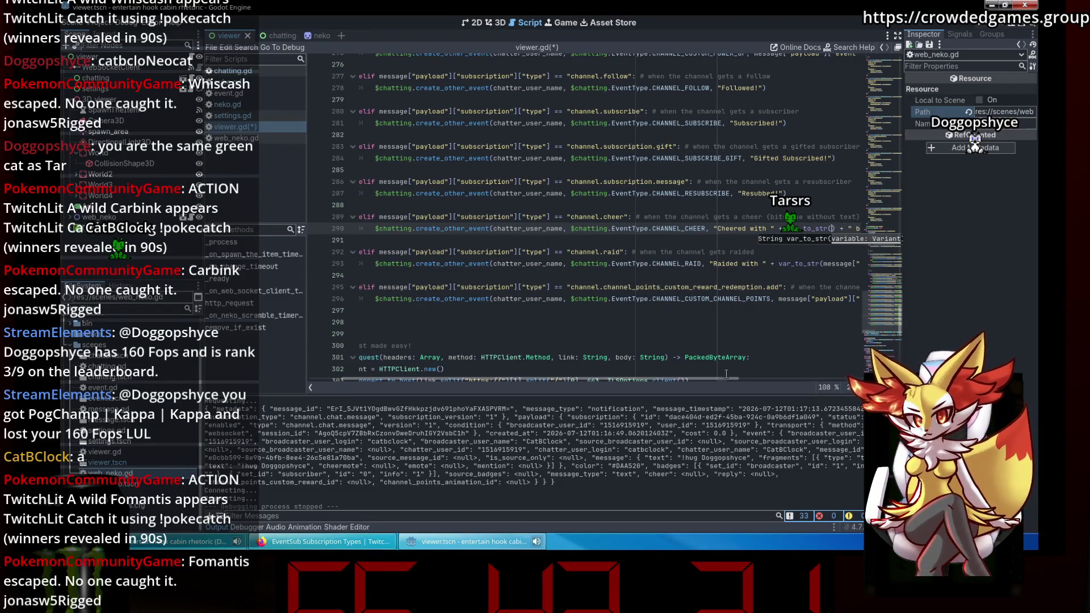
pyautogui.moveTo(693, 380); pyautogui.dragTo(790, 377)
pyautogui.click(708, 239)
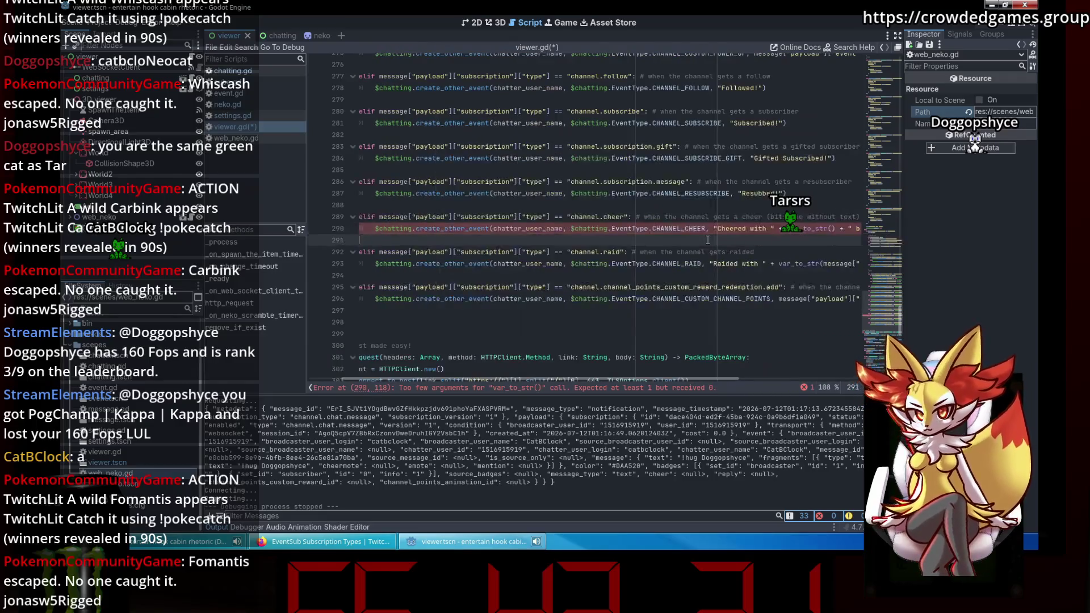
pyautogui.hscroll(5, 672, 378)
pyautogui.click(718, 229)
pyautogui.write('bits')
# Step: Paste the raid line's payload lookup into var_to_str, switch viewers to bits, and save
pyautogui.moveTo(743, 264); pyautogui.dragTo(590, 267)
pyautogui.hotkey('ctrl', 'c')
pyautogui.click(595, 228)
pyautogui.hotkey('ctrl', 'v')
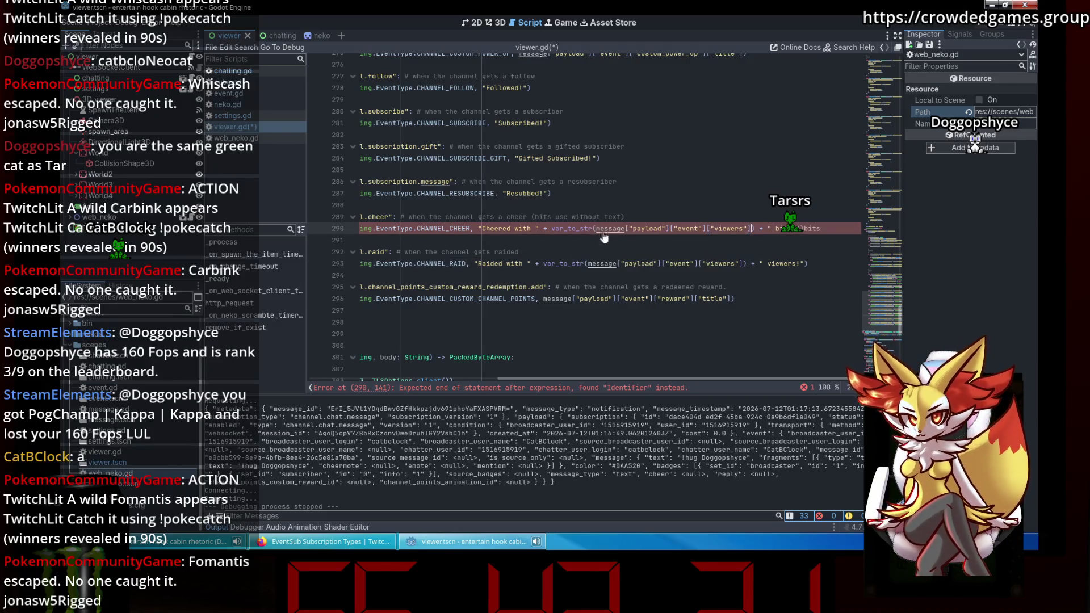
pyautogui.doubleClick(818, 228)
pyautogui.hotkey('ctrl', 'x')
pyautogui.doubleClick(718, 228)
pyautogui.hotkey('ctrl', 'v')
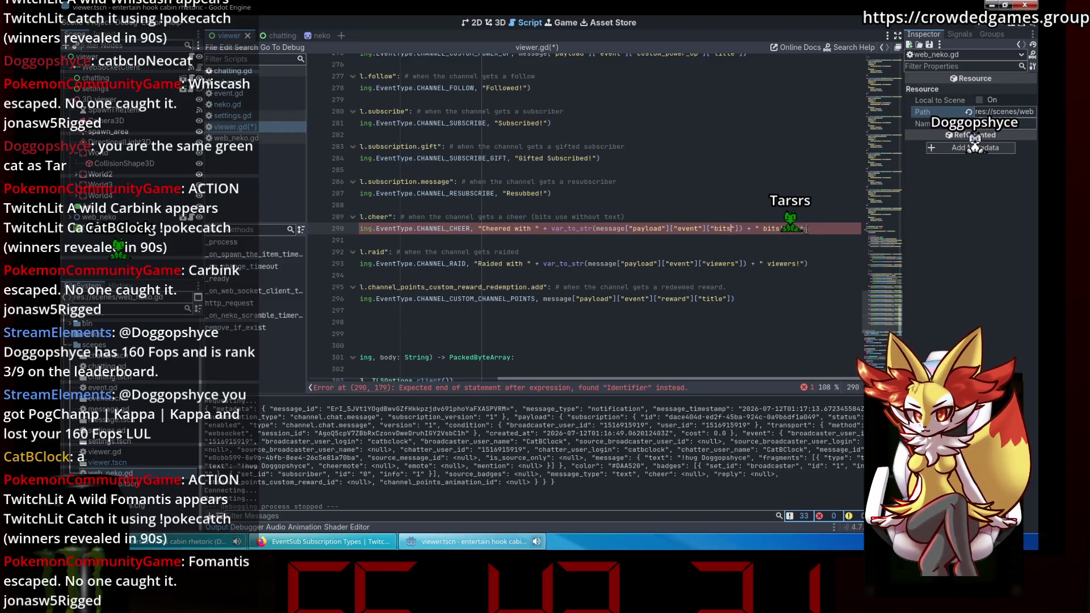
pyautogui.hotkey('ctrl', 's')
pyautogui.click(852, 264)
pyautogui.moveTo(688, 376); pyautogui.dragTo(645, 339)
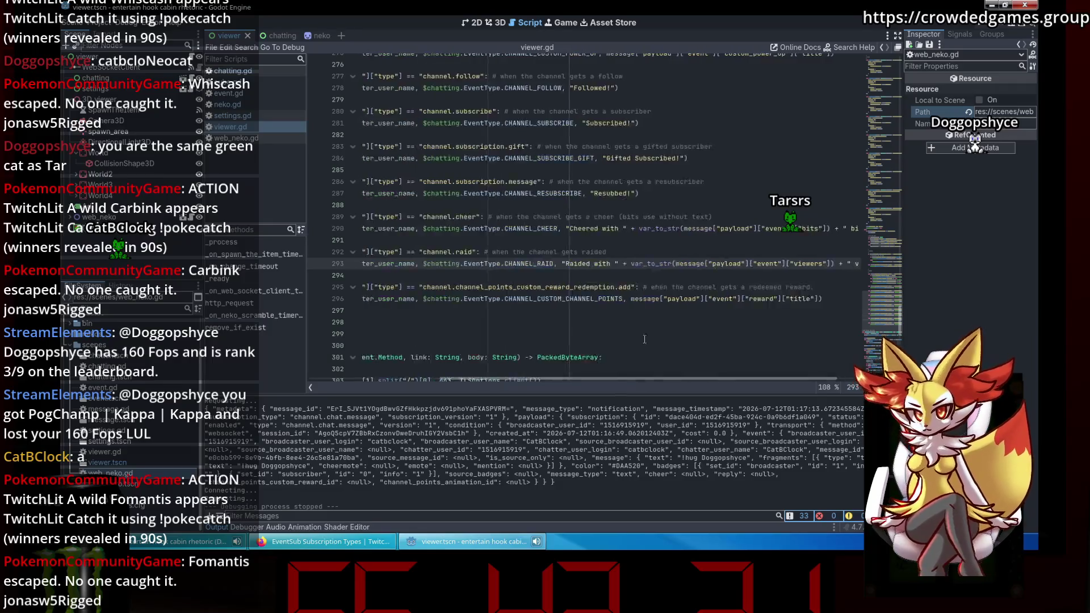
# Step: Review the automatic reward and bits handlers in viewer.gd without changing them
pyautogui.scroll(5, 645, 338)
pyautogui.click(722, 208)
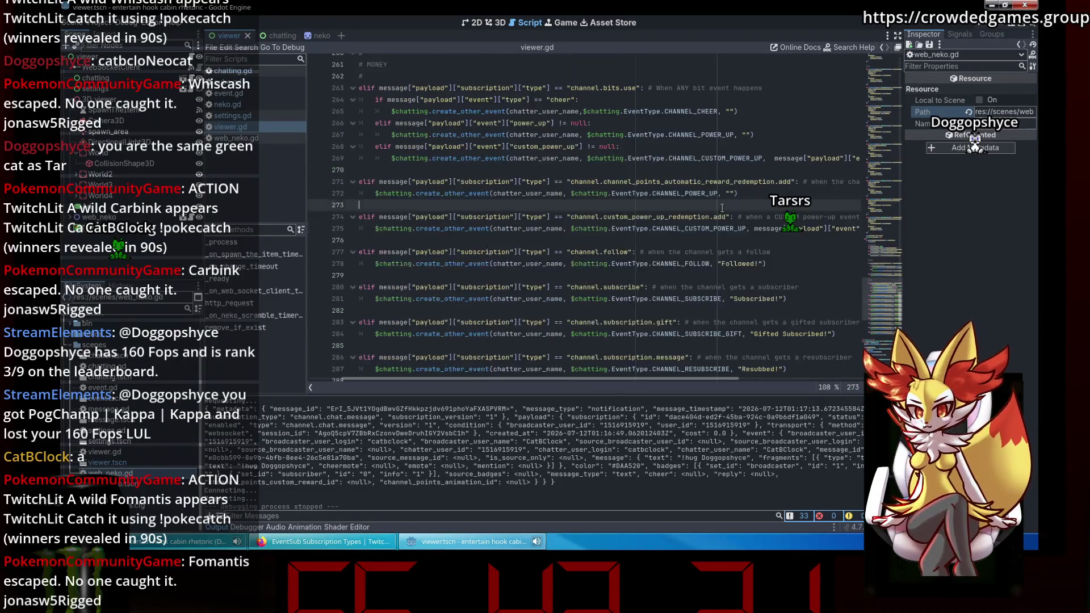
pyautogui.scroll(1, 746, 198)
pyautogui.click(771, 223)
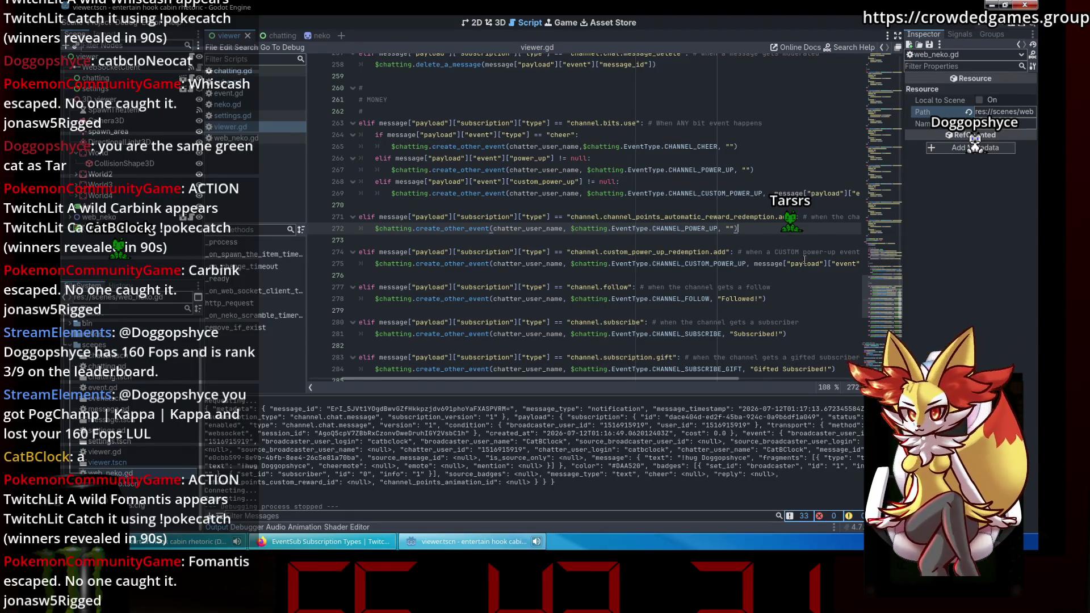
pyautogui.hscroll(5, 713, 380)
pyautogui.hscroll(-1, 860, 383)
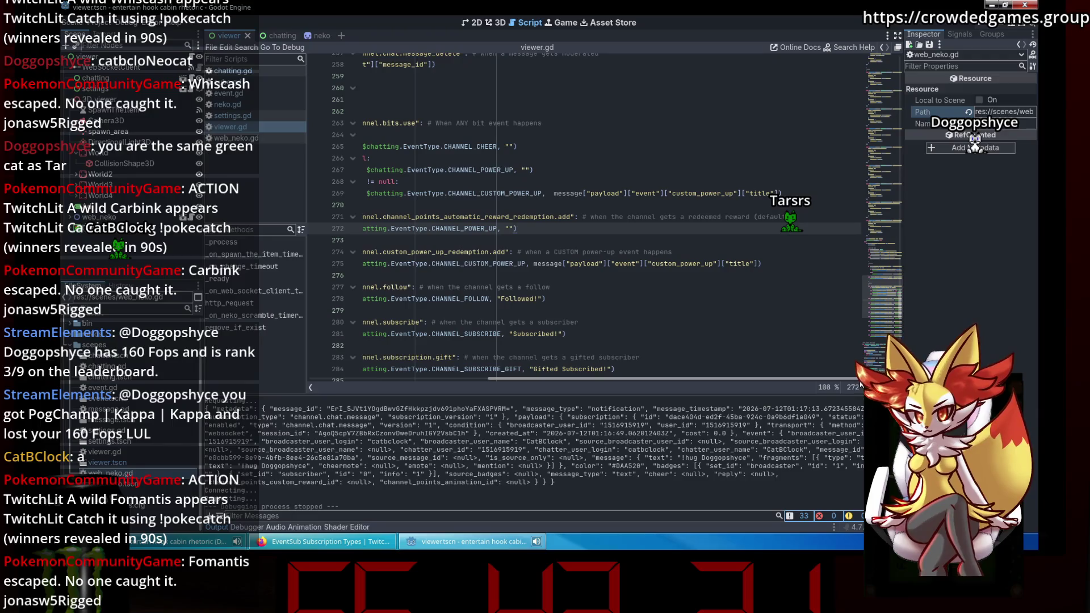
pyautogui.scroll(-4, 755, 372)
pyautogui.hscroll(-1, 755, 372)
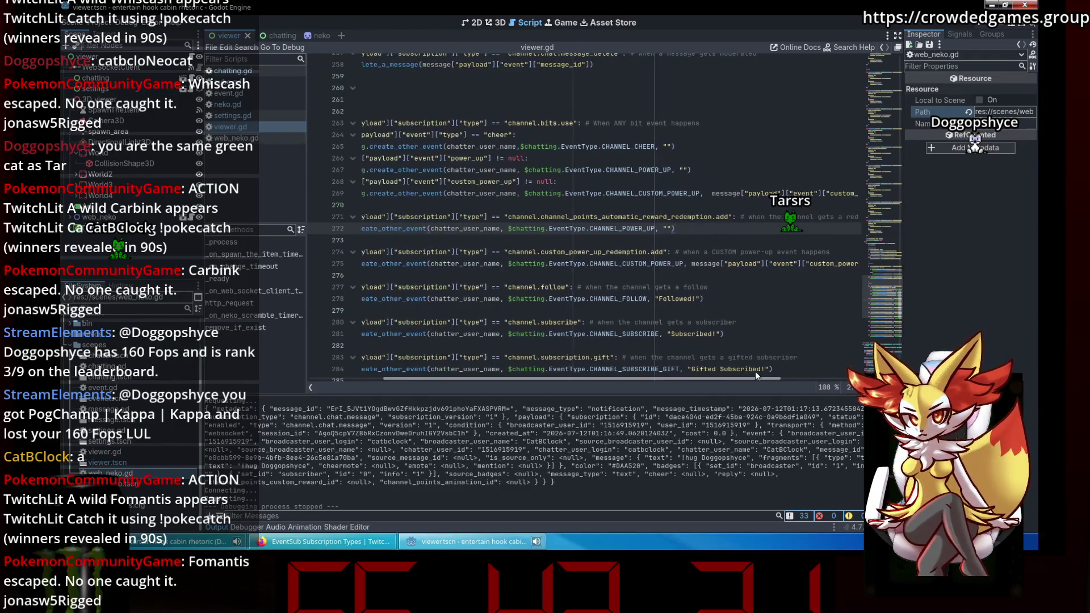
pyautogui.scroll(-4, 731, 286)
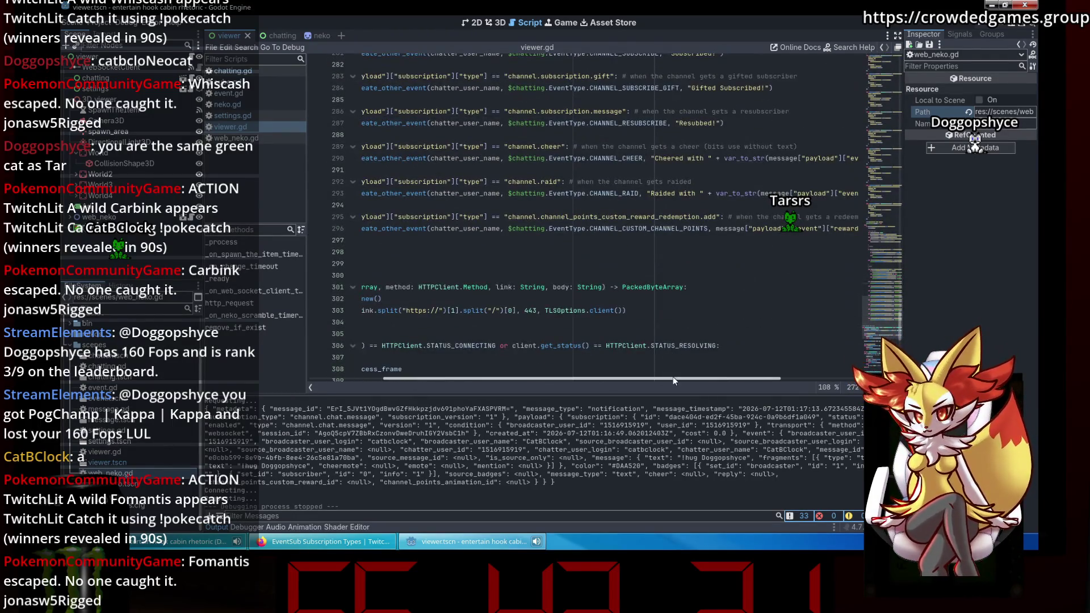
pyautogui.hscroll(-3, 673, 377)
pyautogui.scroll(1, 740, 333)
pyautogui.scroll(10, 738, 307)
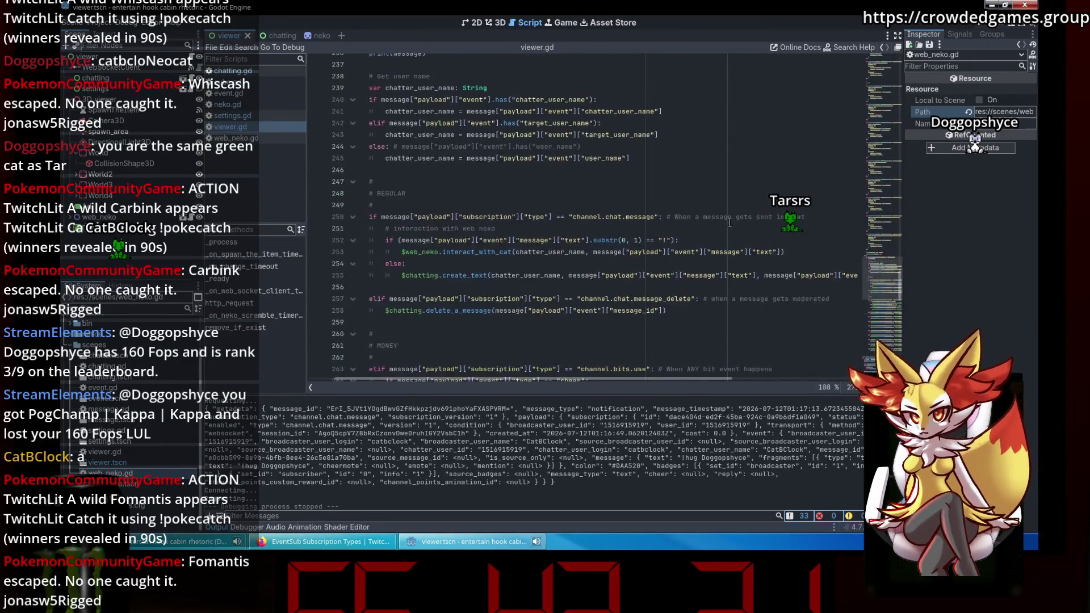
pyautogui.scroll(2, 730, 222)
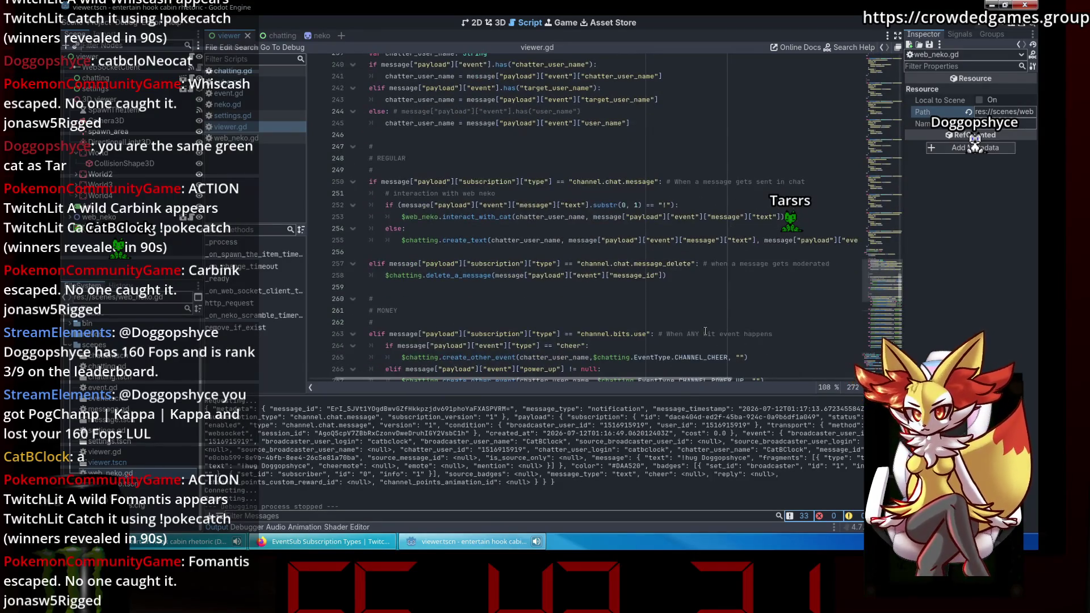
pyautogui.moveTo(659, 380); pyautogui.dragTo(605, 377)
pyautogui.scroll(-3, 661, 375)
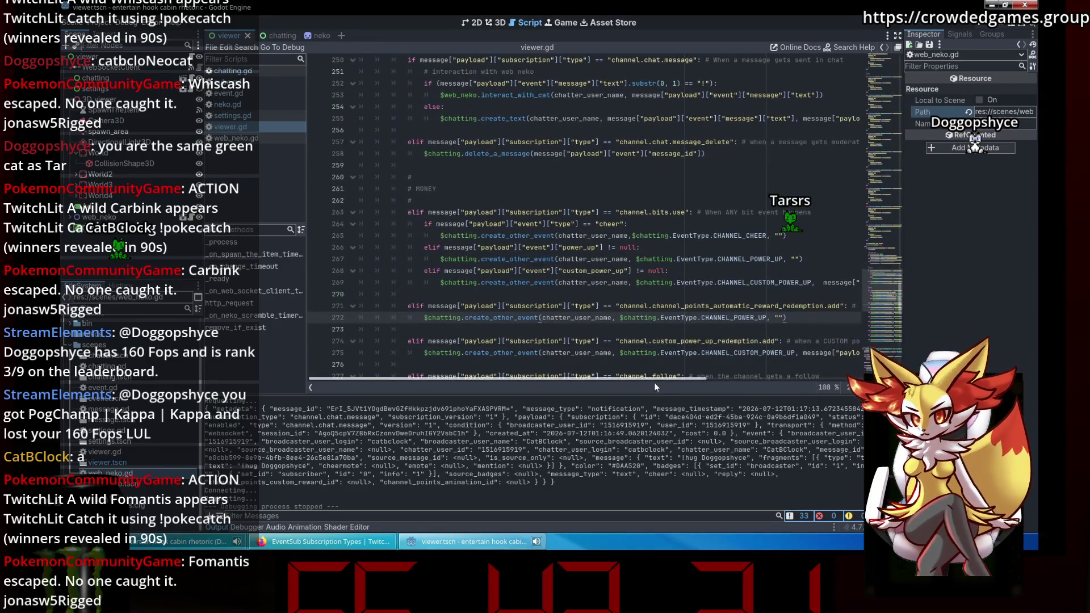
pyautogui.moveTo(638, 377); pyautogui.dragTo(764, 386)
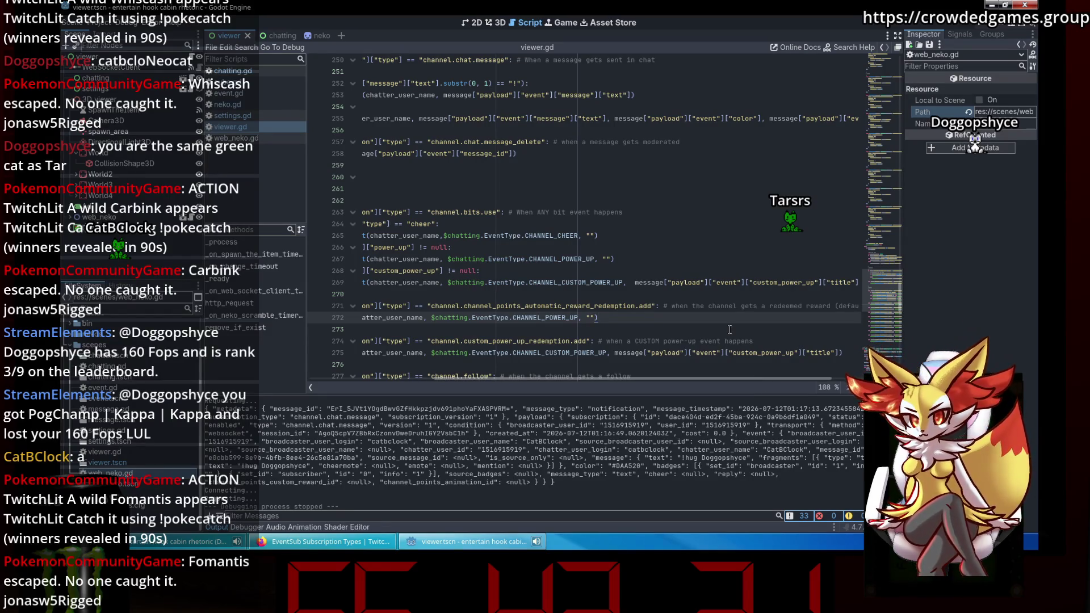
pyautogui.scroll(-2, 730, 330)
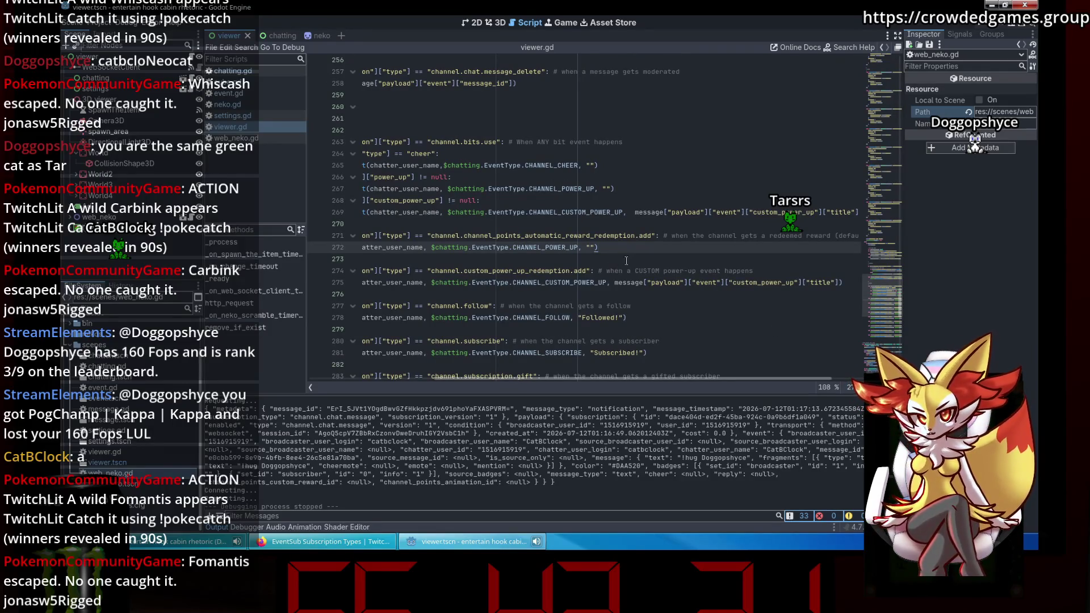
pyautogui.moveTo(683, 378)
pyautogui.mouseDown()
pyautogui.moveTo(826, 376)
pyautogui.moveTo(529, 383)
pyautogui.moveTo(720, 373)
pyautogui.mouseUp()
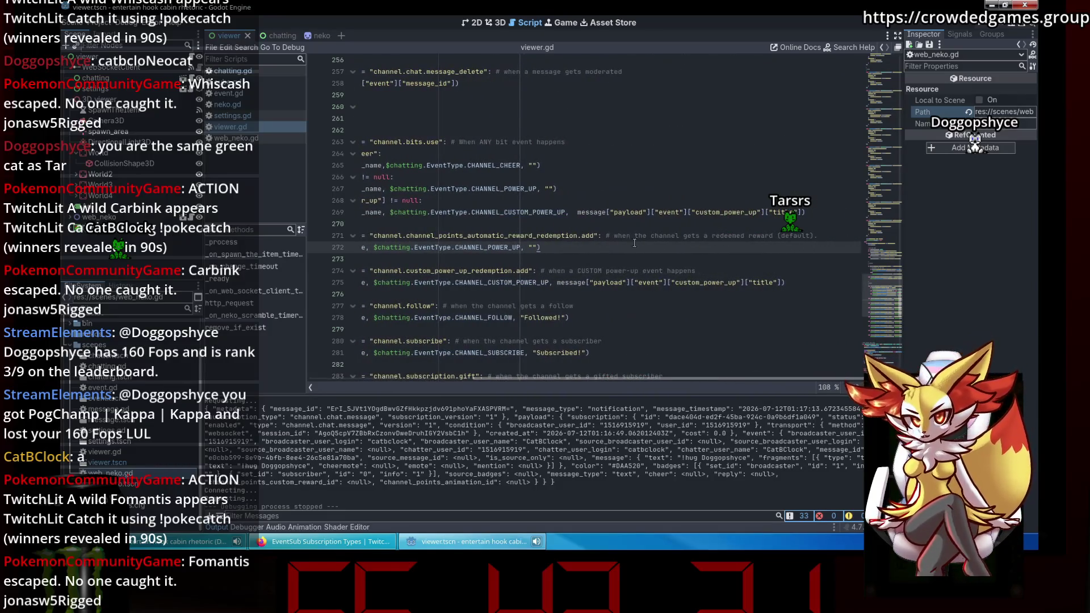
# Step: Inspect the power-up event handler under bits.use in viewer.gd
pyautogui.click(581, 178)
pyautogui.click(580, 184)
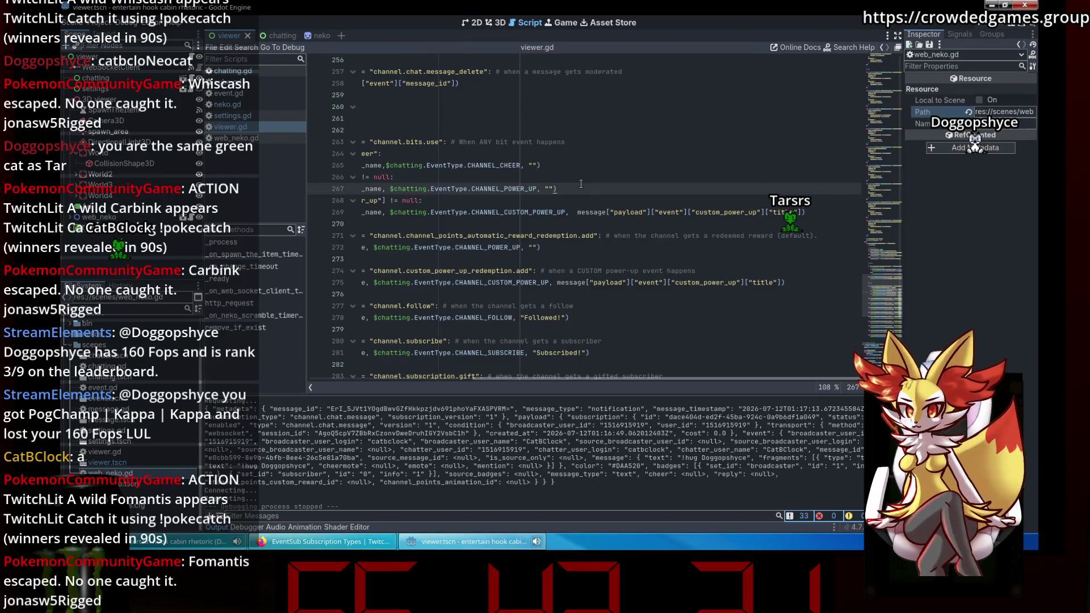
pyautogui.scroll(1, 585, 184)
pyautogui.scroll(-1, 584, 184)
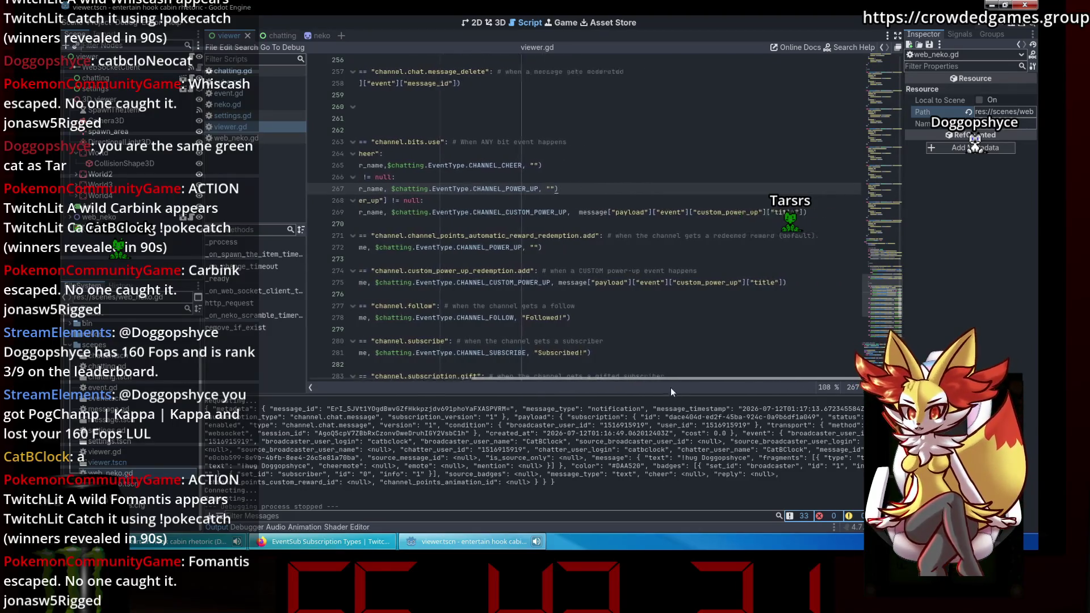
pyautogui.hscroll(1, 670, 388)
pyautogui.scroll(-6, 733, 348)
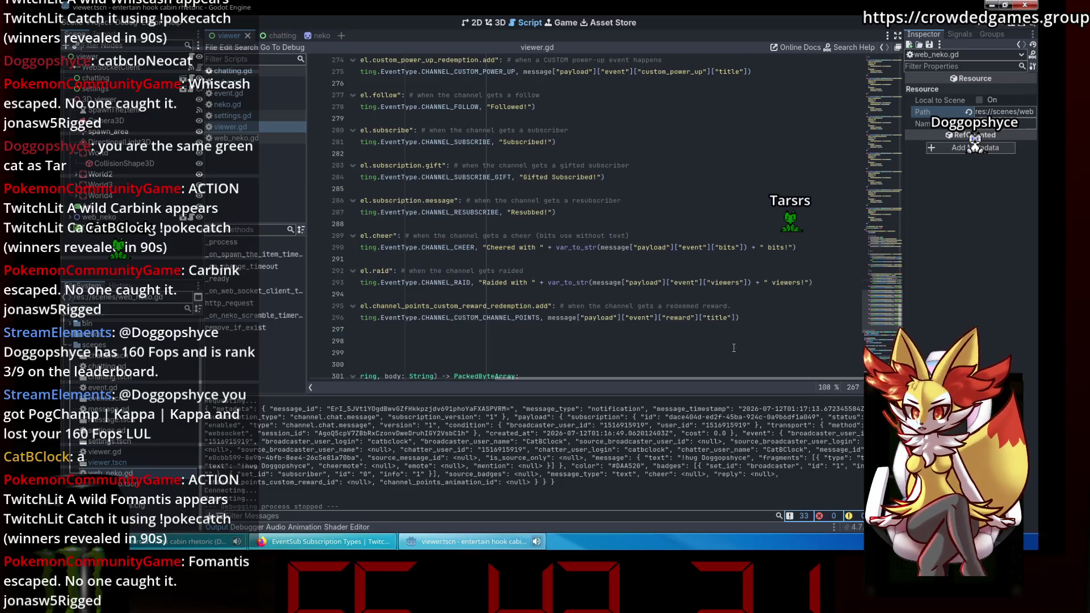
pyautogui.scroll(10, 733, 347)
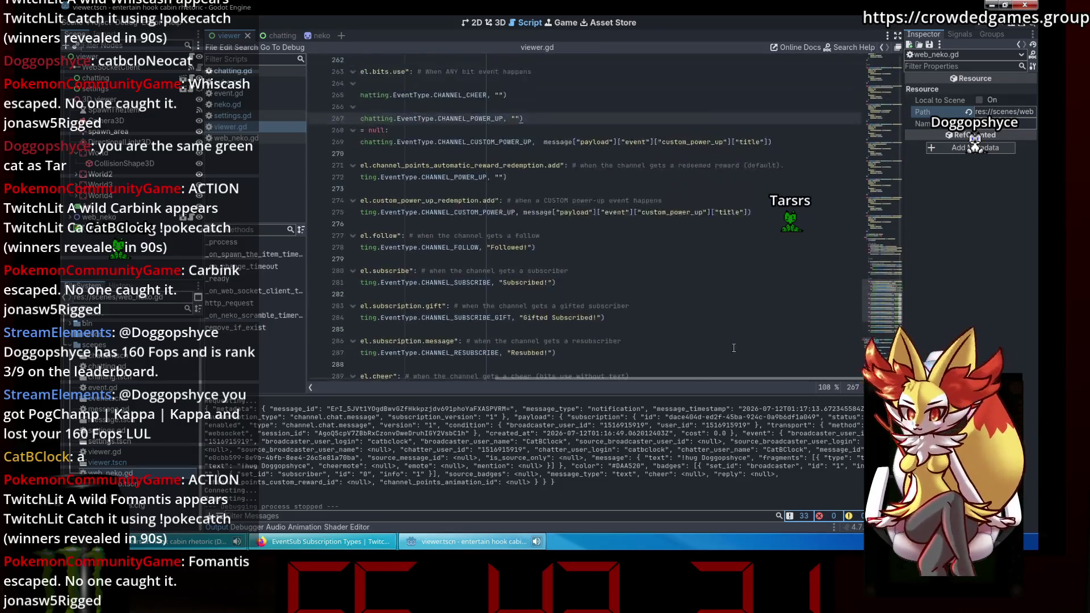
pyautogui.moveTo(703, 377); pyautogui.dragTo(444, 380)
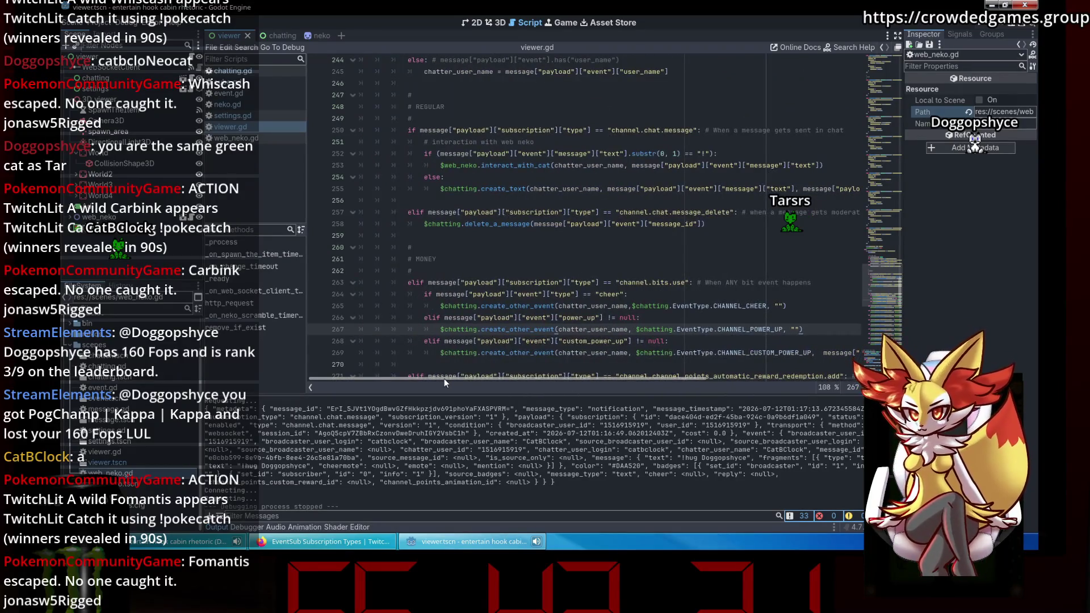
pyautogui.scroll(4, 645, 322)
pyautogui.scroll(-6, 646, 323)
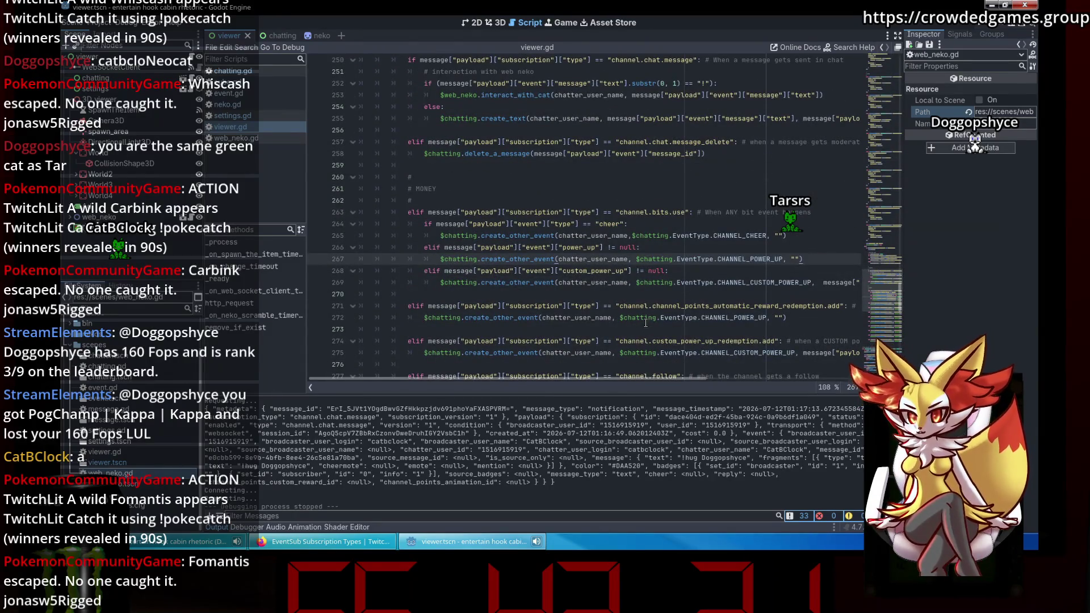
# Step: Glance at the EventSub docs, then select line 269's custom power-up title lookup to check it
pyautogui.click(352, 548)
pyautogui.click(486, 545)
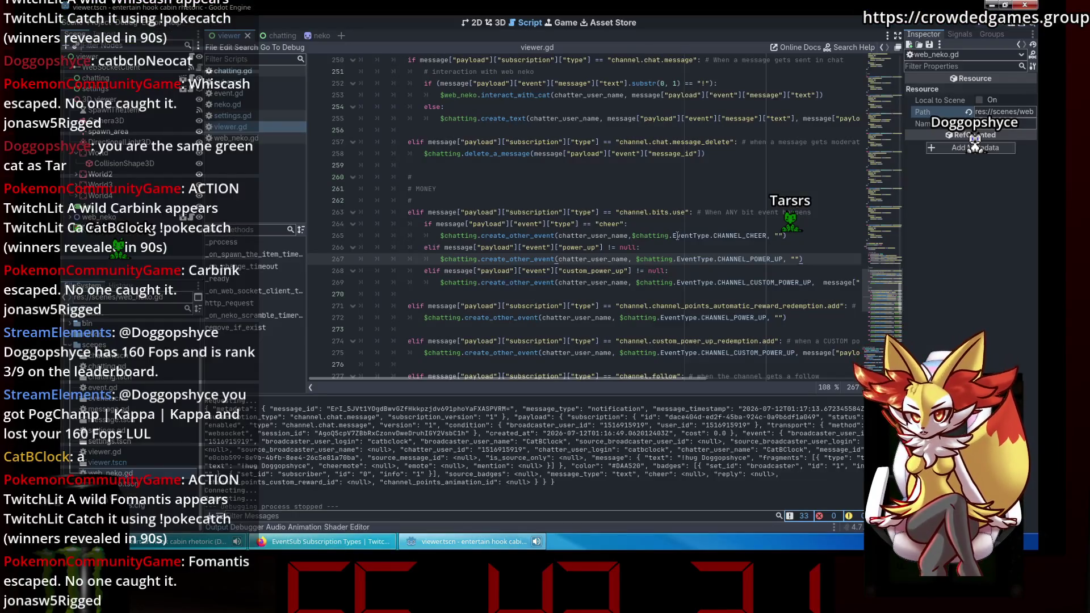
pyautogui.scroll(-2, 677, 235)
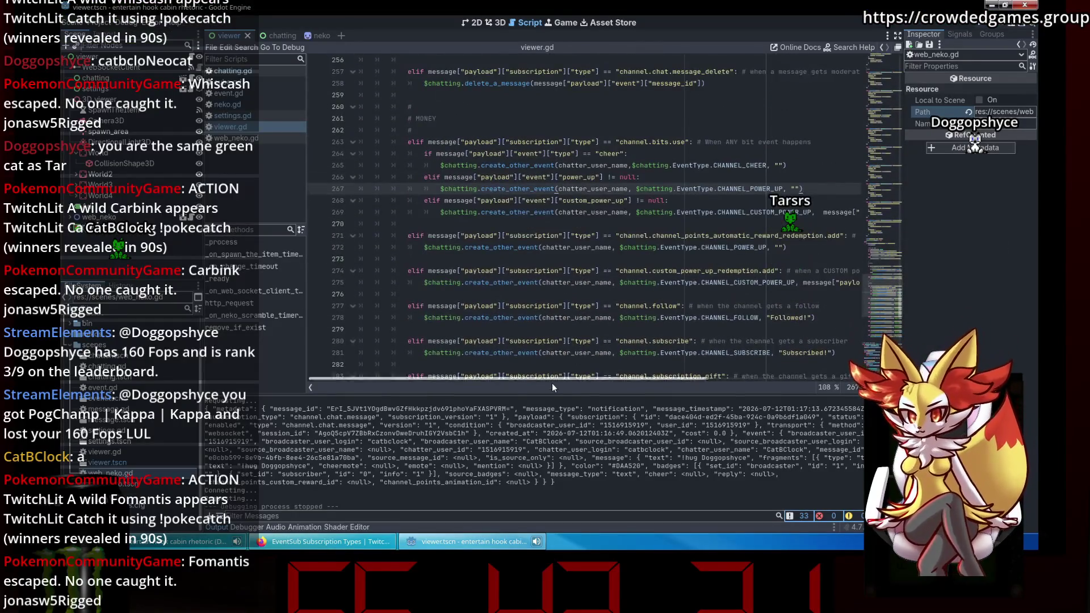
pyautogui.moveTo(551, 383); pyautogui.dragTo(648, 370)
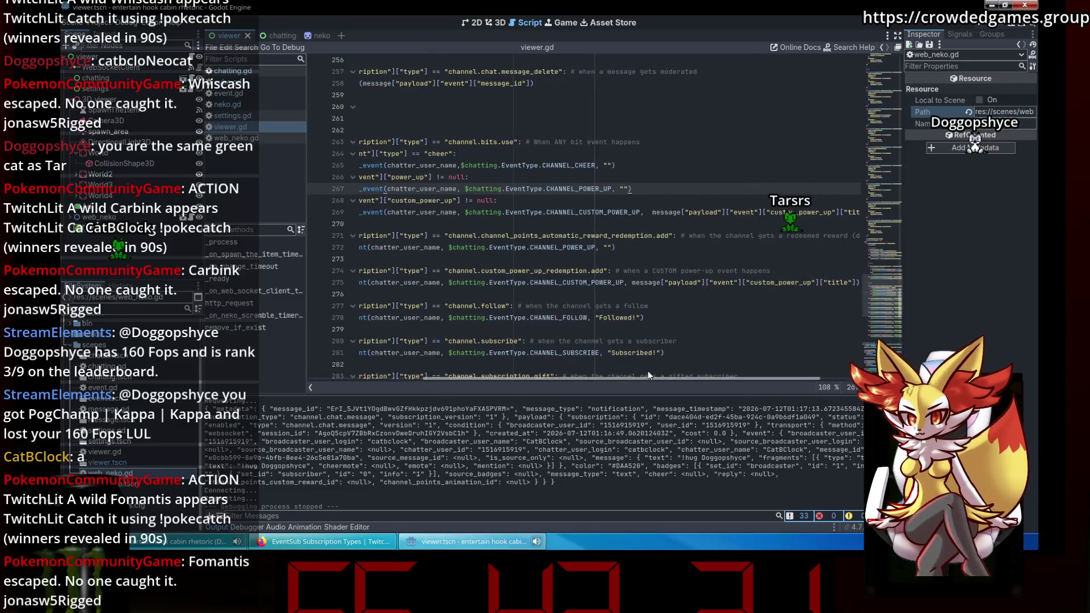
pyautogui.hscroll(3, 648, 372)
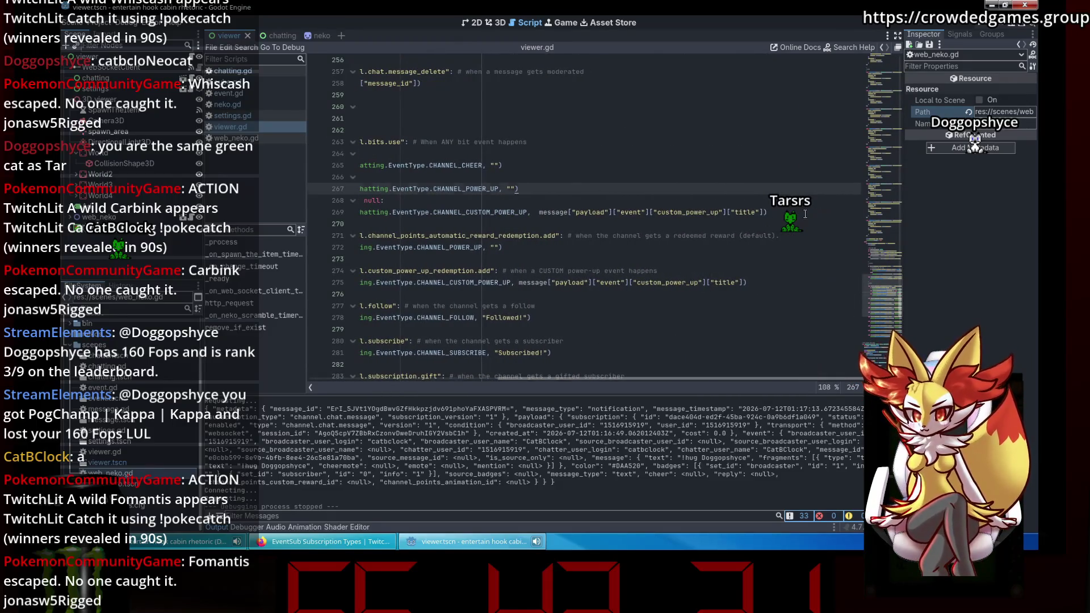
pyautogui.click(767, 212)
pyautogui.moveTo(767, 211)
pyautogui.mouseDown()
pyautogui.moveTo(601, 214)
pyautogui.moveTo(767, 212)
pyautogui.mouseUp()
pyautogui.click(825, 212)
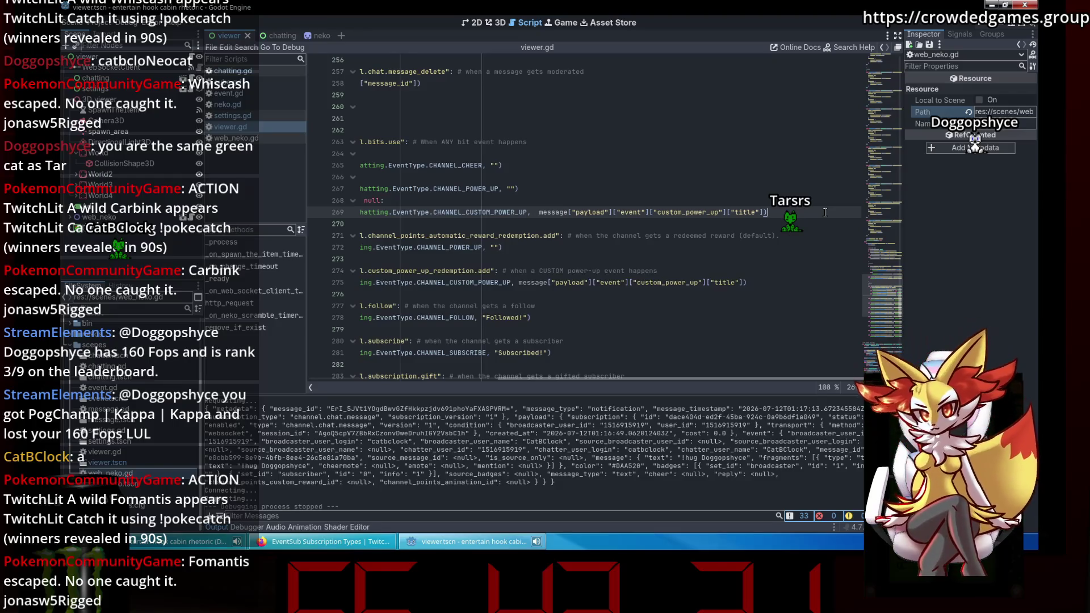
# Step: Bring the Twitch EventSub documentation page back to the front
pyautogui.moveTo(595, 379); pyautogui.dragTo(564, 376)
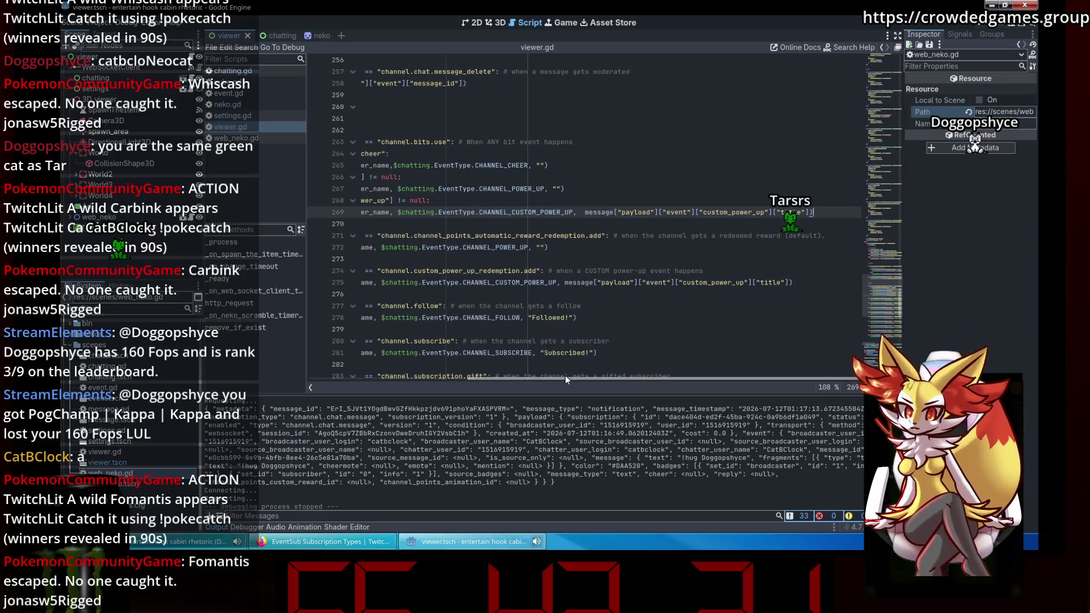
pyautogui.scroll(-7, 765, 303)
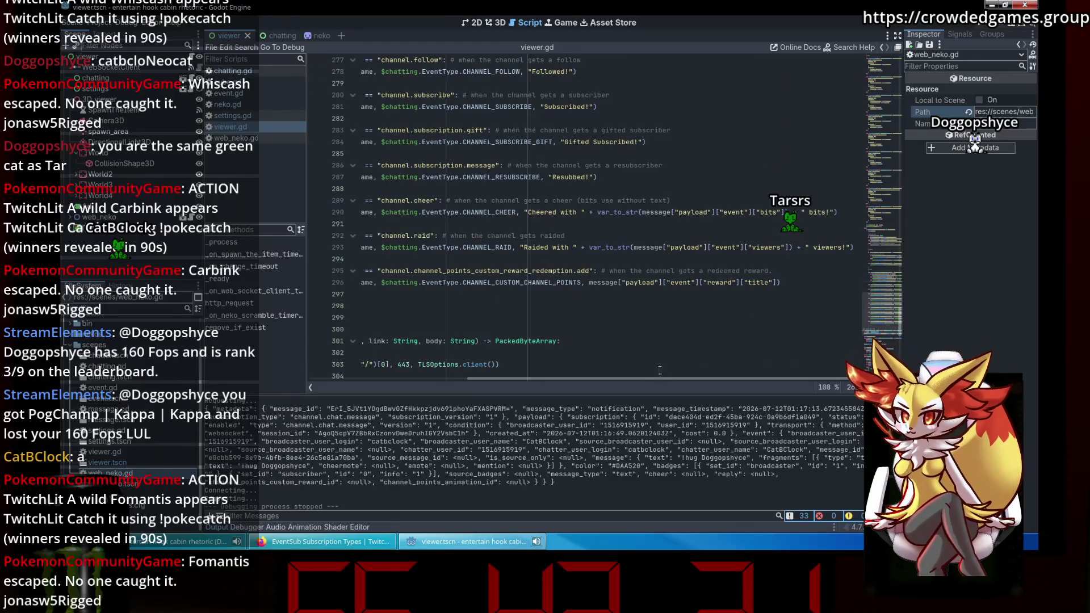
pyautogui.moveTo(637, 377); pyautogui.dragTo(679, 377)
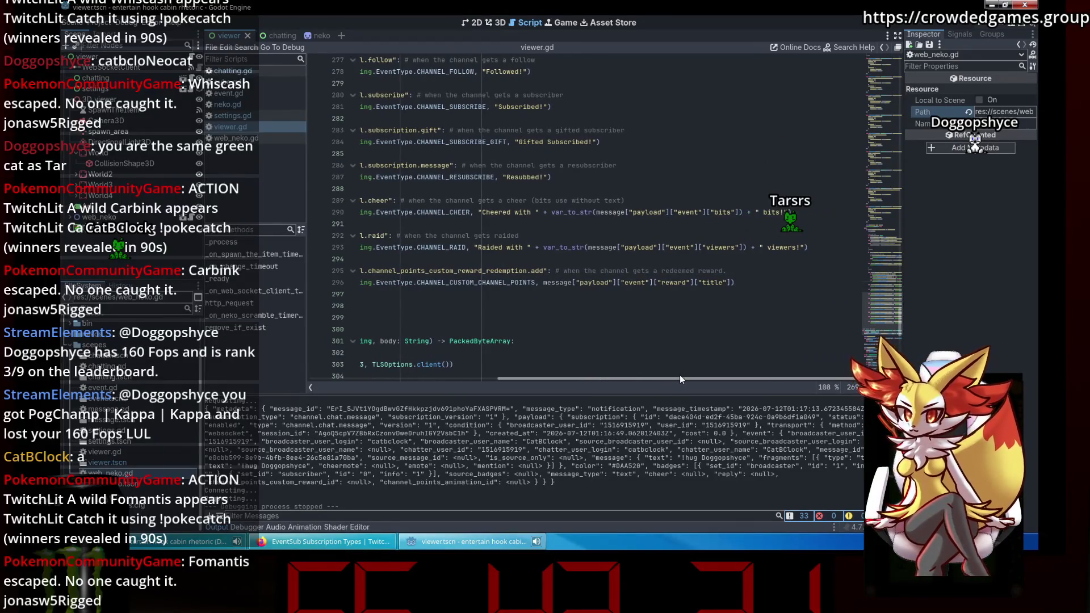
pyautogui.scroll(7, 661, 298)
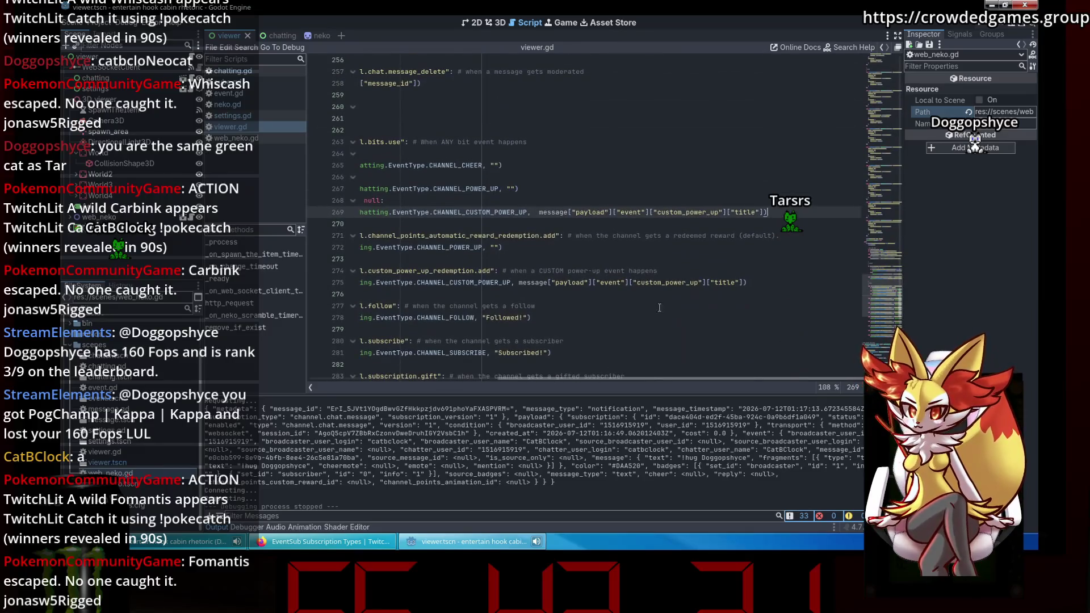
pyautogui.click(314, 544)
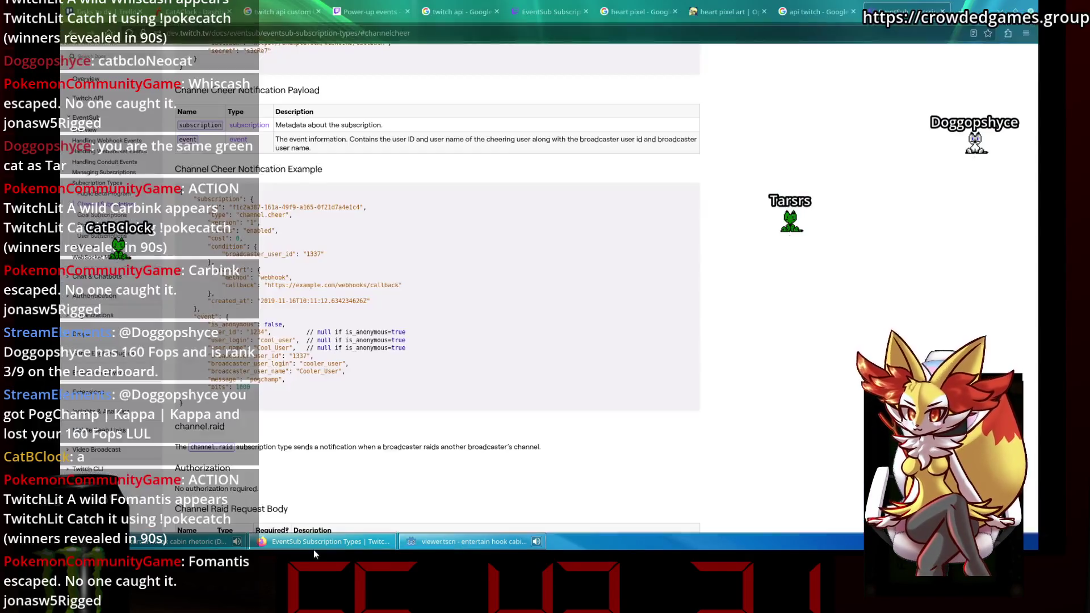
# Step: Search the docs for 'channel.bit' and jump to the channel.bits.use section
pyautogui.scroll(4, 475, 245)
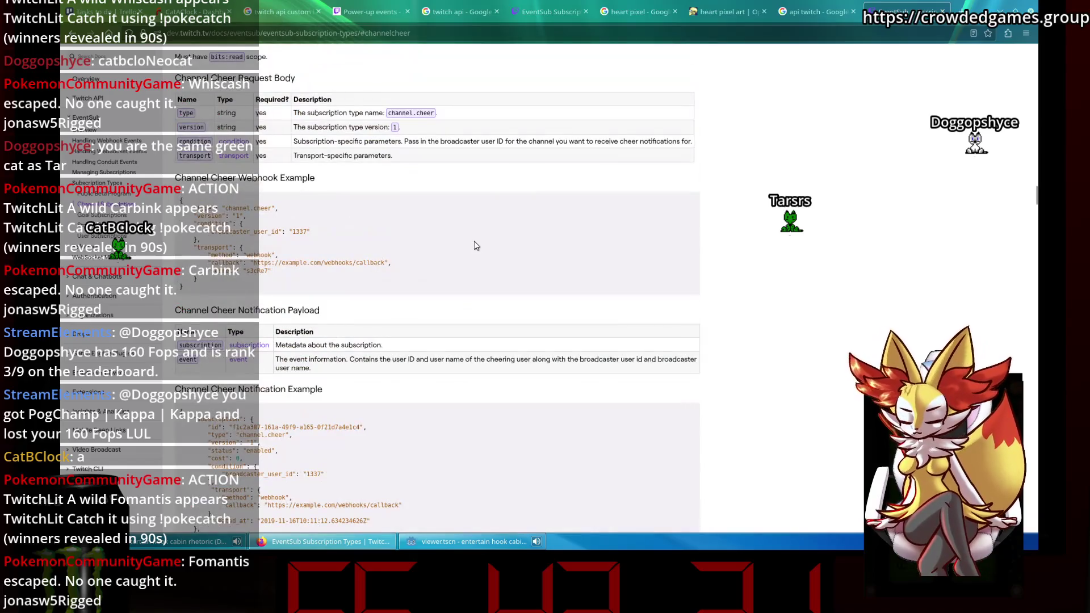
pyautogui.hotkey('ctrl', 'f')
pyautogui.write('channel.bit')
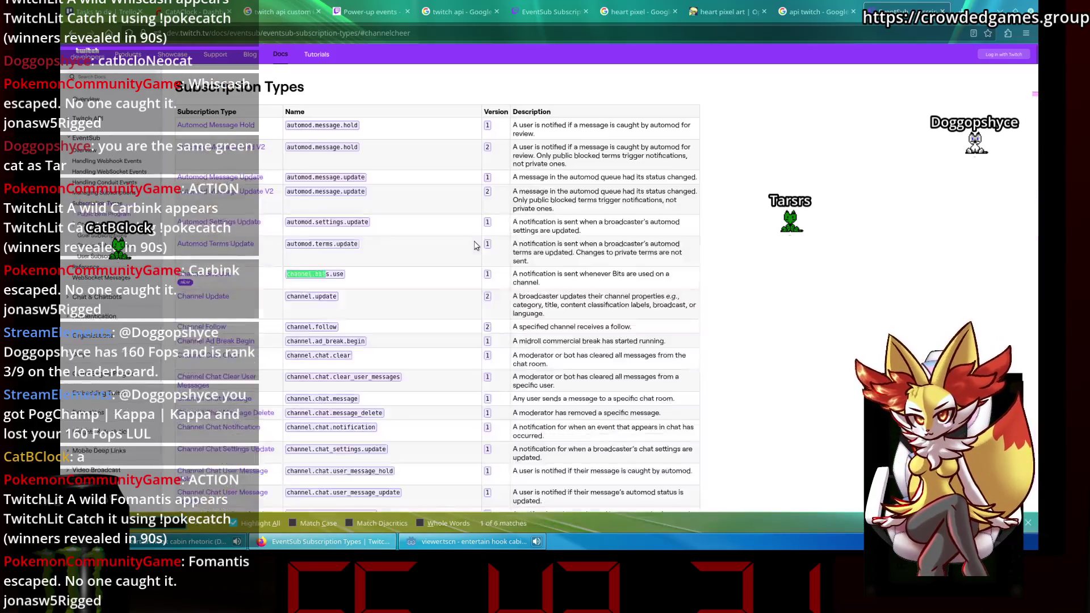
pyautogui.click(221, 272)
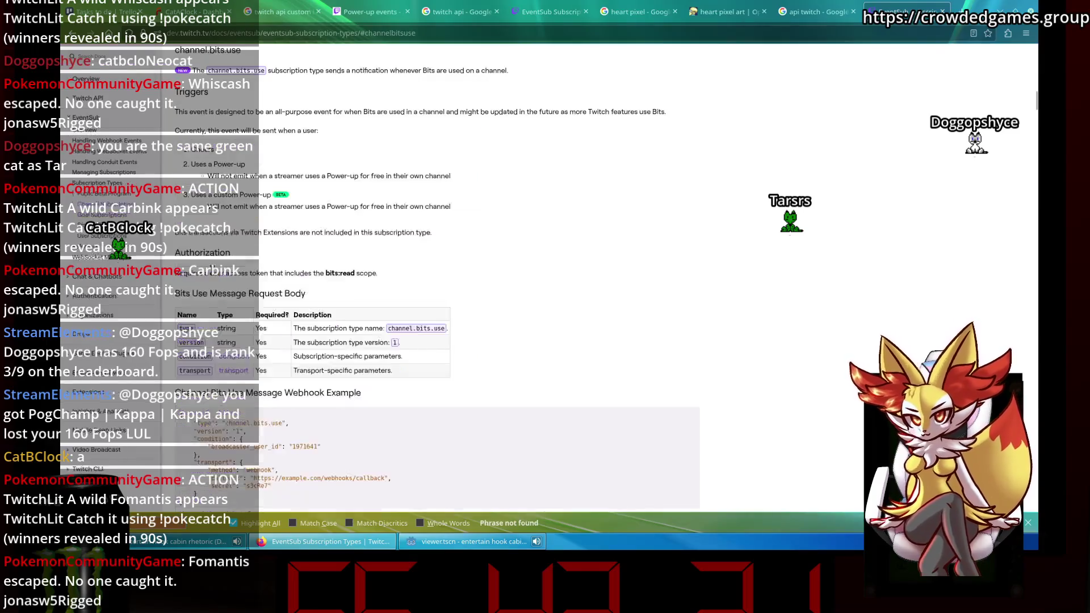
pyautogui.press('Escape')
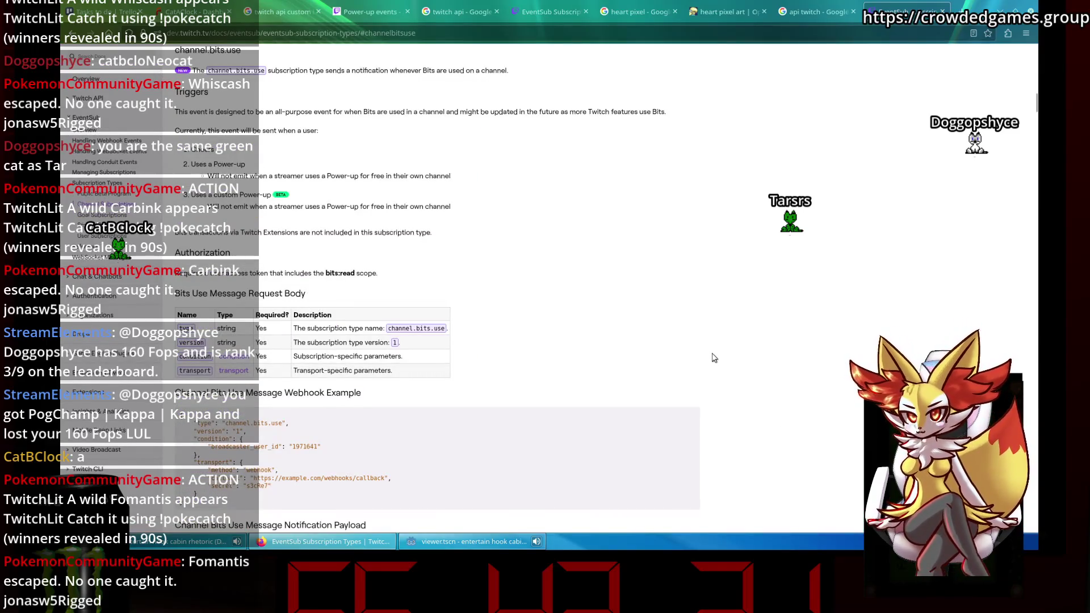
# Step: Read the channel.bits.use notification payload example, then return to viewer.gd in Godot
pyautogui.scroll(-10, 710, 326)
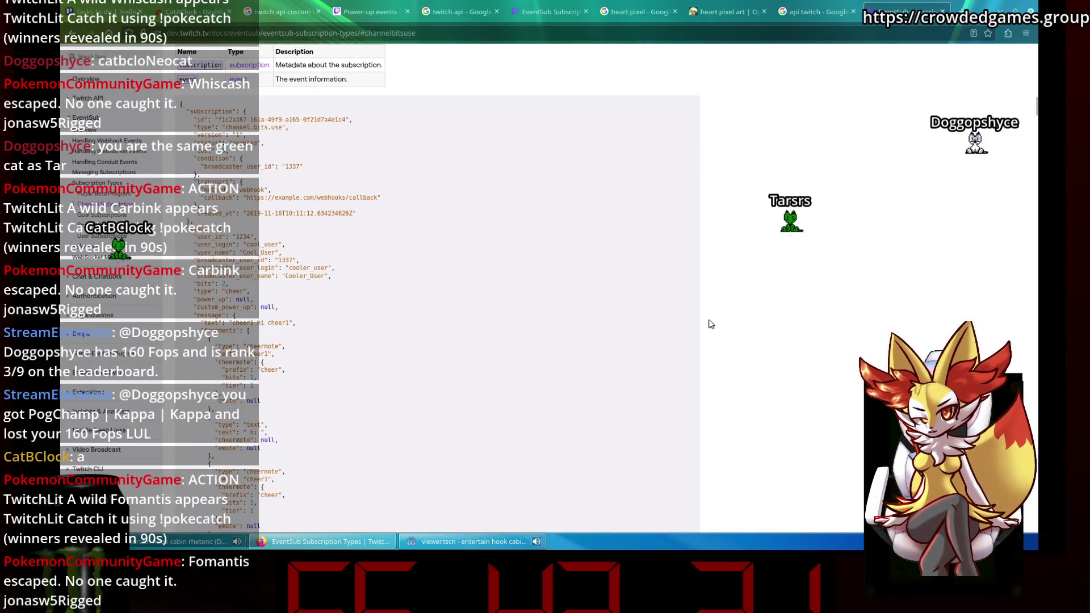
pyautogui.scroll(-3, 710, 324)
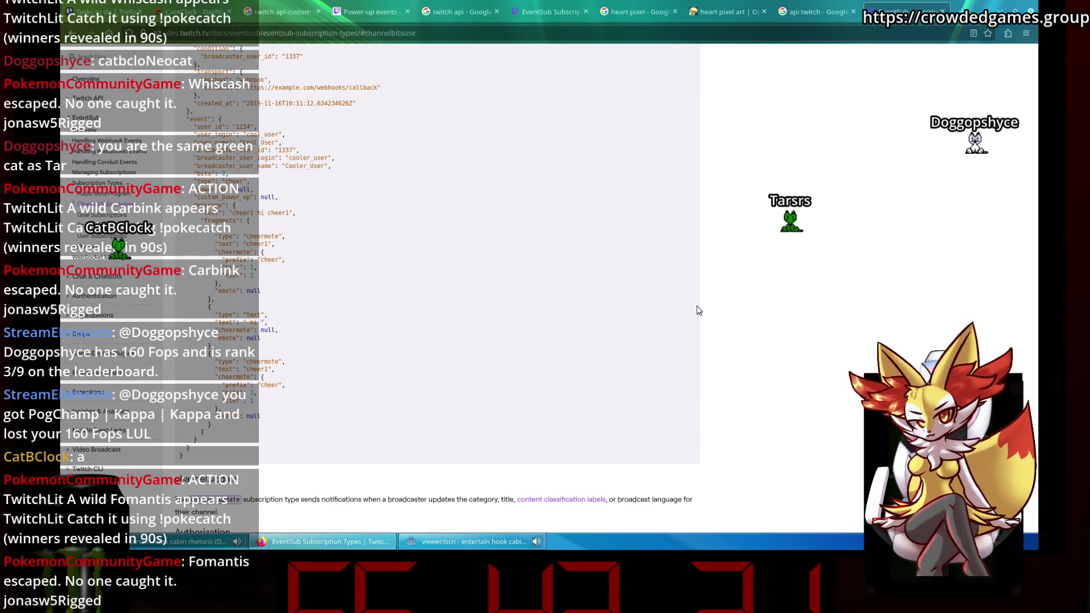
pyautogui.scroll(2, 698, 310)
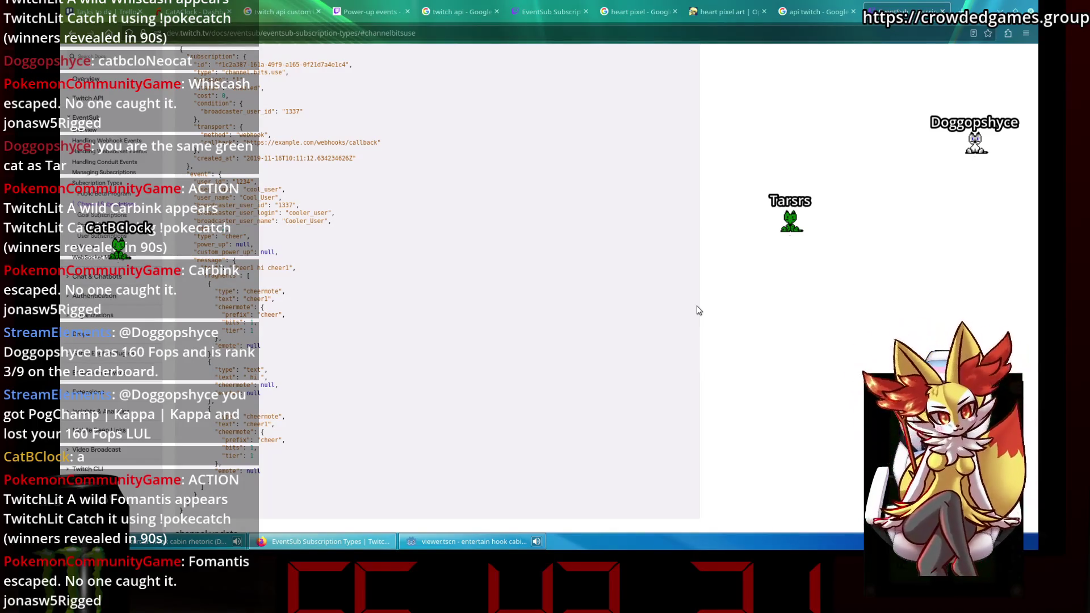
pyautogui.click(495, 544)
pyautogui.moveTo(653, 378); pyautogui.dragTo(462, 372)
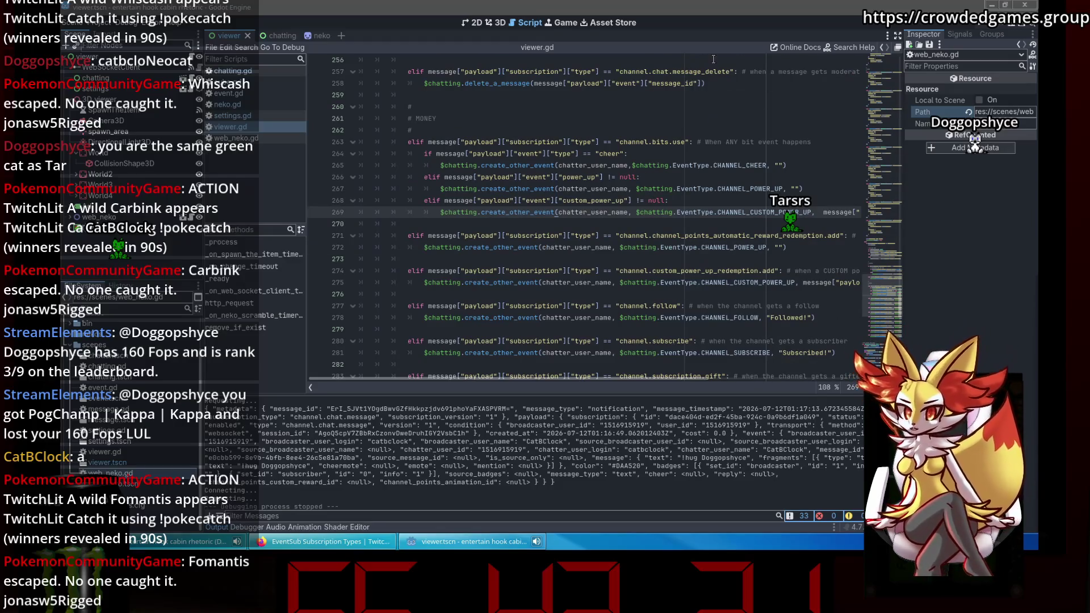
pyautogui.click(587, 200)
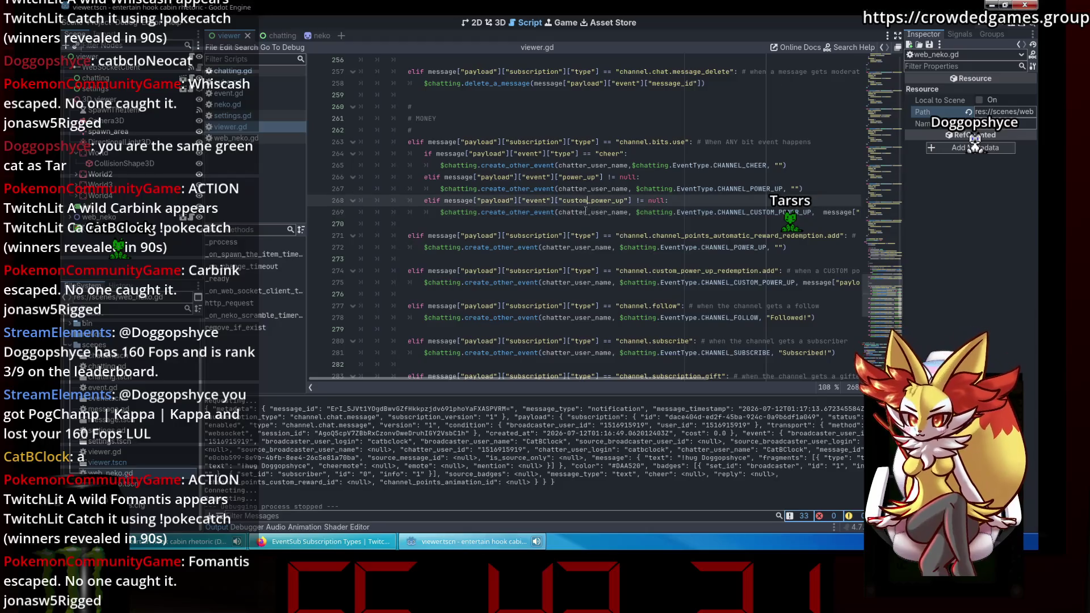
pyautogui.moveTo(583, 376); pyautogui.dragTo(818, 377)
pyautogui.click(820, 211)
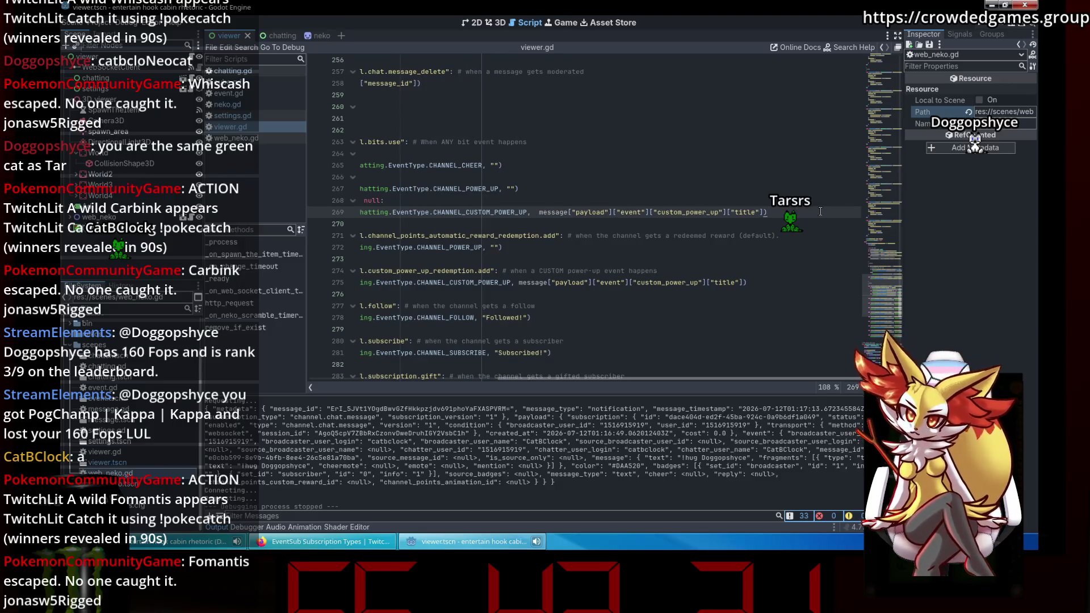
pyautogui.moveTo(820, 211); pyautogui.dragTo(275, 202)
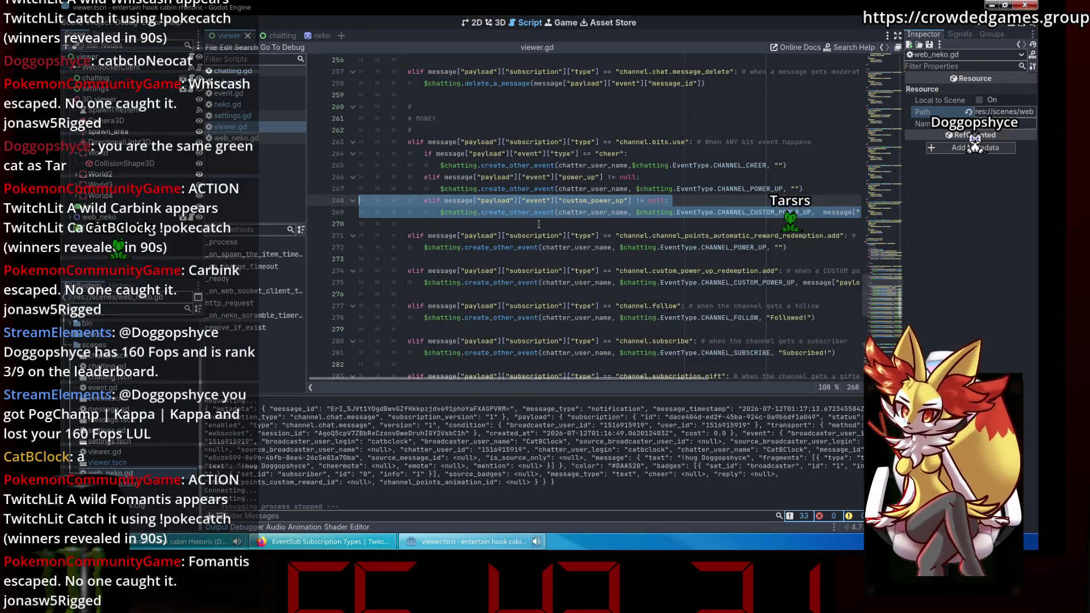
pyautogui.scroll(-2, 539, 224)
pyautogui.scroll(-5, 538, 224)
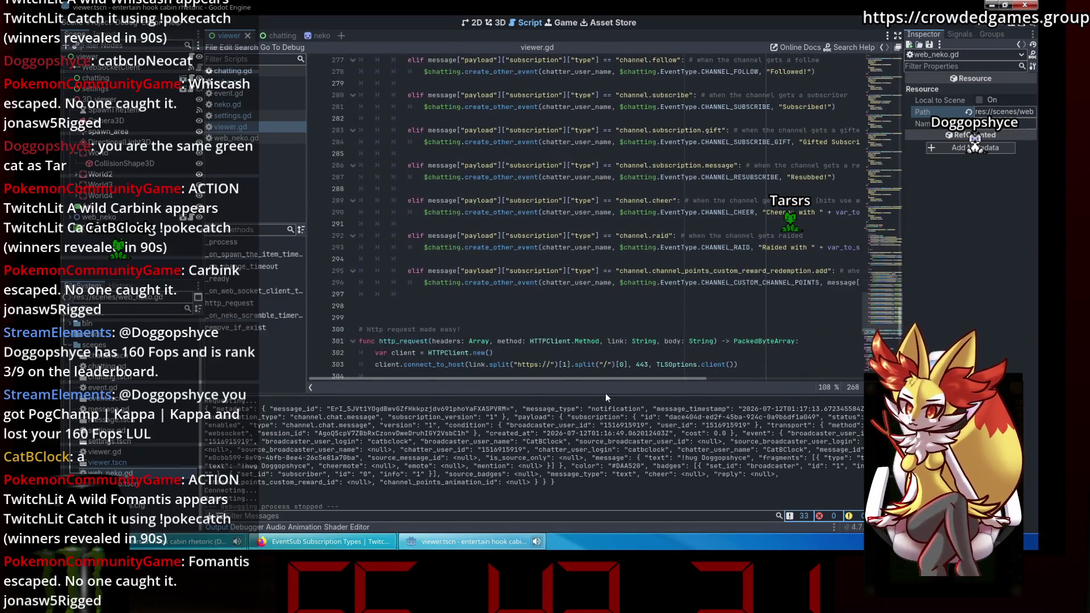
pyautogui.moveTo(594, 378); pyautogui.dragTo(720, 379)
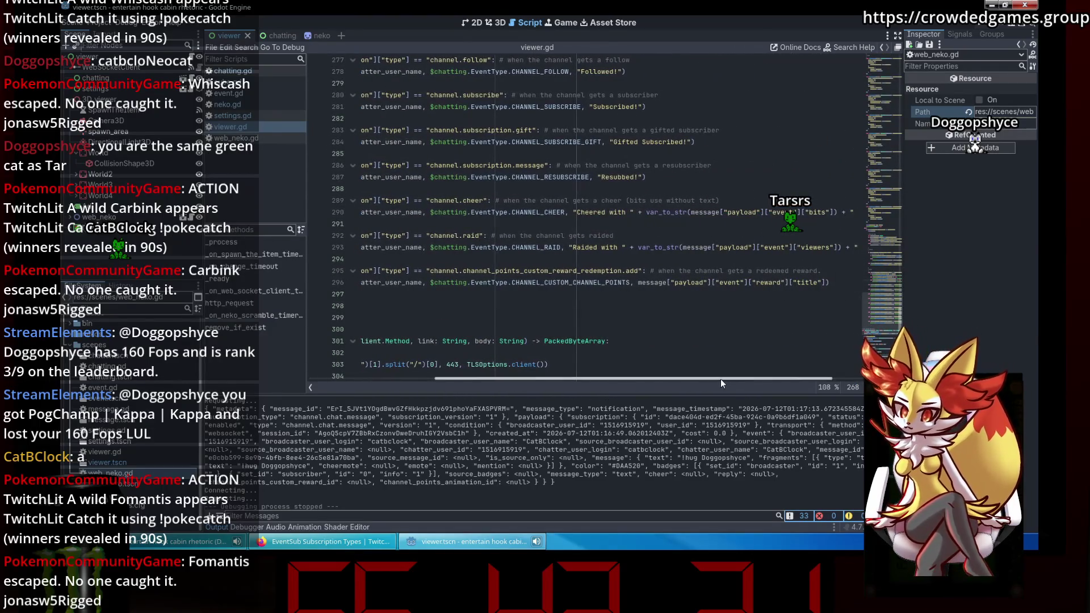
pyautogui.click(334, 541)
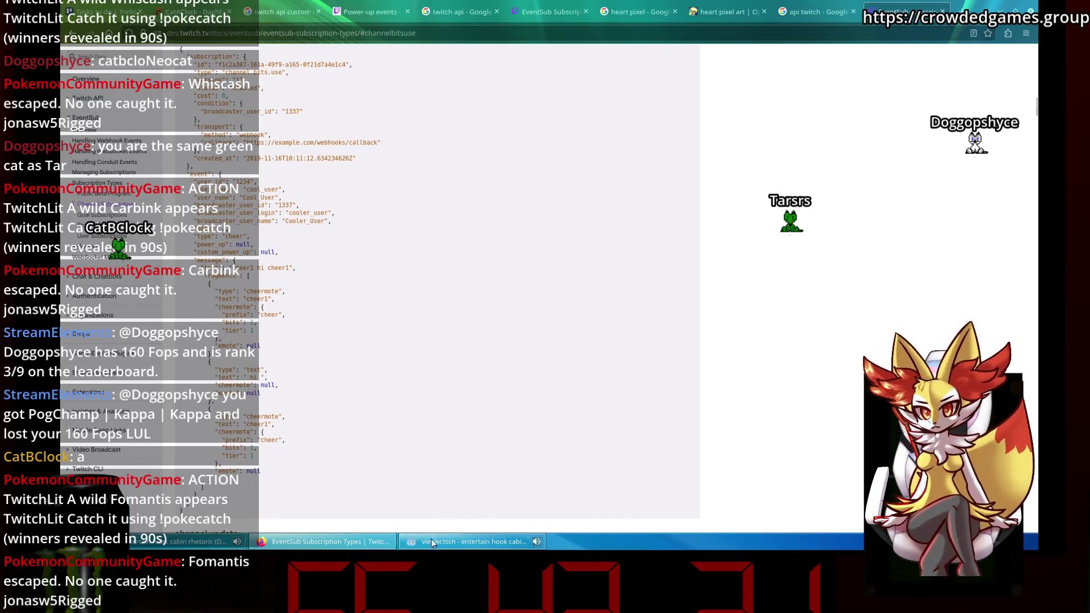
pyautogui.click(467, 542)
pyautogui.moveTo(598, 379)
pyautogui.mouseDown()
pyautogui.moveTo(432, 384)
pyautogui.moveTo(652, 369)
pyautogui.moveTo(553, 384)
pyautogui.mouseUp()
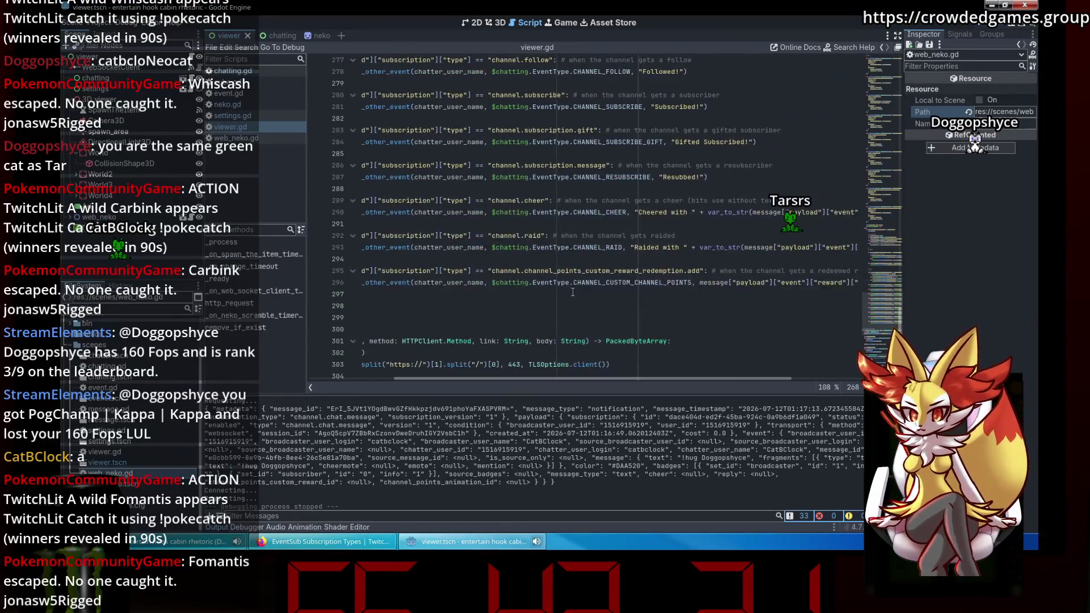
# Step: Locate the CHANNEL_CHEER call with empty quotes on line 265 of viewer.gd
pyautogui.scroll(5, 590, 296)
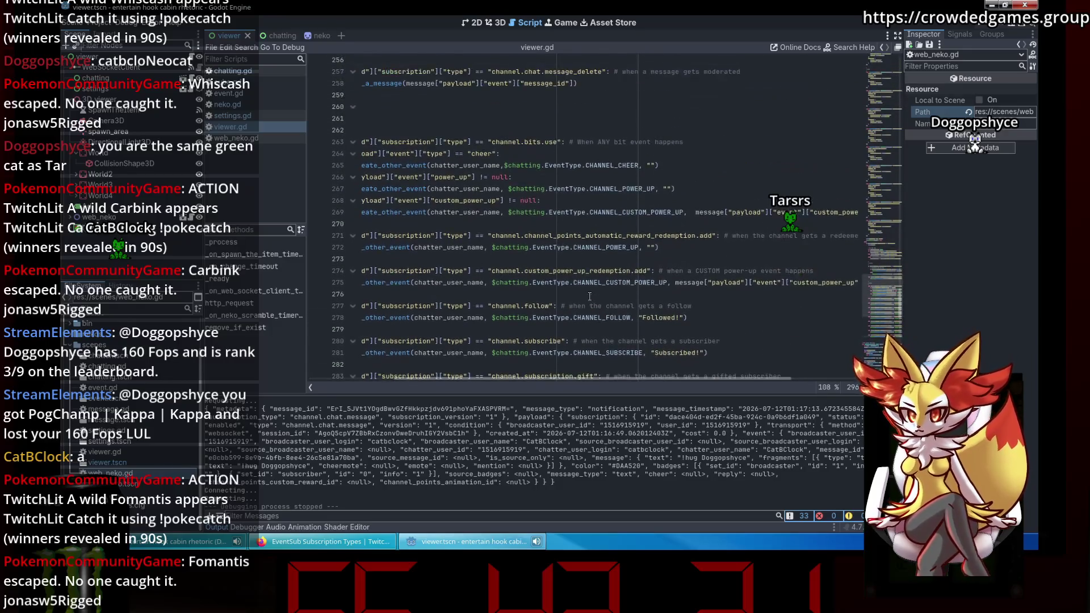
pyautogui.scroll(3, 590, 297)
pyautogui.click(562, 247)
pyautogui.click(676, 200)
pyautogui.moveTo(658, 383); pyautogui.dragTo(550, 385)
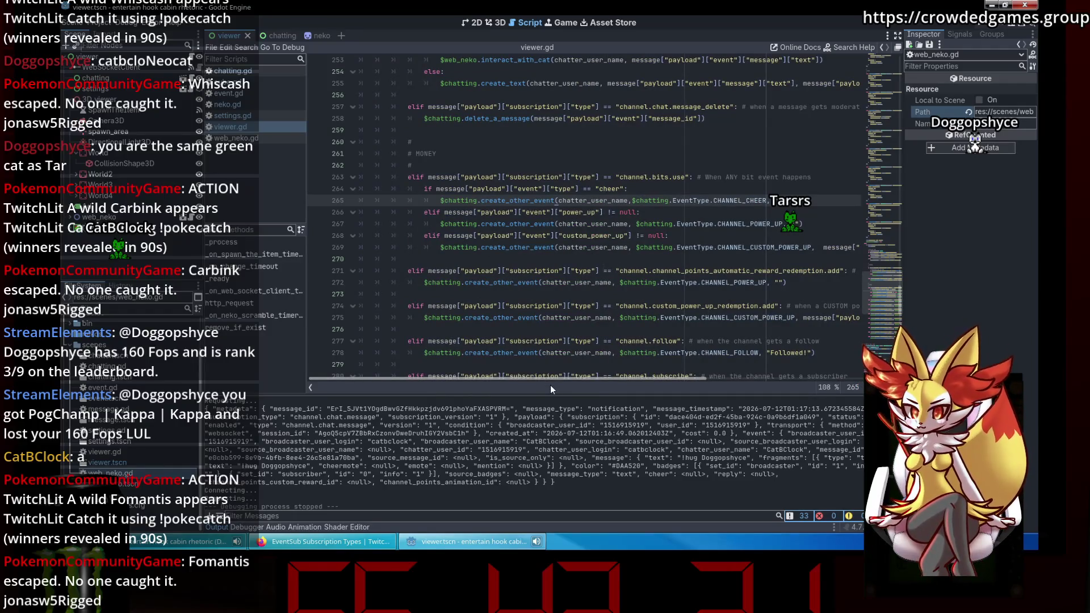
pyautogui.scroll(-5, 639, 285)
pyautogui.scroll(-1, 638, 285)
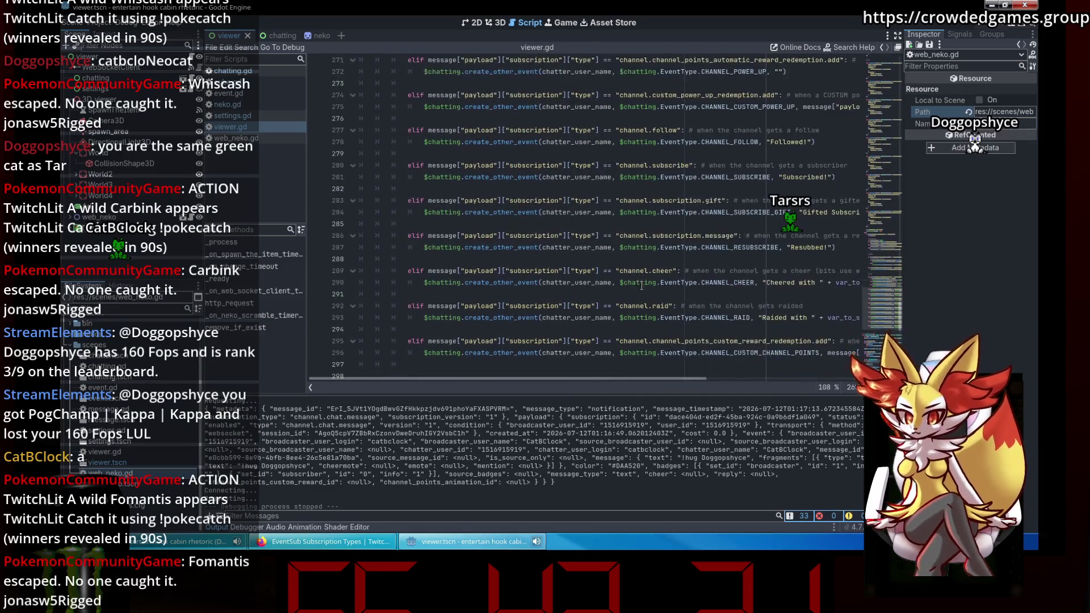
pyautogui.moveTo(670, 377); pyautogui.dragTo(817, 378)
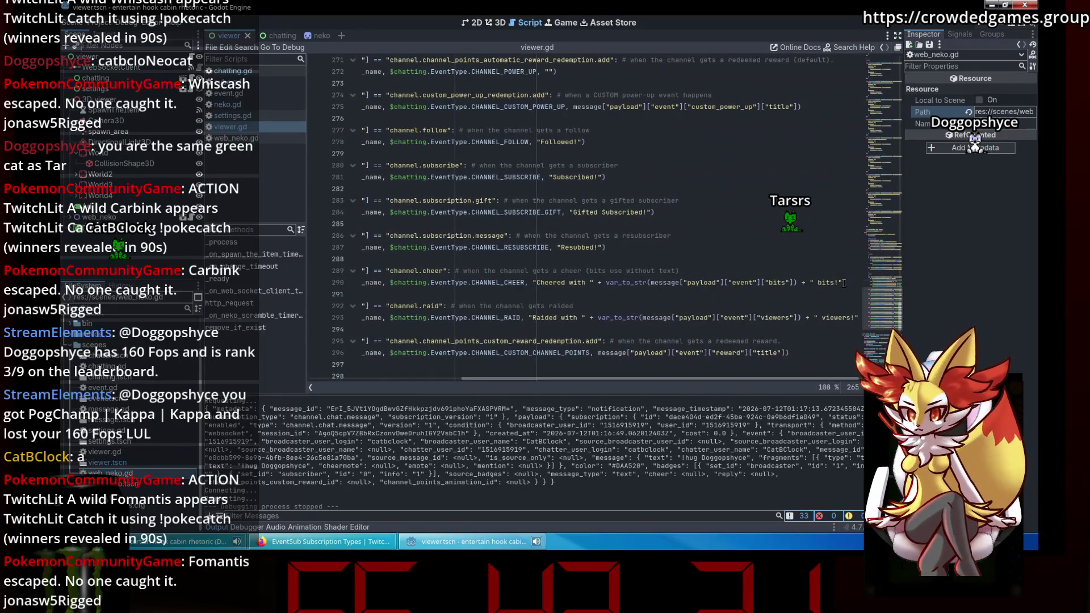
# Step: Select the 'Cheered with … bits!' message on line 290 and place the cursor in line 265's quotes
pyautogui.moveTo(842, 282); pyautogui.dragTo(819, 282)
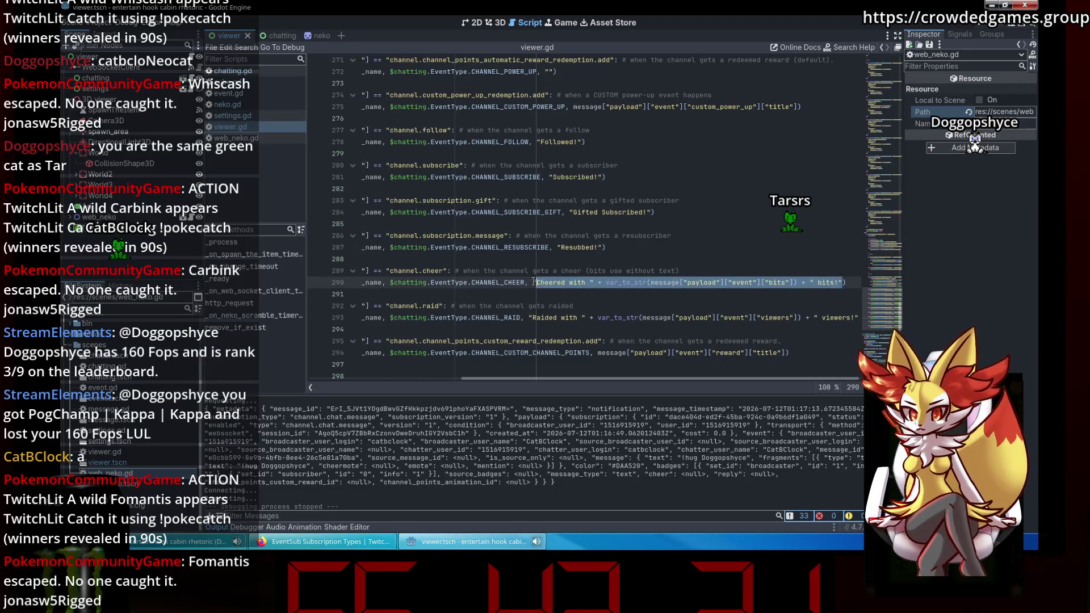
pyautogui.click(881, 132)
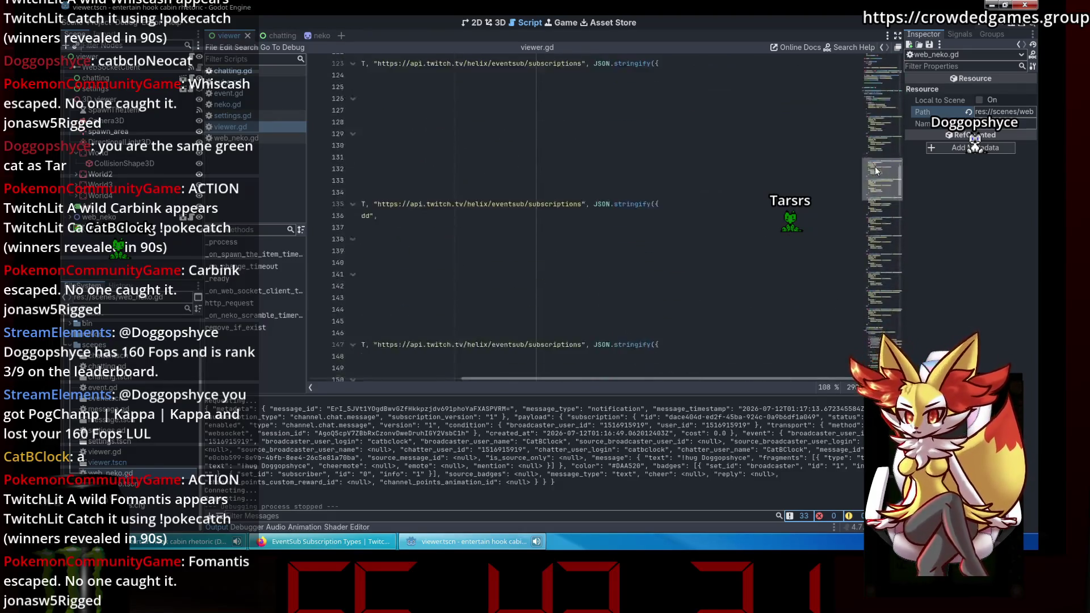
pyautogui.click(877, 280)
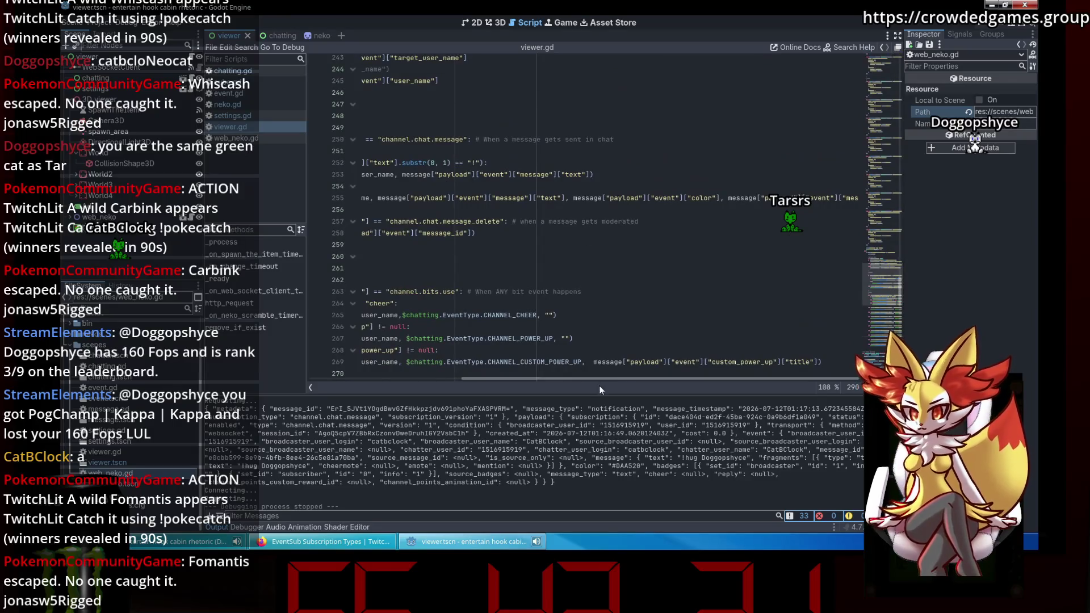
pyautogui.moveTo(600, 377)
pyautogui.mouseDown()
pyautogui.moveTo(430, 378)
pyautogui.moveTo(612, 377)
pyautogui.moveTo(472, 382)
pyautogui.mouseUp()
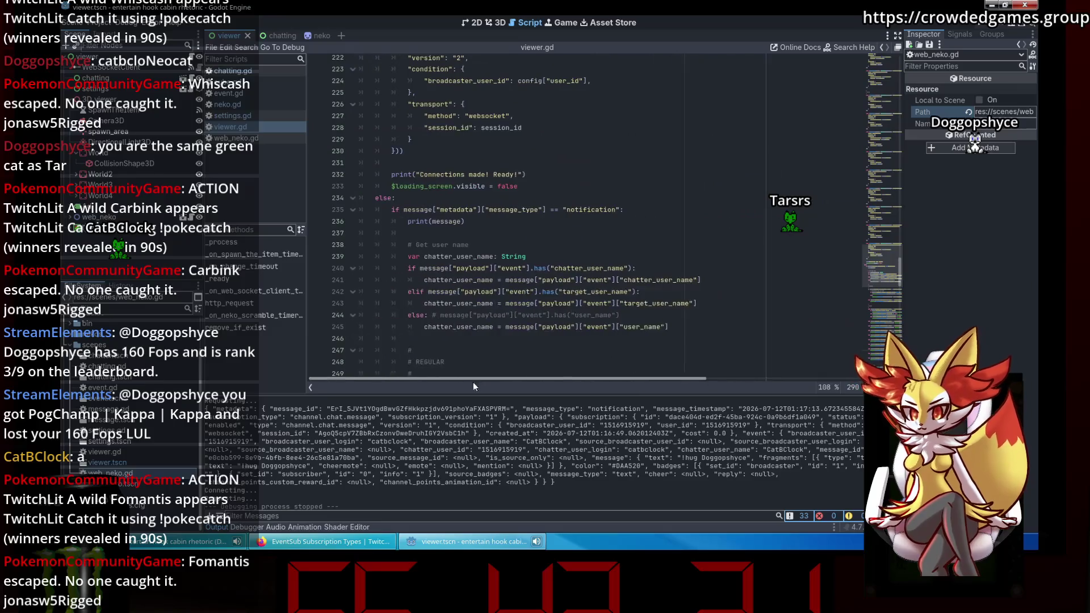
pyautogui.scroll(-9, 681, 305)
pyautogui.scroll(-1, 681, 305)
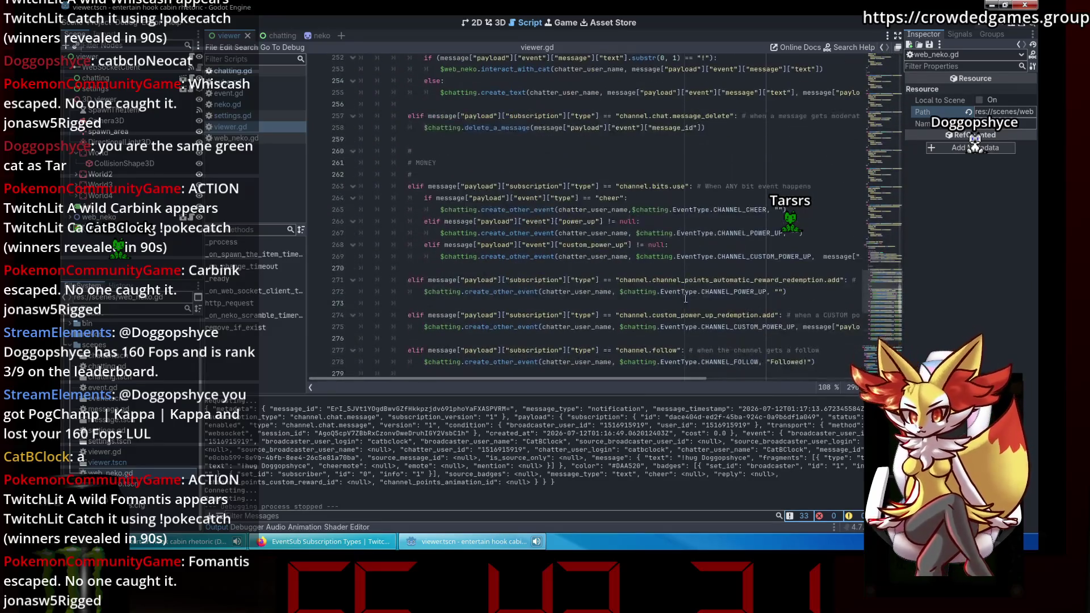
pyautogui.click(773, 211)
# Step: Paste the cheer message into line 265, set line 267 to 'Used a power up!', and save
pyautogui.hotkey('ctrl', 'v')
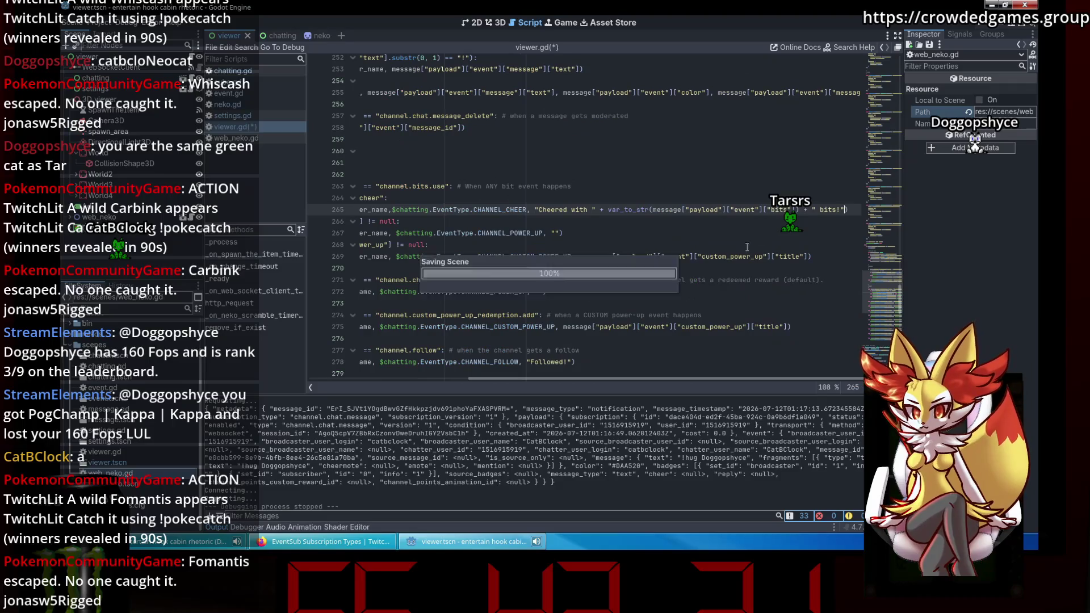
pyautogui.click(556, 232)
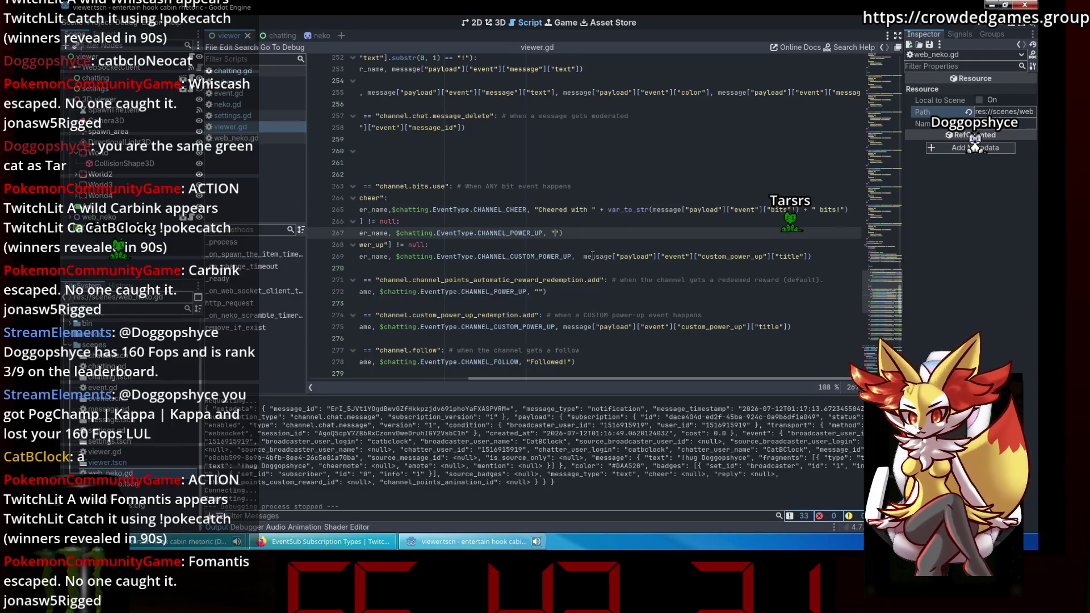
pyautogui.write('Used a p')
pyautogui.write('owerup!')
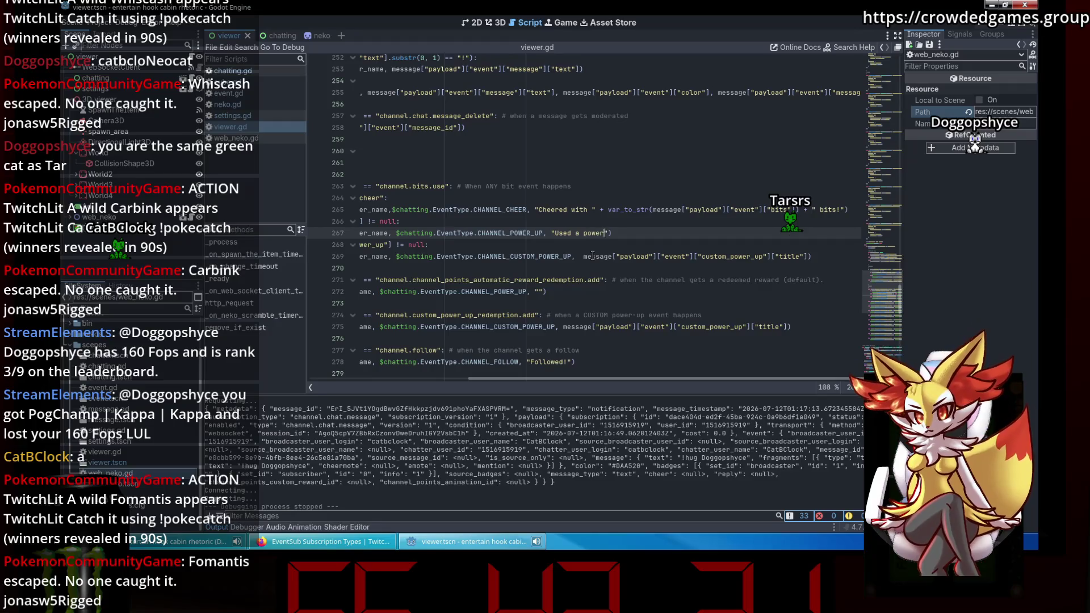
pyautogui.scroll(-1, 598, 245)
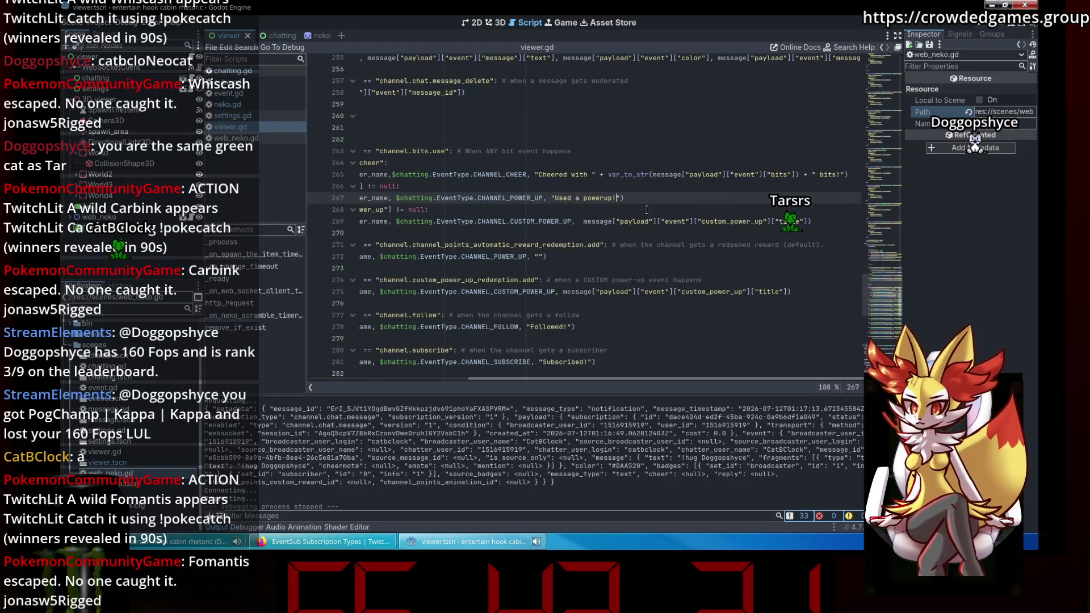
pyautogui.hotkey('ctrl', 's')
pyautogui.click(608, 198)
pyautogui.press('BackSpace')
# Step: Check the cheer message on line 290, then bring Firefox's EventSub docs forward
pyautogui.hotkey('alt', 'Tab')
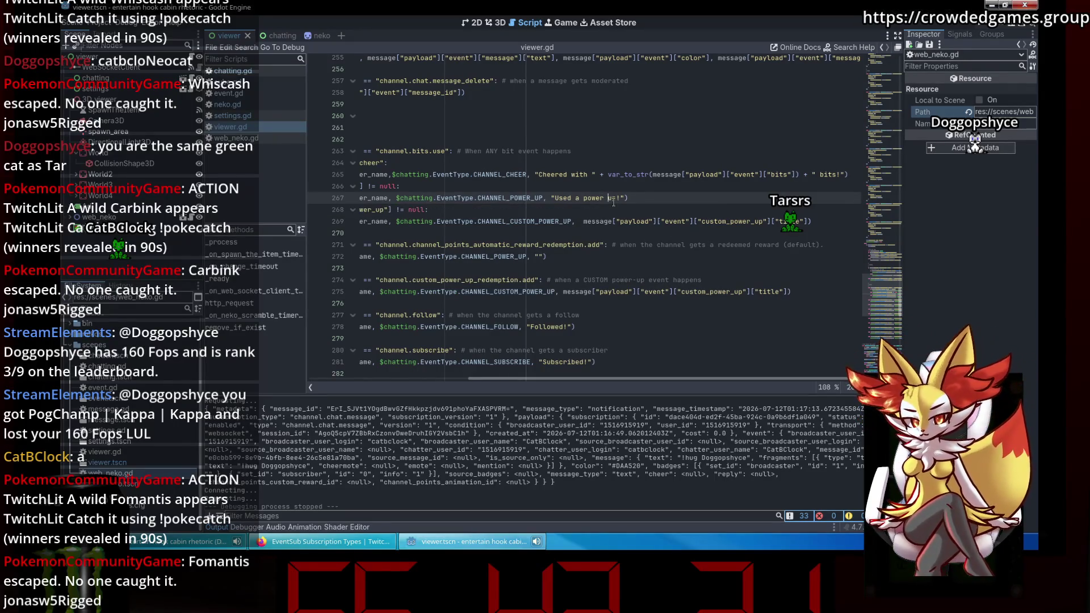
pyautogui.scroll(-5, 613, 201)
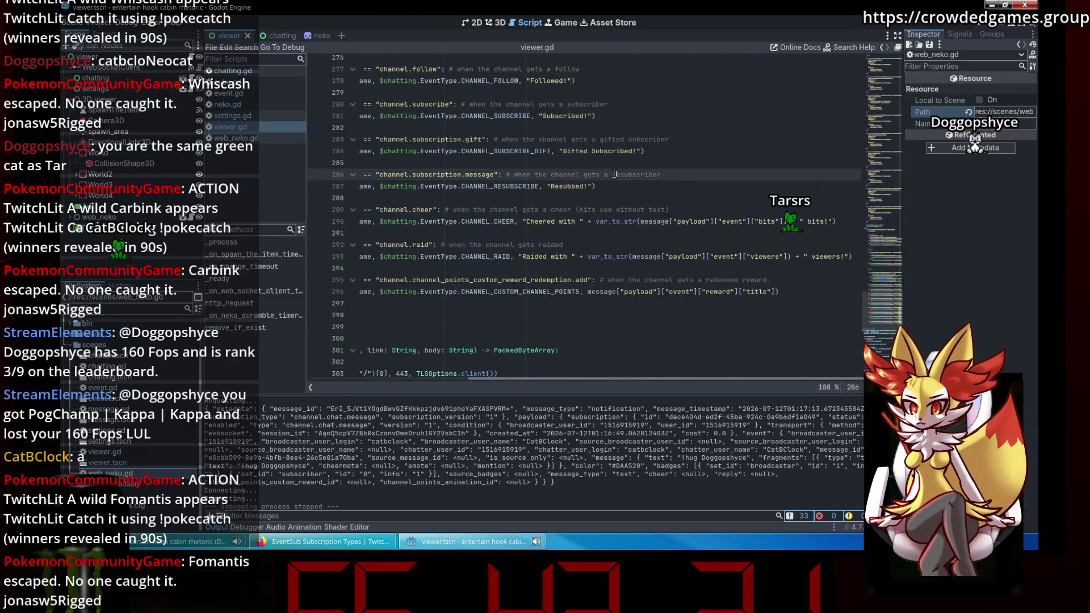
pyautogui.click(587, 221)
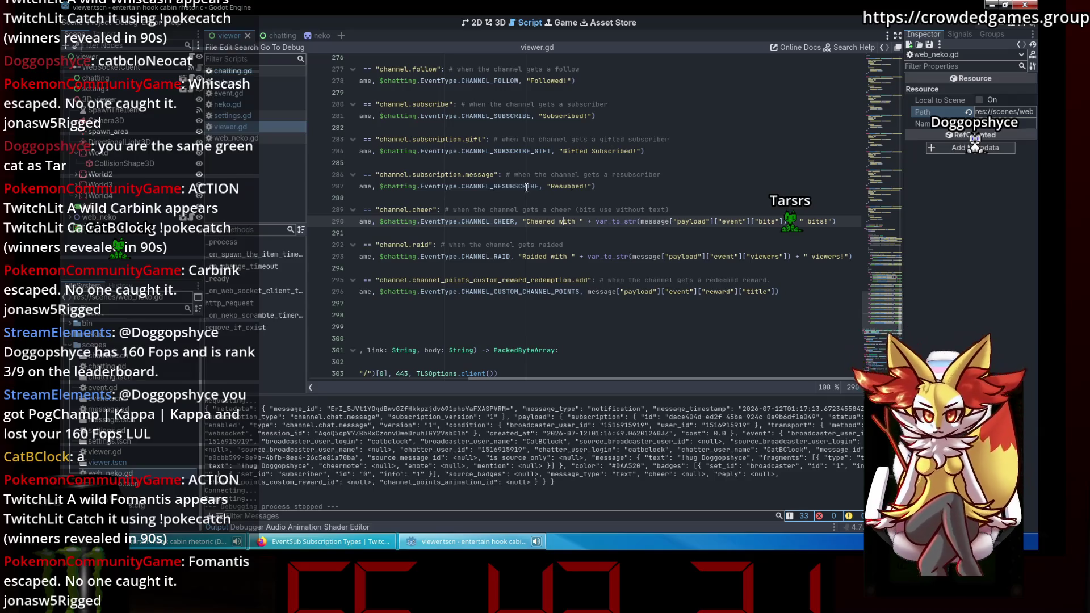
pyautogui.scroll(-1, 525, 188)
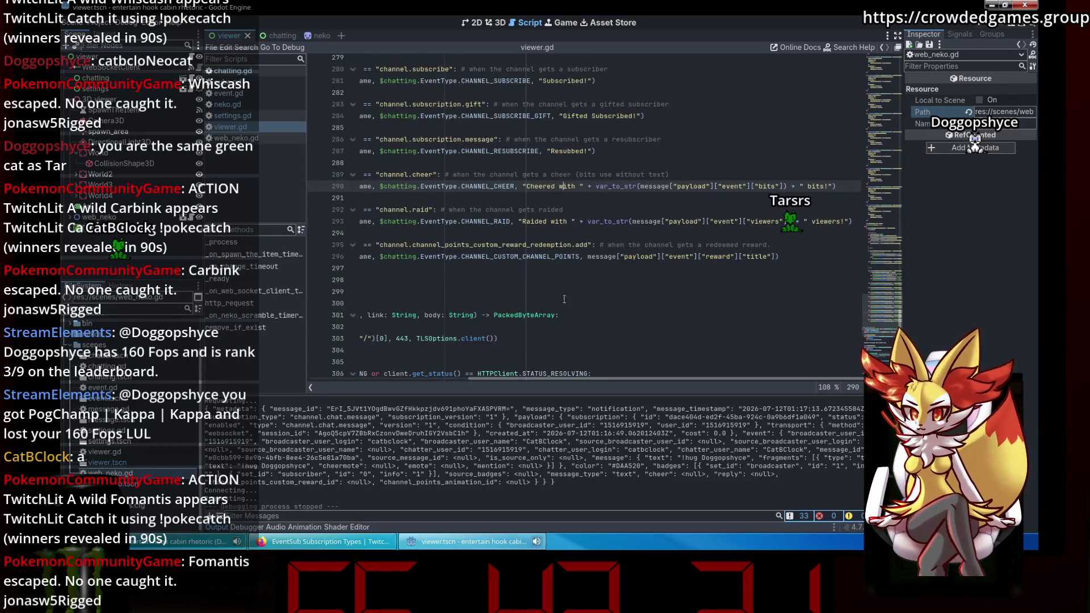
pyautogui.hscroll(-3, 583, 378)
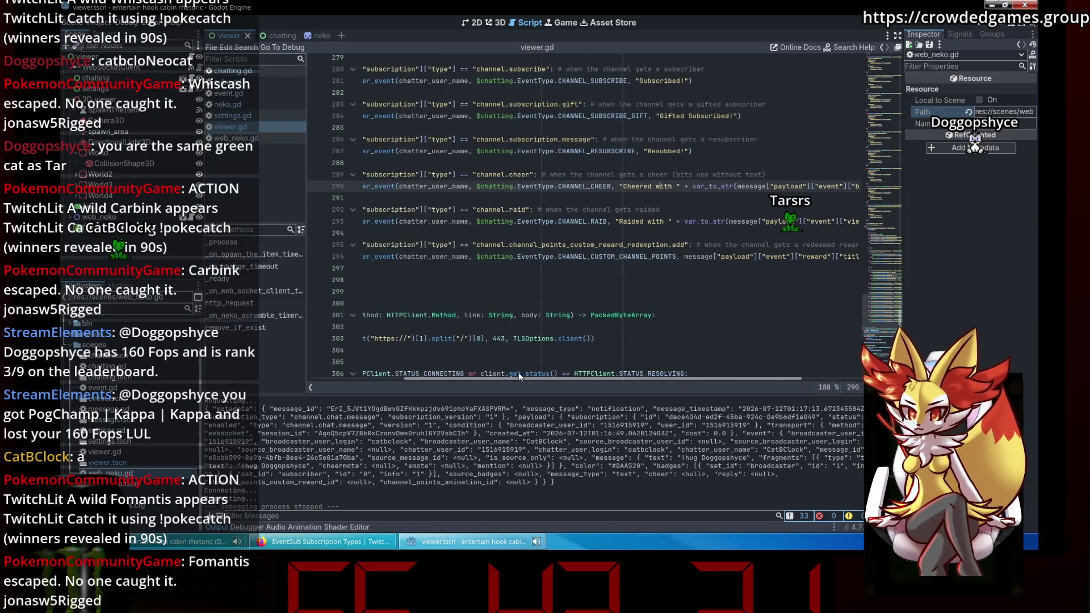
pyautogui.scroll(-3, 590, 335)
pyautogui.click(318, 542)
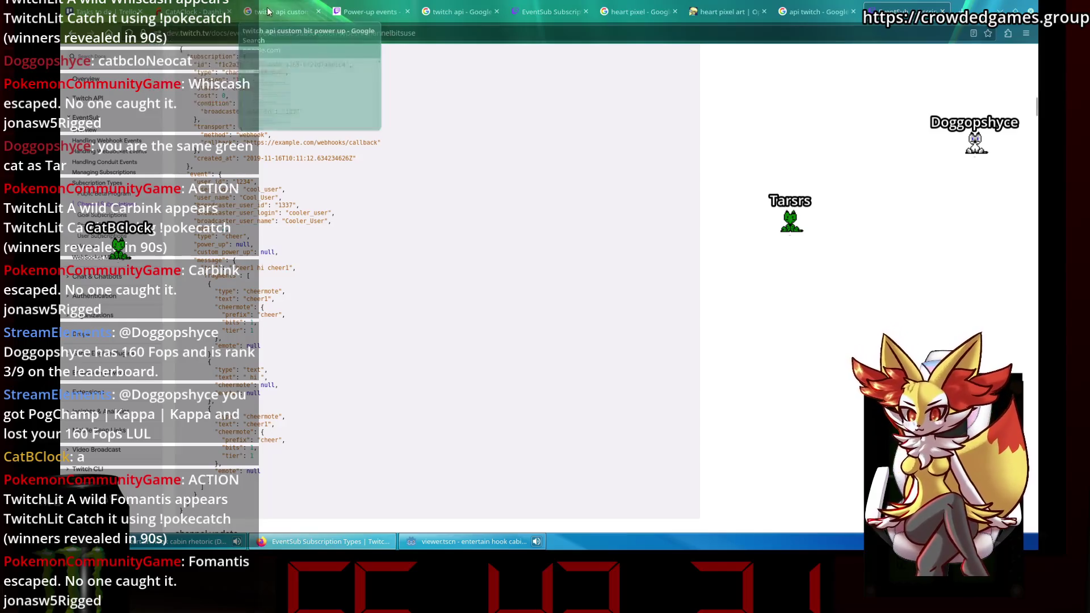
# Step: Move the Raid amount card to Done and close all tabs right of the Trello board
pyautogui.hotkey('ctrl', '1')
pyautogui.moveTo(321, 119)
pyautogui.mouseDown()
pyautogui.moveTo(418, 148)
pyautogui.moveTo(449, 196)
pyautogui.moveTo(358, 126)
pyautogui.moveTo(448, 152)
pyautogui.mouseUp()
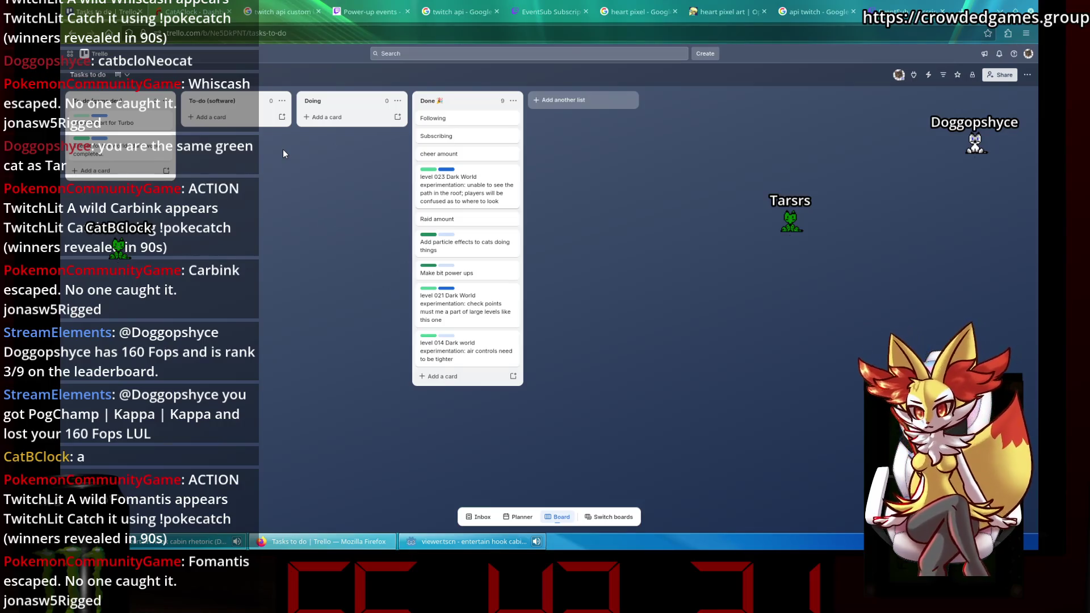
pyautogui.rightClick(189, 12)
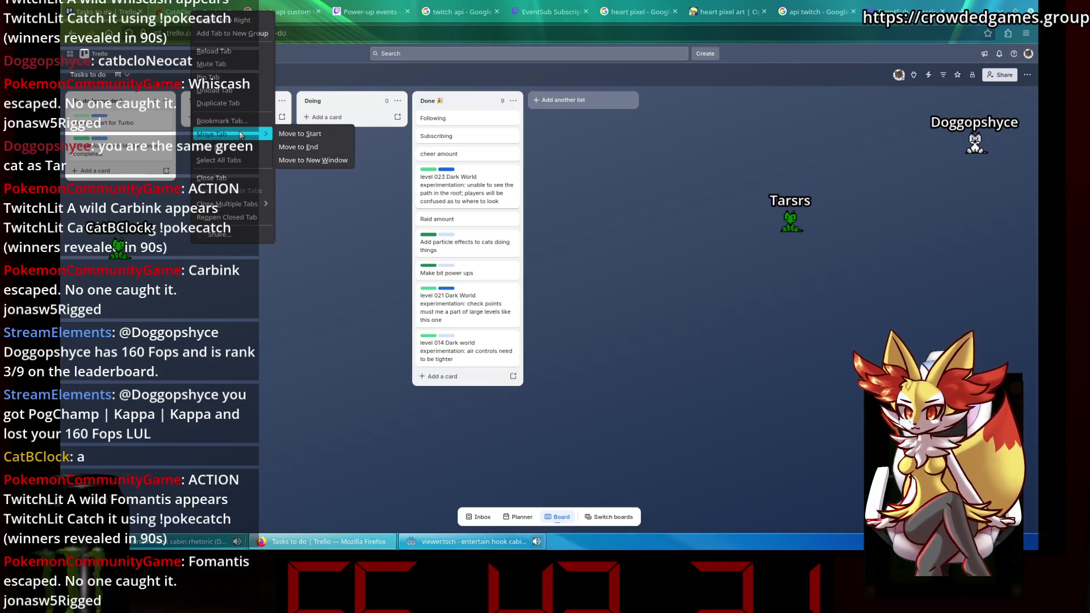
pyautogui.moveTo(252, 211)
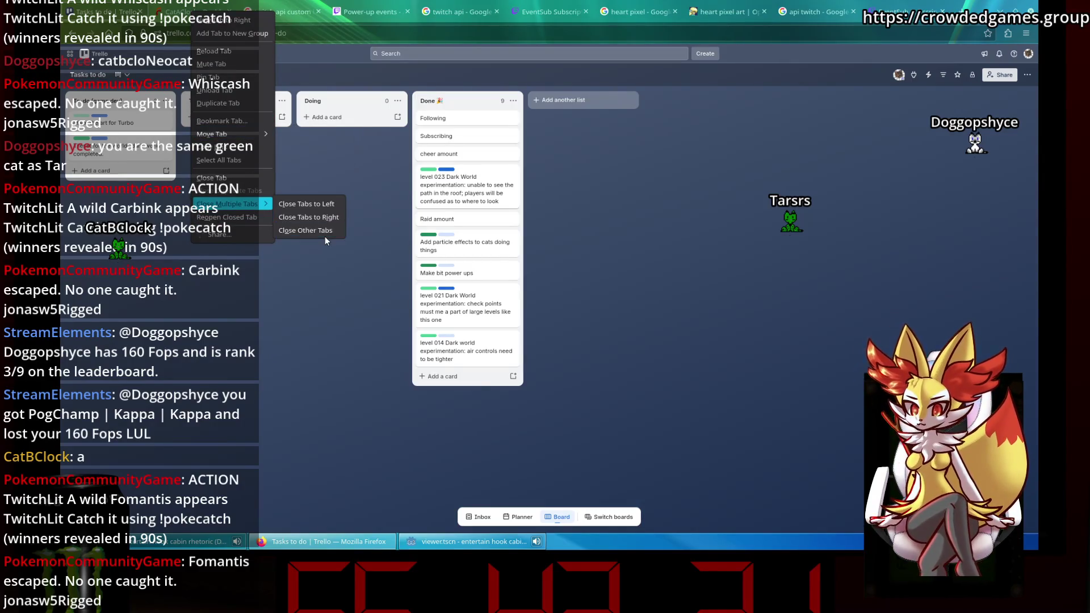
pyautogui.click(322, 221)
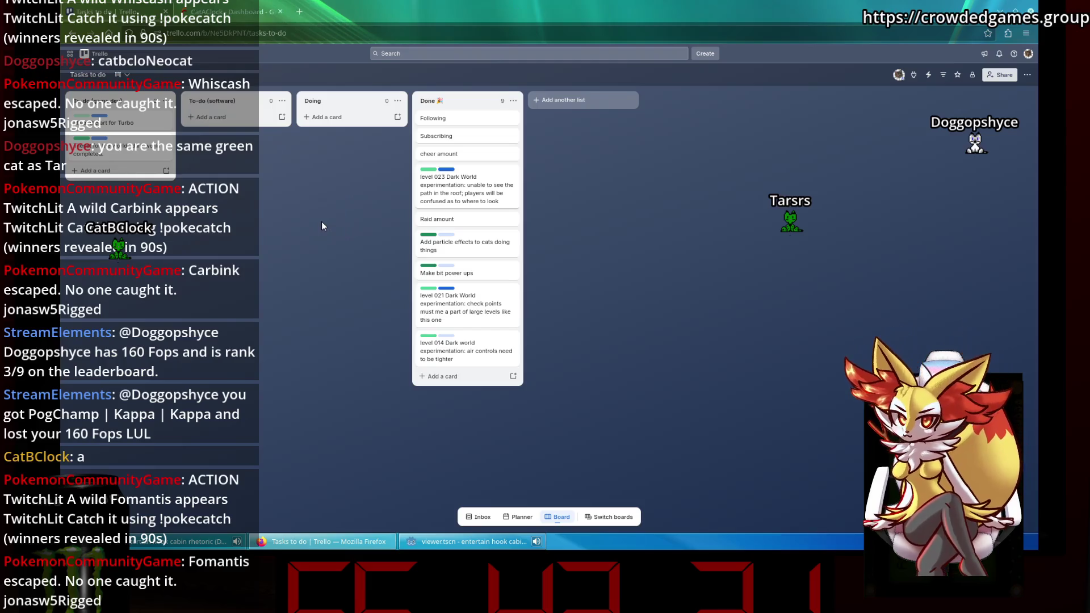
pyautogui.click(325, 115)
# Step: Add a 'Bluesky timeline' card to Doing labelled Coding and VTubing
pyautogui.write('Bluesky t')
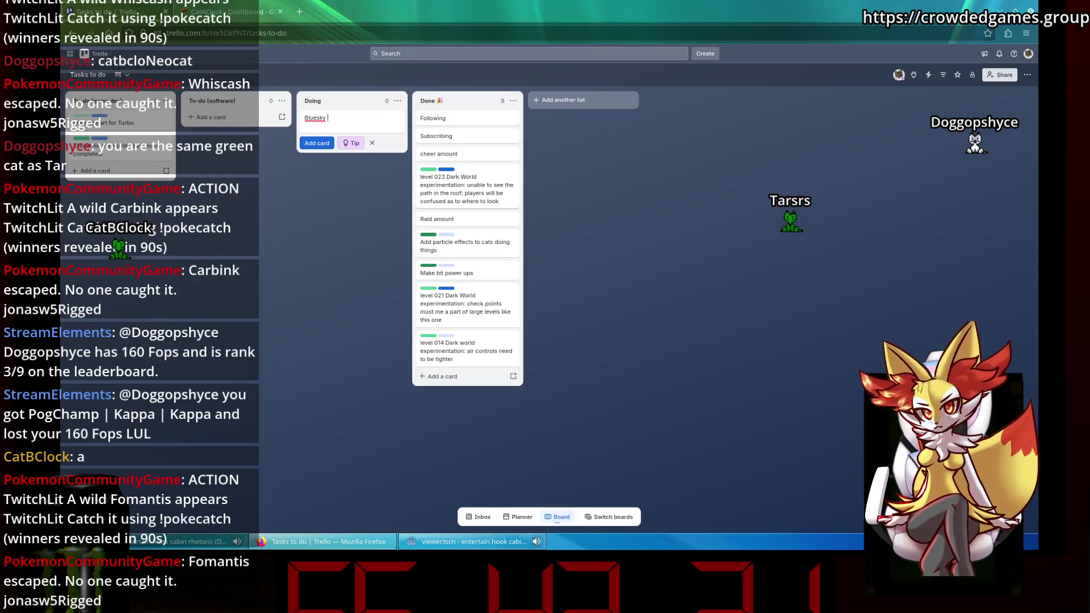
pyautogui.write('imeline')
pyautogui.press('Return')
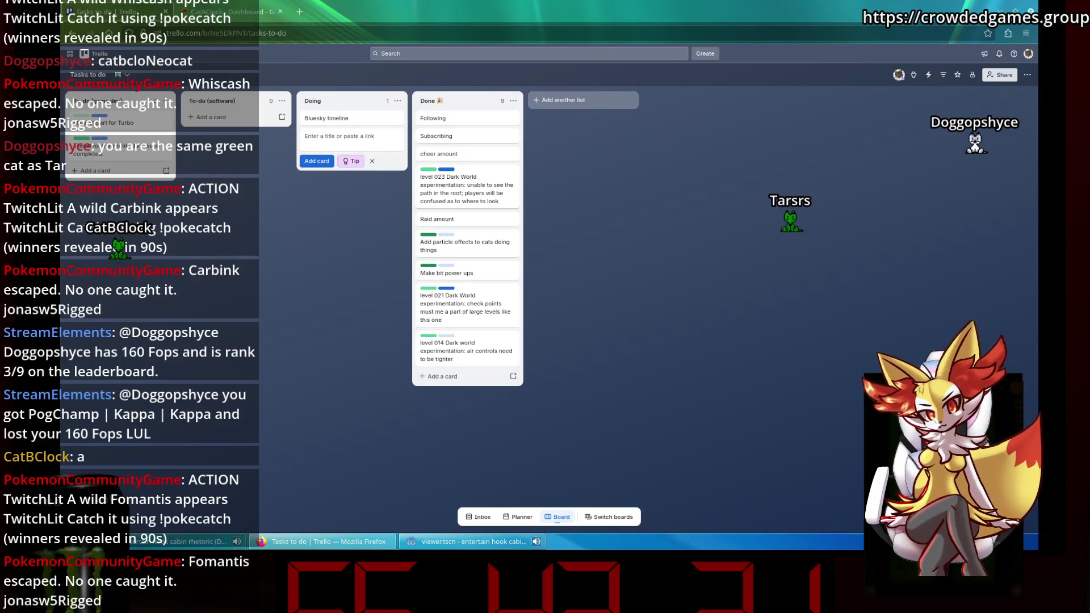
pyautogui.click(319, 114)
pyautogui.click(401, 126)
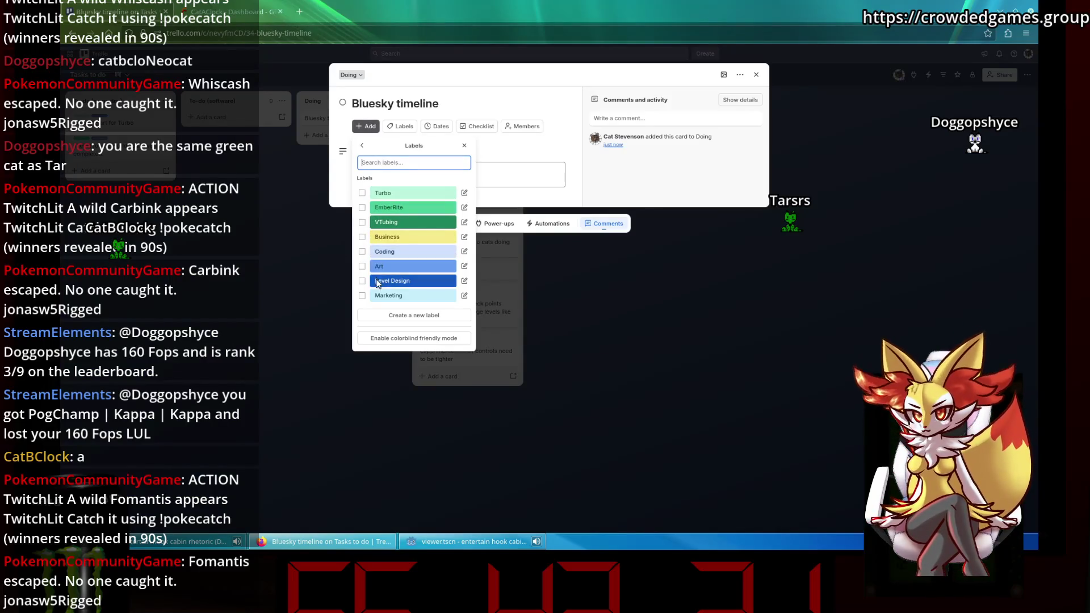
pyautogui.click(362, 250)
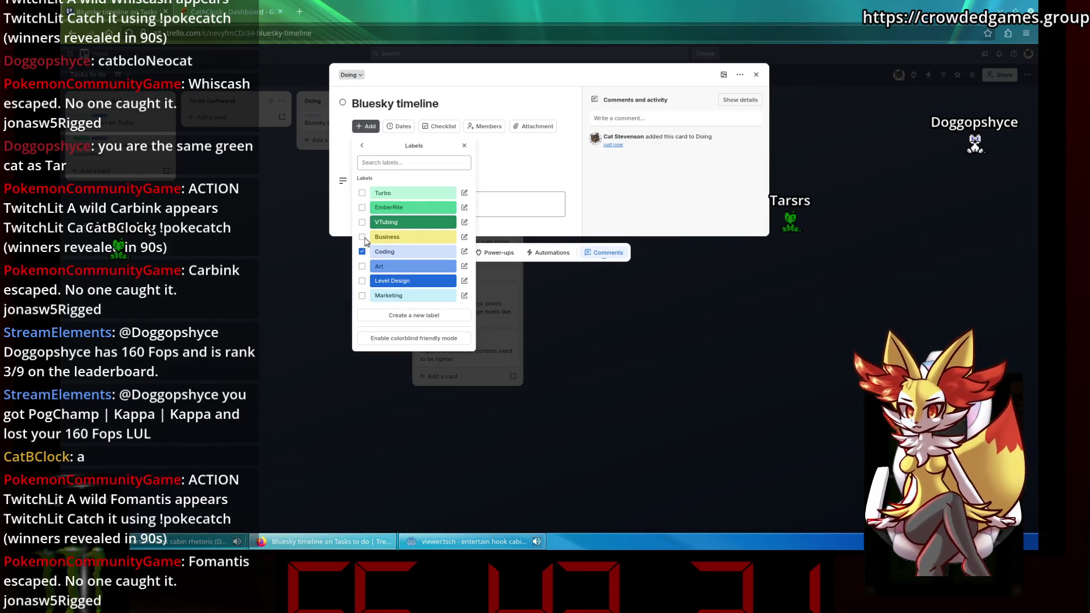
pyautogui.click(363, 222)
pyautogui.press('Escape')
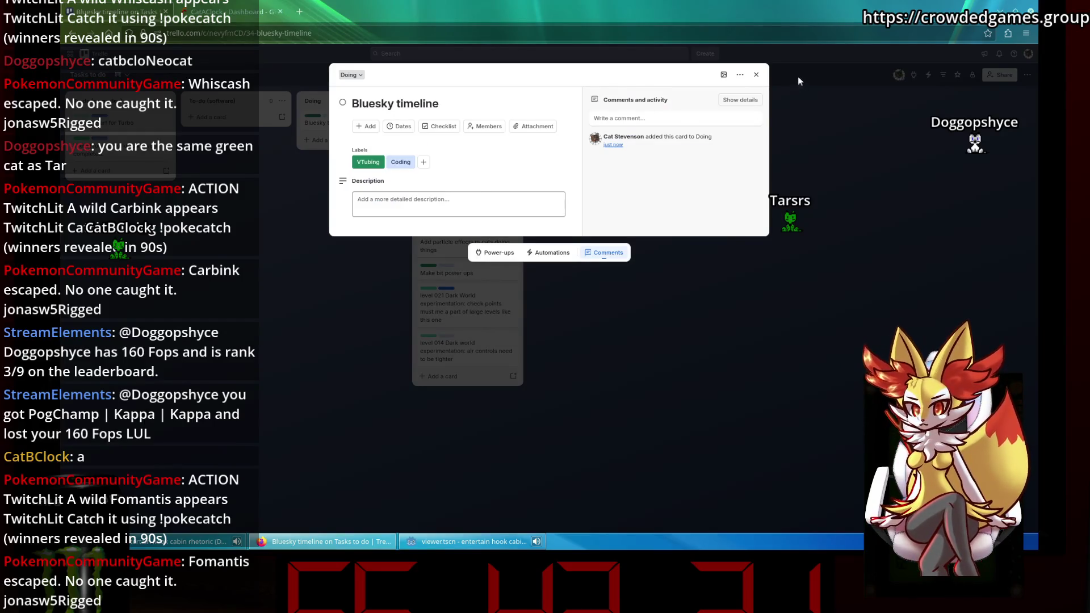
pyautogui.click(753, 76)
# Step: Add a 'Tumblr timeline' card to Doing labelled Coding and VTubing
pyautogui.click(363, 142)
pyautogui.write('Tumblr timel')
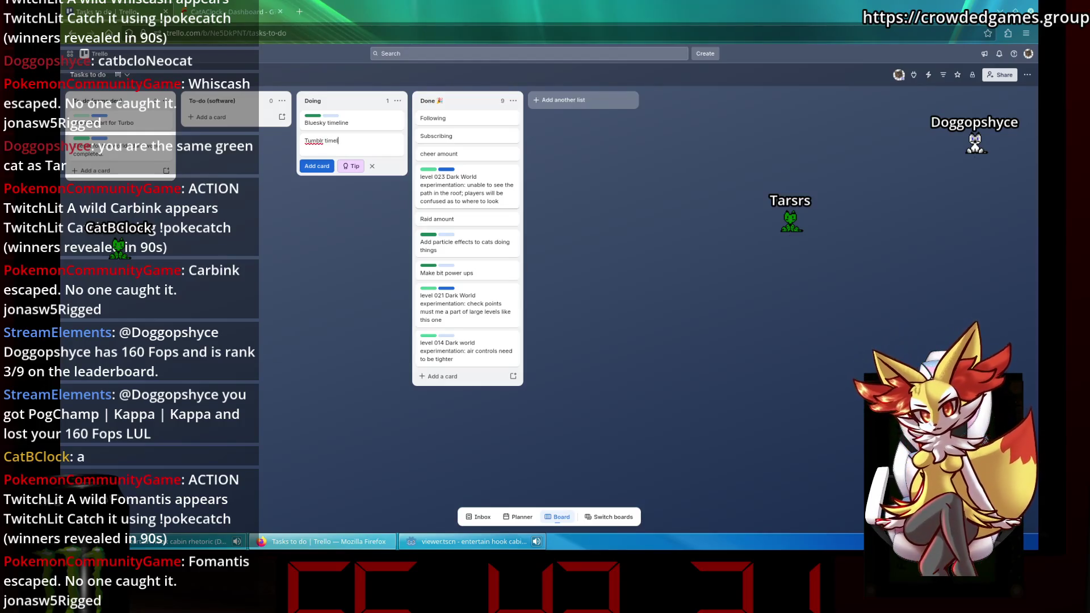
pyautogui.write('ine')
pyautogui.press('Return')
pyautogui.click(387, 144)
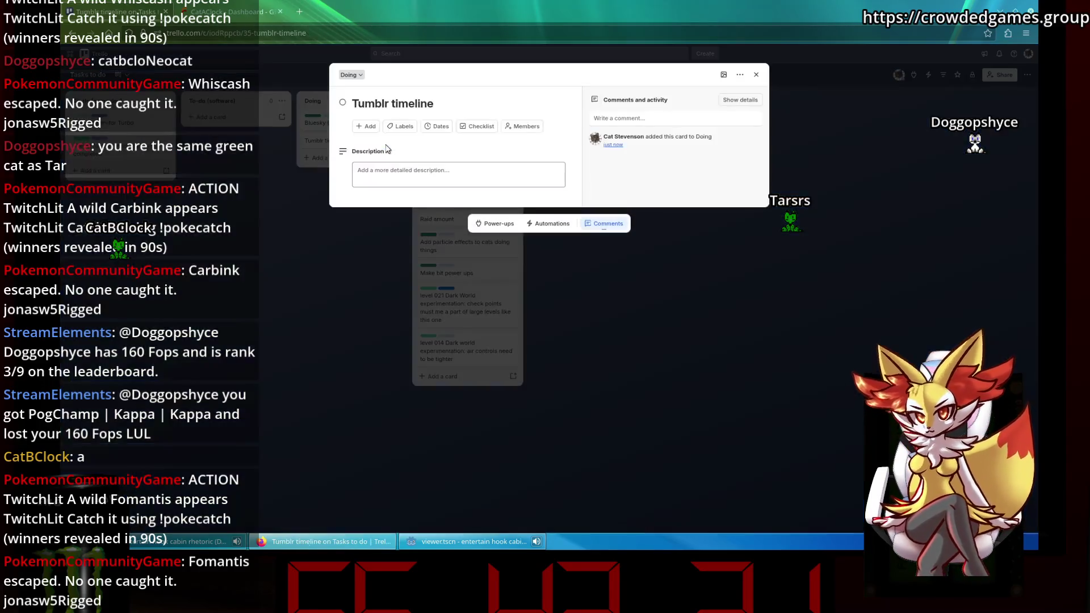
pyautogui.click(400, 126)
pyautogui.click(362, 251)
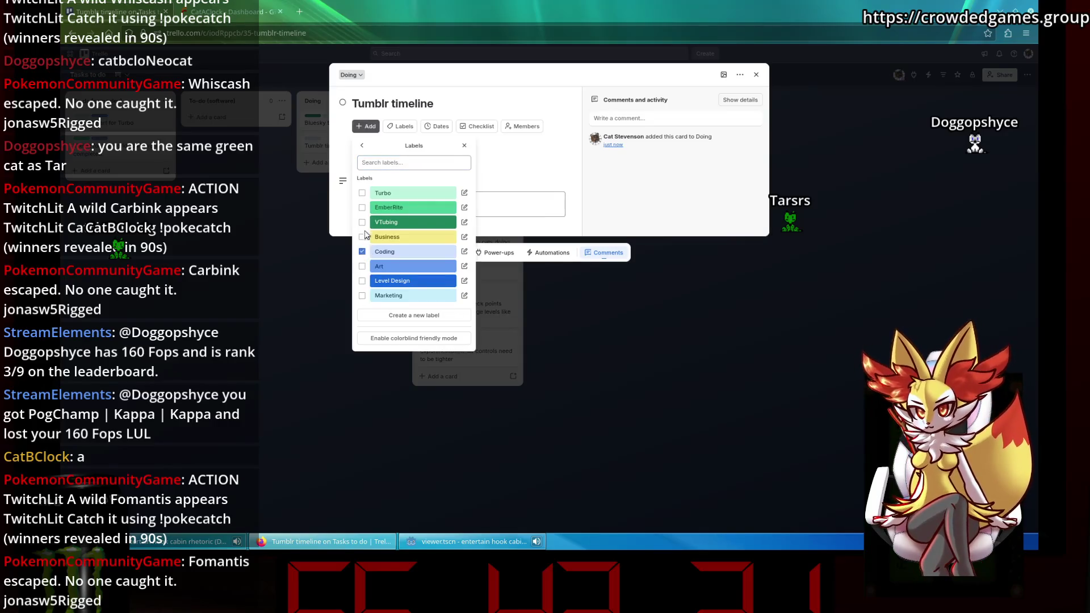
pyautogui.click(362, 222)
pyautogui.click(566, 152)
pyautogui.click(756, 74)
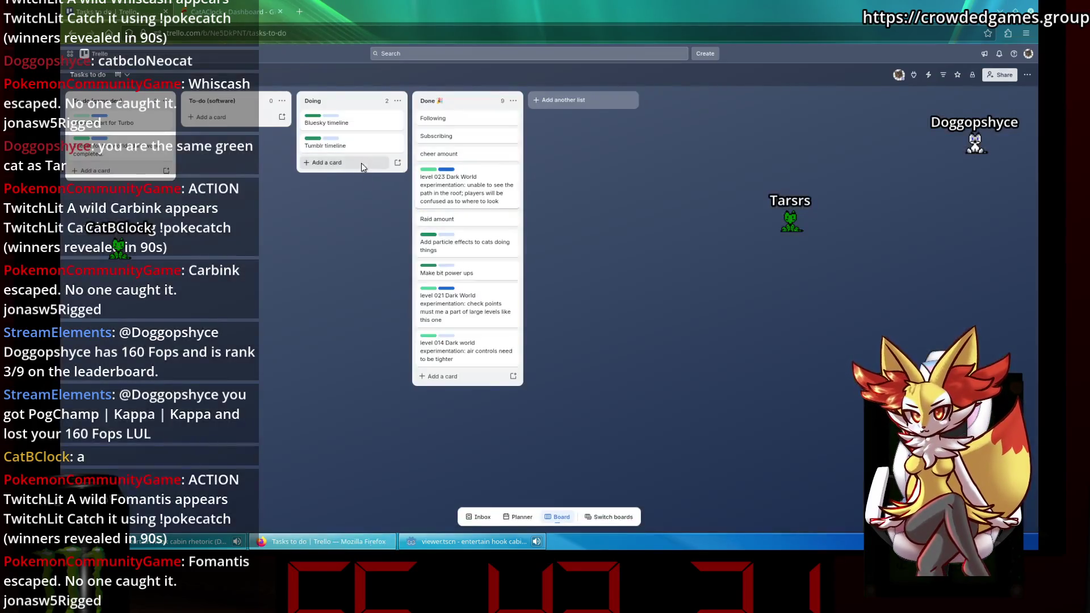
# Step: Add 'Bluesky facets' and 'Tumblr facets' cards to the Doing list
pyautogui.write('Bluesk')
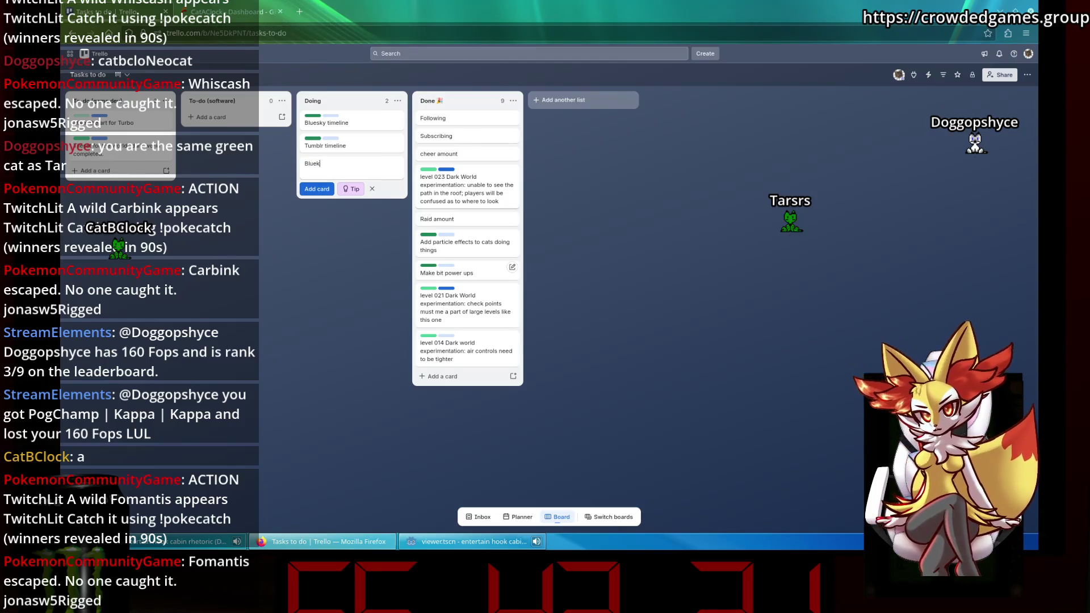
pyautogui.write('y t')
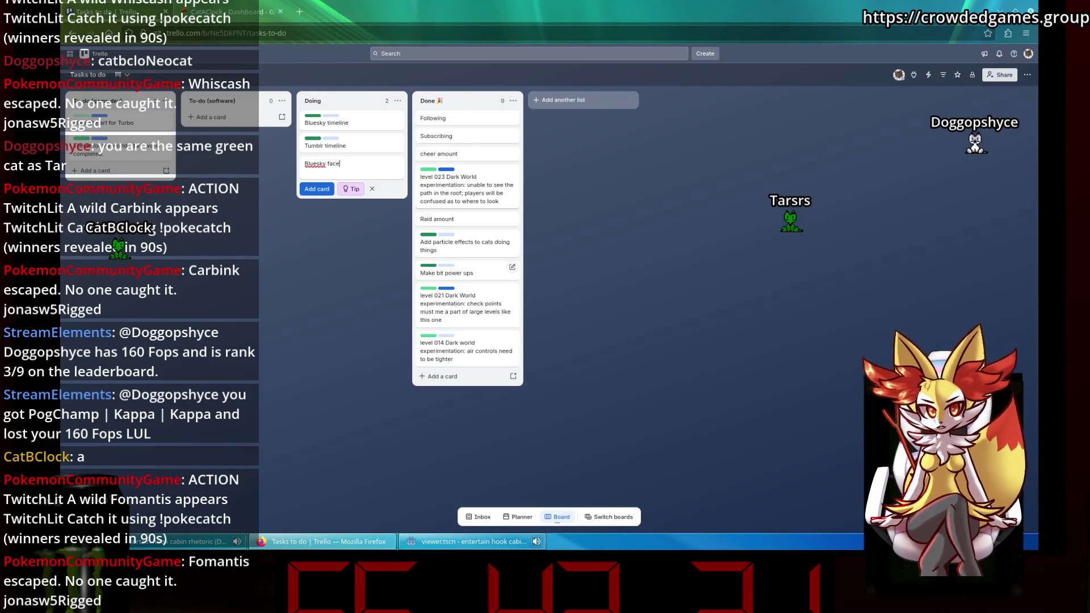
pyautogui.press('Return')
pyautogui.write('Tumblr facets')
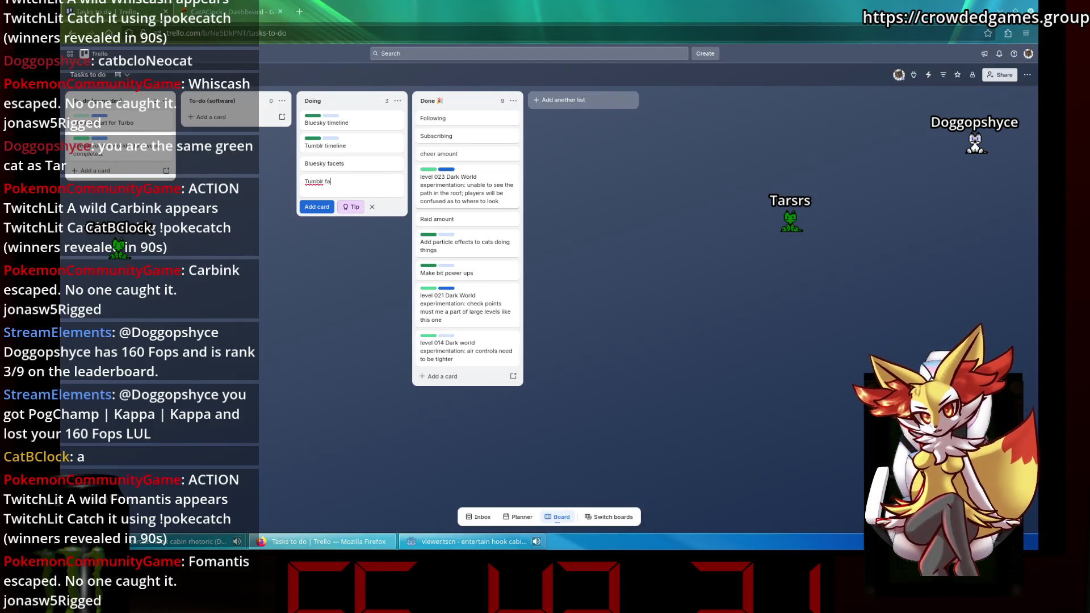
pyautogui.press('Return')
# Step: Give the Bluesky facets card the VTubing and Coding labels
pyautogui.click(364, 164)
pyautogui.click(401, 126)
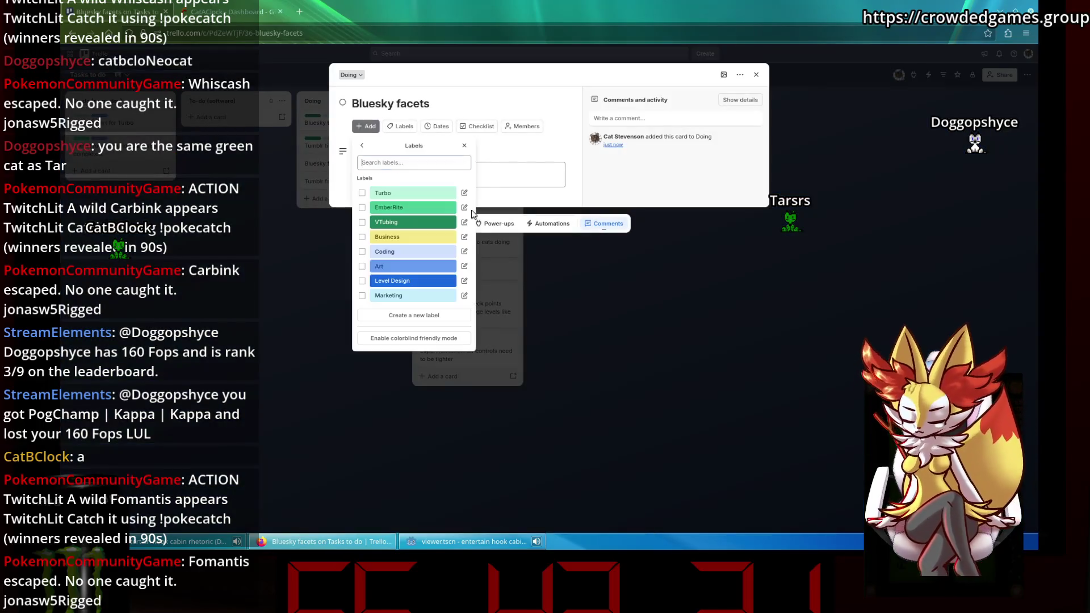
pyautogui.click(362, 222)
pyautogui.click(376, 250)
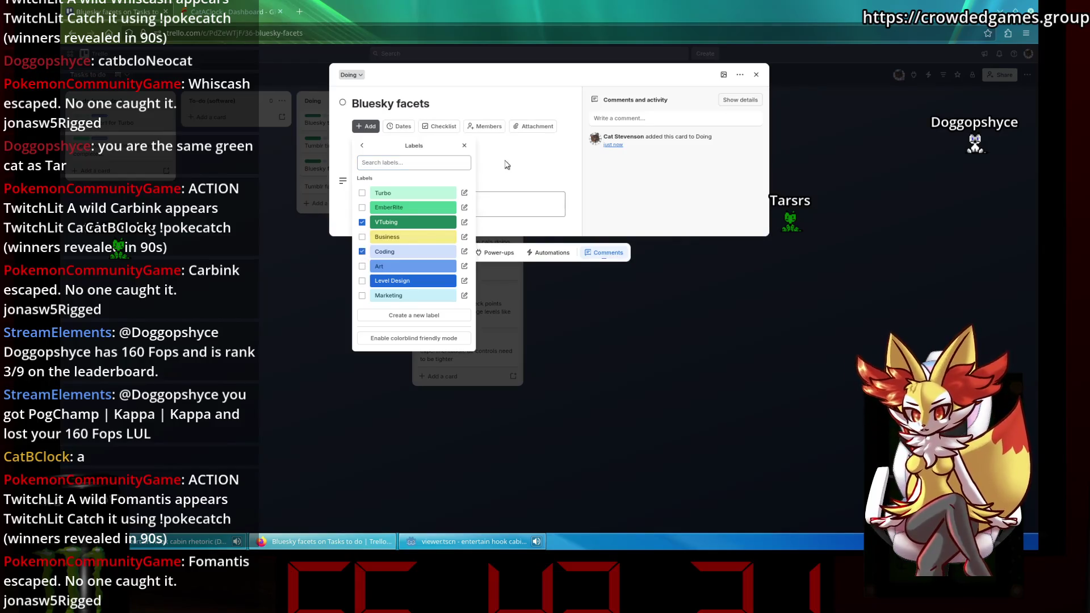
pyautogui.press('Escape')
pyautogui.click(756, 74)
# Step: Give the Tumblr facets card the VTubing and Coding labels
pyautogui.click(340, 186)
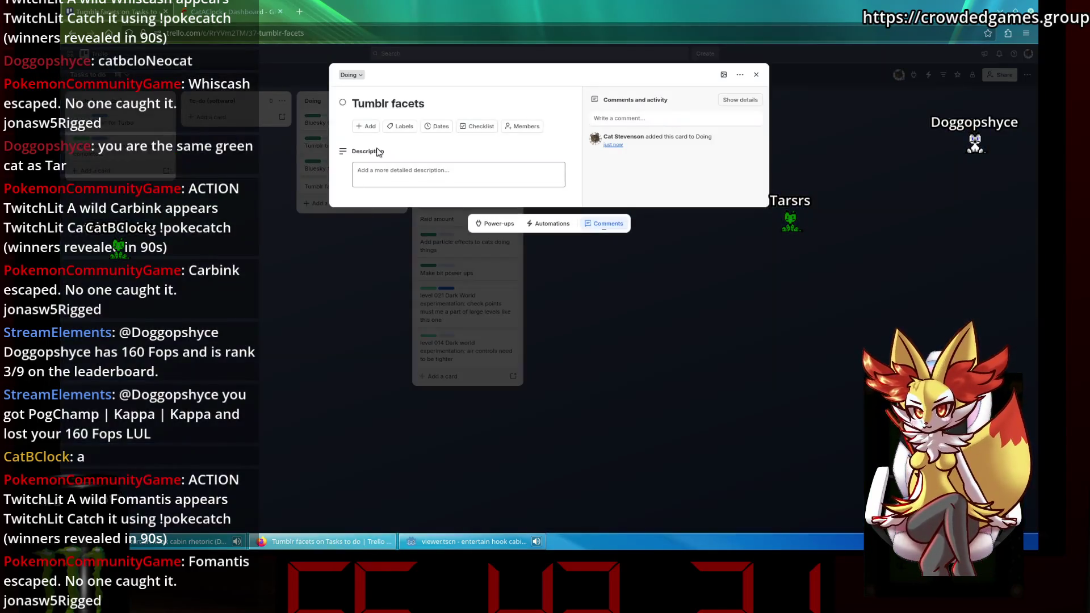
pyautogui.click(401, 126)
pyautogui.click(401, 224)
pyautogui.click(393, 252)
pyautogui.press('Escape')
pyautogui.click(756, 74)
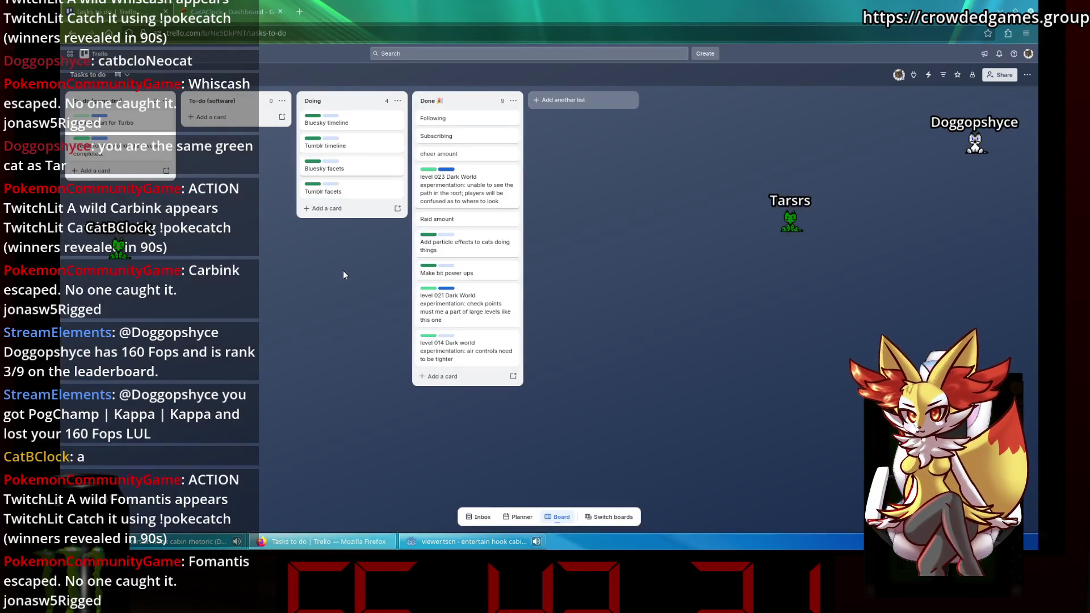
pyautogui.click(271, 11)
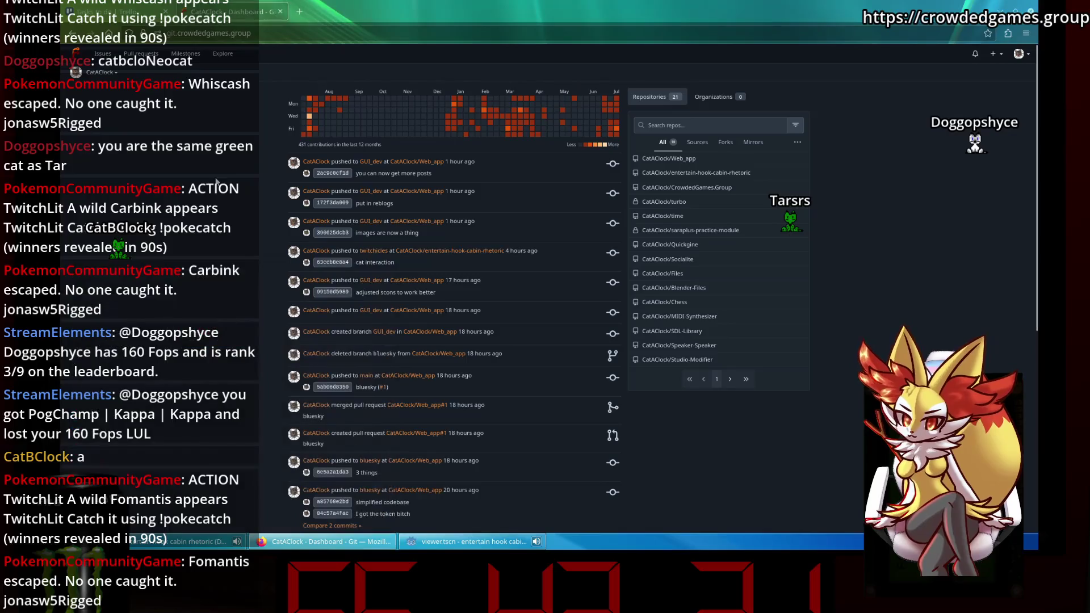
# Step: Close the Gitea dashboard tab and reveal chatter.tscn's project folder in the file manager
pyautogui.click(280, 11)
pyautogui.click(431, 541)
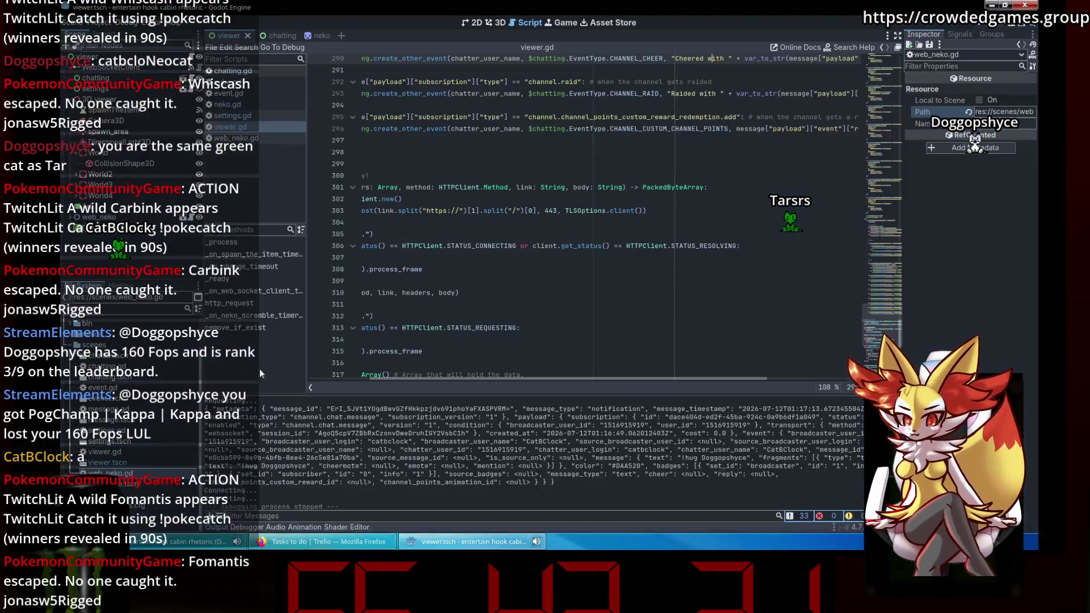
pyautogui.scroll(3, 156, 392)
pyautogui.rightClick(156, 395)
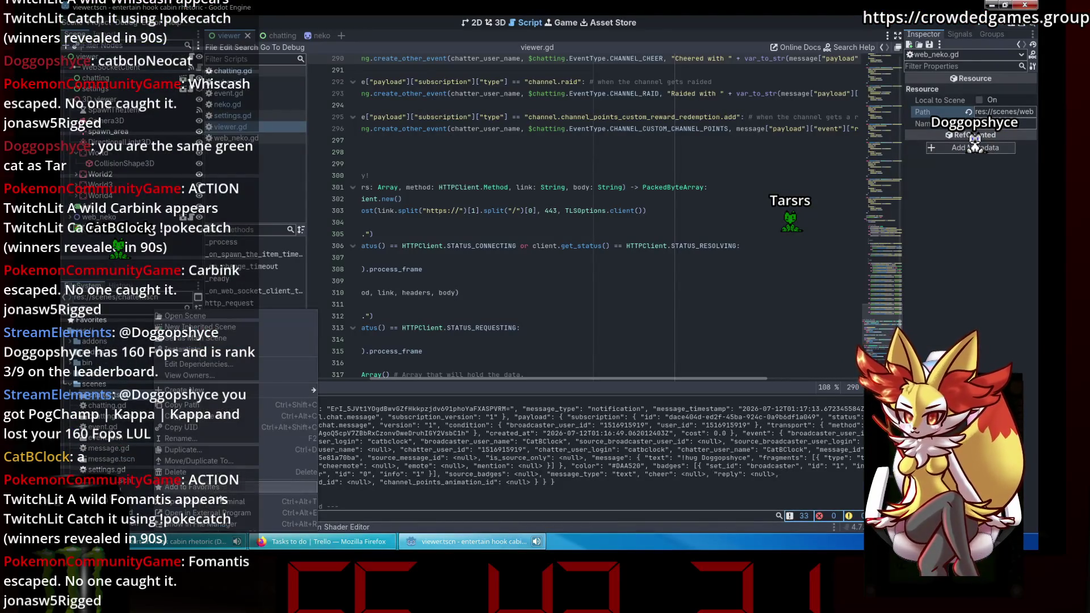
pyautogui.click(204, 524)
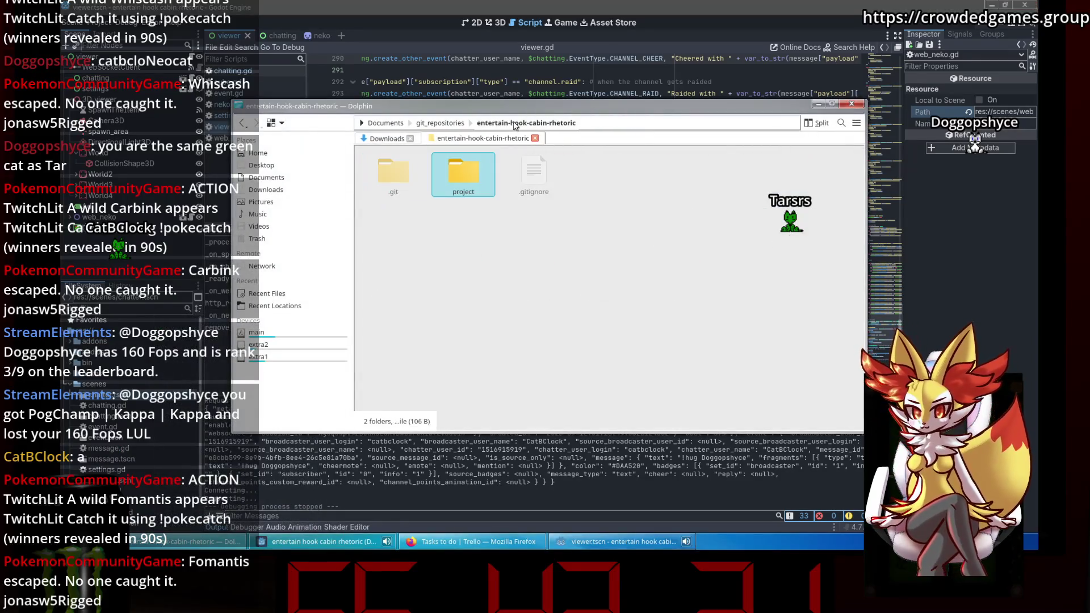
# Step: Open Konsole in the entertain-hook-cabin-rhetoric repository folder and run git status
pyautogui.click(440, 123)
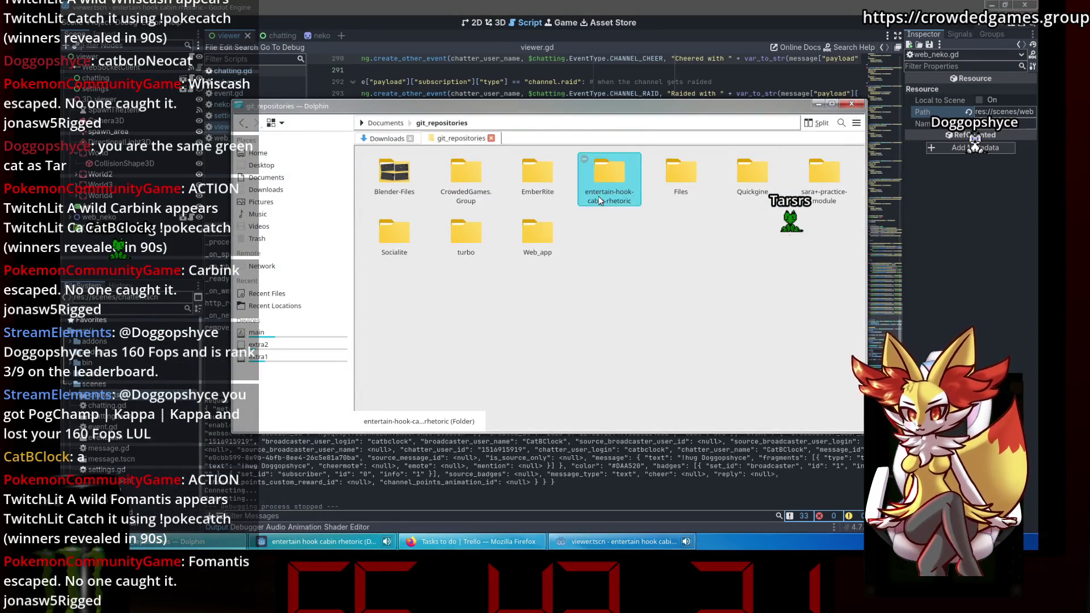
pyautogui.click(616, 185)
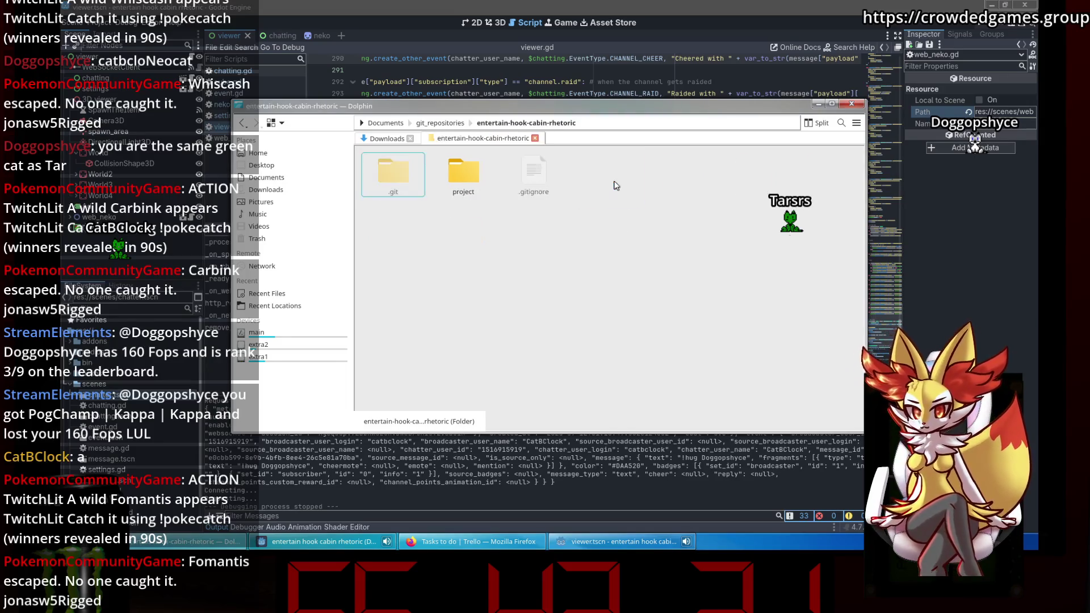
pyautogui.rightClick(662, 263)
pyautogui.click(792, 372)
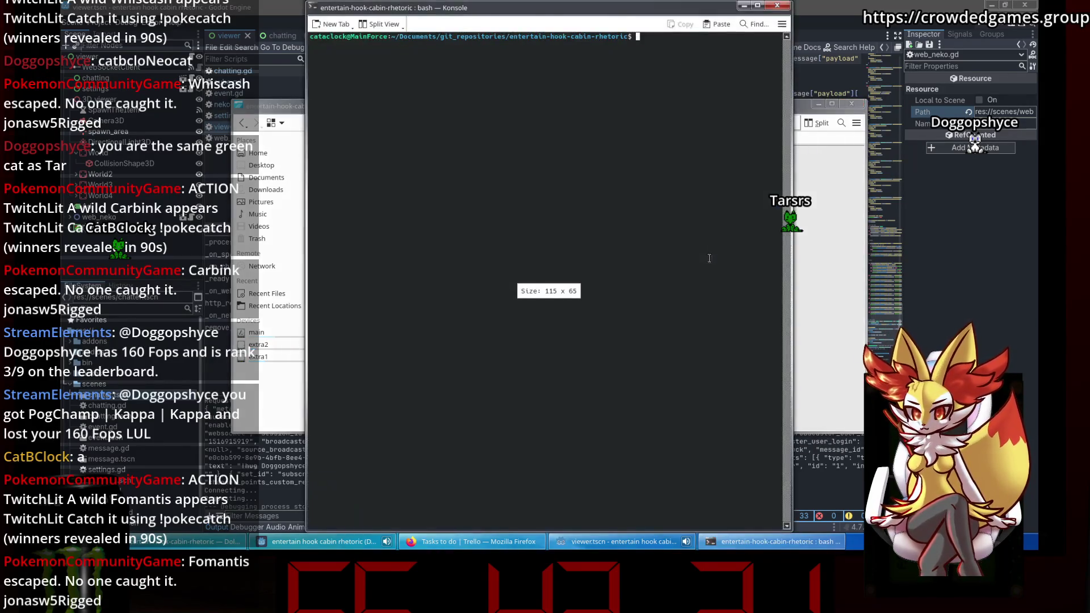
pyautogui.write('git status')
pyautogui.press('Return')
# Step: Stage all changes with git add . and commit them as "more changes"
pyautogui.write('git add ')
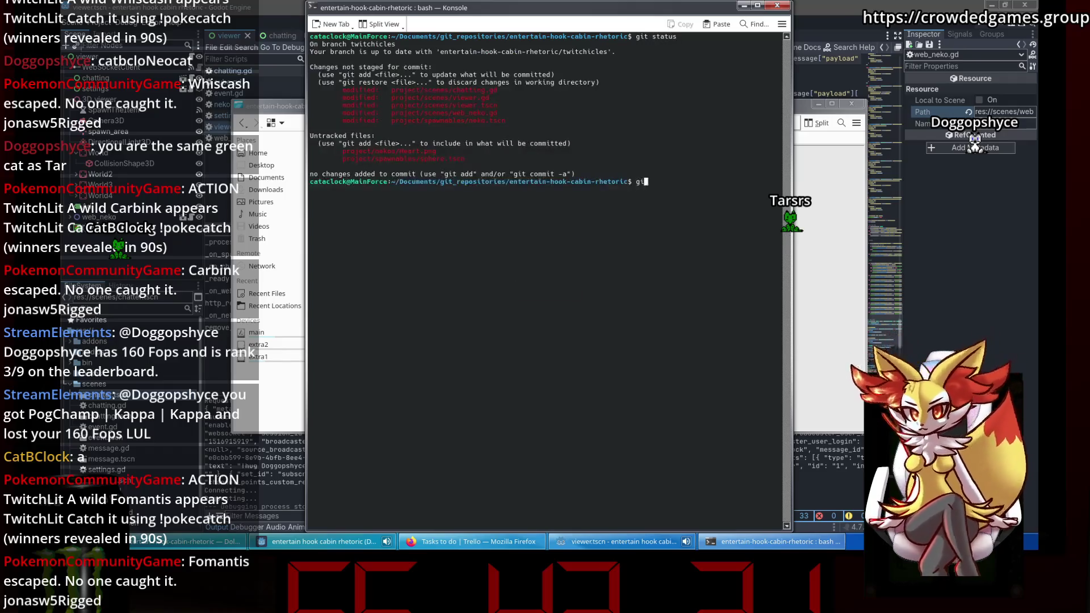
pyautogui.write('.')
pyautogui.press('Return')
pyautogui.write('git commit -')
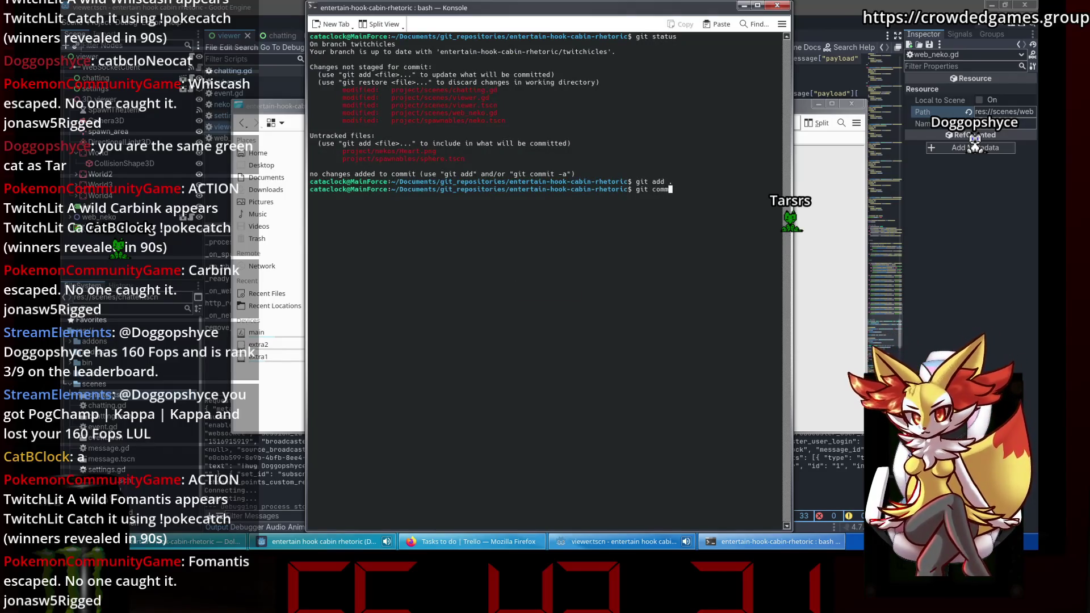
pyautogui.write('m "')
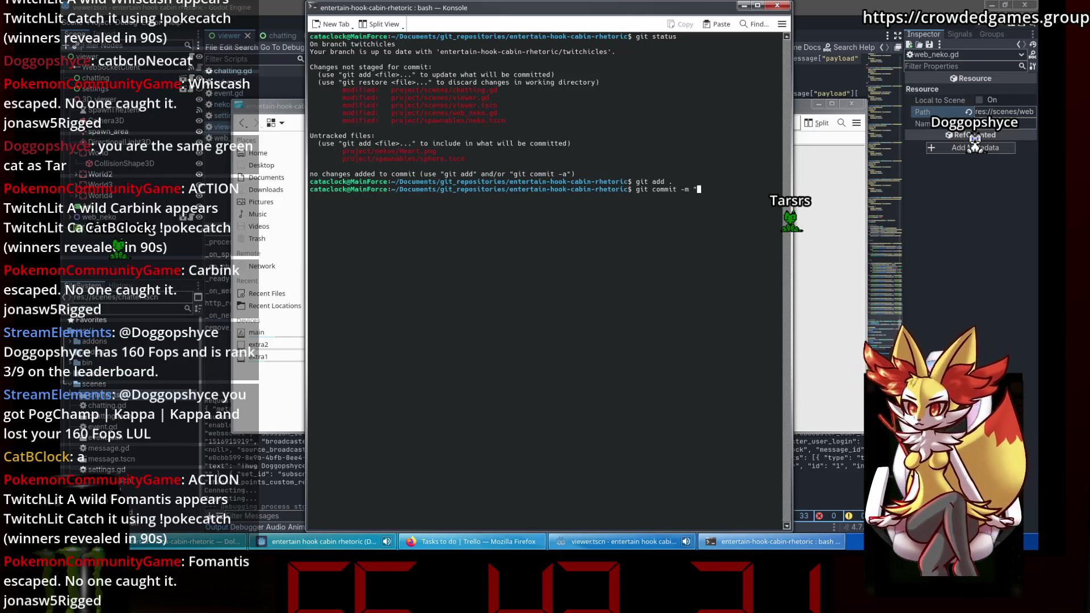
pyautogui.write('more chang')
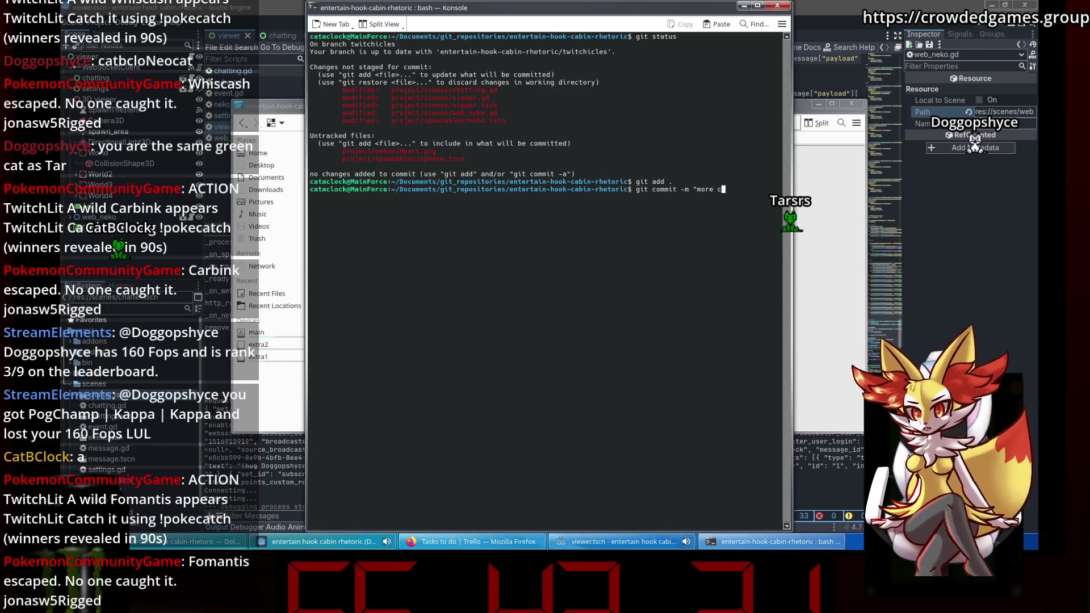
pyautogui.write('es"')
pyautogui.press('Return')
# Step: Push the commit to the twitchicles branch with the account username and password, then close Konsole
pyautogui.press('Return')
pyautogui.press('Return')
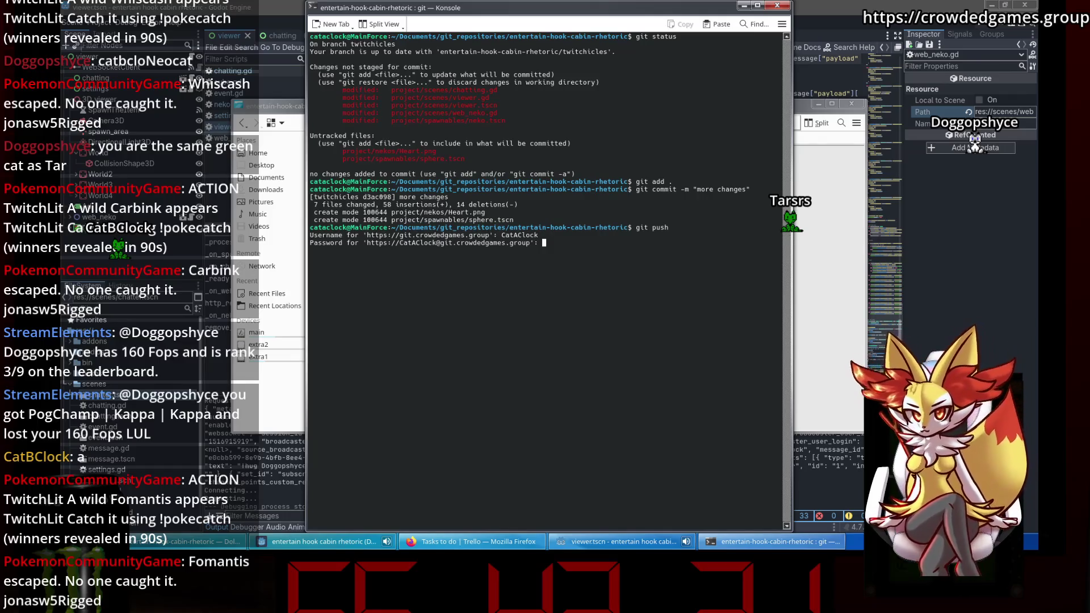
pyautogui.press('Return')
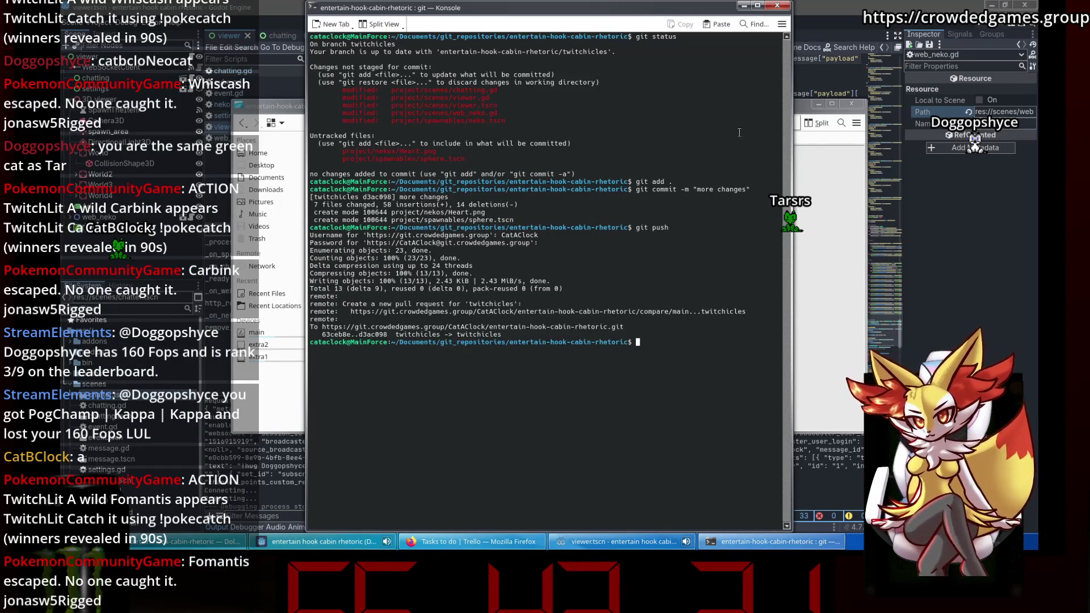
pyautogui.click(776, 5)
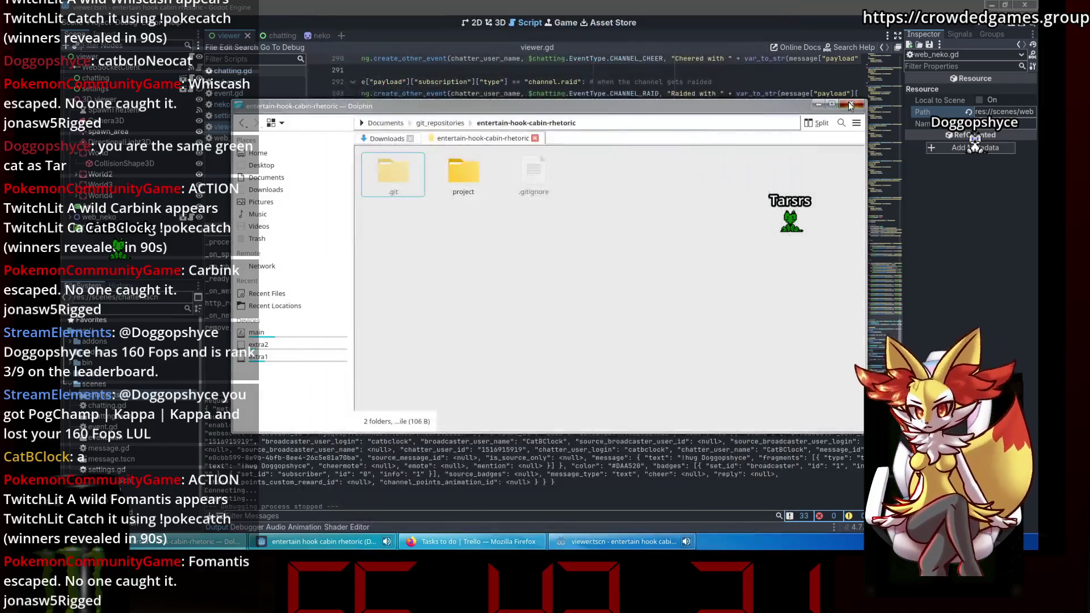
# Step: Close Dolphin and re-export the Linux build, overwriting entertain hook cabin rhetoric.x86_64 in Downloads
pyautogui.click(852, 104)
pyautogui.click(397, 187)
pyautogui.click(92, 23)
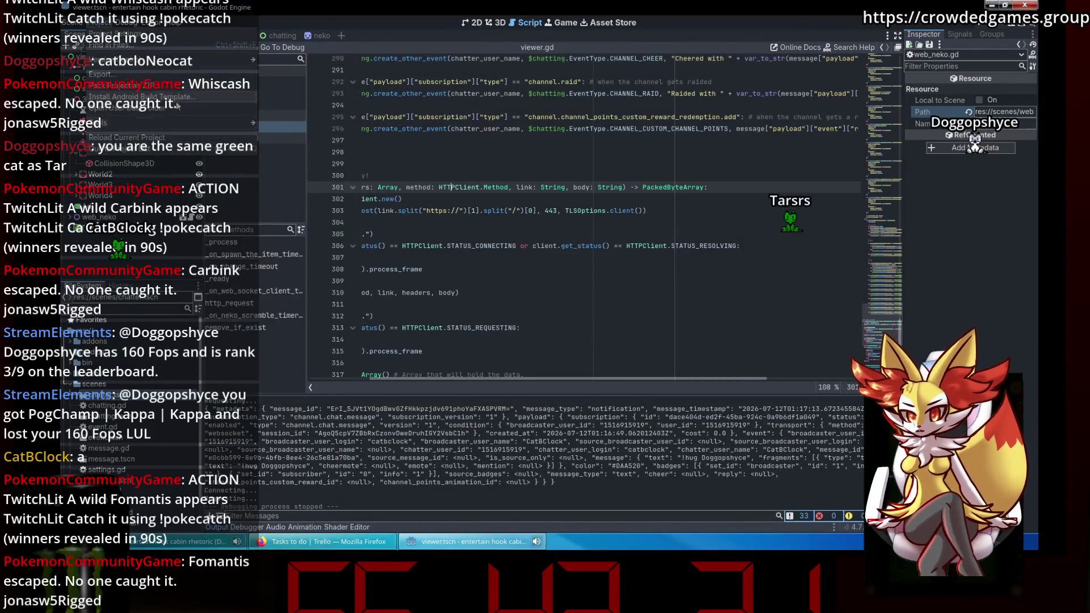
pyautogui.click(108, 74)
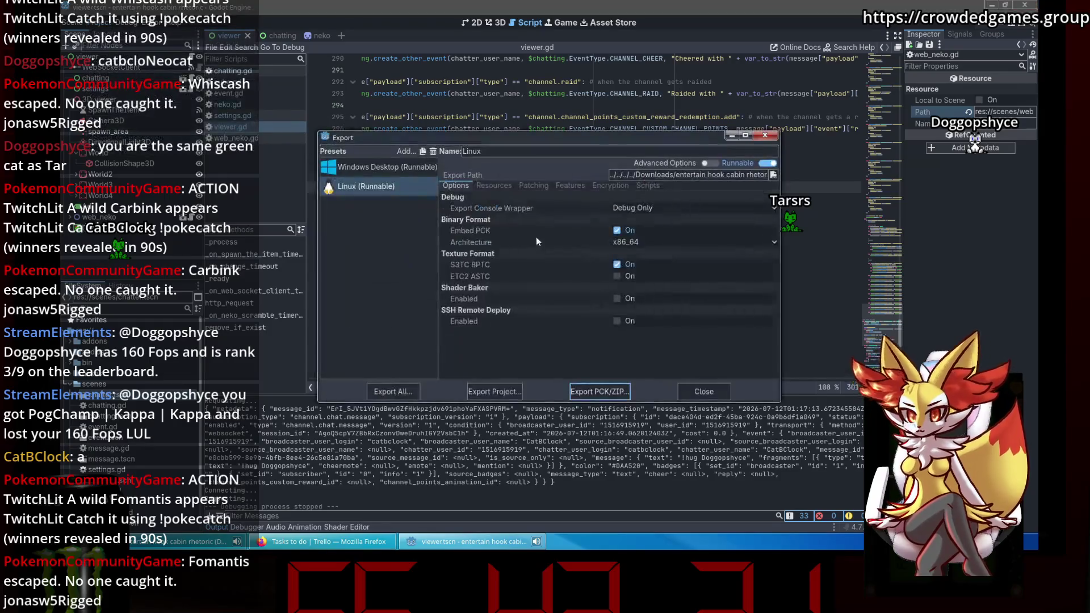
pyautogui.click(506, 395)
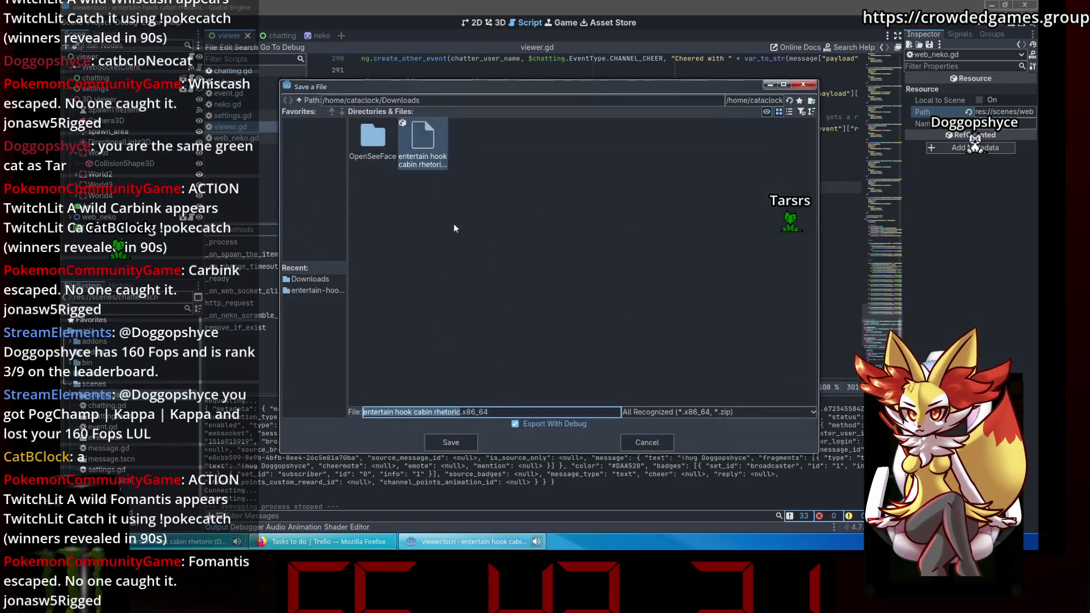
pyautogui.click(464, 443)
pyautogui.click(493, 293)
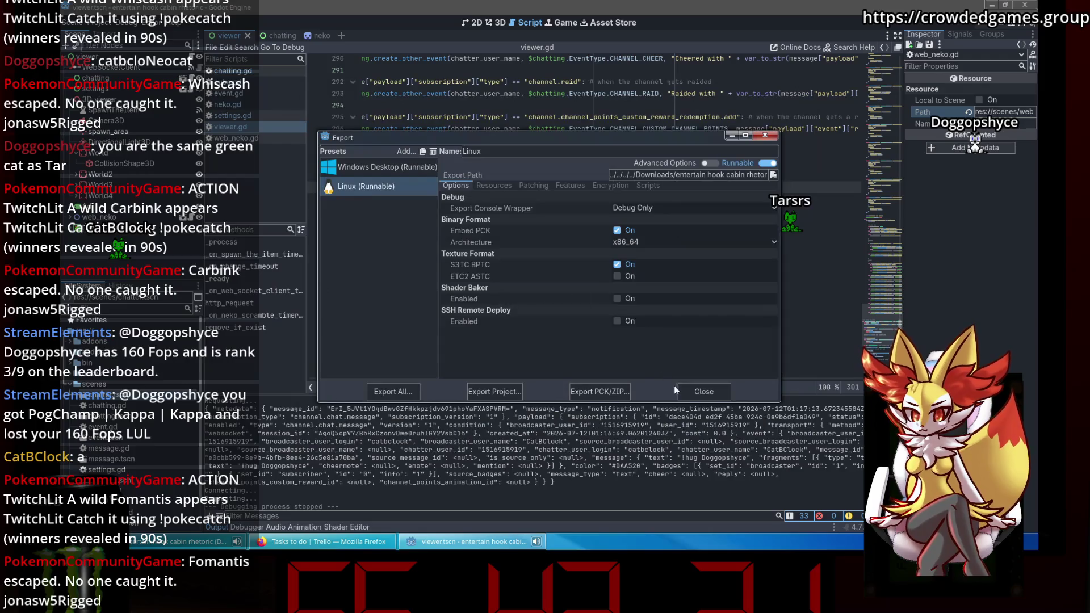
pyautogui.click(372, 548)
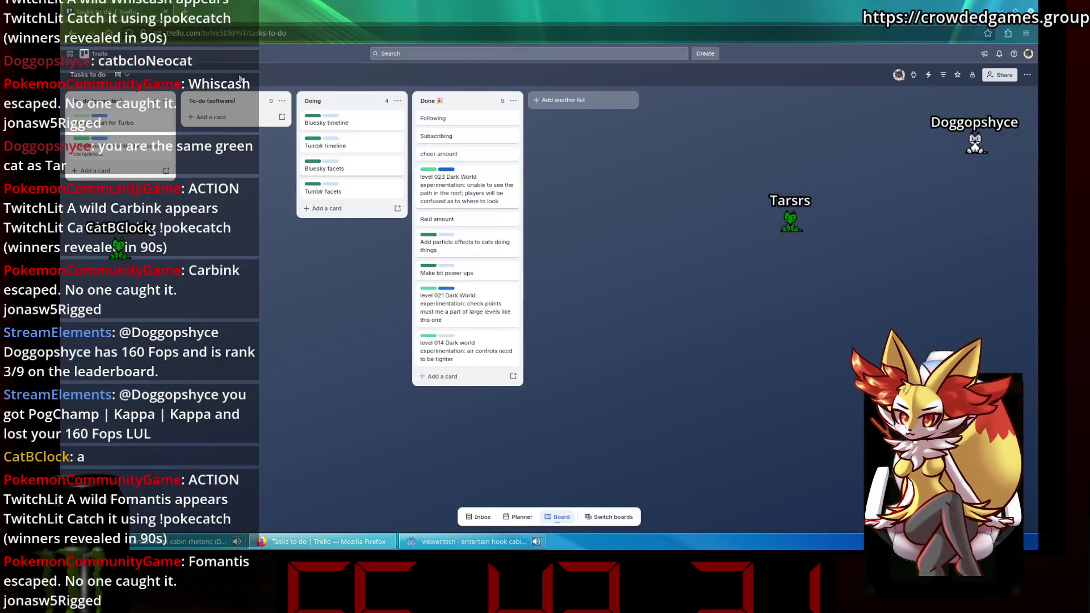
# Step: Drag the Tumblr facets card to the top of To-do (software), then close Godot's Export dialog
pyautogui.click(222, 126)
pyautogui.moveTo(337, 172); pyautogui.dragTo(324, 166)
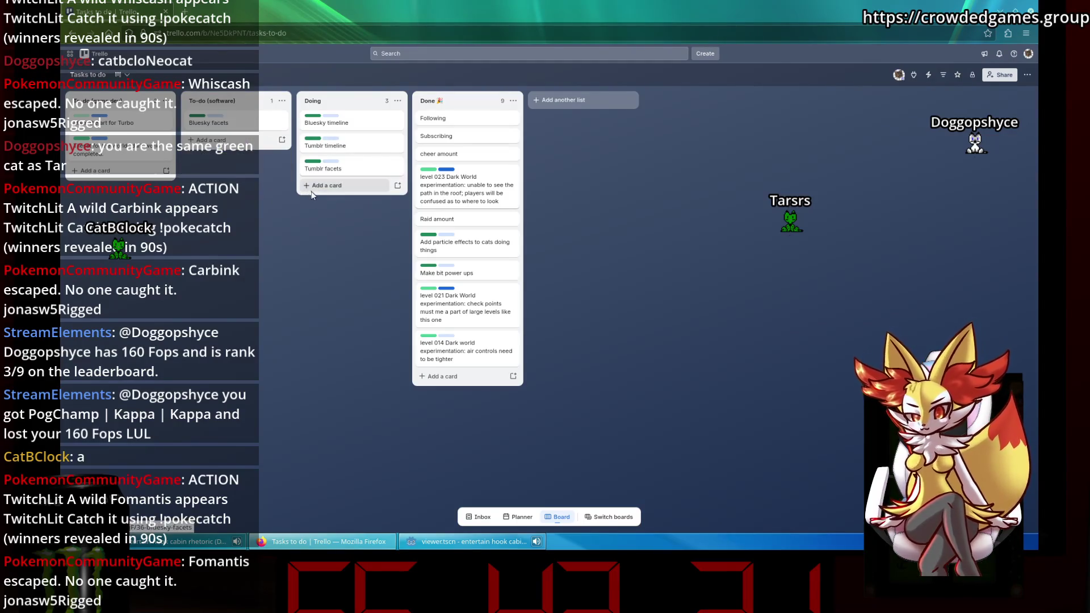
pyautogui.moveTo(321, 169); pyautogui.dragTo(235, 131)
pyautogui.click(234, 166)
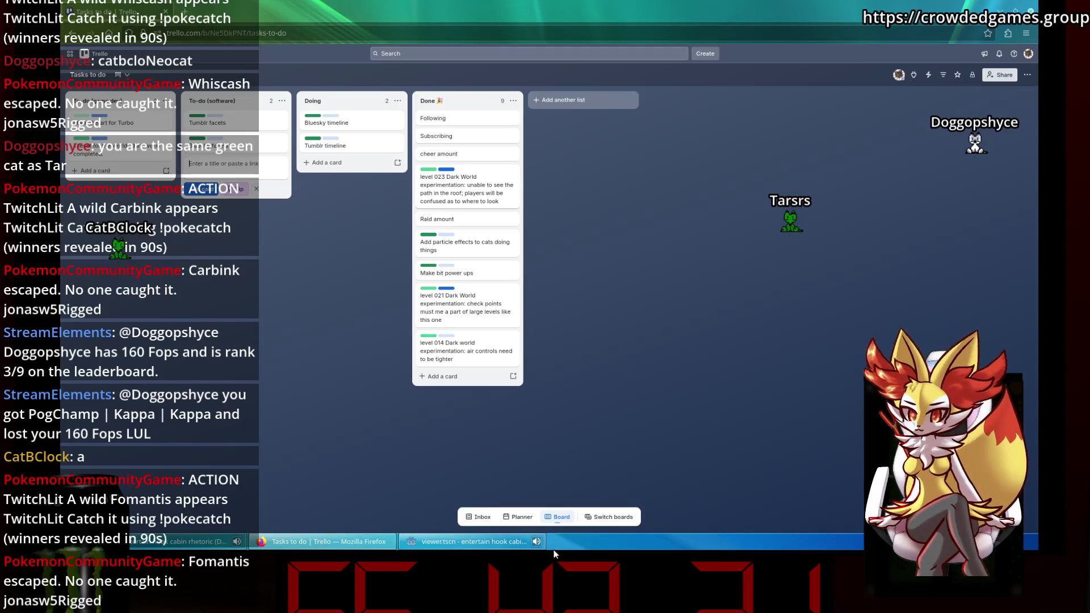
pyautogui.click(511, 542)
pyautogui.click(704, 392)
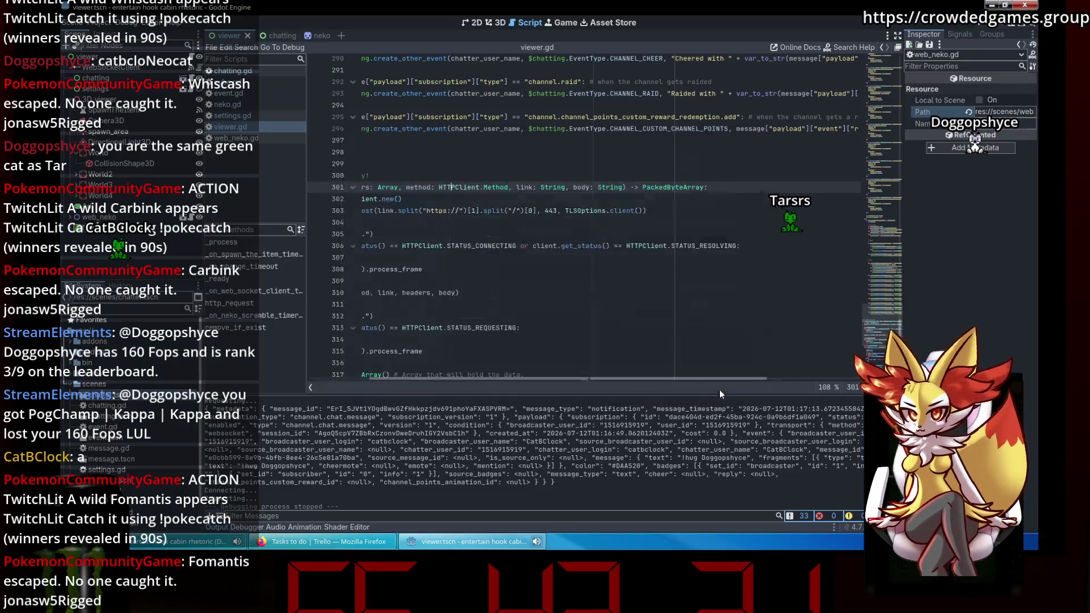
# Step: Quit to the project list, open the Web app project, clear Output, and show Global_Manipulation.gd
pyautogui.click(96, 23)
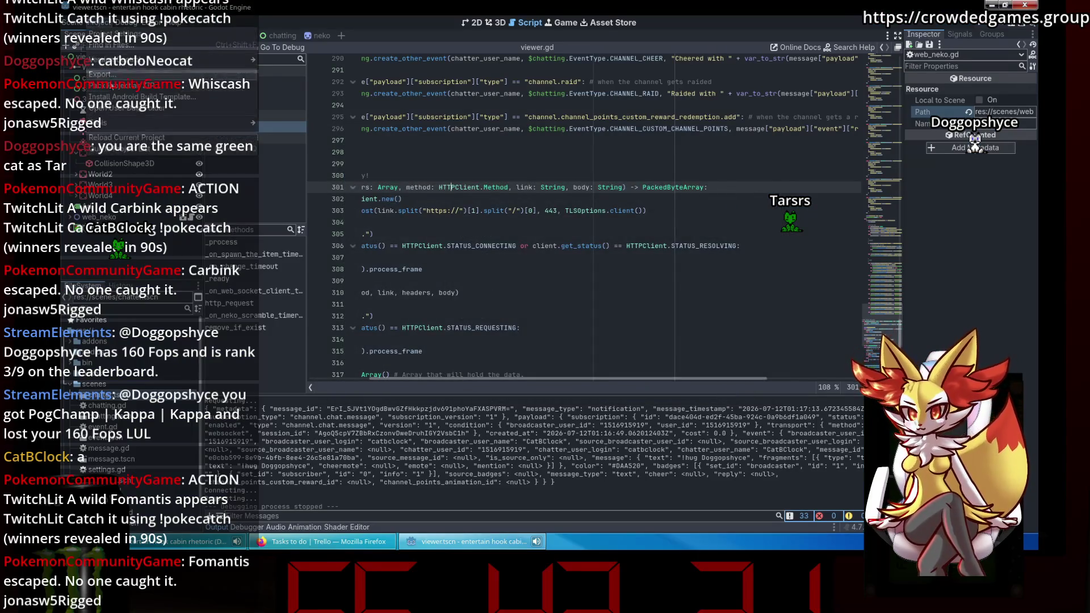
pyautogui.click(143, 149)
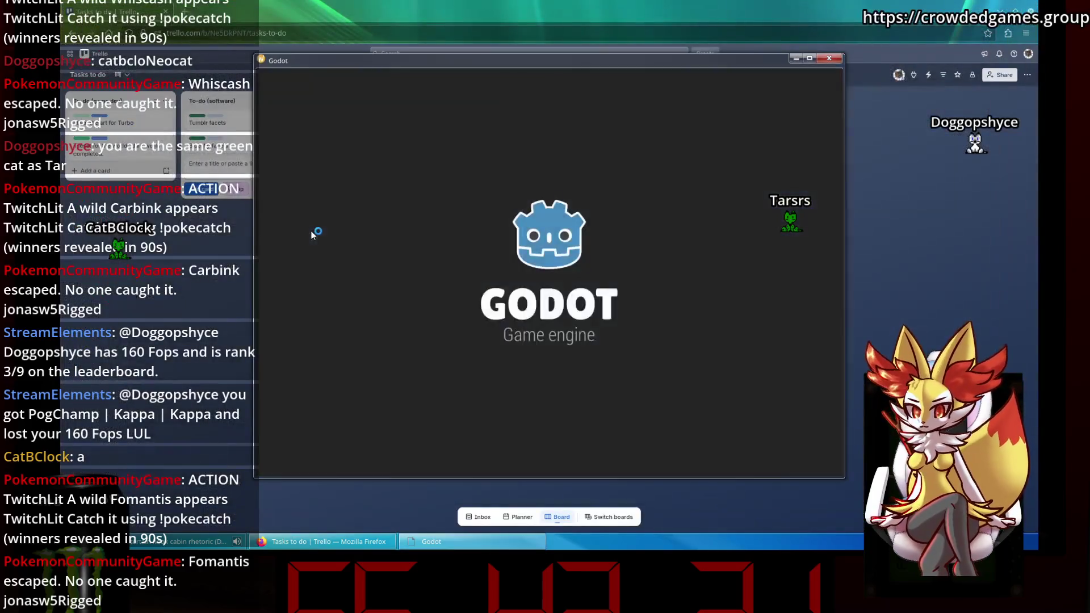
pyautogui.click(457, 135)
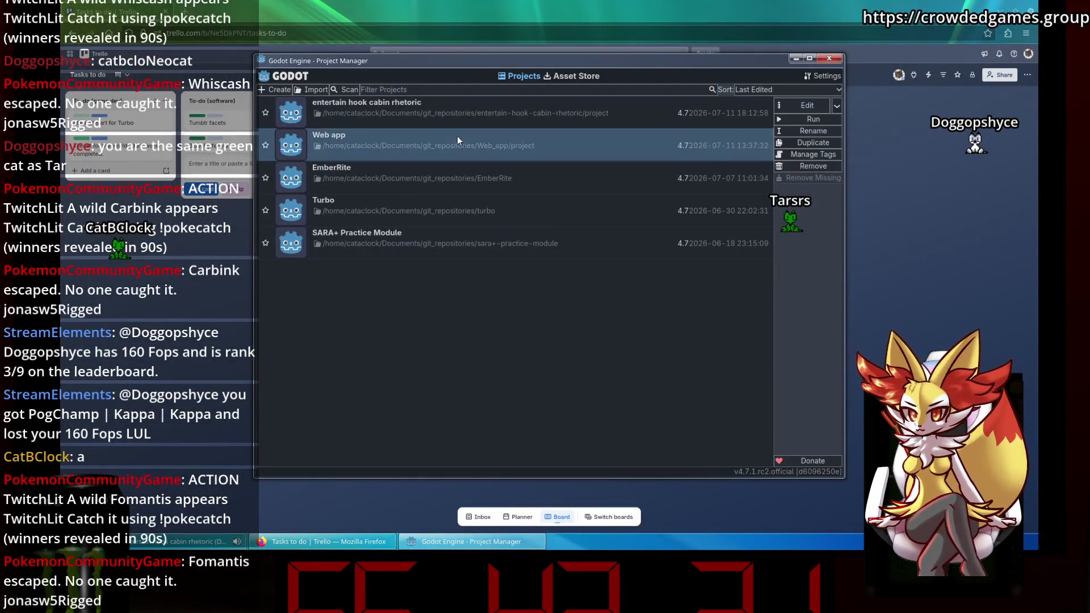
pyautogui.click(793, 107)
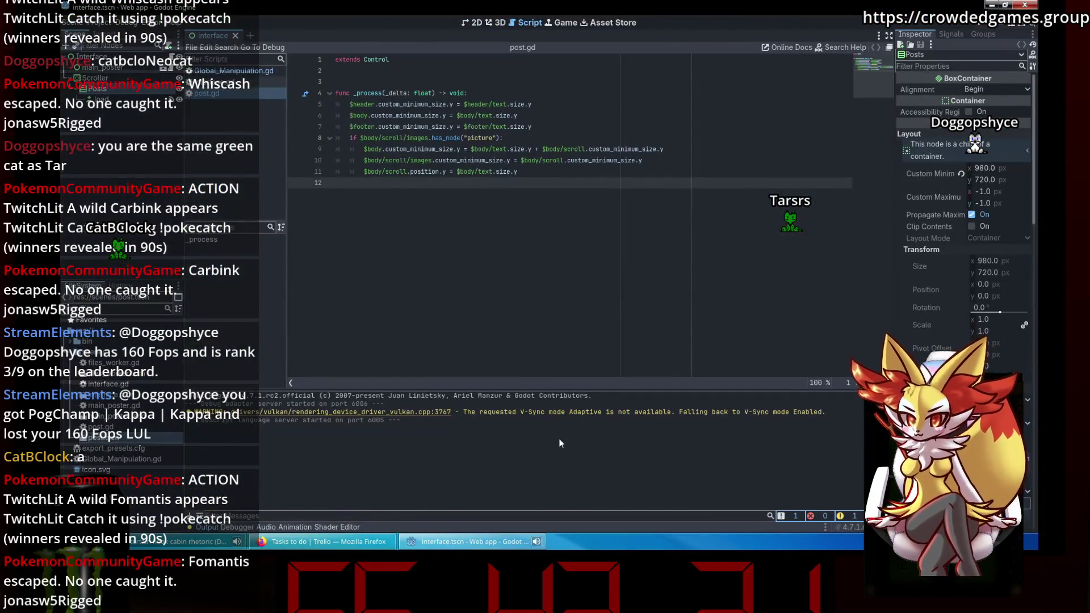
pyautogui.click(189, 514)
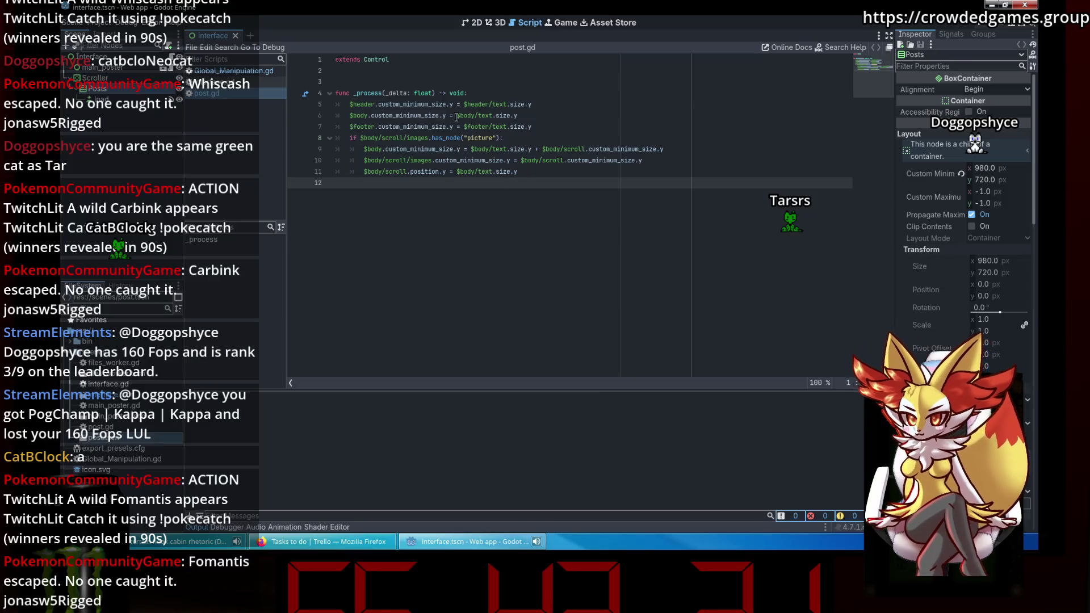
pyautogui.click(250, 71)
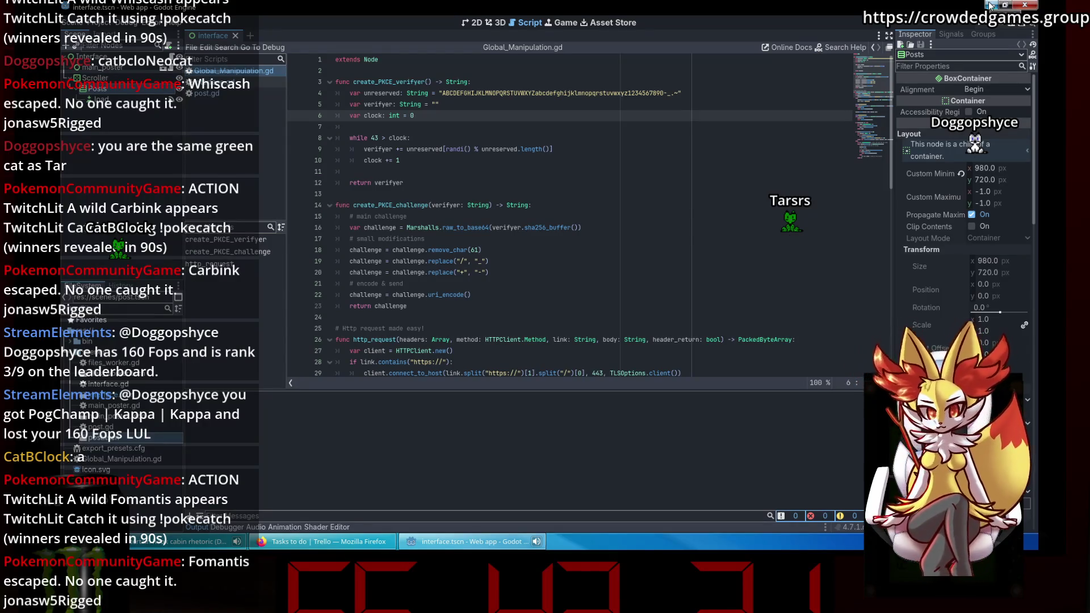
# Step: Minimise Godot and type throwaway test text in the To-do (software) add-card field, then select it
pyautogui.click(988, 5)
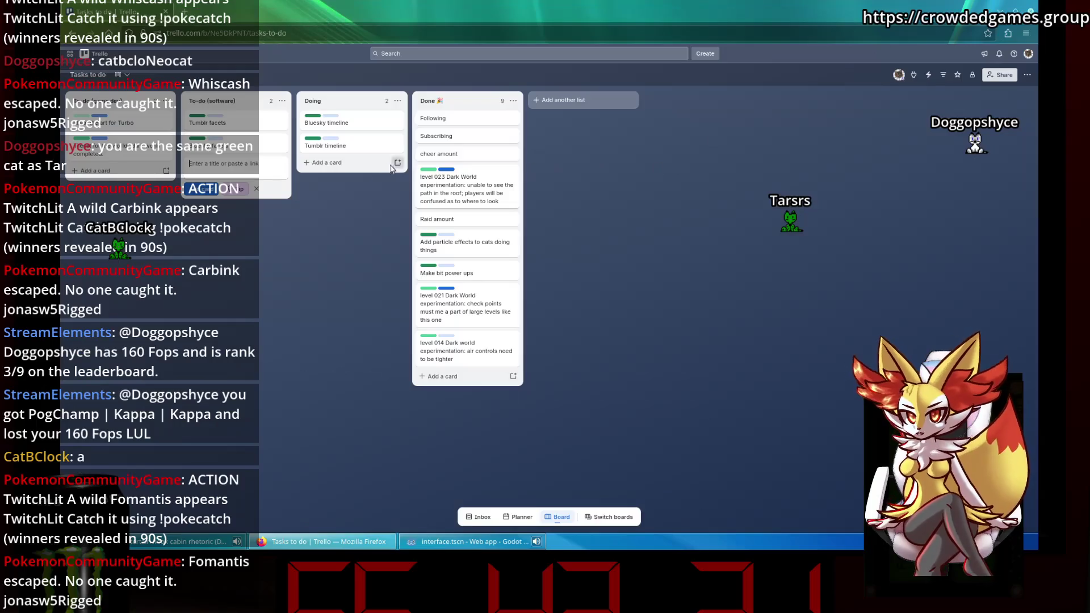
pyautogui.write('awdawdawawdawawdwwda')
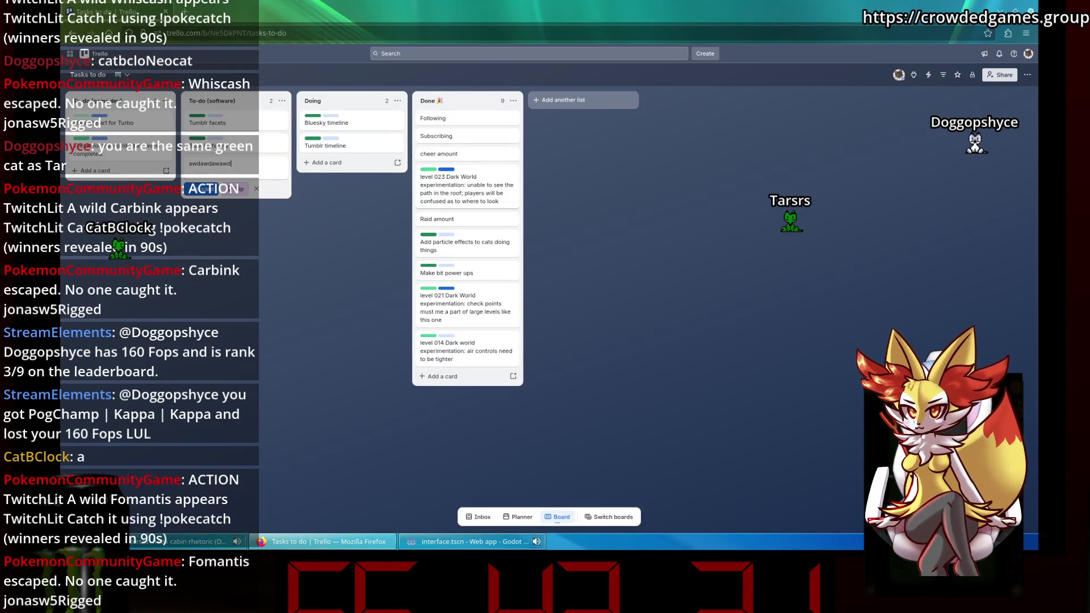
pyautogui.moveTo(271, 165); pyautogui.dragTo(231, 165)
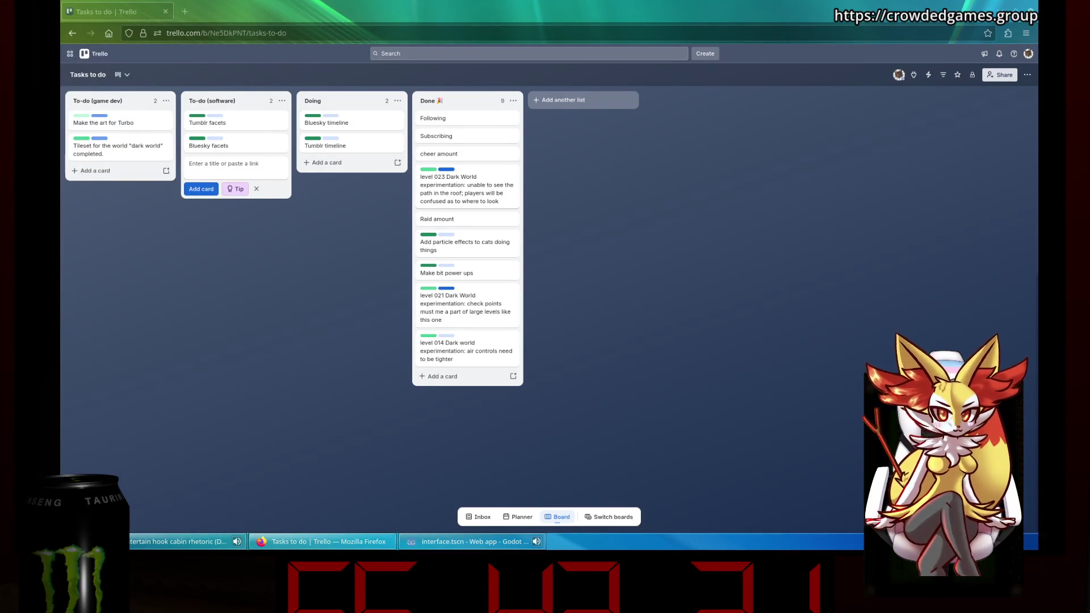
# Step: Return to the Trello board and move Bluesky timeline into To-do (software) between the facets cards
pyautogui.hotkey('alt', 'Tab')
pyautogui.hotkey('alt', 'Tab')
pyautogui.hotkey('alt', 'Tab')
pyautogui.hotkey('alt', 'Tab')
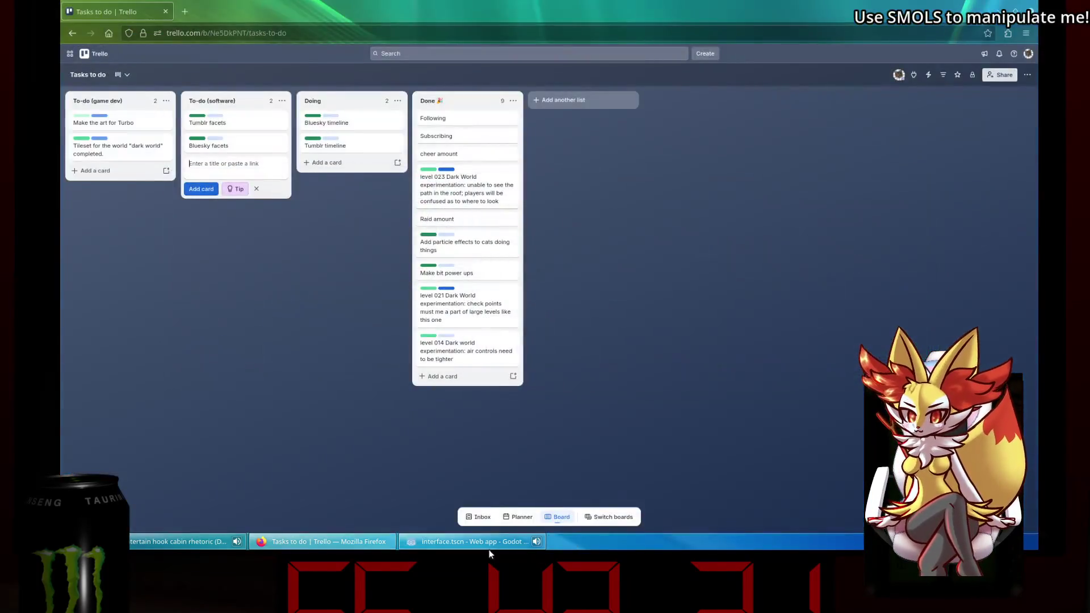
pyautogui.rightClick(489, 547)
pyautogui.rightClick(170, 542)
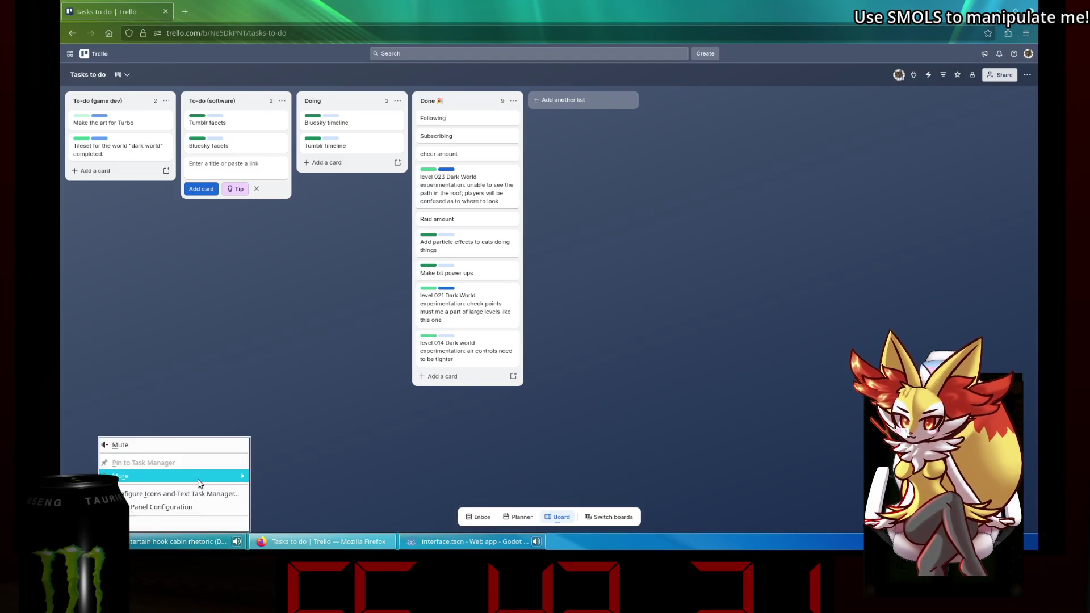
pyautogui.moveTo(197, 479)
pyautogui.click(301, 463)
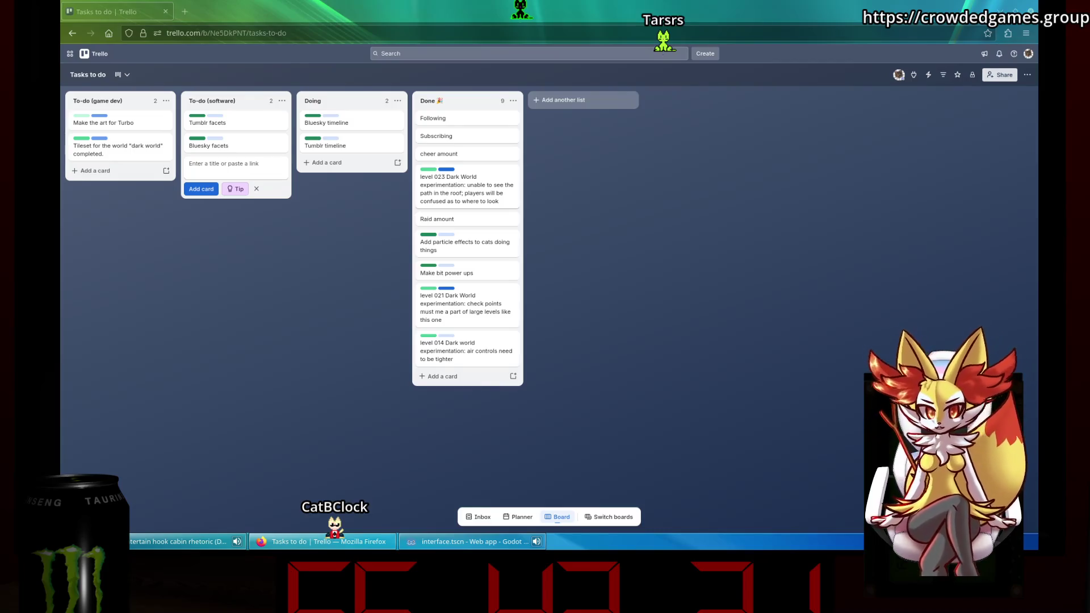
pyautogui.moveTo(355, 122); pyautogui.dragTo(287, 151)
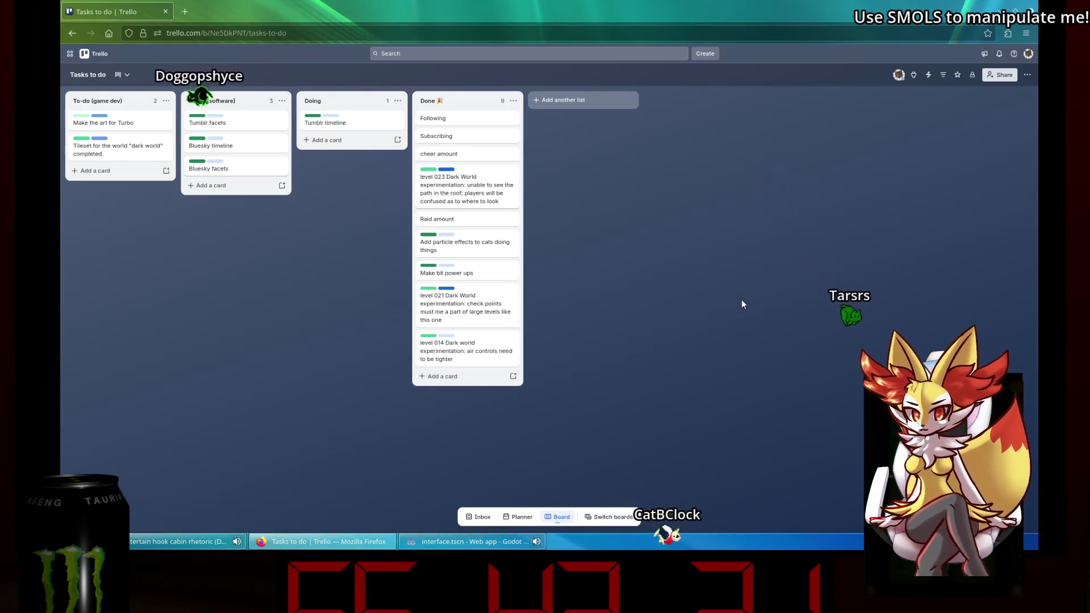
pyautogui.click(184, 12)
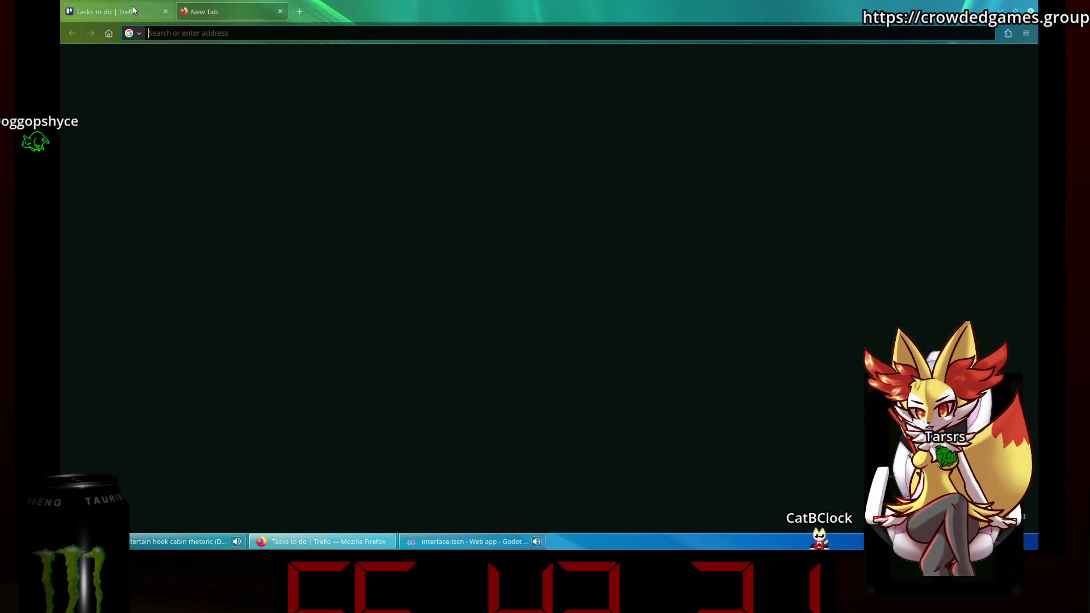
# Step: Search for 'tumblr api' in the blank tab and open the Tumblr API documentation result
pyautogui.click(131, 10)
pyautogui.click(257, 9)
pyautogui.click(237, 33)
pyautogui.write('tumblr api')
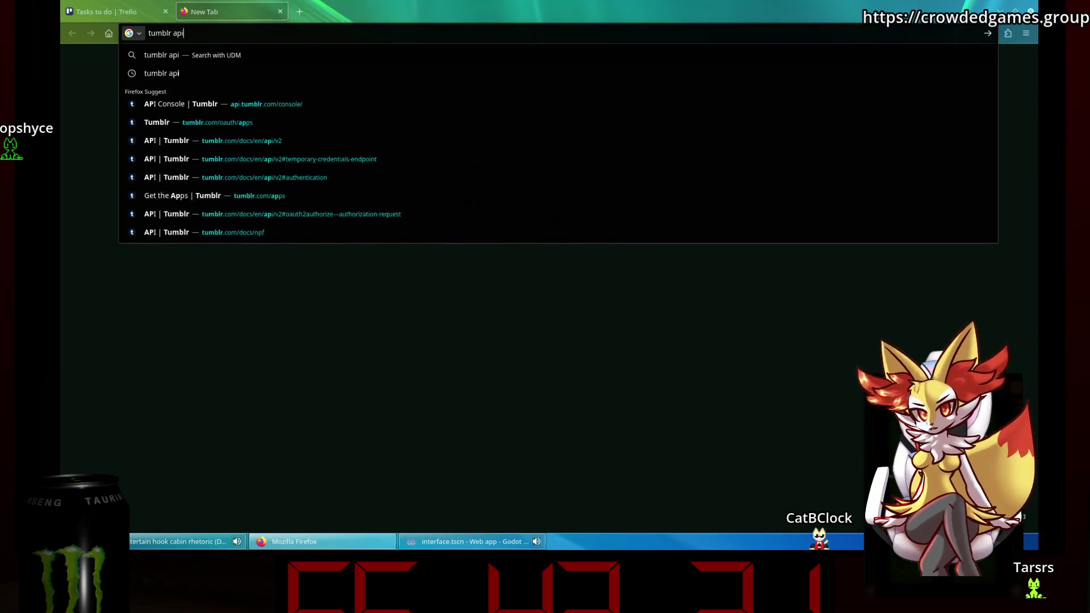
pyautogui.press('Return')
pyautogui.click(188, 136)
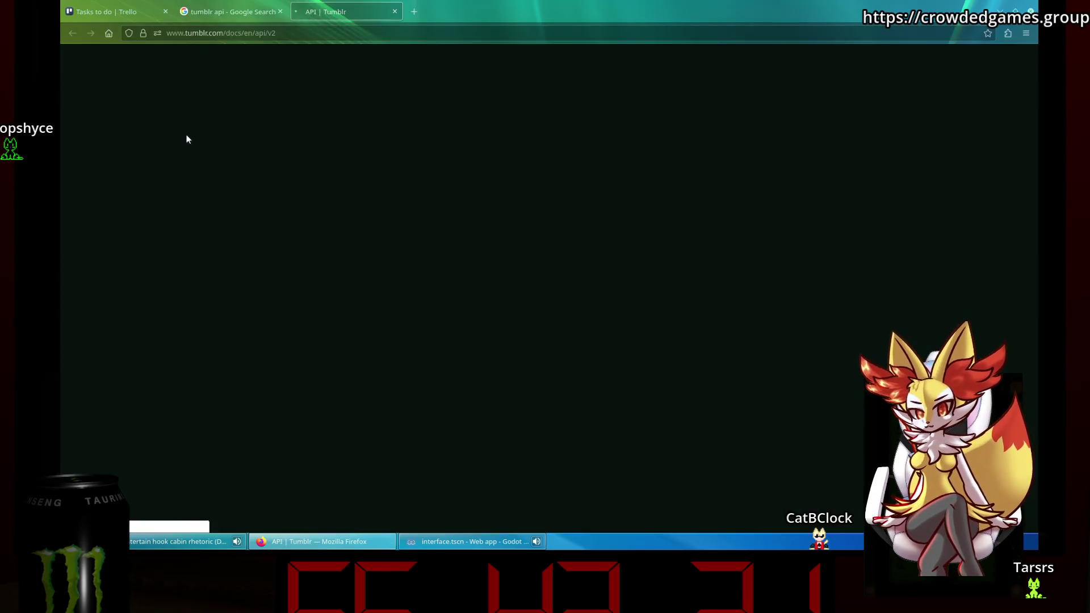
# Step: Browse the API v2 table of contents and open /pages – Retrieve Pages in a new tab
pyautogui.scroll(-3, 338, 244)
pyautogui.scroll(-5, 338, 241)
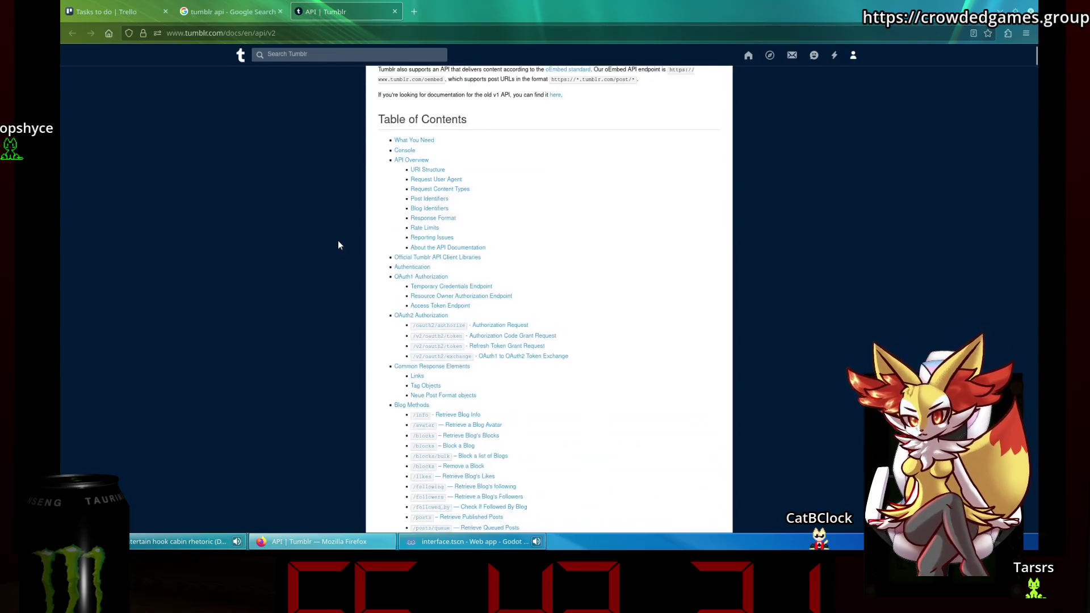
pyautogui.scroll(-3, 338, 240)
pyautogui.scroll(-15, 341, 247)
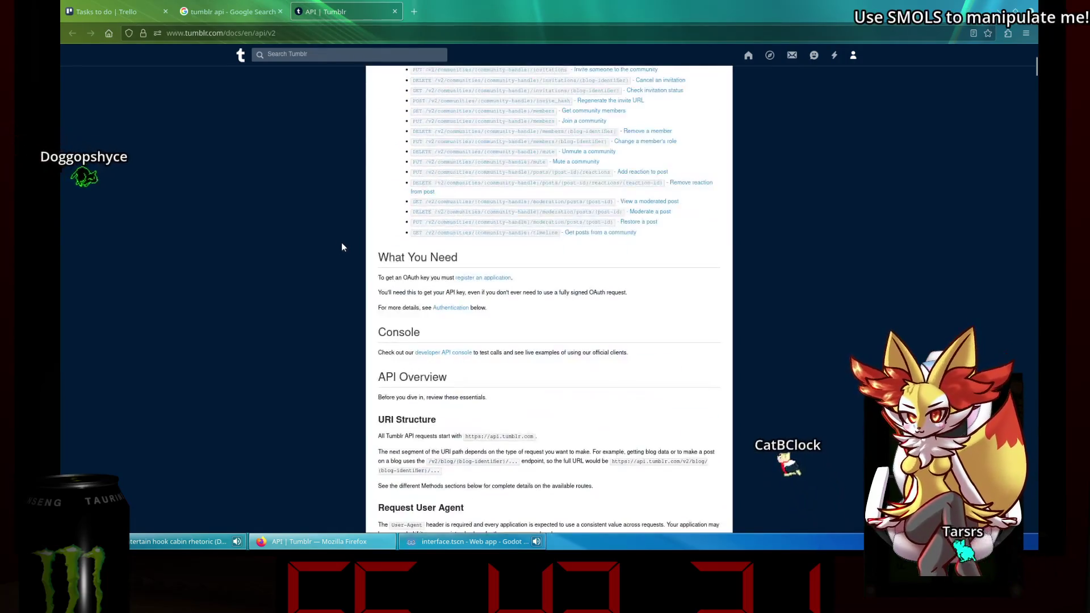
pyautogui.scroll(-7, 341, 247)
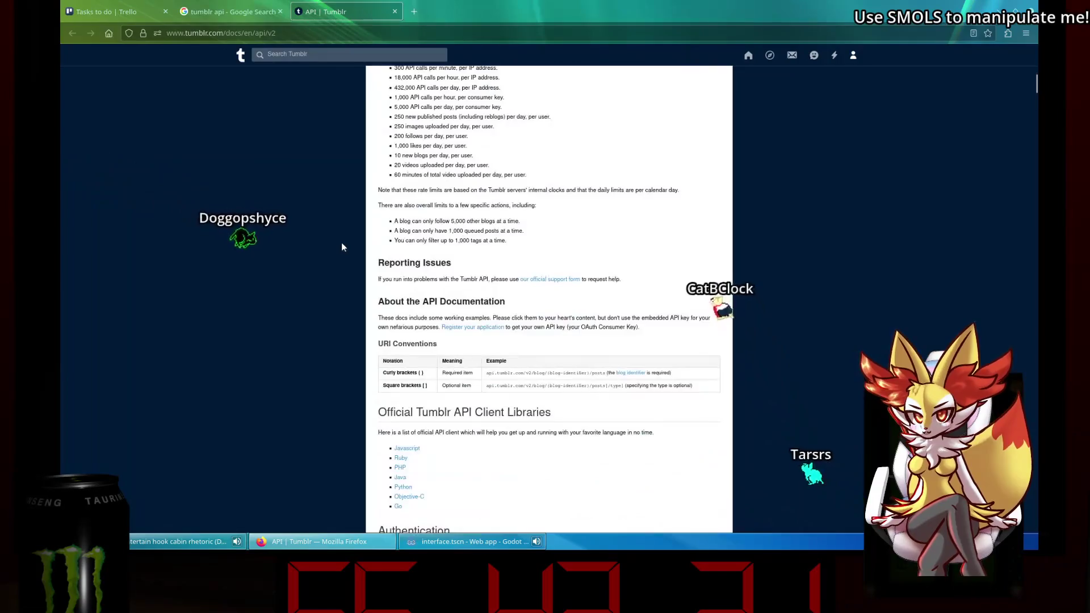
pyautogui.scroll(4, 341, 248)
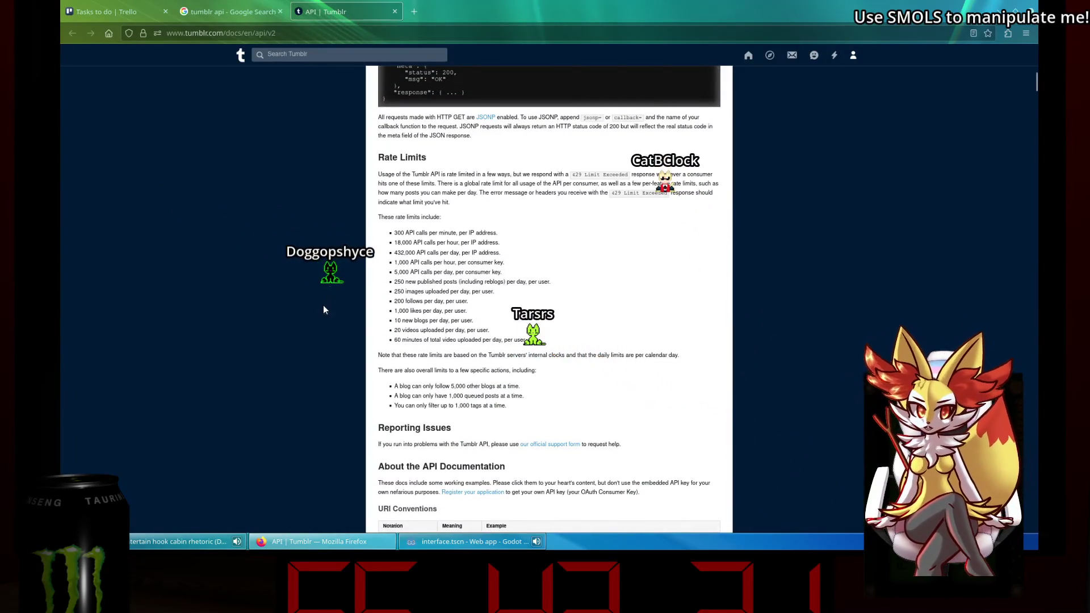
pyautogui.scroll(-10, 317, 299)
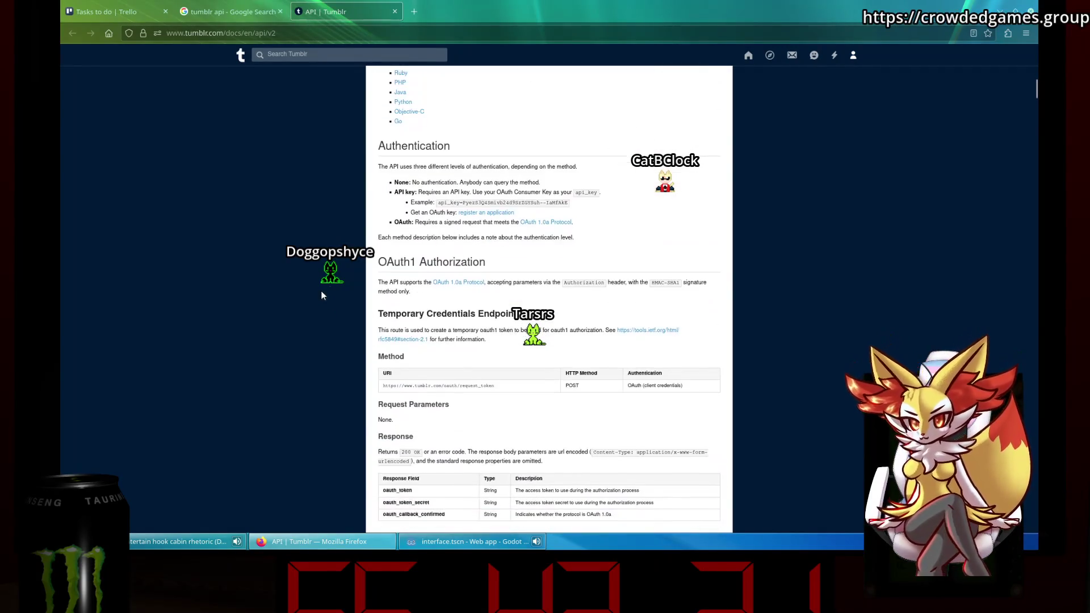
pyautogui.scroll(-2, 321, 290)
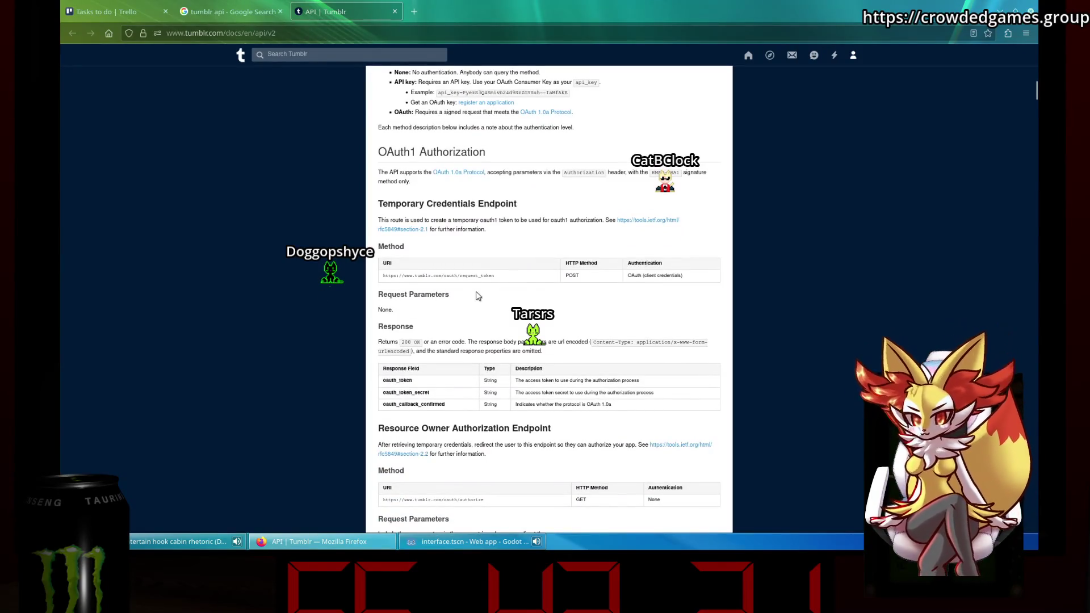
pyautogui.scroll(-4, 477, 281)
pyautogui.scroll(15, 477, 281)
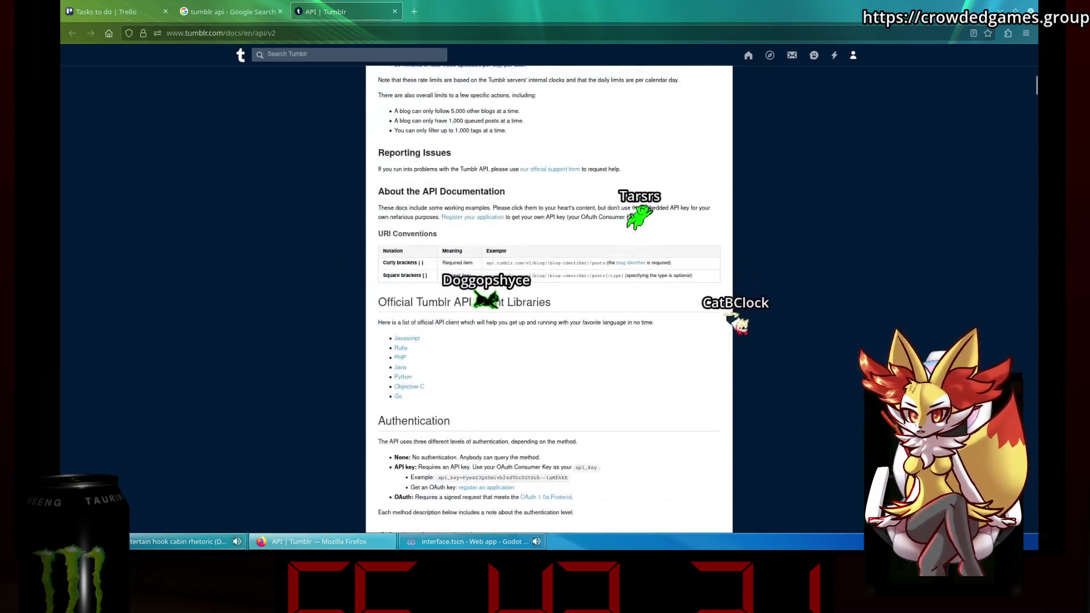
pyautogui.scroll(15, 476, 277)
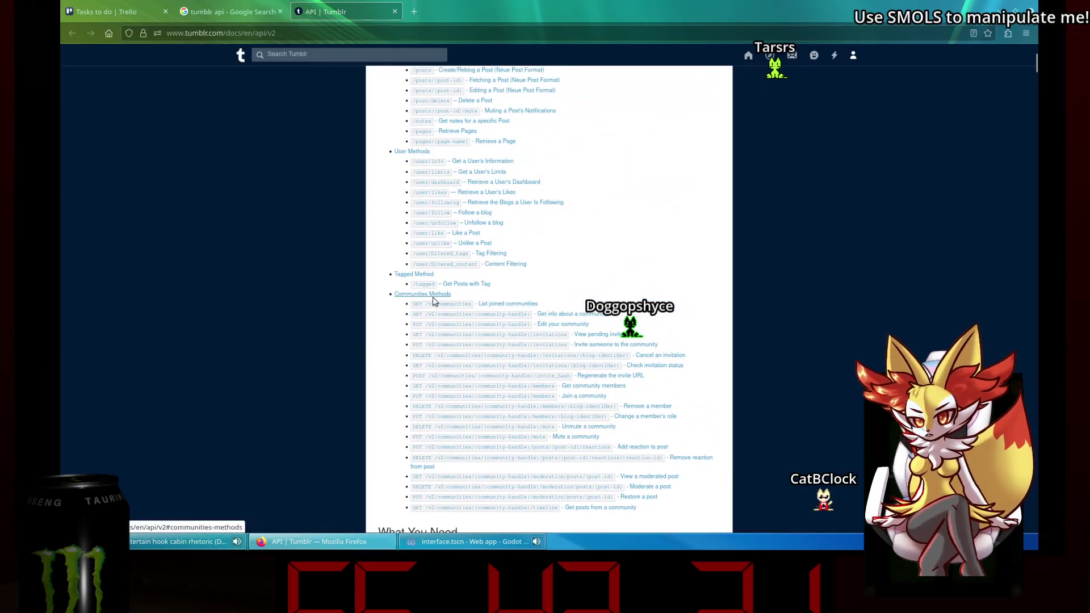
pyautogui.scroll(1, 431, 323)
pyautogui.scroll(3, 430, 324)
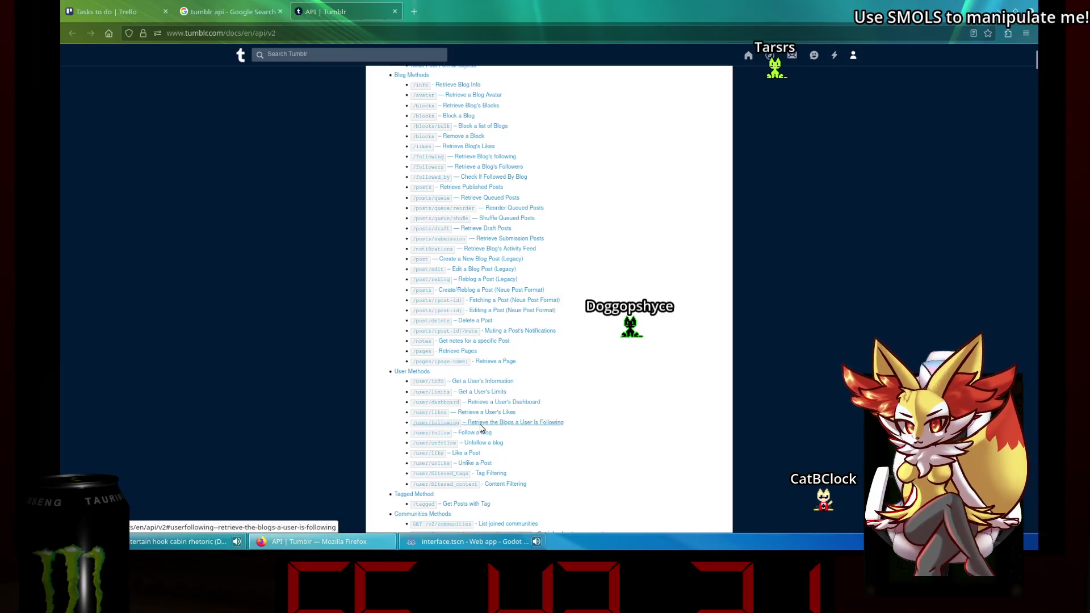
pyautogui.scroll(-1, 572, 441)
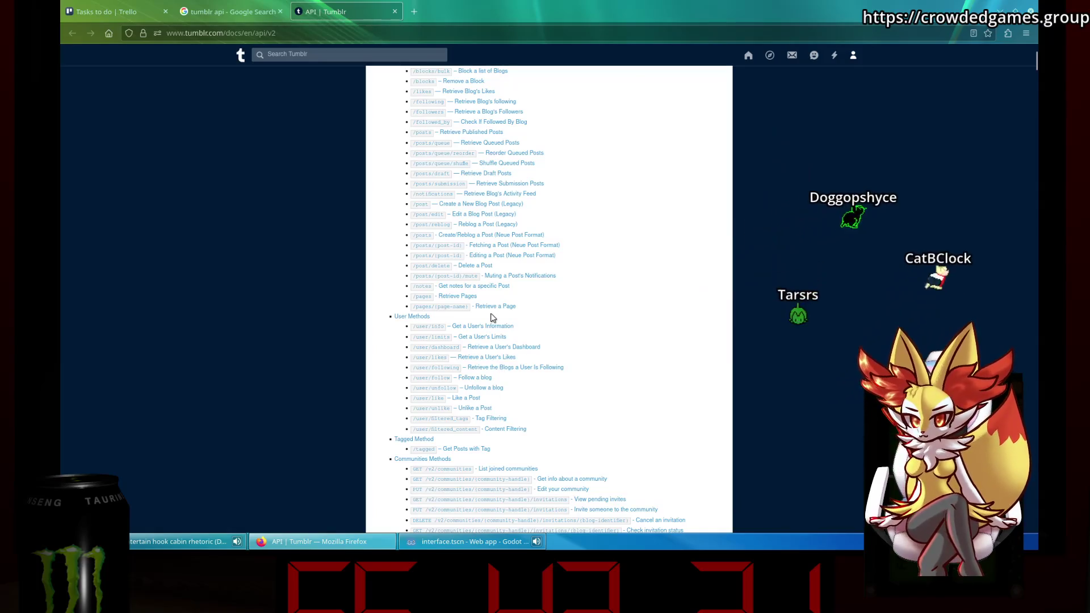
pyautogui.scroll(2, 493, 318)
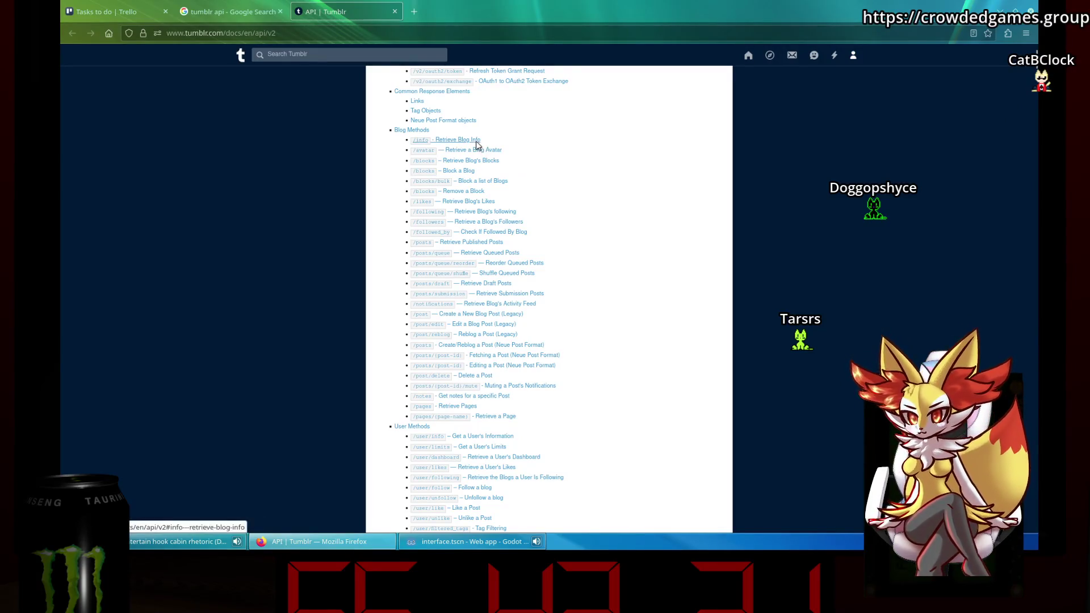
pyautogui.scroll(4, 495, 201)
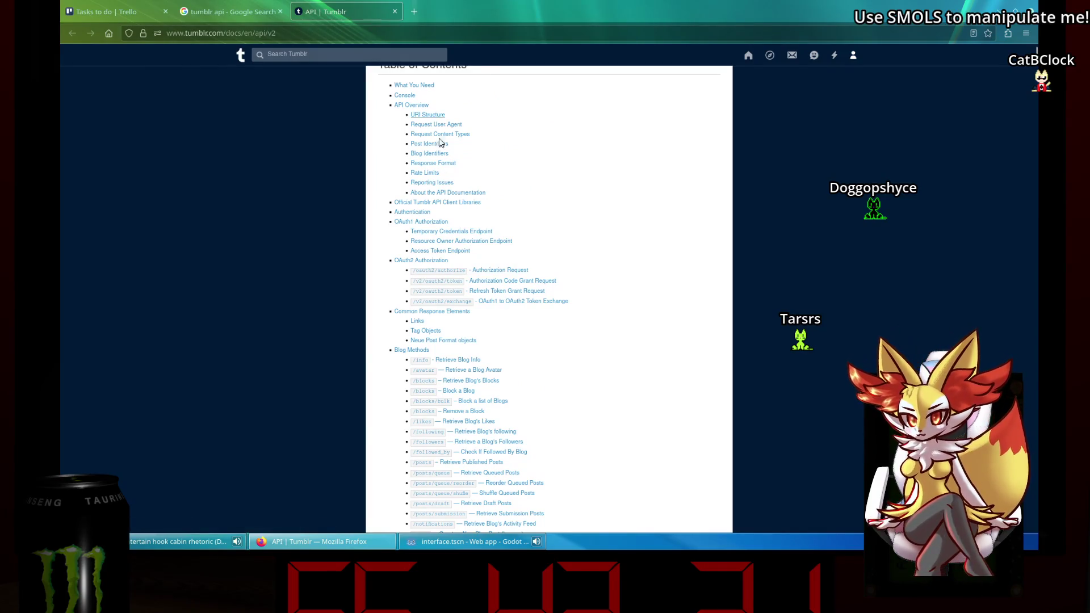
pyautogui.scroll(-2, 490, 379)
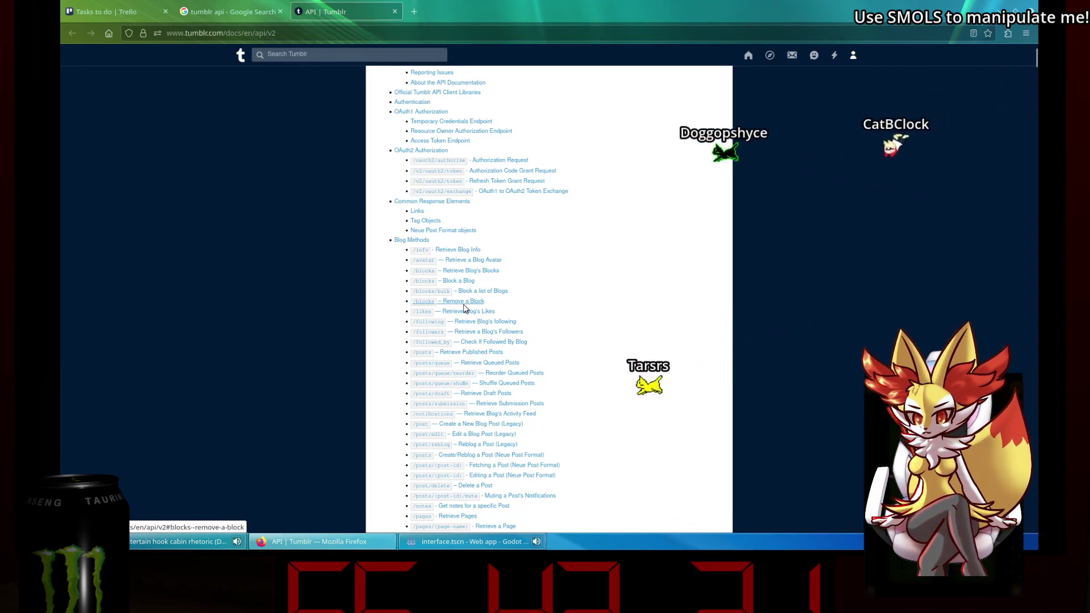
pyautogui.scroll(-1, 449, 288)
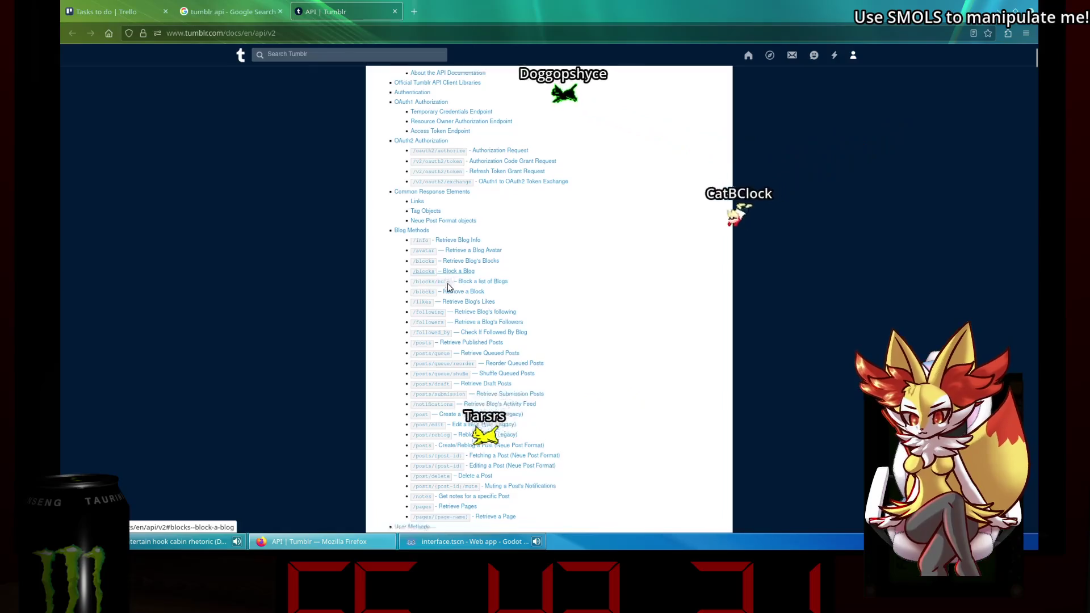
pyautogui.scroll(-1, 449, 288)
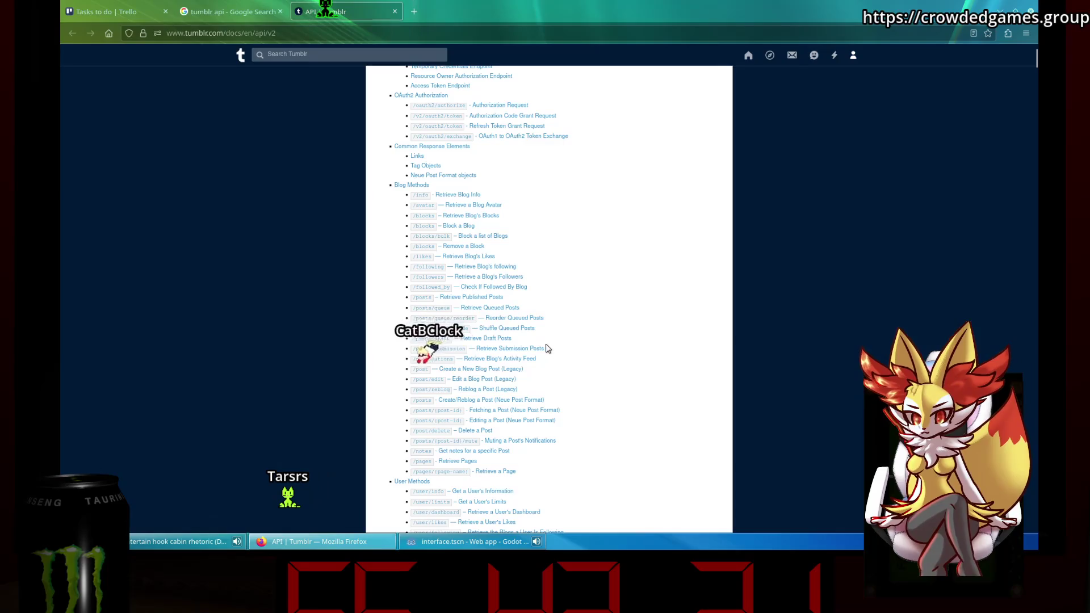
pyautogui.scroll(-1, 534, 356)
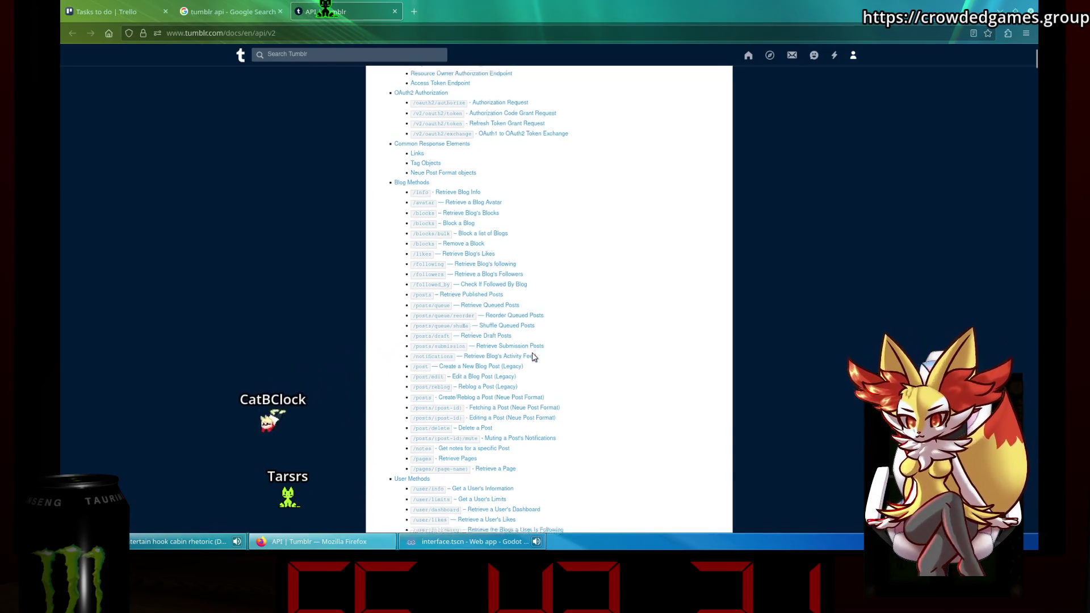
pyautogui.scroll(-2, 533, 356)
pyautogui.middleClick(457, 349)
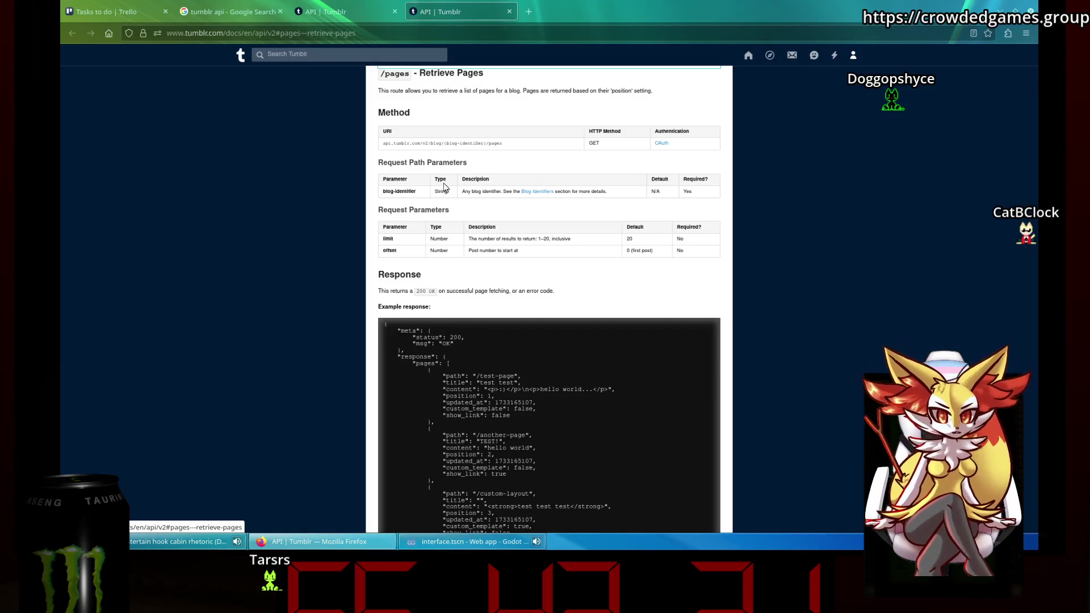
# Step: On the API v2 methods tab, scroll down to the /posts/queue reorder and shuffle endpoints and open find-in-page
pyautogui.click(326, 12)
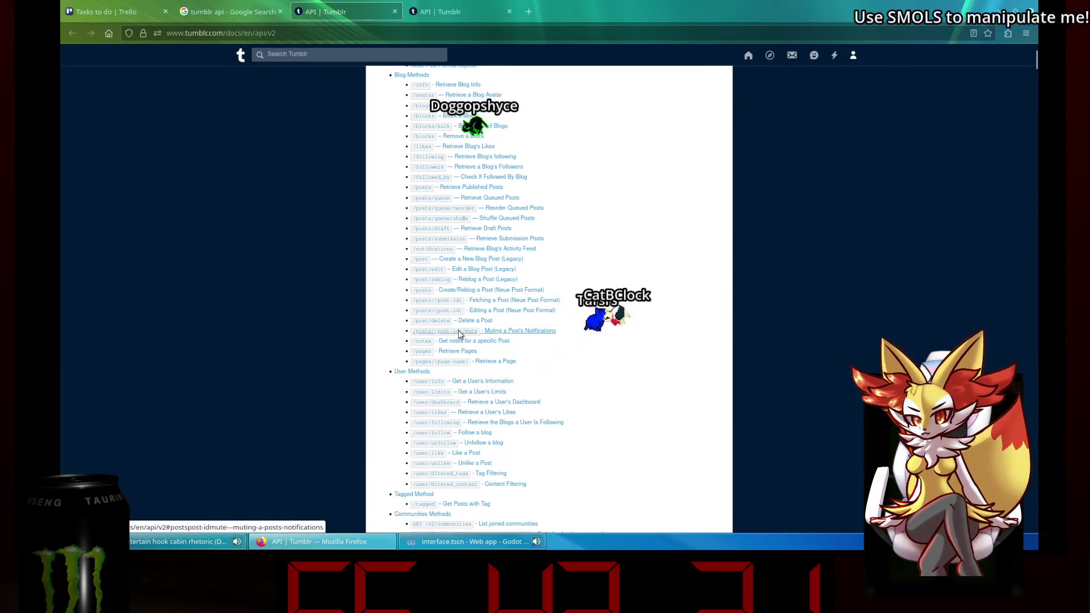
pyautogui.scroll(5, 688, 297)
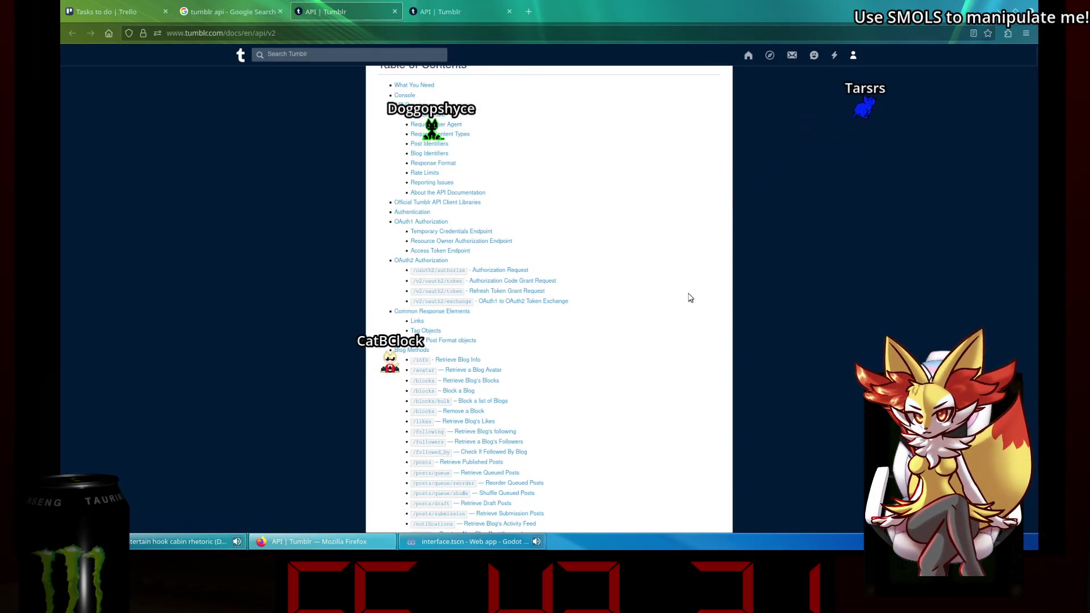
pyautogui.scroll(-10, 691, 298)
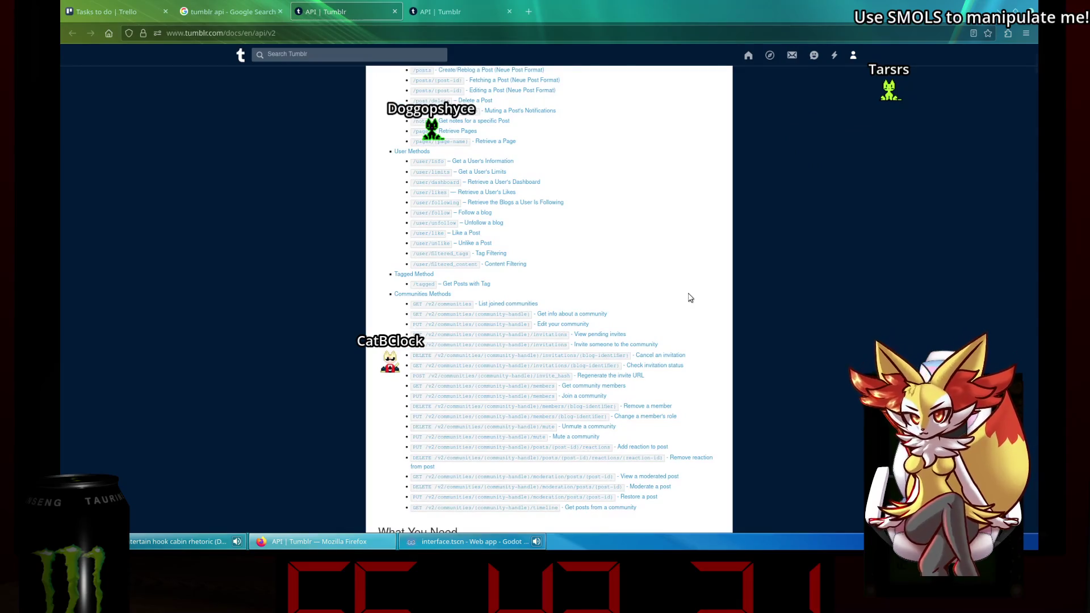
pyautogui.scroll(-1, 690, 298)
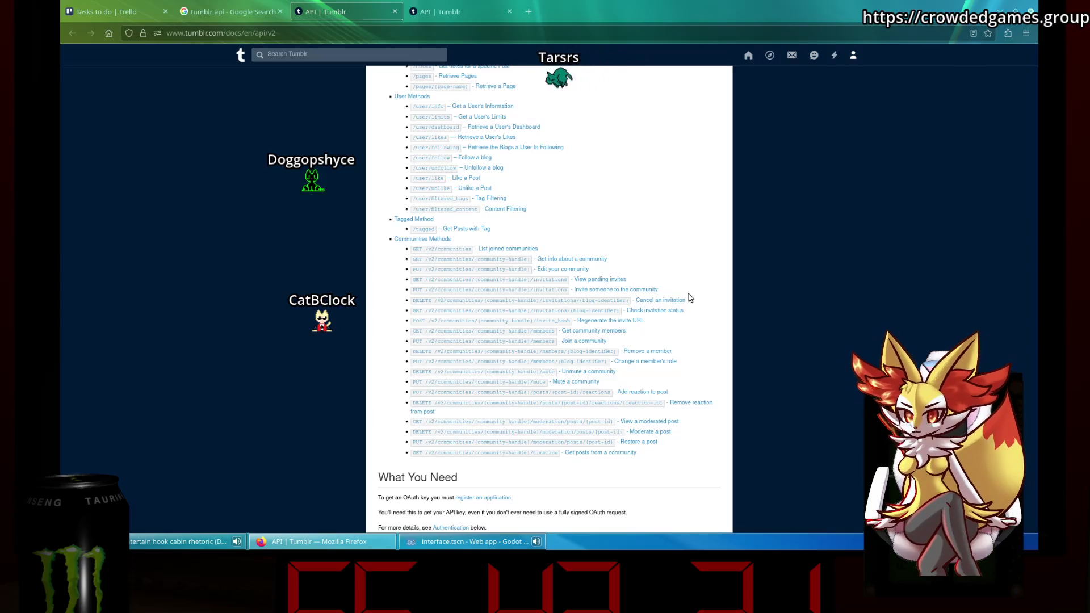
pyautogui.scroll(-3, 690, 298)
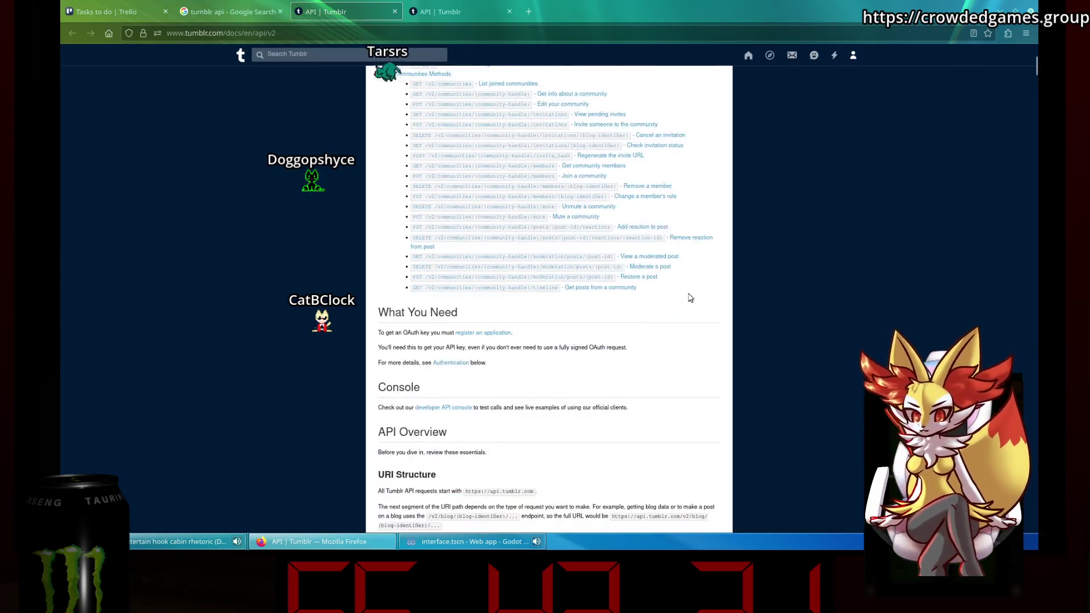
pyautogui.scroll(-20, 690, 298)
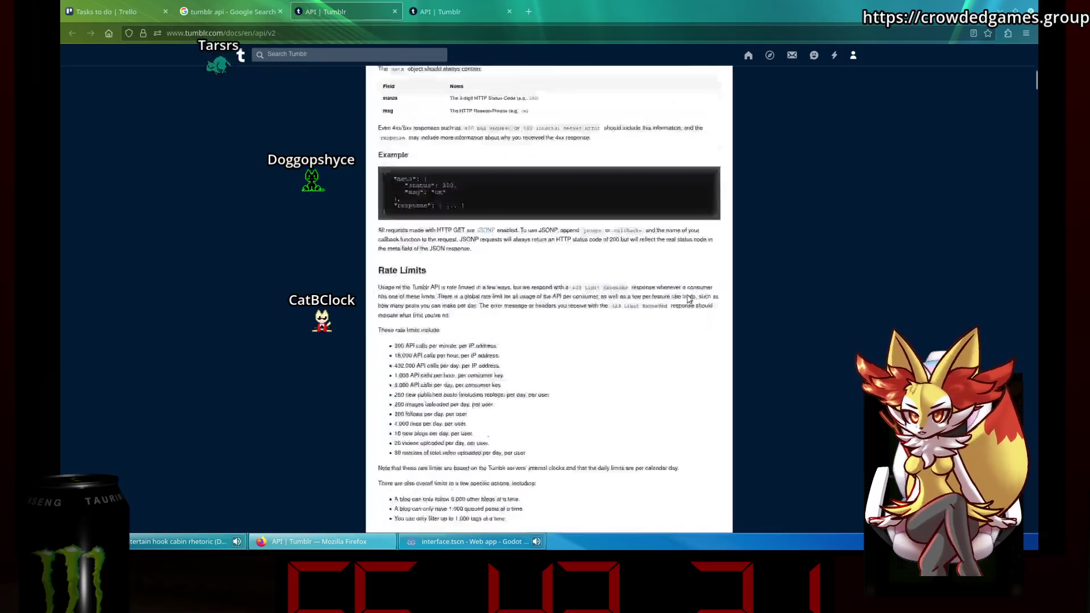
pyautogui.scroll(-15, 686, 305)
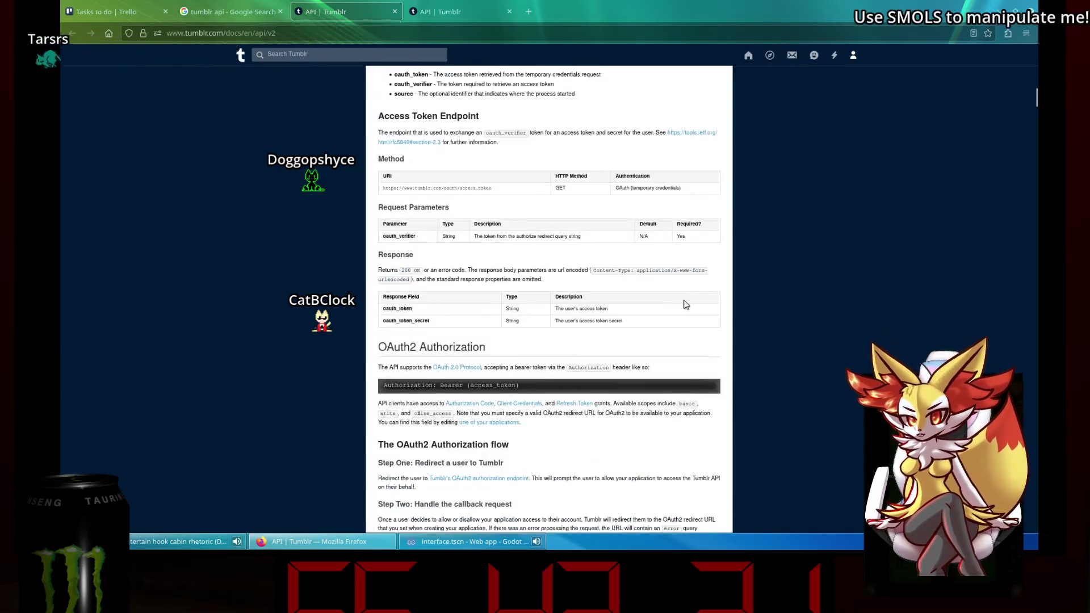
pyautogui.scroll(-15, 686, 304)
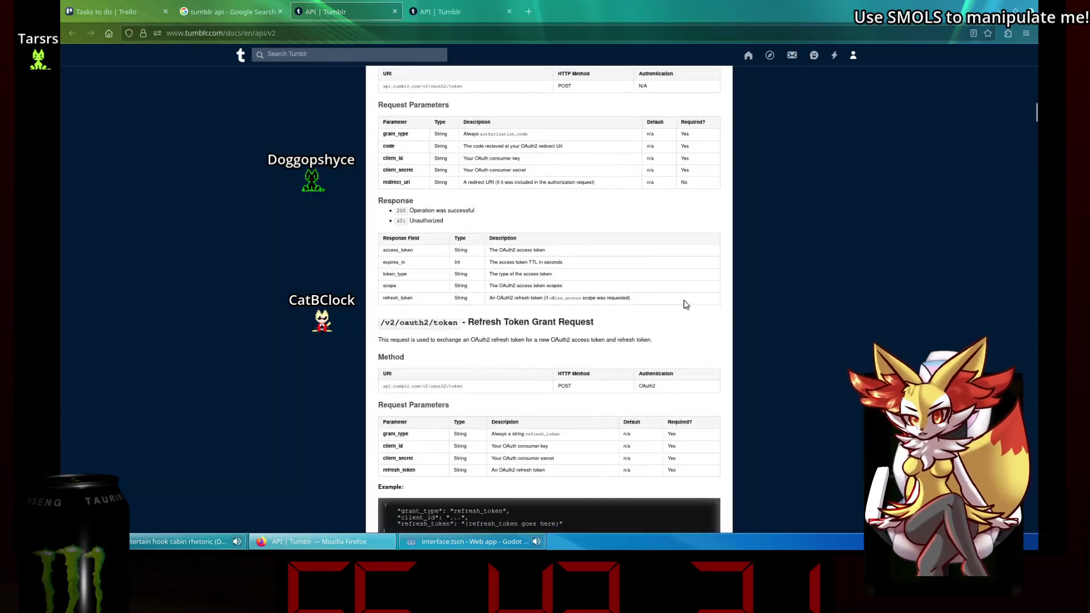
pyautogui.scroll(-10, 686, 305)
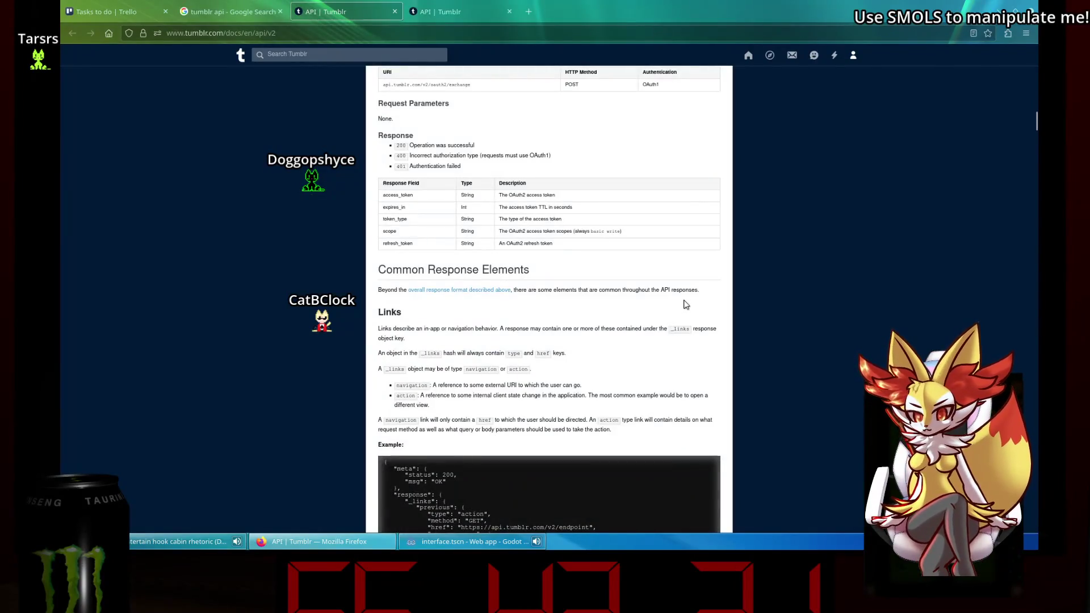
pyautogui.scroll(-5, 685, 304)
pyautogui.scroll(-8, 685, 304)
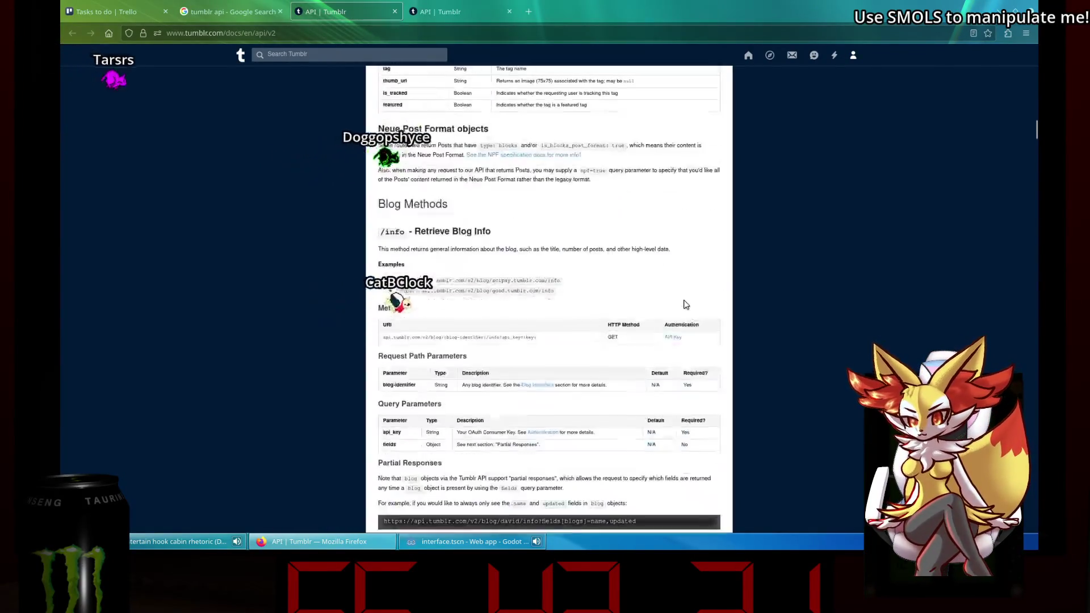
pyautogui.scroll(-4, 686, 305)
pyautogui.scroll(-10, 686, 305)
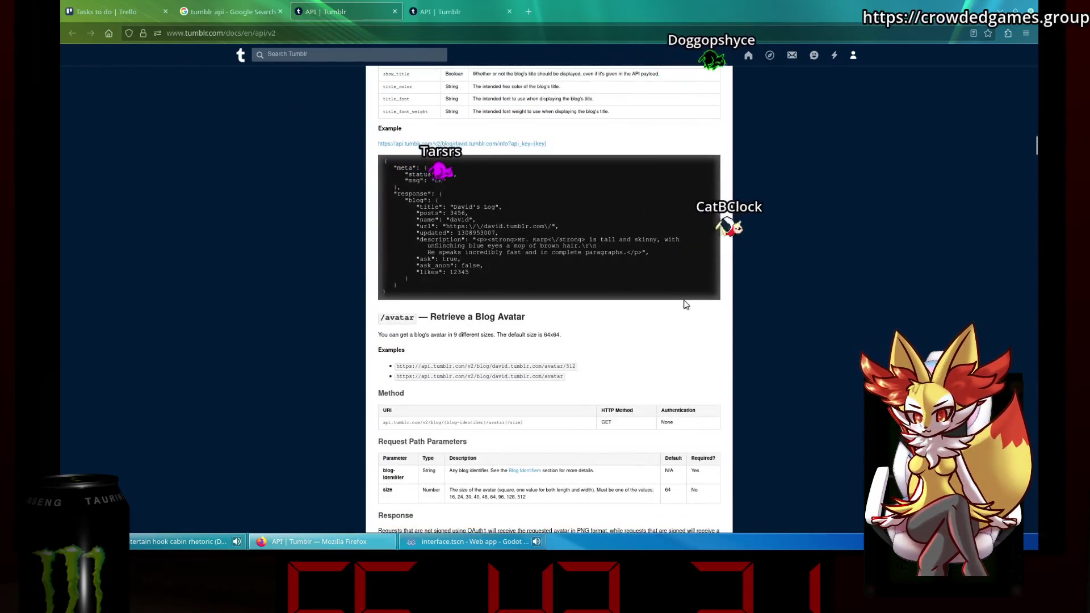
pyautogui.scroll(-8, 686, 305)
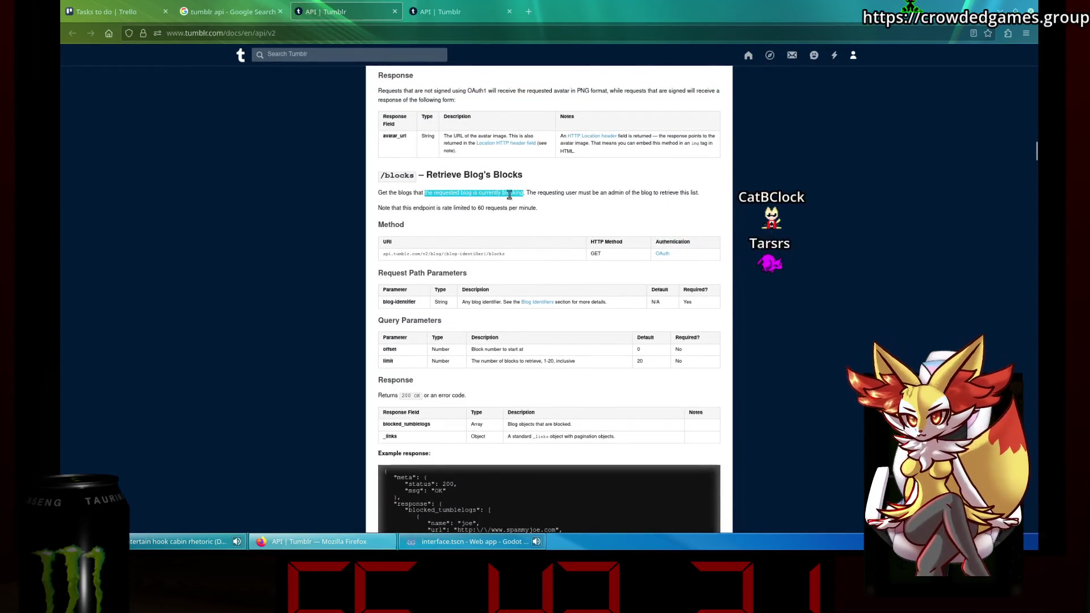
pyautogui.scroll(-10, 512, 207)
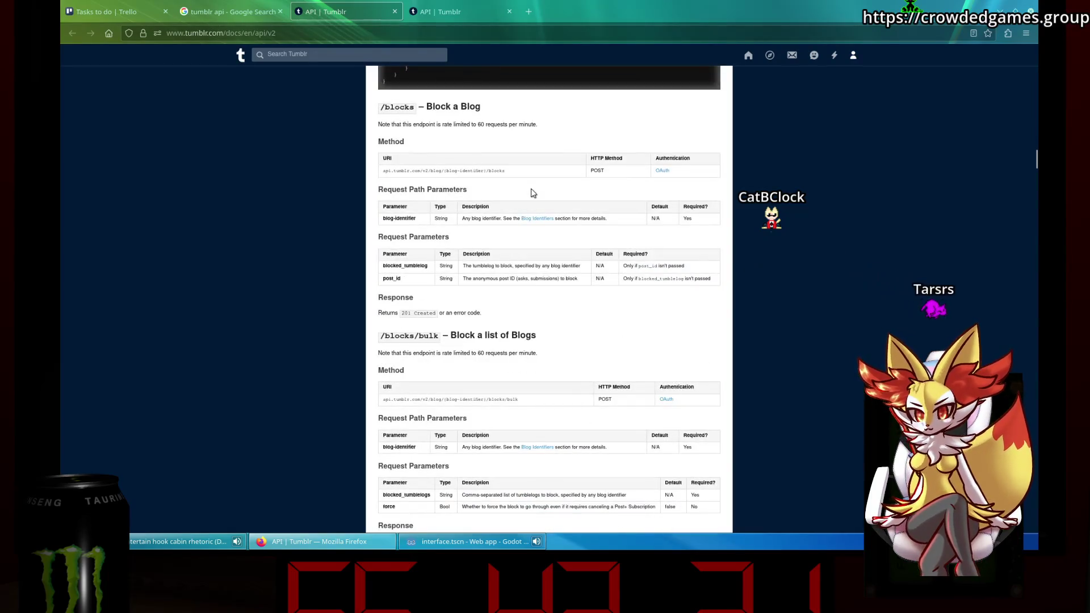
pyautogui.scroll(-5, 532, 193)
pyautogui.scroll(-5, 533, 193)
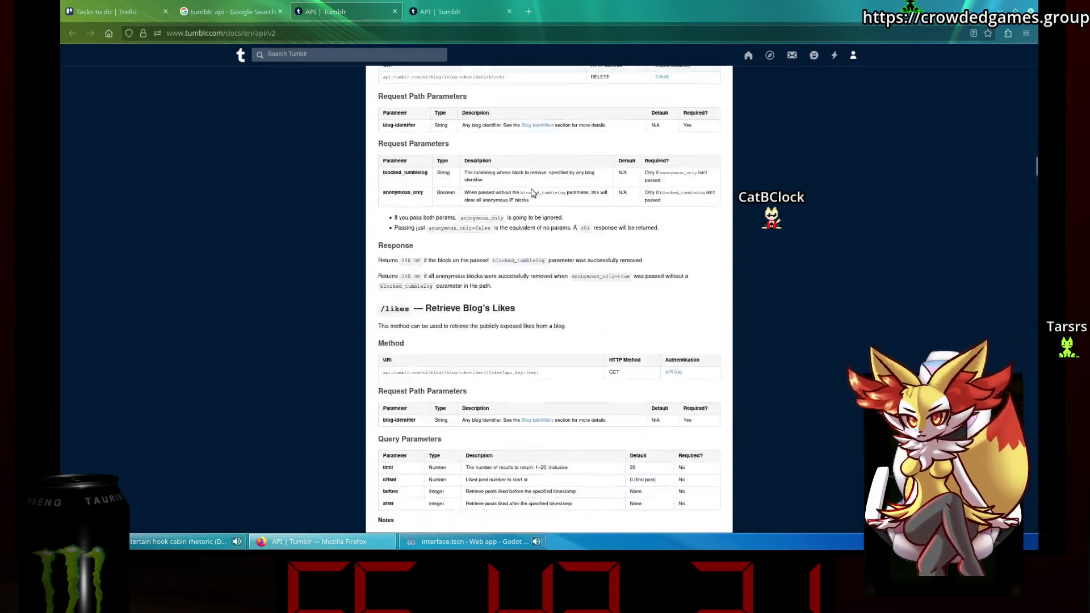
pyautogui.scroll(-10, 533, 193)
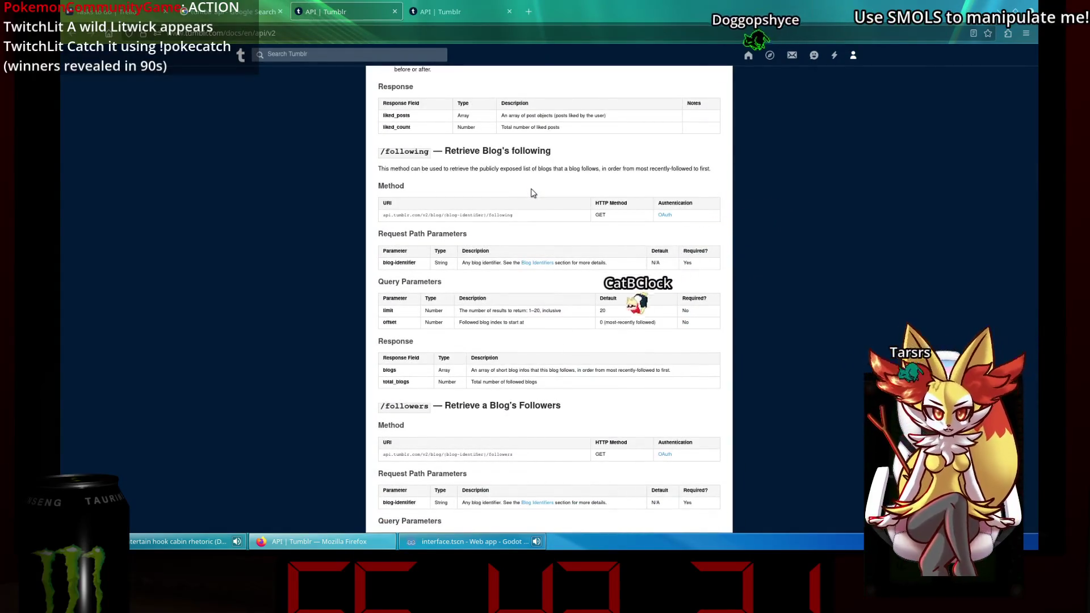
pyautogui.scroll(-5, 532, 193)
pyautogui.scroll(-10, 533, 193)
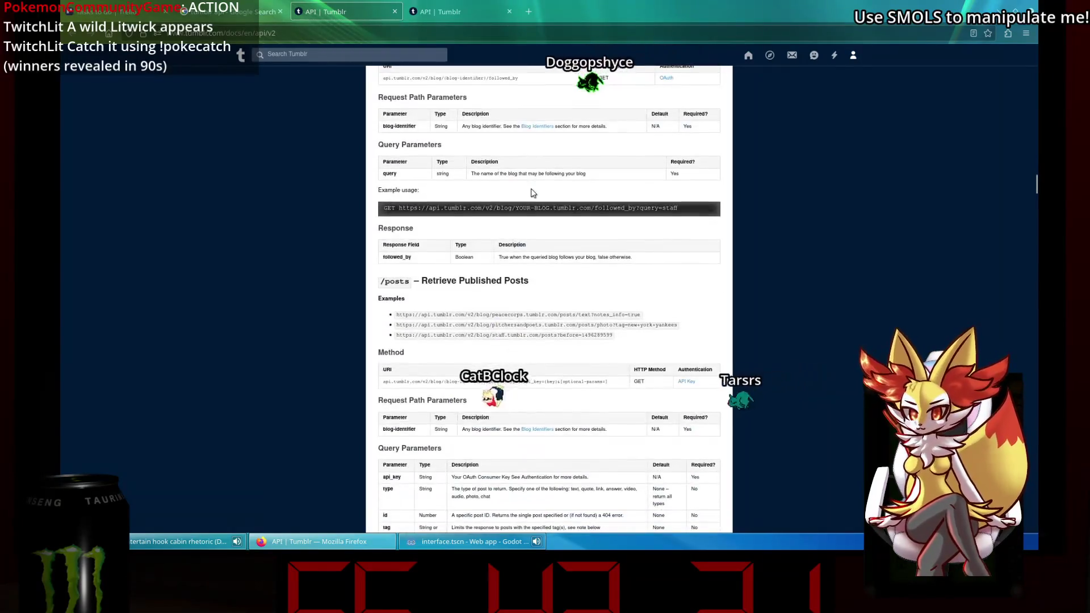
pyautogui.scroll(-2, 532, 193)
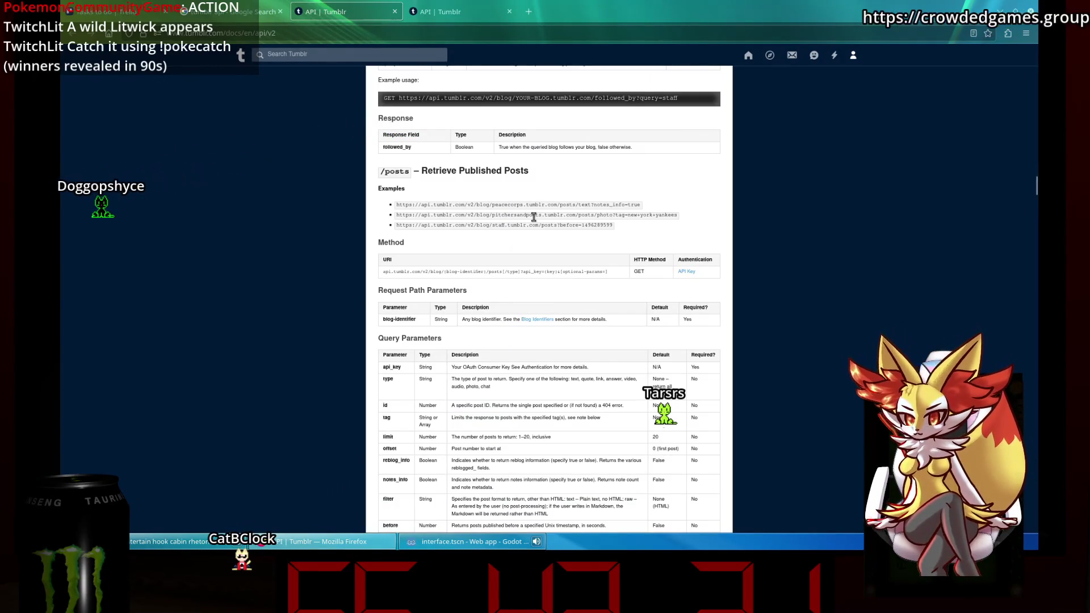
pyautogui.scroll(-8, 533, 218)
pyautogui.scroll(-20, 533, 220)
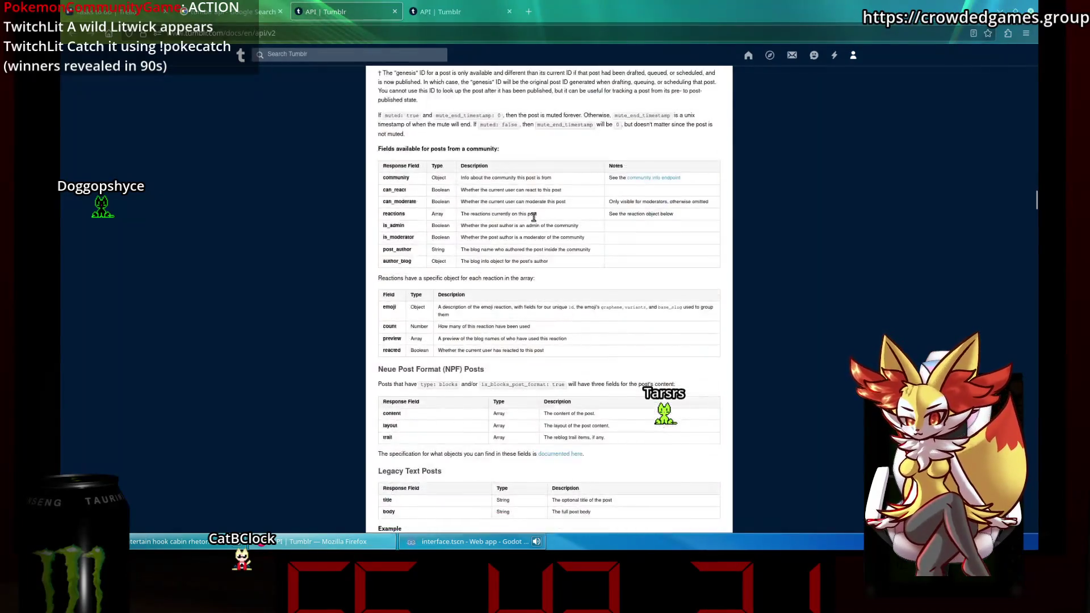
pyautogui.scroll(6, 534, 219)
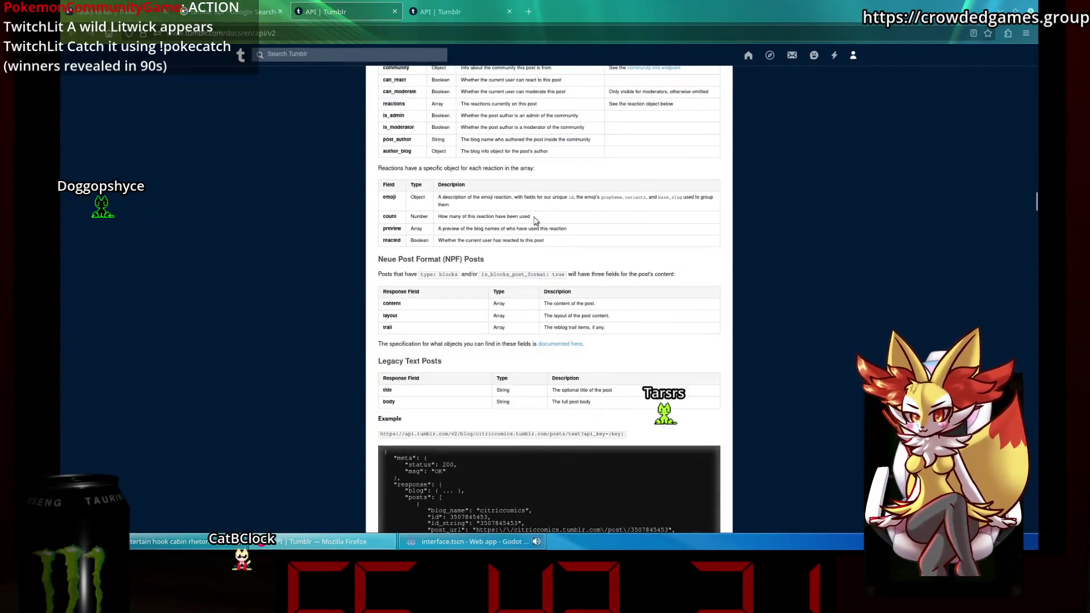
pyautogui.scroll(-20, 533, 221)
pyautogui.scroll(-20, 534, 218)
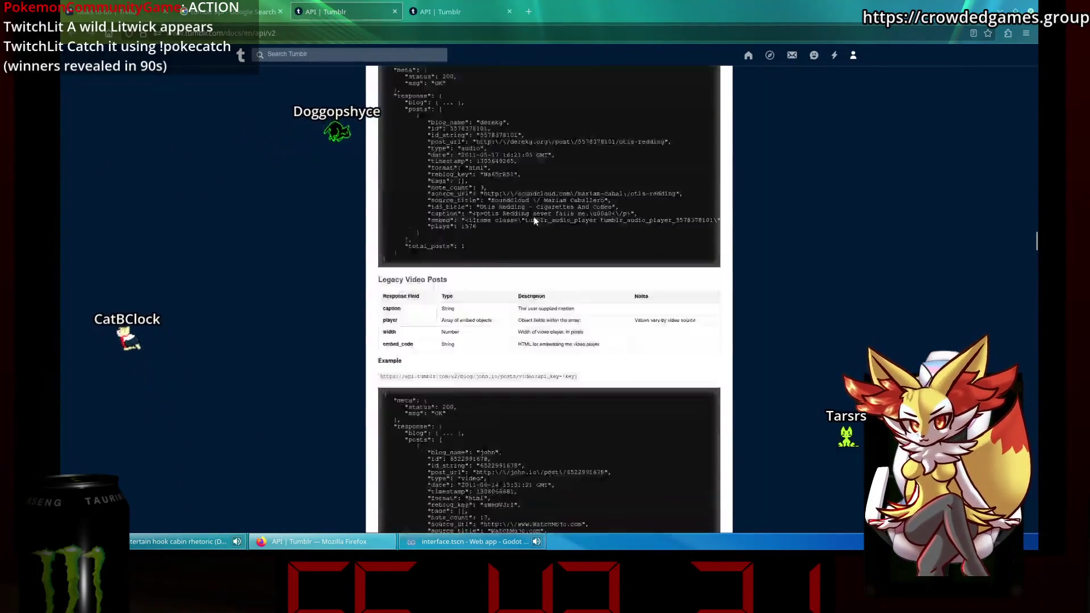
pyautogui.scroll(-20, 533, 220)
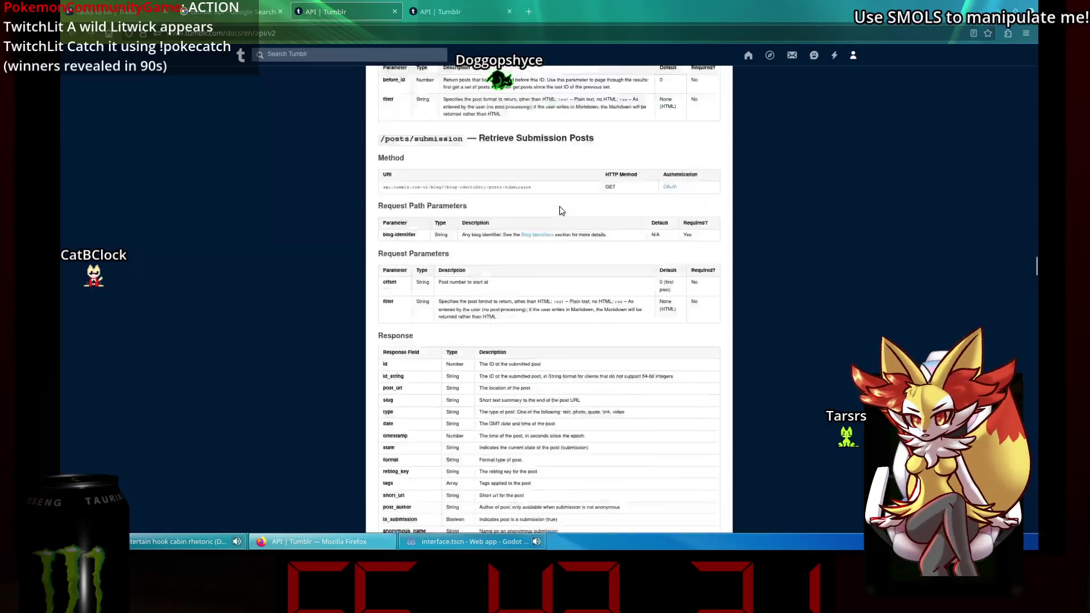
pyautogui.scroll(-8, 561, 211)
pyautogui.hotkey('ctrl', 'f')
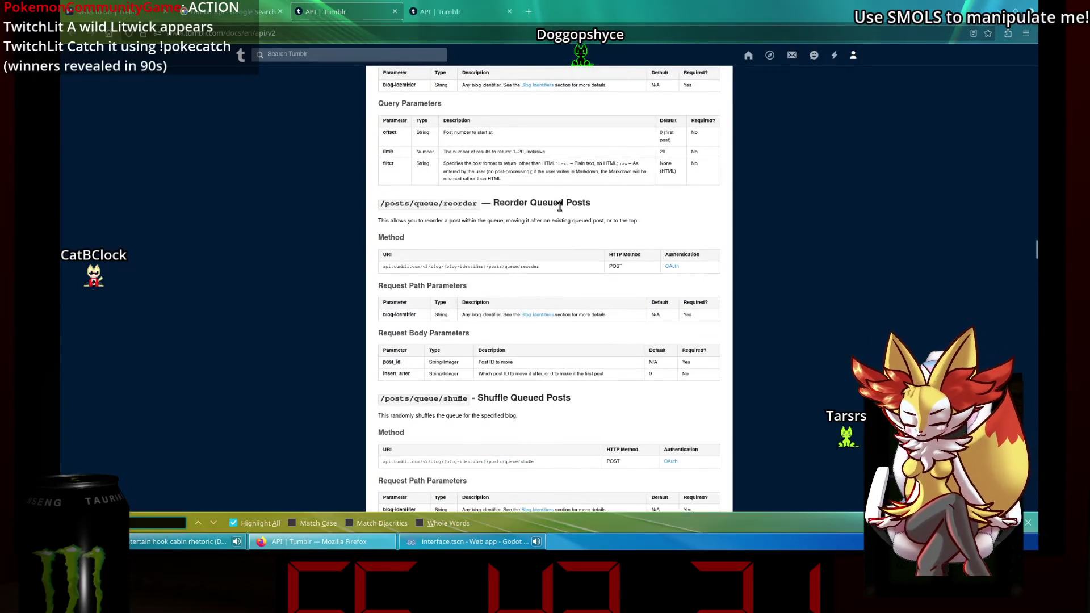
# Step: Google 'retrieve tumblr home feed api' in a new tab
pyautogui.write('h')
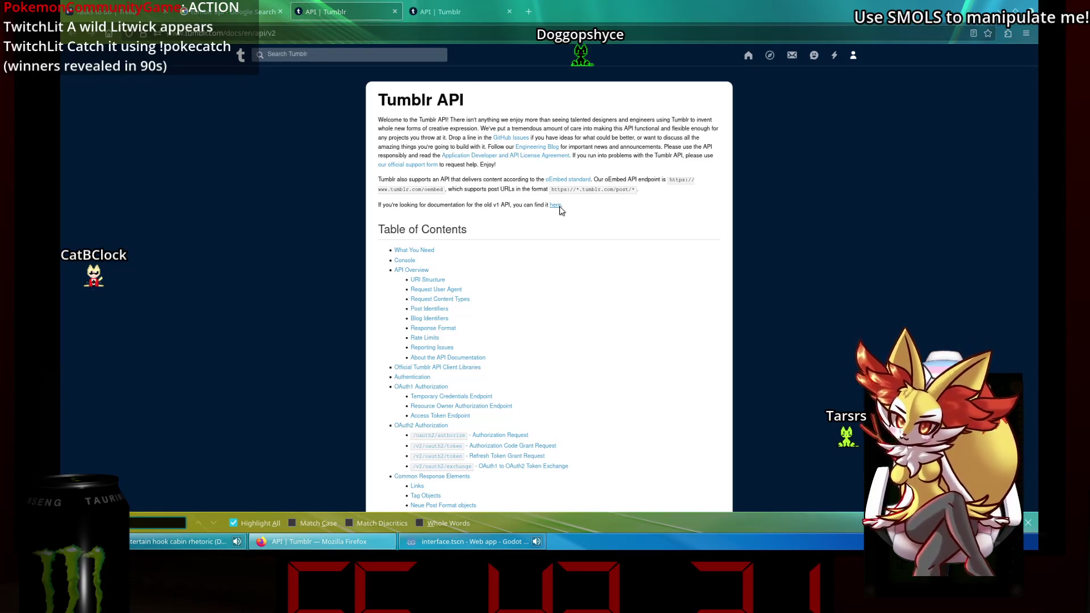
pyautogui.hotkey('ctrl', 't')
pyautogui.write('re')
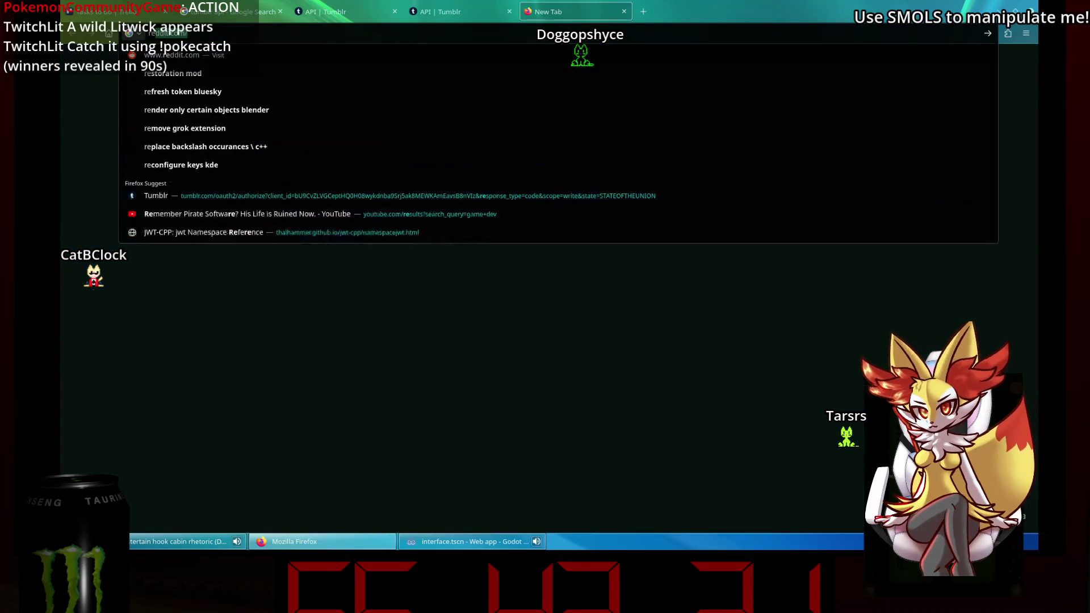
pyautogui.write('trieve tu')
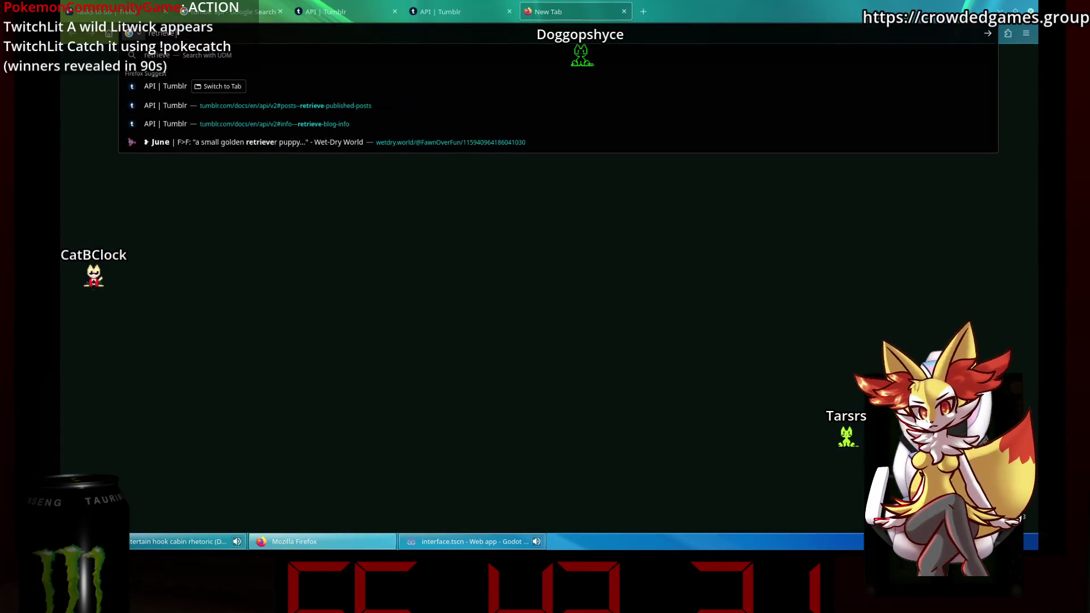
pyautogui.write('mblr home f')
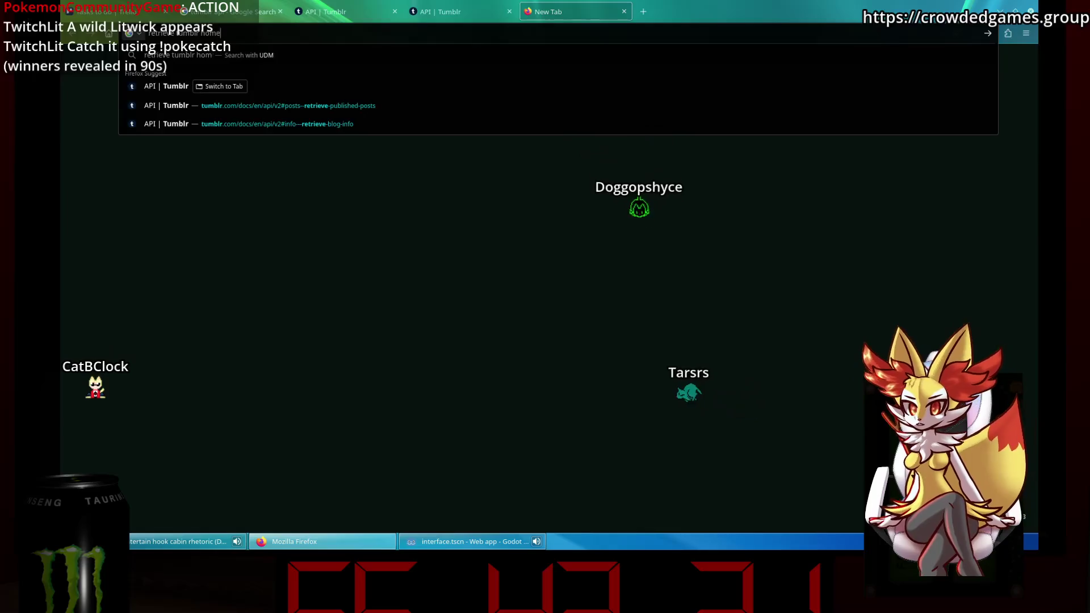
pyautogui.write('eed api')
pyautogui.press('Return')
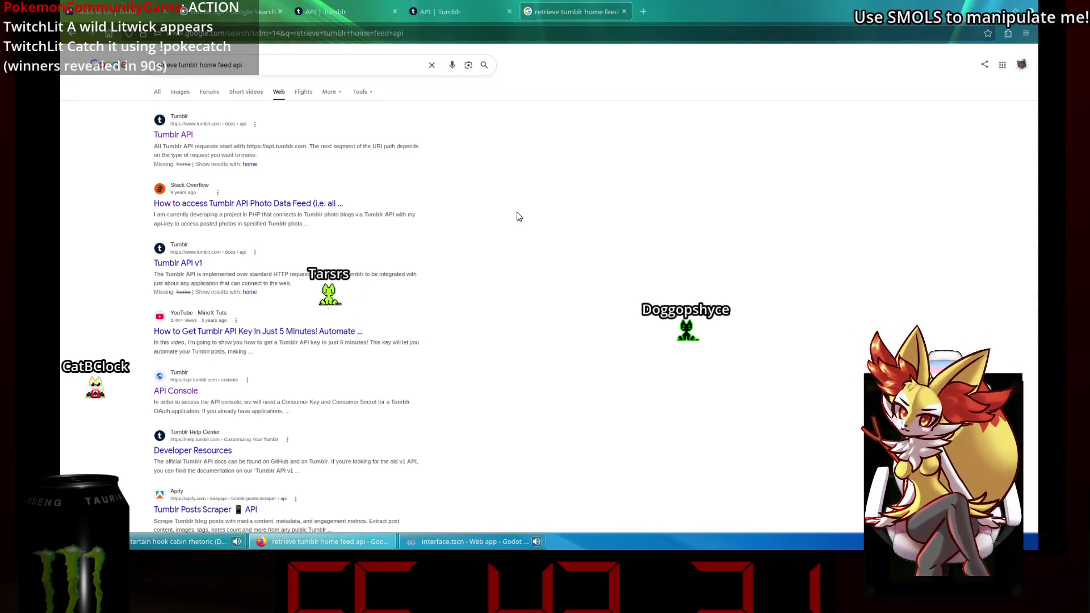
# Step: Open the Tumblr API v1 documentation result and read its introduction
pyautogui.click(178, 263)
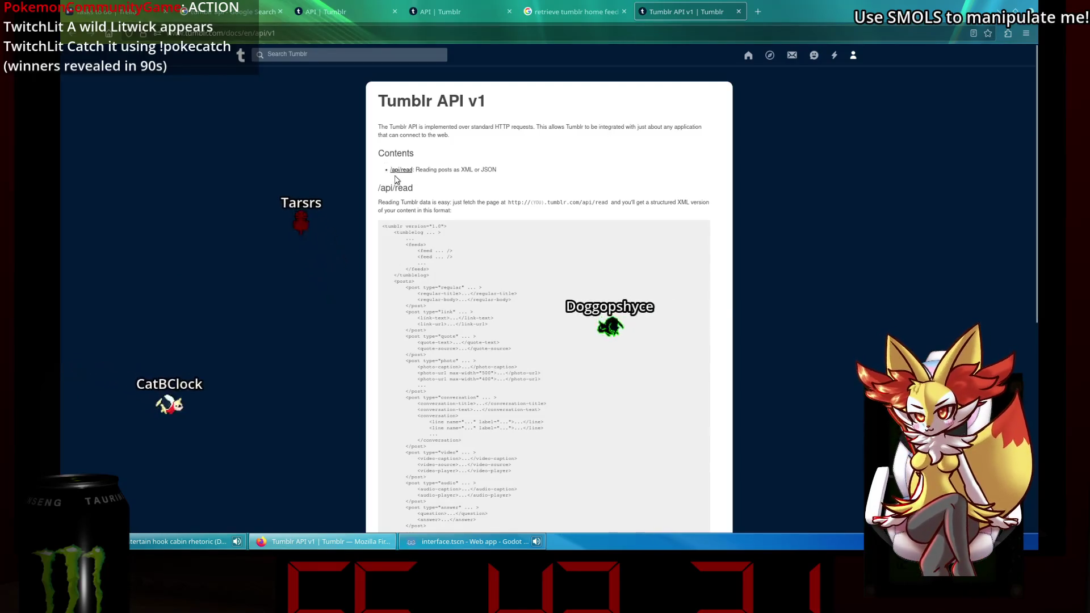
pyautogui.scroll(-6, 565, 242)
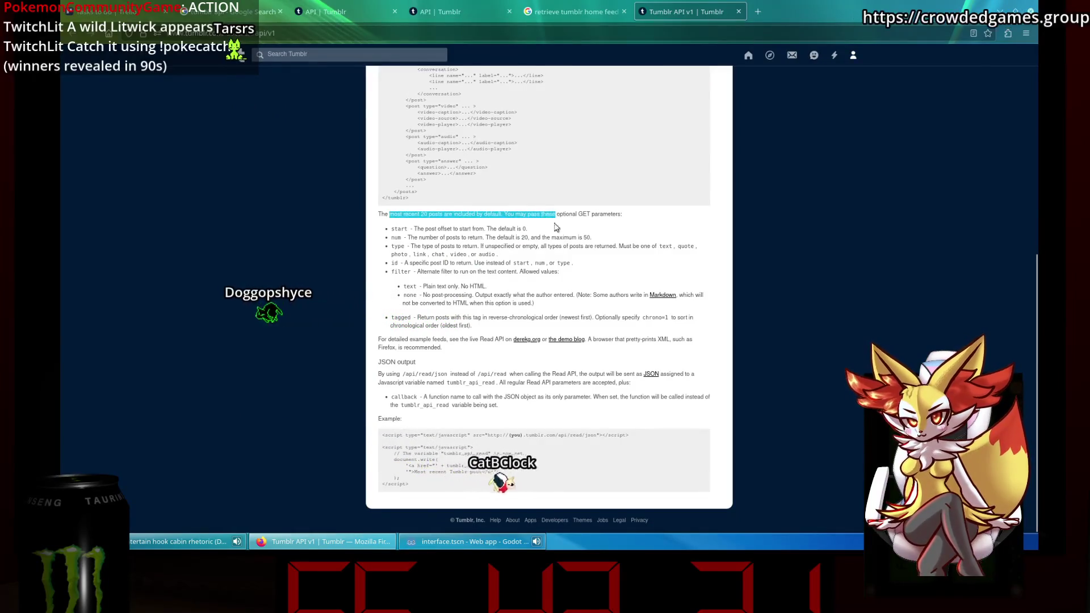
pyautogui.scroll(6, 636, 261)
pyautogui.moveTo(417, 126); pyautogui.dragTo(568, 128)
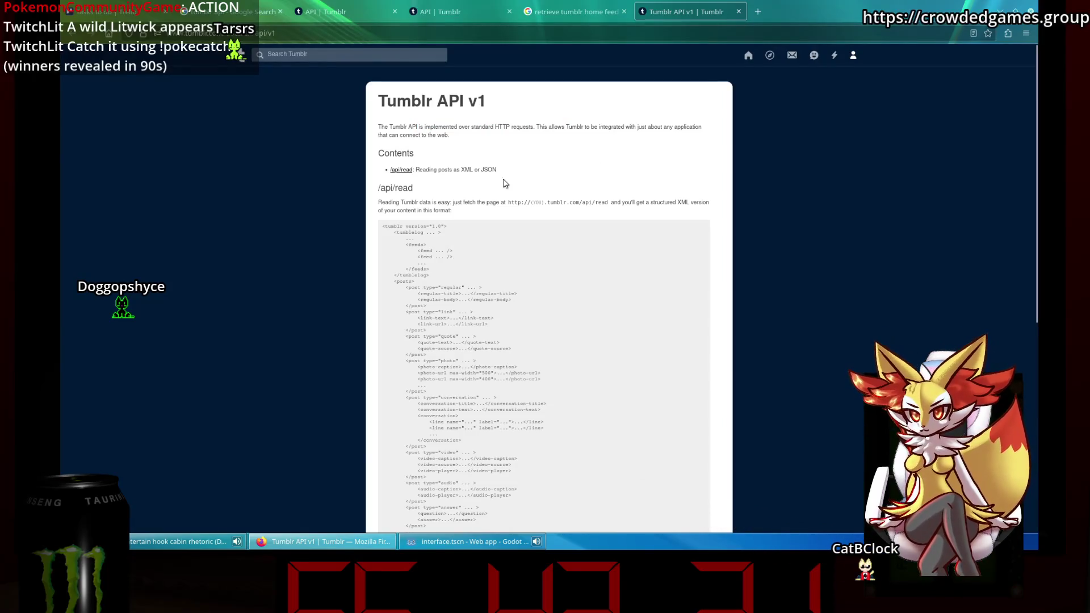
# Step: Read the /api/read section and its start and num parameters, then return to the page top
pyautogui.scroll(-1, 514, 219)
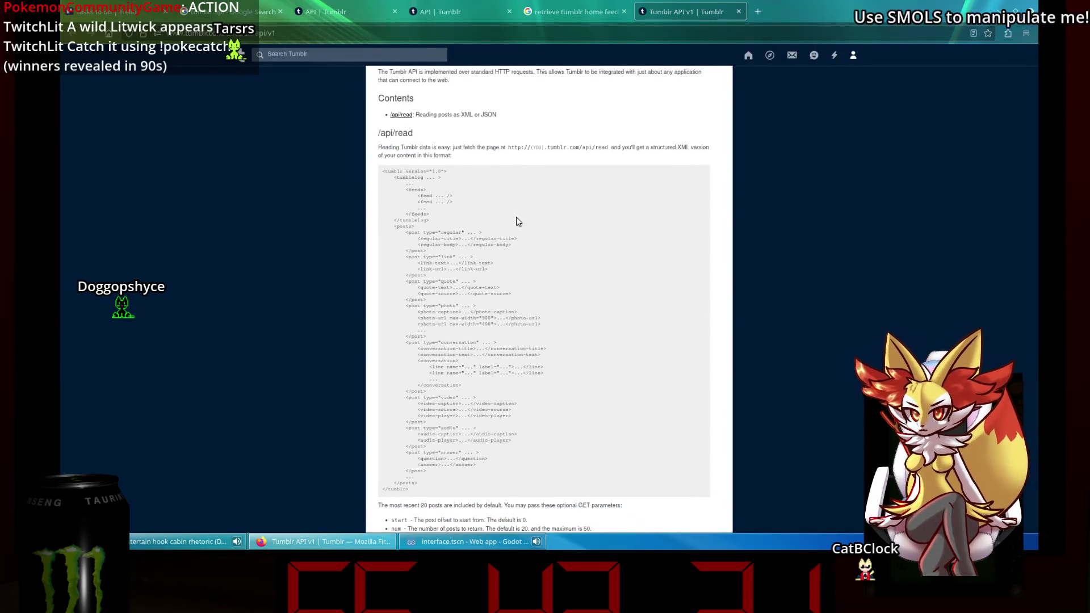
pyautogui.scroll(-4, 516, 219)
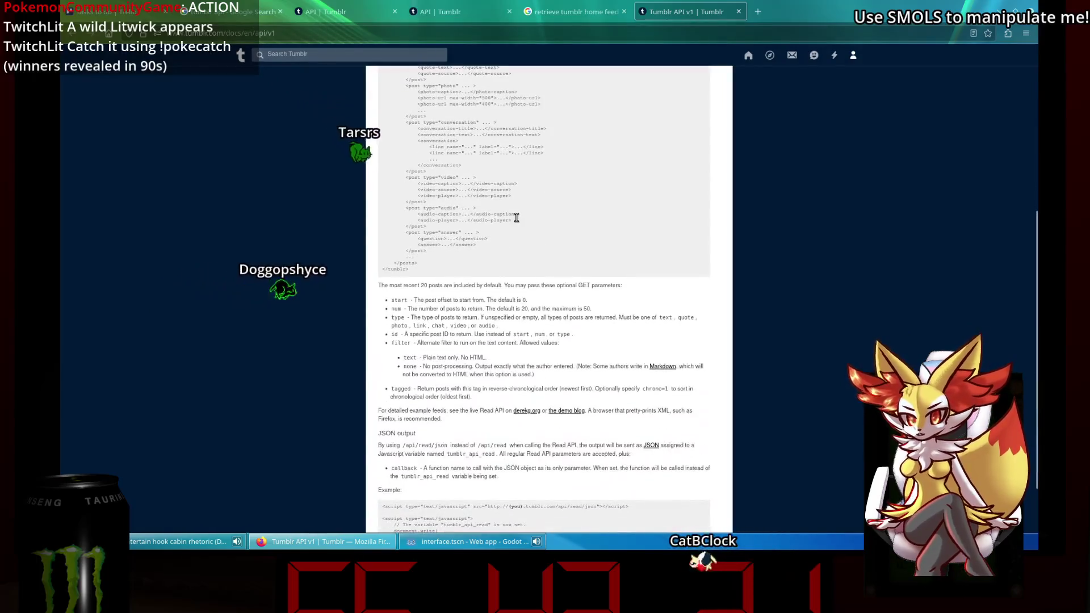
pyautogui.scroll(-1, 516, 216)
pyautogui.moveTo(454, 228); pyautogui.dragTo(586, 237)
pyautogui.click(586, 238)
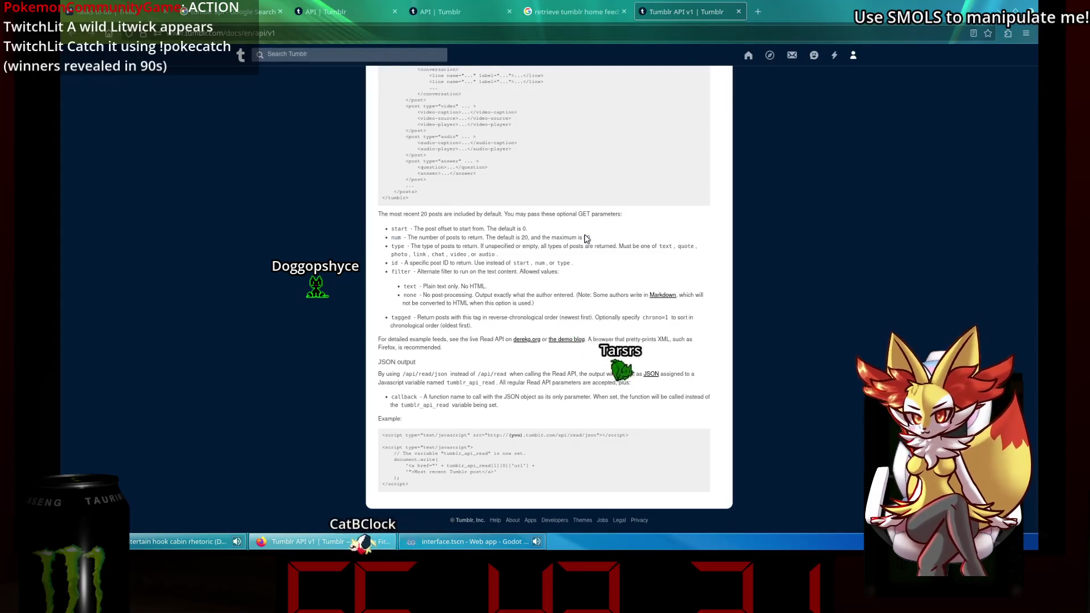
pyautogui.scroll(4, 586, 237)
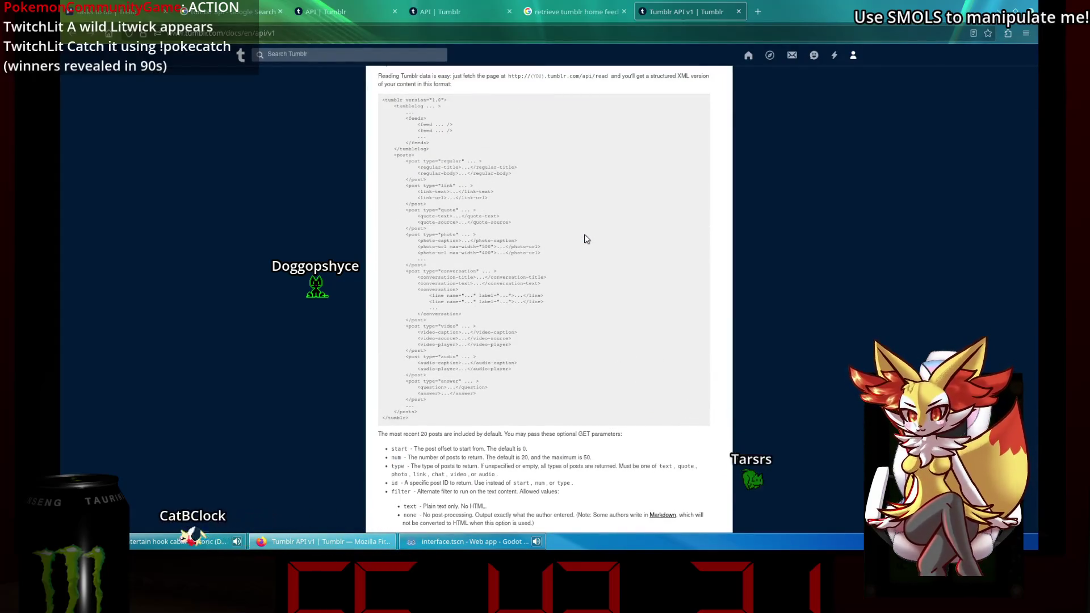
pyautogui.scroll(-3, 586, 238)
pyautogui.scroll(-1, 586, 238)
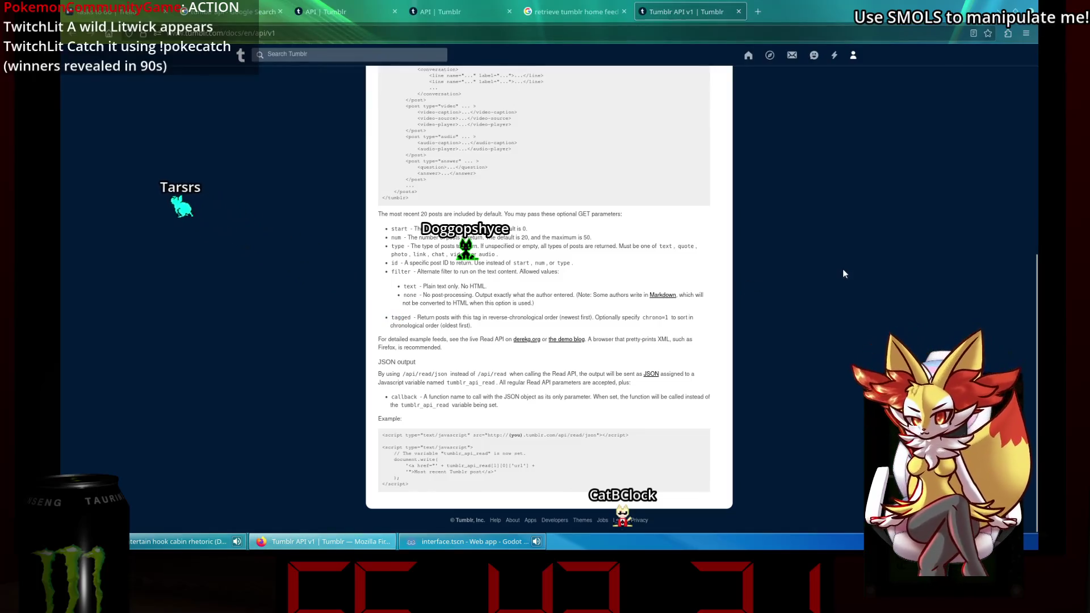
pyautogui.press('Home')
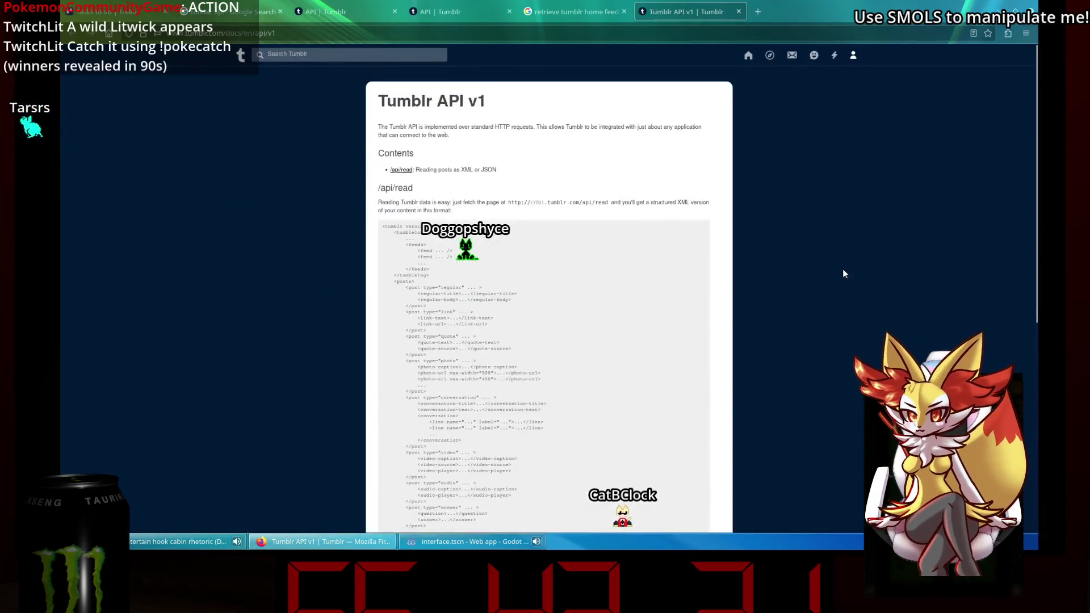
# Step: Back on the Google results, open the Tumblr 'Developer Resources' Help Center result
pyautogui.click(618, 6)
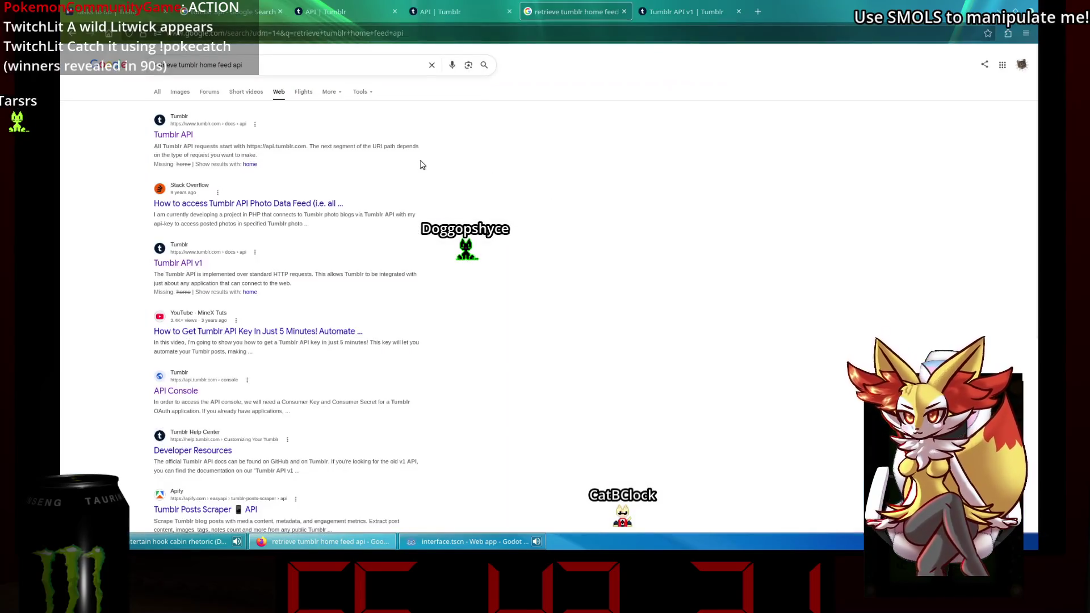
pyautogui.scroll(-2, 422, 164)
pyautogui.scroll(-2, 224, 273)
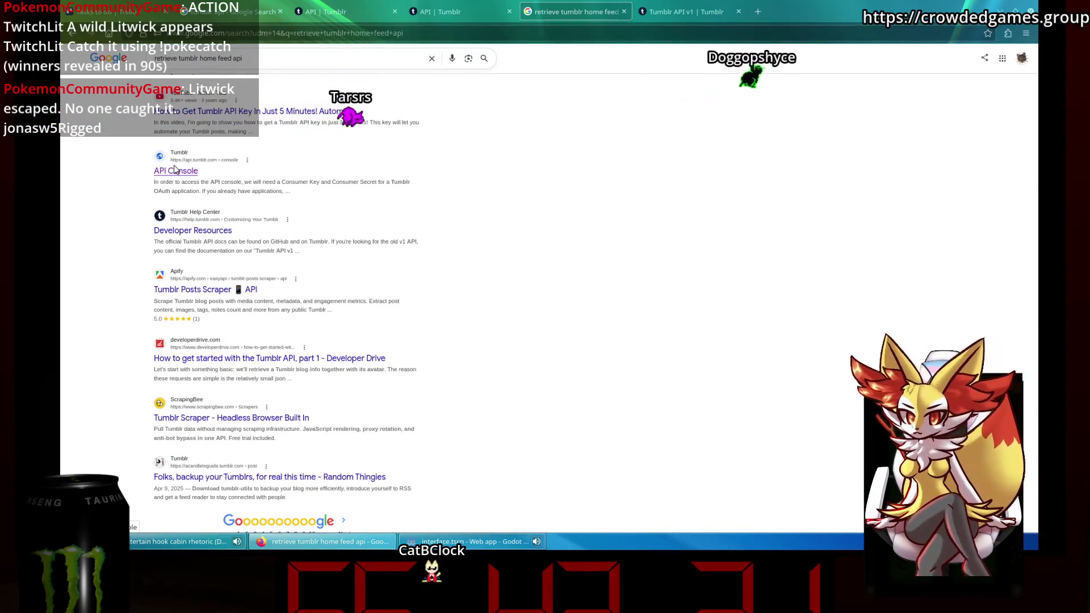
pyautogui.scroll(-2, 175, 169)
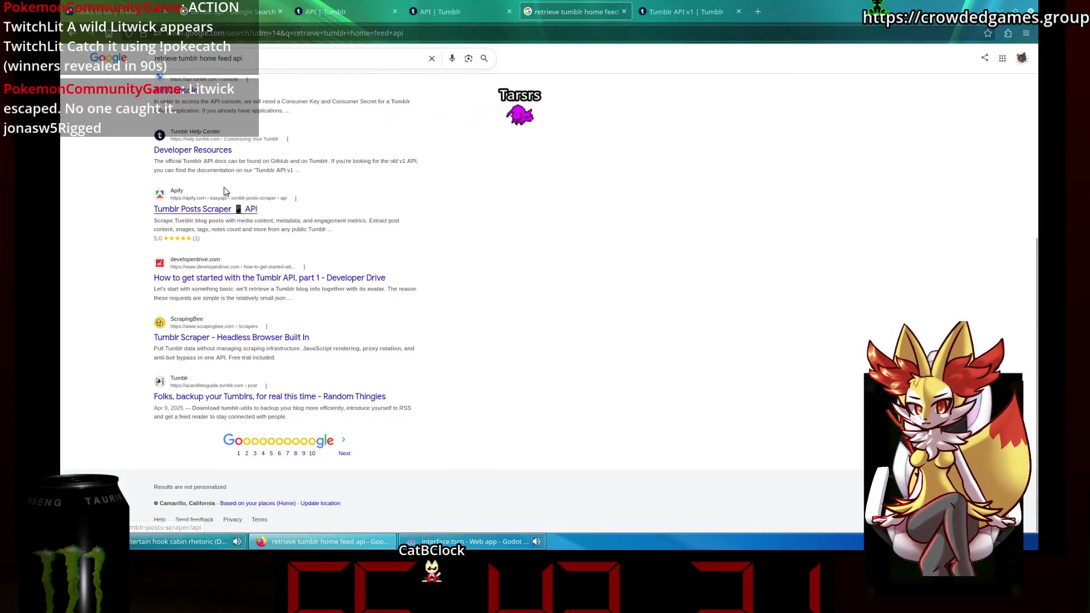
pyautogui.scroll(1, 221, 199)
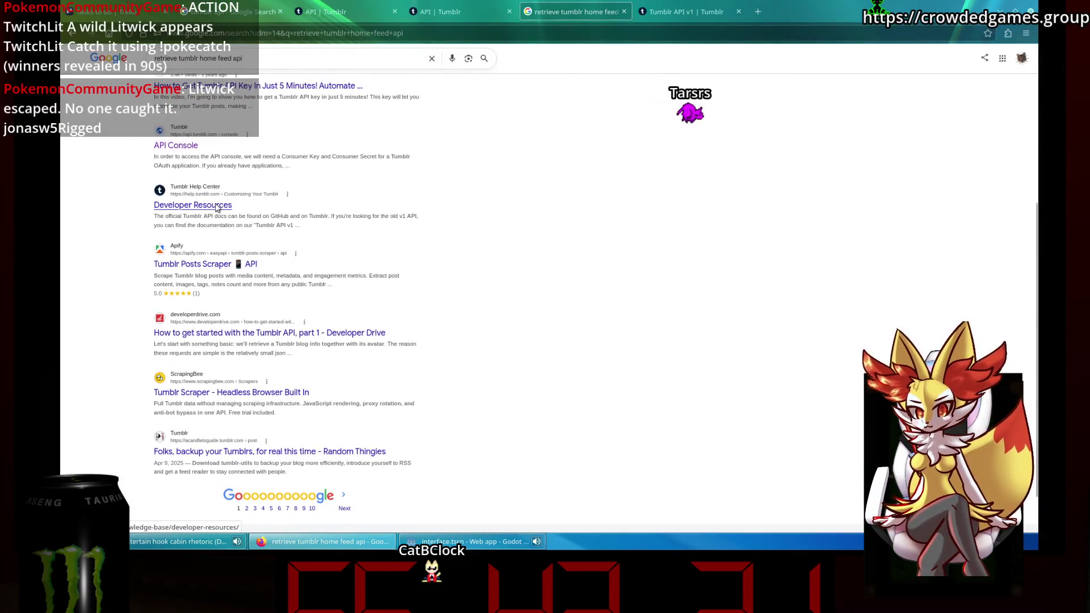
pyautogui.click(216, 205)
# Step: Read through the Developer Resources page's API documentation links and rate limits
pyautogui.scroll(-1, 253, 218)
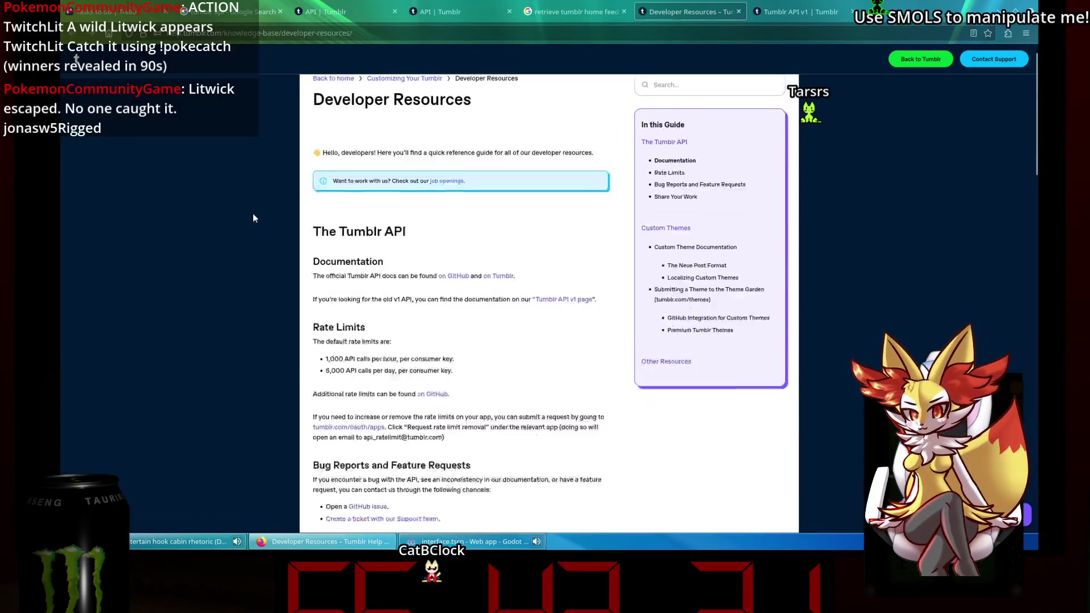
pyautogui.scroll(-2, 253, 218)
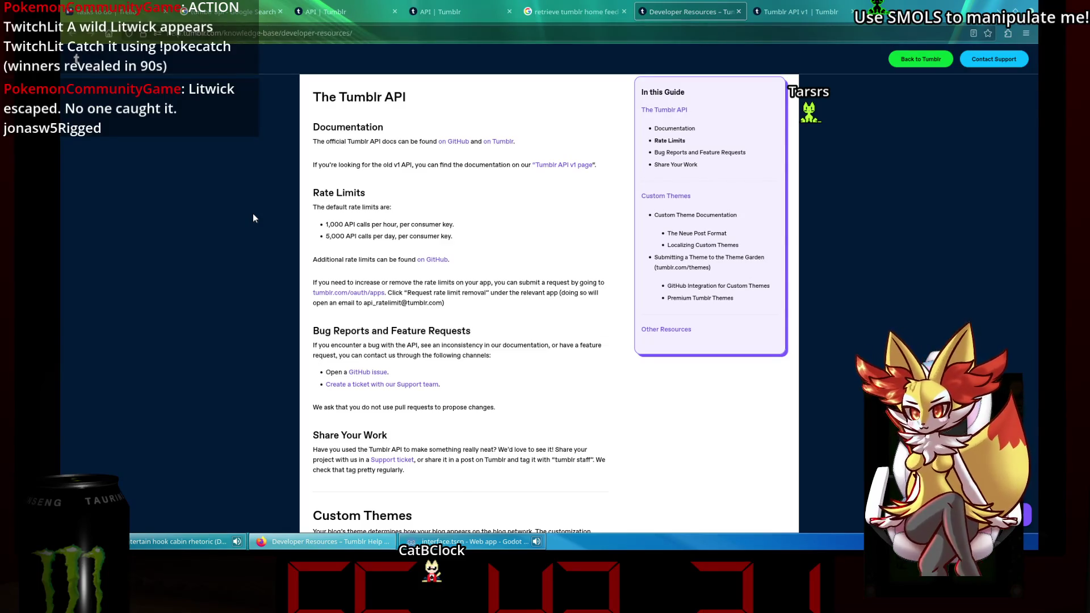
pyautogui.scroll(-6, 253, 218)
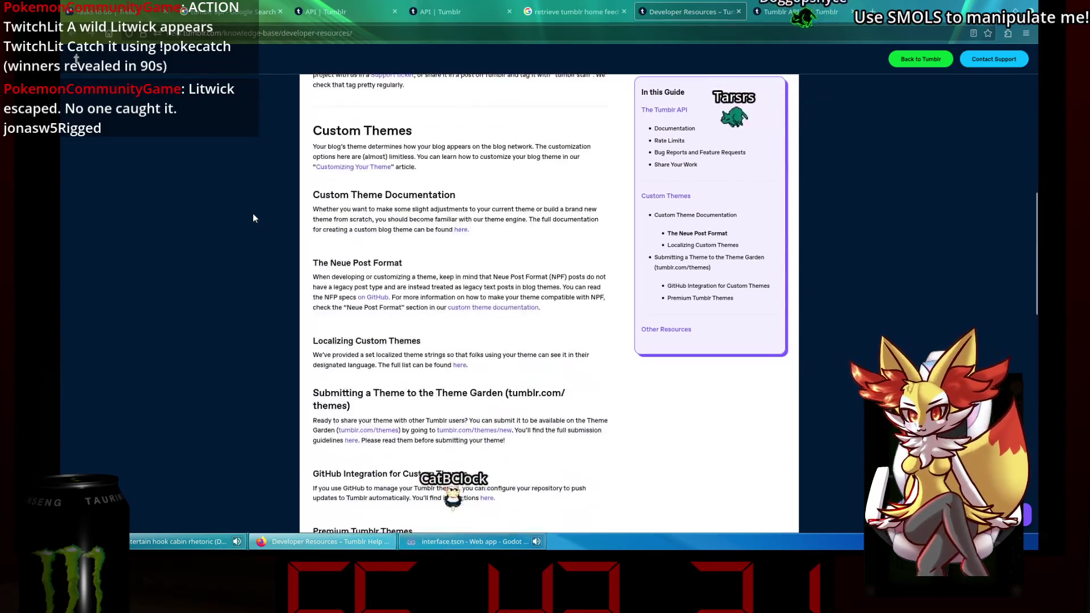
pyautogui.scroll(2, 254, 218)
pyautogui.scroll(-8, 253, 218)
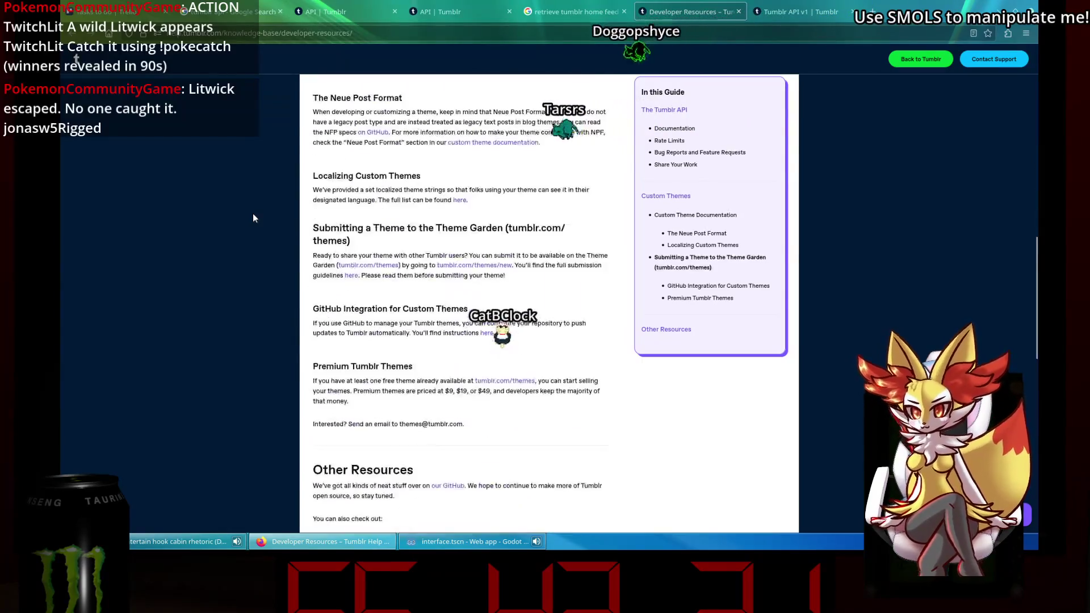
pyautogui.scroll(15, 253, 218)
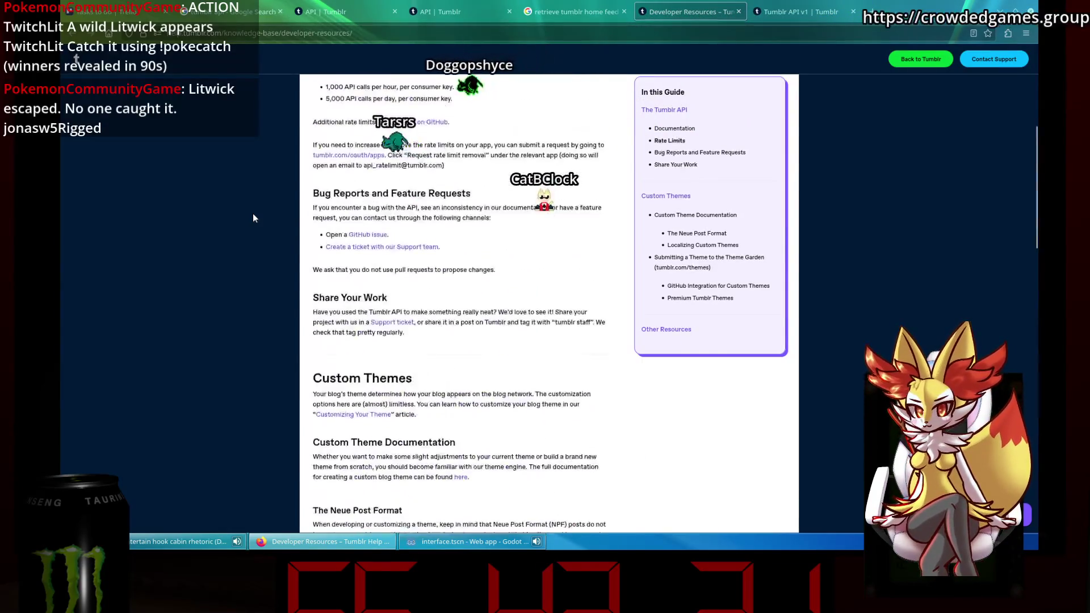
# Step: Return to the 'API | Tumblr' v2 docs at /user/dashboard – Retrieve a User's Dashboard parameters
pyautogui.click(571, 11)
pyautogui.click(475, 6)
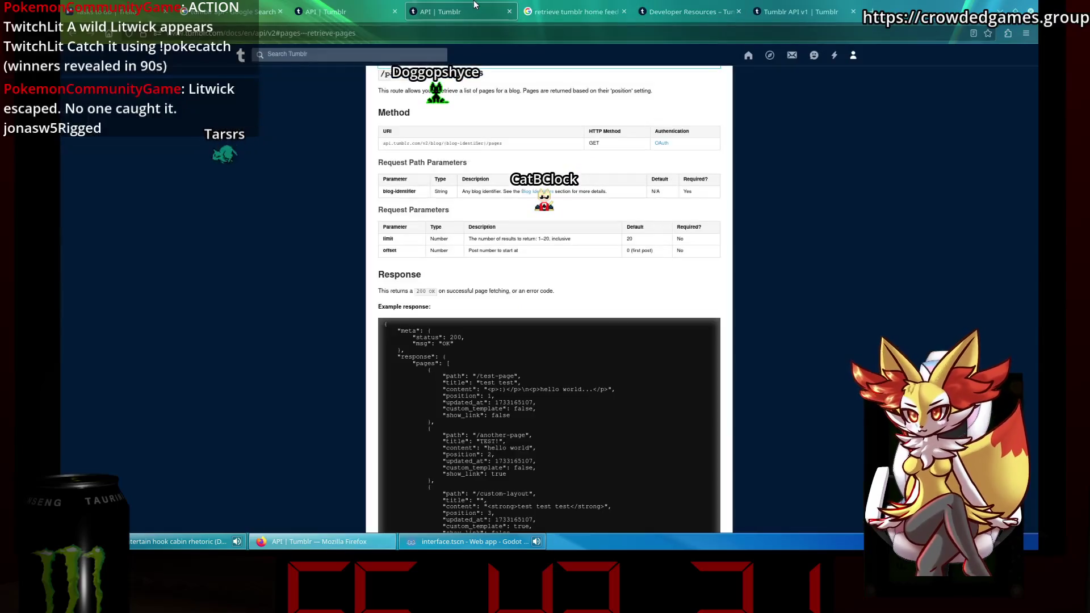
pyautogui.scroll(-15, 535, 167)
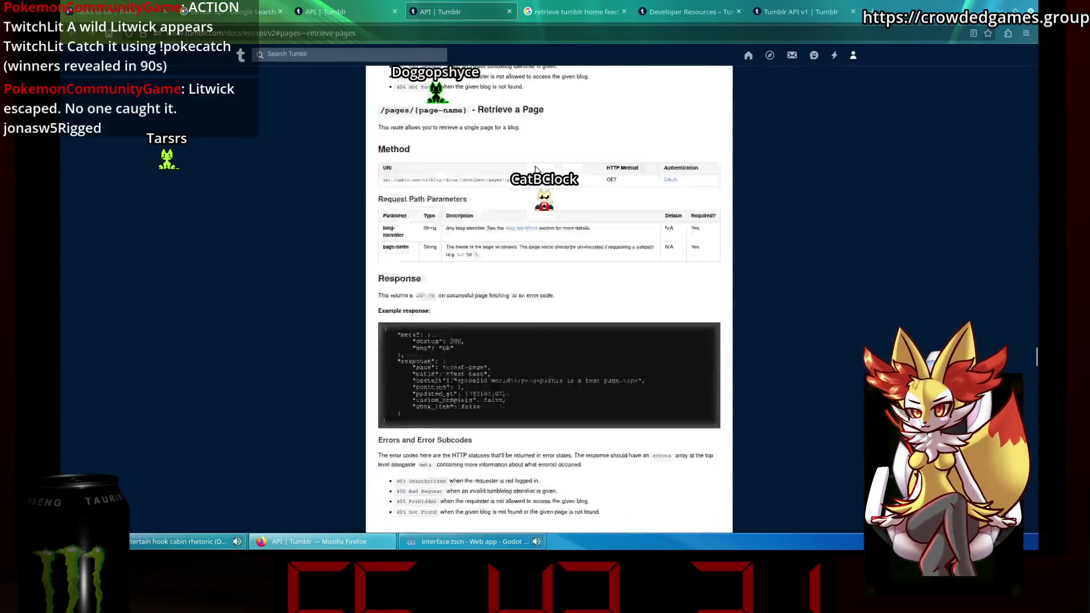
pyautogui.scroll(-15, 535, 166)
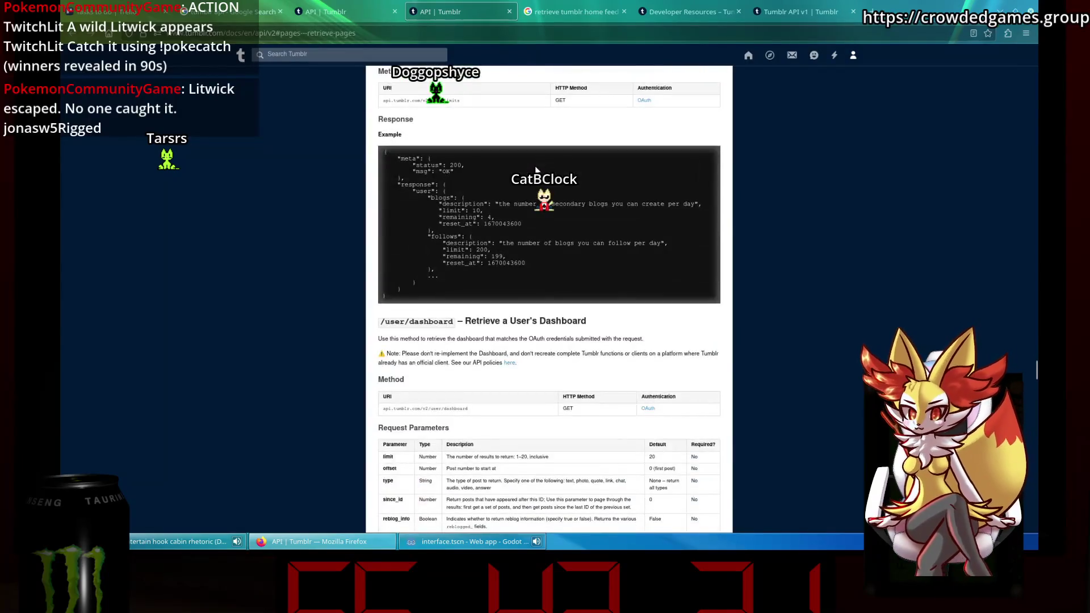
pyautogui.scroll(5, 535, 167)
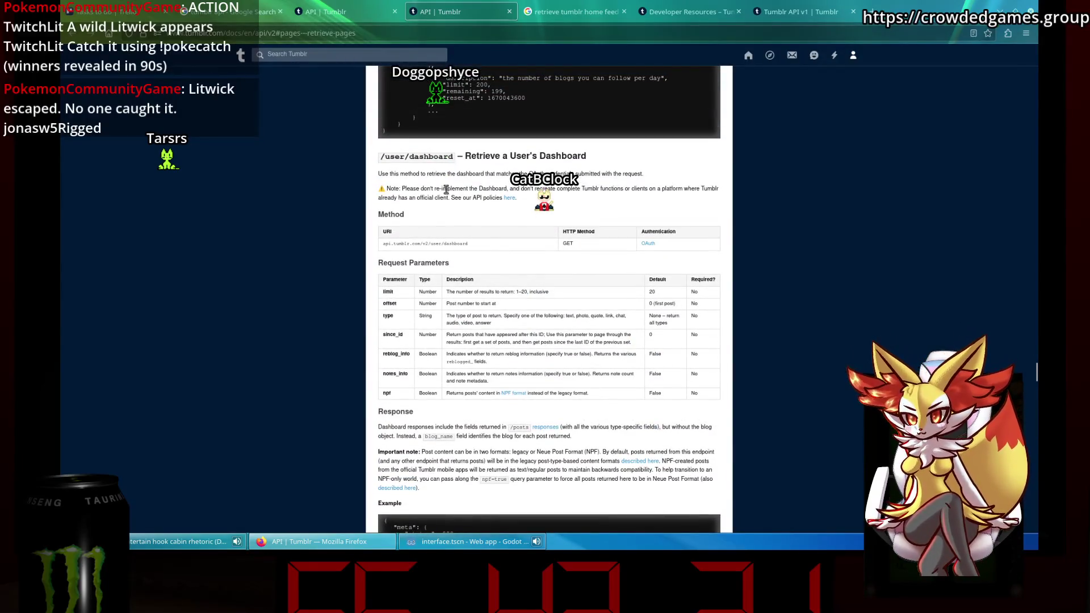
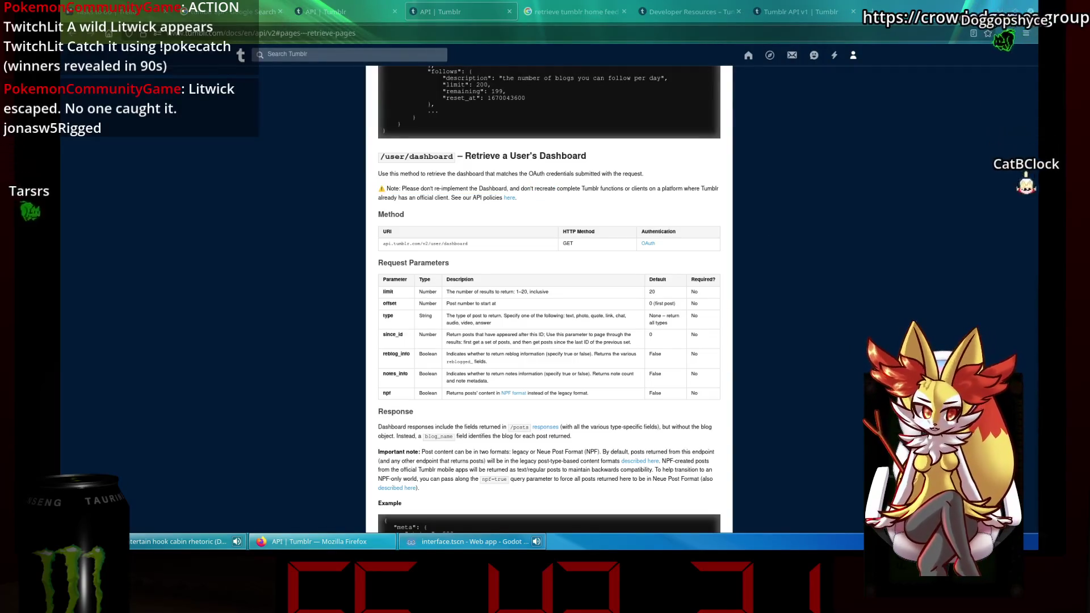
# Step: Read the /user/dashboard response description in the Tumblr API docs, then bring Godot forward
pyautogui.scroll(-7, 605, 233)
pyautogui.scroll(10, 605, 233)
pyautogui.scroll(-4, 605, 233)
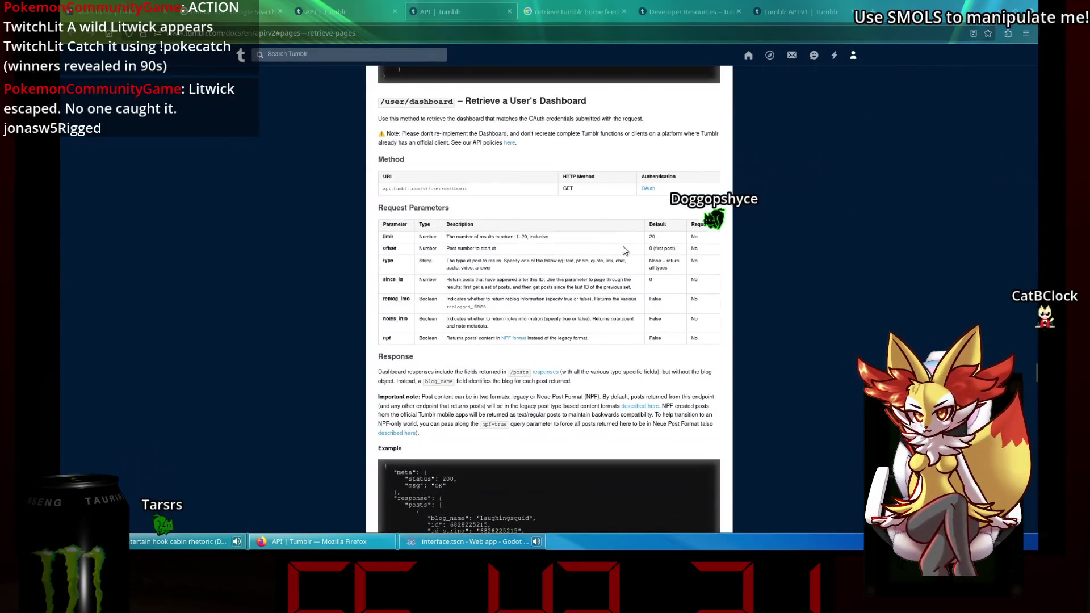
pyautogui.scroll(-1, 548, 300)
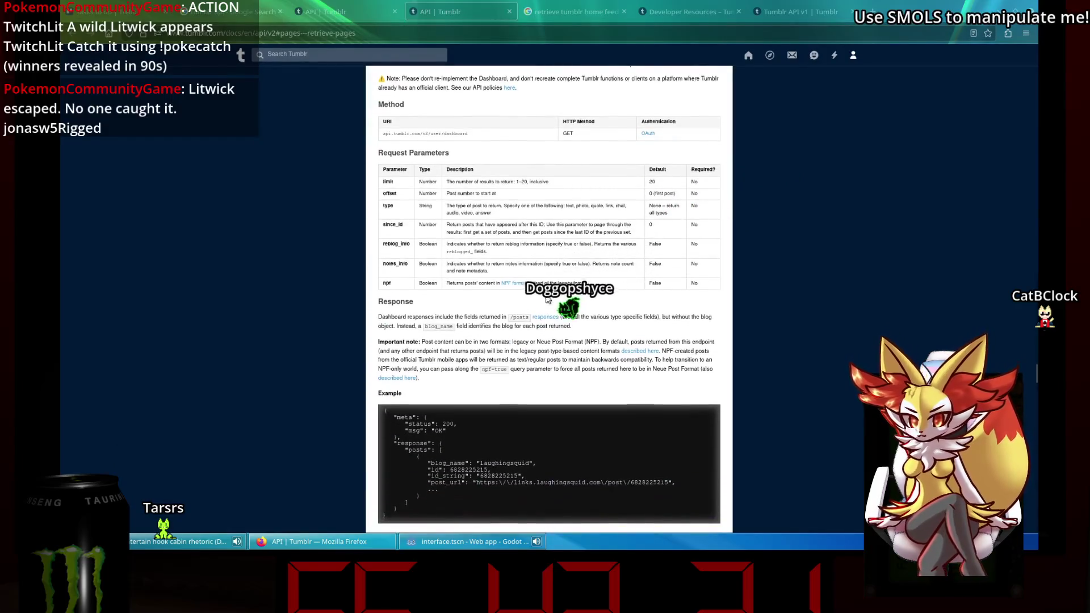
pyautogui.moveTo(412, 316); pyautogui.dragTo(558, 318)
pyautogui.click(496, 327)
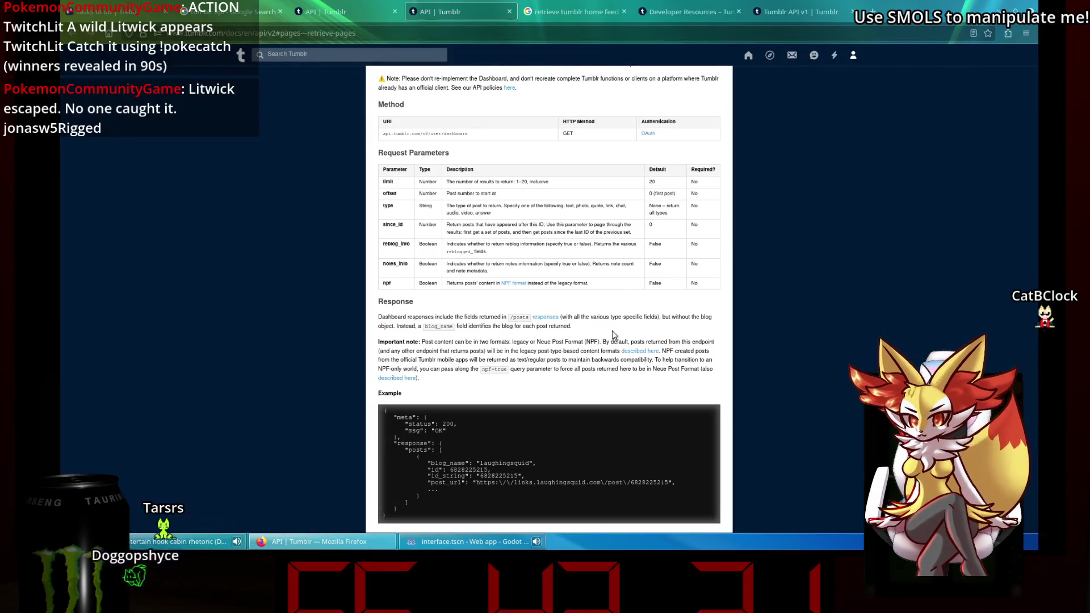
pyautogui.scroll(1, 612, 330)
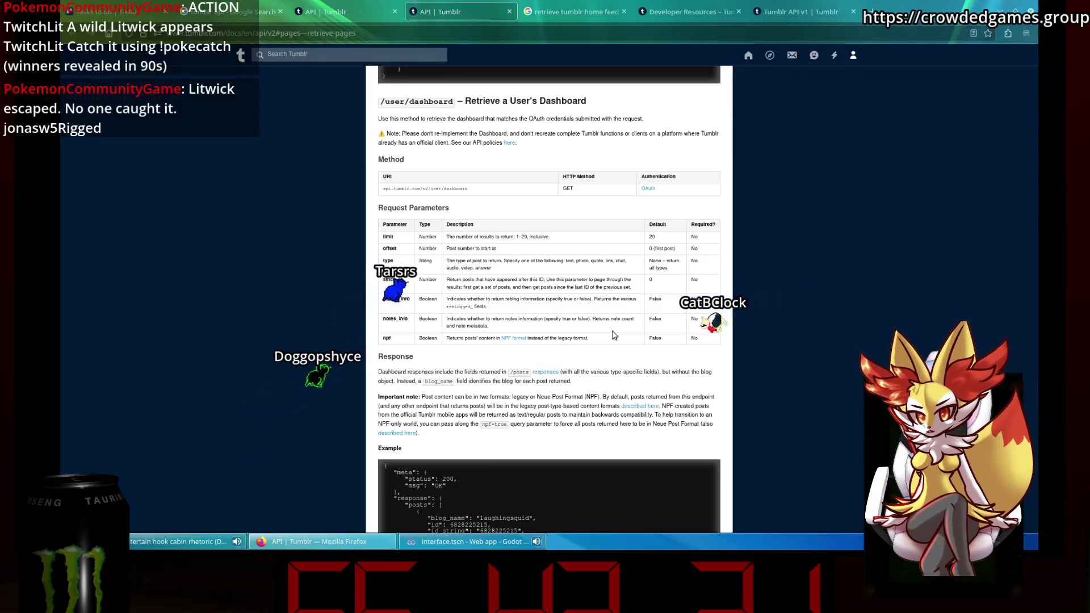
pyautogui.scroll(-2, 459, 205)
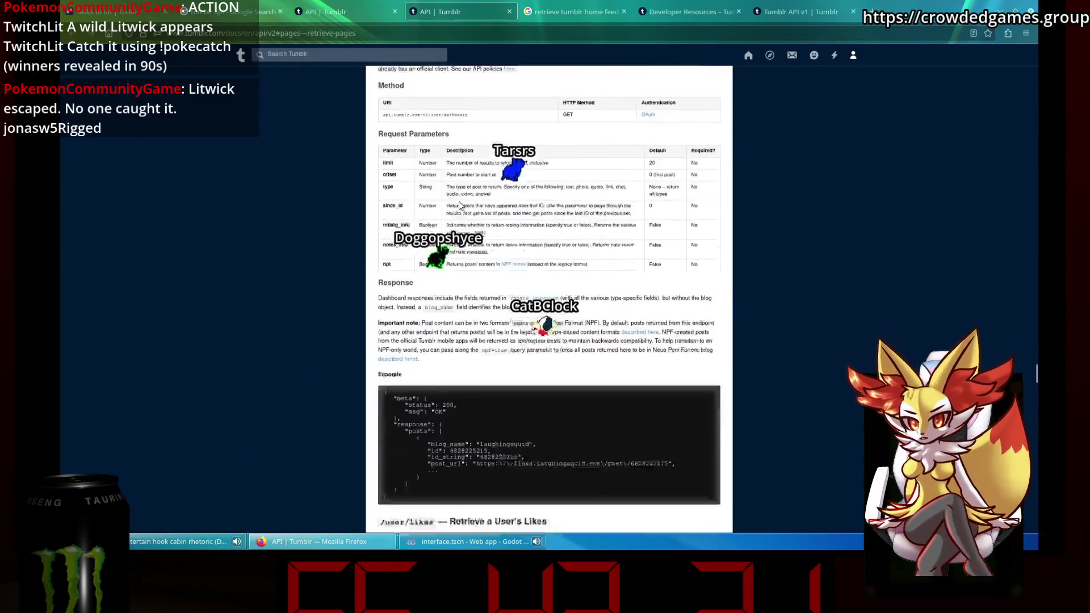
pyautogui.scroll(-2, 458, 206)
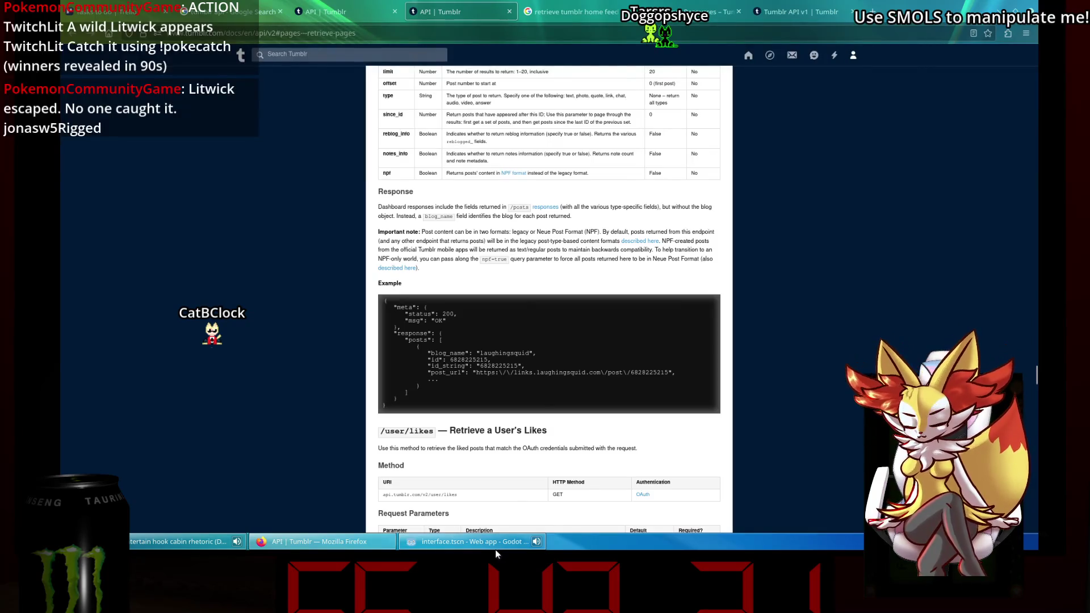
pyautogui.moveTo(495, 549)
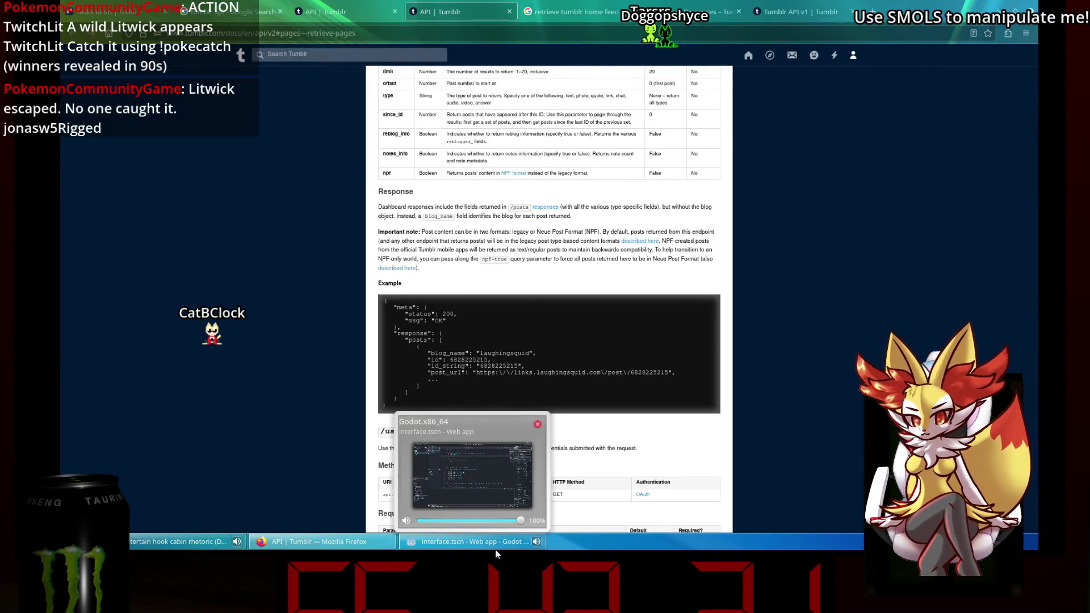
pyautogui.click(495, 550)
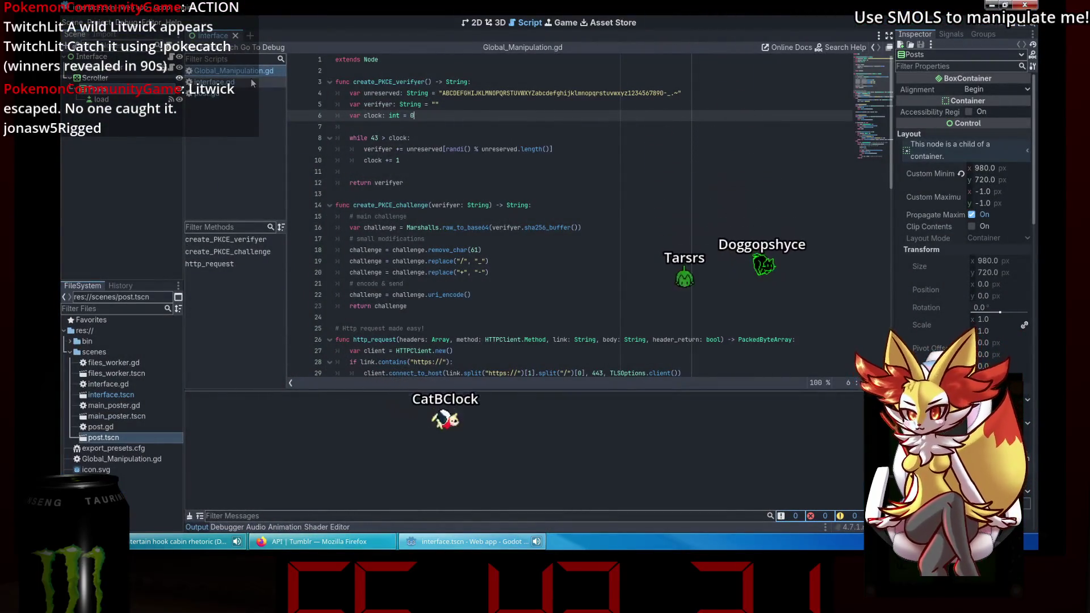
# Step: Open interface.gd and browse to the timeline-fetching while loop
pyautogui.click(215, 81)
pyautogui.scroll(-7, 424, 126)
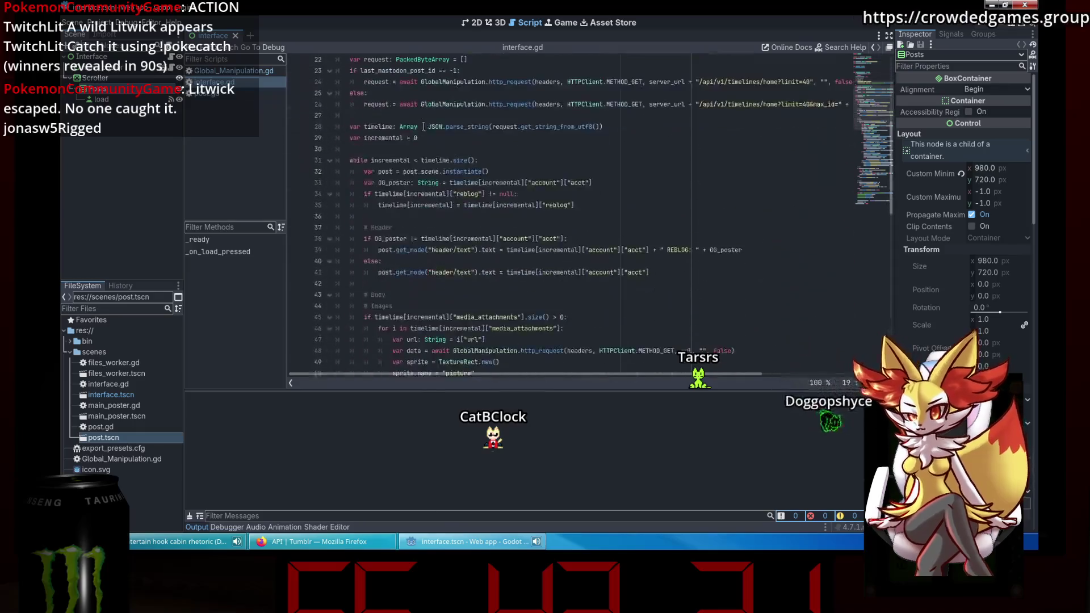
pyautogui.scroll(5, 479, 131)
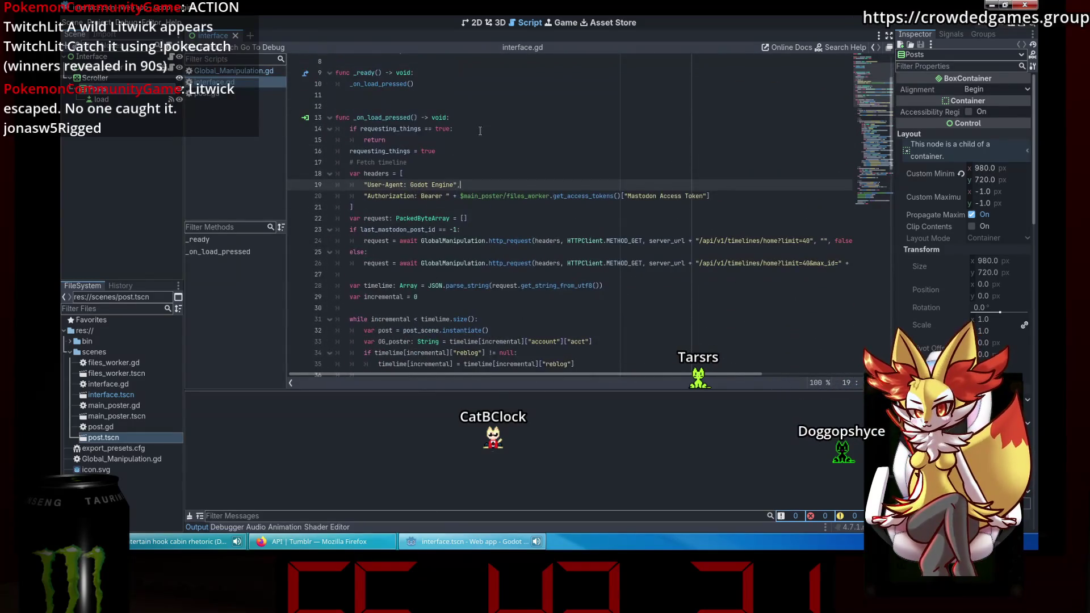
pyautogui.click(459, 81)
pyautogui.scroll(-20, 567, 171)
pyautogui.click(617, 217)
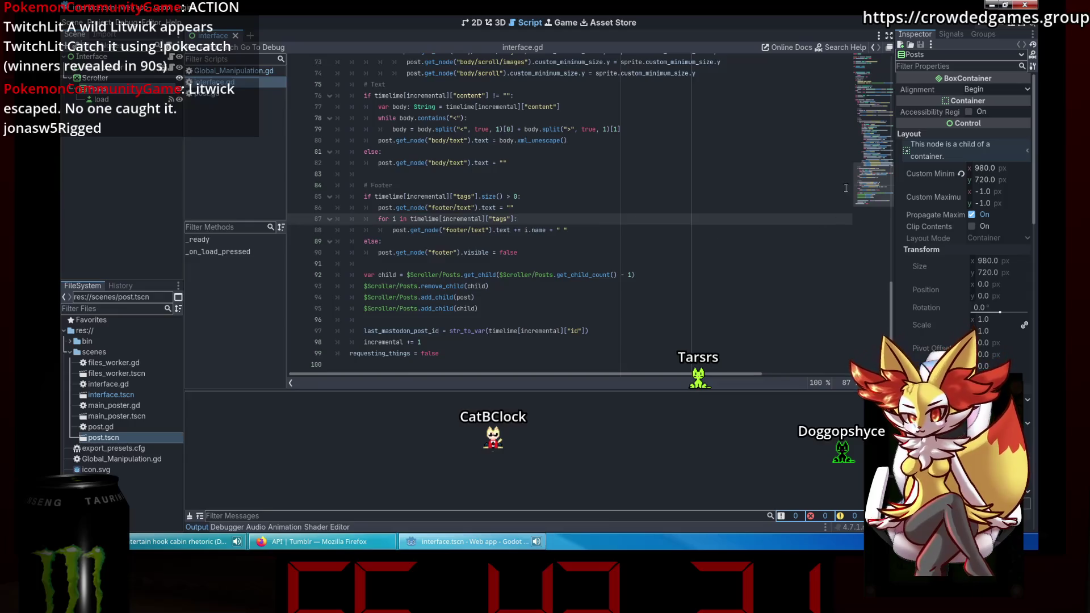
pyautogui.moveTo(877, 187)
pyautogui.mouseDown()
pyautogui.moveTo(878, 97)
pyautogui.moveTo(900, 138)
pyautogui.moveTo(912, 90)
pyautogui.mouseUp()
# Step: Add a three-line '# Mastodon' comment block at the start of the while loop
pyautogui.click(575, 262)
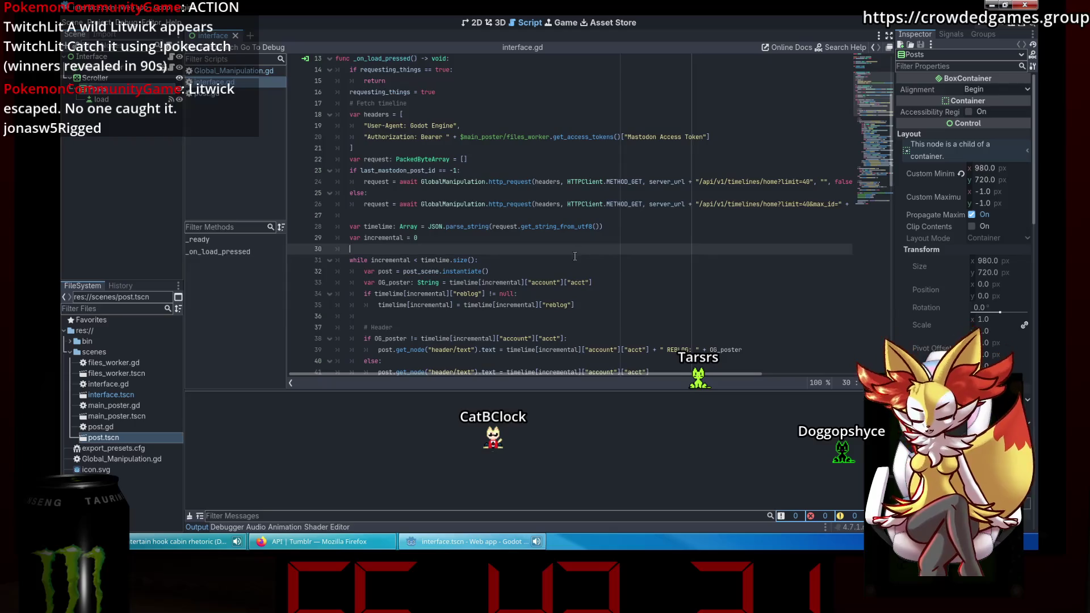
pyautogui.press('Return')
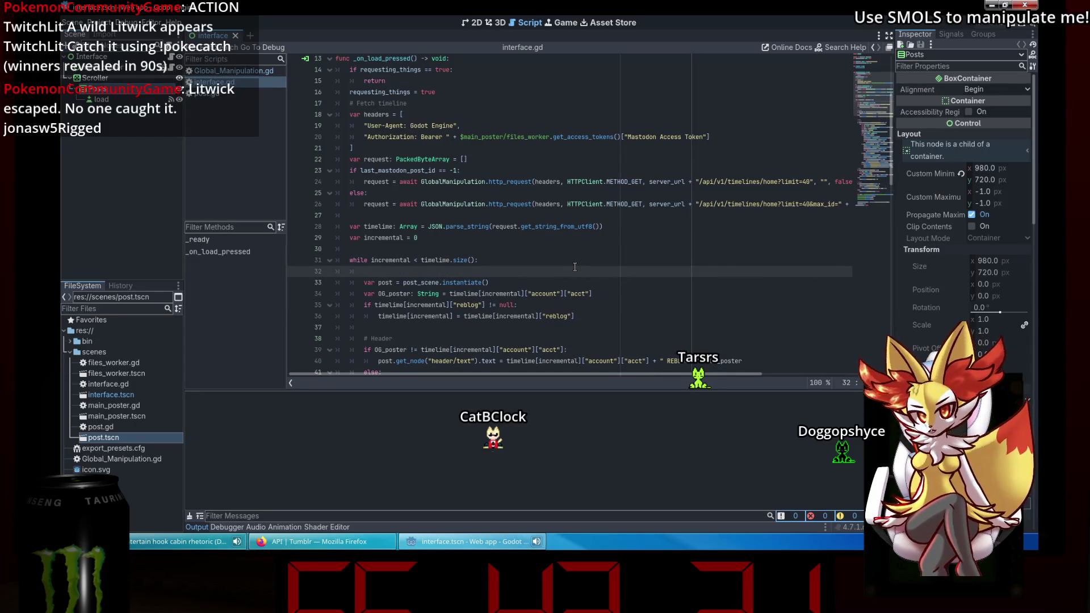
pyautogui.write('#')
pyautogui.press('Return')
pyautogui.write('#')
pyautogui.press('Return')
pyautogui.write('#')
pyautogui.press('Up')
pyautogui.write('Mastodon')
pyautogui.press('Up')
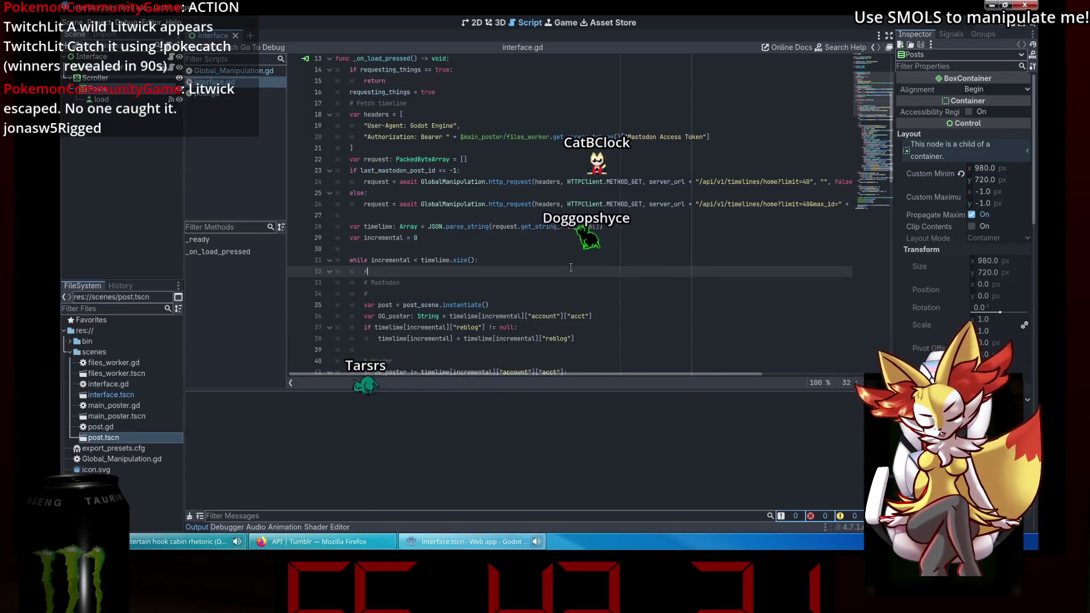
pyautogui.scroll(-2, 416, 229)
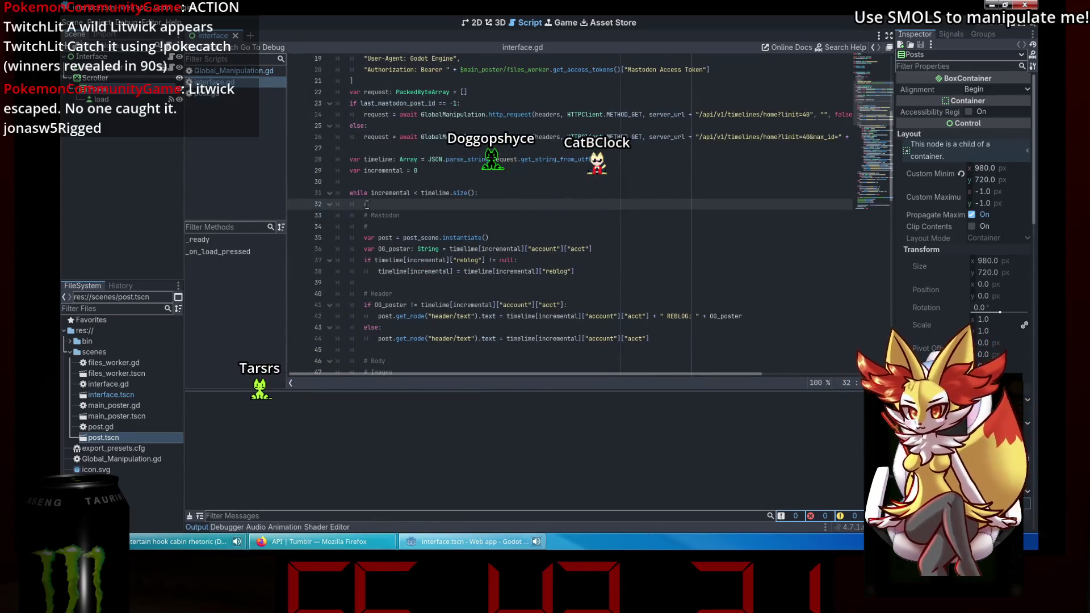
pyautogui.scroll(3, 359, 199)
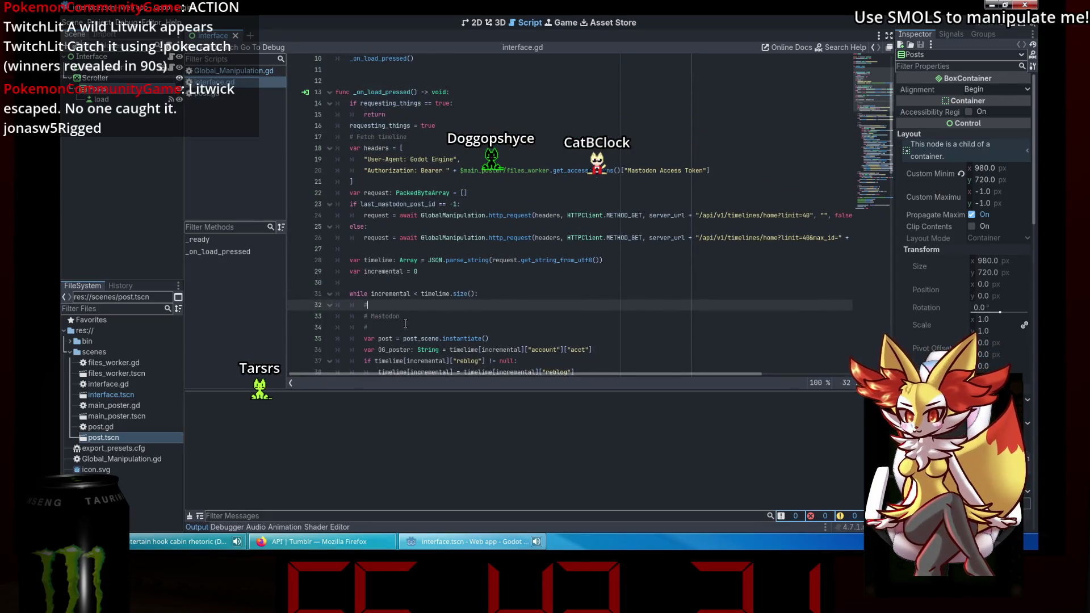
# Step: Move the Mastodon comment block to just below the early-return guard, removing the loop copy
pyautogui.moveTo(392, 324); pyautogui.dragTo(365, 304)
pyautogui.hotkey('ctrl', 'c')
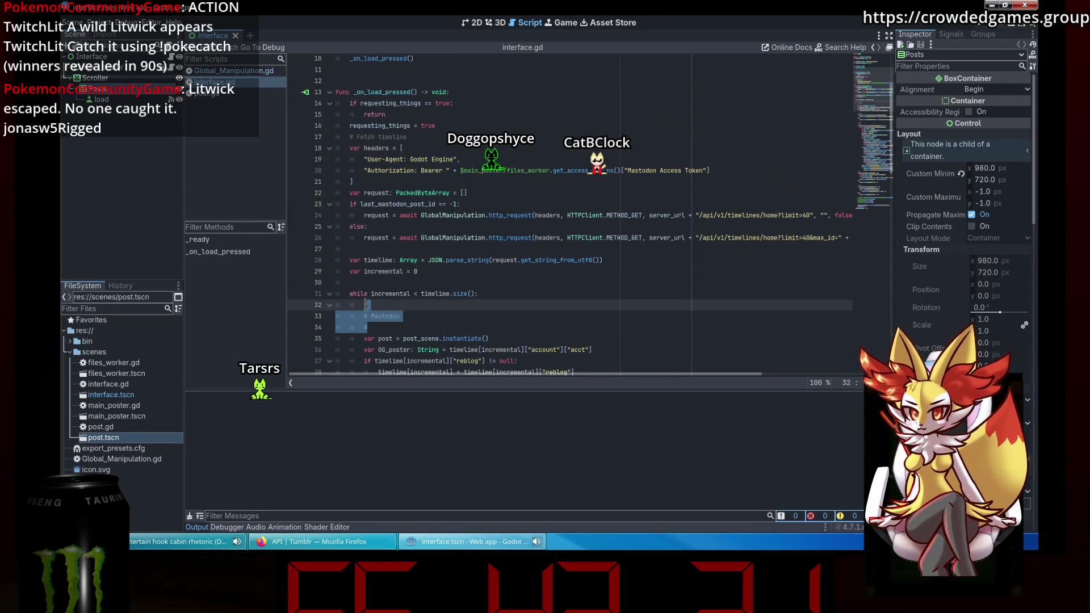
pyautogui.click(470, 115)
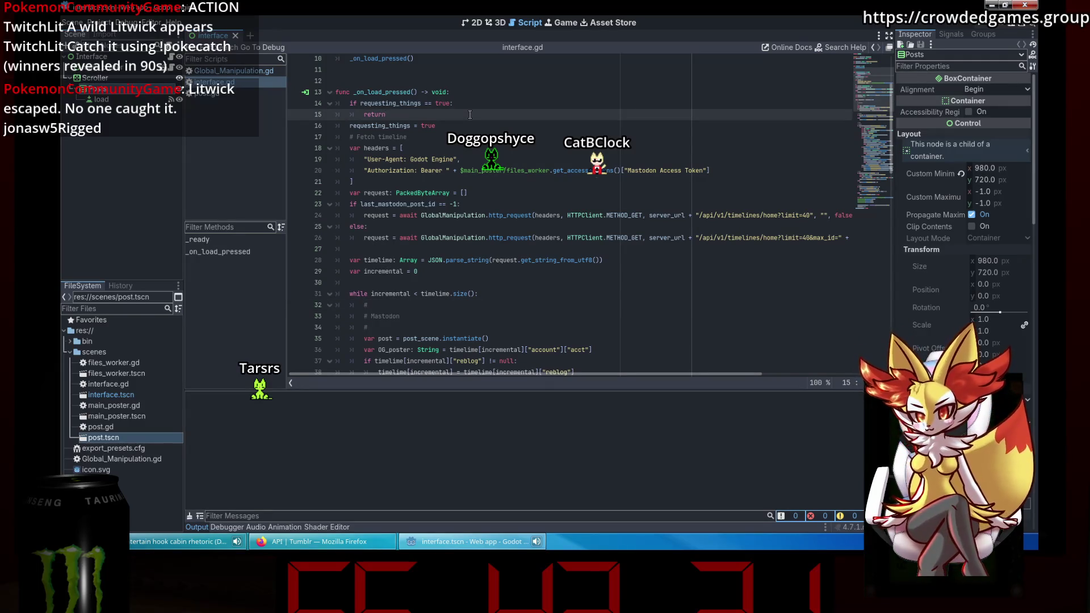
pyautogui.press('Return')
pyautogui.hotkey('ctrl', 'v')
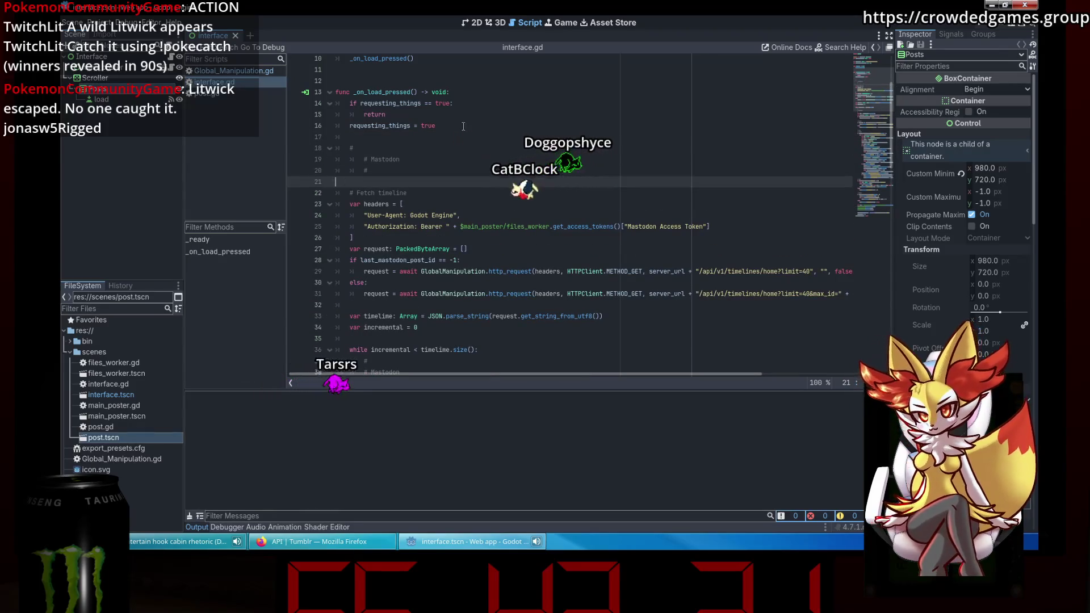
pyautogui.press('BackSpace')
pyautogui.press('Up')
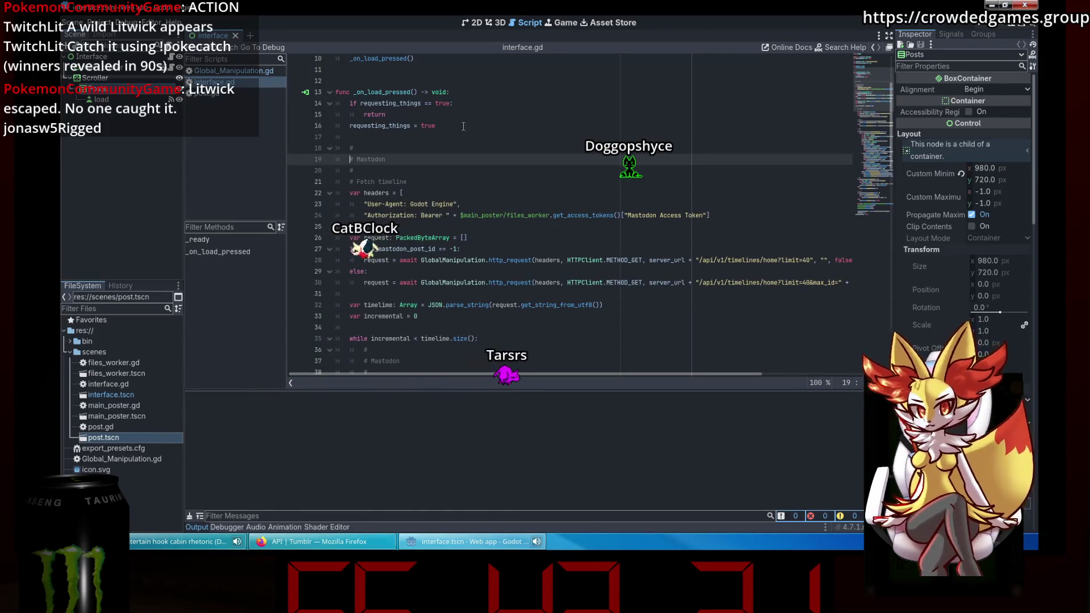
pyautogui.scroll(-4, 480, 128)
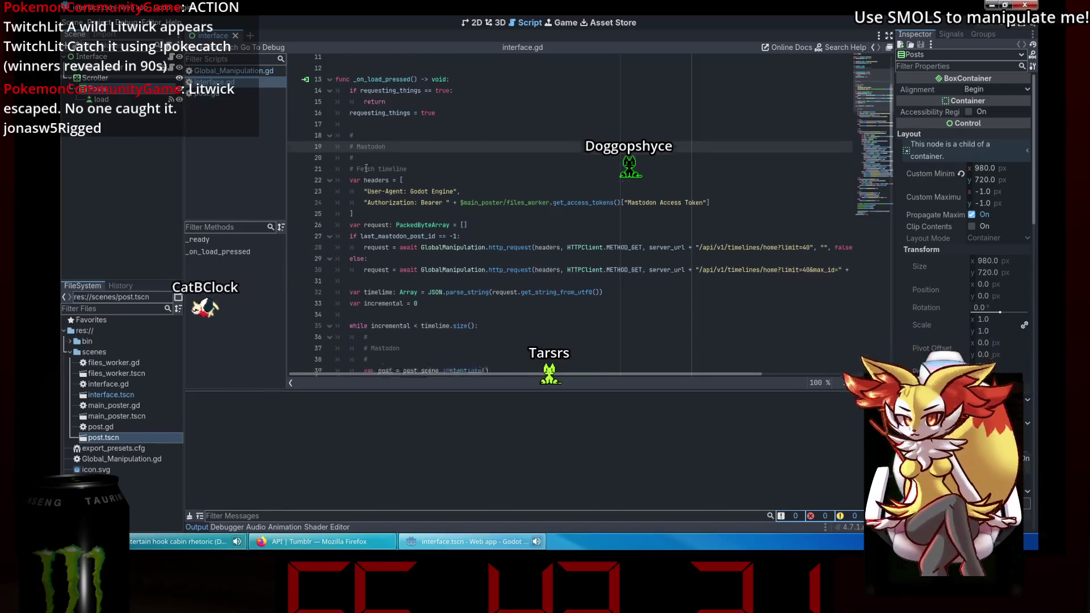
pyautogui.moveTo(367, 238); pyautogui.dragTo(336, 216)
pyautogui.hotkey('ctrl', 'x')
pyautogui.press('BackSpace')
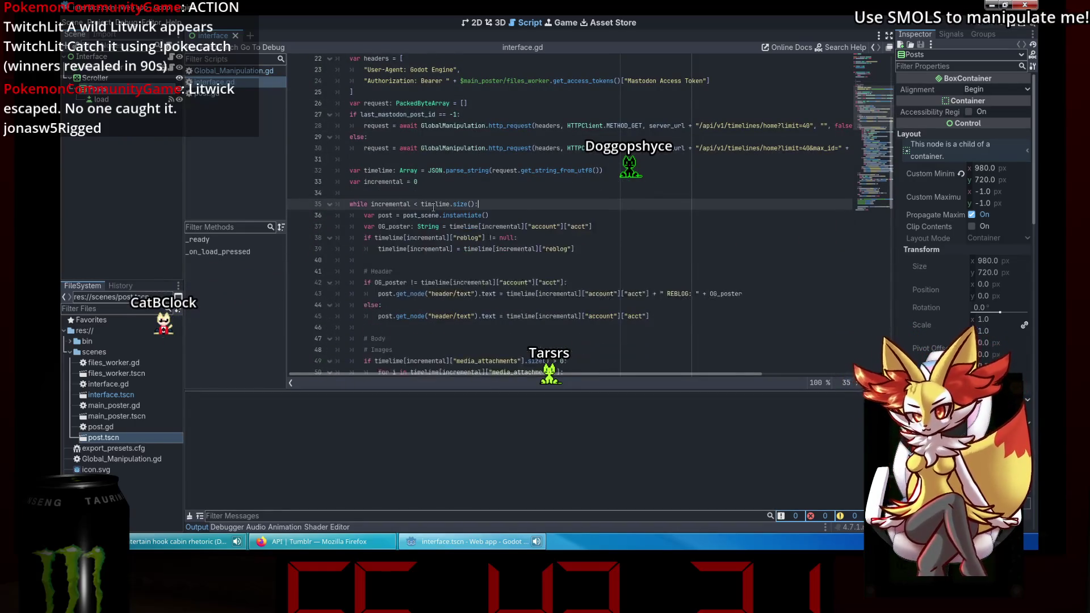
# Step: Insert a blank line above the requesting-reset line near the loop end
pyautogui.scroll(-15, 433, 207)
pyautogui.click(438, 260)
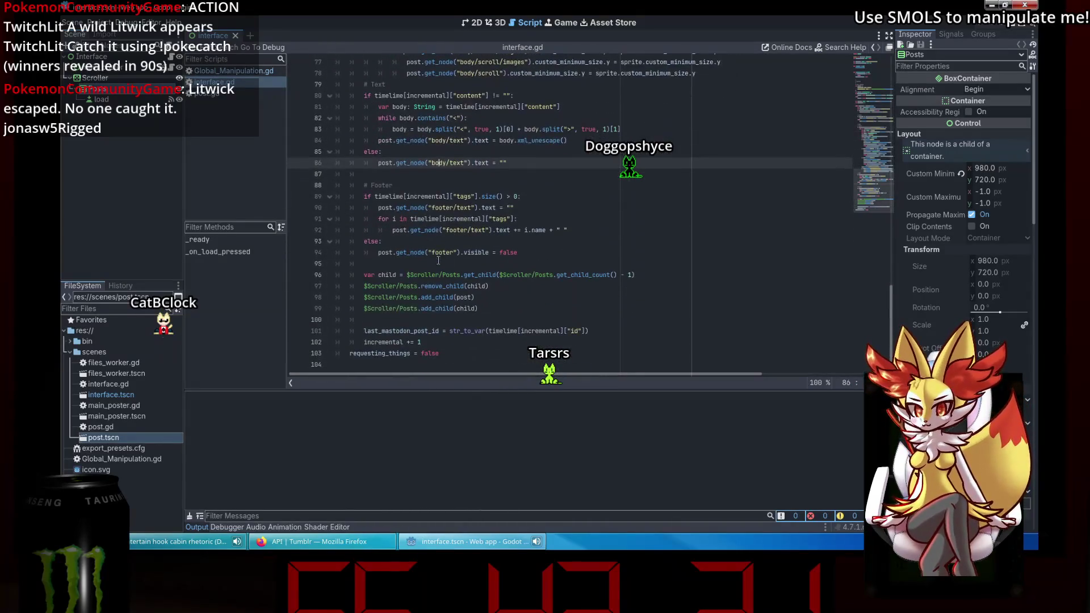
pyautogui.click(382, 354)
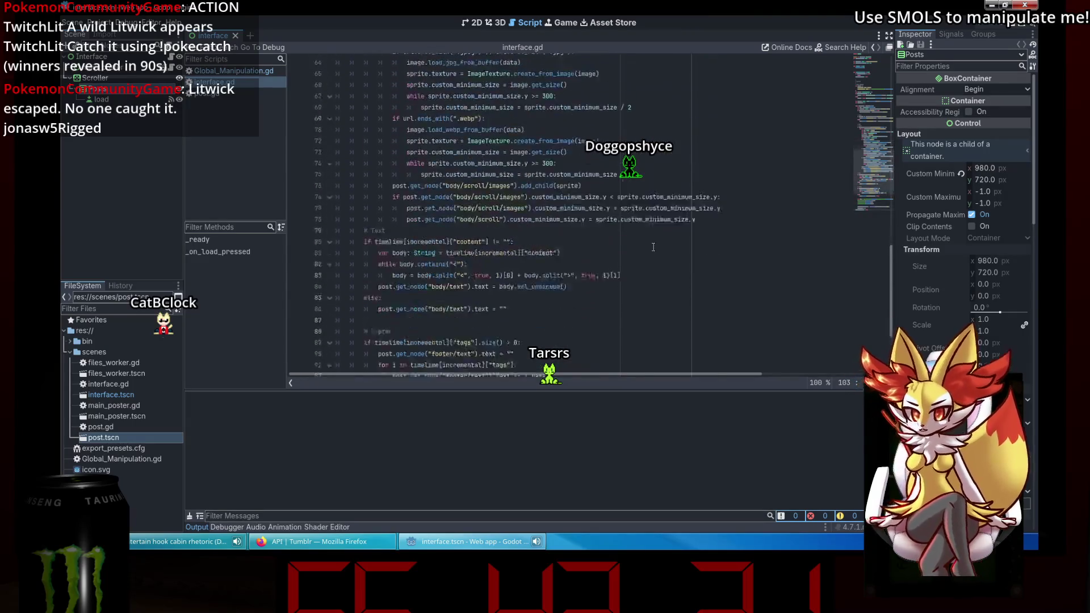
pyautogui.press('Return')
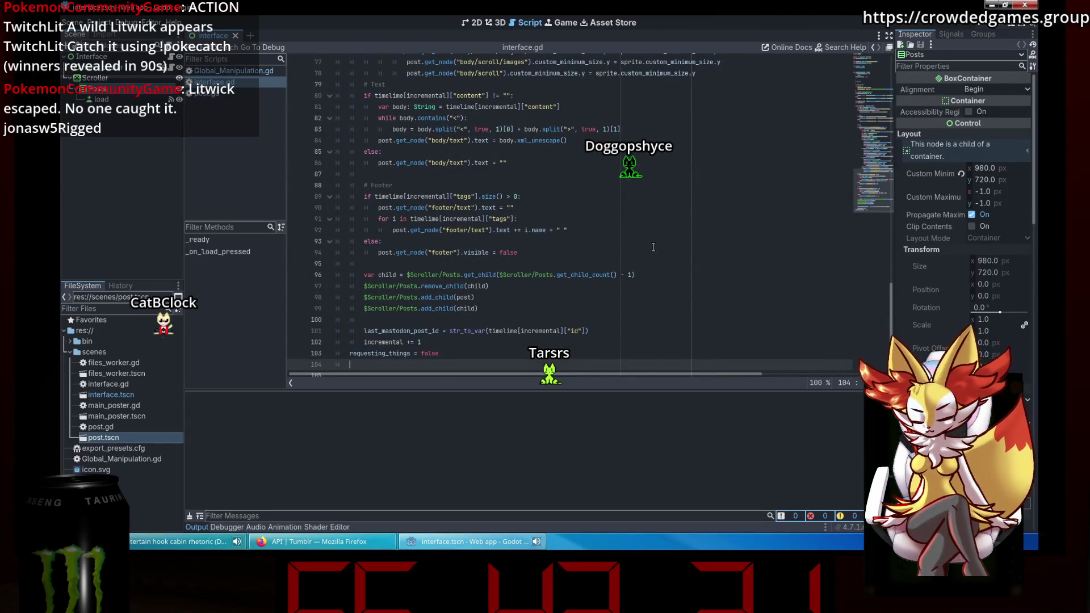
pyautogui.hotkey('alt', 'Up')
# Step: Add a three-line '#' comment block for Tumblr there, with empty lines below for its code
pyautogui.press('Return')
pyautogui.write('#')
pyautogui.press('Return')
pyautogui.write('#')
pyautogui.press('Return')
pyautogui.write('#')
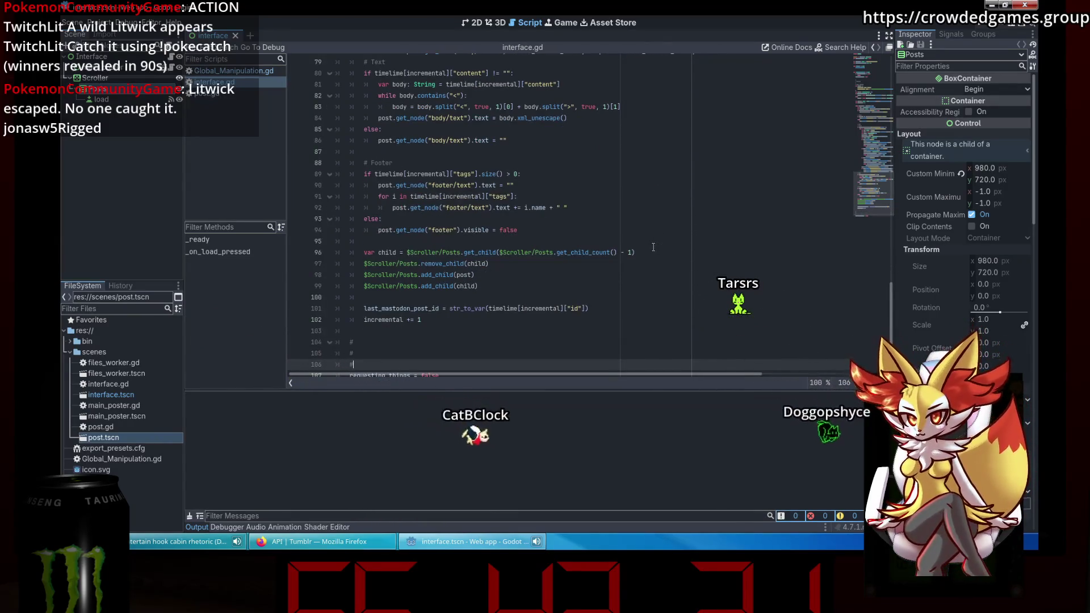
pyautogui.press('Up')
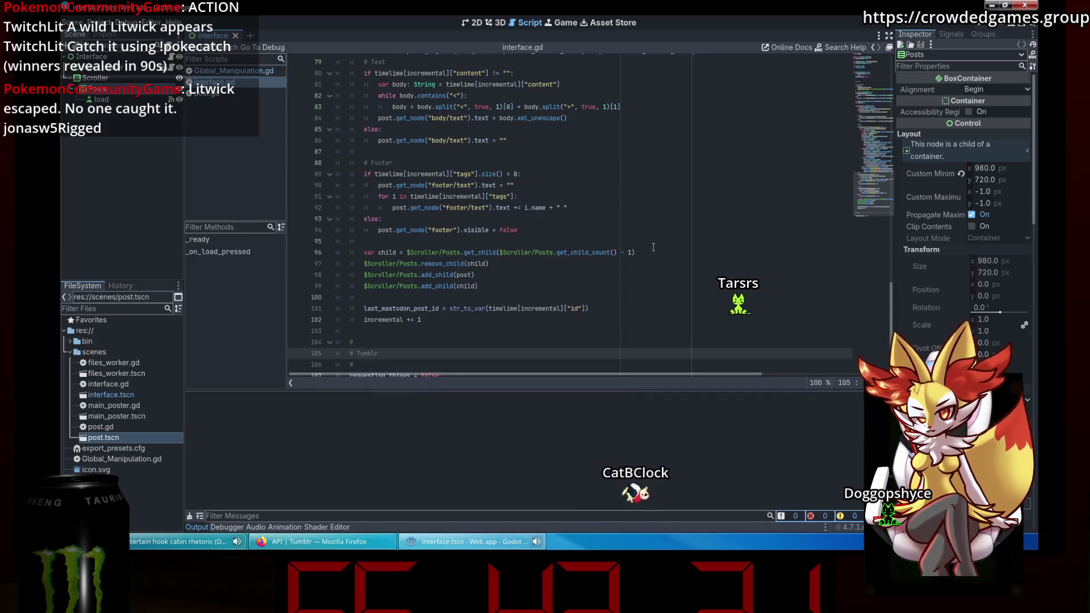
pyautogui.press('Down')
pyautogui.press('Return')
# Step: Select the headers array in interface.gd's timeline request
pyautogui.scroll(10, 879, 158)
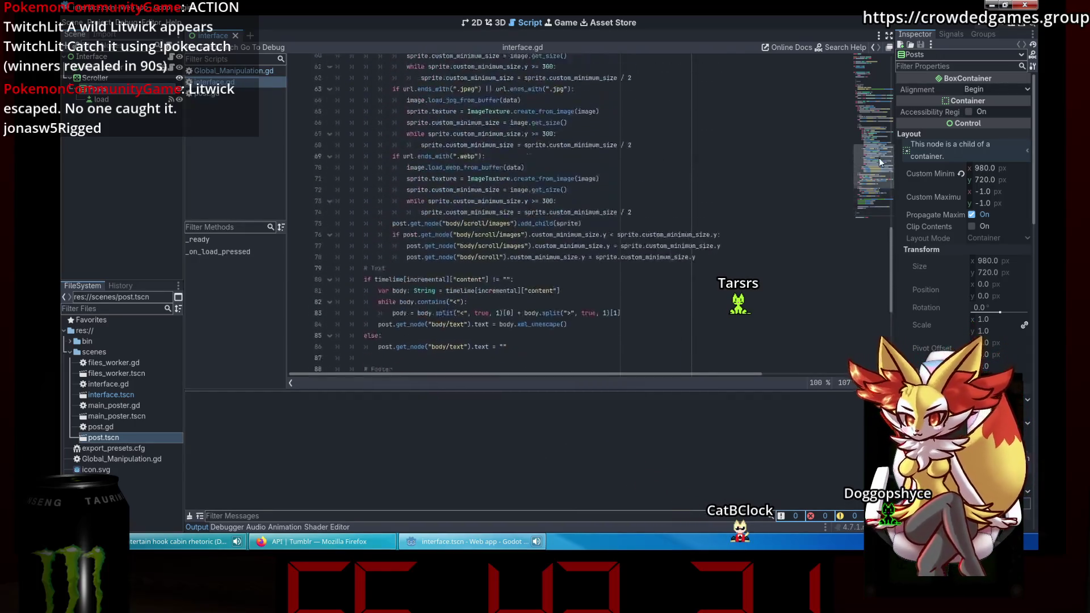
pyautogui.moveTo(874, 128); pyautogui.dragTo(876, 86)
pyautogui.click(436, 205)
pyautogui.press('Down')
pyautogui.press('Down')
pyautogui.press('Down')
pyautogui.moveTo(371, 243); pyautogui.dragTo(350, 205)
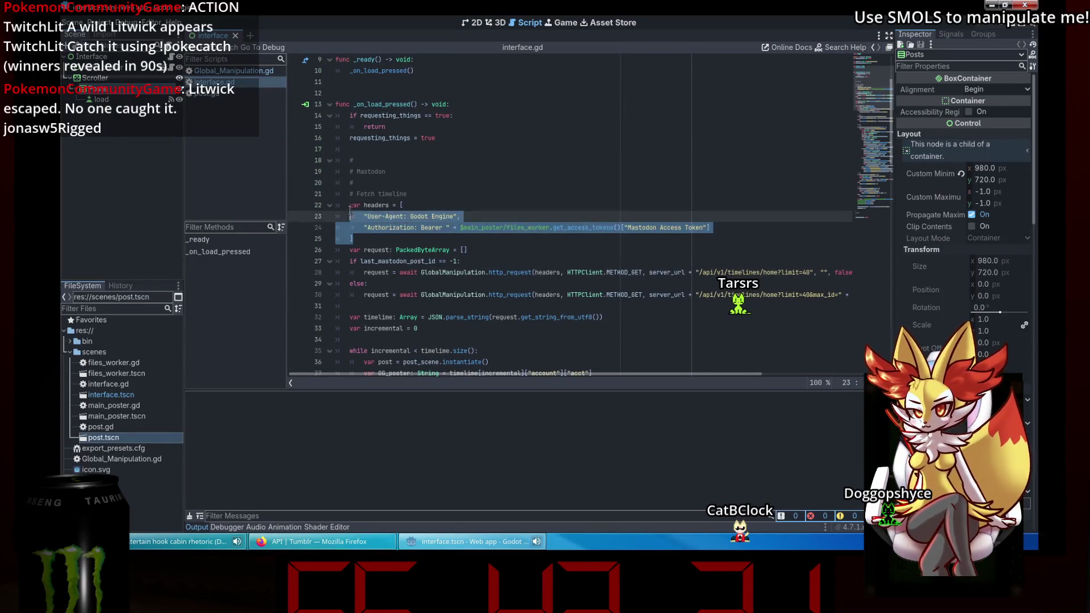
# Step: Check the /user/dashboard endpoint URI in the Tumblr docs, then return to Godot
pyautogui.click(306, 548)
pyautogui.scroll(5, 501, 307)
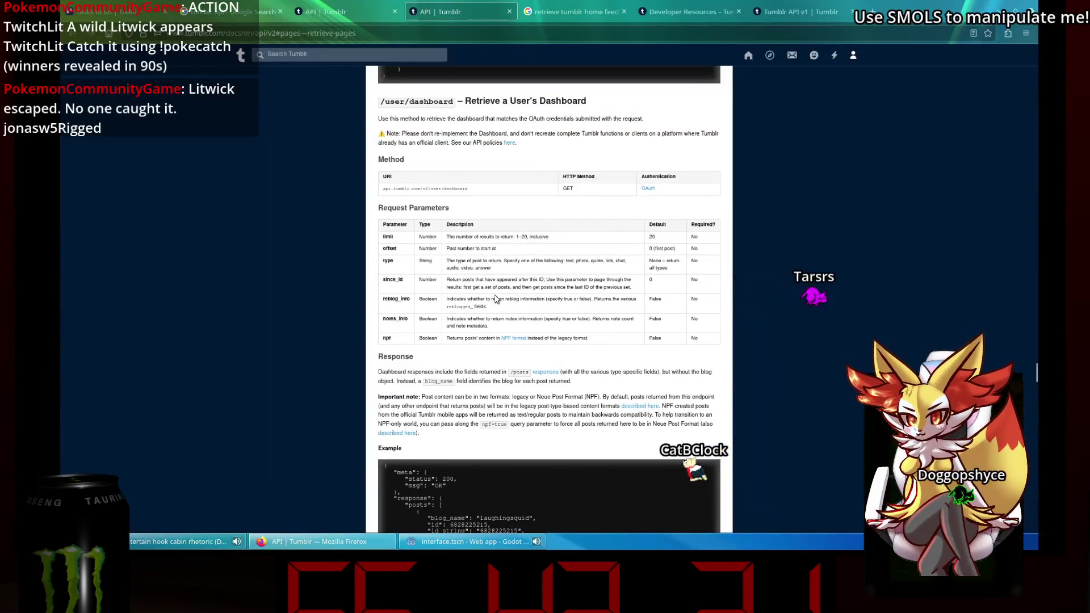
pyautogui.moveTo(394, 188); pyautogui.dragTo(538, 193)
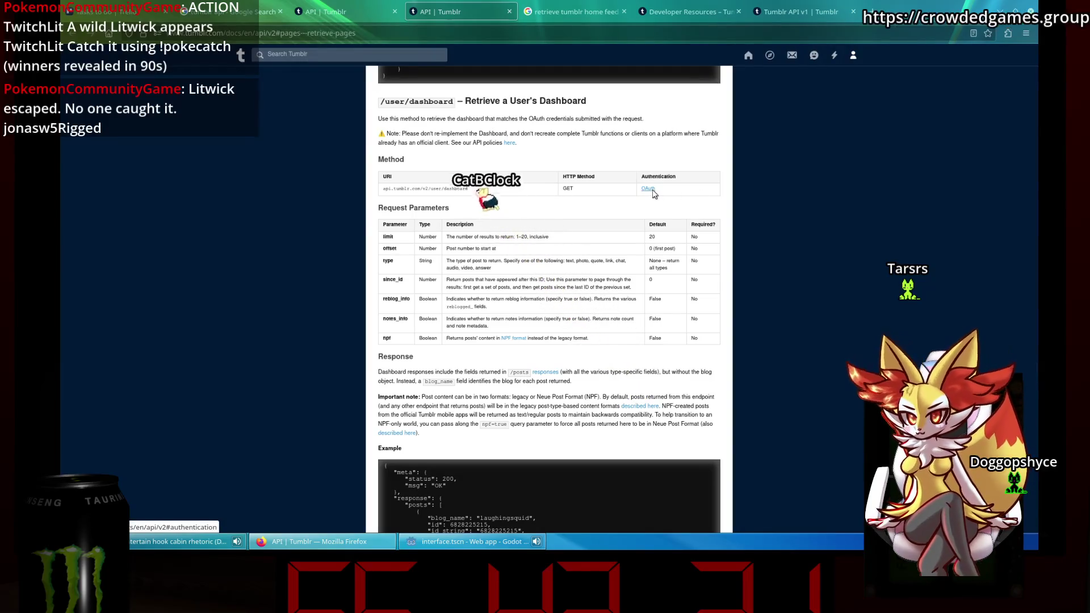
pyautogui.click(472, 542)
pyautogui.scroll(-5, 873, 142)
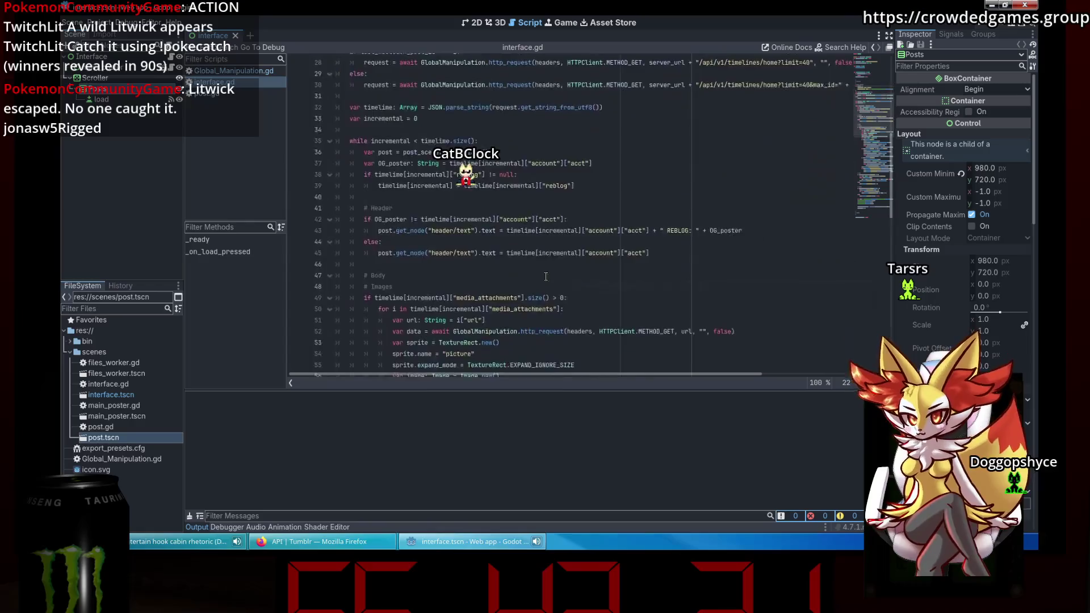
# Step: Open main_poster.gd from the Scripts list
pyautogui.moveTo(874, 142); pyautogui.dragTo(874, 90)
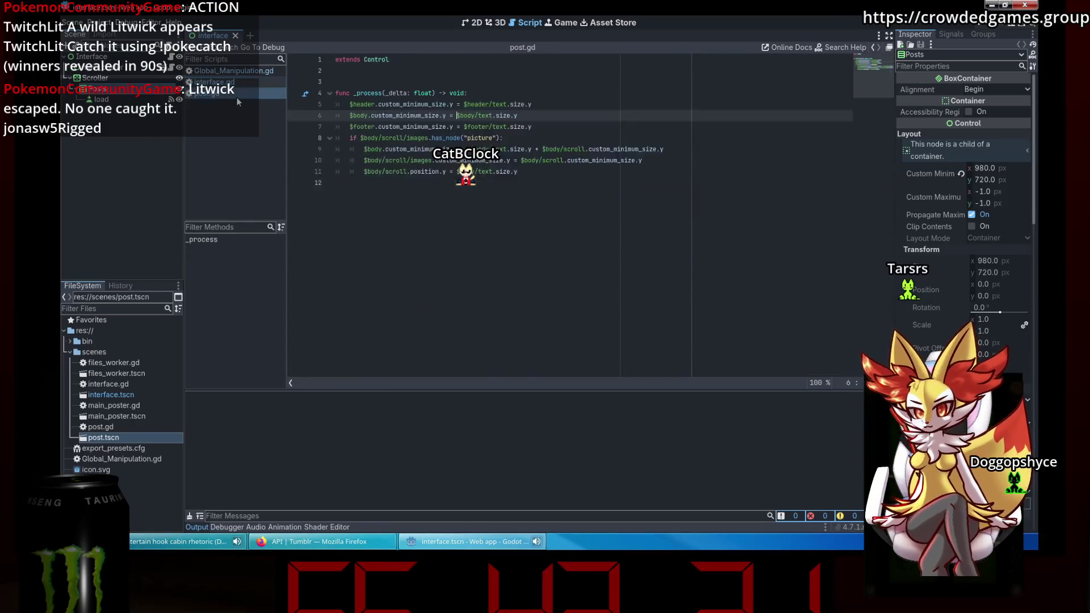
pyautogui.click(162, 69)
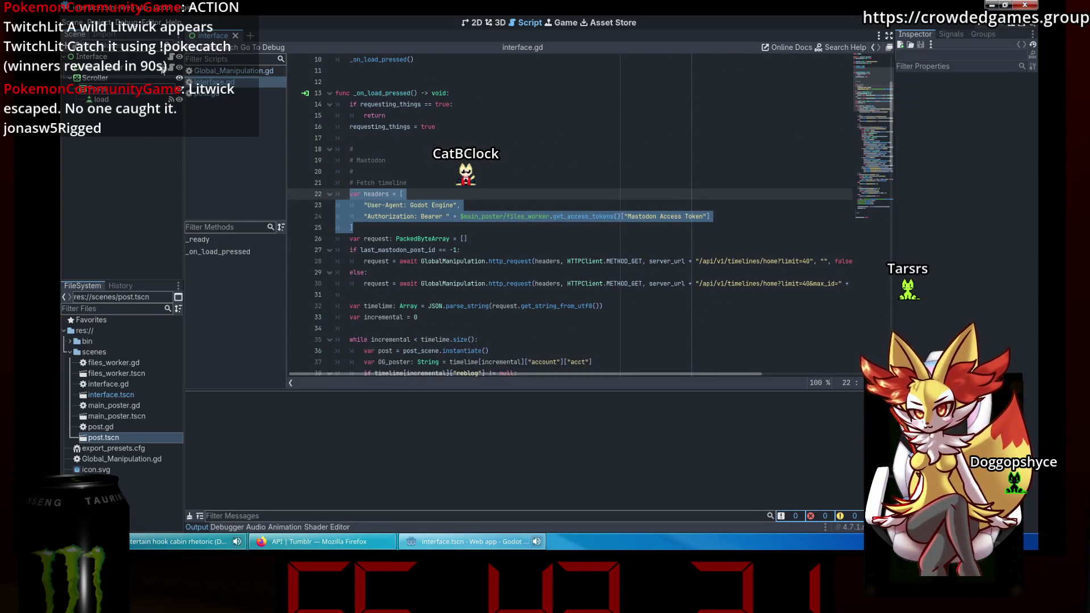
pyautogui.scroll(3, 289, 136)
pyautogui.scroll(-7, 290, 136)
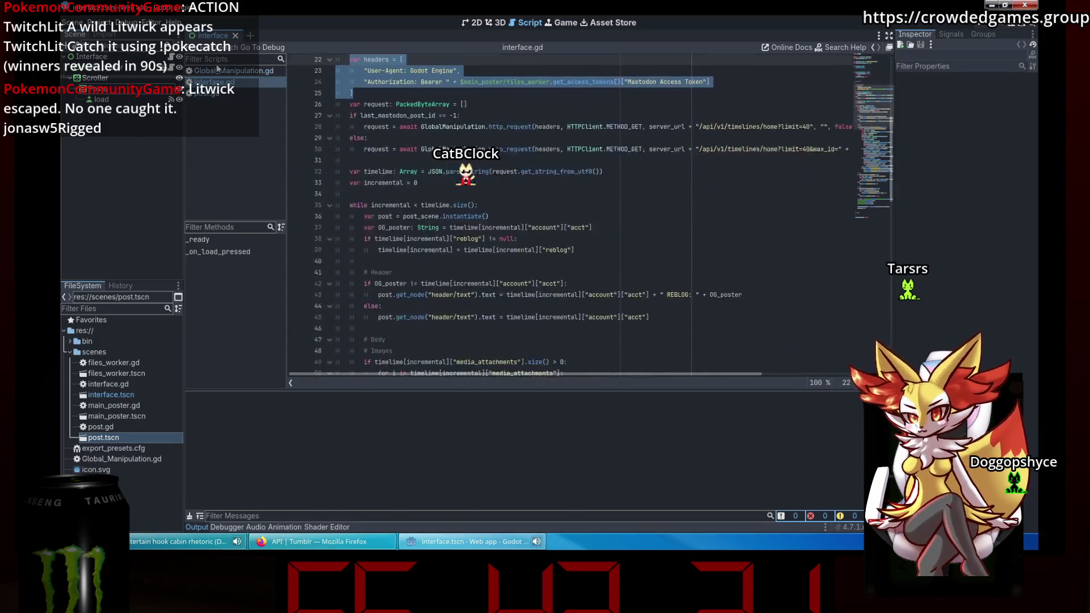
pyautogui.click(172, 67)
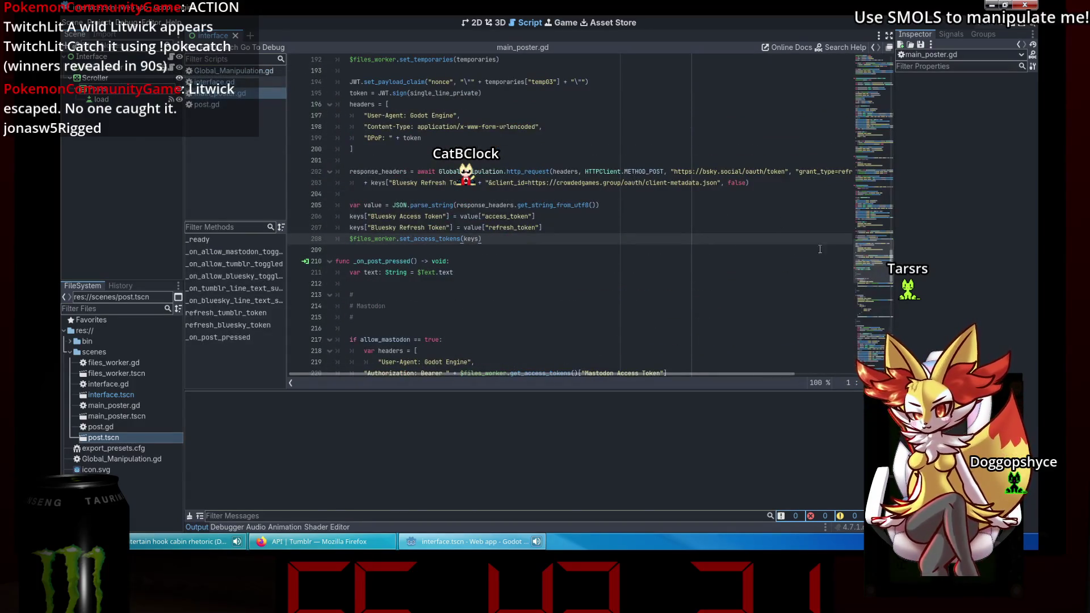
pyautogui.moveTo(865, 290)
pyautogui.mouseDown()
pyautogui.moveTo(859, 180)
pyautogui.moveTo(872, 144)
pyautogui.moveTo(874, 183)
pyautogui.moveTo(876, 93)
pyautogui.mouseUp()
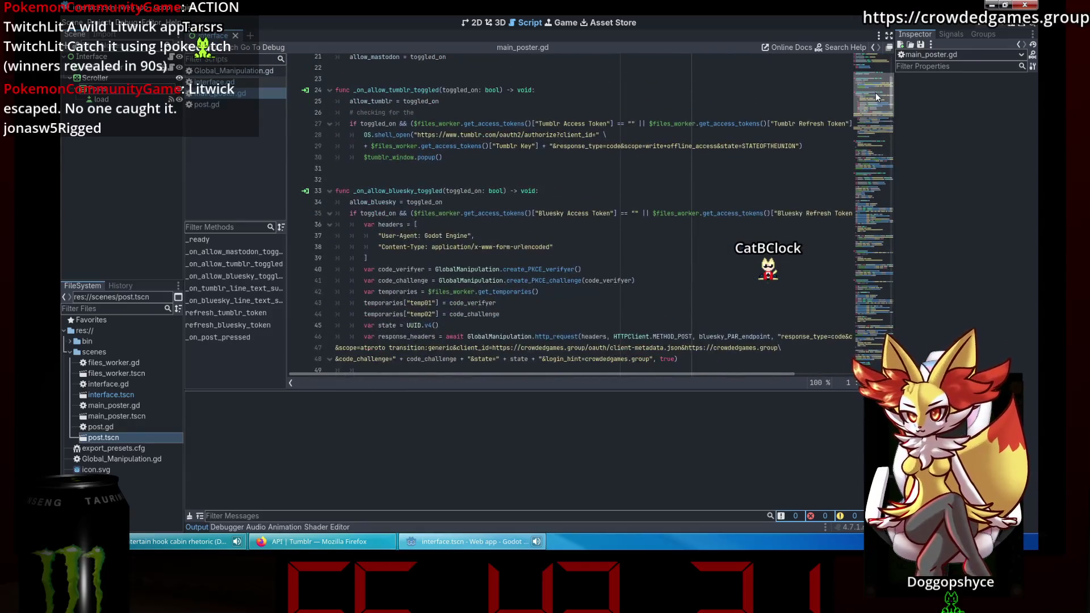
# Step: Inspect the PKCE verifier lines and the form-urlencoded Content-Type value
pyautogui.click(526, 248)
pyautogui.click(492, 268)
pyautogui.doubleClick(511, 247)
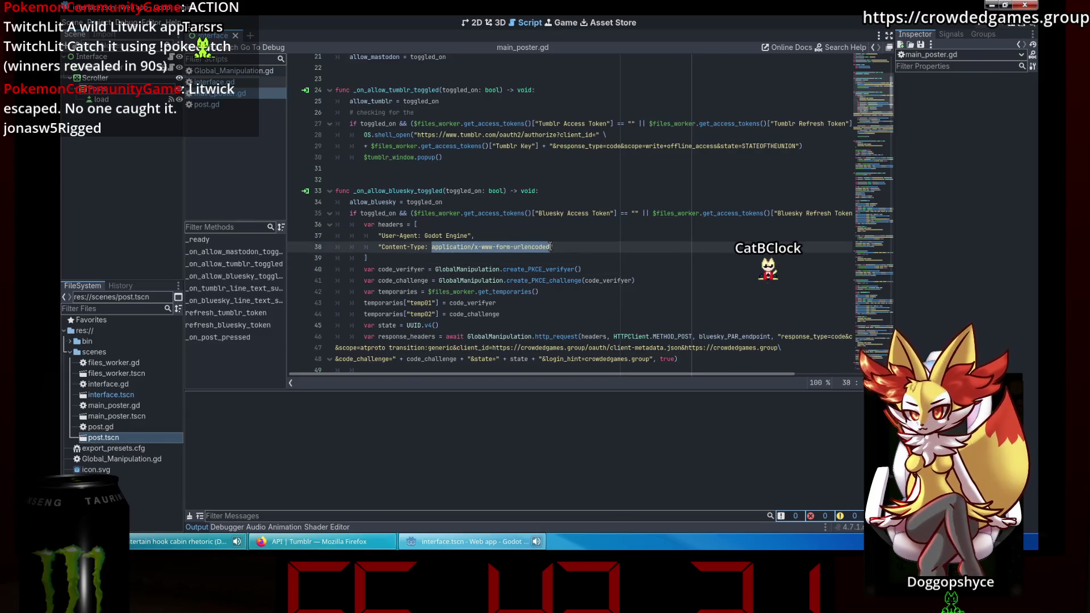
pyautogui.click(569, 270)
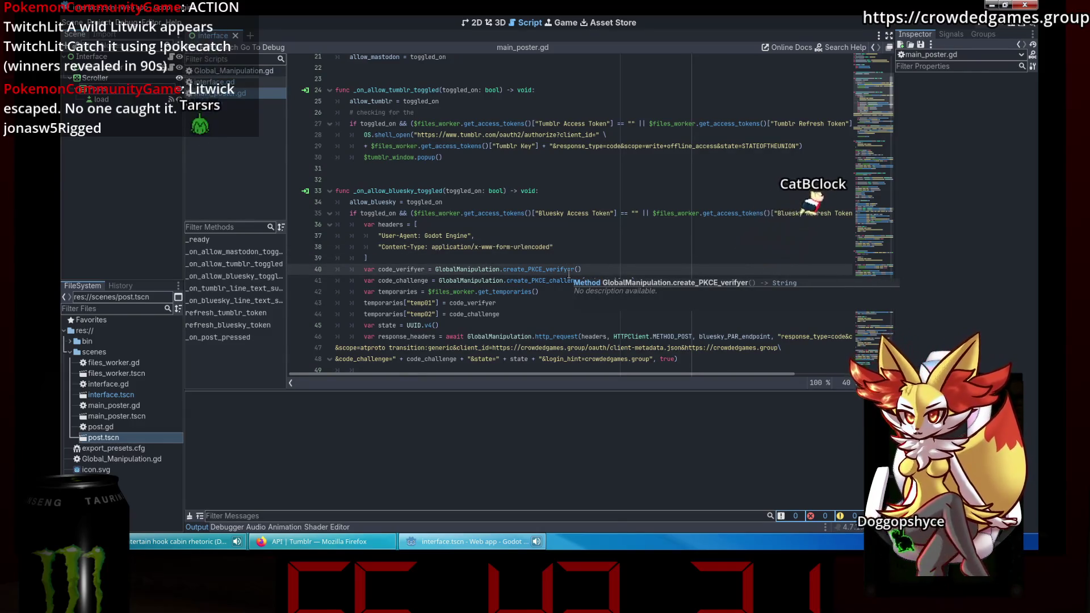
pyautogui.scroll(4, 568, 272)
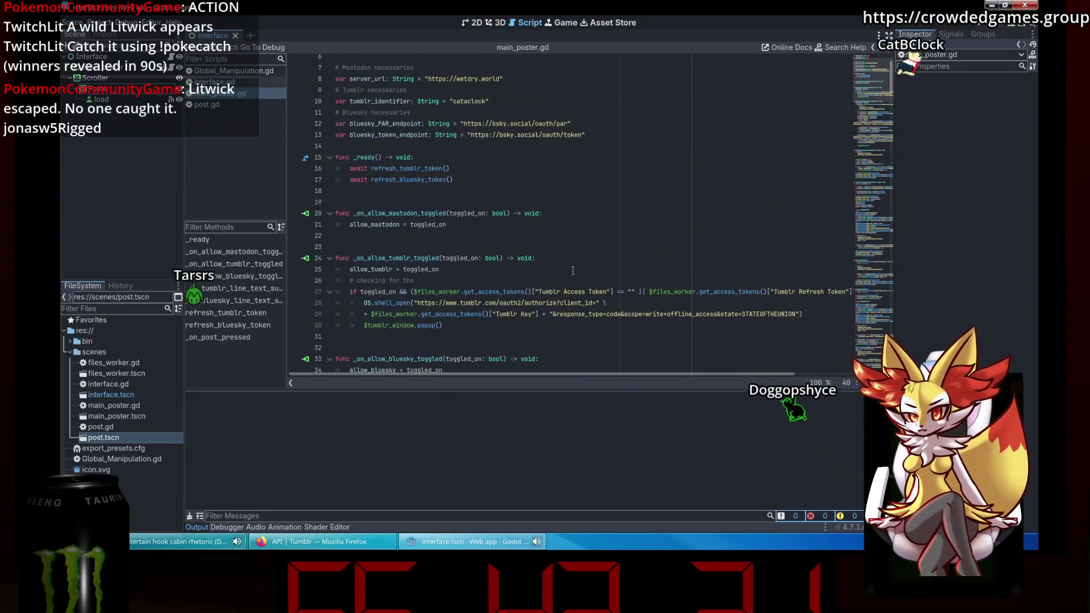
pyautogui.click(507, 293)
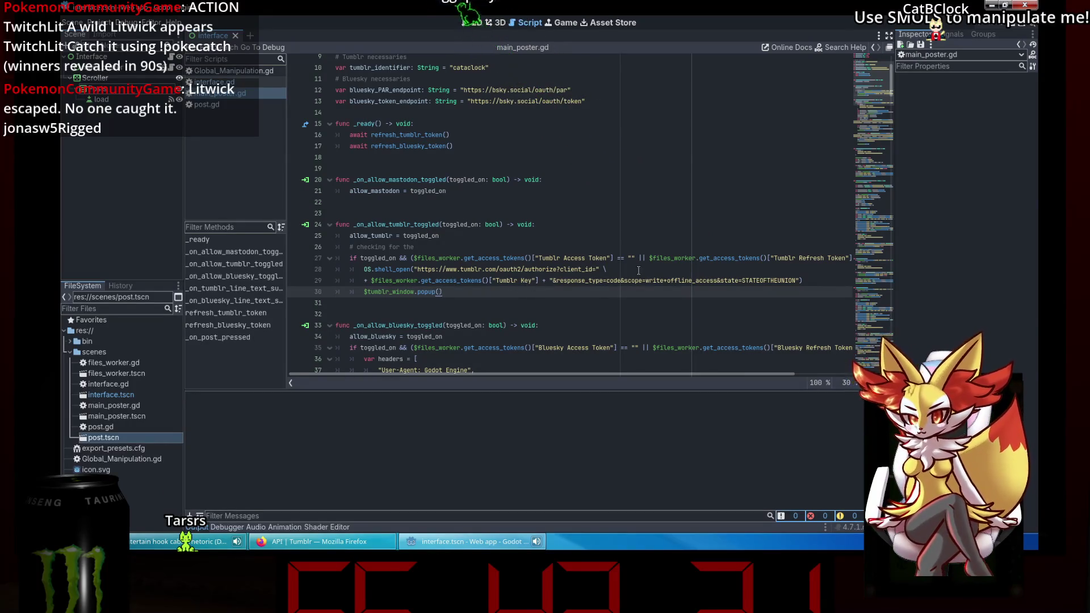
# Step: Select the Tumblr token request headers array in _on_tumblr_line_text_submitted
pyautogui.scroll(3, 638, 270)
pyautogui.scroll(-4, 638, 270)
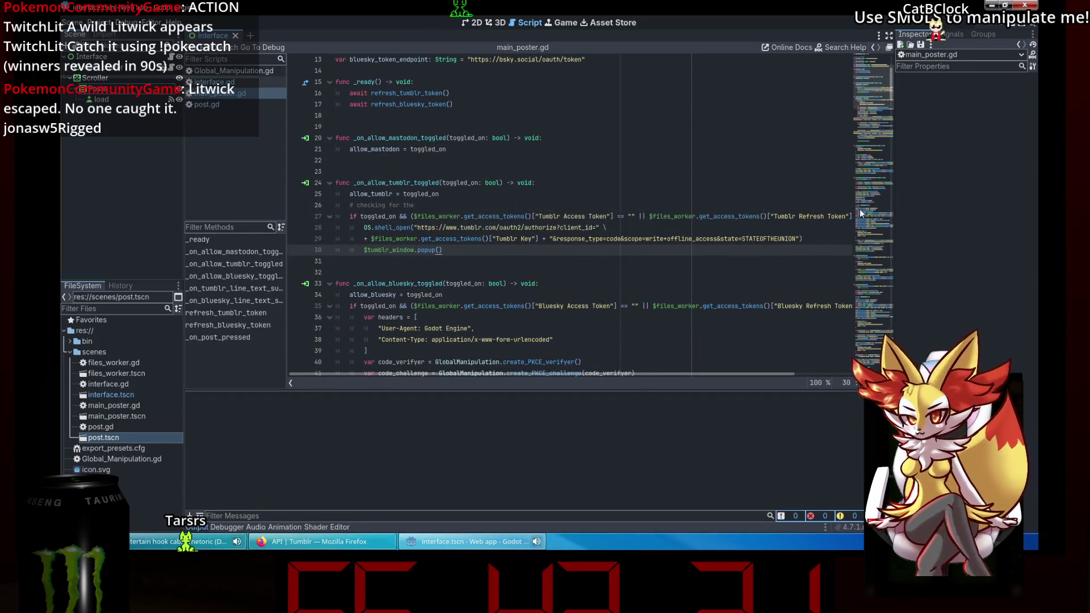
pyautogui.moveTo(864, 94); pyautogui.dragTo(874, 146)
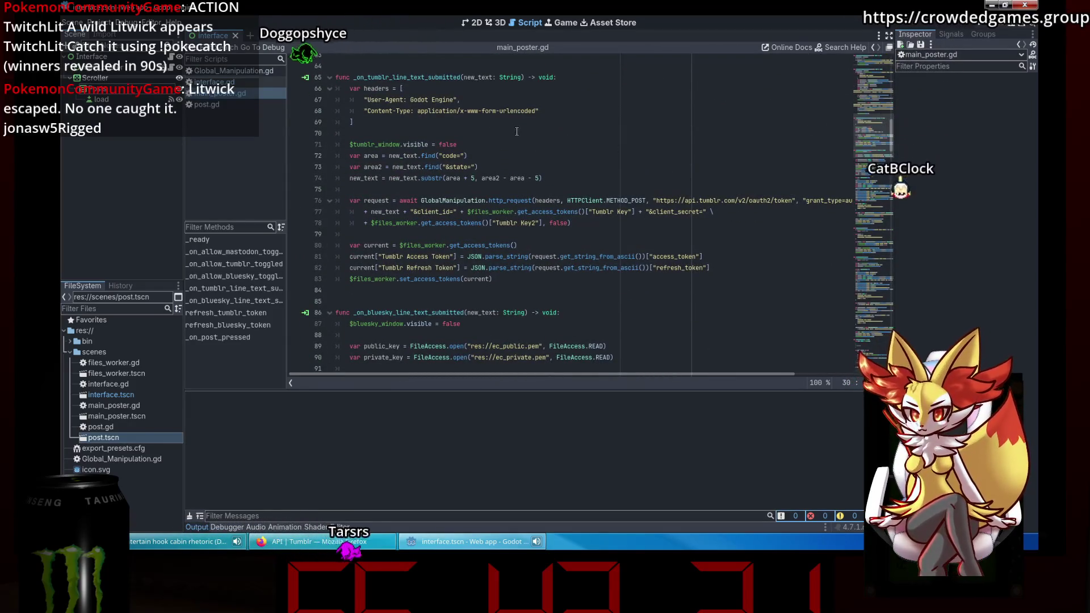
pyautogui.moveTo(358, 122); pyautogui.dragTo(350, 89)
pyautogui.hotkey('ctrl', 'c')
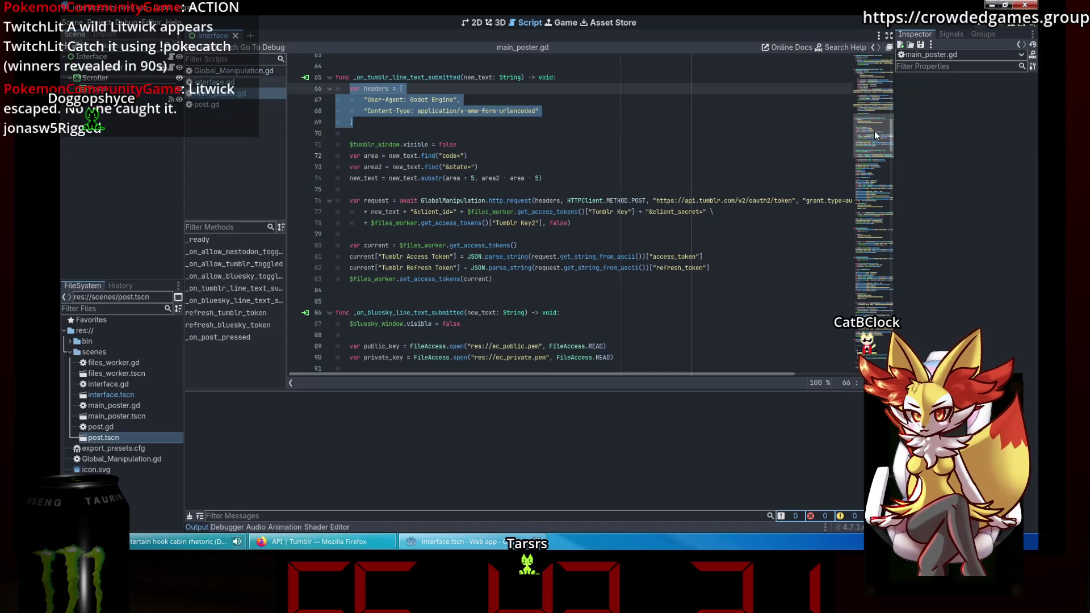
pyautogui.moveTo(734, 374)
pyautogui.mouseDown()
pyautogui.moveTo(845, 373)
pyautogui.moveTo(755, 373)
pyautogui.mouseUp()
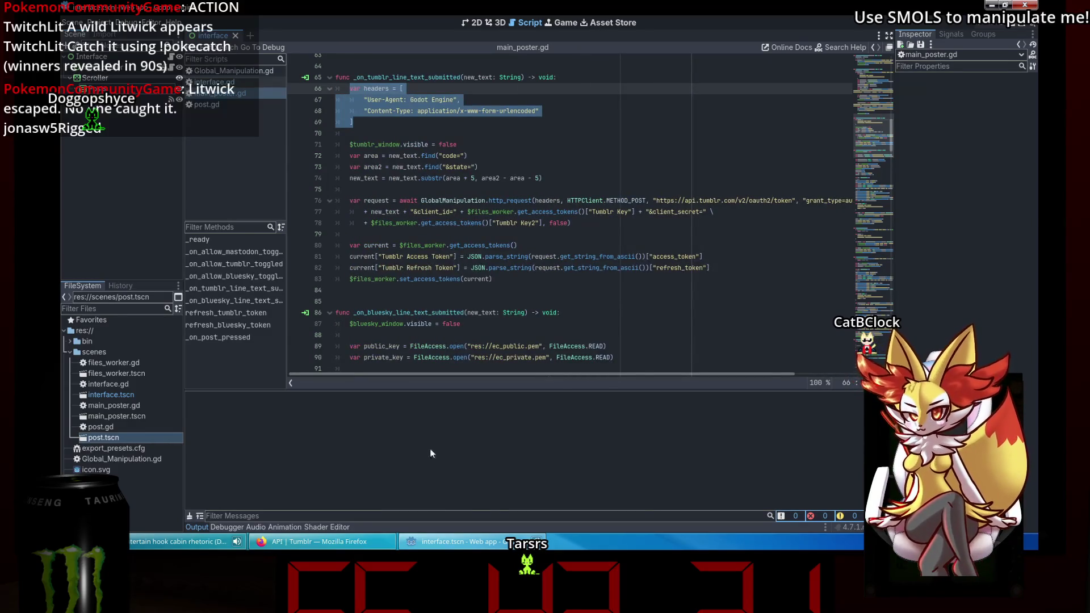
pyautogui.click(345, 548)
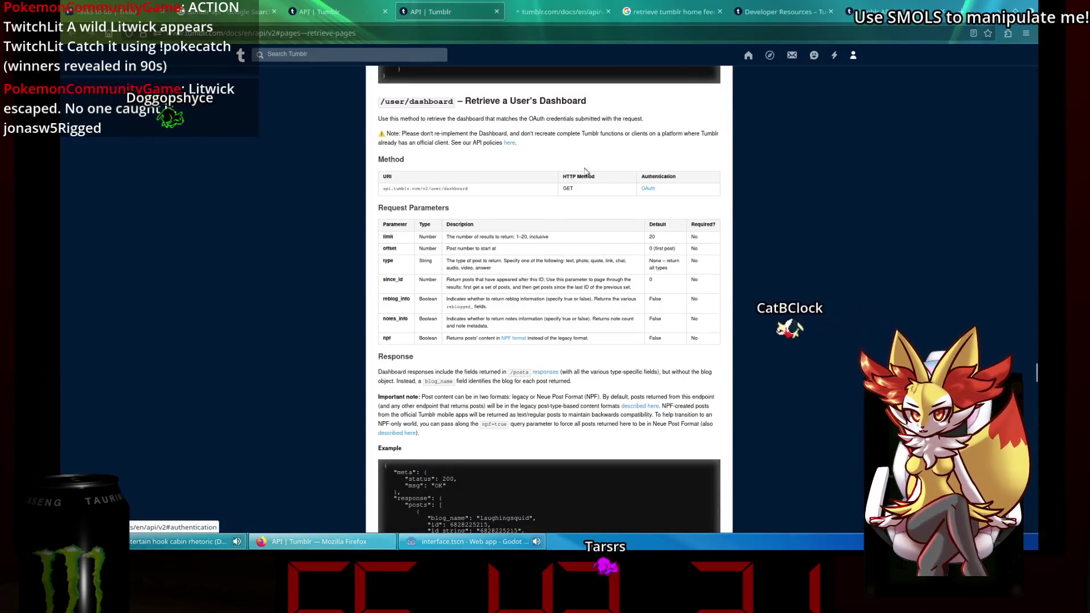
# Step: Open the Tumblr Authentication docs in a new tab at OAuth2 Authorization, then return to Godot
pyautogui.click(649, 188)
pyautogui.scroll(-10, 649, 265)
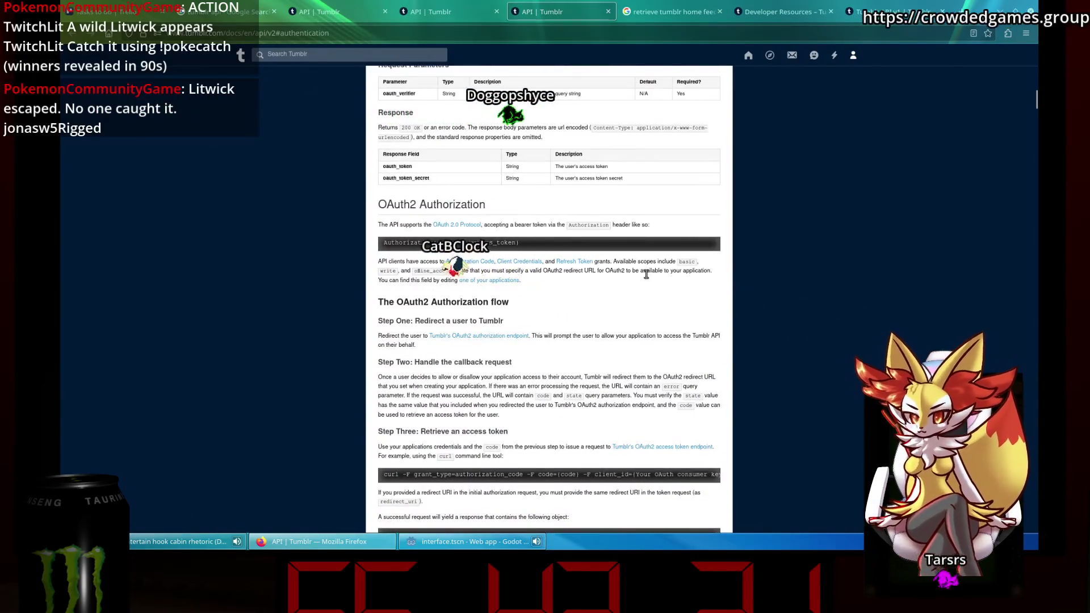
pyautogui.click(462, 538)
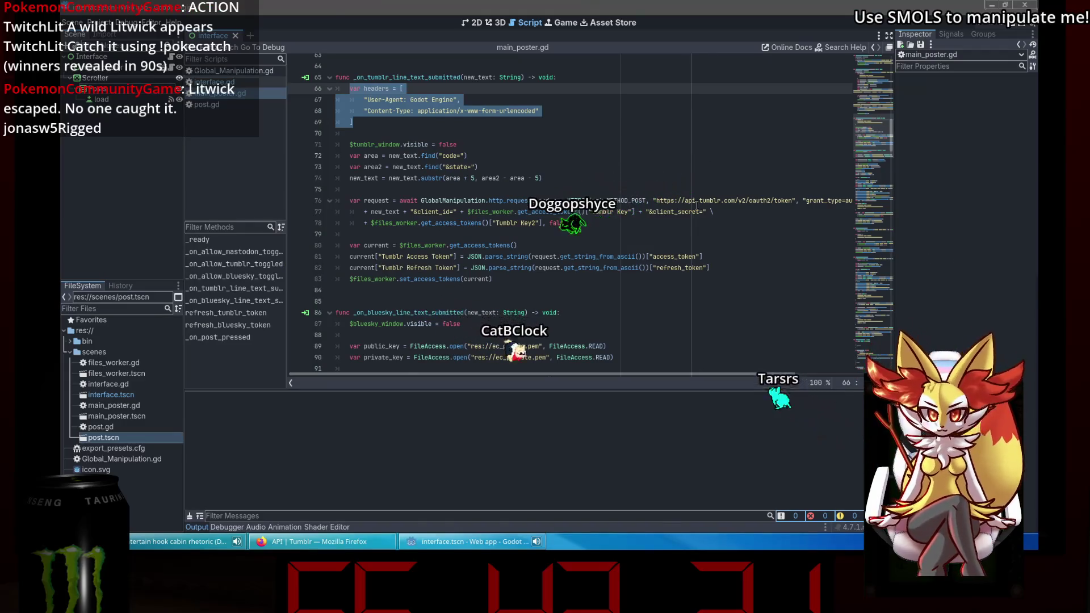
# Step: Paste the copied headers array at the end of interface.gd and add an empty line inside it
pyautogui.moveTo(887, 138)
pyautogui.mouseDown()
pyautogui.moveTo(872, 185)
pyautogui.moveTo(883, 242)
pyautogui.moveTo(880, 359)
pyautogui.mouseUp()
pyautogui.scroll(15, 669, 293)
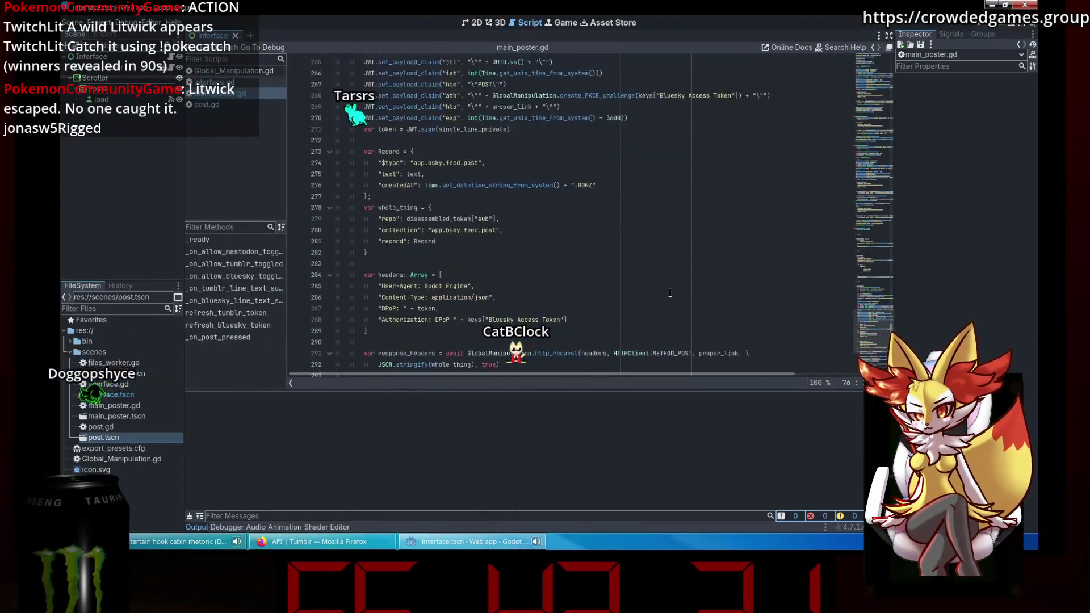
pyautogui.scroll(-15, 670, 292)
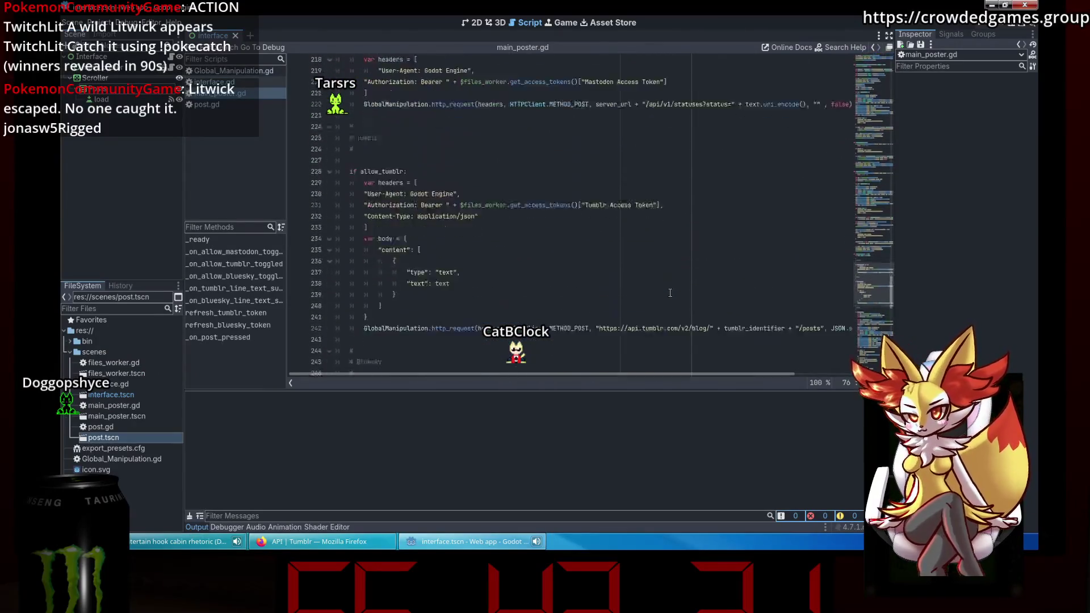
pyautogui.click(216, 82)
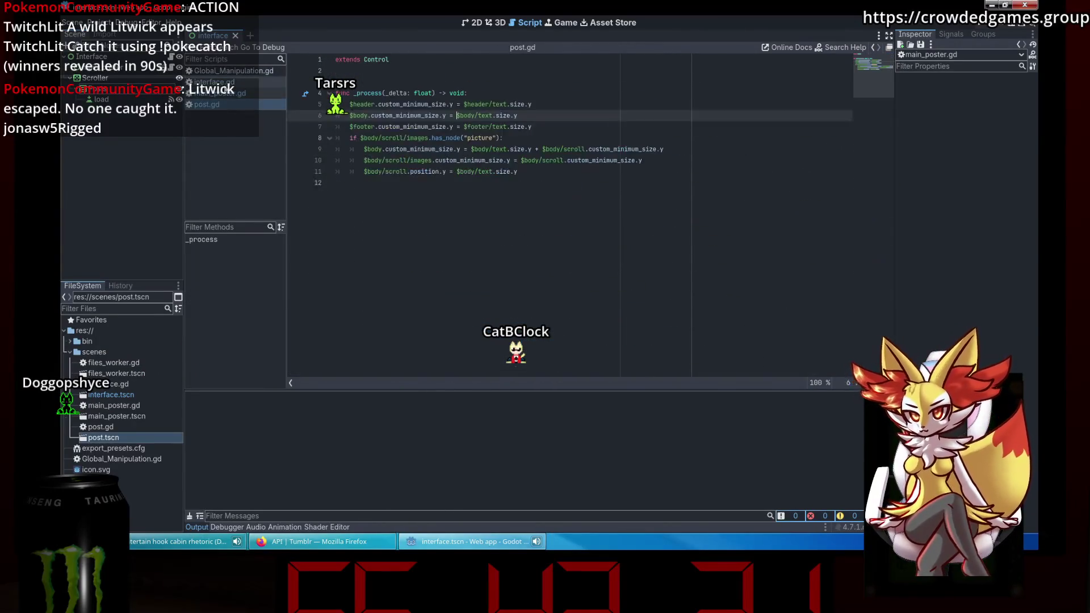
pyautogui.scroll(-10, 878, 261)
pyautogui.click(499, 353)
pyautogui.hotkey('ctrl', 'v')
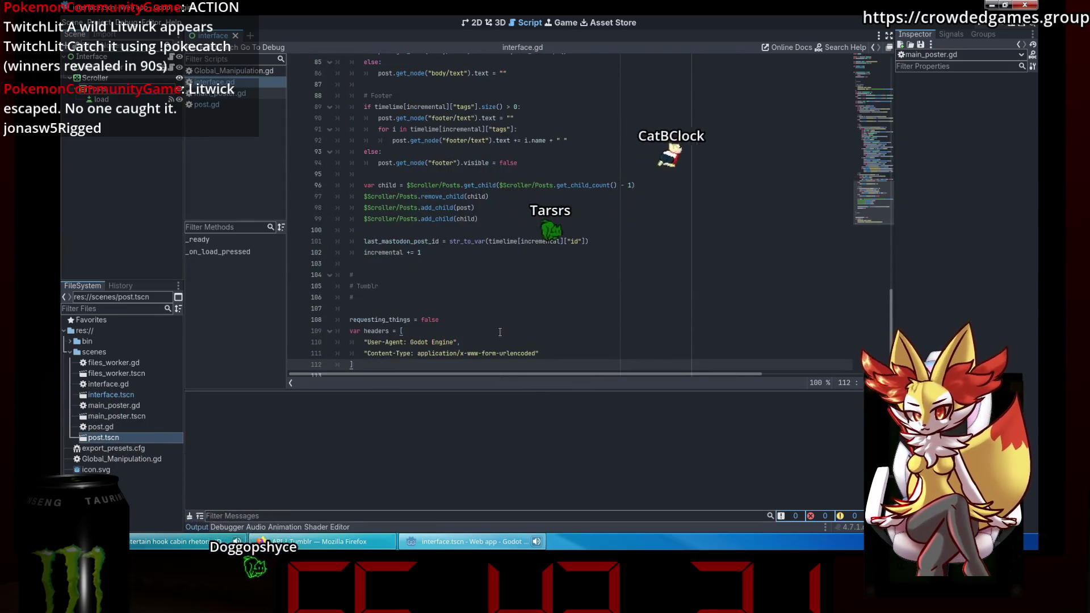
pyautogui.click(577, 358)
pyautogui.press('Return')
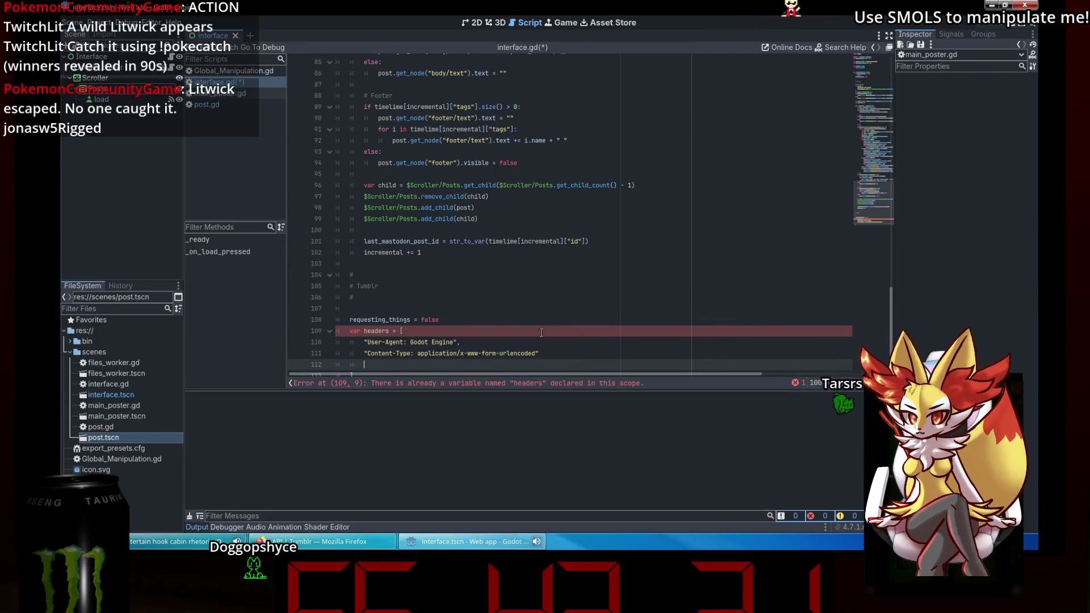
# Step: Delete 'var' before headers to fix the redeclaration error
pyautogui.moveTo(363, 331); pyautogui.dragTo(347, 331)
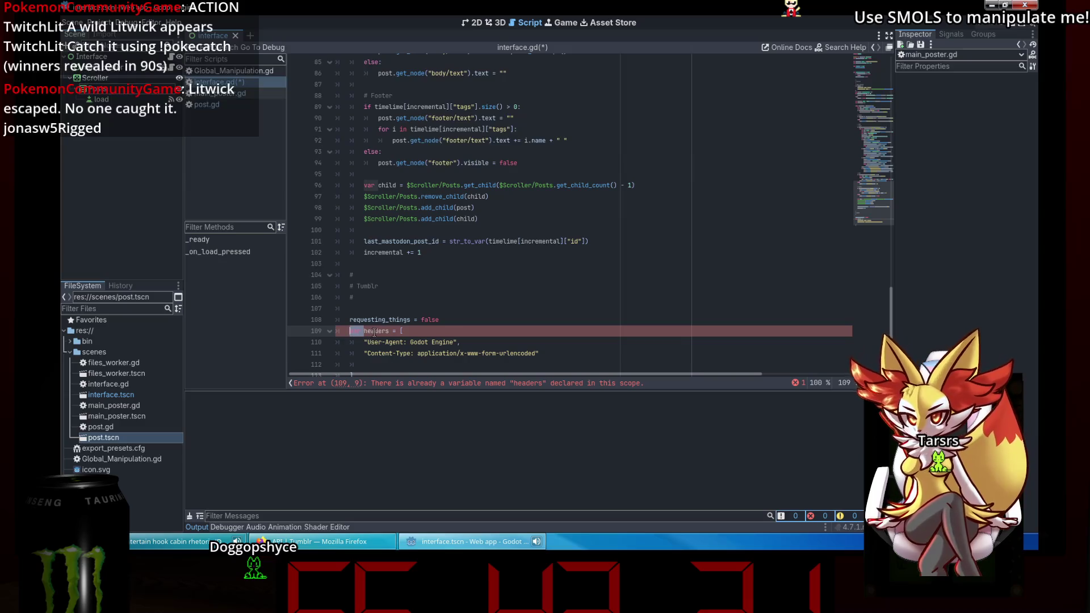
pyautogui.press('Return')
pyautogui.scroll(-1, 511, 335)
pyautogui.click(555, 335)
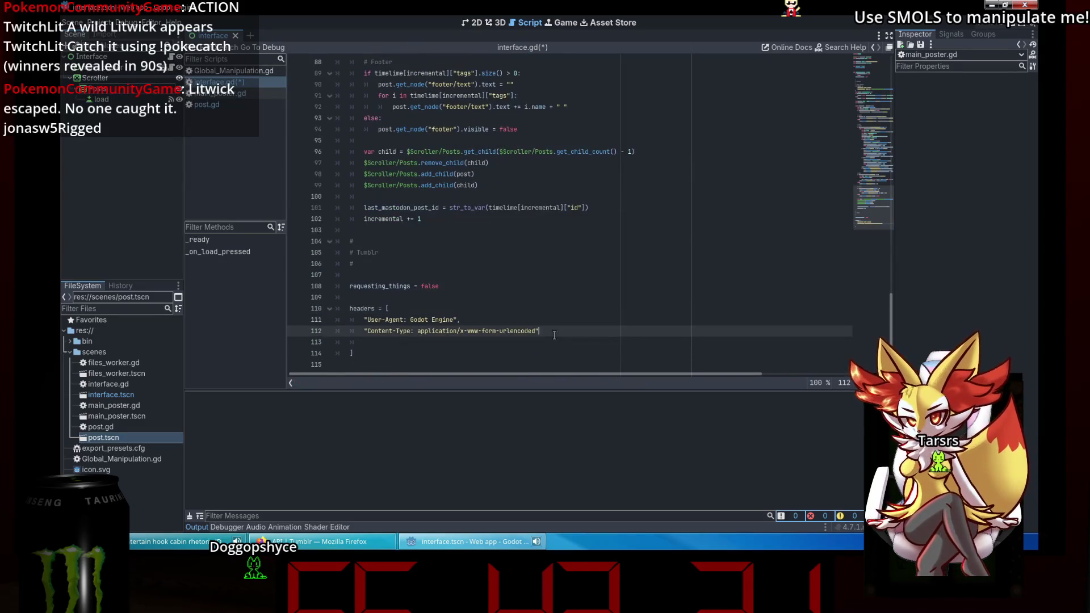
pyautogui.press('Down')
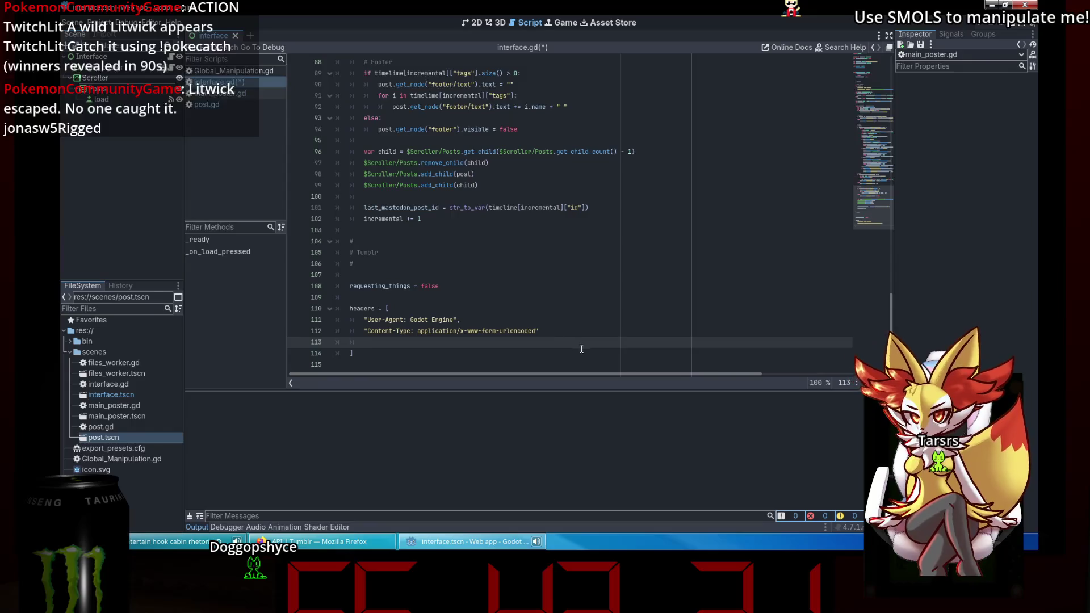
pyautogui.click(322, 543)
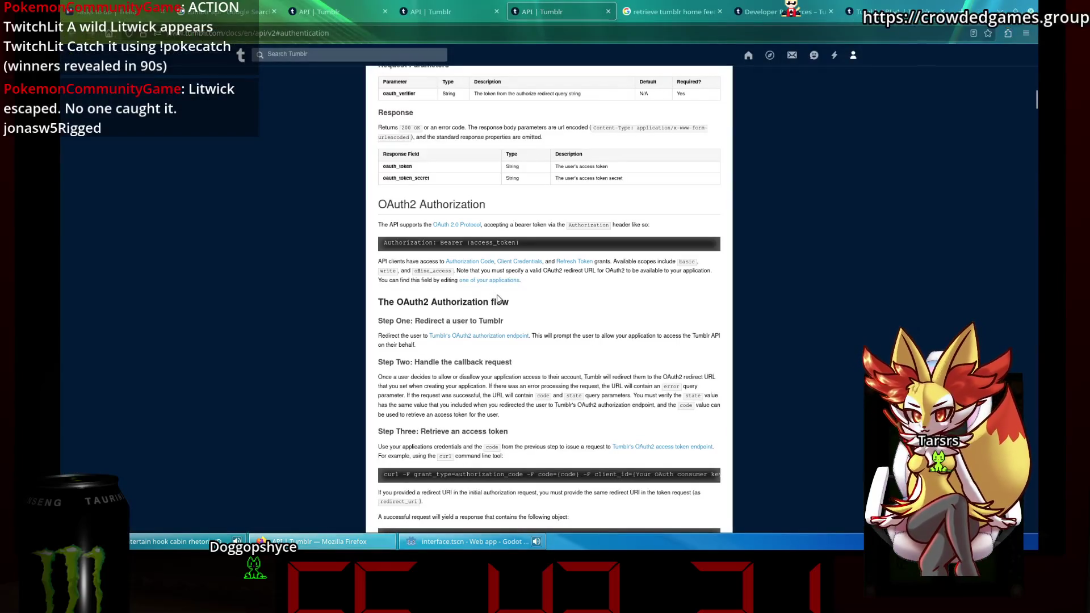
# Step: Check the 'Bearer' token format in the Step Four curl example, then return to Godot
pyautogui.scroll(-5, 498, 299)
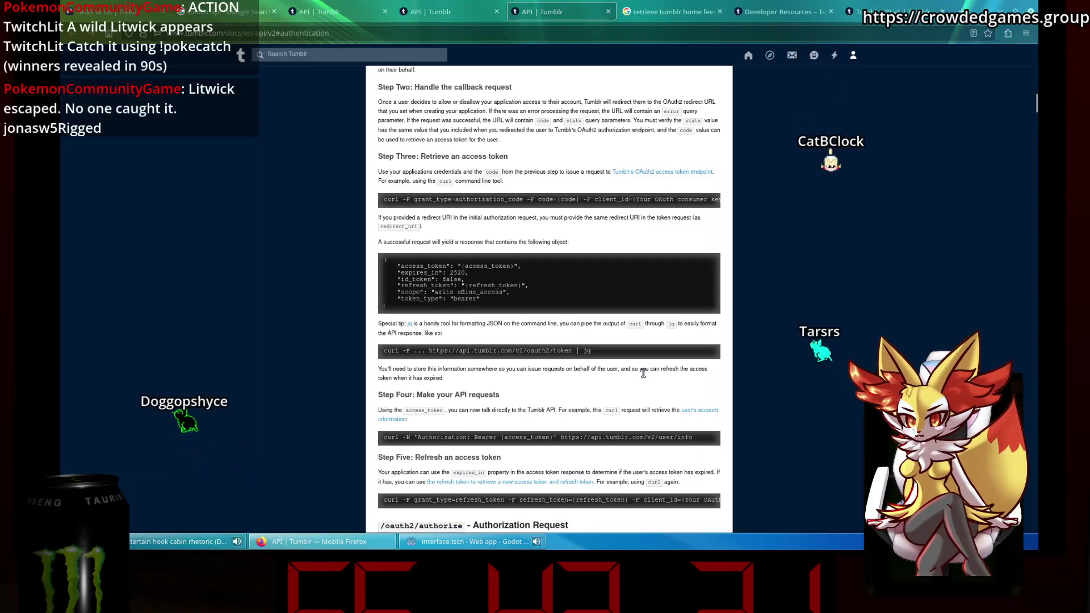
pyautogui.scroll(-2, 643, 373)
pyautogui.doubleClick(484, 327)
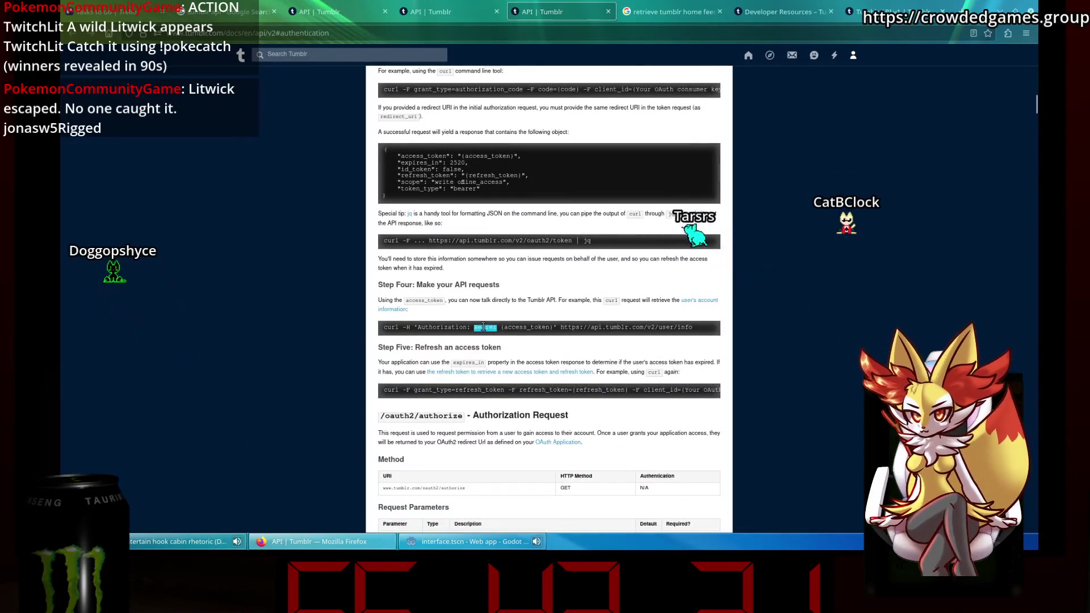
pyautogui.scroll(-1, 487, 361)
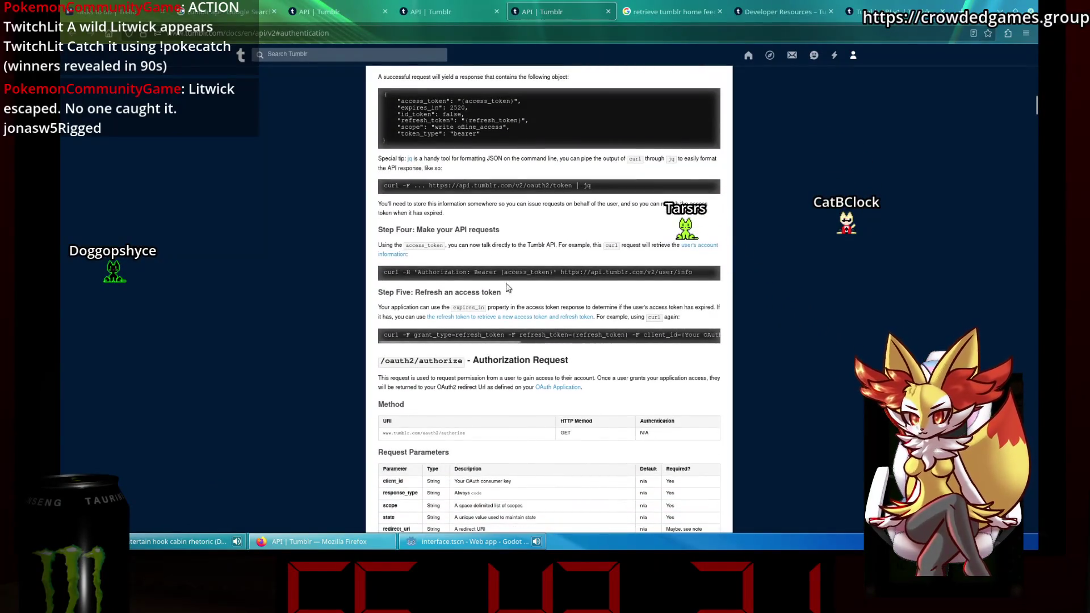
pyautogui.click(476, 546)
pyautogui.click(399, 331)
pyautogui.hotkey('alt', 'Tab')
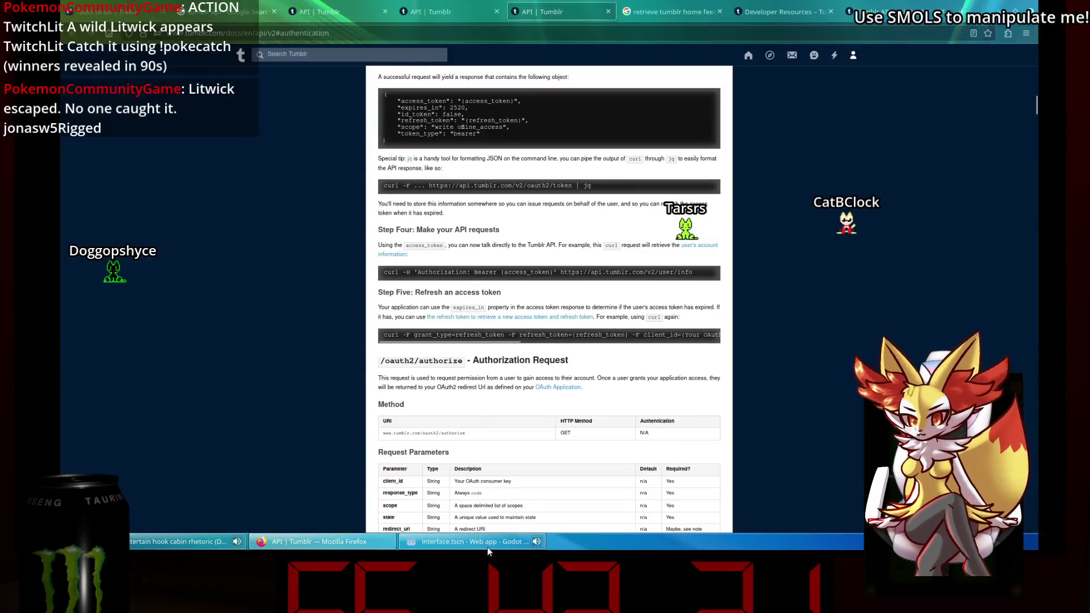
pyautogui.click(498, 549)
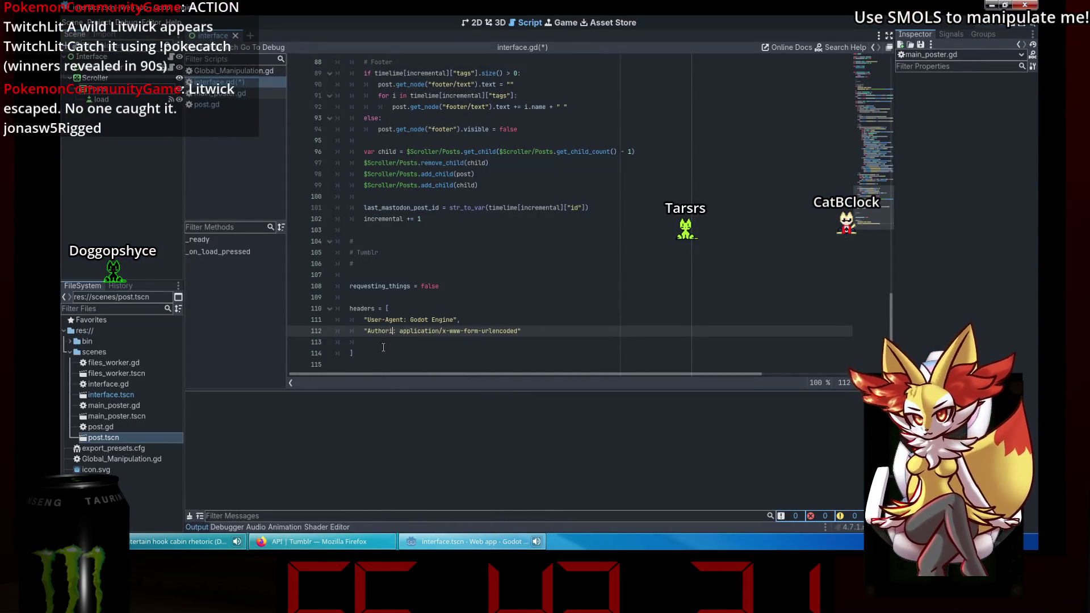
# Step: Start replacing line 112's Content-Type header with an Authorization Bearer entry
pyautogui.moveTo(421, 331); pyautogui.dragTo(538, 331)
pyautogui.write('B')
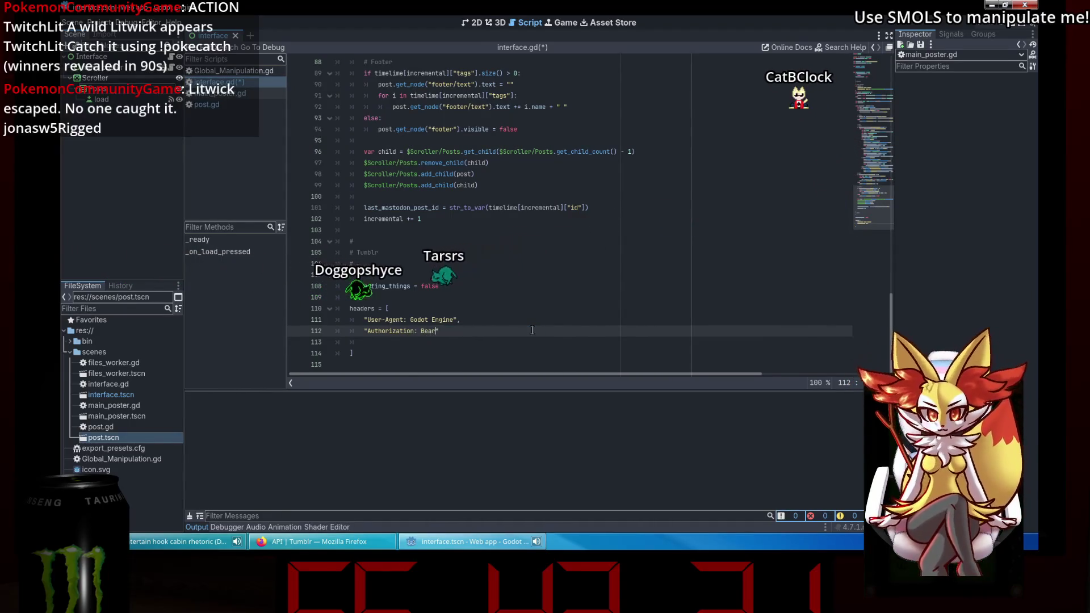
pyautogui.write('earer')
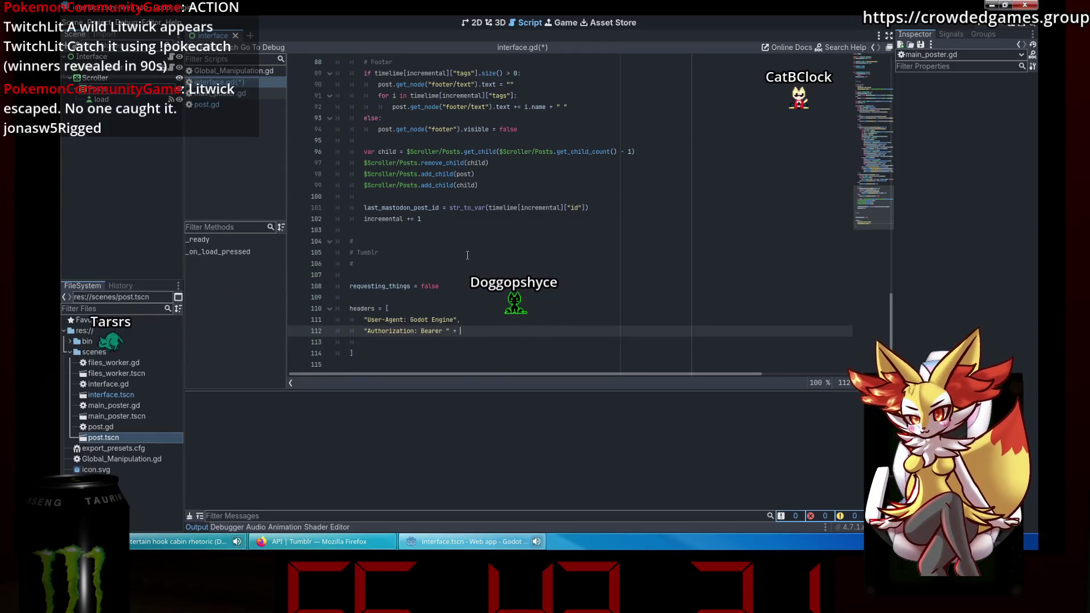
pyautogui.scroll(5, 467, 255)
pyautogui.write('keys')
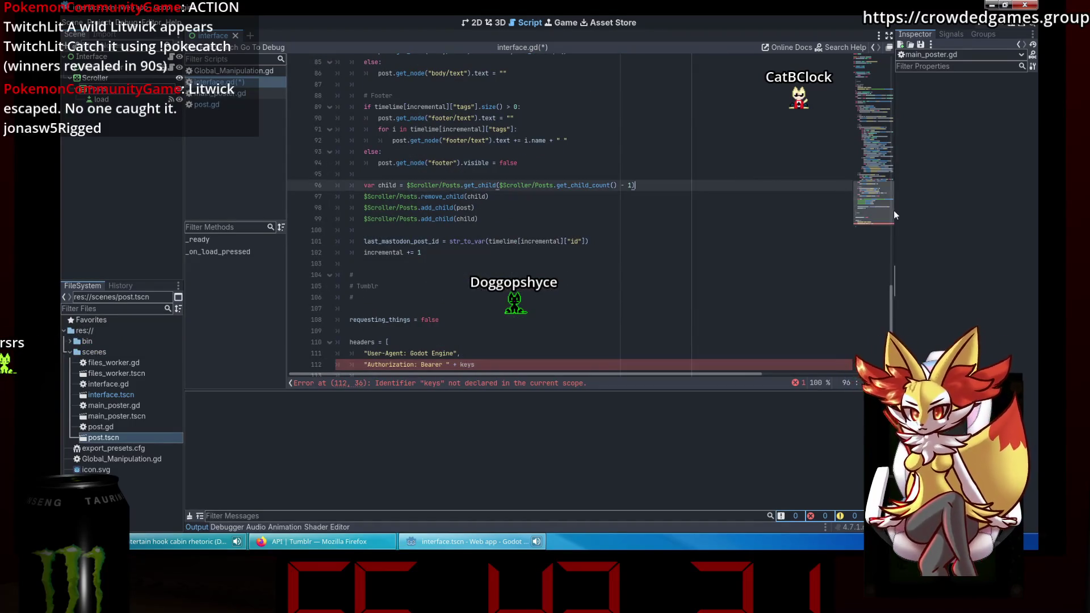
pyautogui.moveTo(894, 210)
pyautogui.mouseDown()
pyautogui.moveTo(866, 114)
pyautogui.moveTo(865, 97)
pyautogui.moveTo(877, 100)
pyautogui.mouseUp()
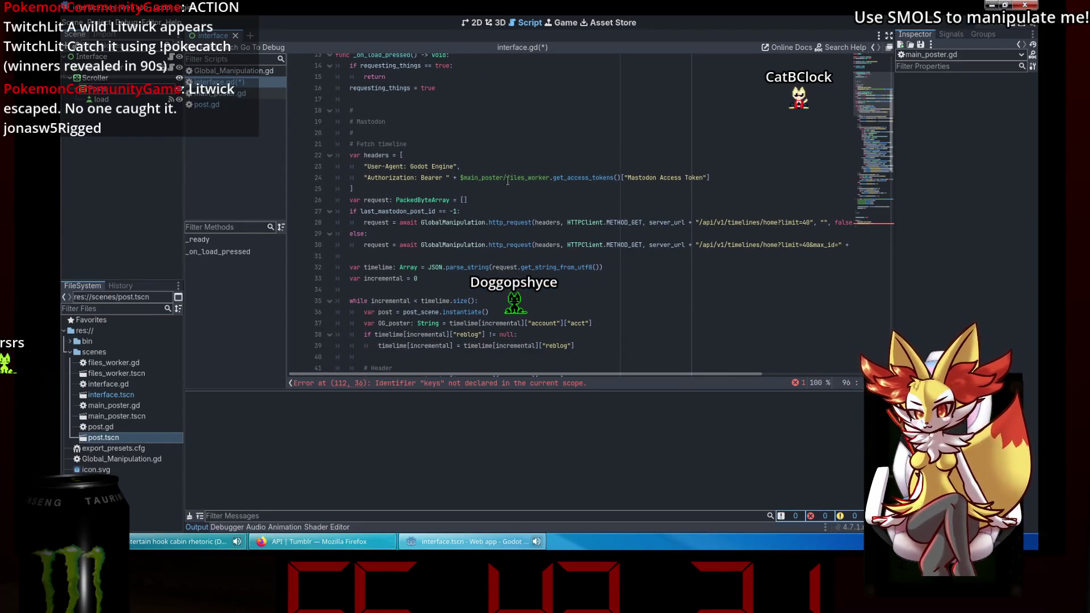
# Step: Append the files_worker access-token lookup for "Tumblr Access Token" to the Bearer header and save
pyautogui.moveTo(459, 178); pyautogui.dragTo(627, 178)
pyautogui.hotkey('ctrl', 'c')
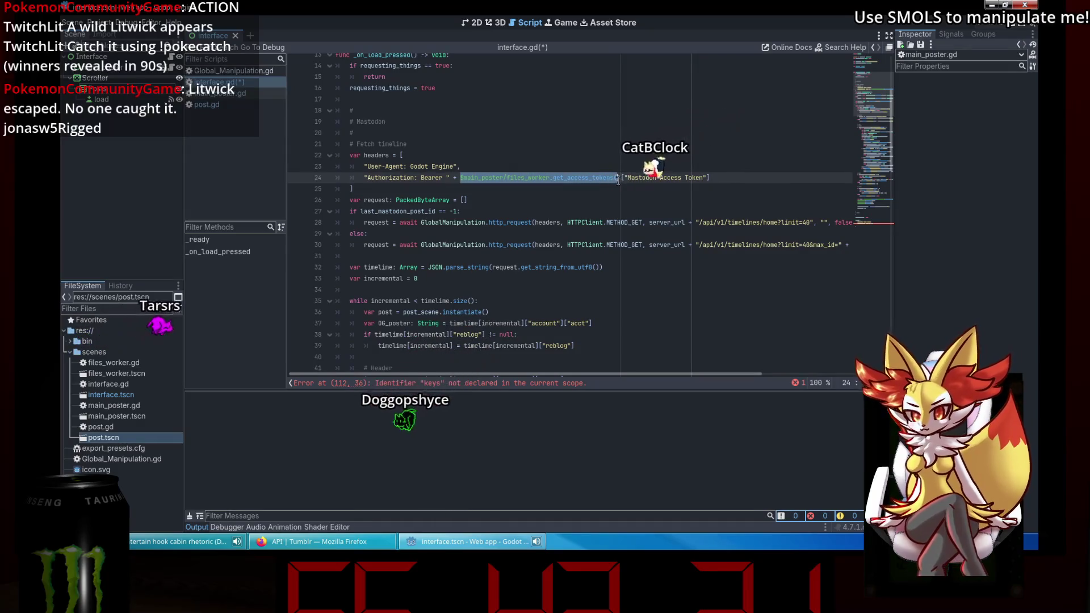
pyautogui.hotkey('ctrl', 'End')
pyautogui.click(473, 331)
pyautogui.hotkey('ctrl', 'v')
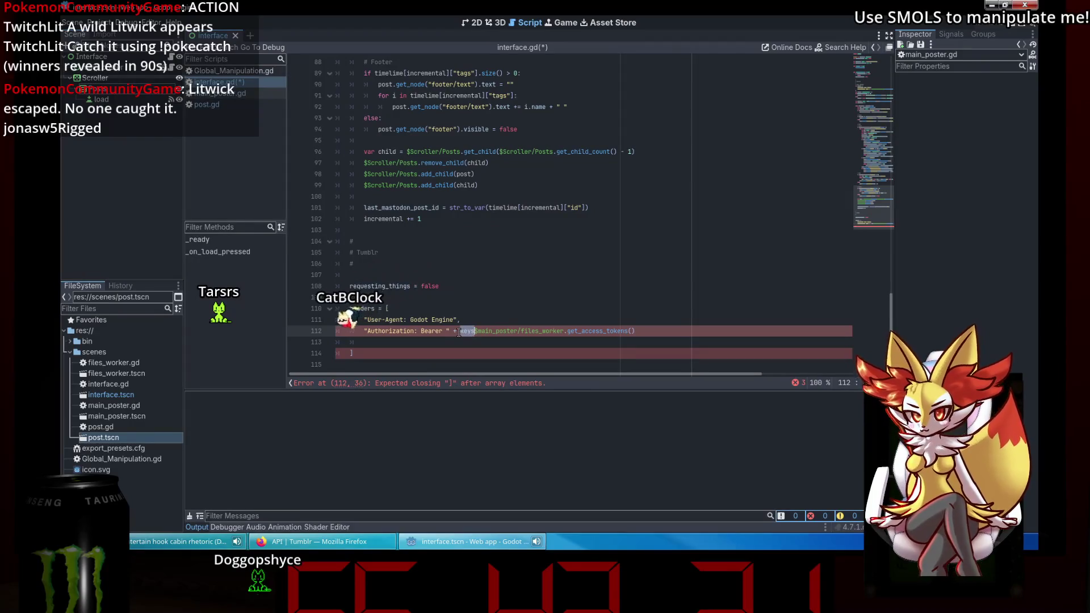
pyautogui.write('"Tumblr Access Token')
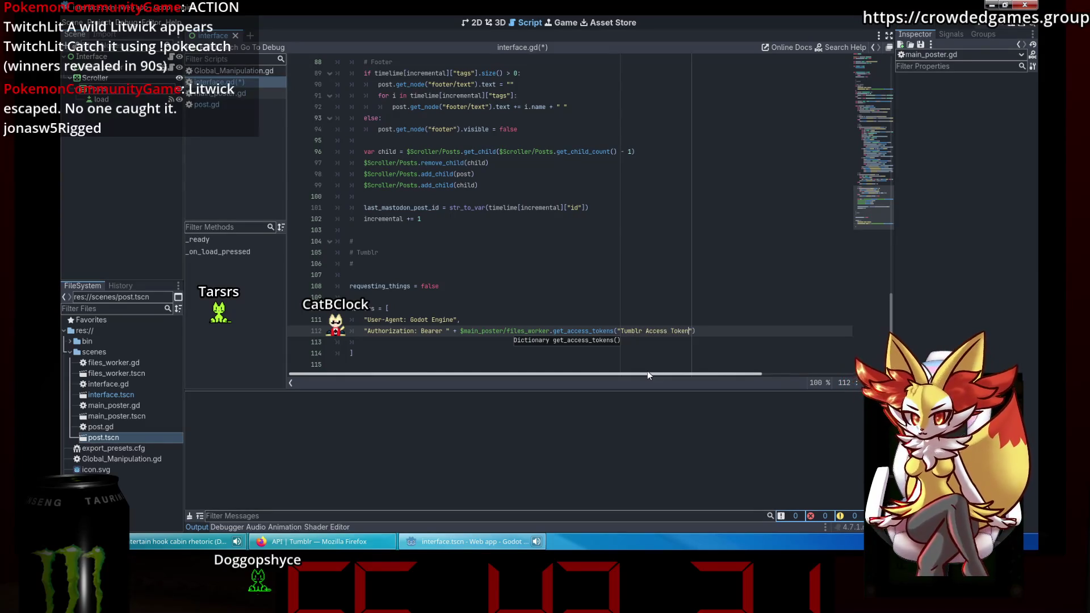
pyautogui.press('End')
pyautogui.press('Delete')
pyautogui.hotkey('ctrl', 's')
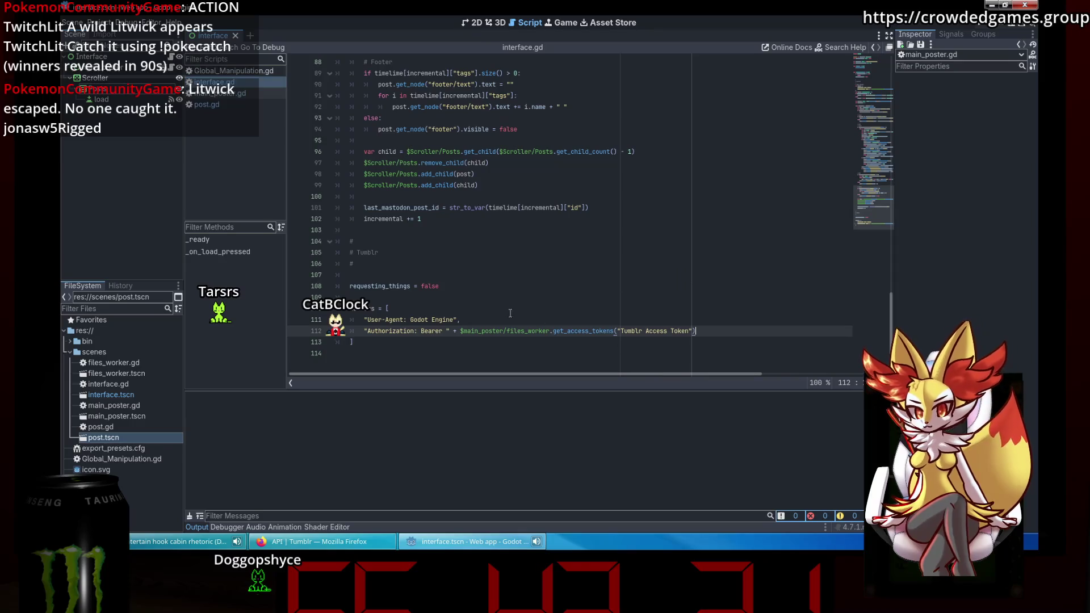
# Step: Start a 'var dash =' line below the headers array
pyautogui.click(356, 342)
pyautogui.press('Return')
pyautogui.write('var')
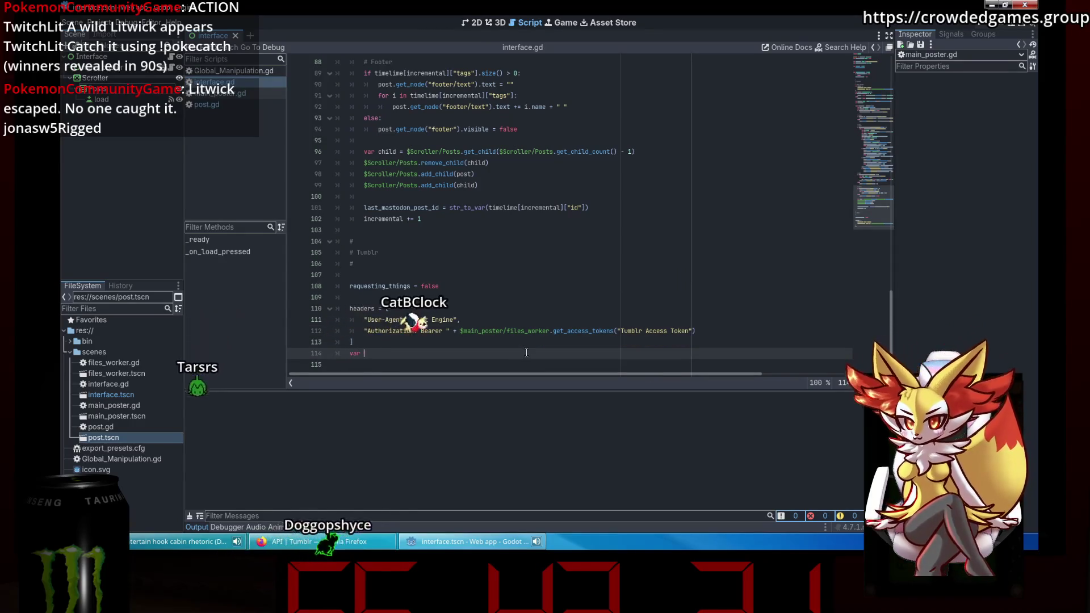
pyautogui.write(' dash =')
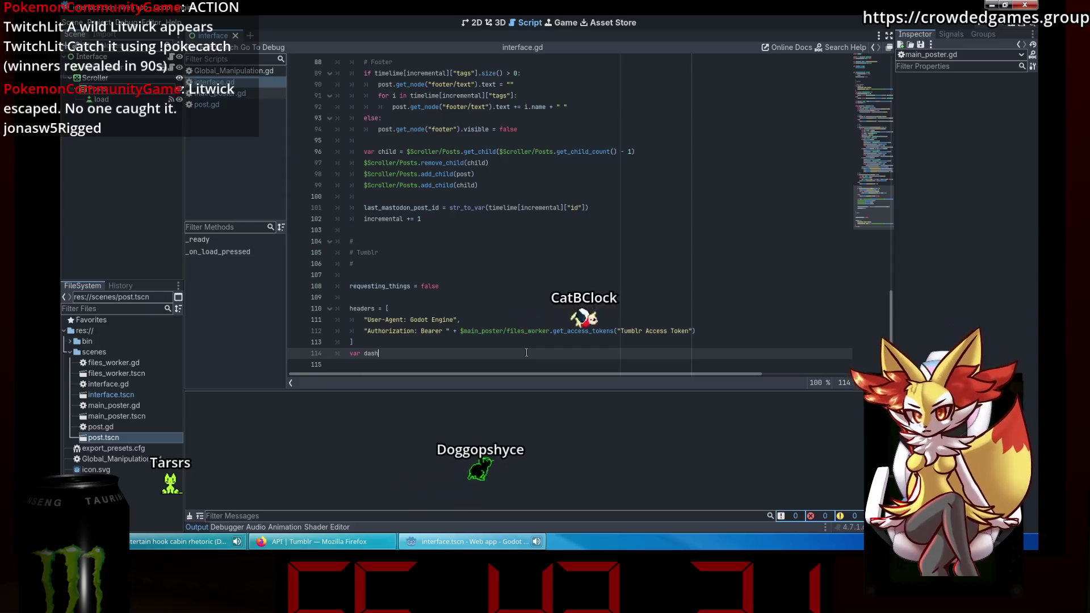
# Step: Locate the timeline JSON parsing line near line 33 of interface.gd
pyautogui.scroll(8, 545, 227)
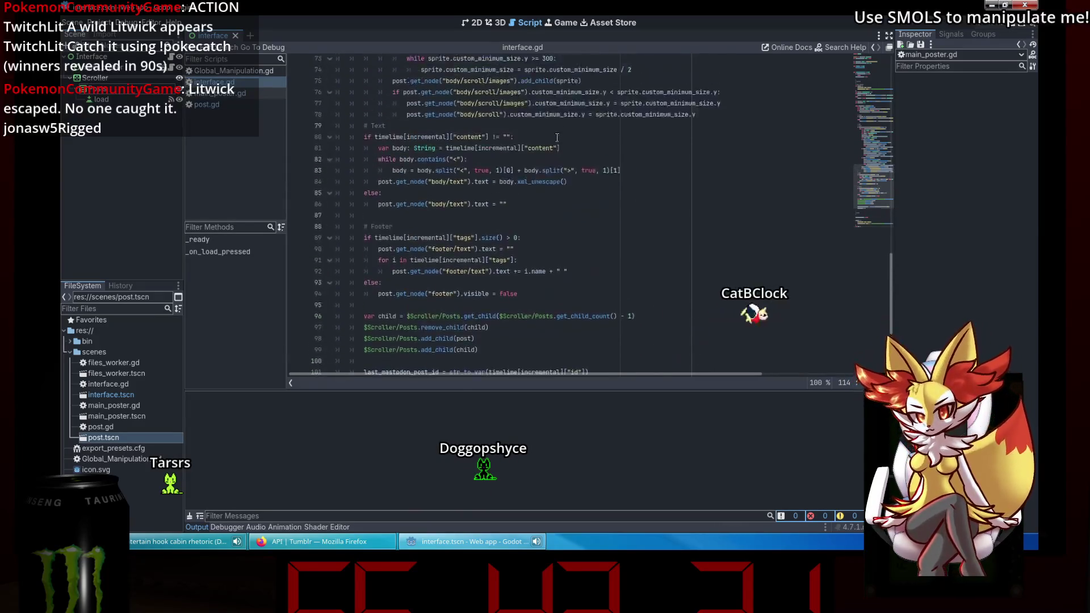
pyautogui.scroll(12, 557, 137)
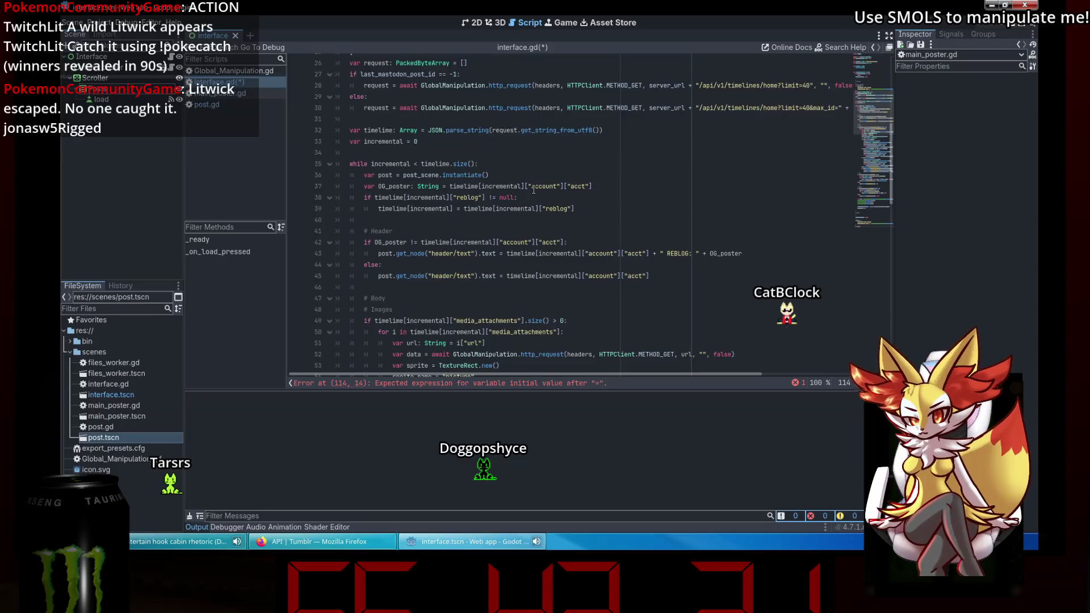
pyautogui.scroll(-1, 533, 190)
pyautogui.click(450, 220)
pyautogui.scroll(1, 561, 175)
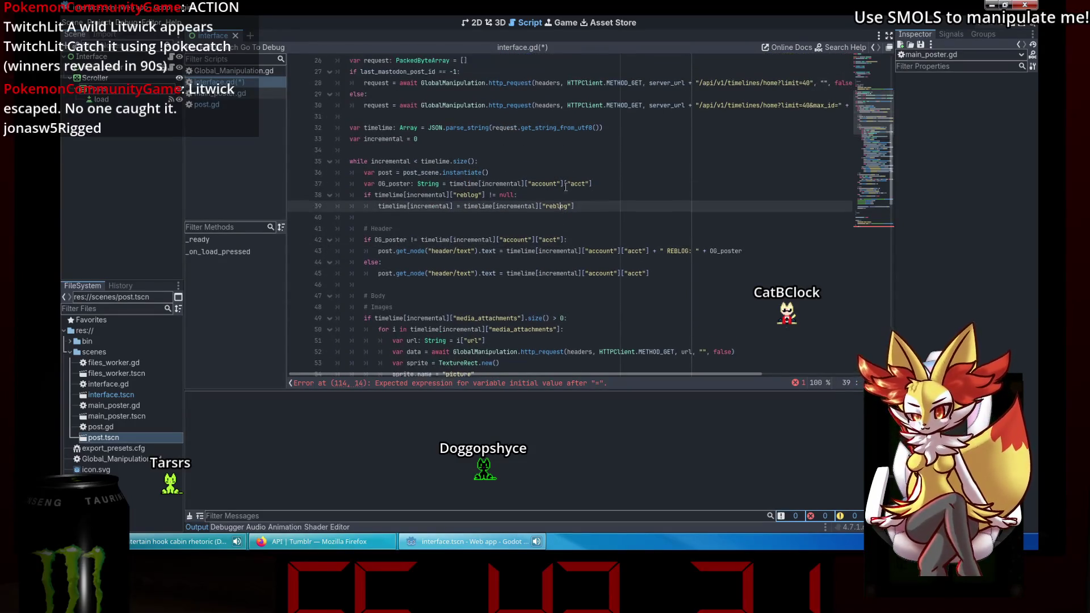
pyautogui.click(438, 175)
pyautogui.scroll(-2, 521, 191)
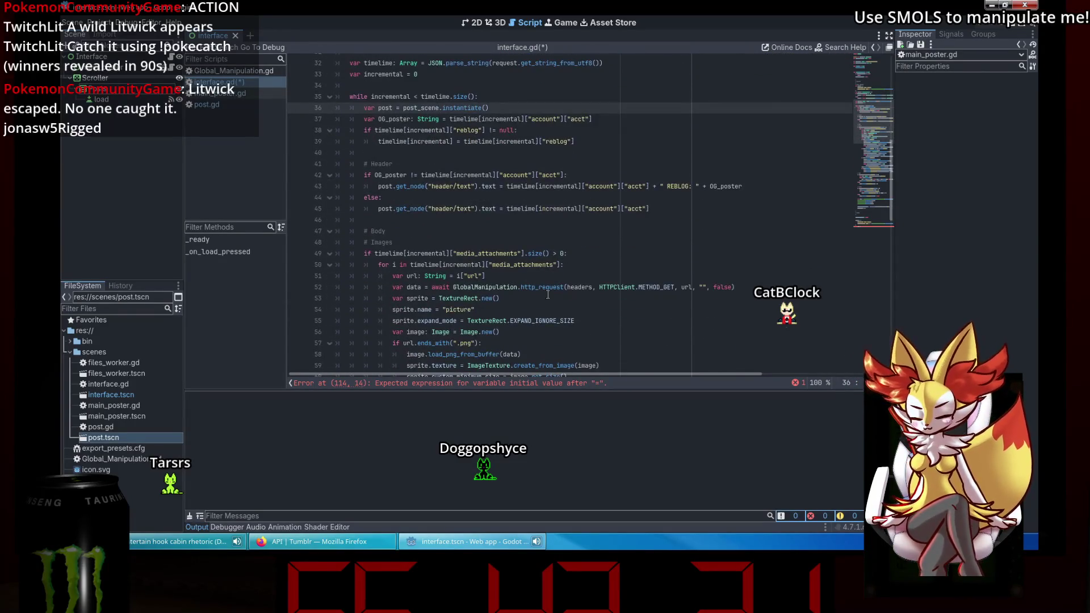
pyautogui.scroll(5, 548, 295)
pyautogui.click(446, 243)
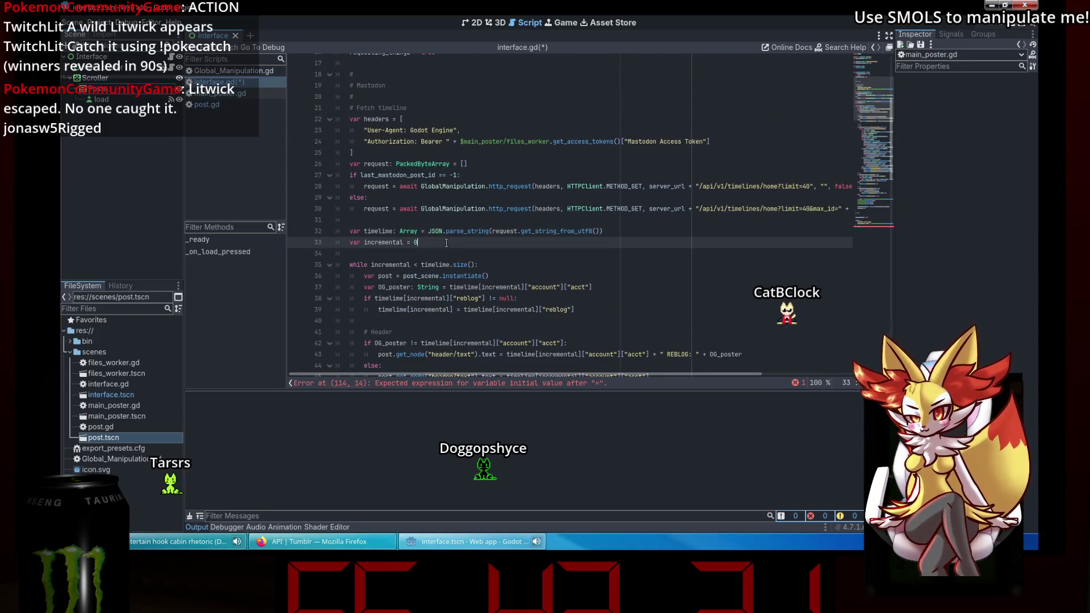
pyautogui.moveTo(620, 233); pyautogui.dragTo(351, 232)
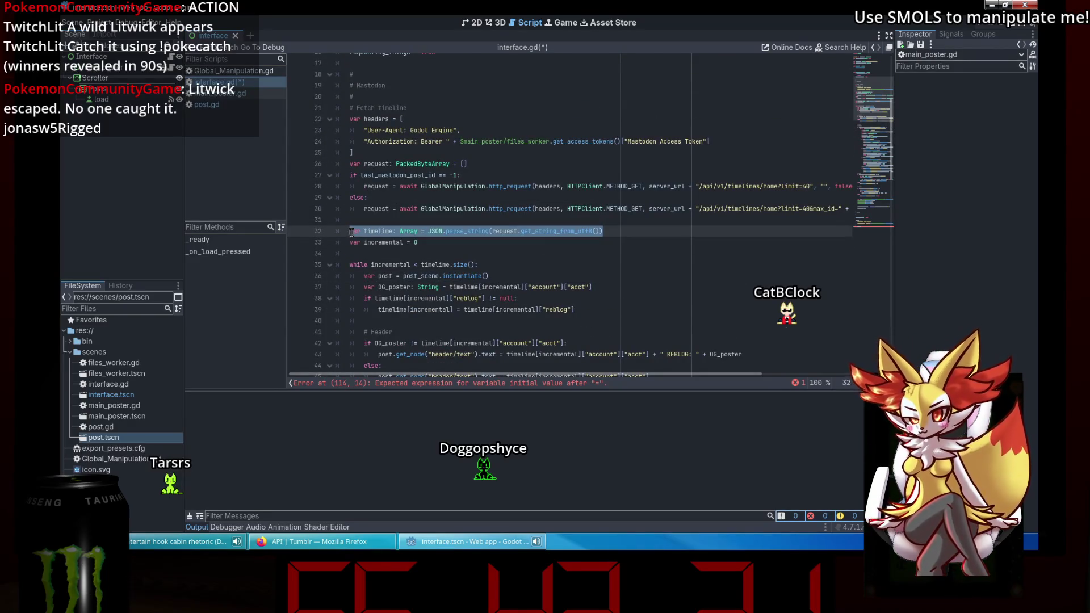
pyautogui.click(542, 231)
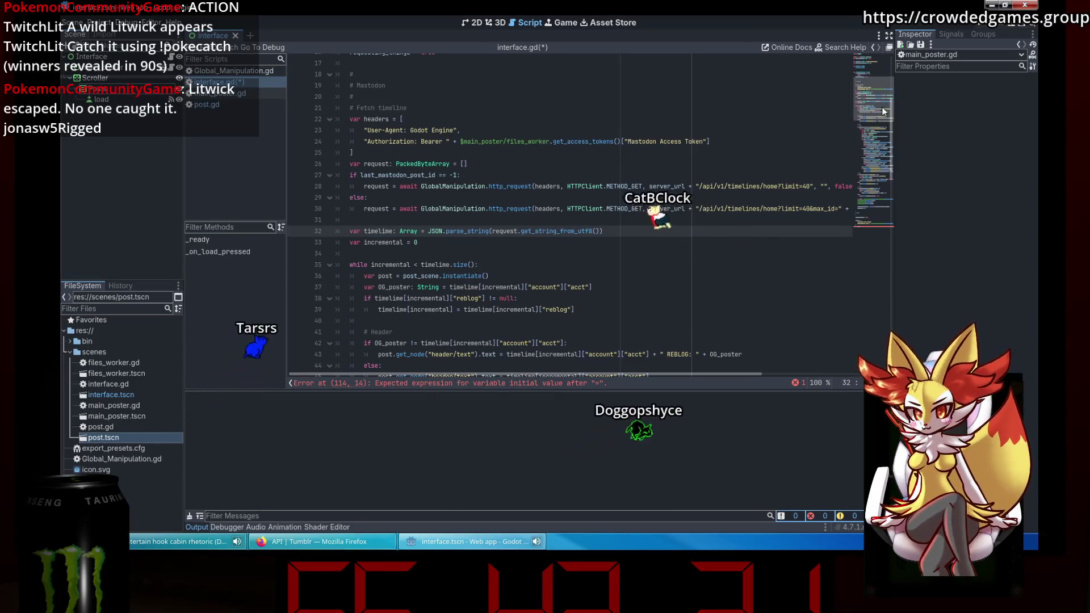
pyautogui.moveTo(865, 99); pyautogui.dragTo(861, 318)
# Step: Add new lines after var dash and line the timeline parsing line up beneath it
pyautogui.click(436, 356)
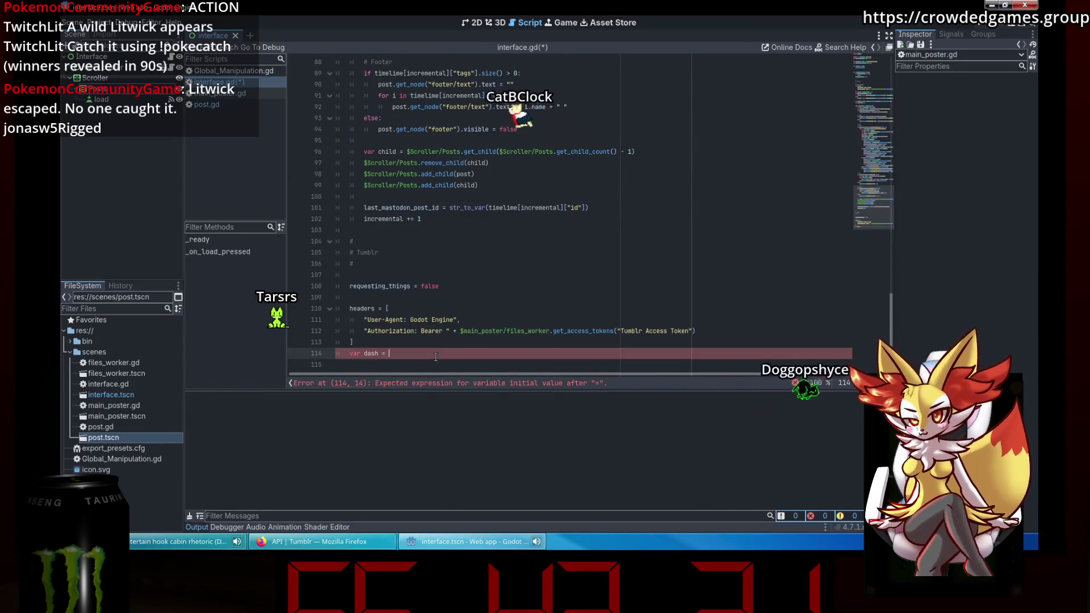
pyautogui.press('Up')
pyautogui.press('Return')
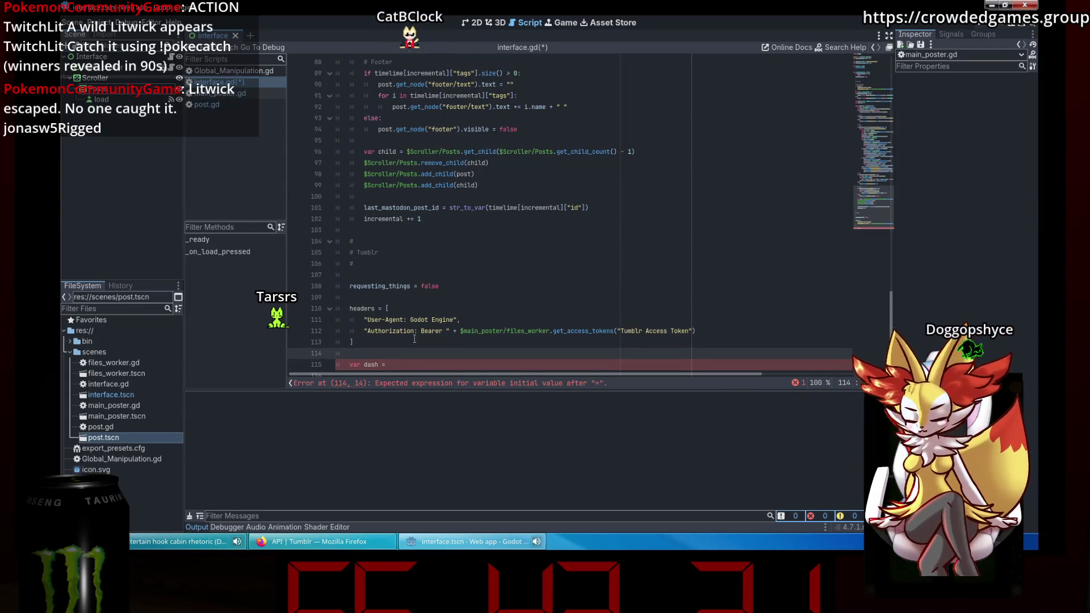
pyautogui.scroll(-1, 417, 346)
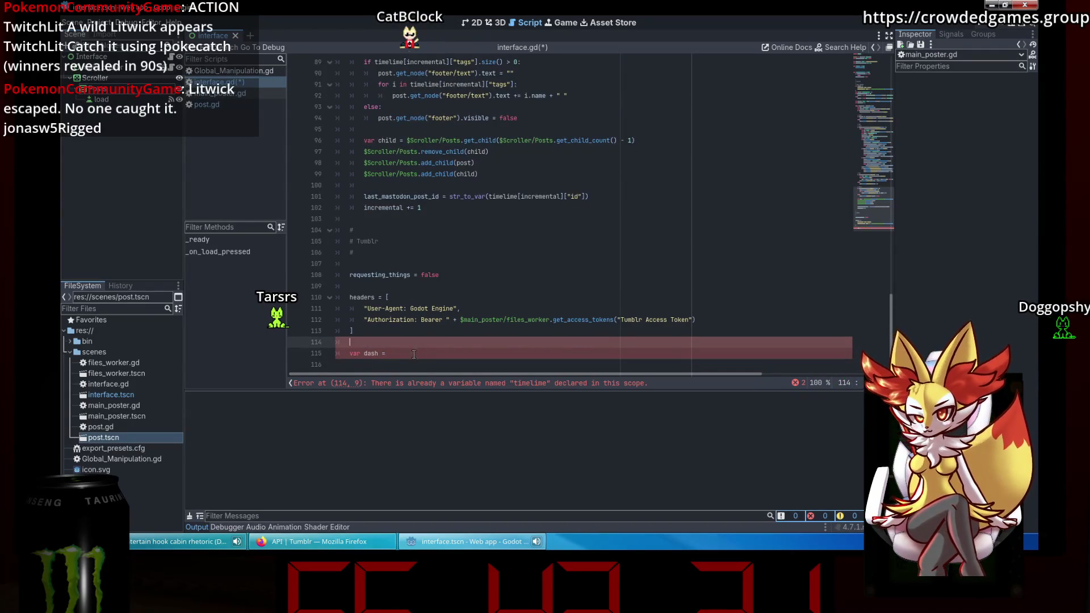
pyautogui.hotkey('ctrl', 'z')
pyautogui.press('Return')
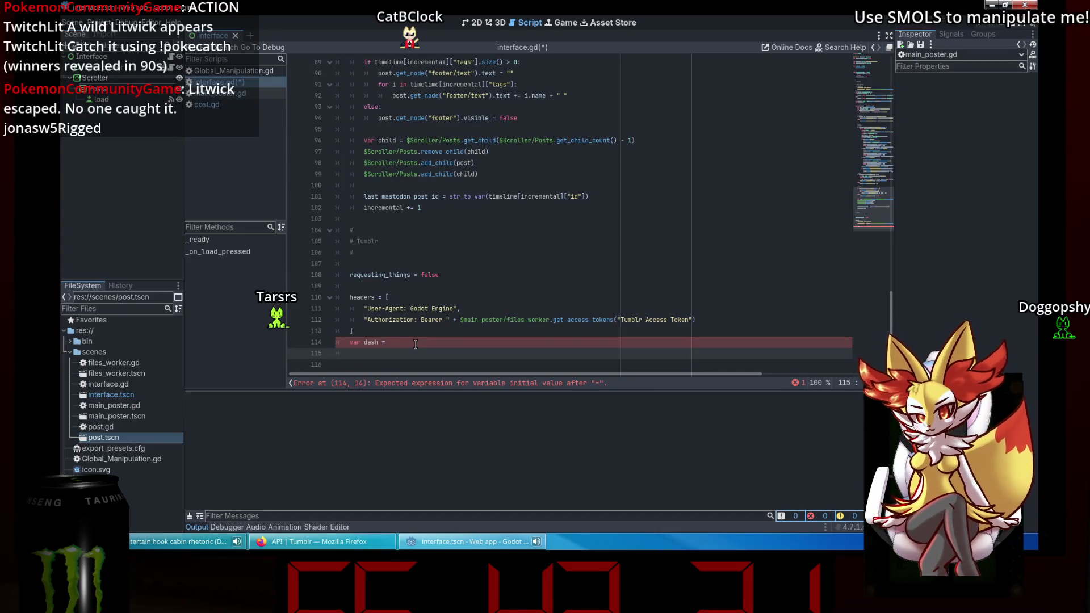
pyautogui.press('Return')
pyautogui.press('Up')
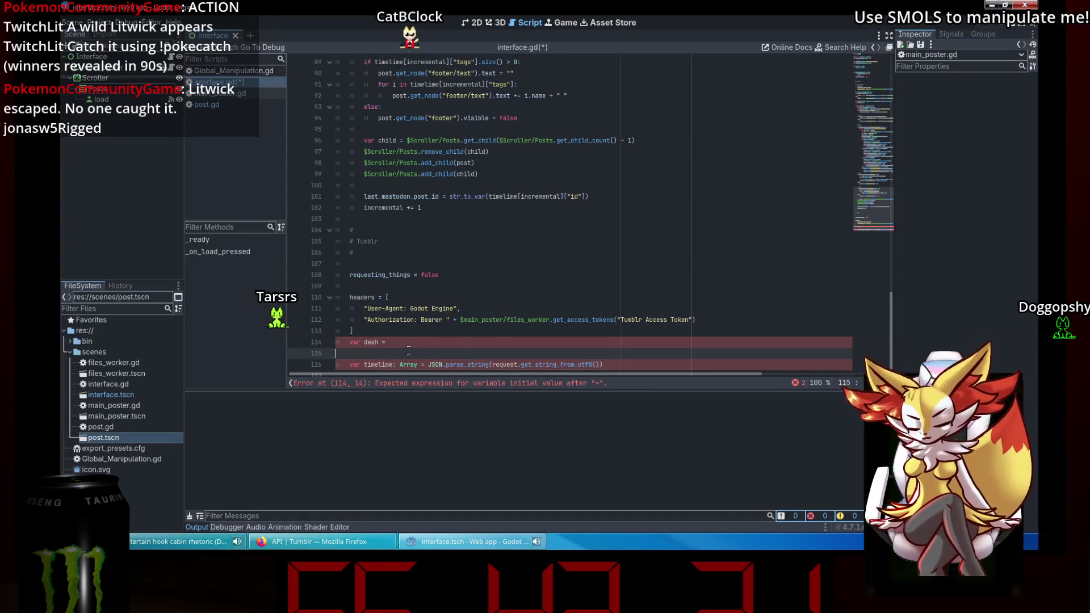
pyautogui.press('BackSpace')
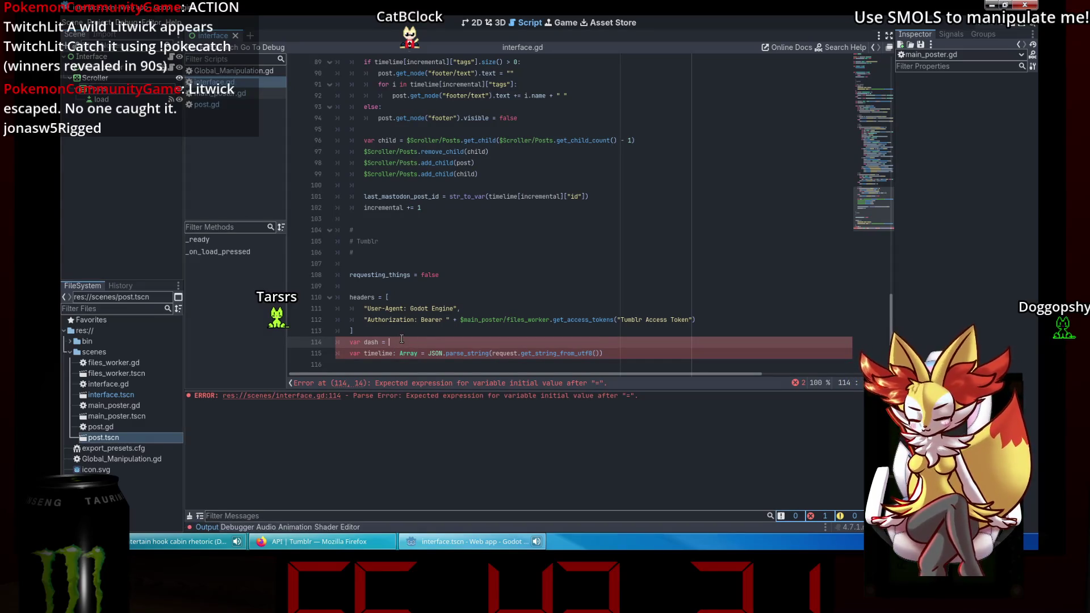
pyautogui.press('Left')
pyautogui.press('Left')
pyautogui.press('Left')
pyautogui.click(376, 324)
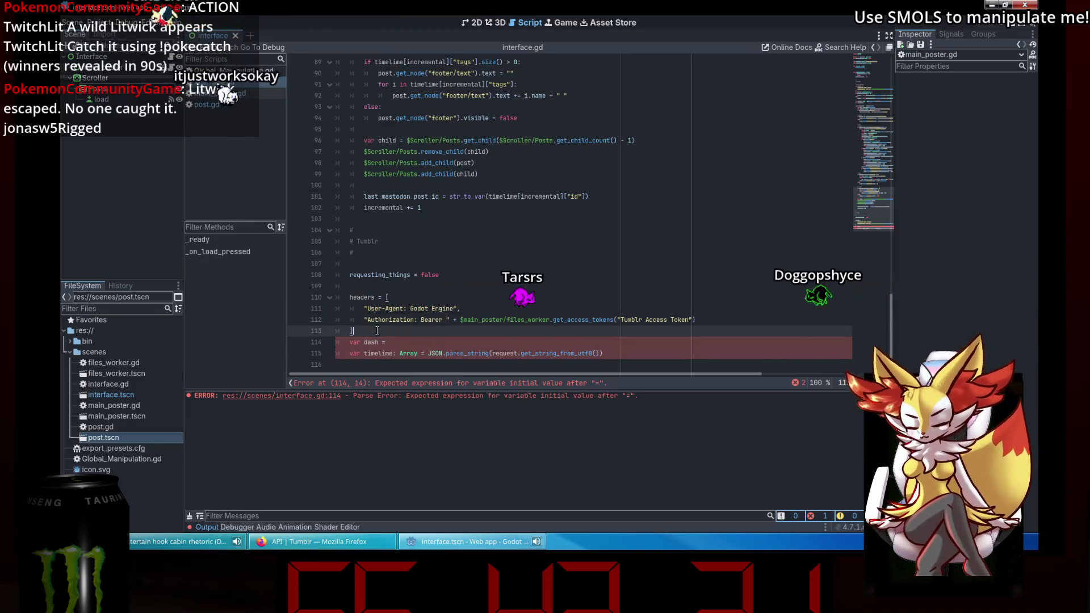
pyautogui.click(361, 342)
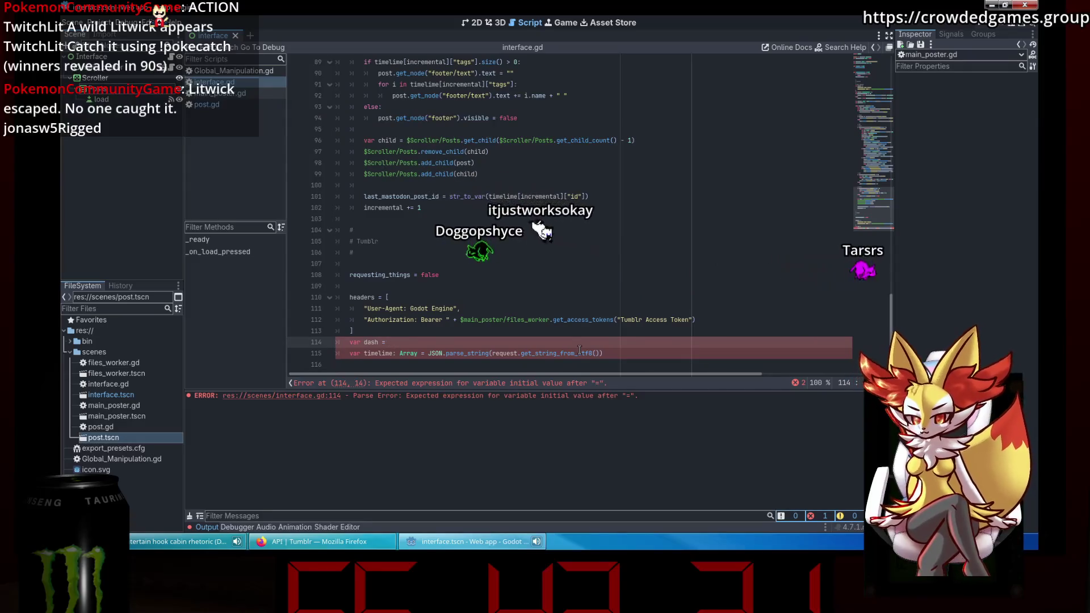
# Step: Rename dash to request and insert GlobalManipulation.http_request through code completion
pyautogui.press('Left')
pyautogui.press('Left')
pyautogui.press('Left')
pyautogui.hotkey('ctrl', 'BackSpace')
pyautogui.write('reques')
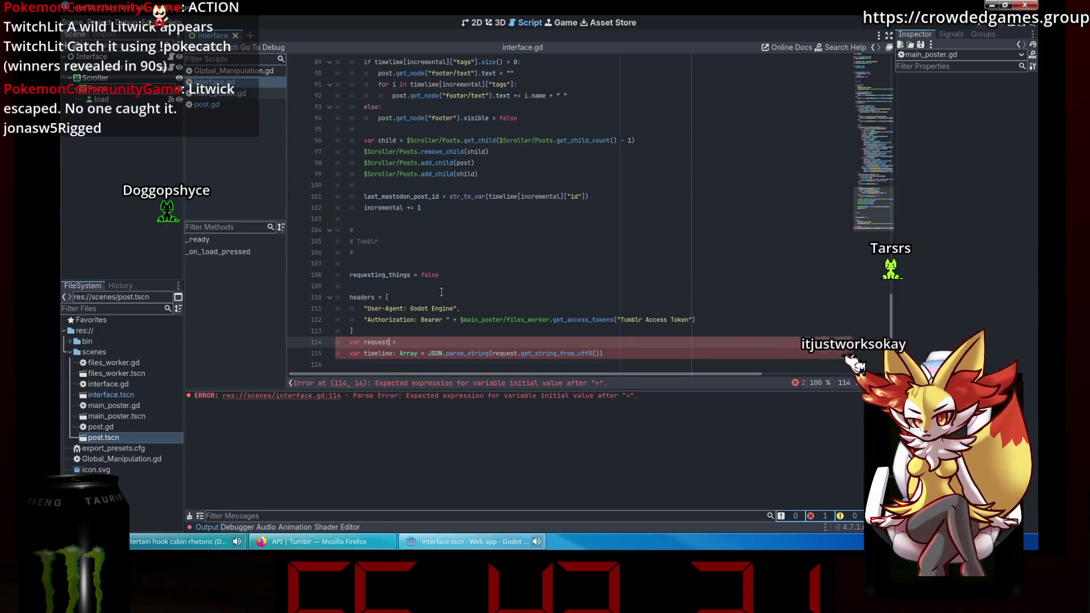
pyautogui.moveTo(867, 216)
pyautogui.mouseDown()
pyautogui.moveTo(875, 111)
pyautogui.moveTo(877, 277)
pyautogui.mouseUp()
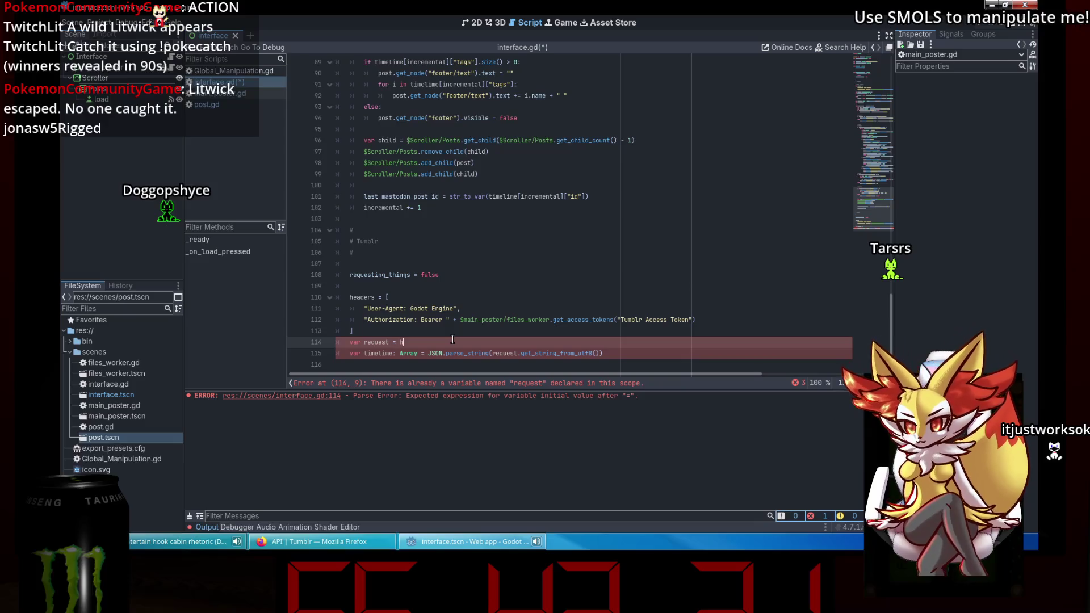
pyautogui.write('ttp')
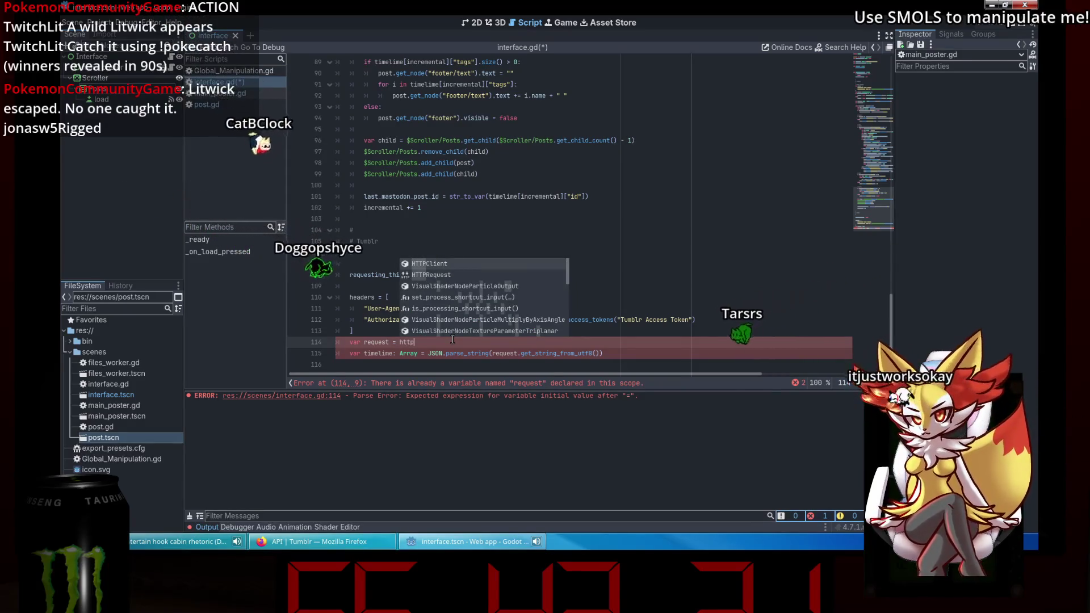
pyautogui.press('BackSpace')
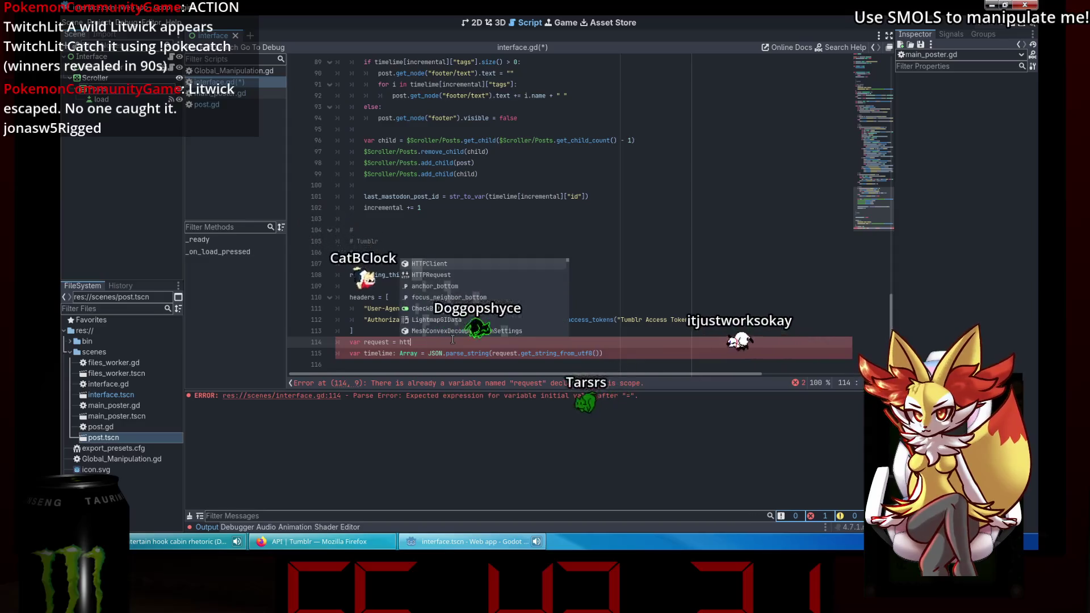
pyautogui.press('BackSpace')
pyautogui.press('BackSpace')
pyautogui.press('BackSpace')
pyautogui.write('HTTPRequest.new()')
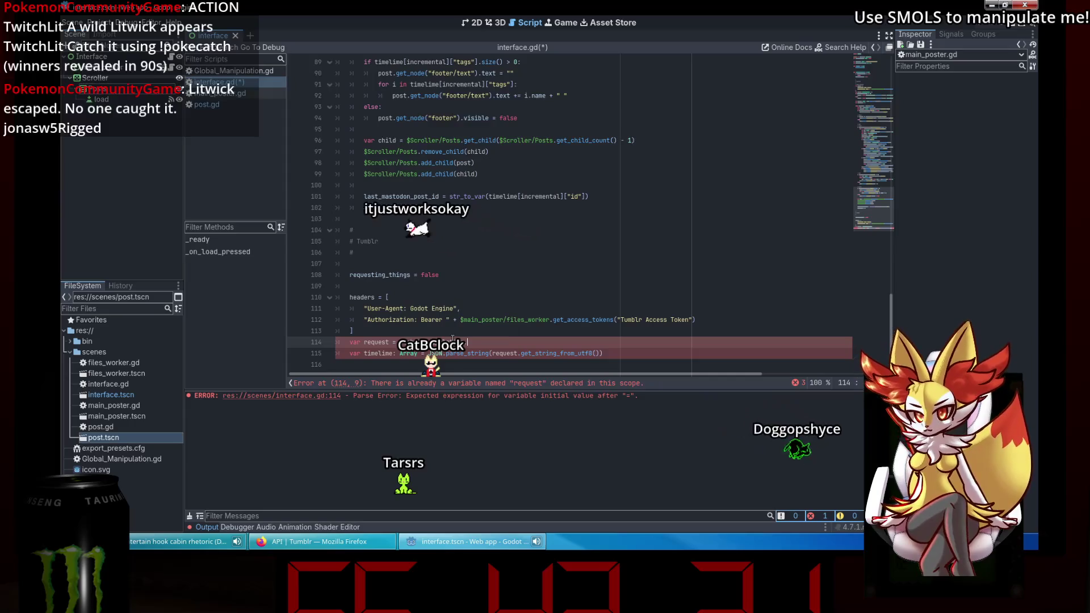
pyautogui.hotkey('ctrl', 'space')
pyautogui.press('Down')
pyautogui.press('Down')
pyautogui.press('Return')
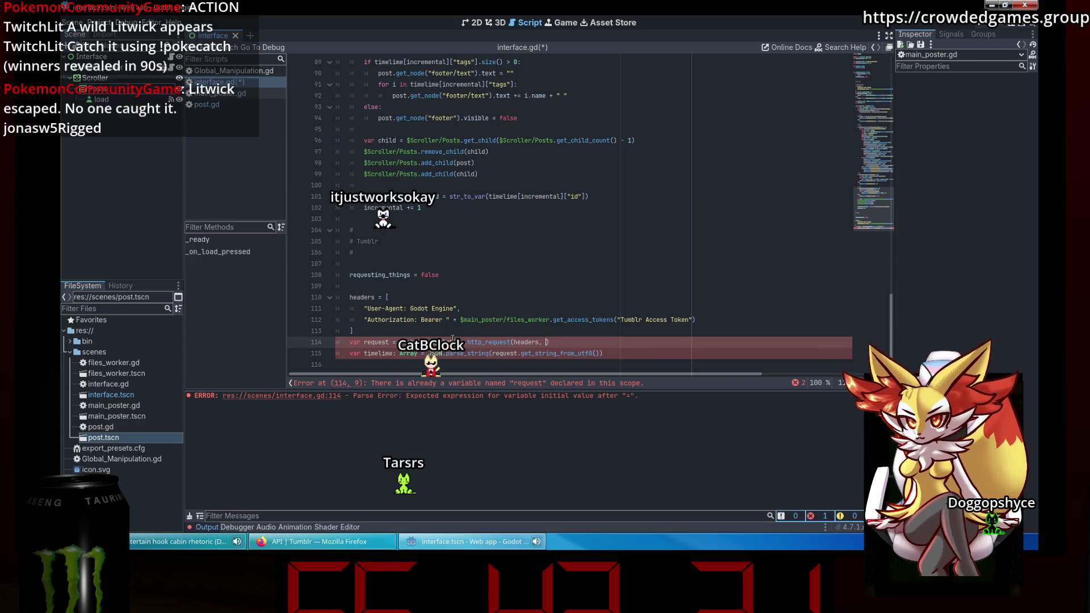
# Step: Check the Tumblr /user/dashboard docs, then begin filling in the http_request arguments
pyautogui.hotkey('alt', 'Tab')
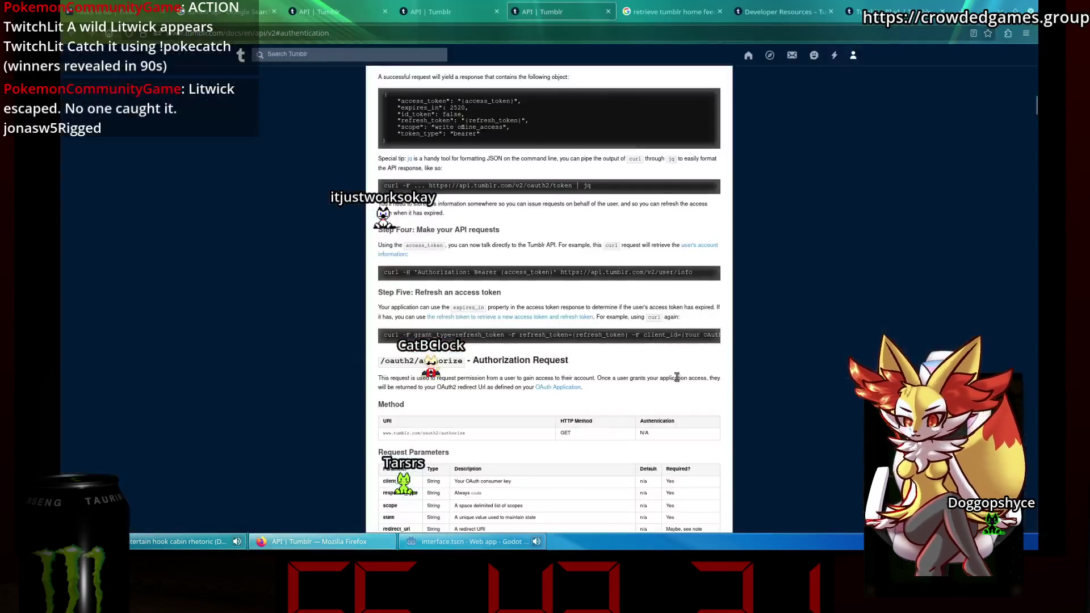
pyautogui.click(442, 11)
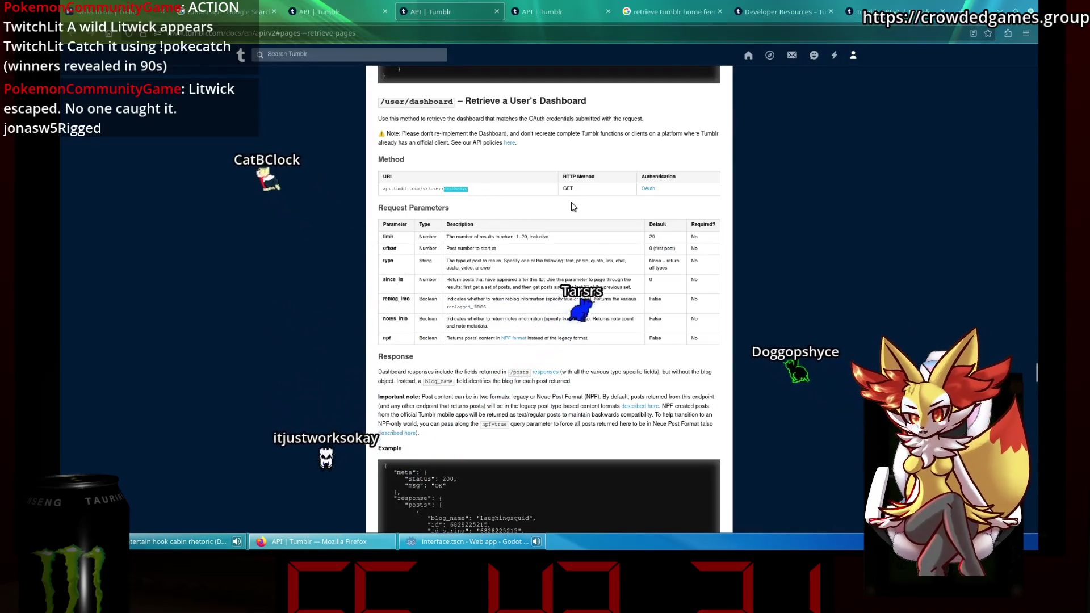
pyautogui.hotkey('alt', 'Tab')
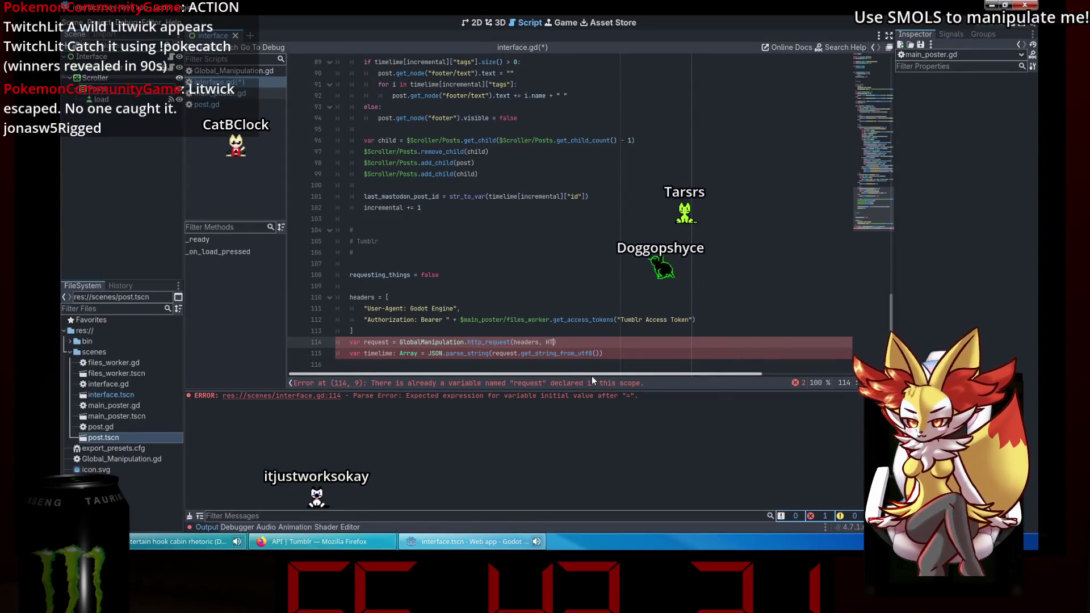
pyautogui.write('HTTO')
pyautogui.press('BackSpace')
pyautogui.write('PM')
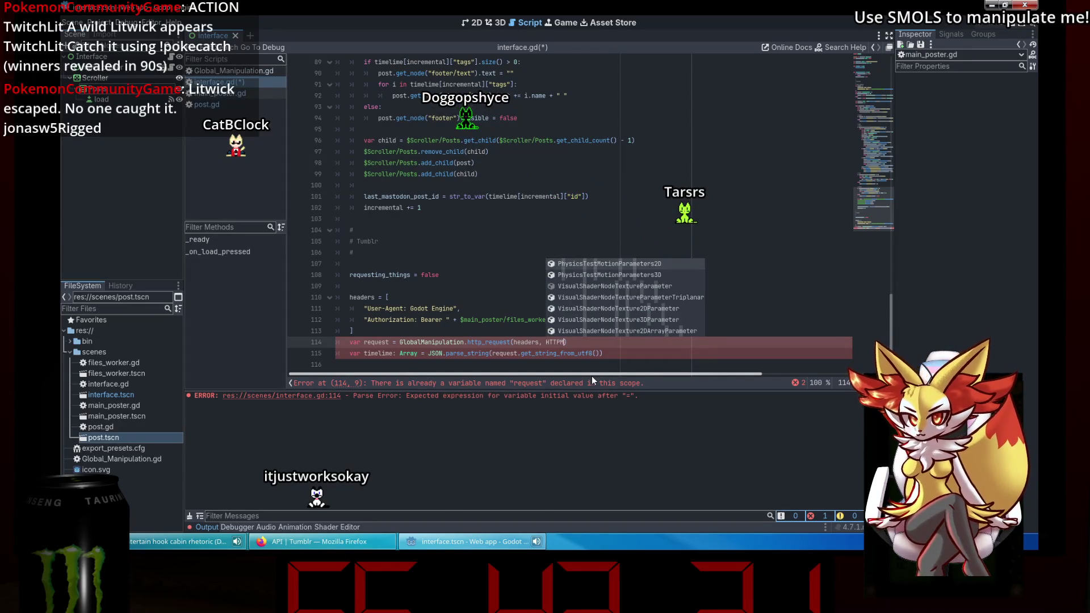
pyautogui.press('BackSpace')
pyautogui.press('Down')
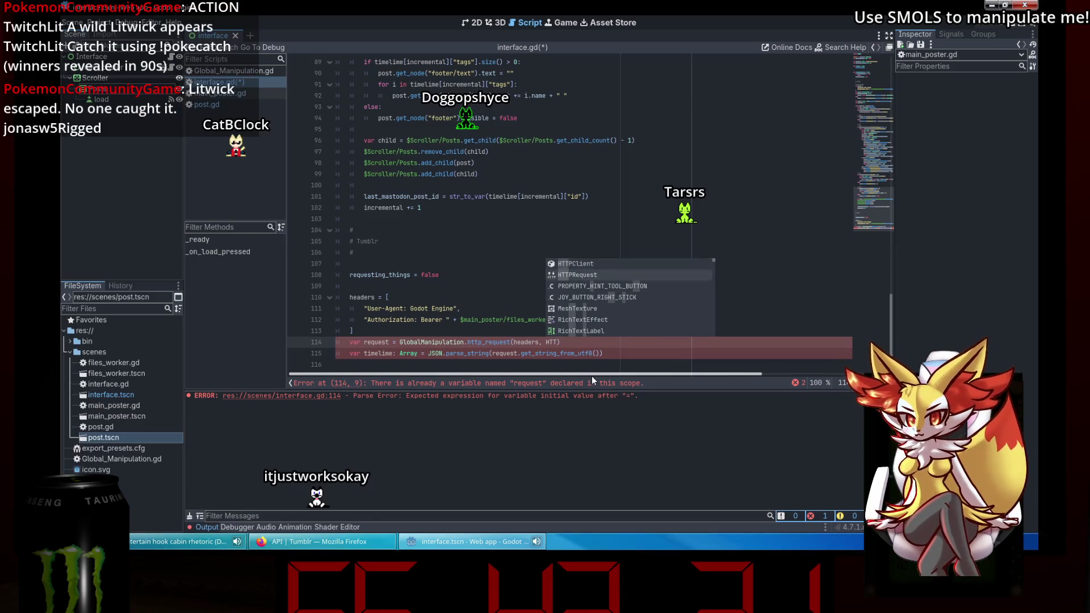
pyautogui.press('Return')
pyautogui.write('.G')
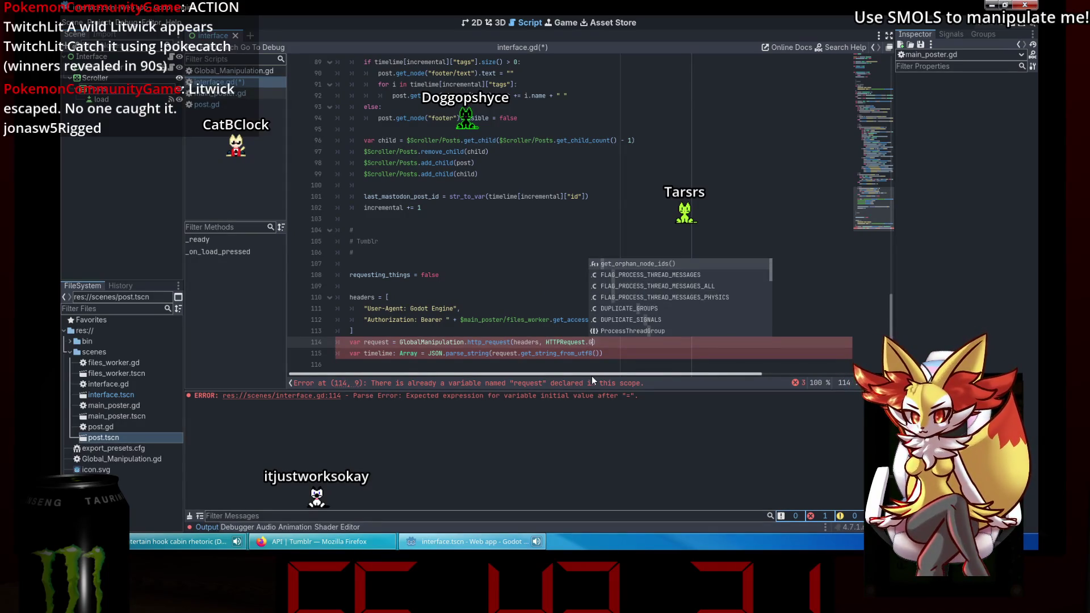
pyautogui.press('BackSpace')
pyautogui.press('BackSpace')
pyautogui.press('BackSpace')
pyautogui.press('BackSpace')
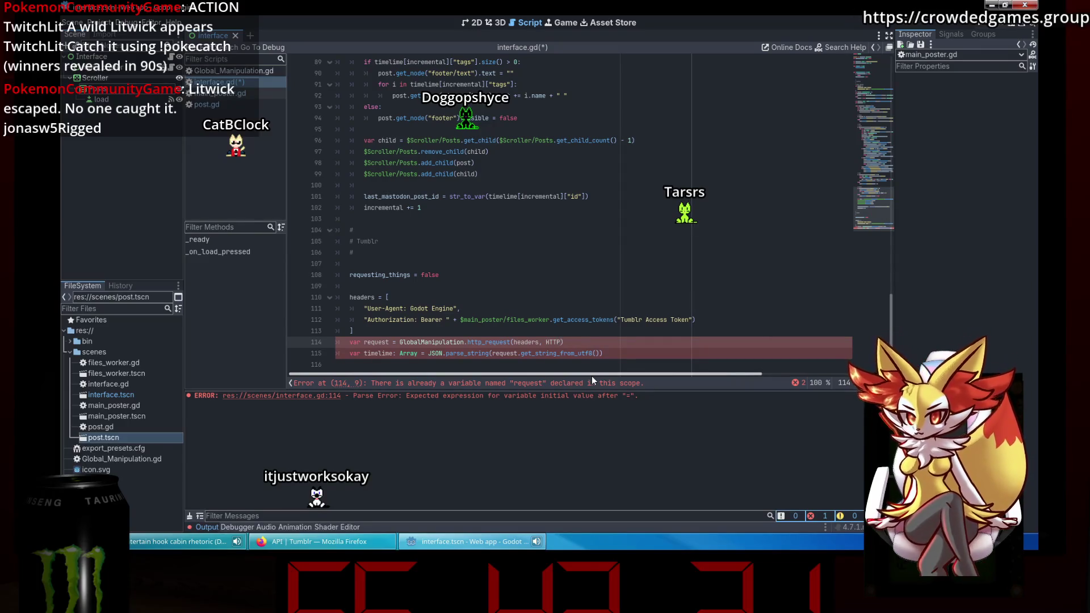
# Step: Pass HTTPClient.METHOD_GET as the request method and bring Firefox's dashboard docs forward
pyautogui.write('Method')
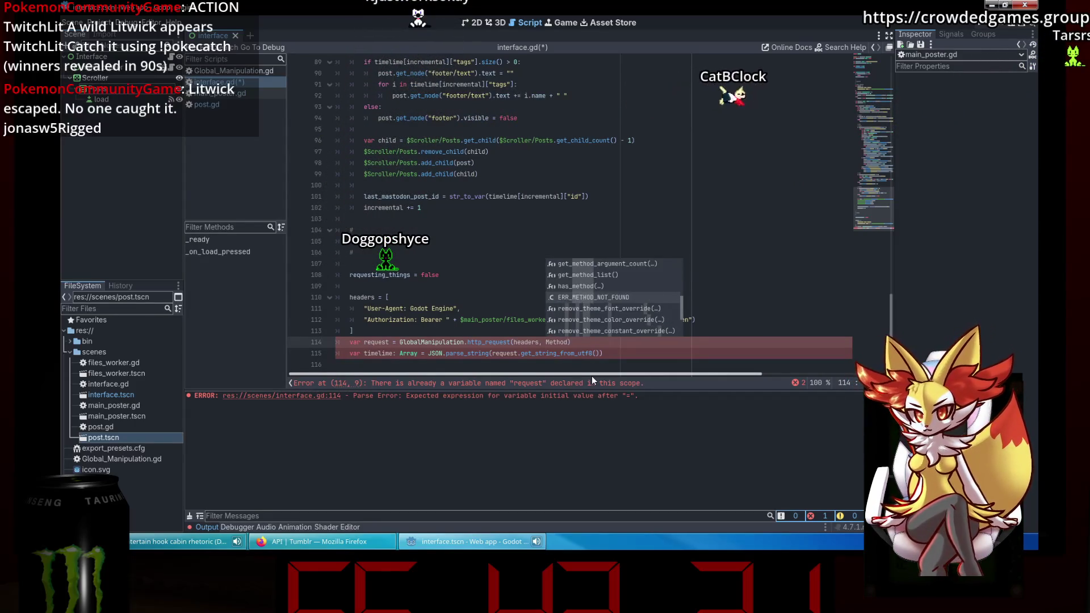
pyautogui.press('BackSpace')
pyautogui.press('BackSpace')
pyautogui.press('BackSpace')
pyautogui.write('httpmethod')
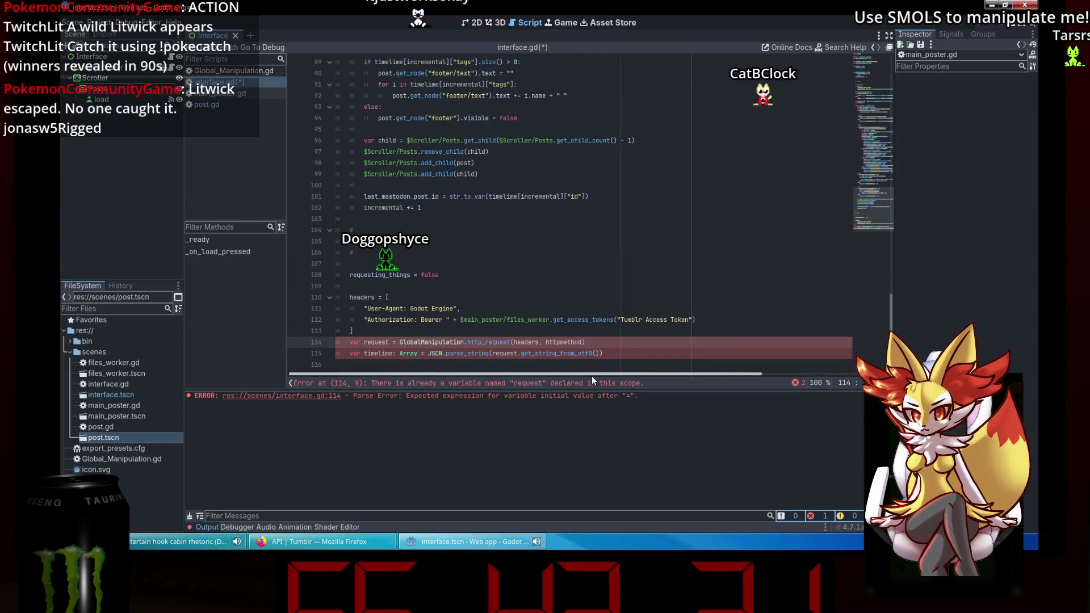
pyautogui.scroll(15, 636, 318)
pyautogui.scroll(5, 636, 317)
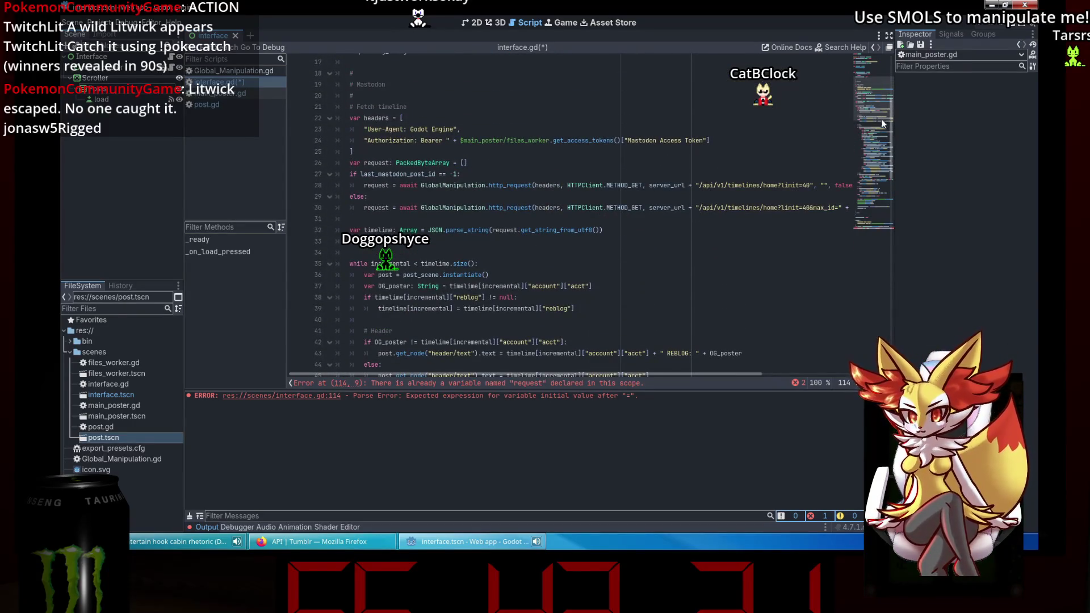
pyautogui.scroll(-20, 824, 271)
pyautogui.press('BackSpace')
pyautogui.press('BackSpace')
pyautogui.press('BackSpace')
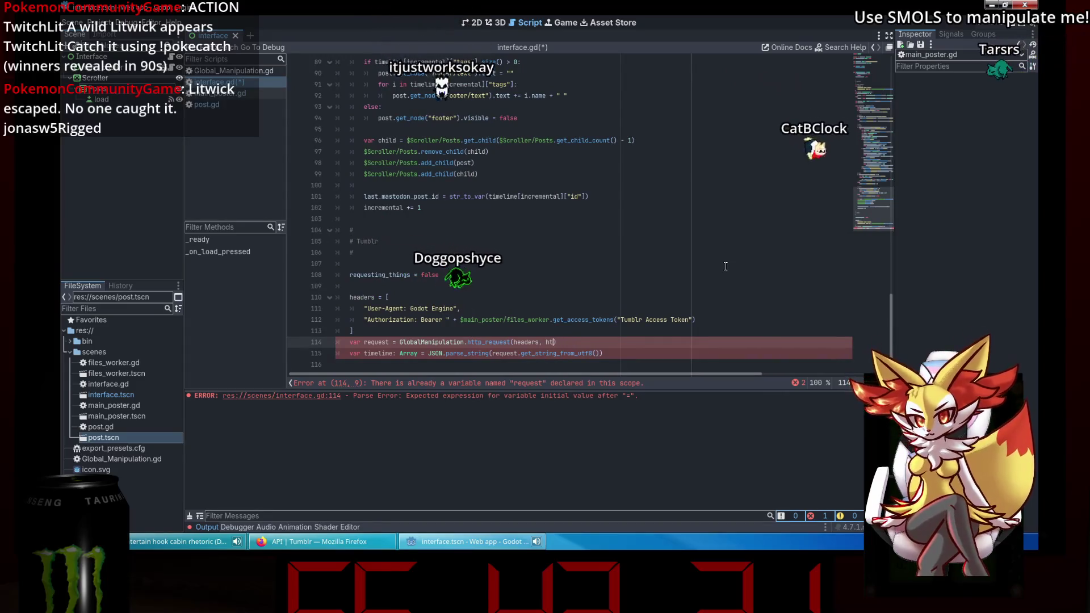
pyautogui.write('HTTPClient.')
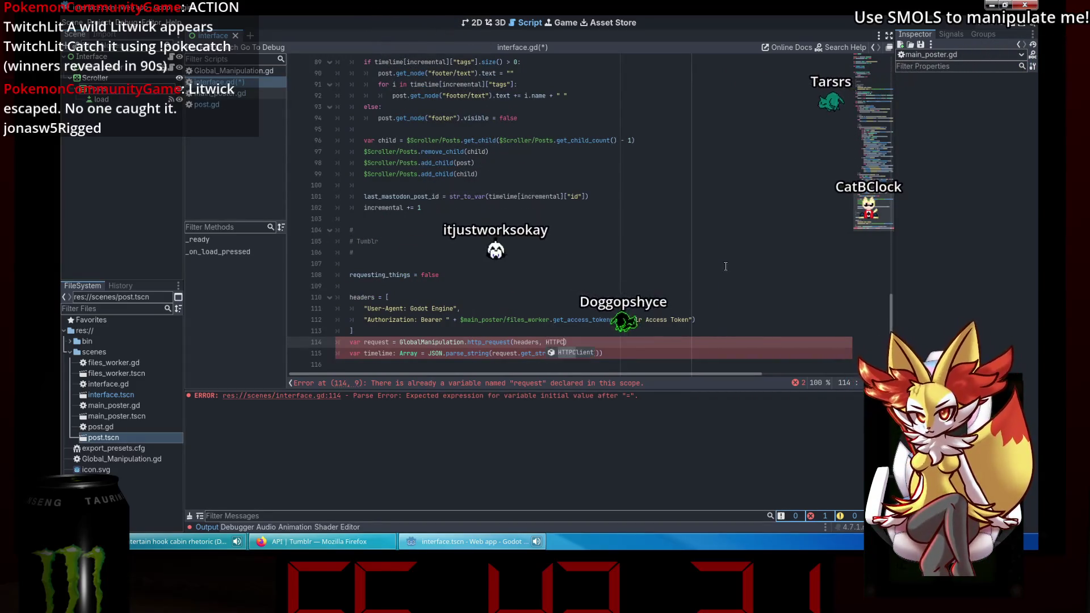
pyautogui.press('Down')
pyautogui.press('Down')
pyautogui.press('Down')
pyautogui.press('Return')
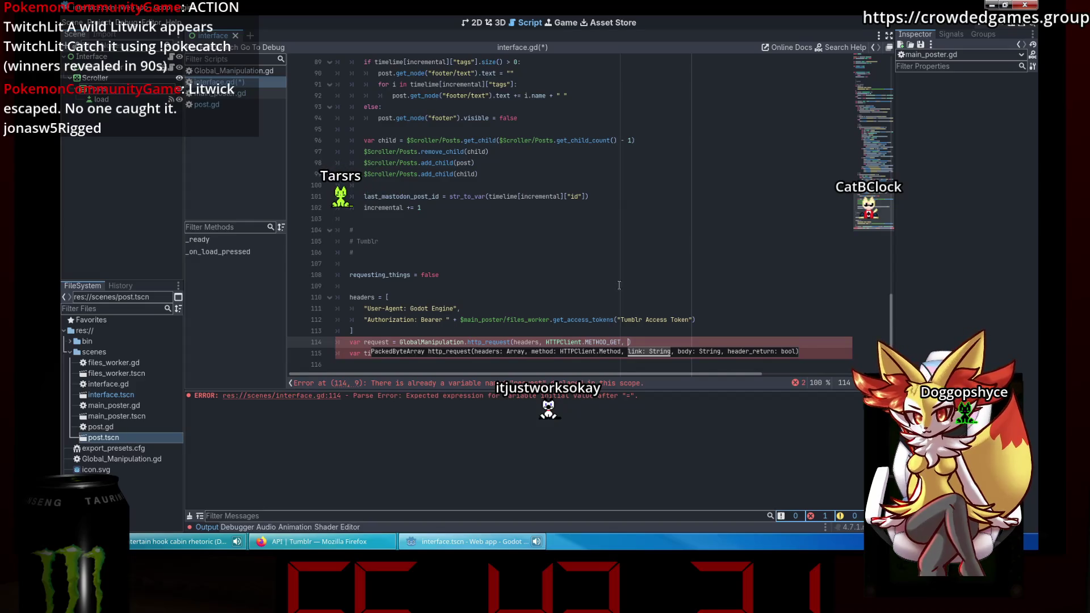
pyautogui.click(332, 542)
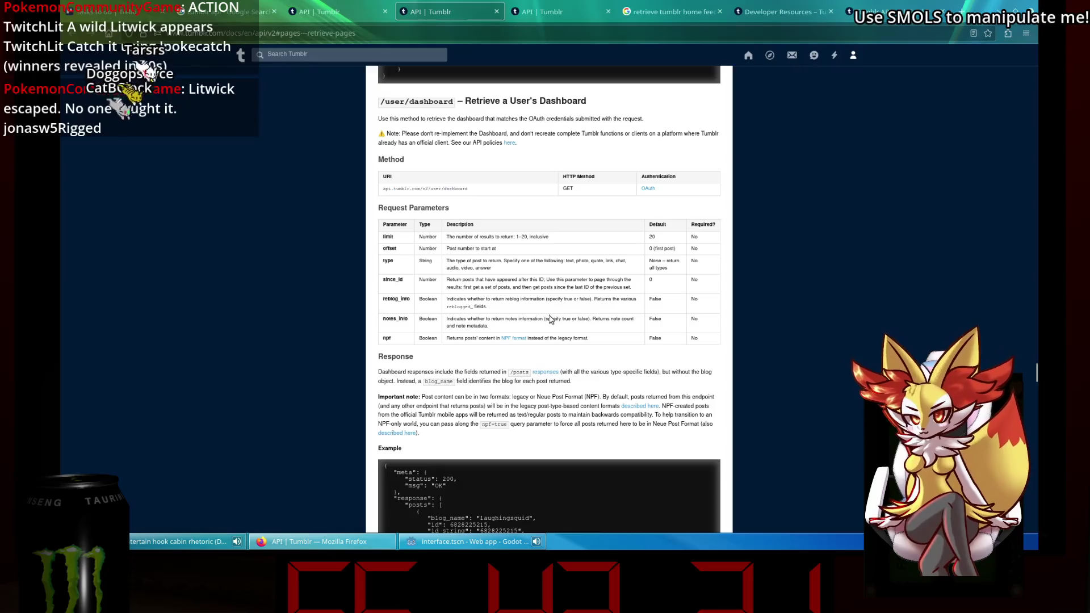
# Step: Enter "api.tumblr.com/v2/user/dashboard" as the URL argument, checking it against the docs
pyautogui.click(470, 546)
pyautogui.write('"api.tumblr.com/v2/user/dashboard"')
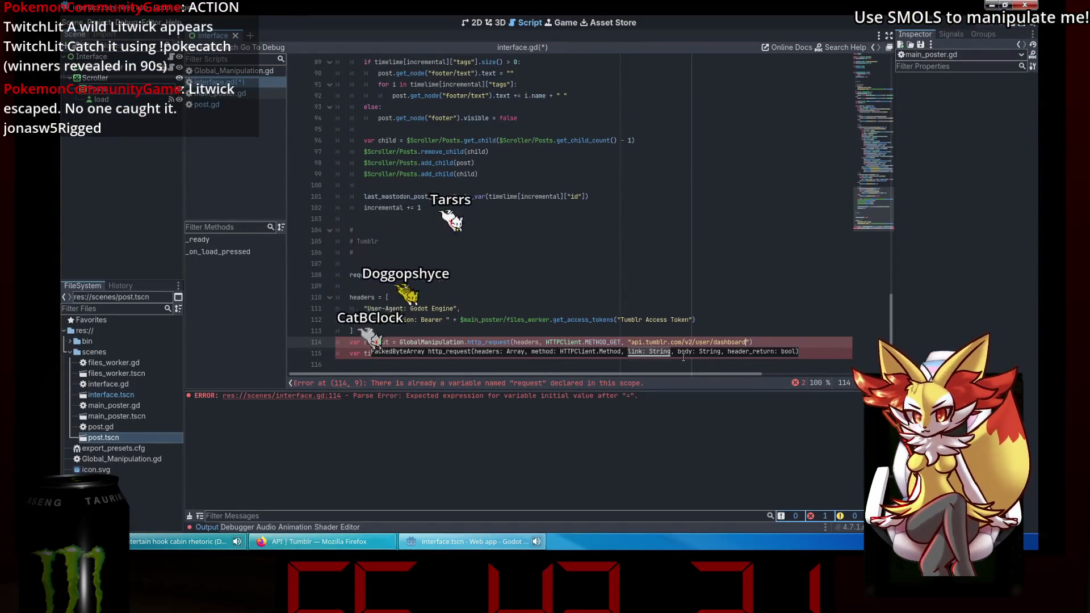
pyautogui.press('Escape')
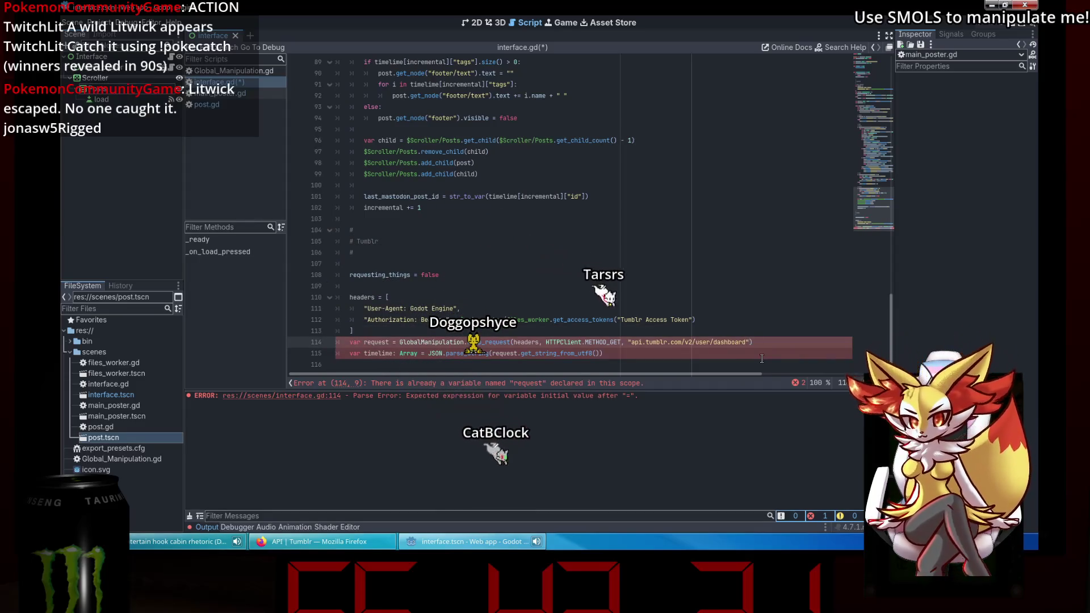
pyautogui.write(',')
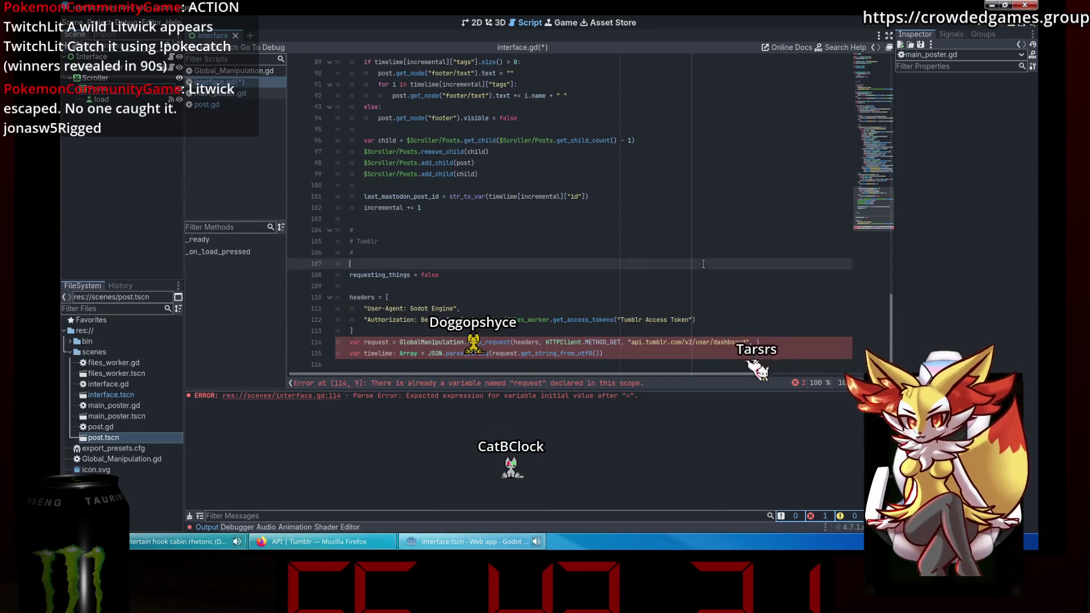
pyautogui.click(318, 542)
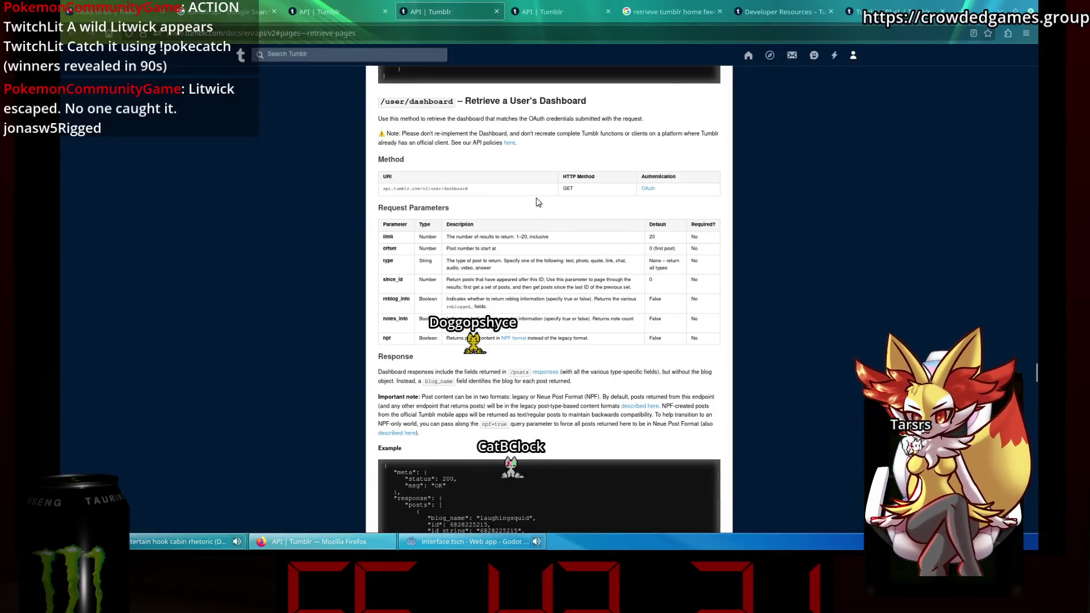
pyautogui.click(481, 546)
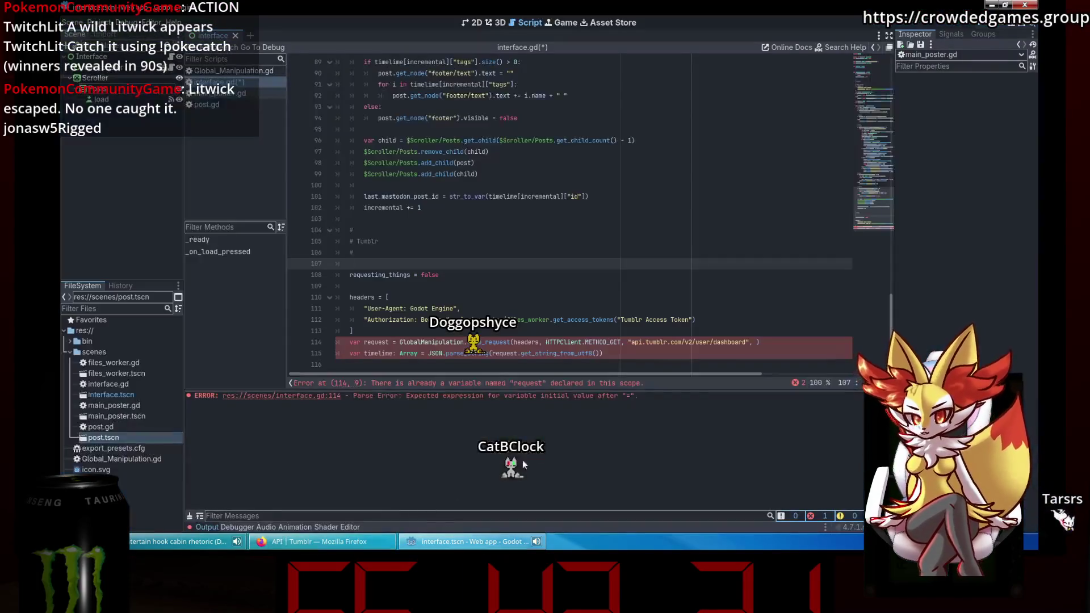
# Step: Finish the call with an empty body and false, and prefix it with await
pyautogui.click(755, 342)
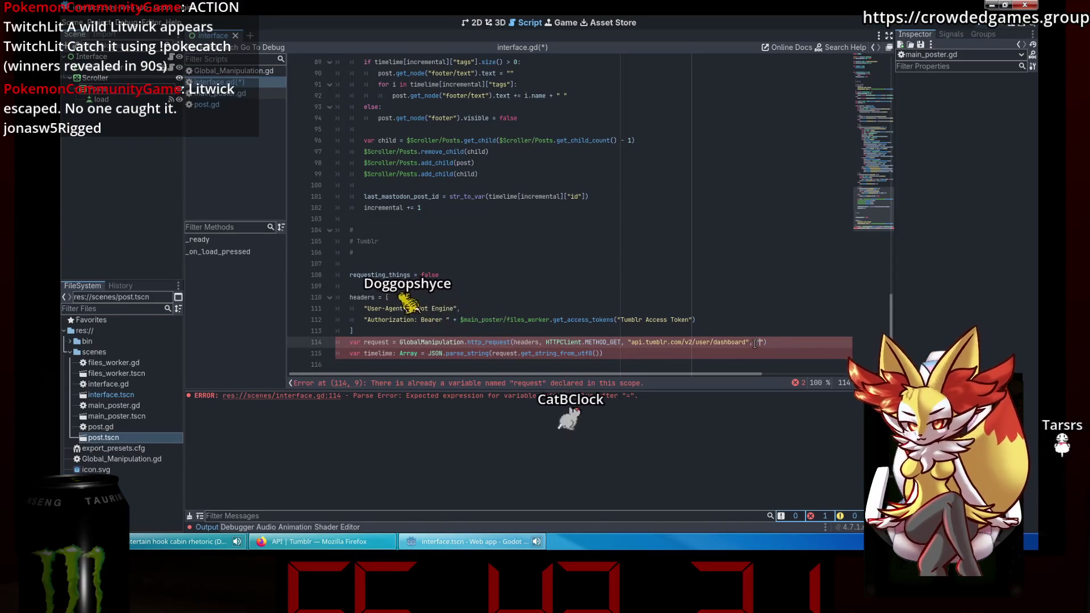
pyautogui.write('"')
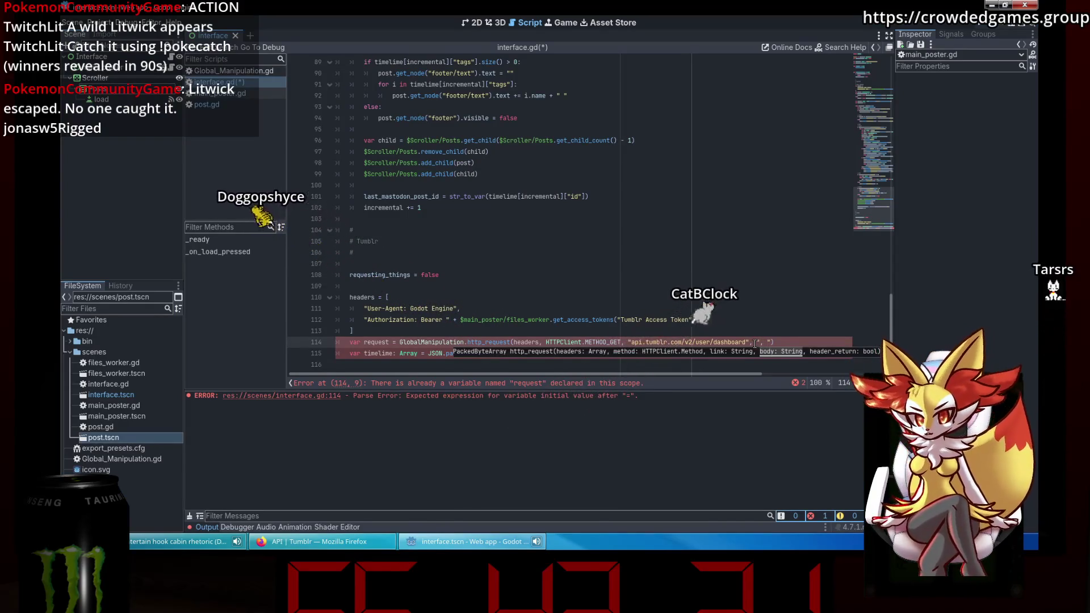
pyautogui.press('BackSpace')
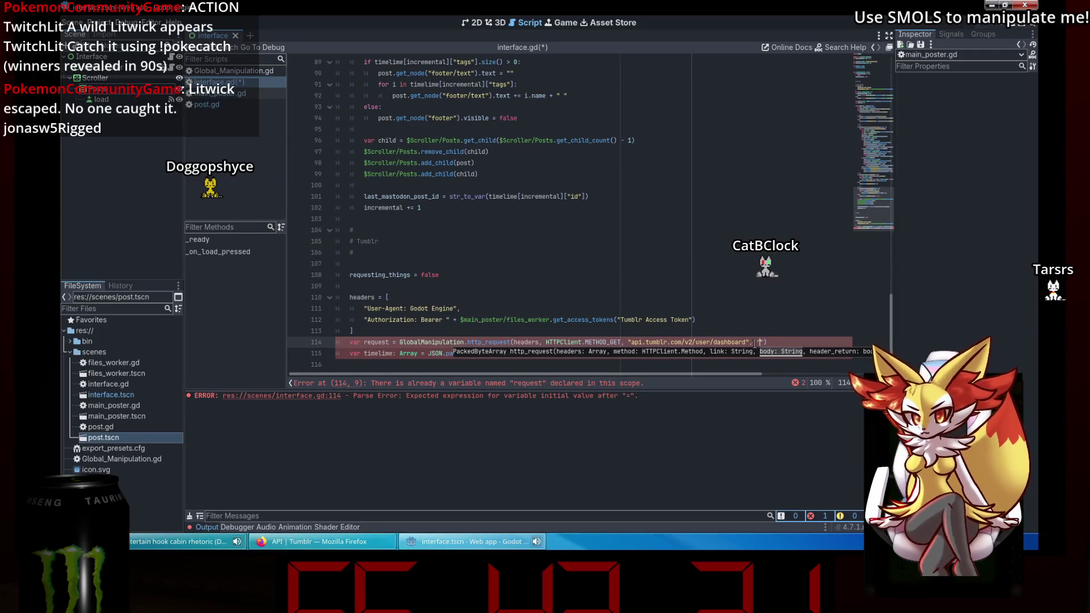
pyautogui.write(', false')
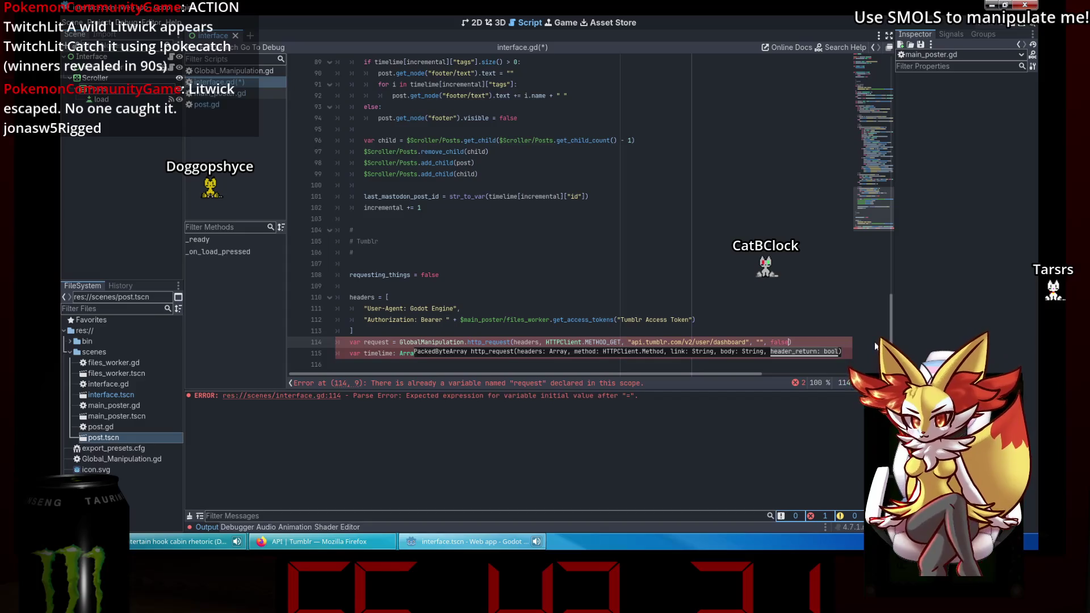
pyautogui.click(604, 328)
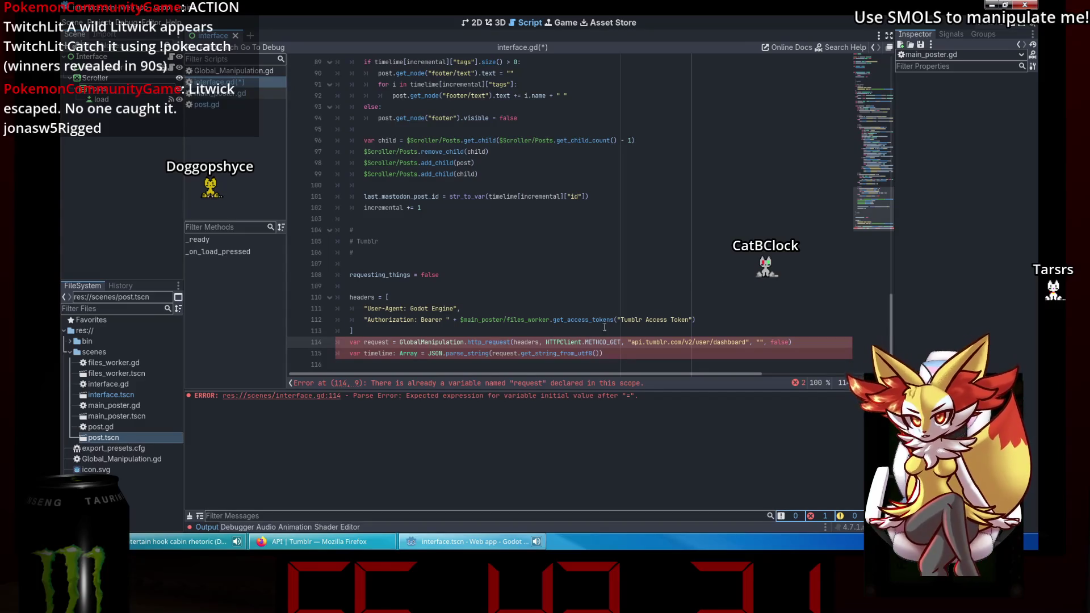
pyautogui.click(662, 351)
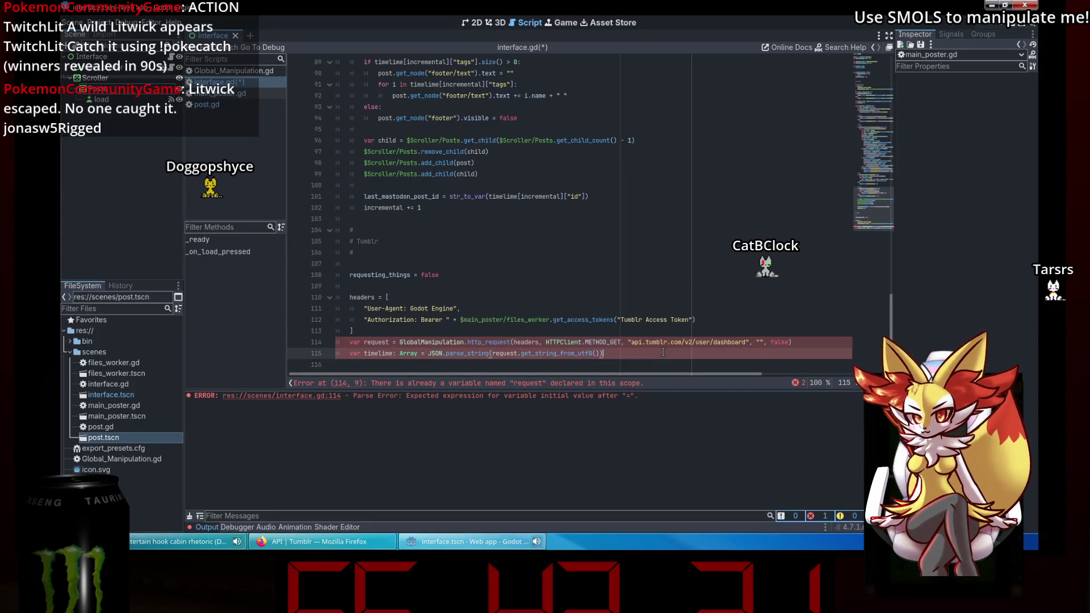
pyautogui.click(399, 342)
pyautogui.write('await')
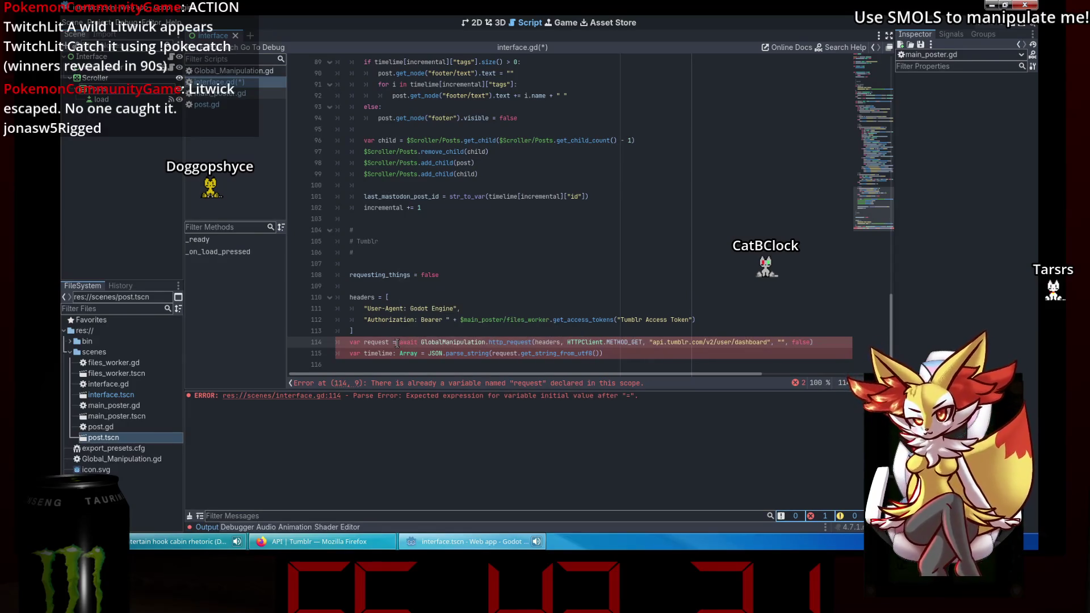
pyautogui.click(542, 320)
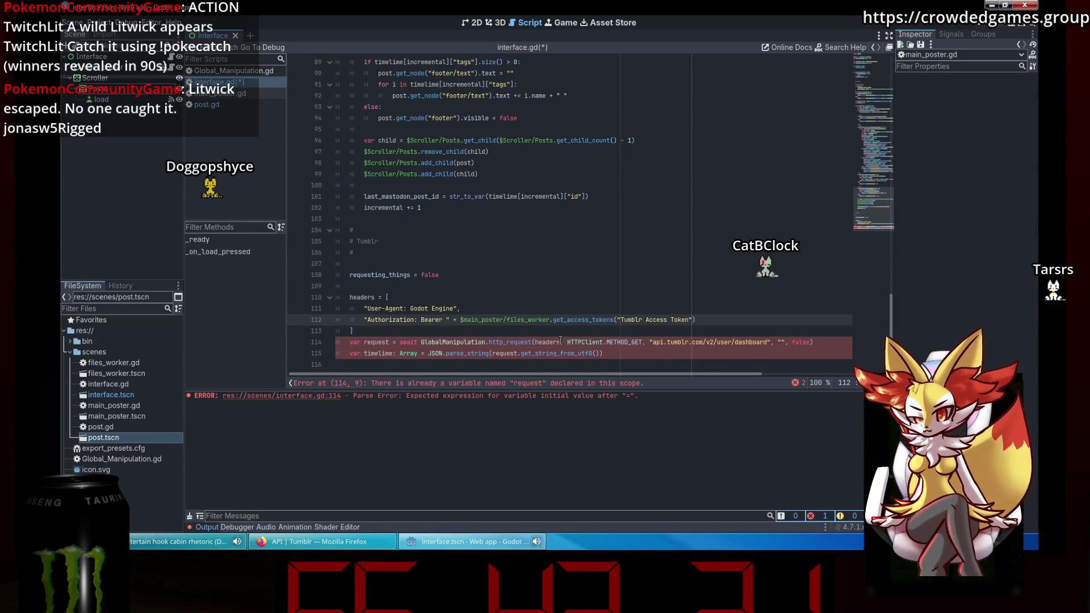
# Step: Drop var from the request and timeline lines, remove ': Array', add print(timeline), and save
pyautogui.doubleClick(356, 341)
pyautogui.press('Delete')
pyautogui.press('Delete')
pyautogui.press('Down')
pyautogui.press('Delete')
pyautogui.press('Delete')
pyautogui.press('Delete')
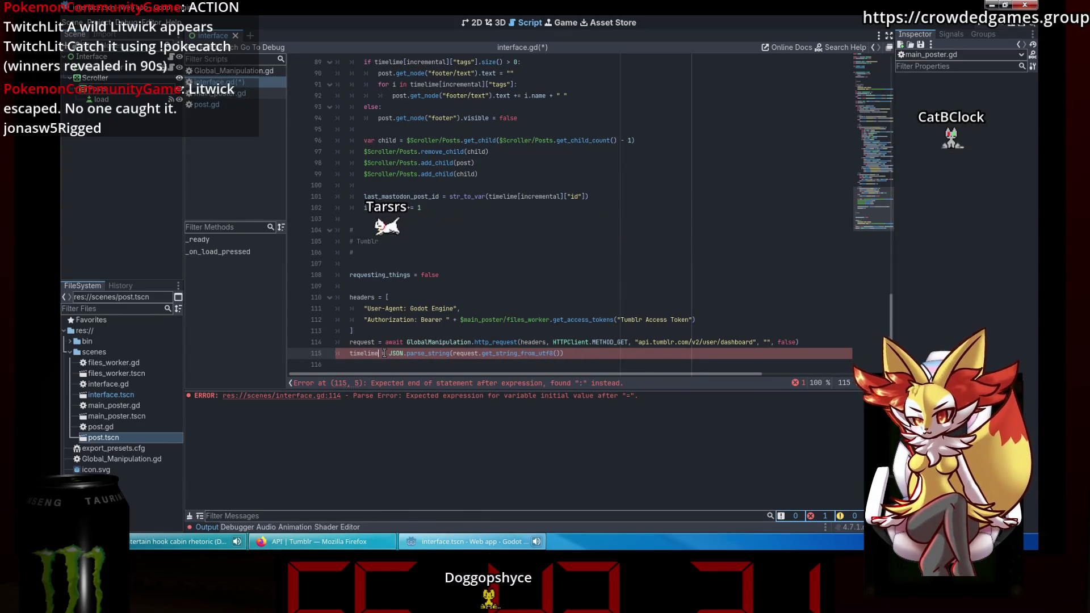
pyautogui.press('Delete')
pyautogui.press('Return')
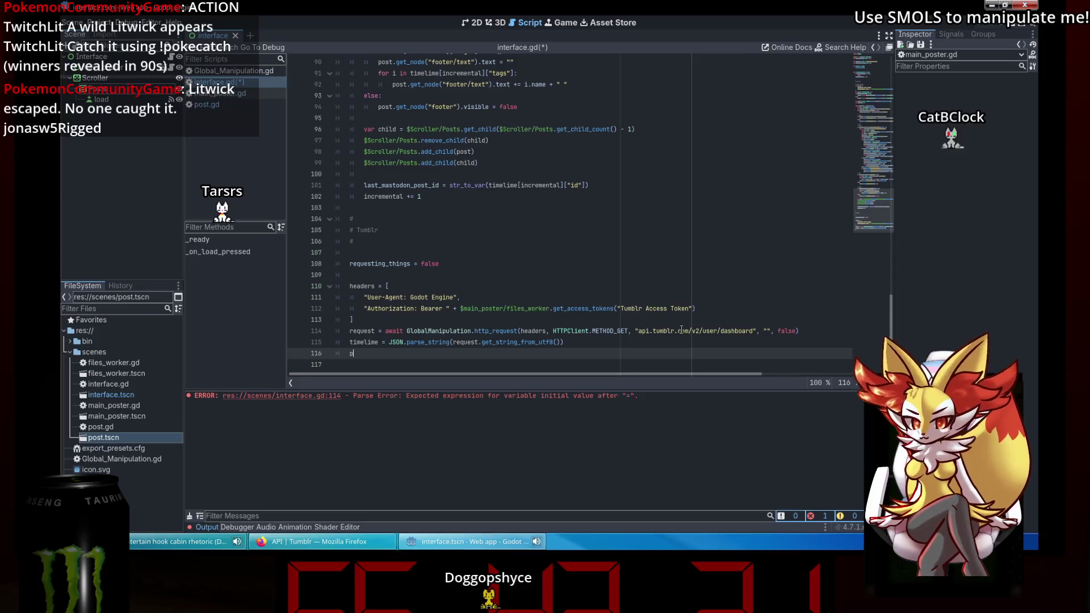
pyautogui.write('timeline')
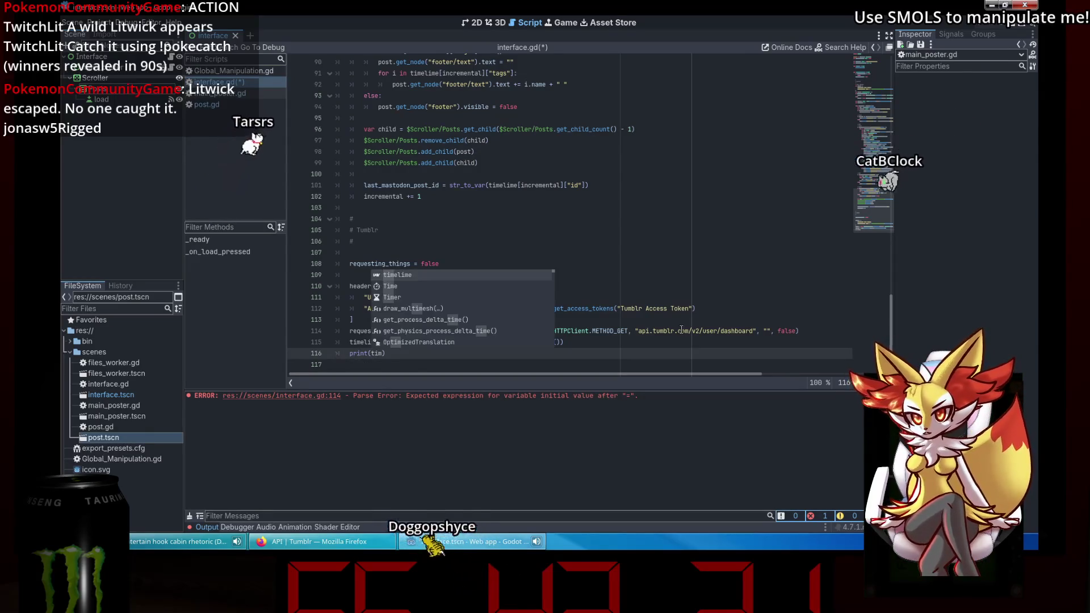
pyautogui.hotkey('ctrl', 's')
# Step: Leave interface.gd unchanged and switch to main_poster.gd's Bluesky post-creation code
pyautogui.scroll(20, 353, 221)
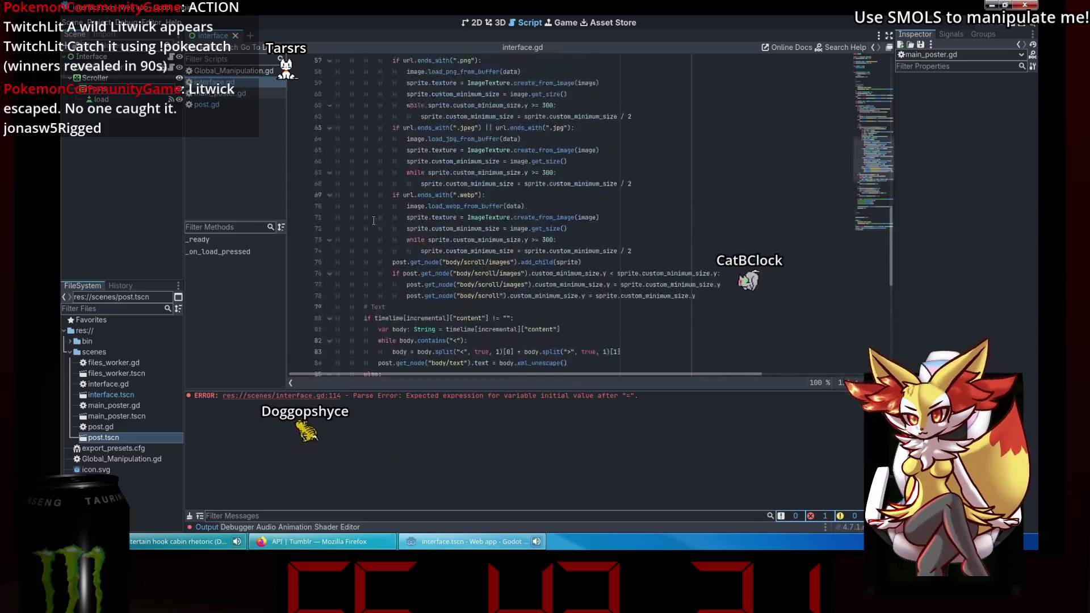
pyautogui.scroll(4, 374, 220)
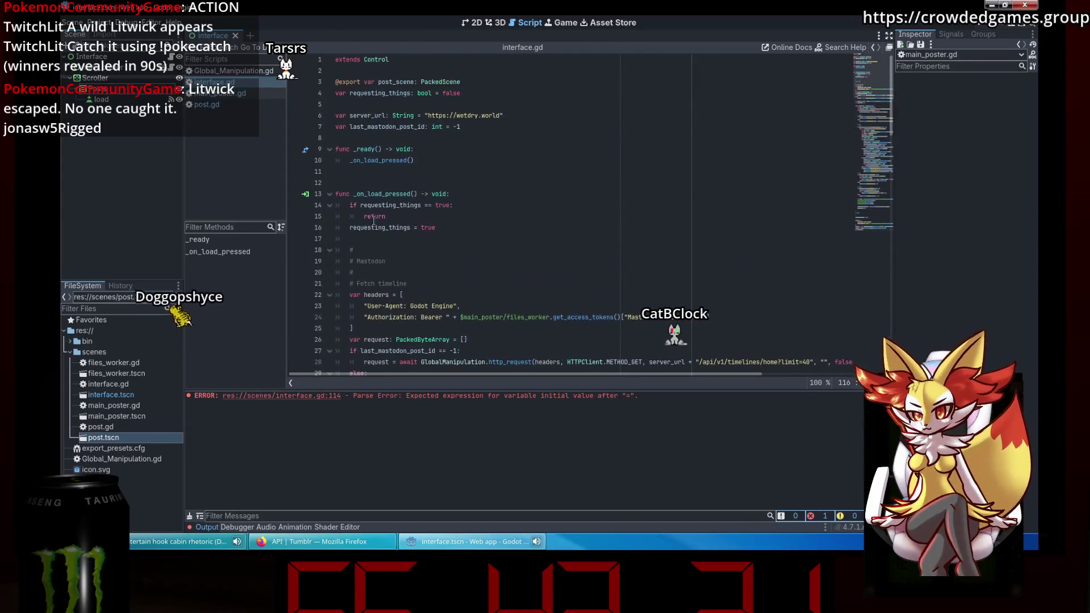
pyautogui.click(463, 242)
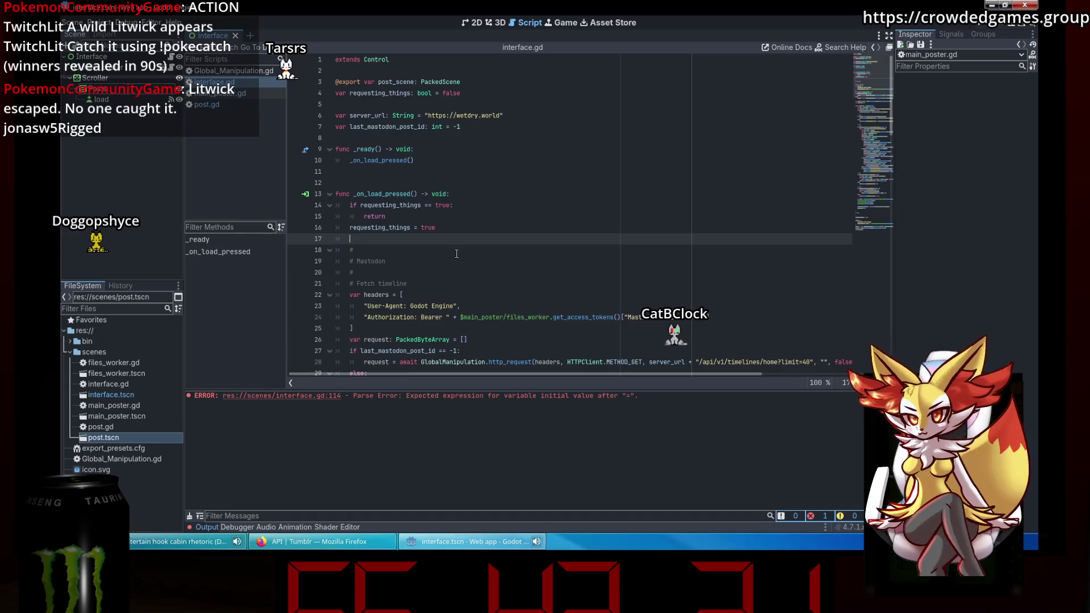
pyautogui.press('Return')
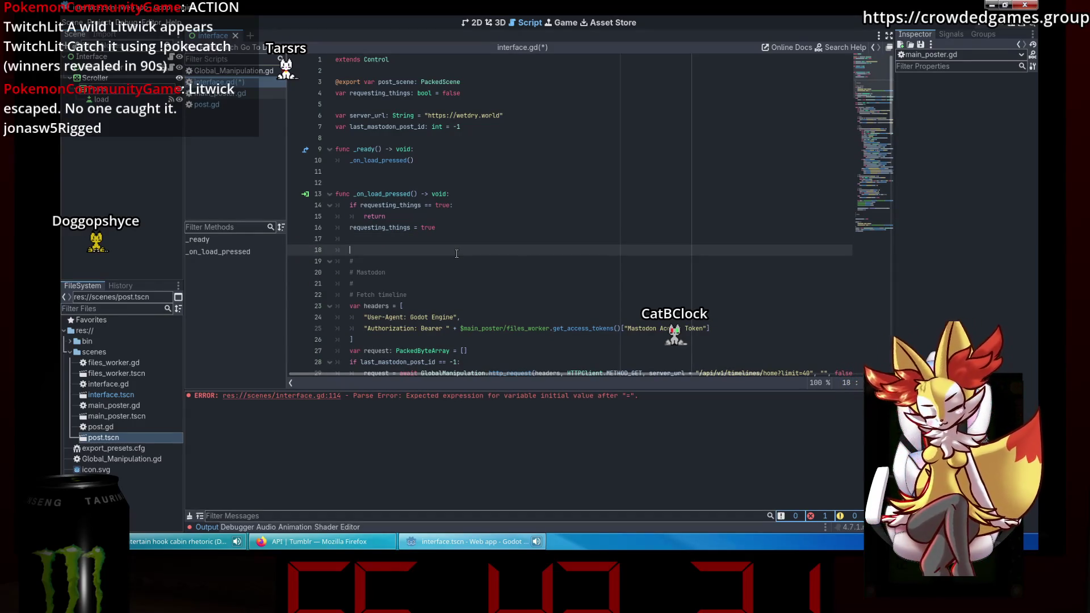
pyautogui.press('BackSpace')
pyautogui.press('BackSpace')
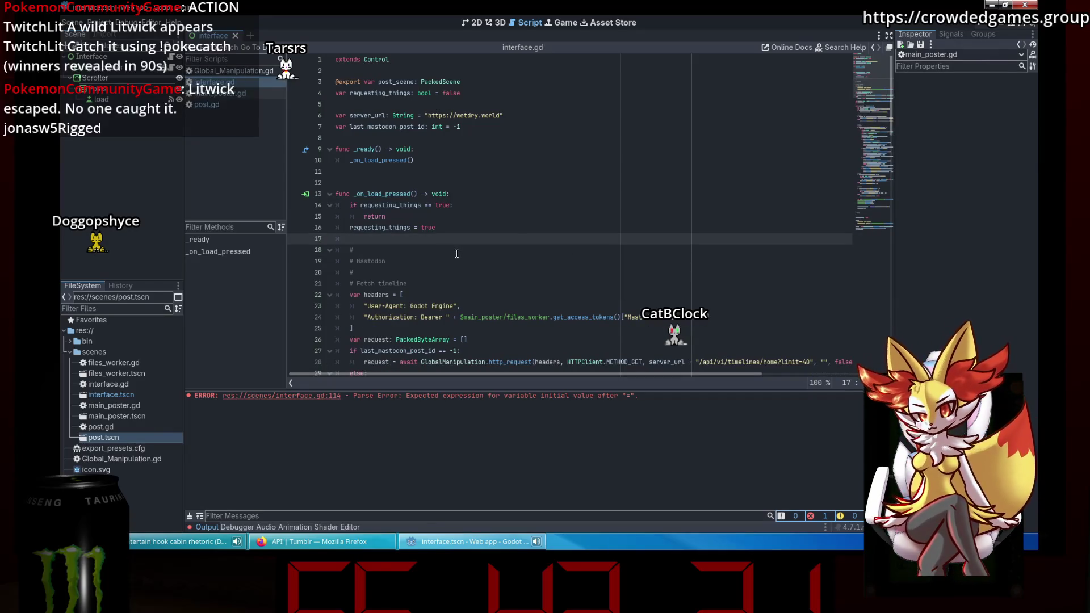
pyautogui.click(226, 94)
pyautogui.scroll(-10, 585, 219)
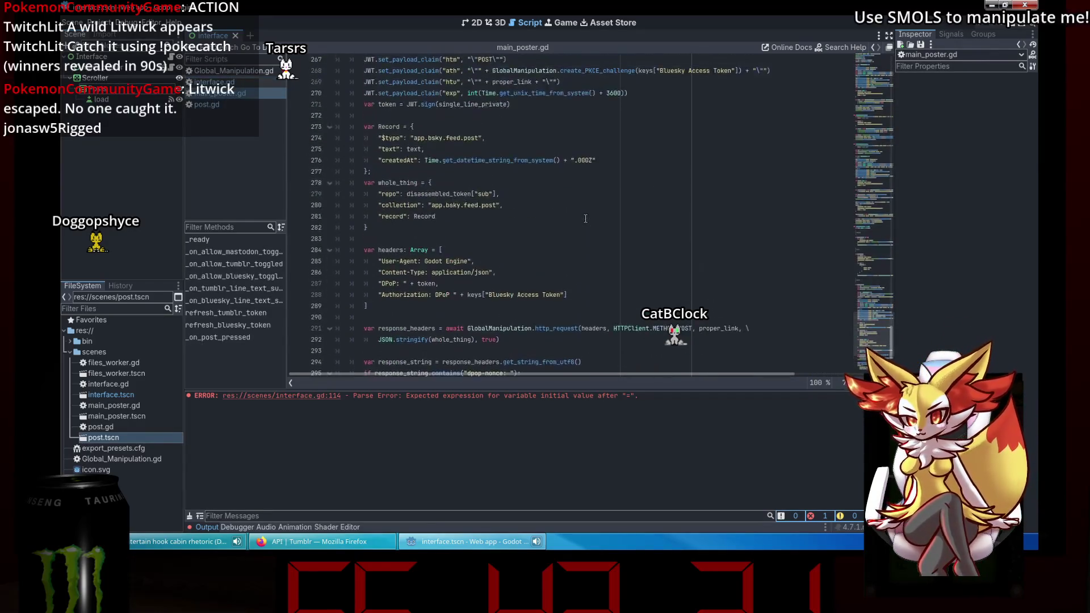
pyautogui.scroll(2, 585, 218)
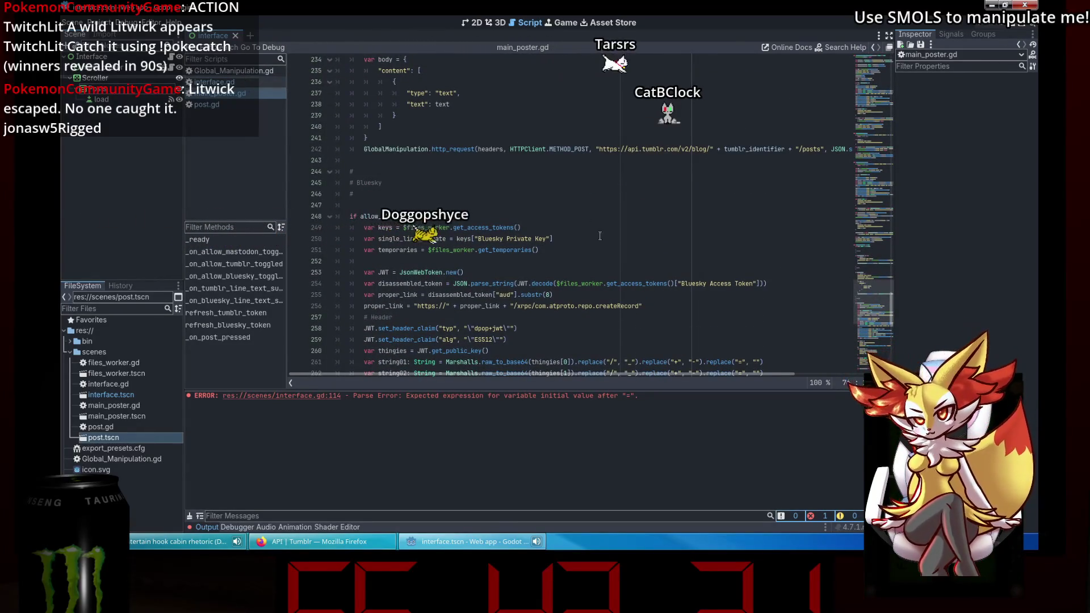
pyautogui.moveTo(896, 214); pyautogui.dragTo(919, 216)
pyautogui.moveTo(893, 301); pyautogui.dragTo(904, 25)
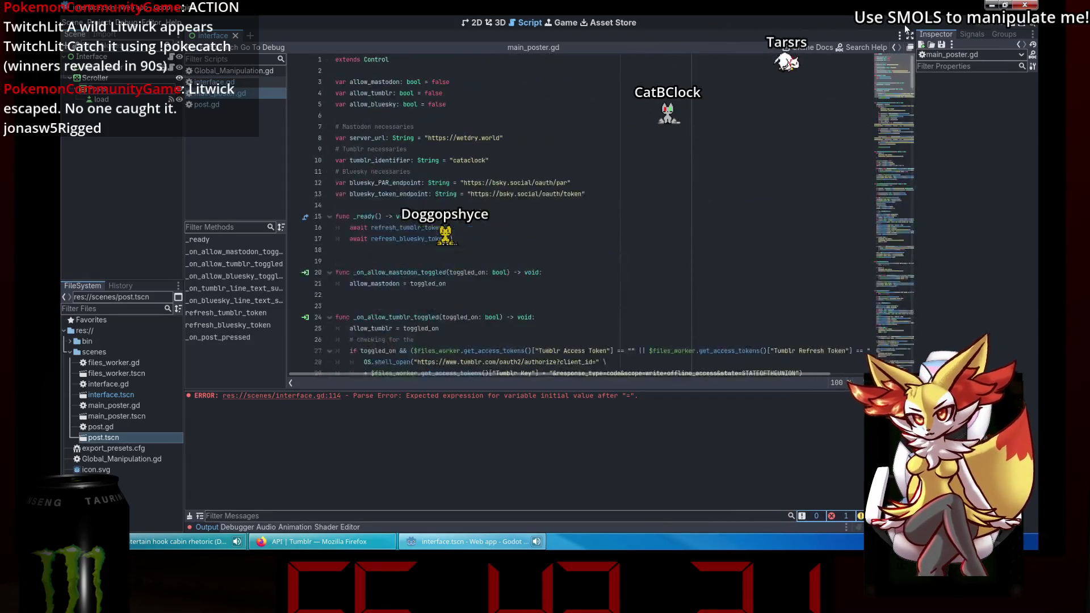
pyautogui.click(336, 84)
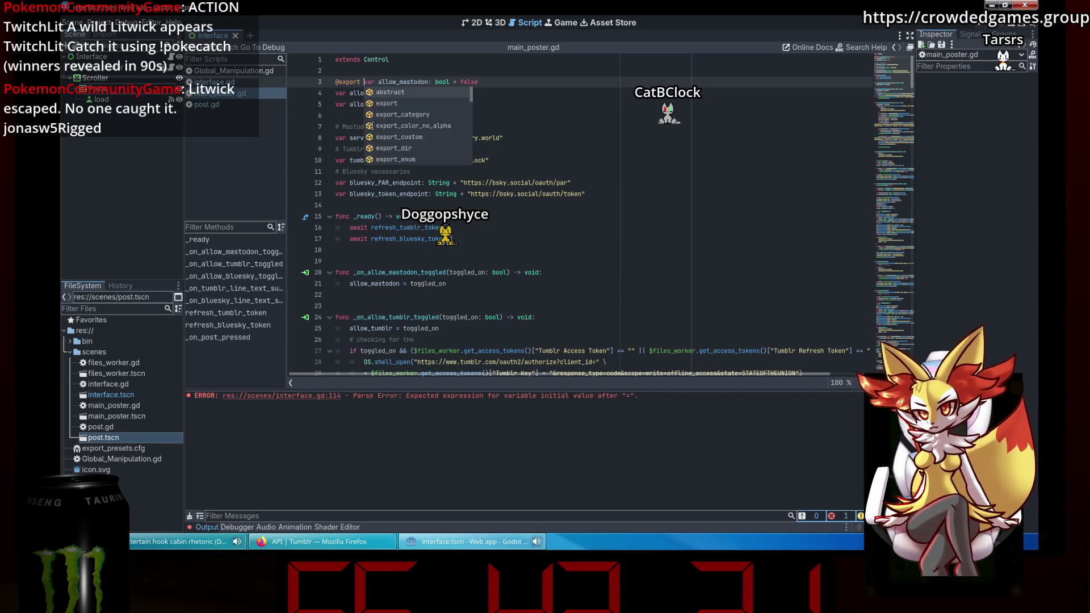
pyautogui.moveTo(363, 82); pyautogui.dragTo(331, 82)
pyautogui.hotkey('ctrl', 'c')
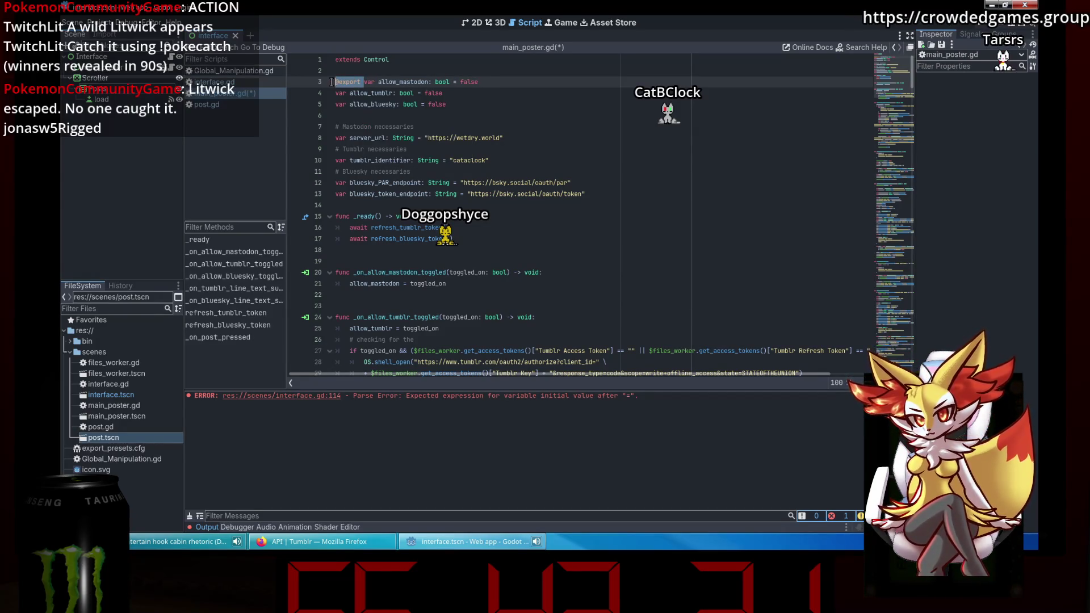
pyautogui.click(337, 93)
pyautogui.hotkey('ctrl', 'v')
pyautogui.press('Down')
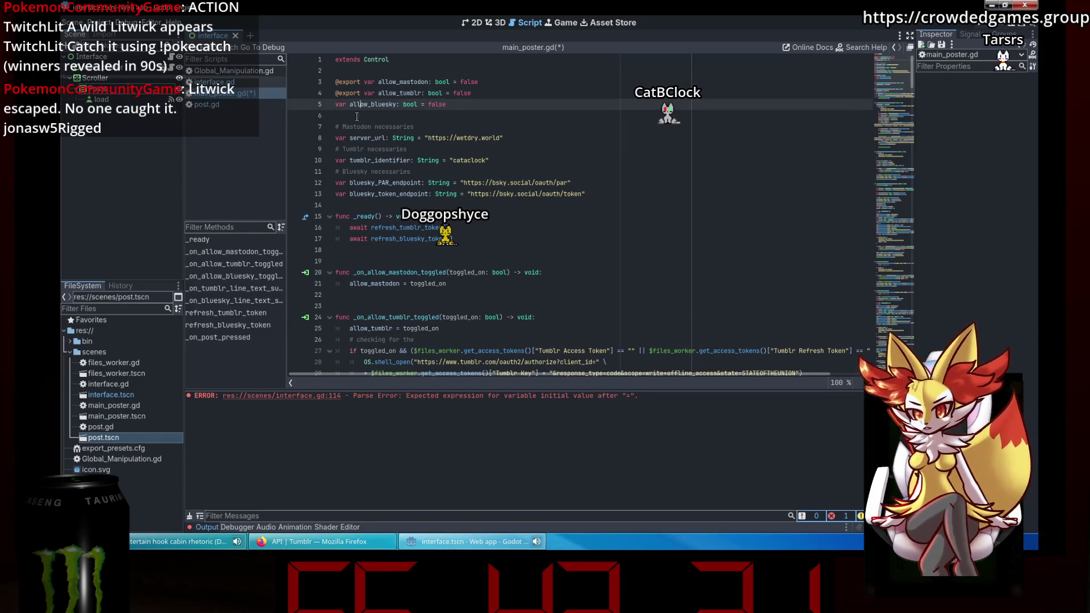
pyautogui.write('@export')
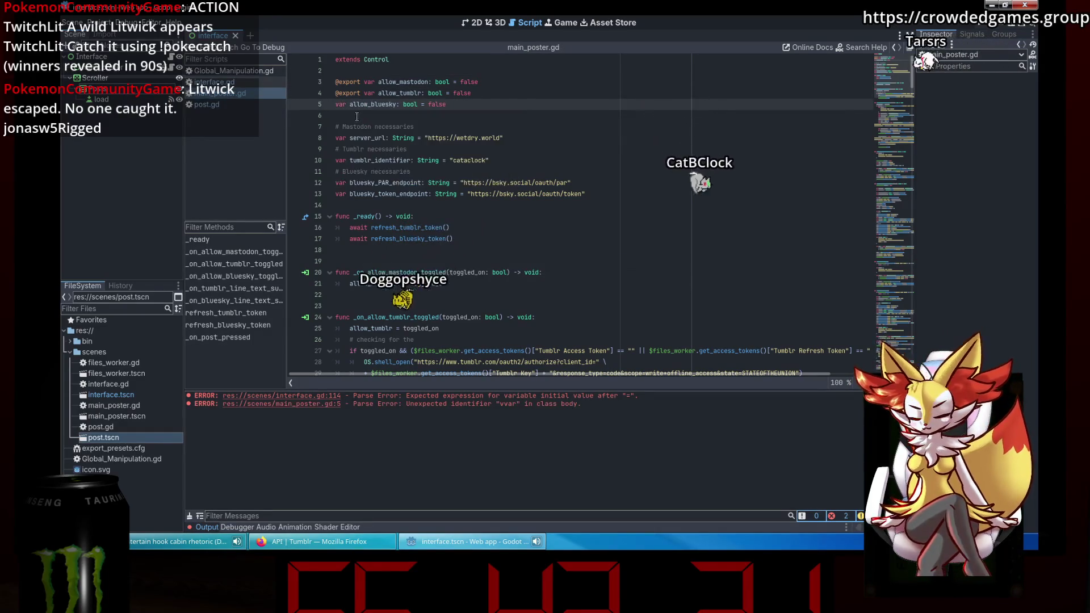
pyautogui.hotkey('ctrl', 's')
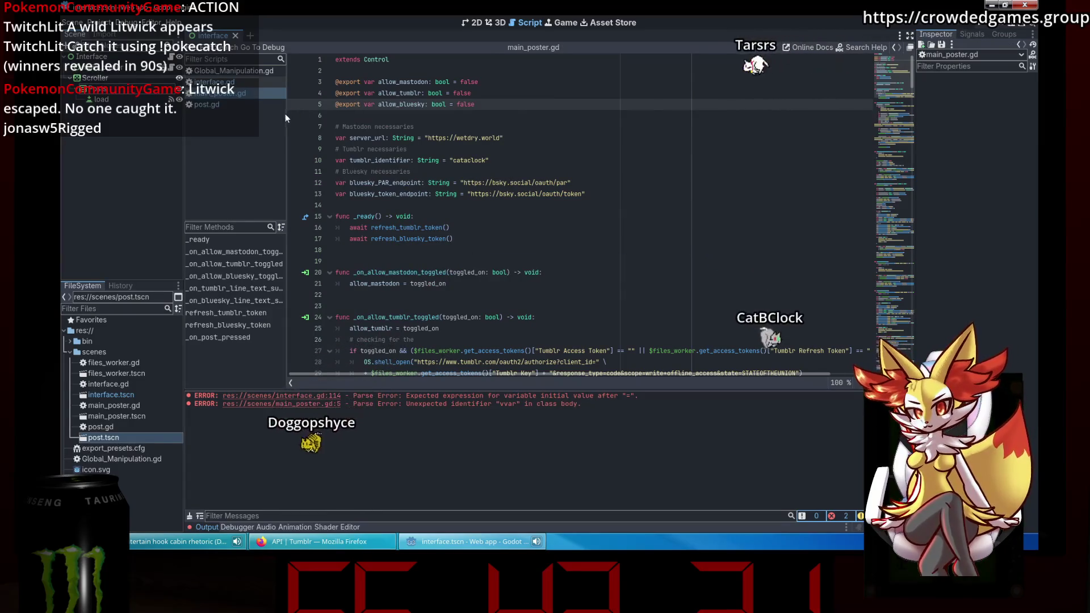
# Step: Return to interface.gd and add a new line after the Mastodon comment
pyautogui.click(250, 83)
pyautogui.click(255, 93)
pyautogui.click(198, 79)
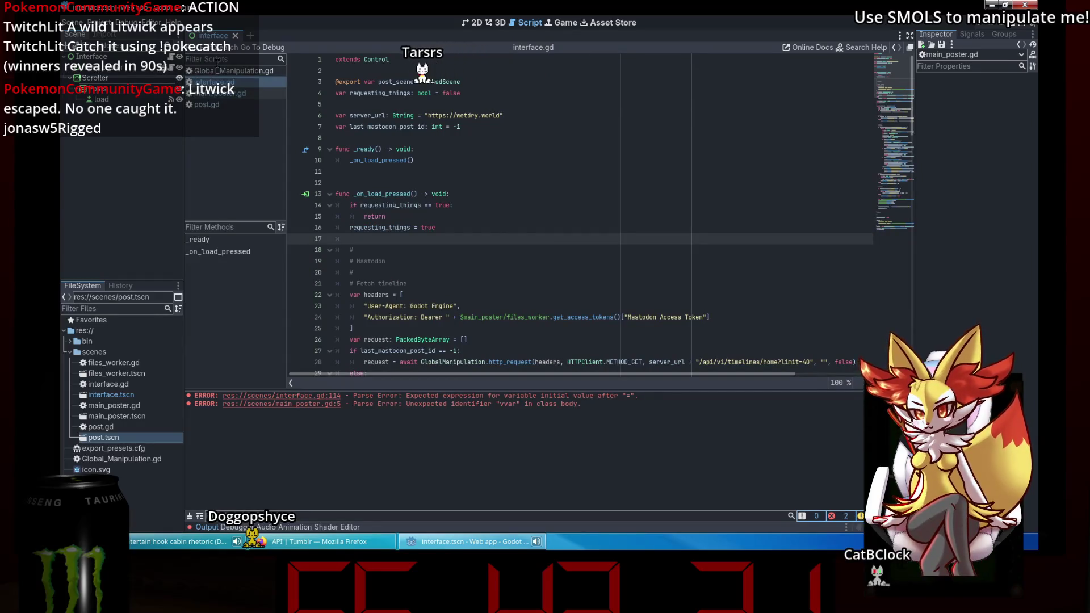
pyautogui.scroll(-1, 415, 260)
pyautogui.click(403, 238)
pyautogui.press('Return')
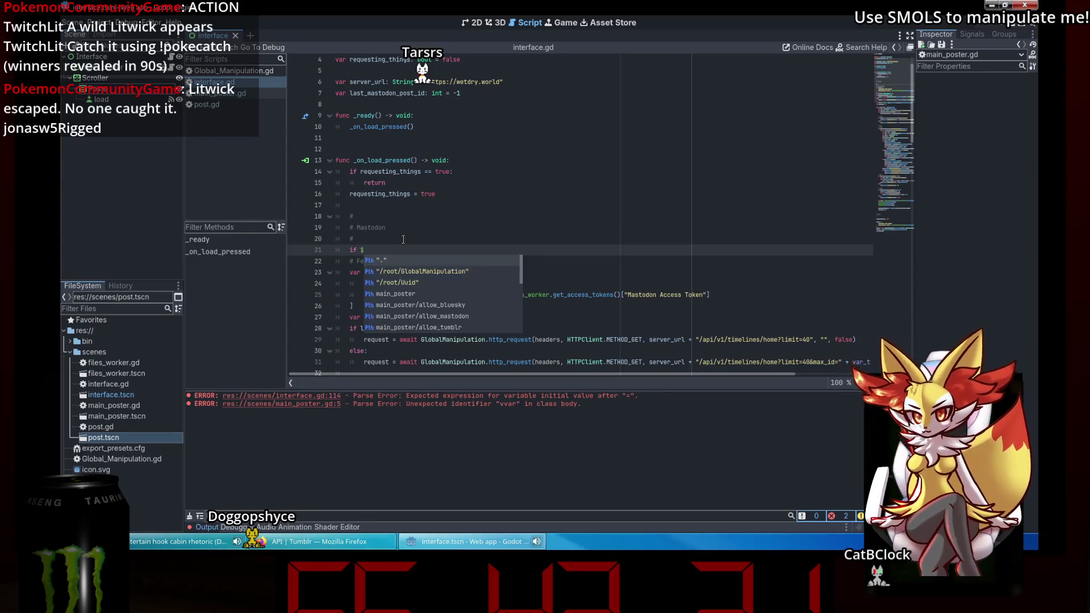
# Step: Complete line 21 as 'if $main_poster.allow_mastodon:' and select the Mastodon block below it
pyautogui.press('Return')
pyautogui.write('.allow_')
pyautogui.write('m')
pyautogui.press('Return')
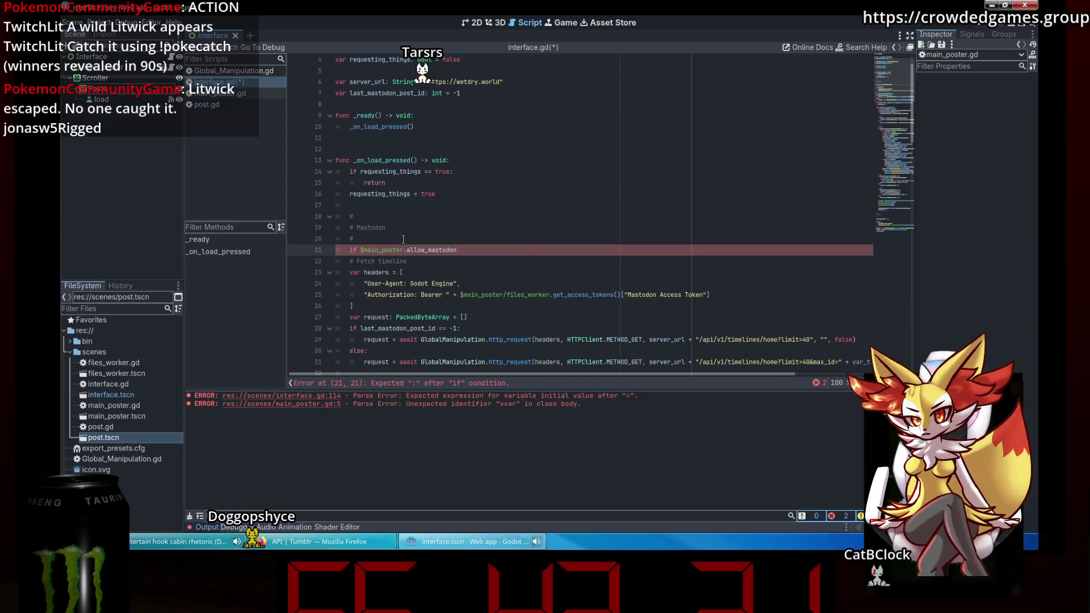
pyautogui.scroll(-1, 403, 239)
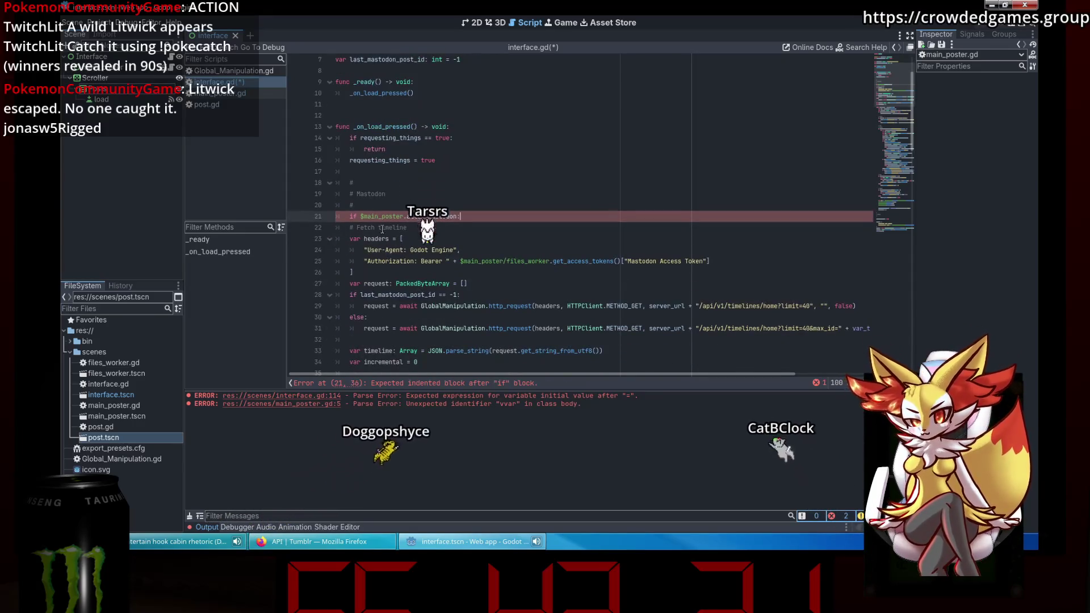
pyautogui.moveTo(336, 227)
pyautogui.mouseDown()
pyautogui.moveTo(435, 265)
pyautogui.moveTo(443, 369)
pyautogui.moveTo(456, 152)
pyautogui.moveTo(457, 230)
pyautogui.moveTo(445, 200)
pyautogui.mouseUp()
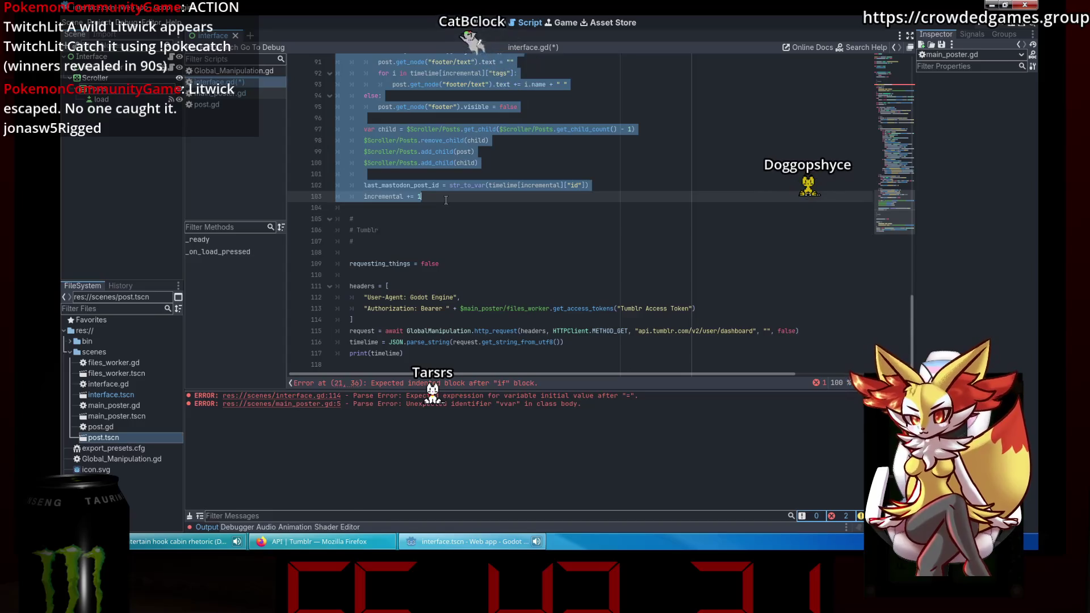
pyautogui.rightClick(445, 207)
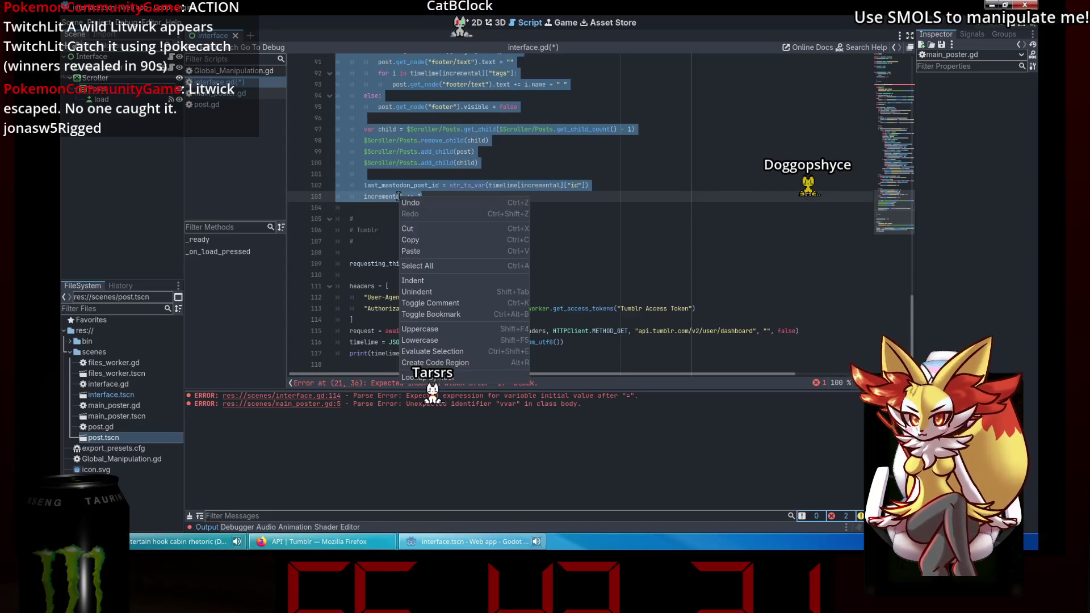
# Step: Indent the selected Mastodon code and declare request and timeline with var again
pyautogui.click(441, 281)
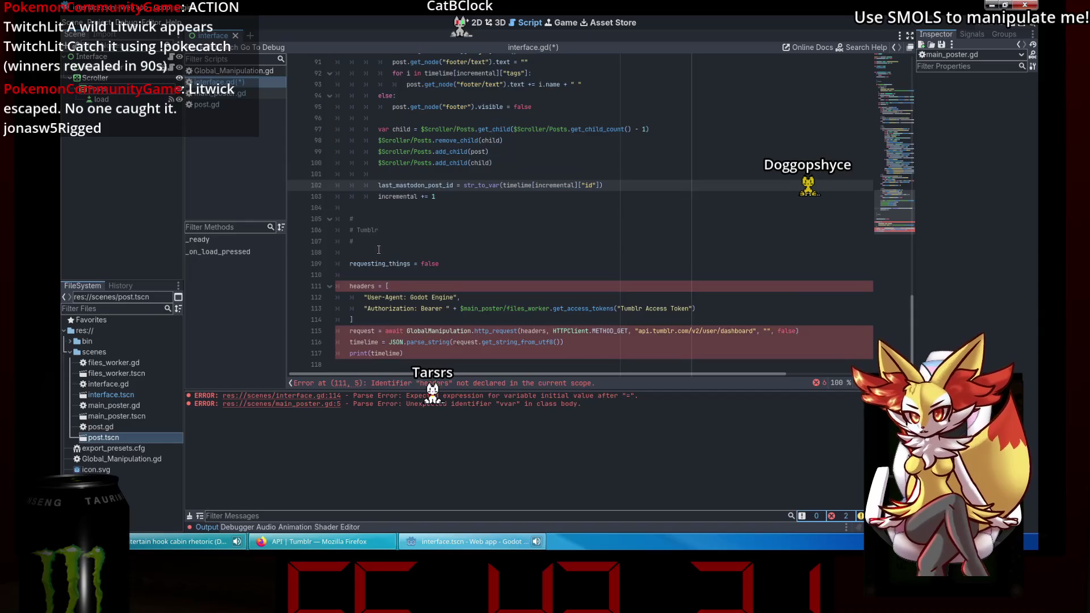
pyautogui.click(368, 254)
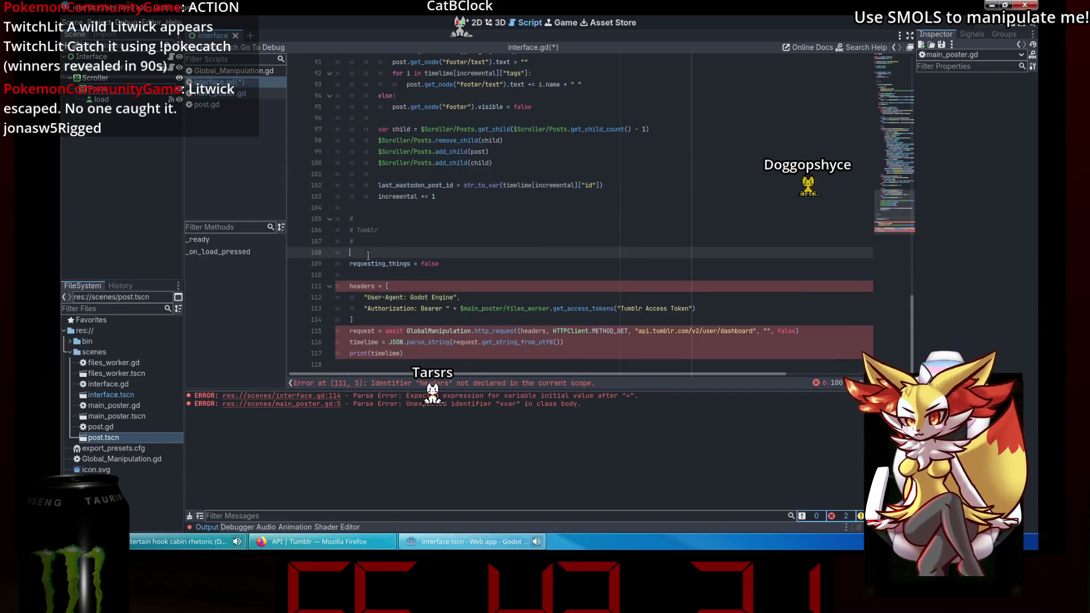
pyautogui.click(375, 274)
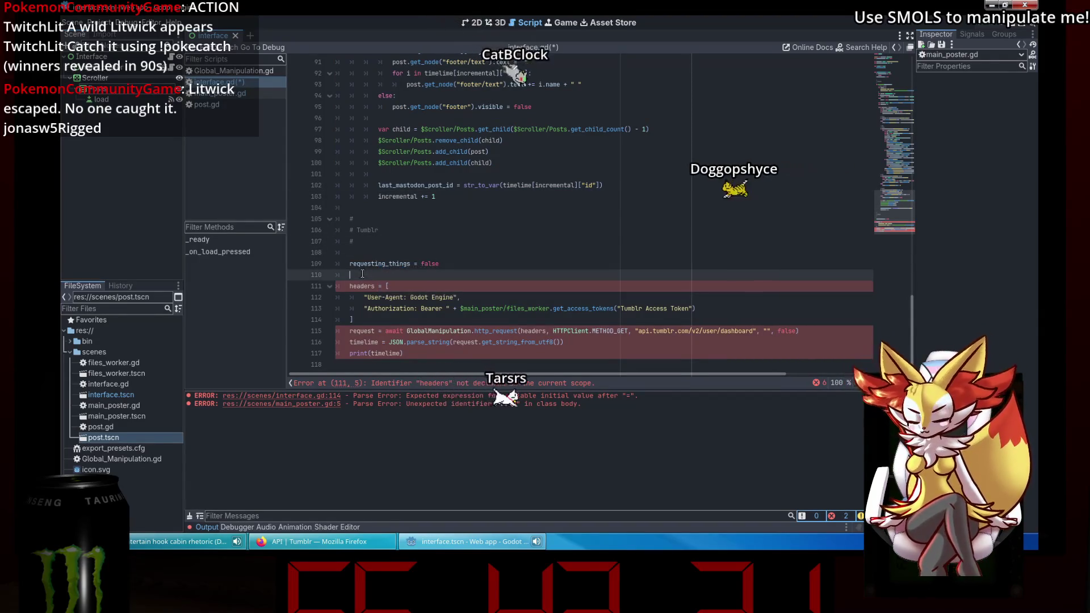
pyautogui.moveTo(901, 57); pyautogui.dragTo(933, 255)
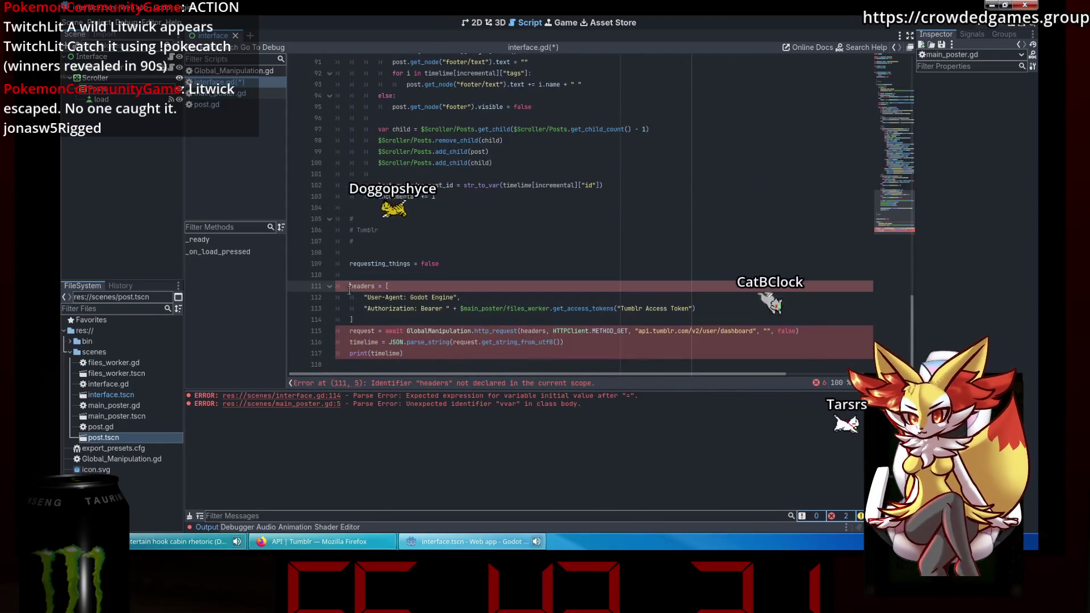
pyautogui.click(348, 330)
pyautogui.write('var')
pyautogui.click(350, 342)
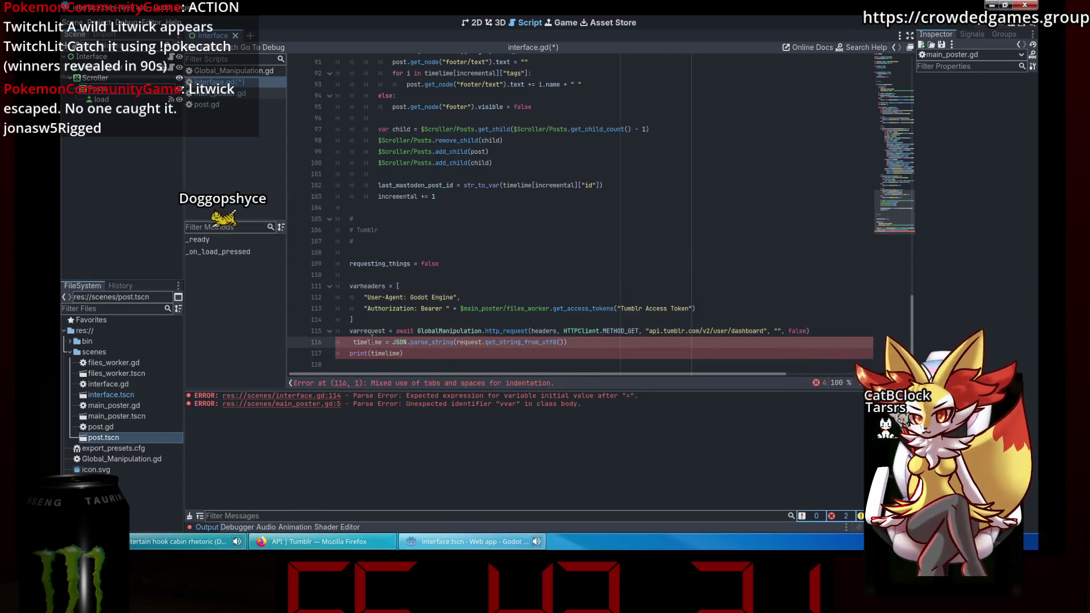
pyautogui.write('ar')
pyautogui.press('Up')
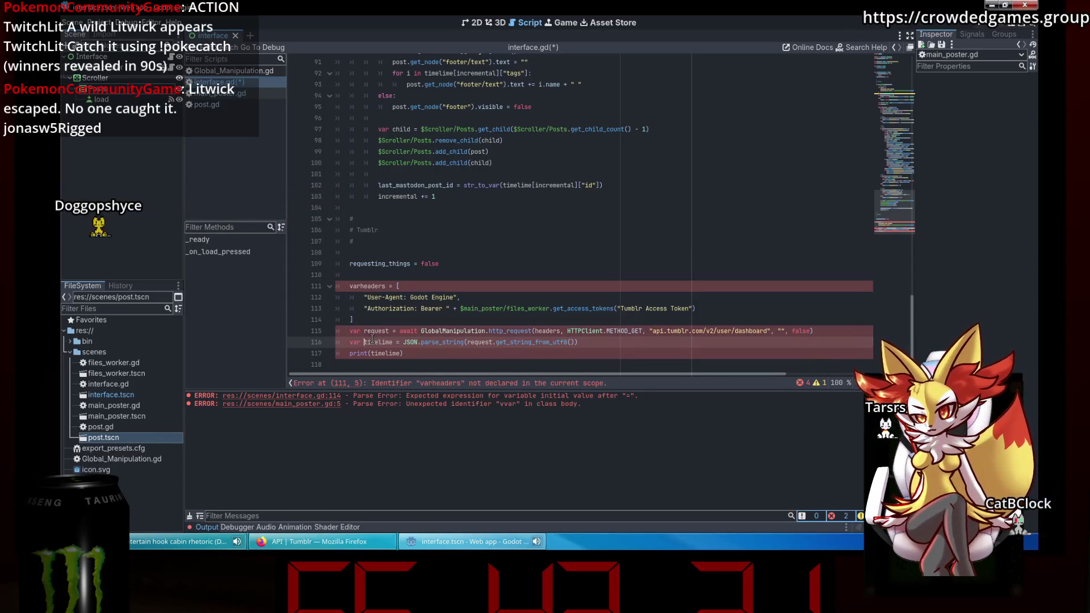
# Step: Move requesting_things = false below print(timeline) and delete the original line
pyautogui.click(361, 287)
pyautogui.click(443, 264)
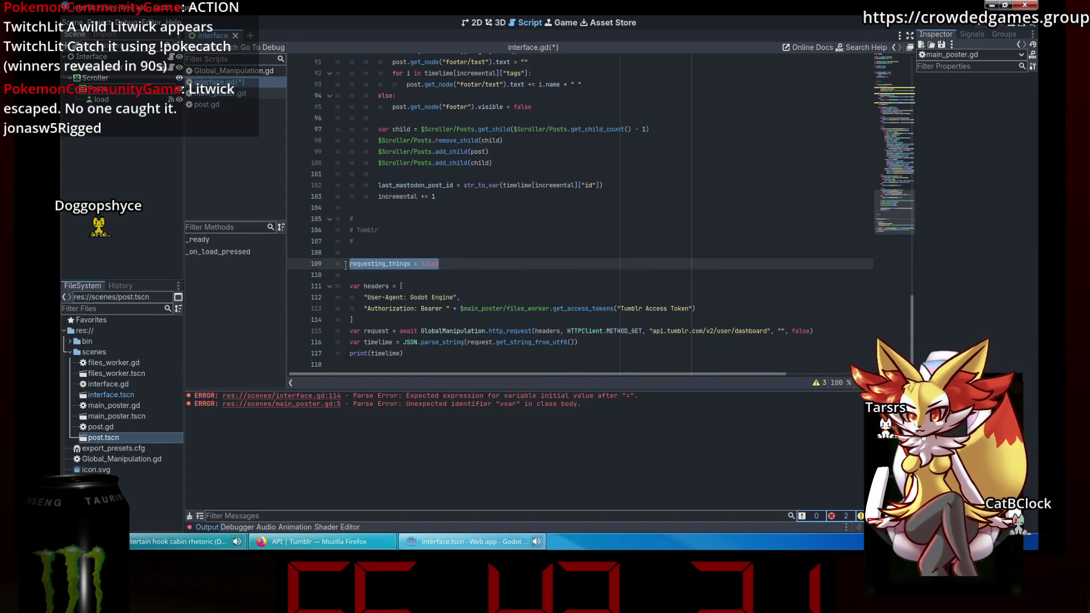
pyautogui.click(413, 343)
pyautogui.click(424, 353)
pyautogui.press('Return')
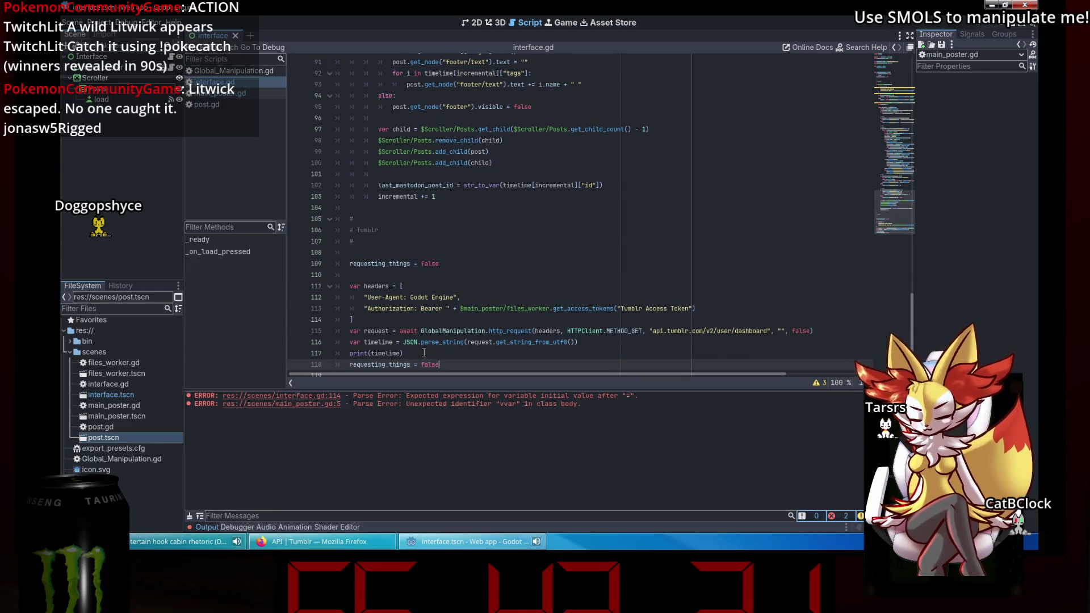
pyautogui.click(421, 353)
pyautogui.click(397, 275)
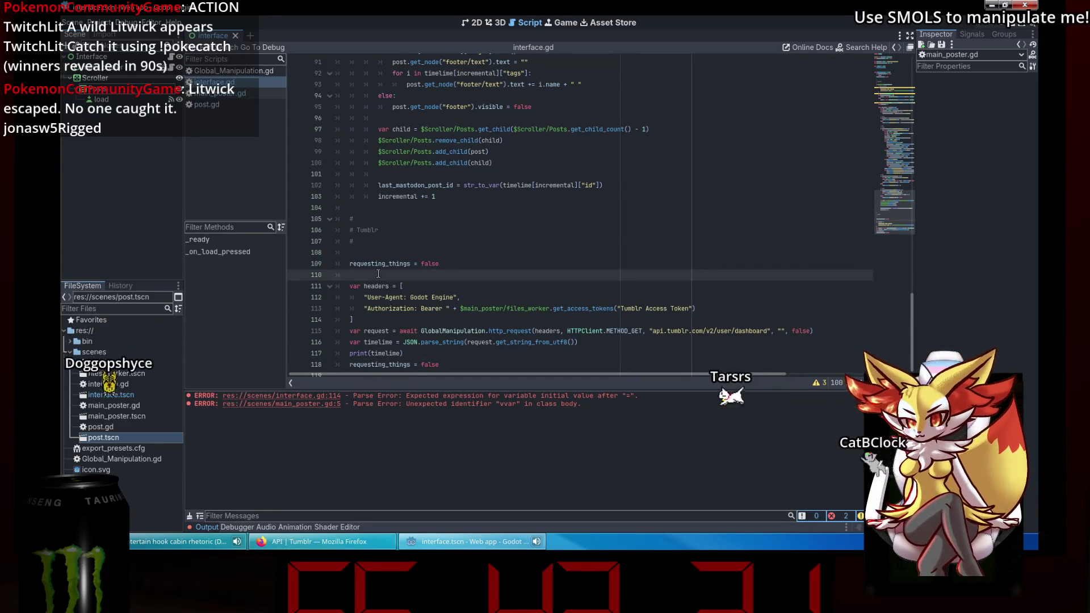
pyautogui.click(453, 259)
pyautogui.moveTo(453, 260); pyautogui.dragTo(296, 264)
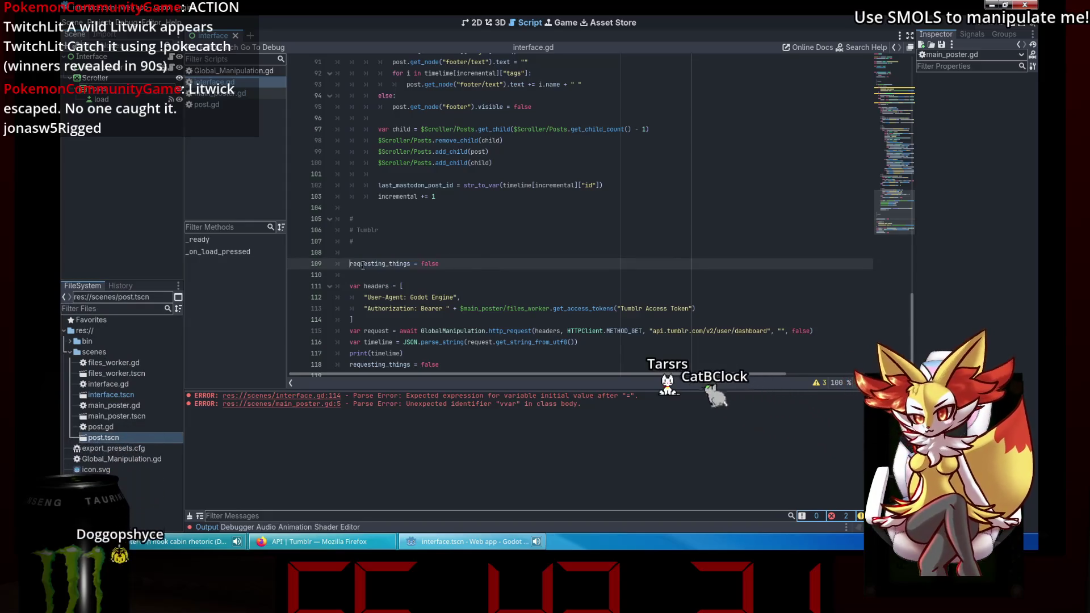
pyautogui.press('BackSpace')
pyautogui.press('BackSpace')
pyautogui.press('BackSpace')
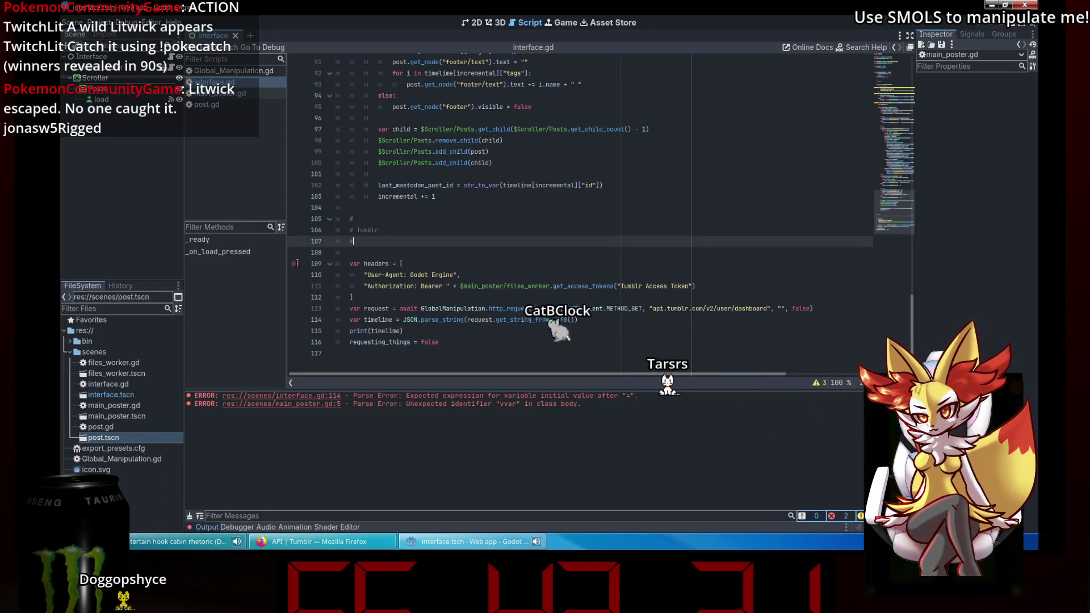
pyautogui.moveTo(896, 212)
pyautogui.mouseDown()
pyautogui.moveTo(898, 82)
pyautogui.moveTo(898, 99)
pyautogui.mouseUp()
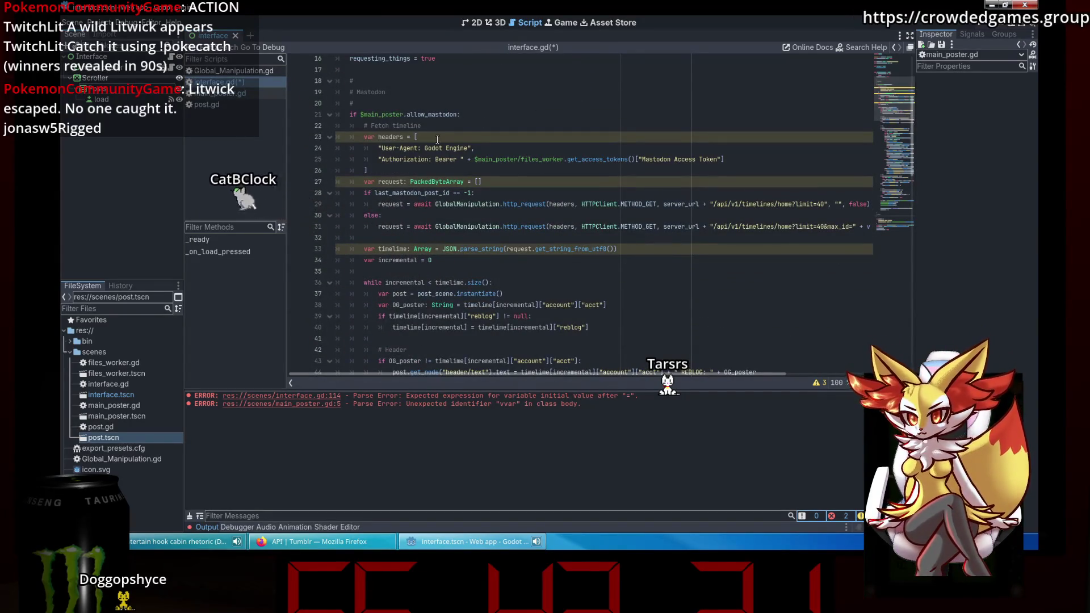
# Step: Ignore the confusable-declaration warnings for headers, request and timeline, then save the script
pyautogui.click(820, 383)
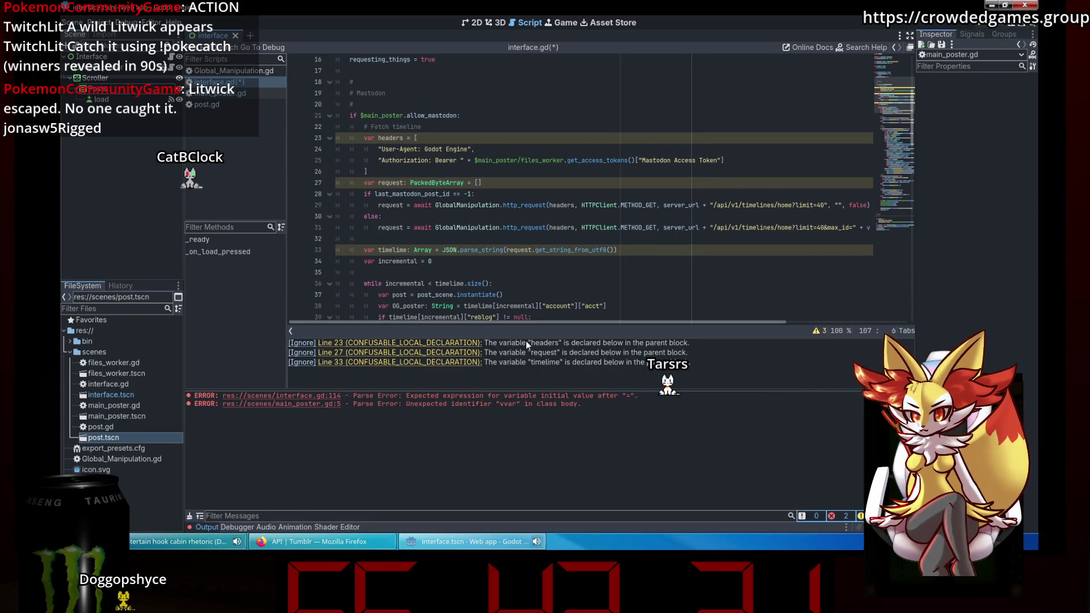
pyautogui.click(298, 344)
pyautogui.click(299, 344)
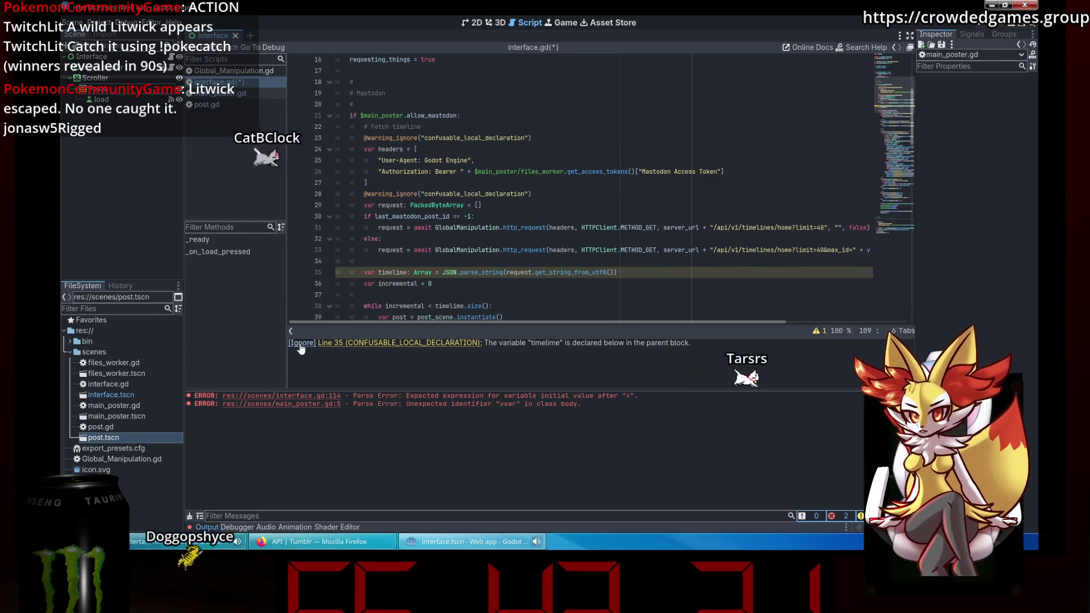
pyautogui.click(314, 342)
pyautogui.hotkey('ctrl', 's')
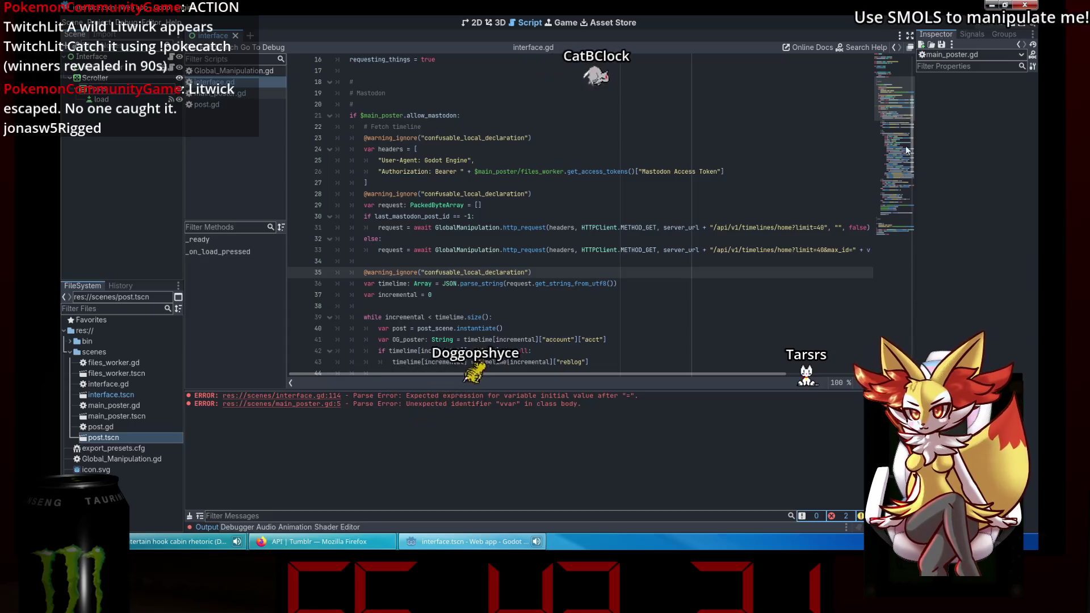
# Step: Add the line if $main_poster.allow_tumblr: above the Tumblr headers code
pyautogui.scroll(-15, 469, 224)
pyautogui.click(432, 252)
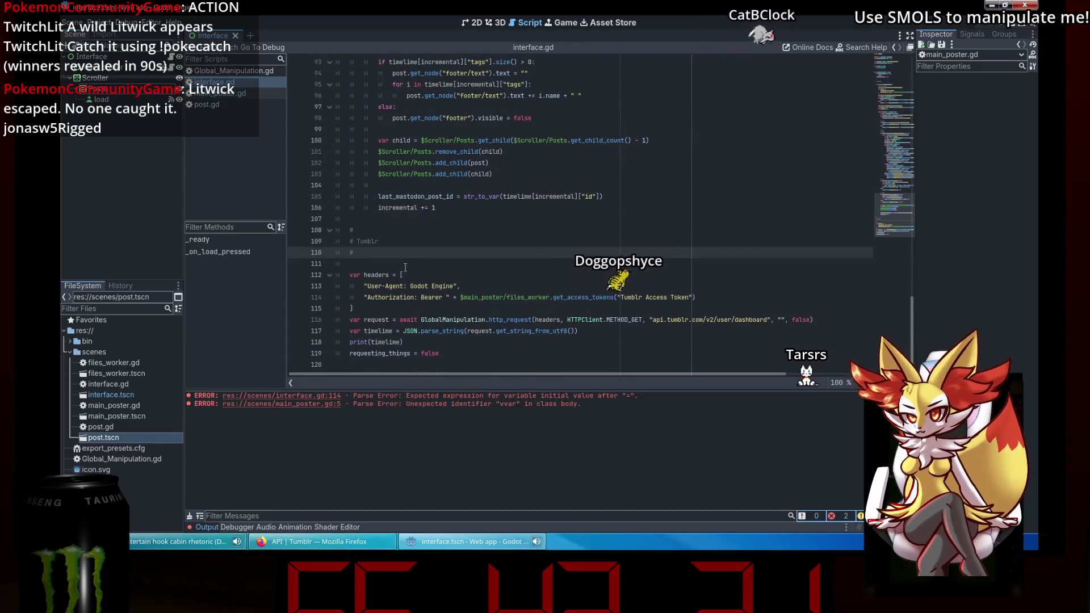
pyautogui.click(405, 264)
pyautogui.hotkey('ctrl', 'z')
pyautogui.hotkey('ctrl', 'z')
pyautogui.hotkey('ctrl', 'z')
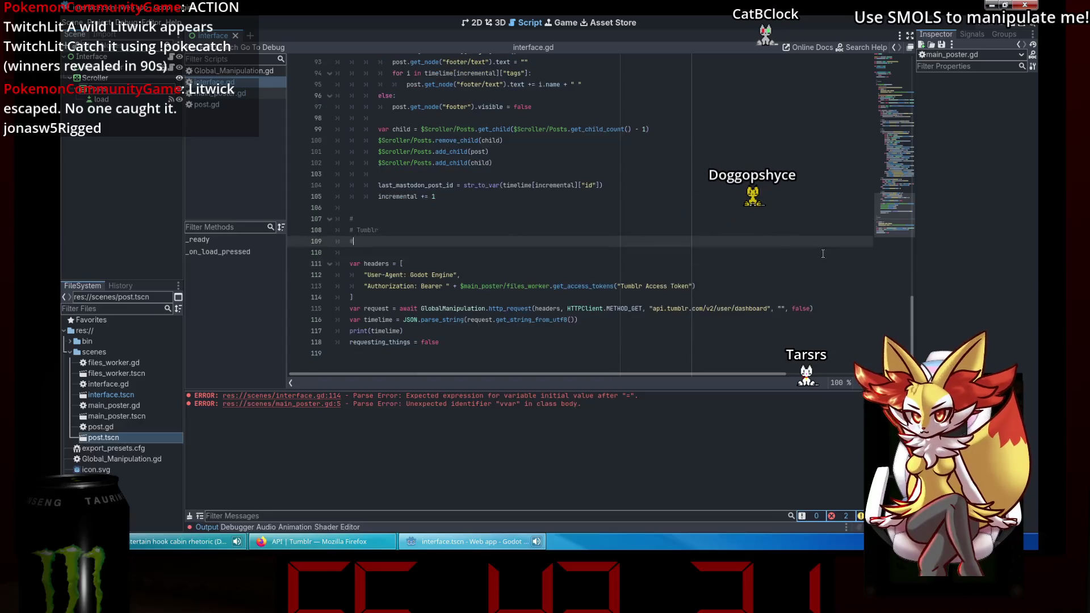
pyautogui.click(413, 231)
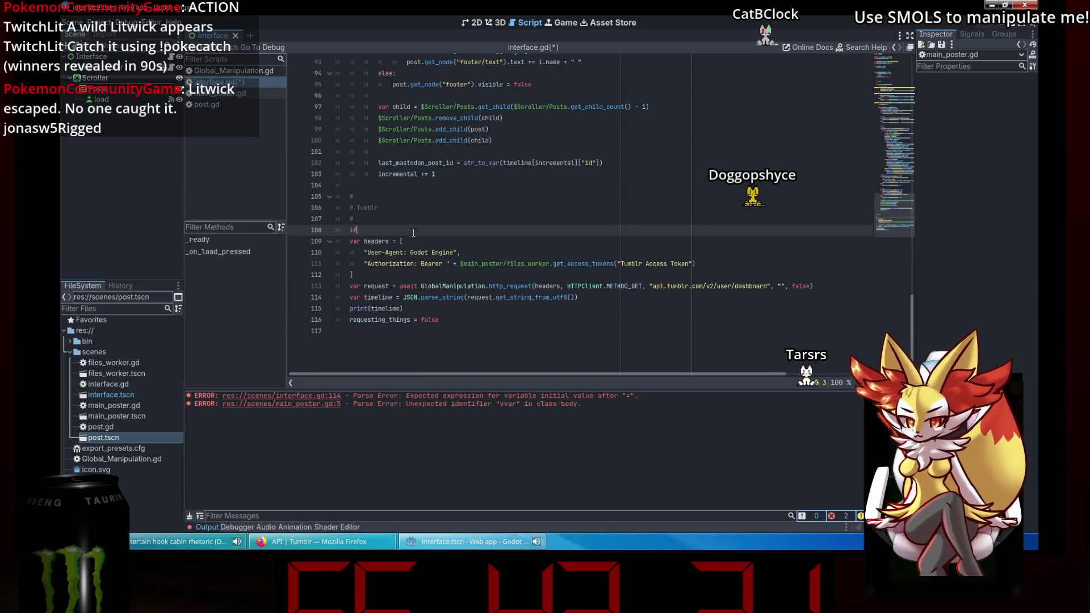
pyautogui.write('main_poster.allow')
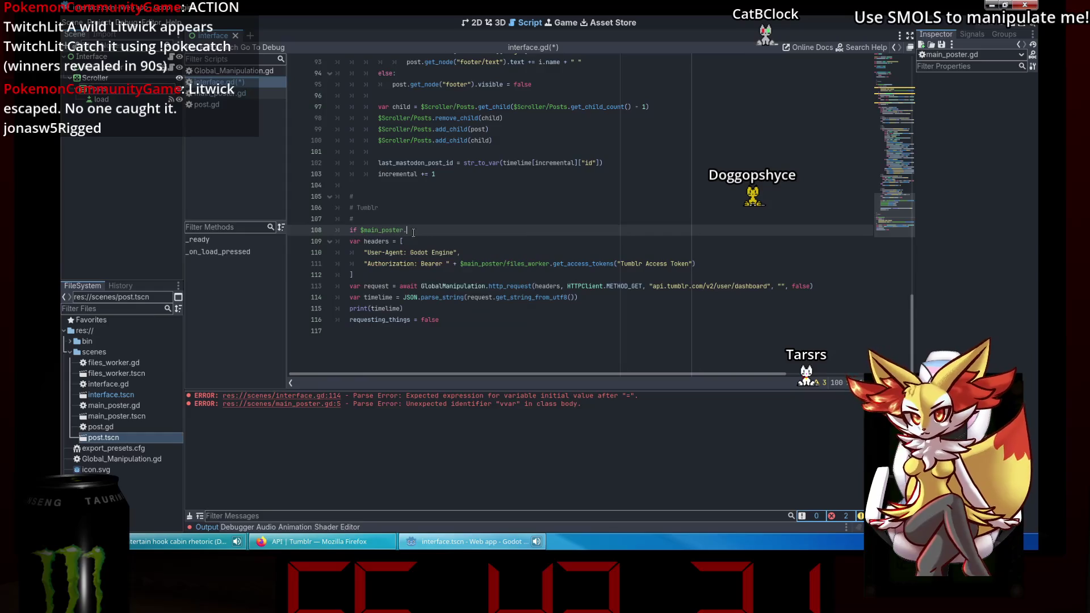
pyautogui.press('Down')
pyautogui.press('Return')
pyautogui.write(':')
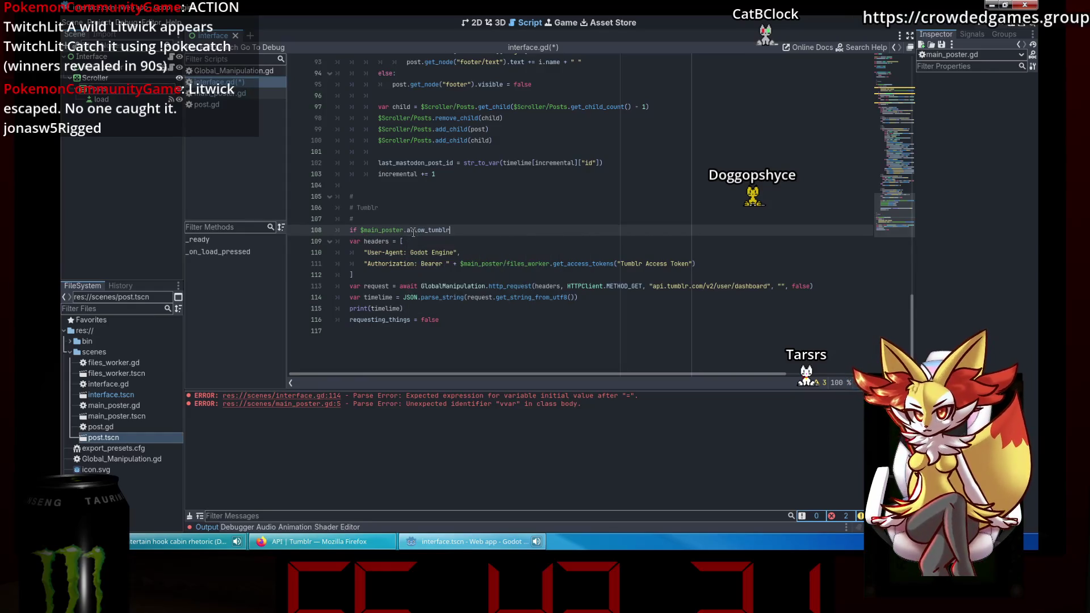
# Step: Indent the Tumblr request lines so they sit under the allow_tumblr check
pyautogui.moveTo(351, 241); pyautogui.dragTo(338, 334)
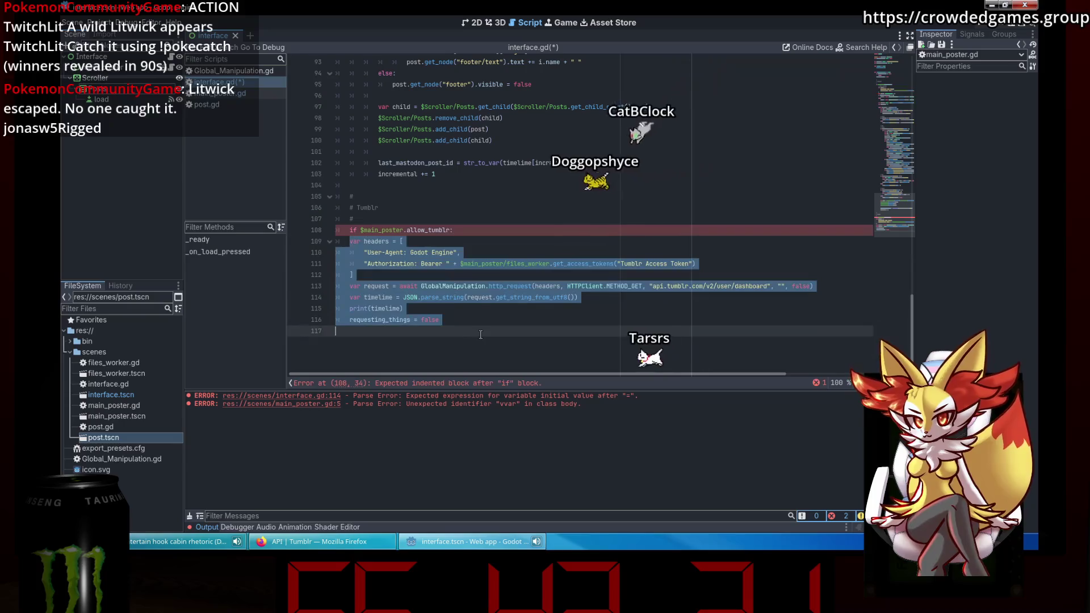
pyautogui.rightClick(429, 321)
pyautogui.click(524, 407)
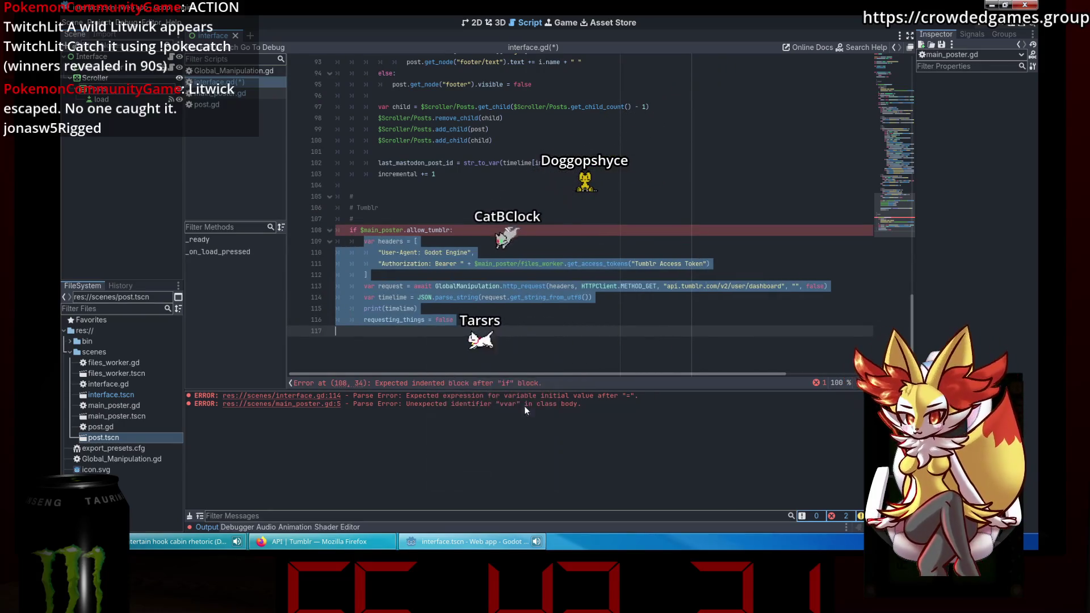
pyautogui.click(505, 340)
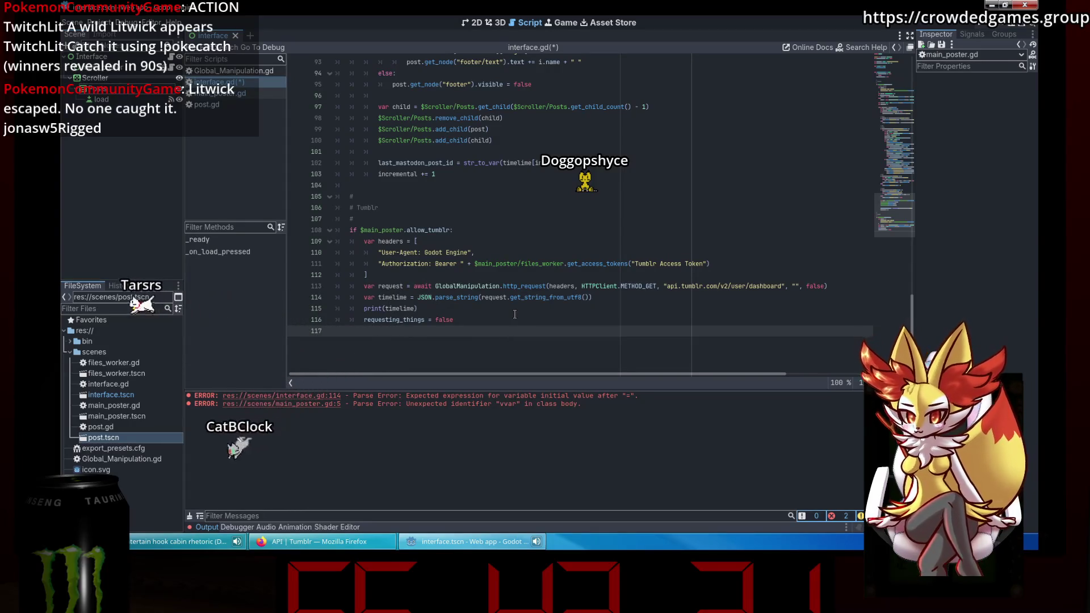
pyautogui.click(416, 220)
# Step: Run the project with F5 and move the web app window up and right
pyautogui.moveTo(898, 95)
pyautogui.mouseDown()
pyautogui.moveTo(912, 133)
pyautogui.moveTo(900, 95)
pyautogui.moveTo(904, 273)
pyautogui.mouseUp()
pyautogui.press('F5')
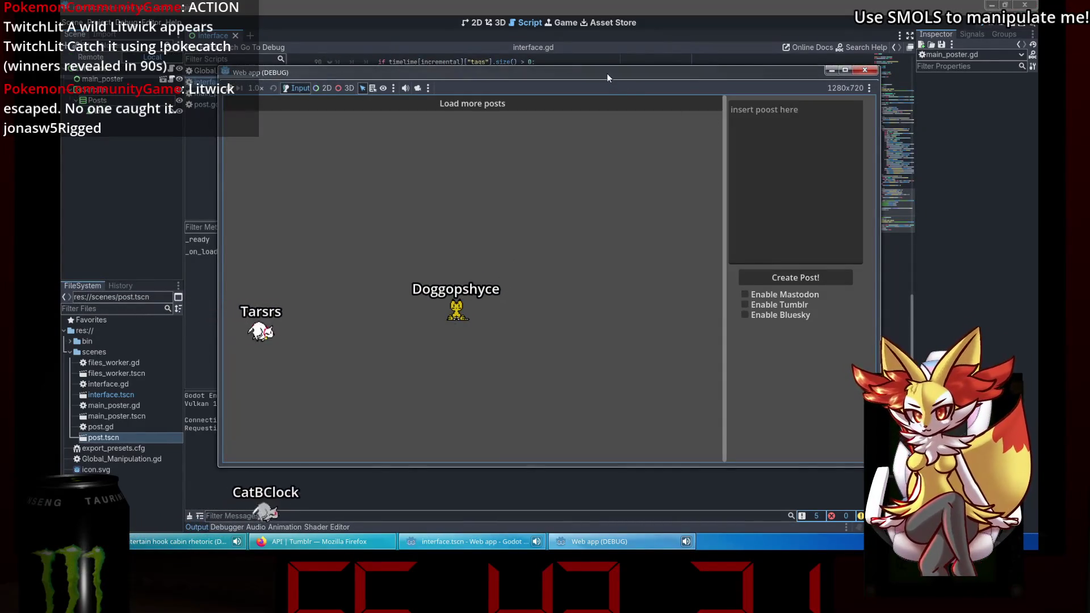
pyautogui.moveTo(607, 74); pyautogui.dragTo(634, 57)
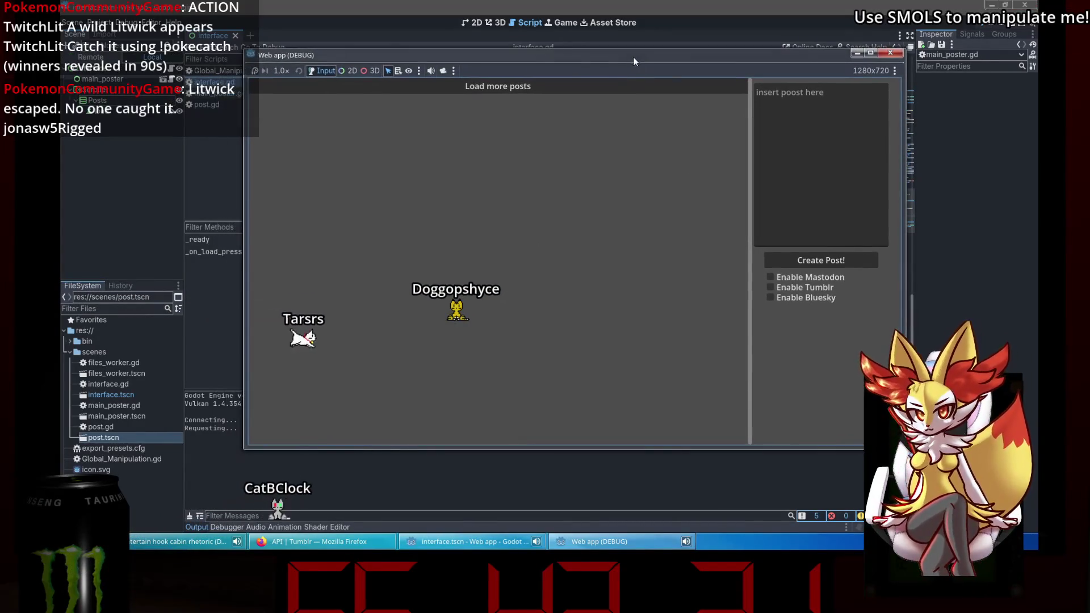
# Step: Test Tumblr via Load more posts, then insert a blank line above requesting_things on line 116
pyautogui.click(770, 287)
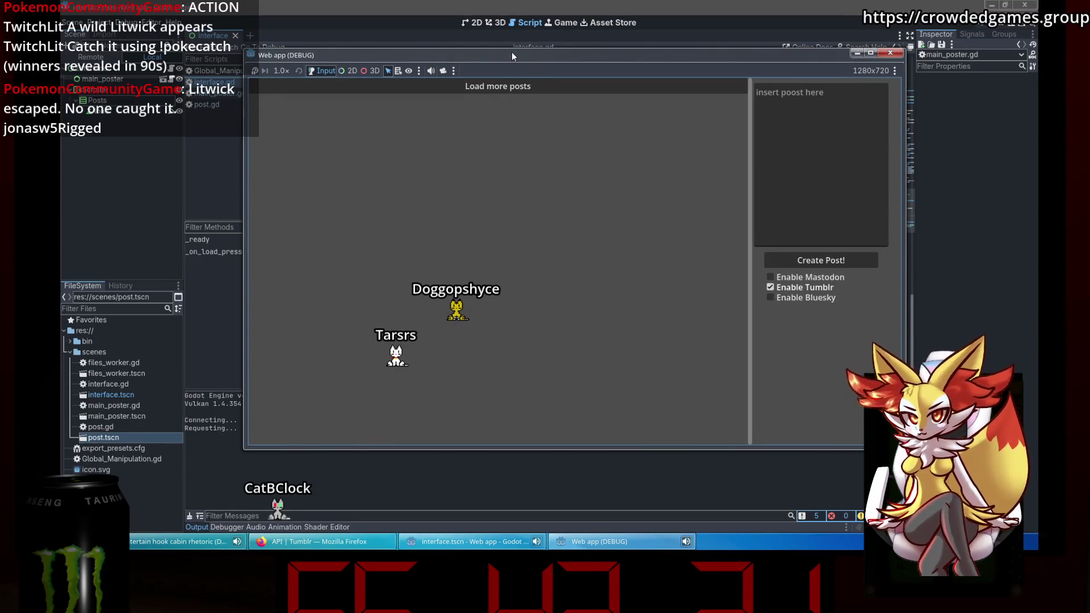
pyautogui.click(515, 88)
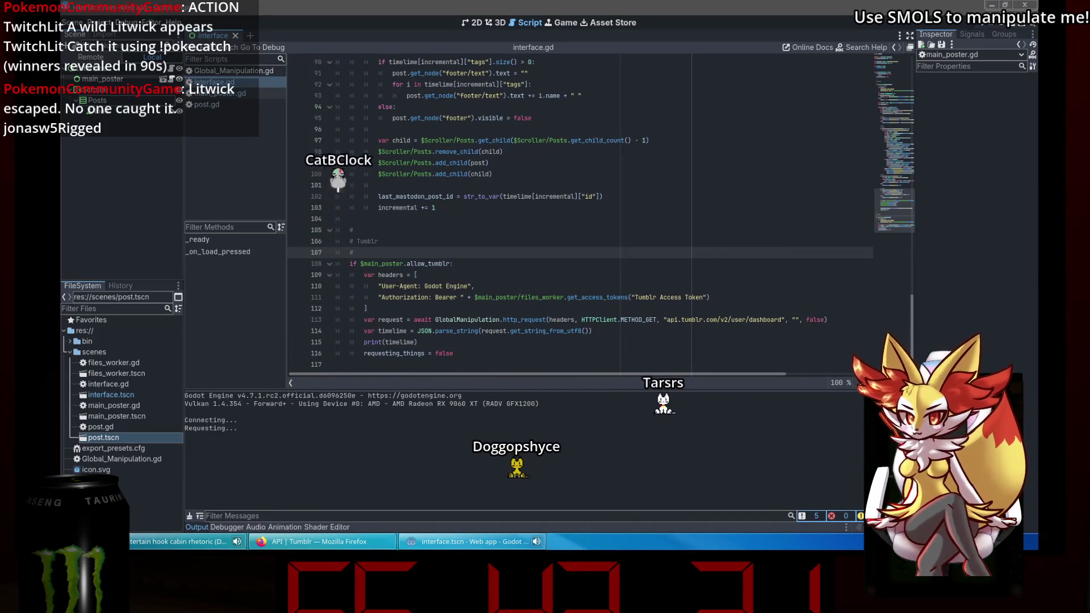
pyautogui.click(718, 195)
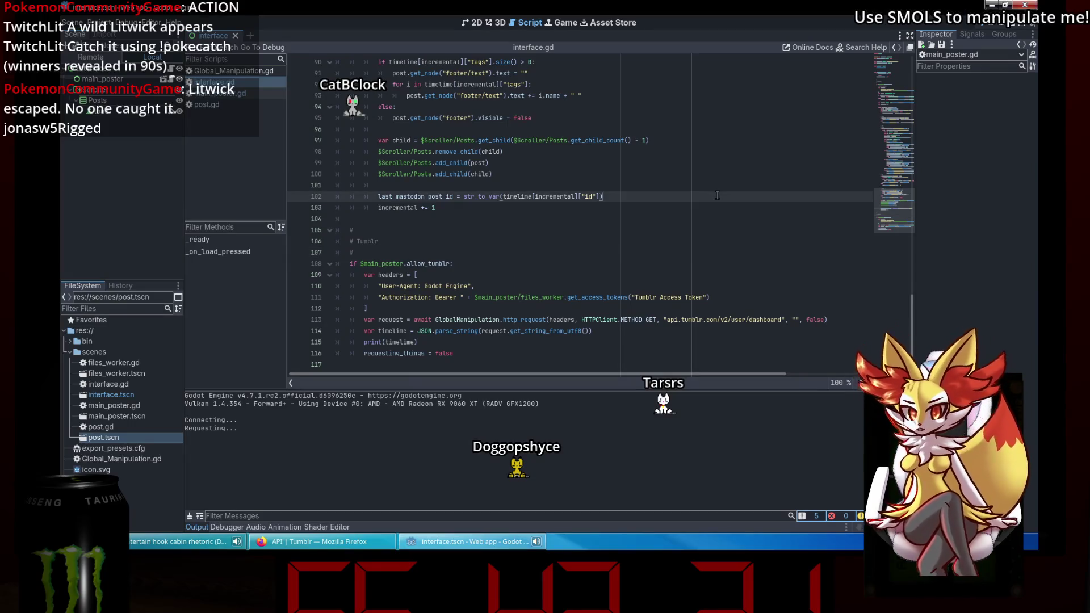
pyautogui.click(363, 353)
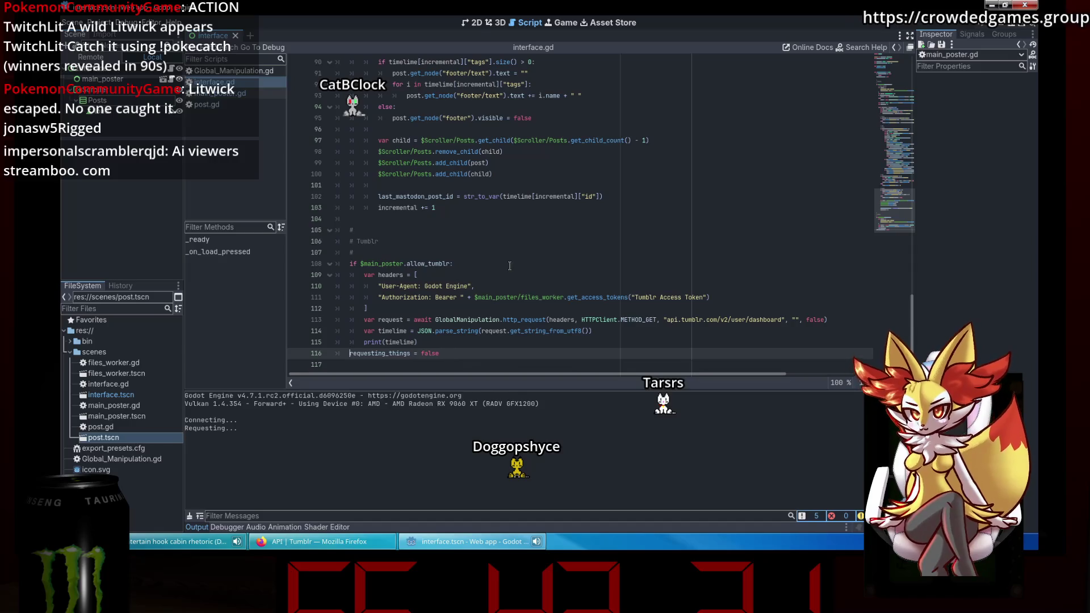
pyautogui.press('Return')
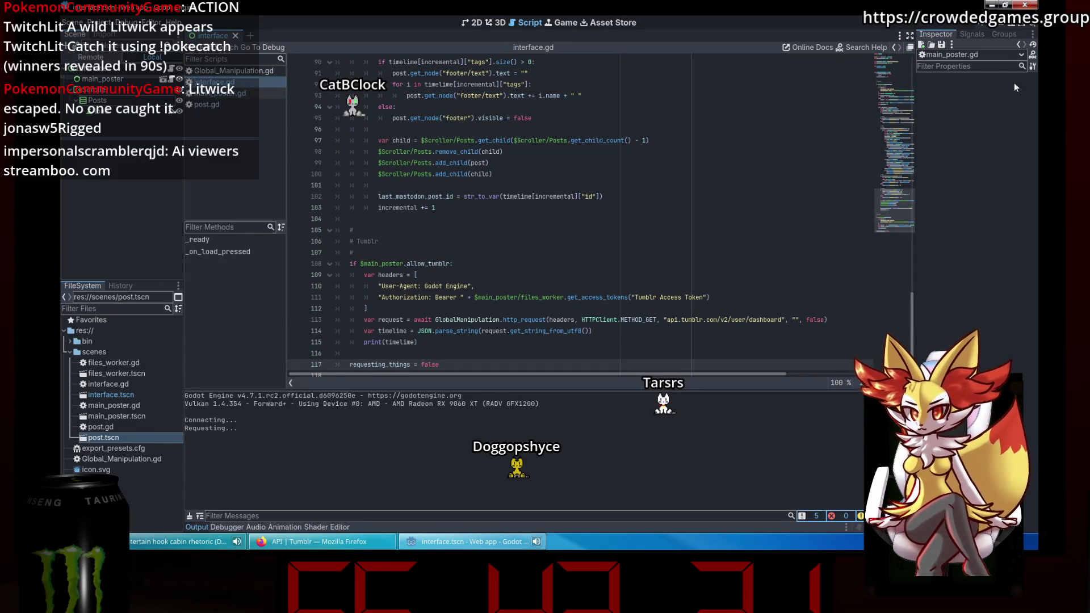
# Step: Rerun with Tumblr enabled, close the web app, and go to the headers code on line 110
pyautogui.click(980, 25)
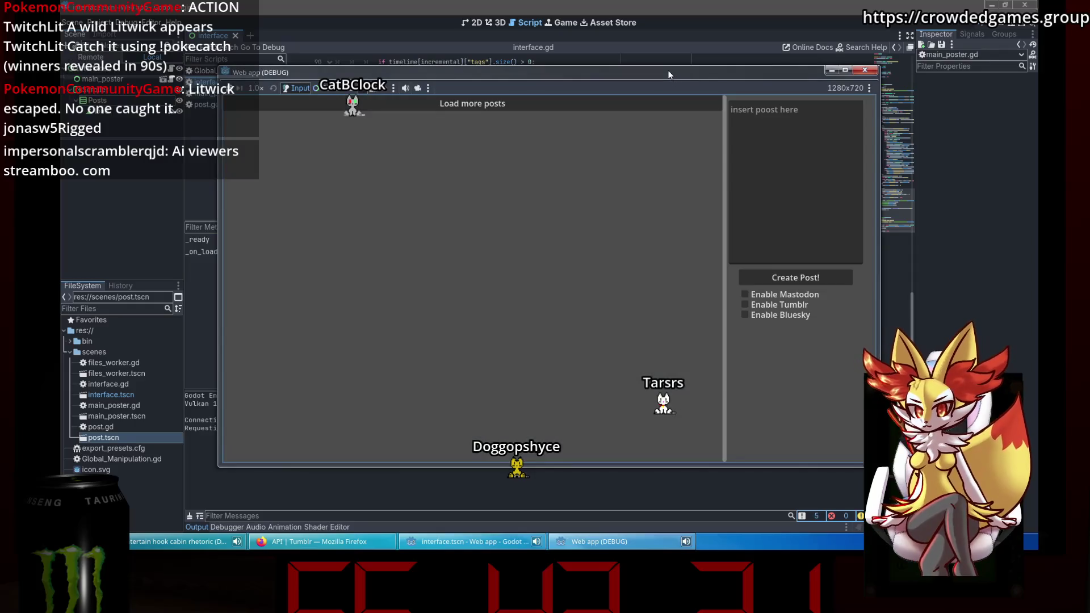
pyautogui.click(747, 311)
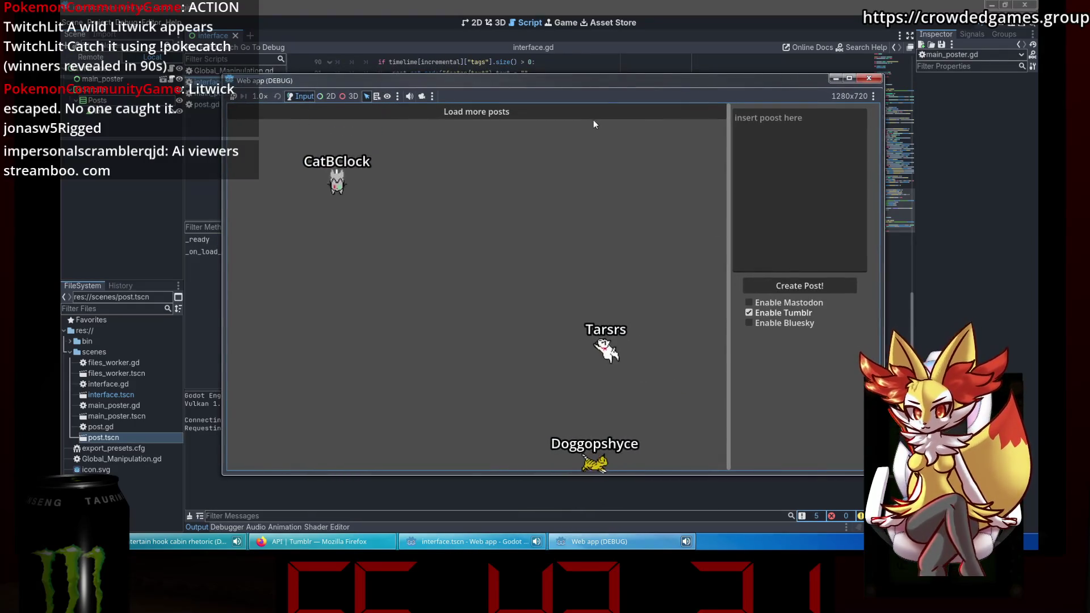
pyautogui.moveTo(553, 76)
pyautogui.mouseDown()
pyautogui.moveTo(1033, 79)
pyautogui.moveTo(803, 76)
pyautogui.moveTo(701, 97)
pyautogui.moveTo(506, 83)
pyautogui.mouseUp()
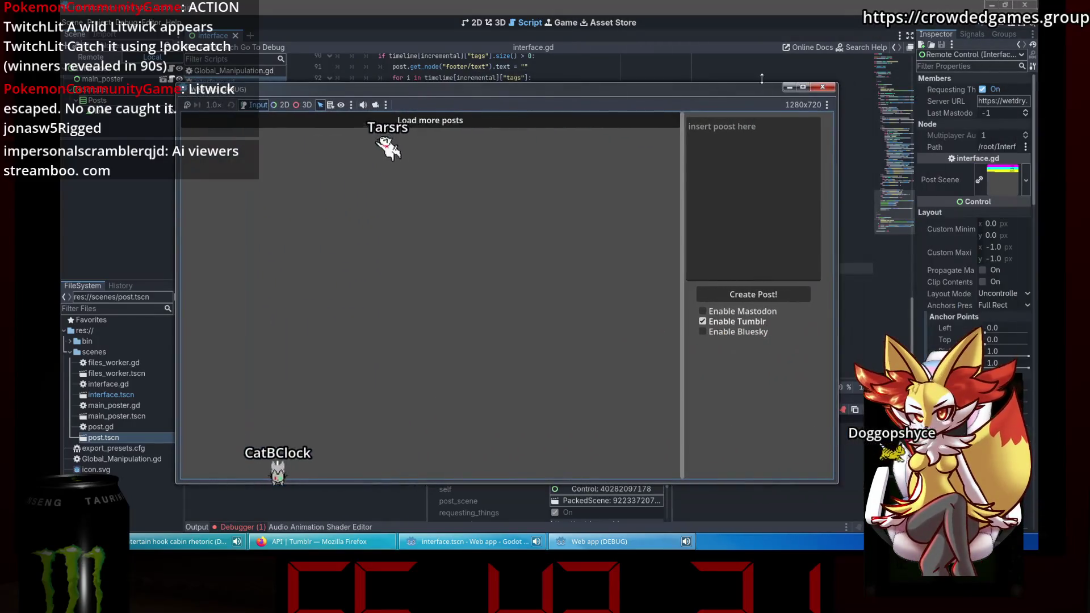
pyautogui.click(821, 87)
pyautogui.click(631, 276)
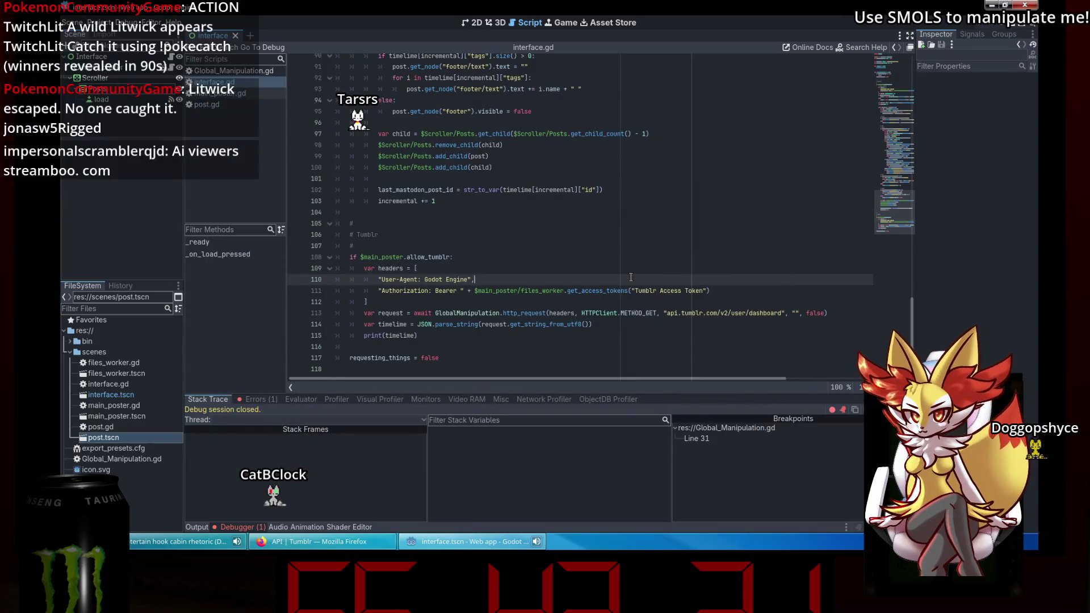
# Step: After checking the error, rewrite line 111 as get_access_tokens()["Tumblr Access Token"] and rerun the project
pyautogui.click(258, 399)
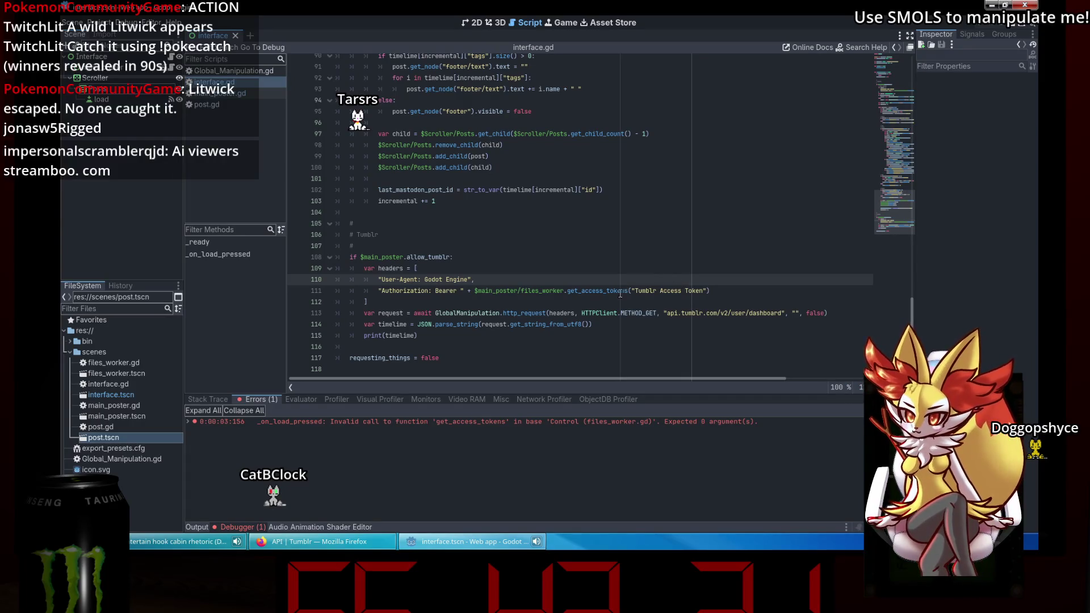
pyautogui.click(705, 291)
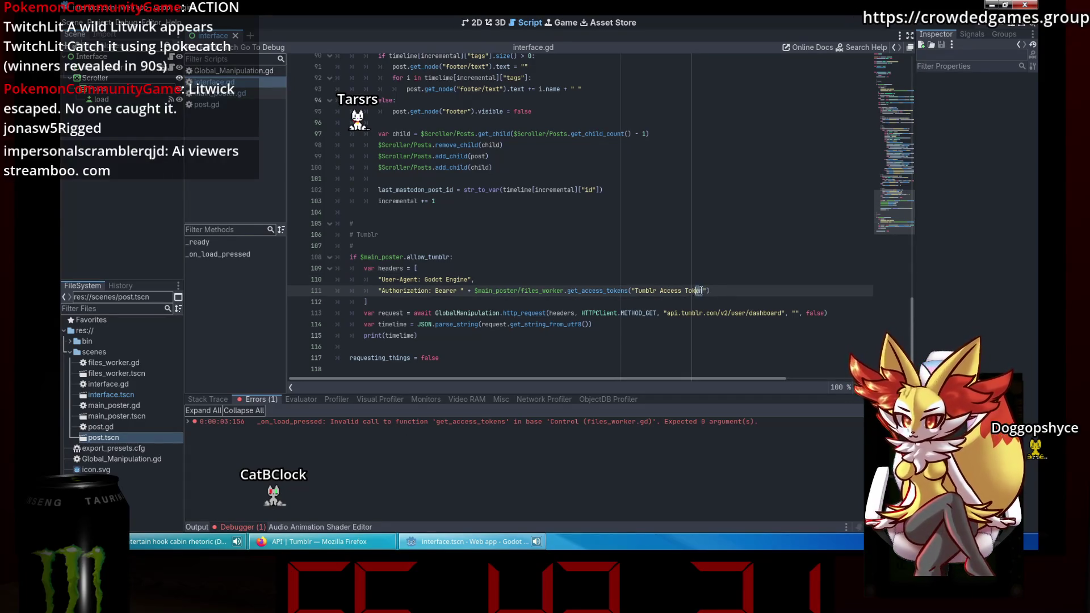
pyautogui.moveTo(688, 290); pyautogui.dragTo(635, 290)
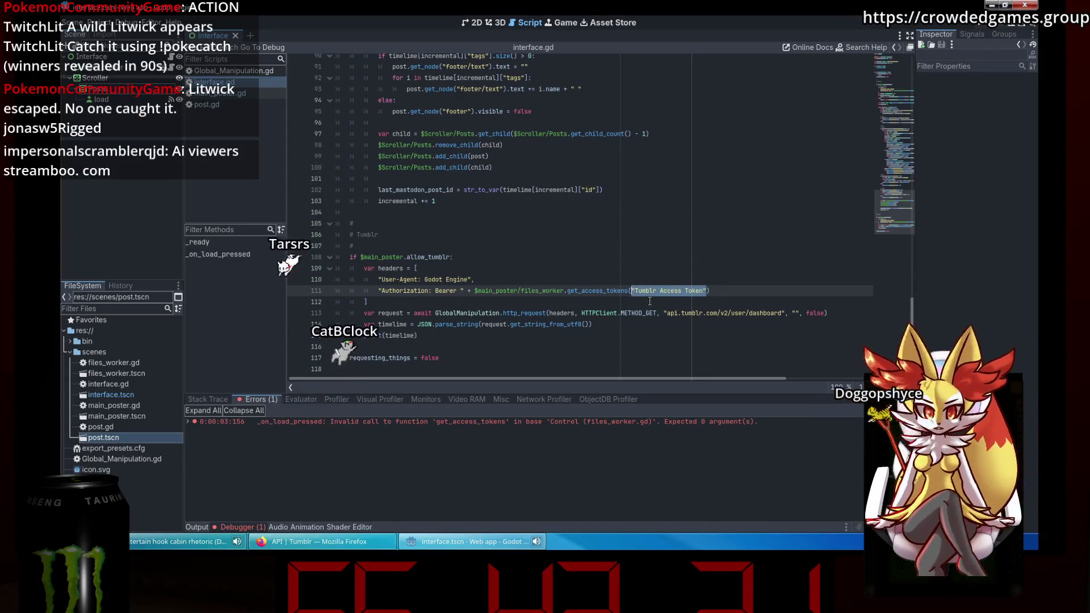
pyautogui.press('BackSpace')
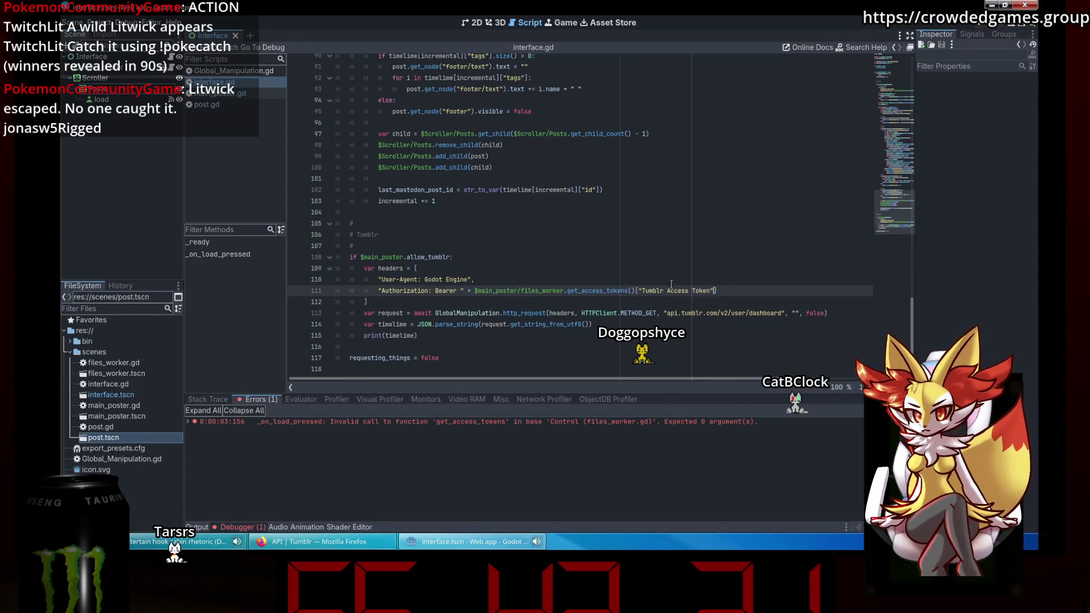
pyautogui.press('Up')
pyautogui.click(978, 26)
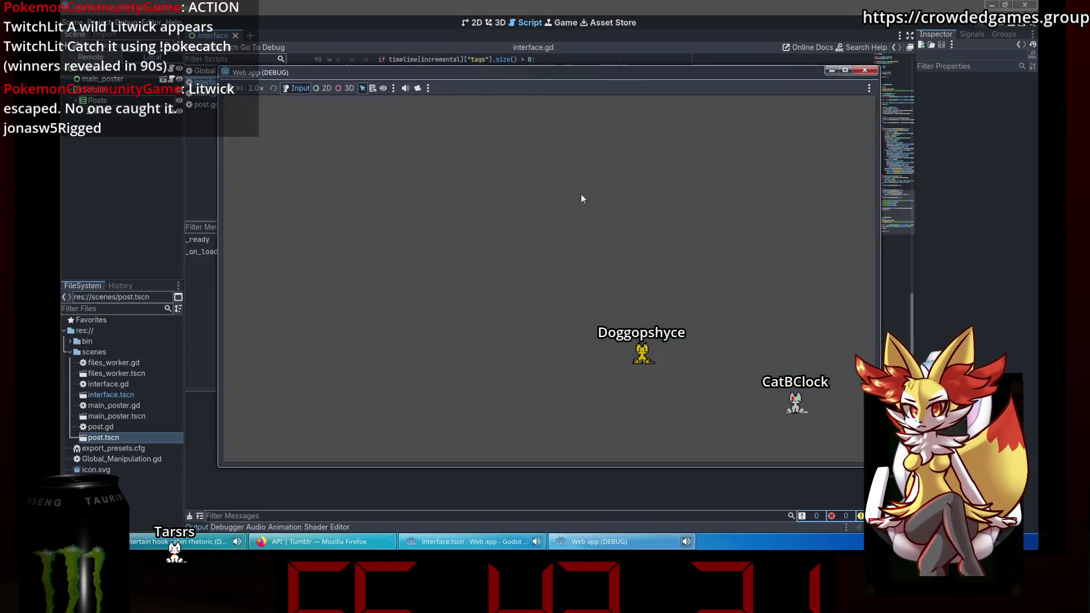
# Step: With Tumblr enabled, remove the line 31 breakpoint, resume, check Errors, and set a breakpoint on line 114
pyautogui.click(744, 304)
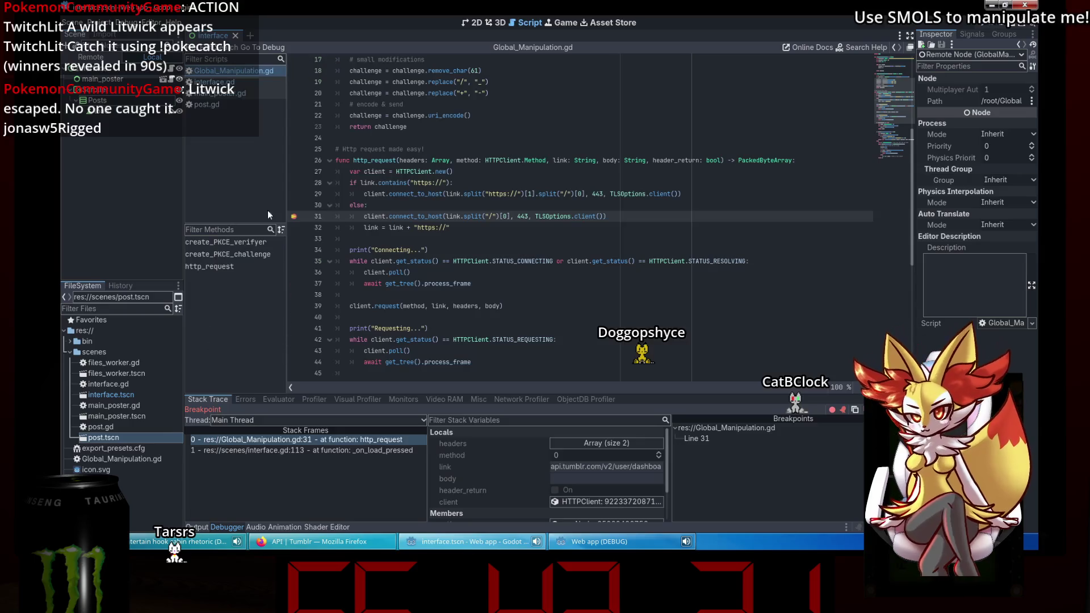
pyautogui.click(293, 216)
pyautogui.click(520, 294)
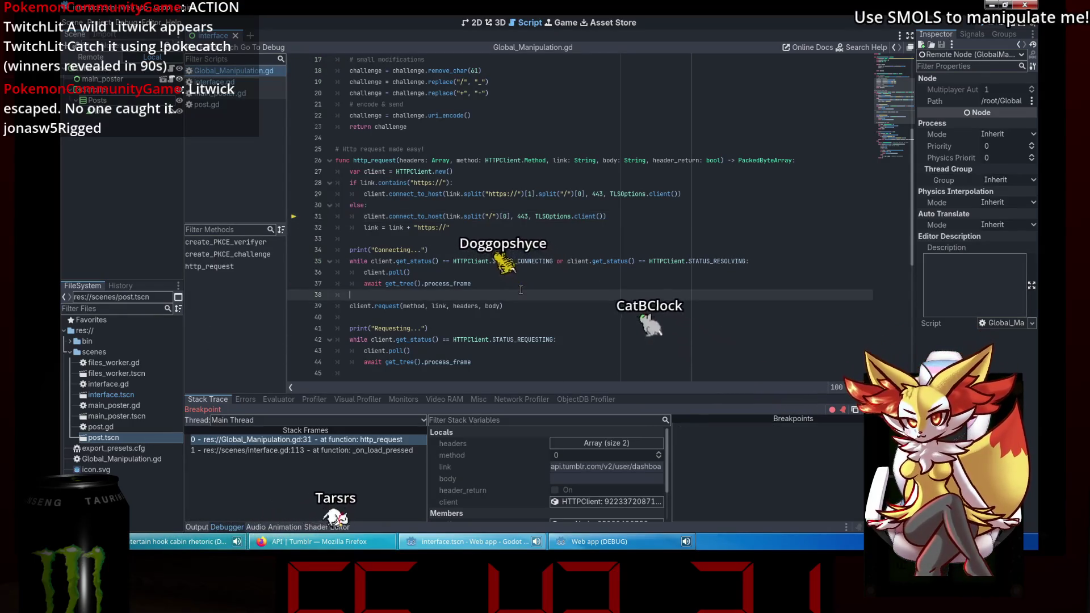
pyautogui.scroll(-2, 520, 290)
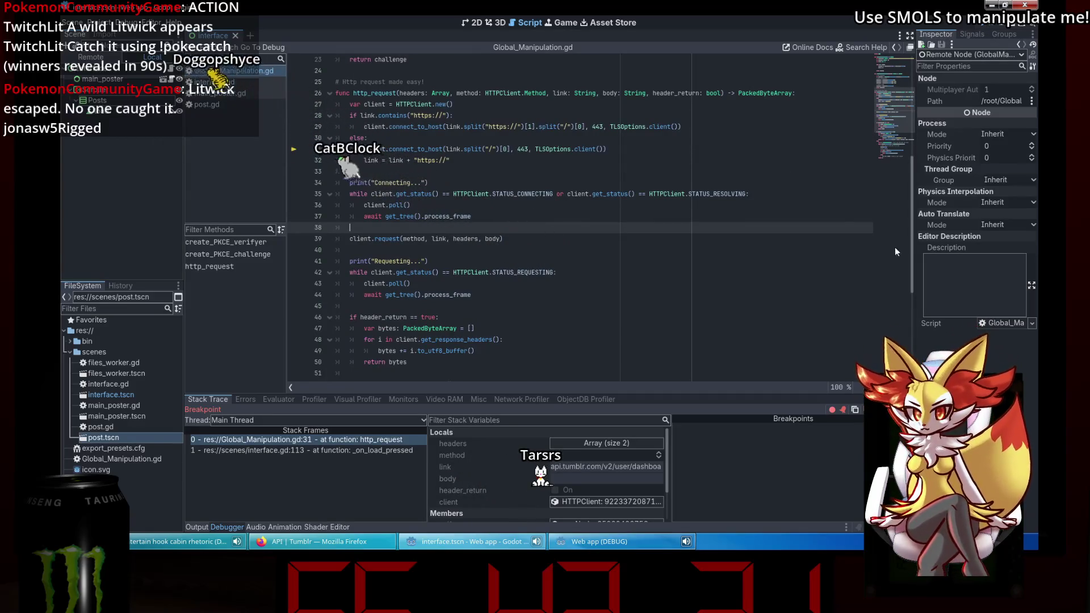
pyautogui.press('F12')
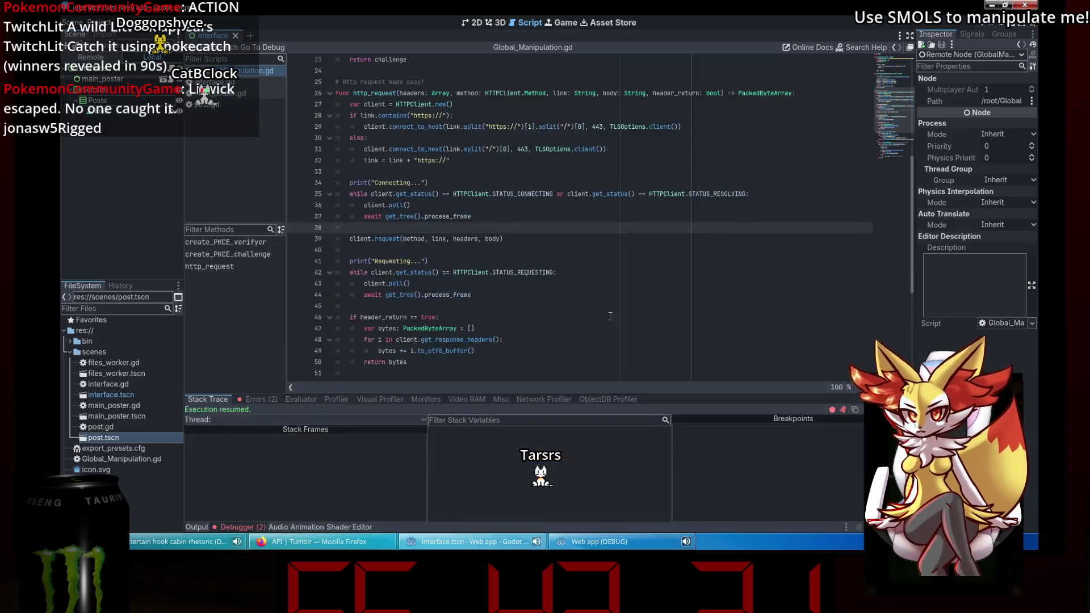
pyautogui.click(257, 400)
pyautogui.click(363, 431)
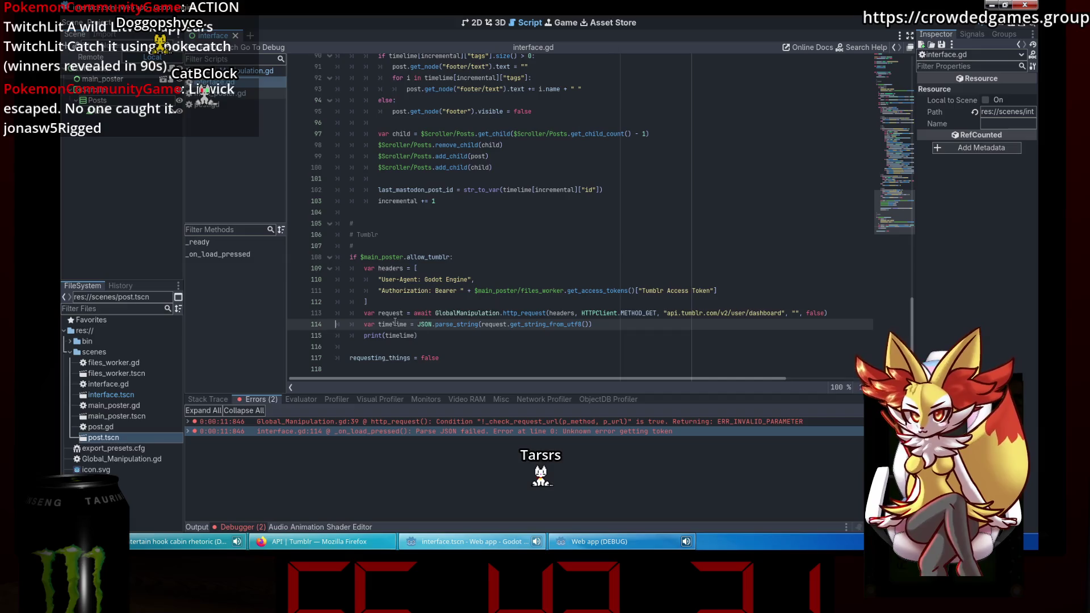
pyautogui.click(320, 336)
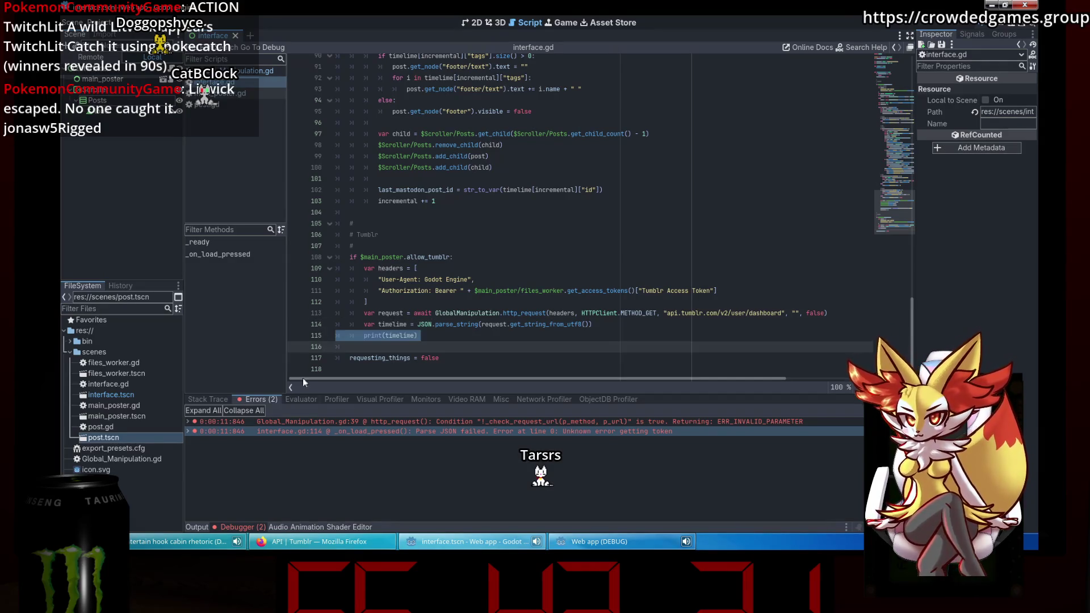
pyautogui.click(198, 527)
pyautogui.click(399, 320)
pyautogui.click(305, 320)
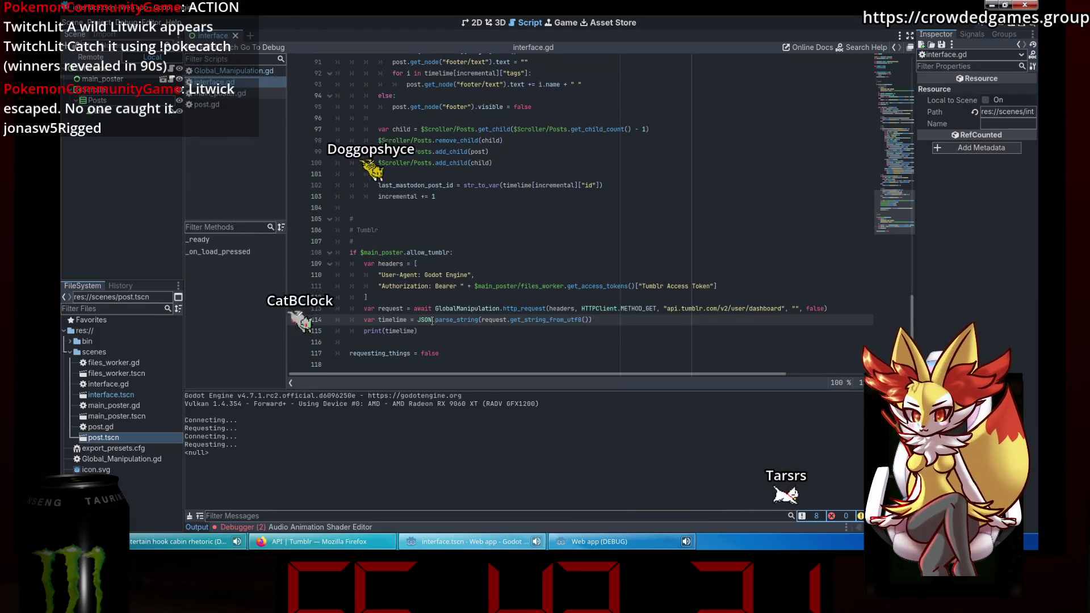
pyautogui.click(388, 307)
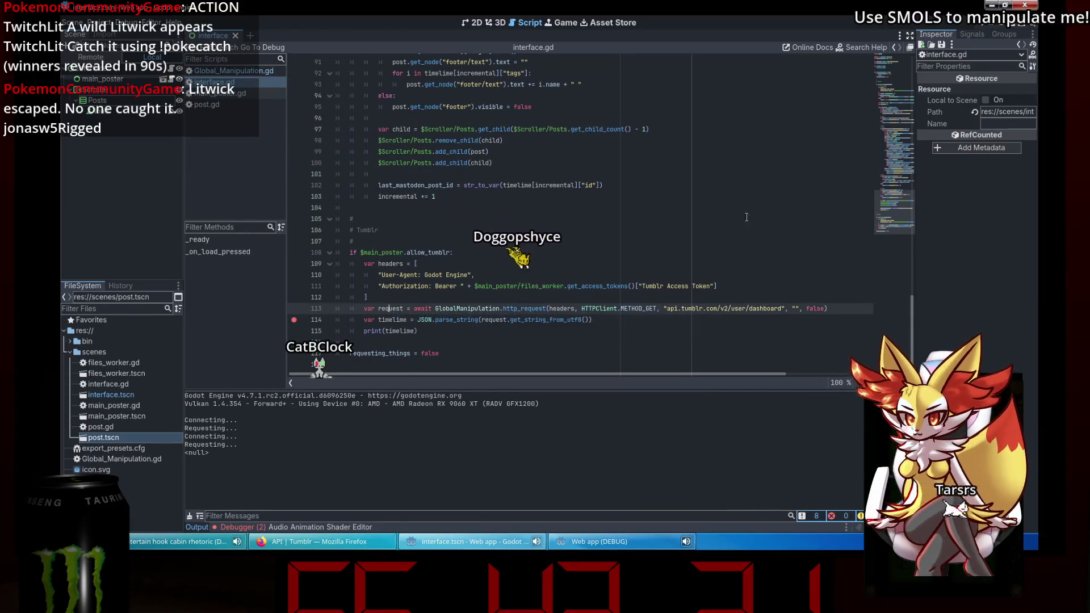
pyautogui.click(985, 25)
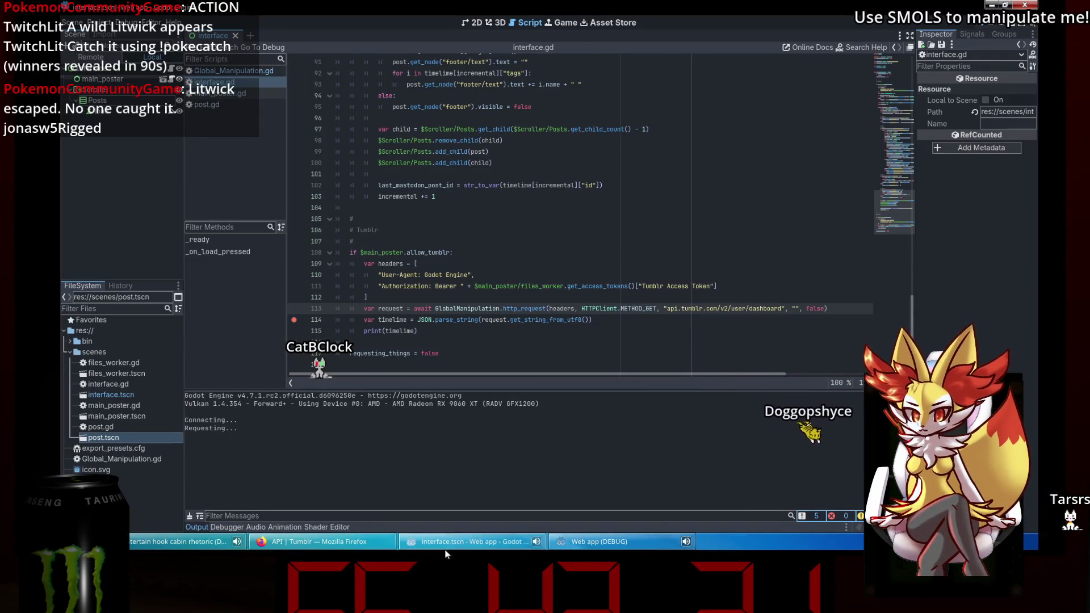
pyautogui.click(646, 538)
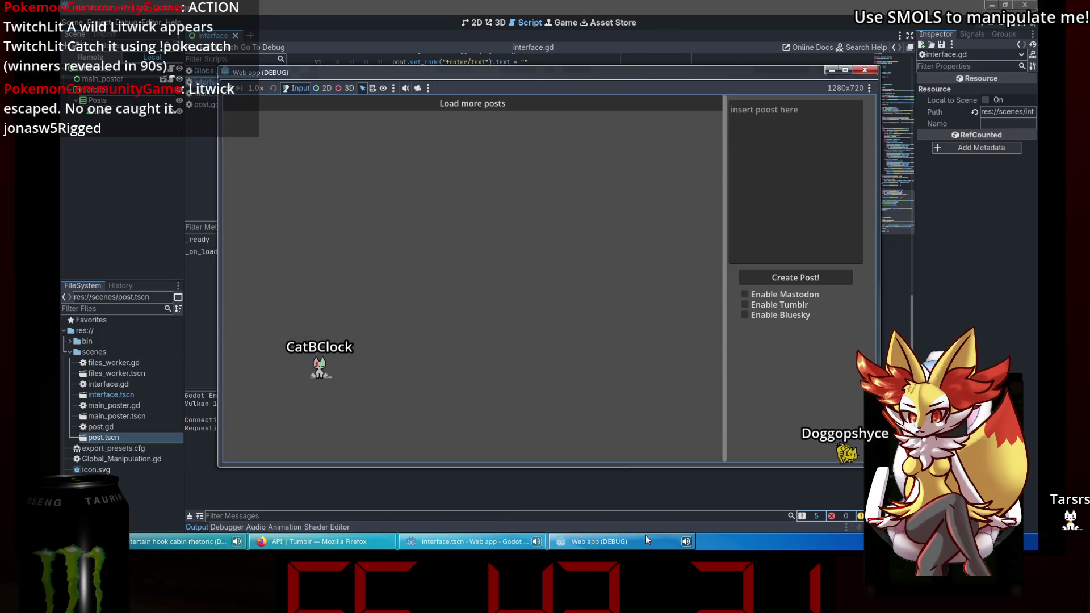
pyautogui.click(490, 103)
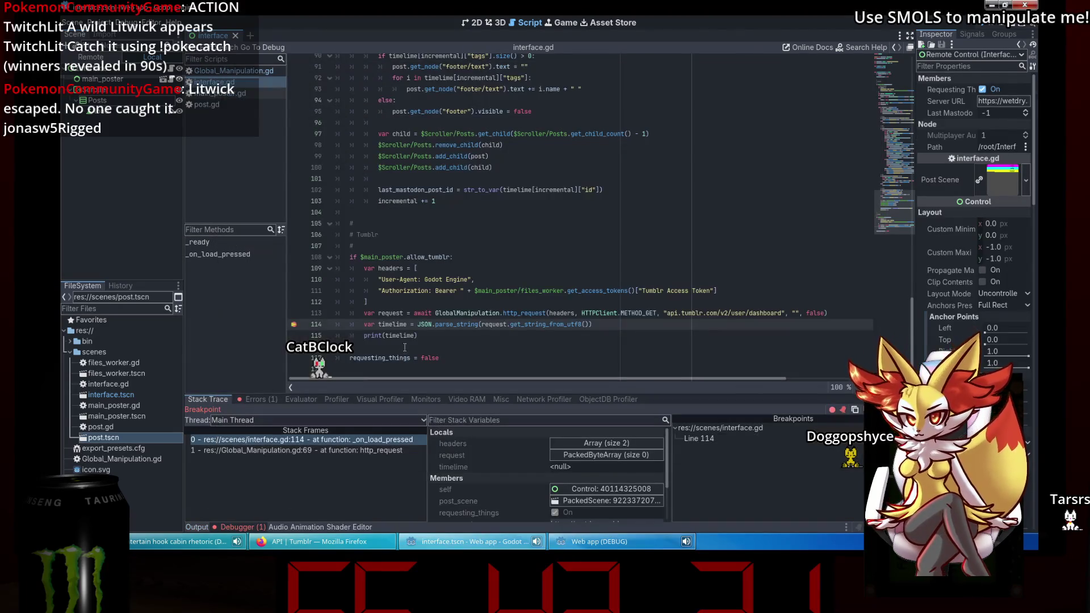
pyautogui.moveTo(386, 325)
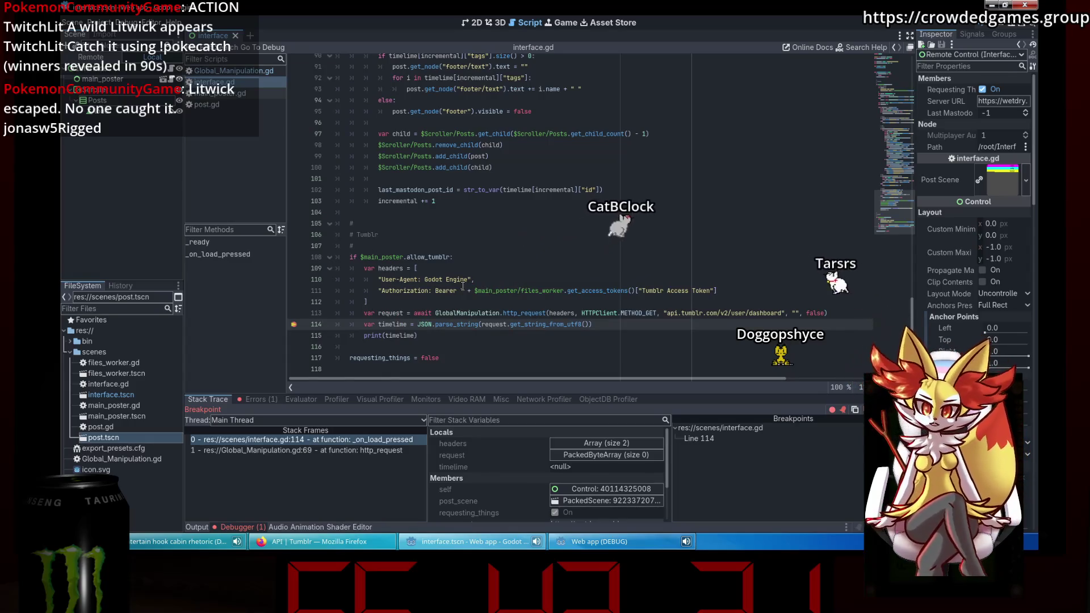
pyautogui.click(667, 312)
pyautogui.write('https:')
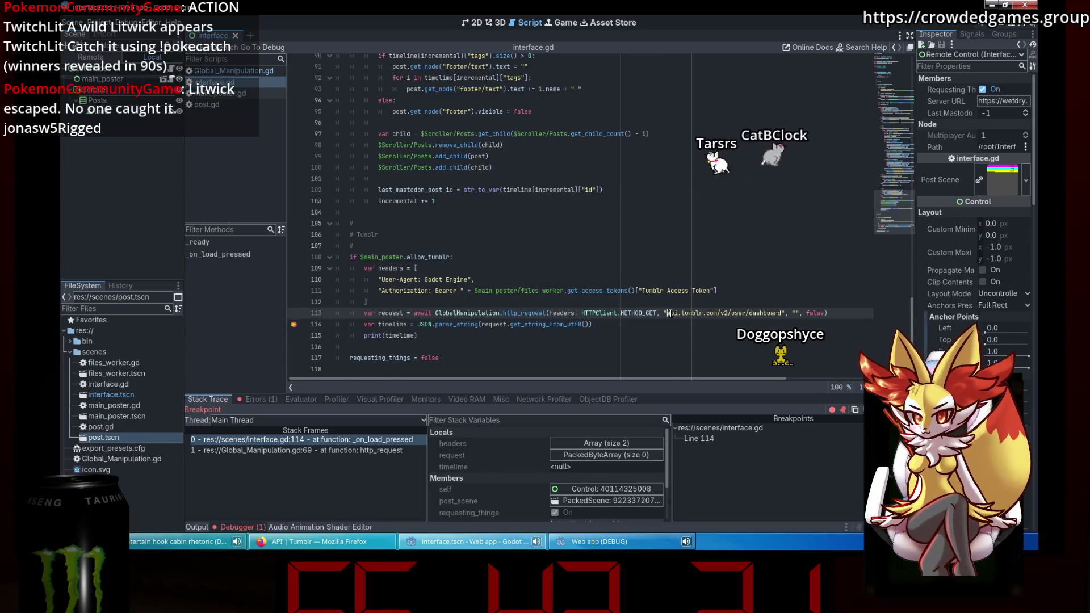
pyautogui.write('//')
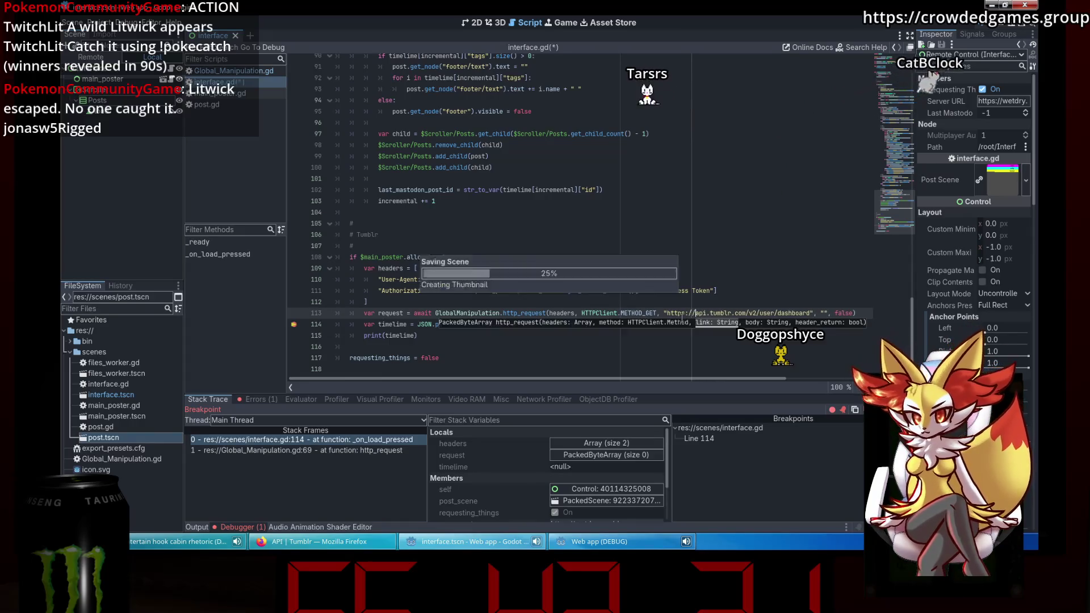
# Step: Restart the project with the https URL and load more posts to trigger the Tumblr request
pyautogui.click(691, 328)
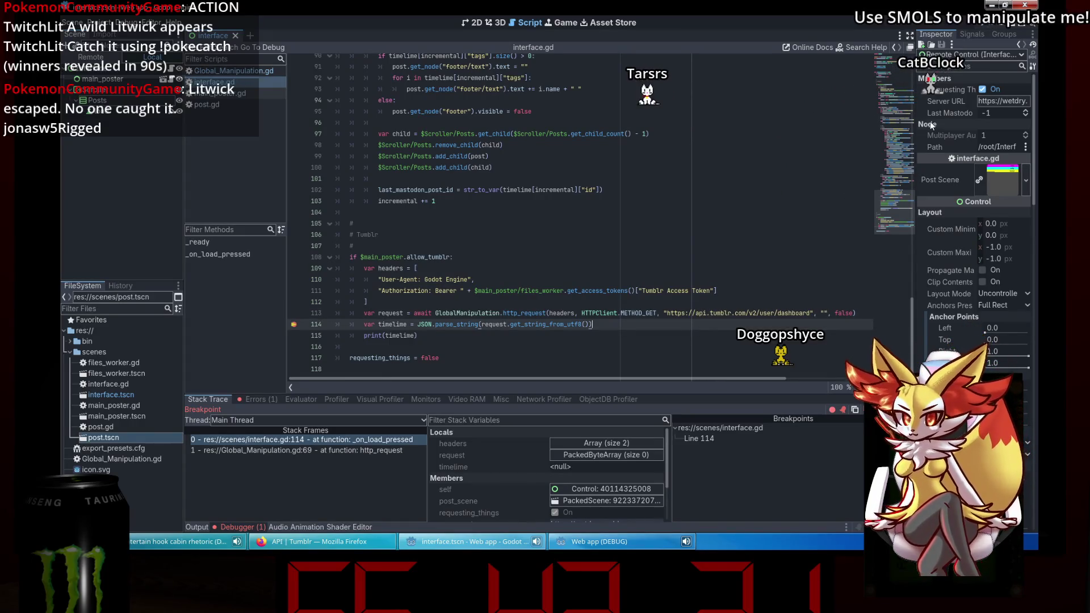
pyautogui.click(999, 28)
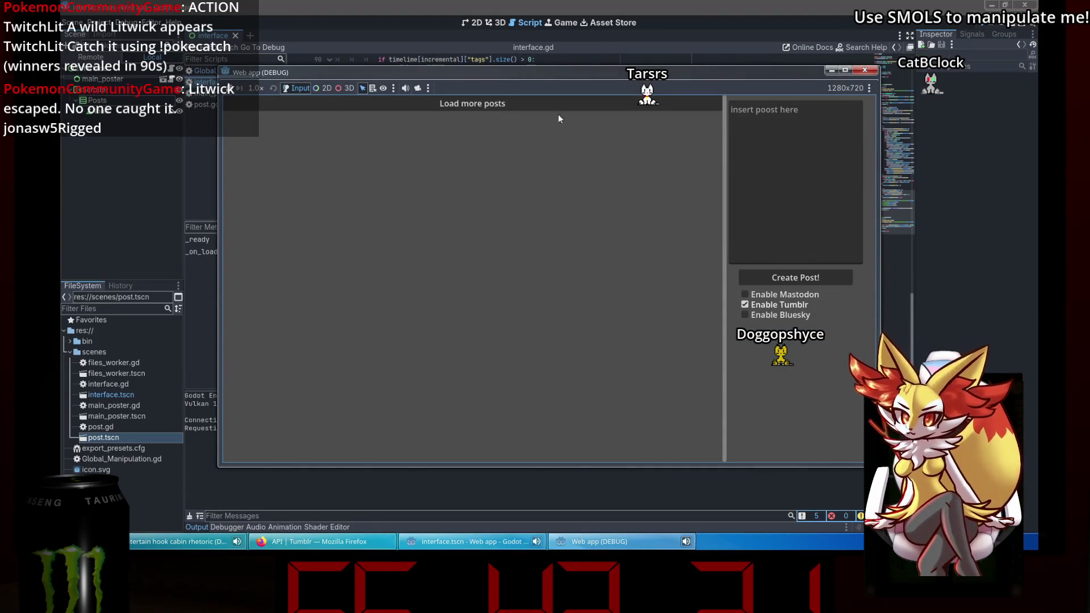
pyautogui.click(549, 103)
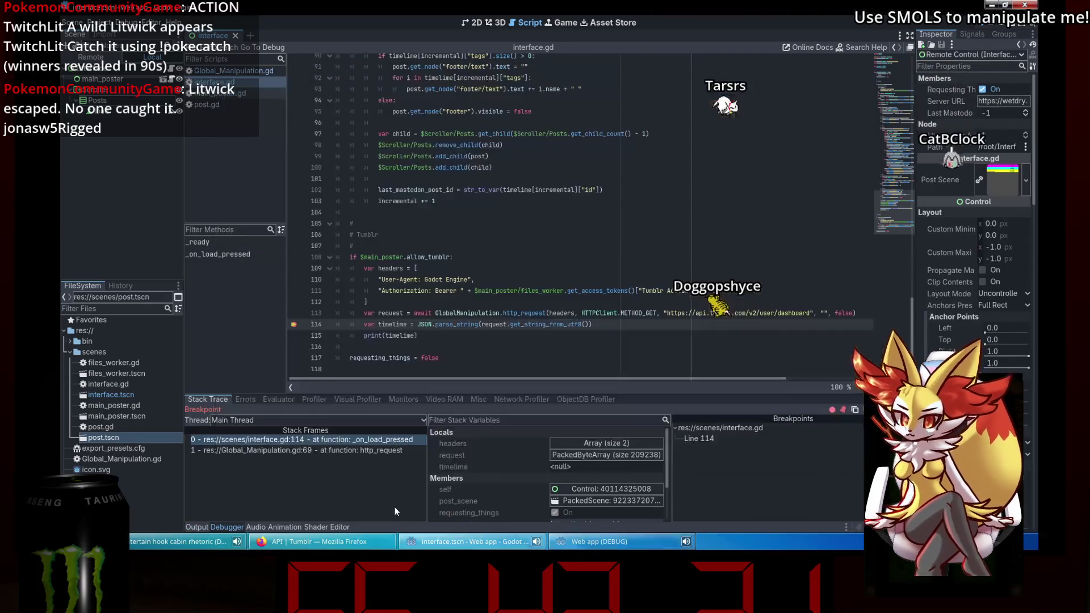
pyautogui.moveTo(393, 325)
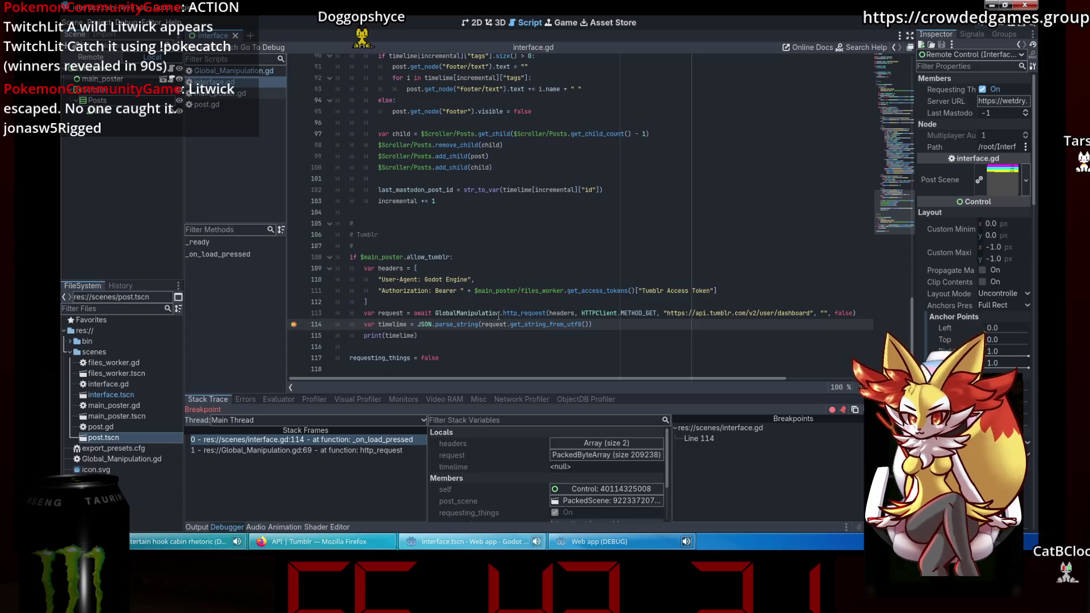
pyautogui.moveTo(494, 324)
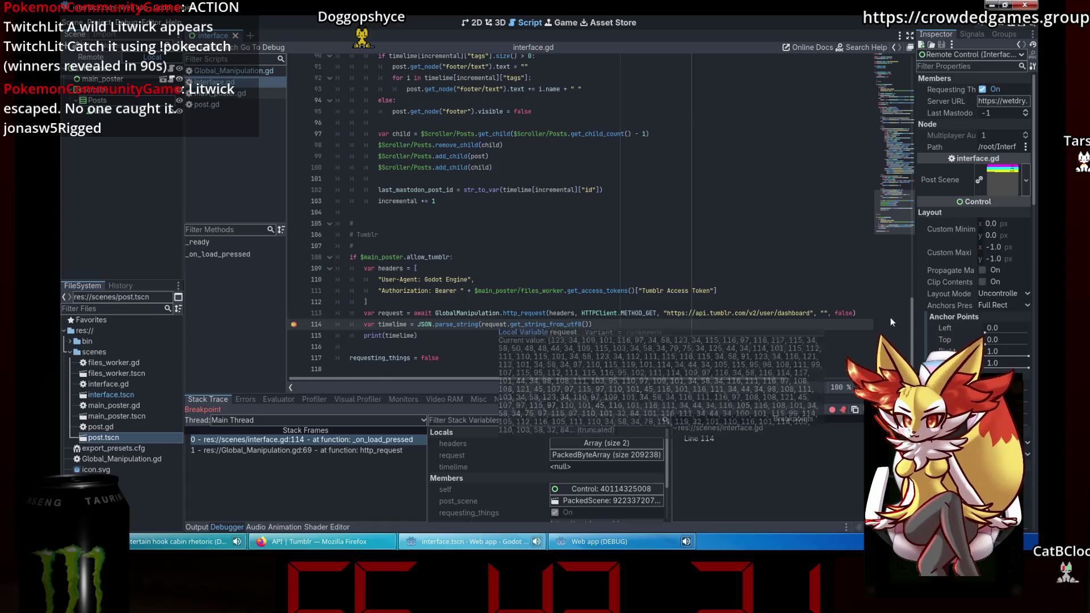
# Step: Add print(request.get_string_from_utf8()) on line 114, save, and restart the project
pyautogui.click(866, 315)
pyautogui.press('Return')
pyautogui.write('print(')
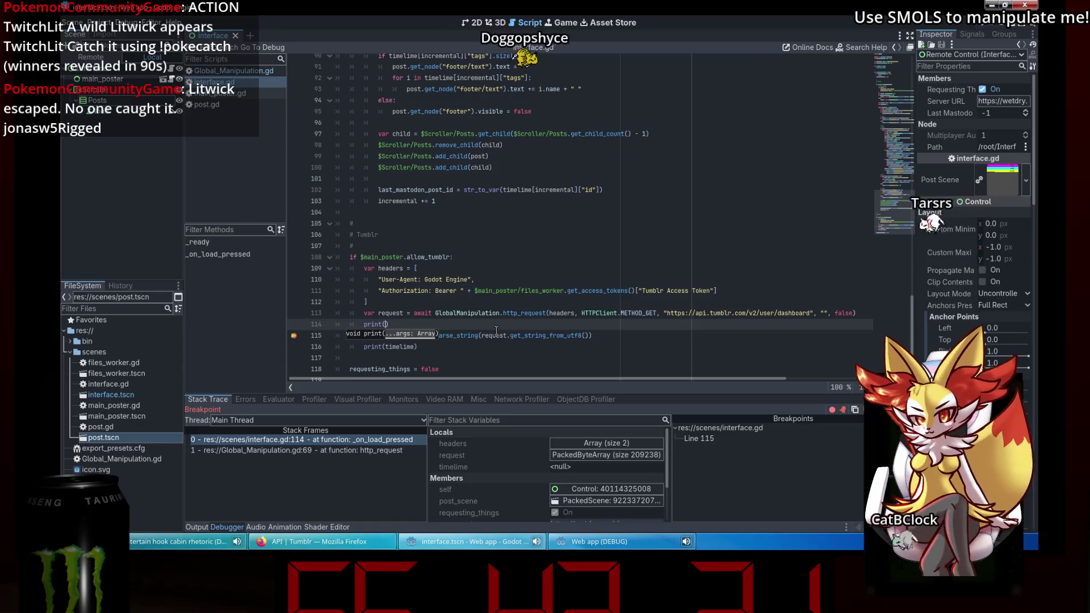
pyautogui.moveTo(589, 335); pyautogui.dragTo(484, 337)
pyautogui.hotkey('ctrl', 'c')
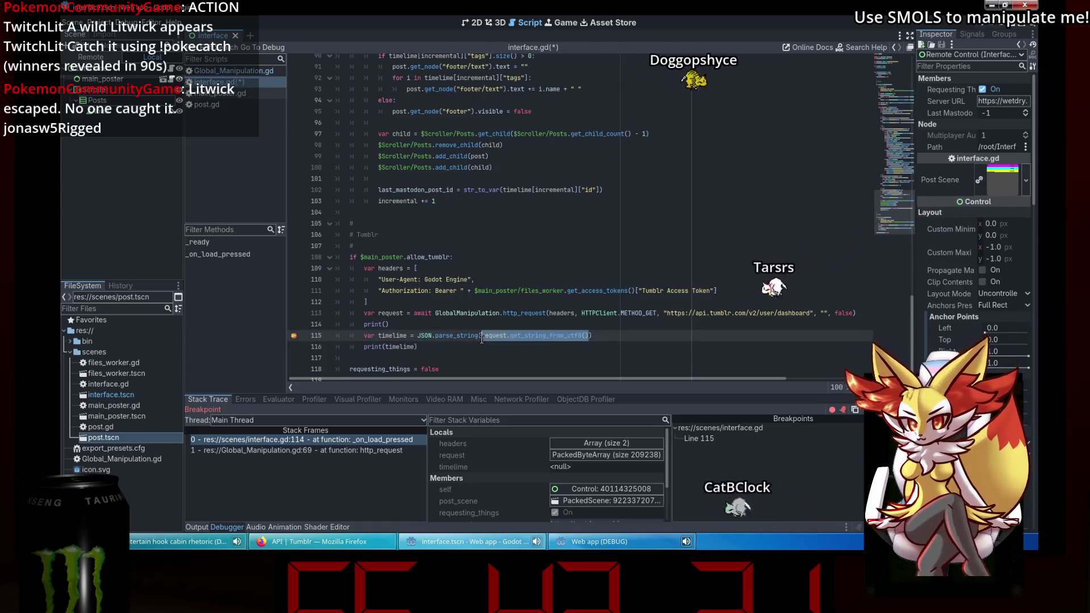
pyautogui.click(386, 324)
pyautogui.hotkey('ctrl', 'v')
pyautogui.hotkey('ctrl', 's')
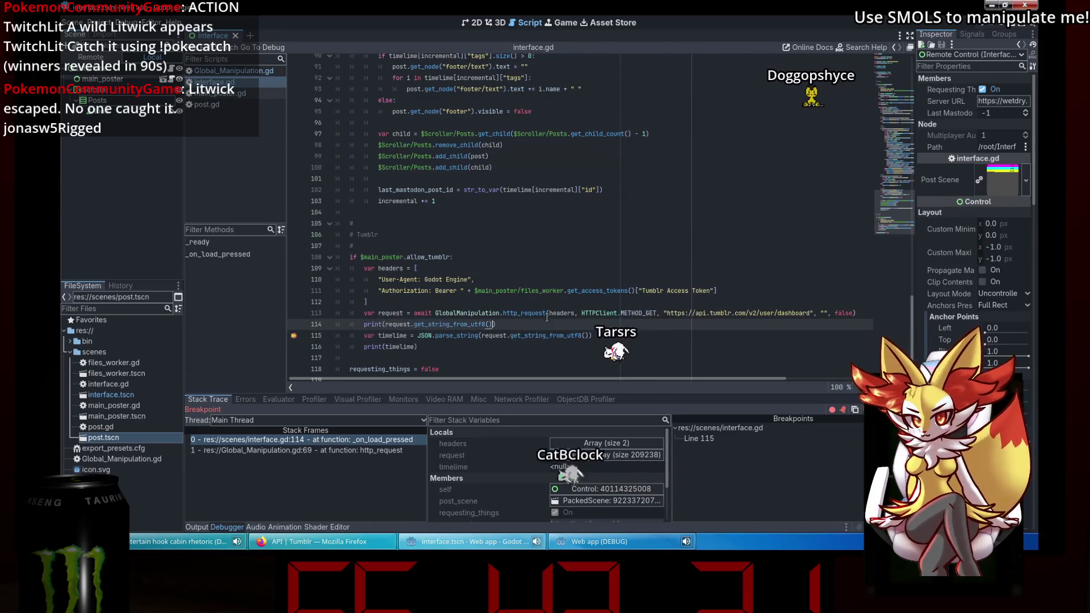
pyautogui.click(547, 313)
pyautogui.click(980, 24)
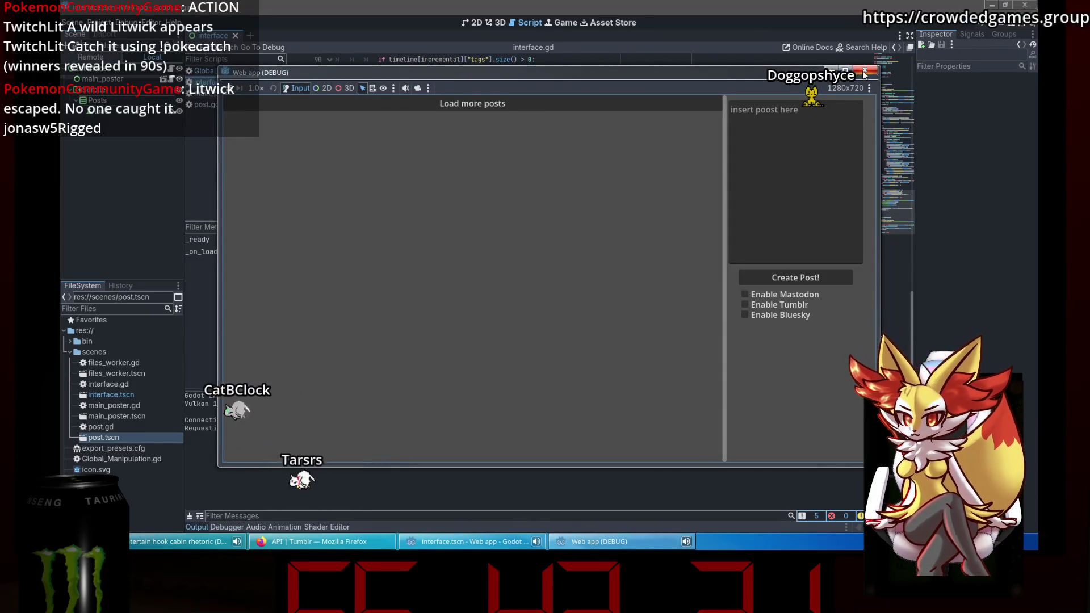
# Step: Minimize the debug window, enable Tumblr, and load more posts to request the dashboard
pyautogui.click(845, 70)
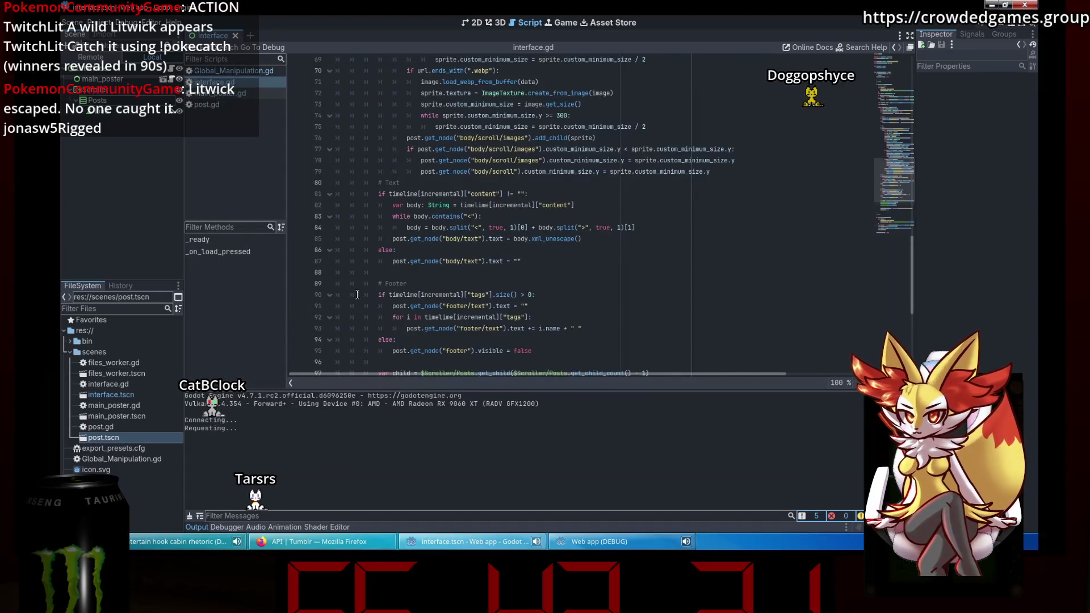
pyautogui.scroll(-7, 357, 294)
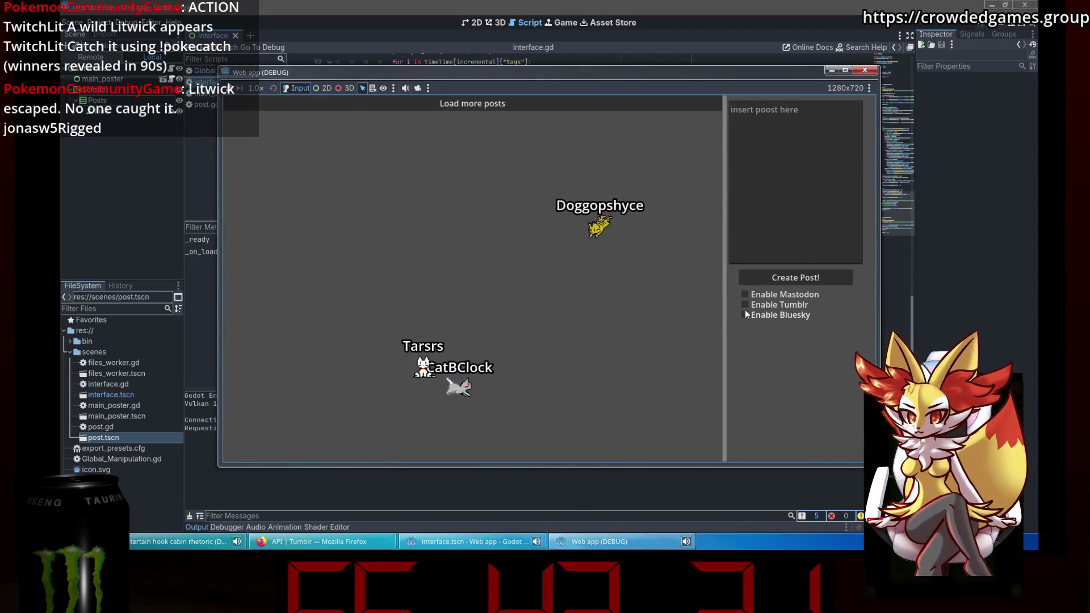
pyautogui.click(745, 305)
pyautogui.click(498, 106)
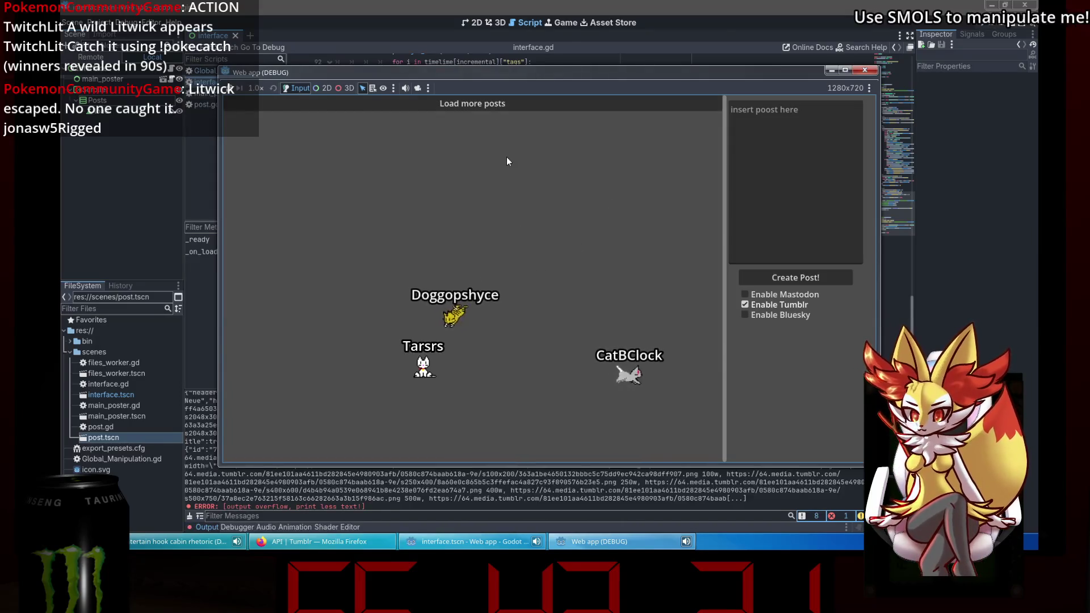
# Step: Return to the editor and scroll the Output panel through the dashboard's JSON response
pyautogui.click(196, 321)
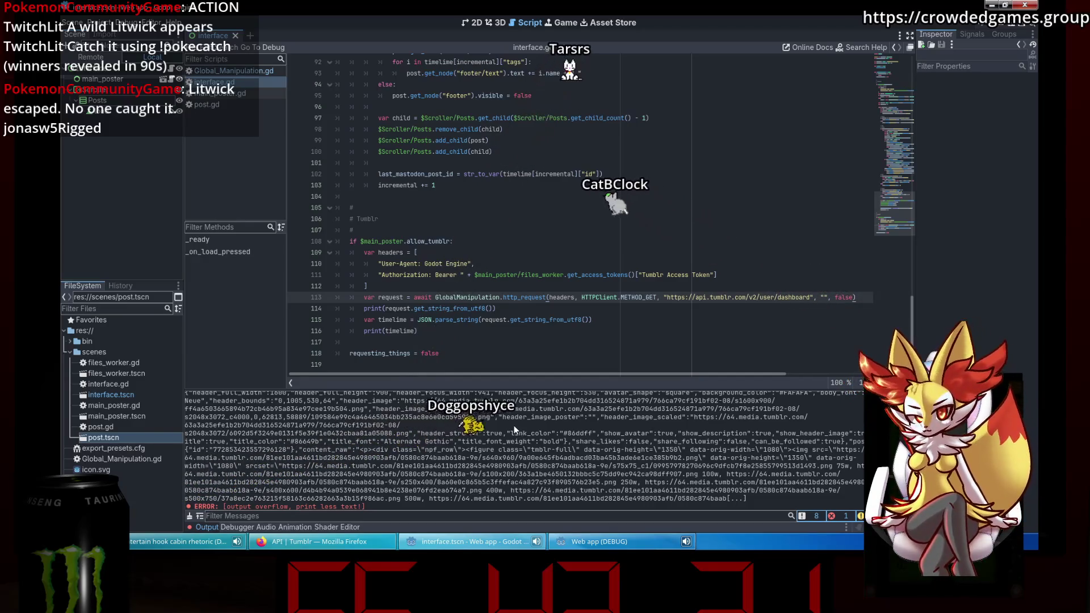
pyautogui.scroll(1, 517, 438)
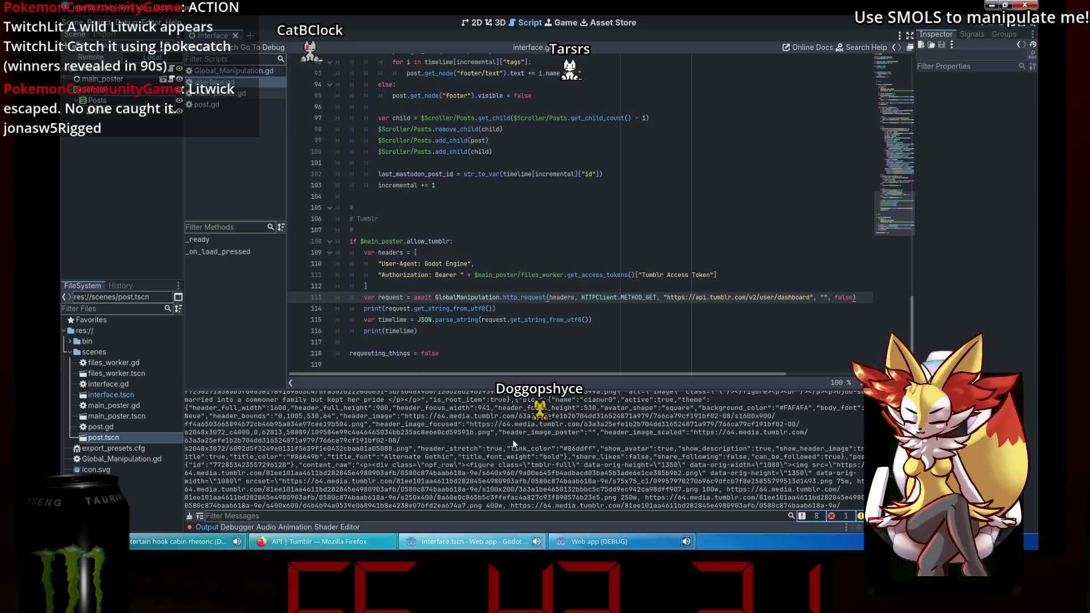
pyautogui.scroll(-1, 512, 440)
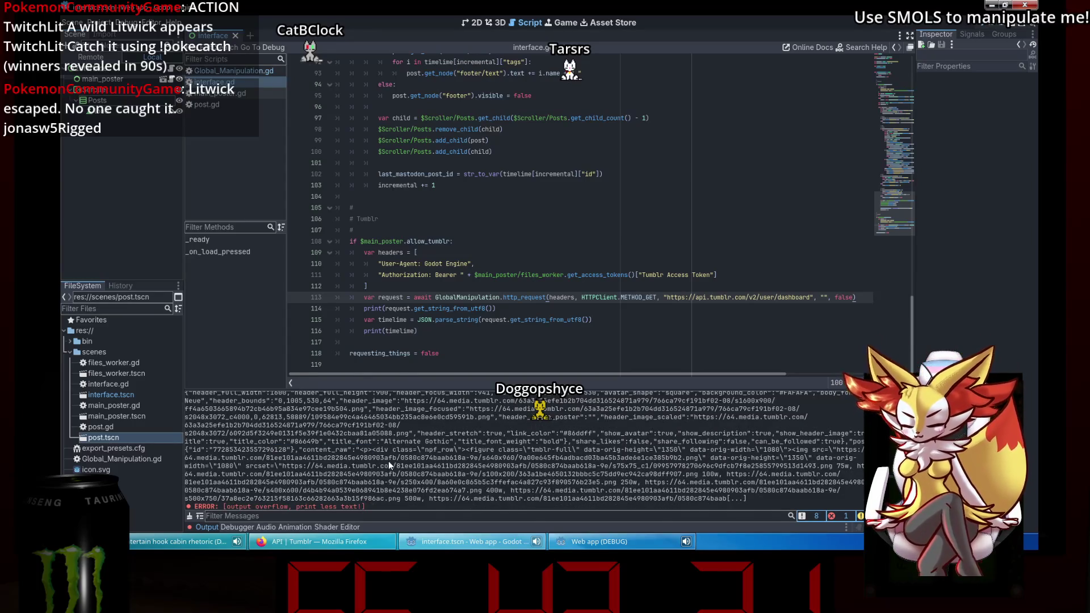
pyautogui.scroll(5, 390, 465)
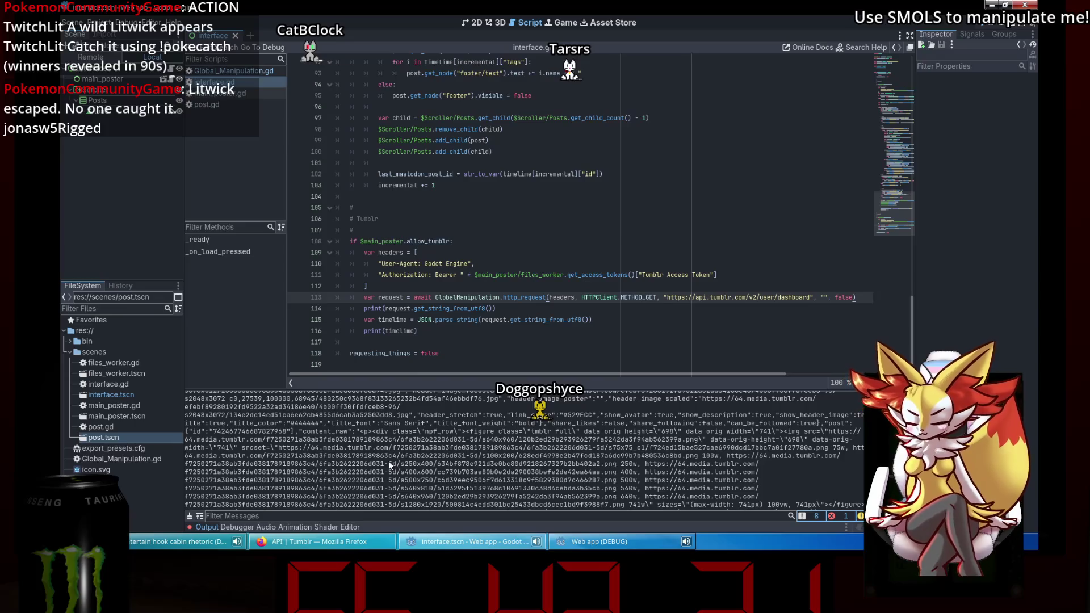
pyautogui.scroll(-2, 389, 465)
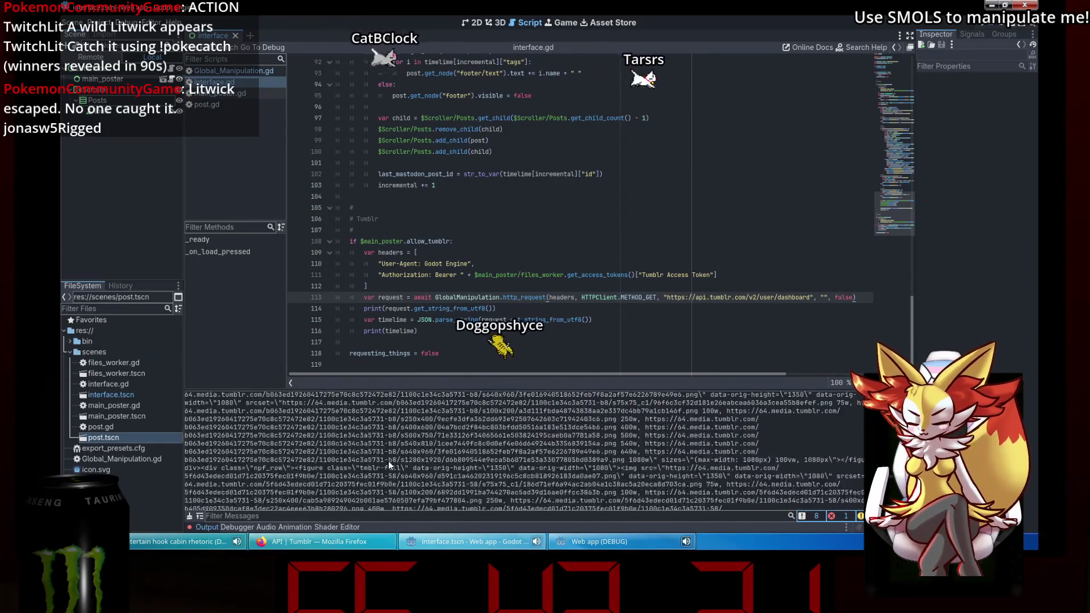
pyautogui.scroll(-10, 388, 461)
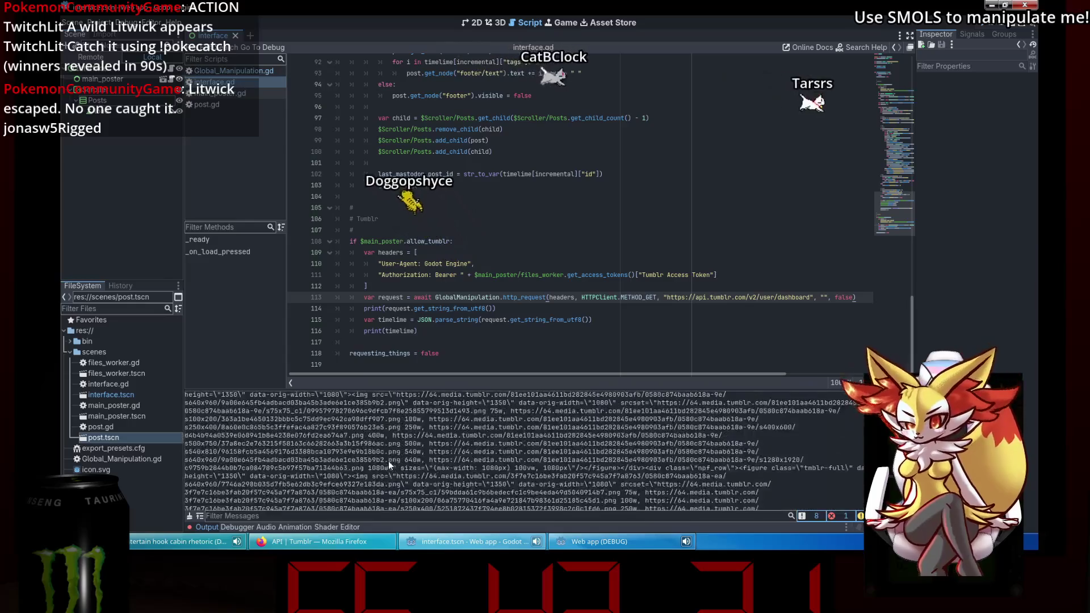
pyautogui.scroll(15, 389, 465)
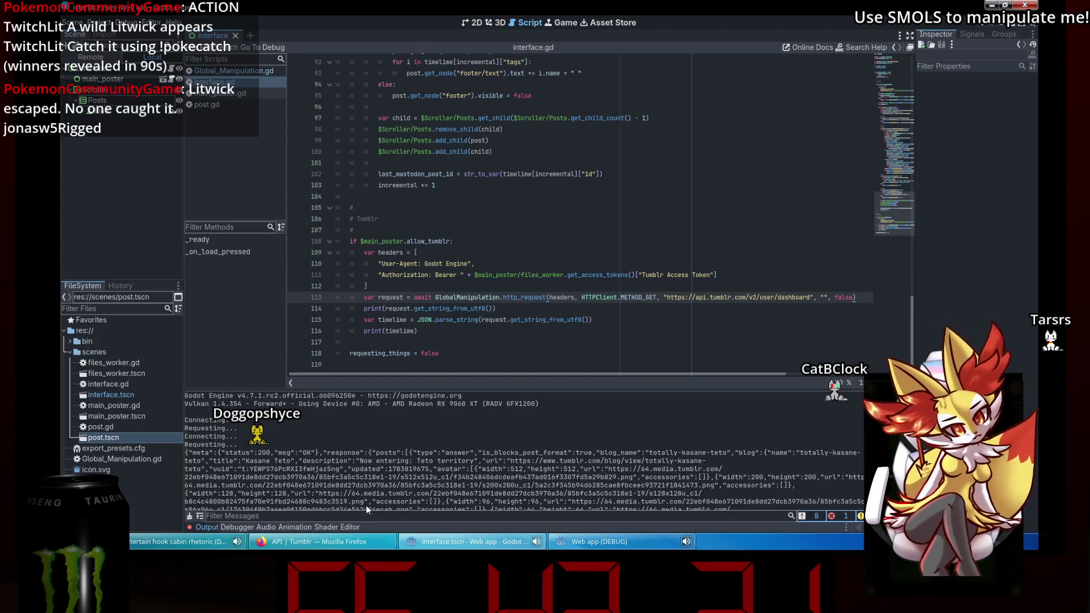
# Step: Open the Tumblr API docs for the /posts response in a new tab and read it
pyautogui.click(319, 547)
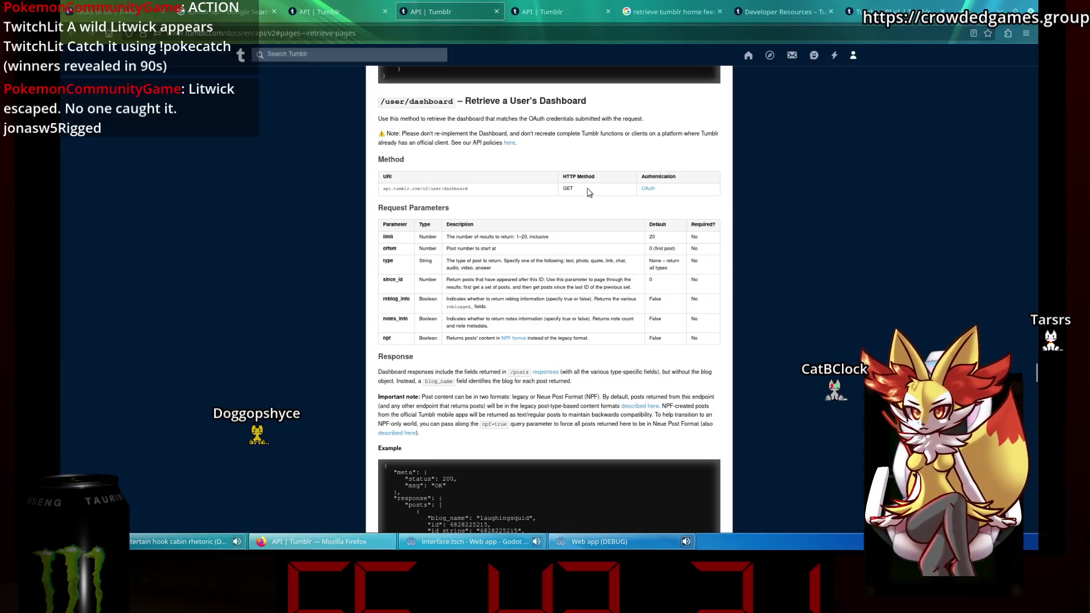
pyautogui.middleClick(545, 376)
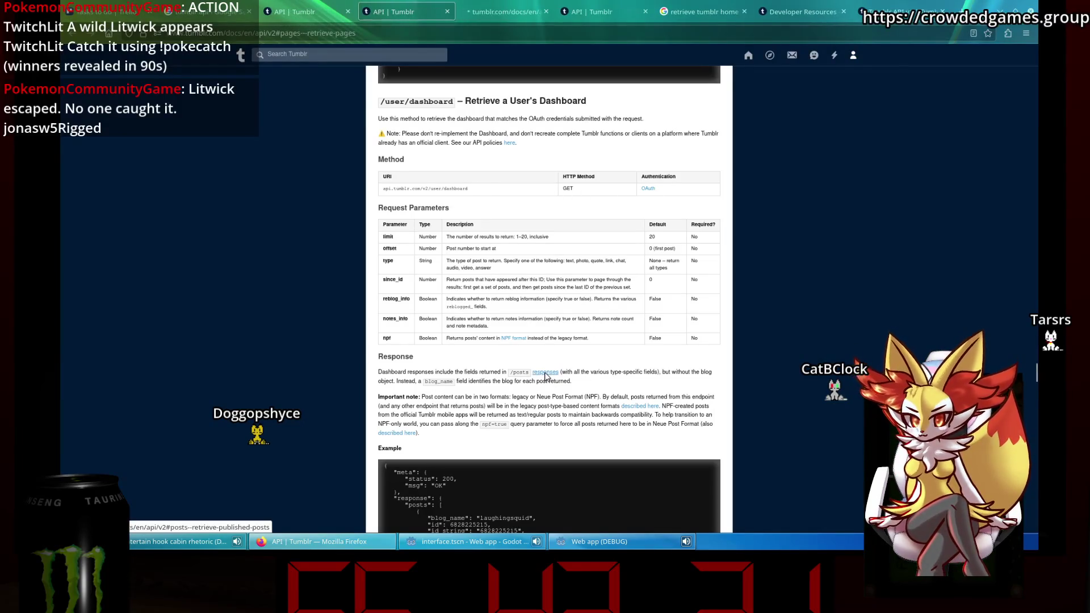
pyautogui.click(464, 6)
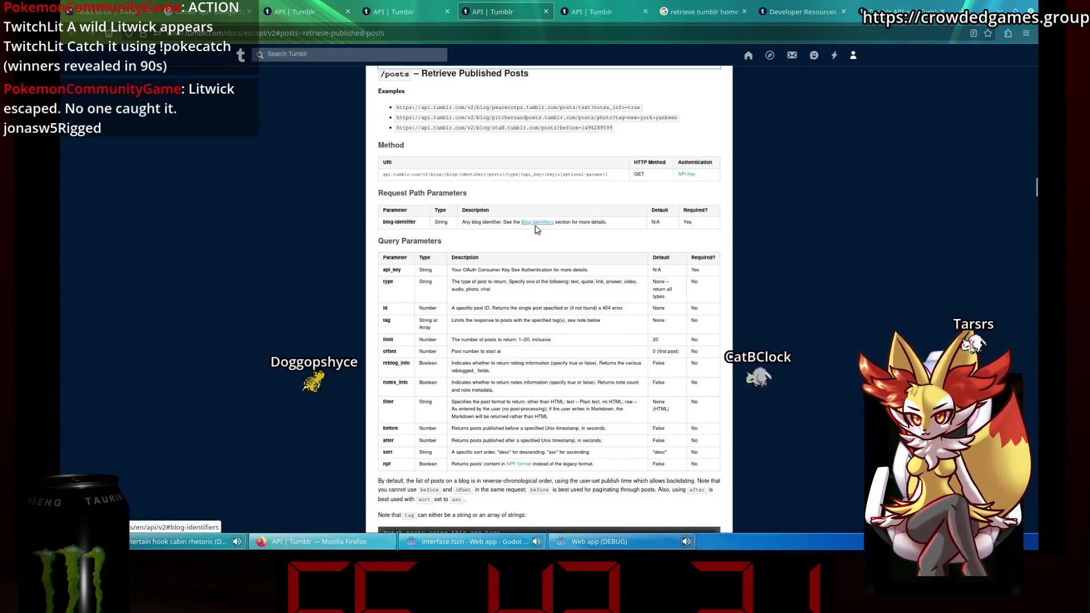
pyautogui.scroll(-4, 543, 262)
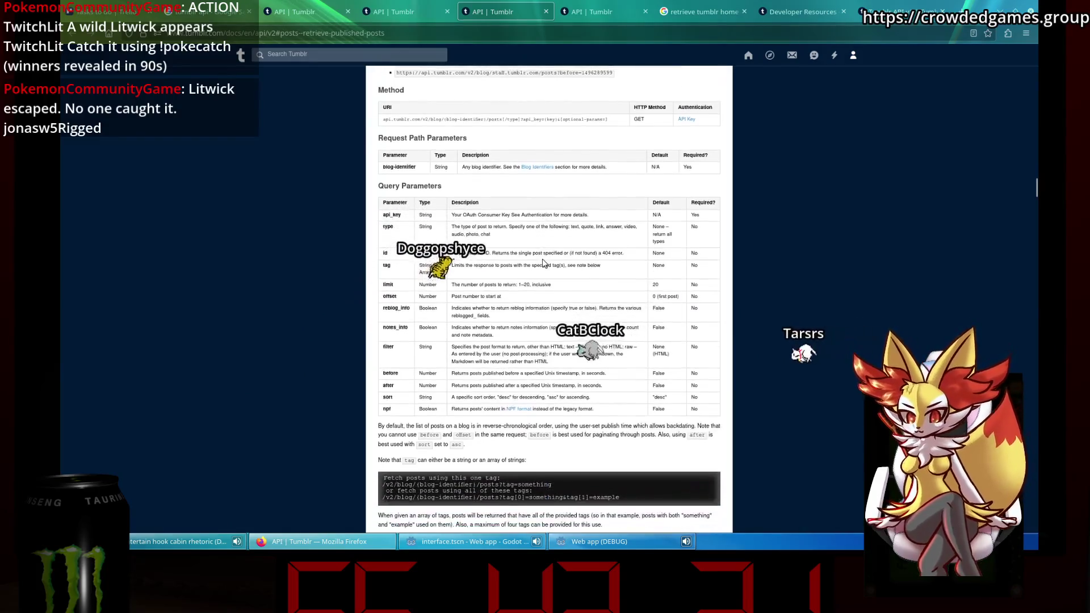
pyautogui.scroll(2, 543, 262)
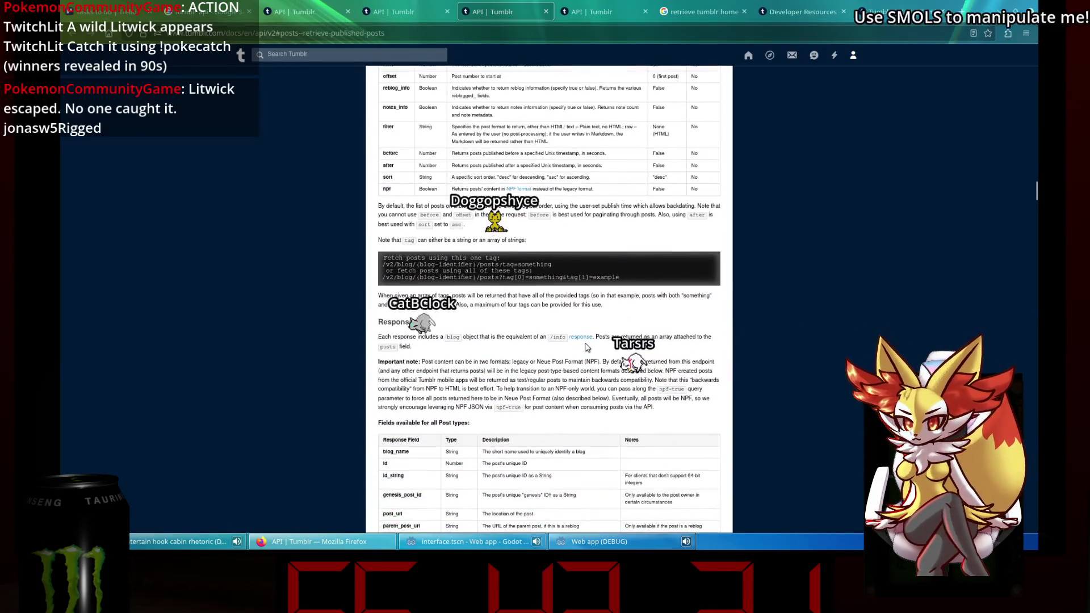
pyautogui.scroll(1, 587, 347)
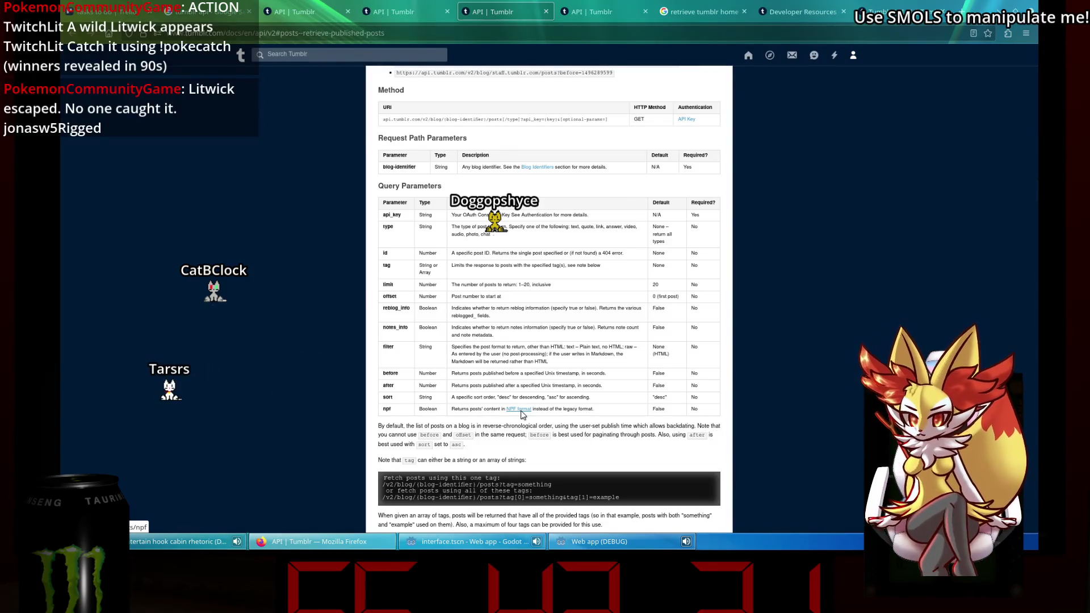
# Step: Open the Neue Post Format docs at Content Blocks, then bring the Godot editor back
pyautogui.middleClick(521, 412)
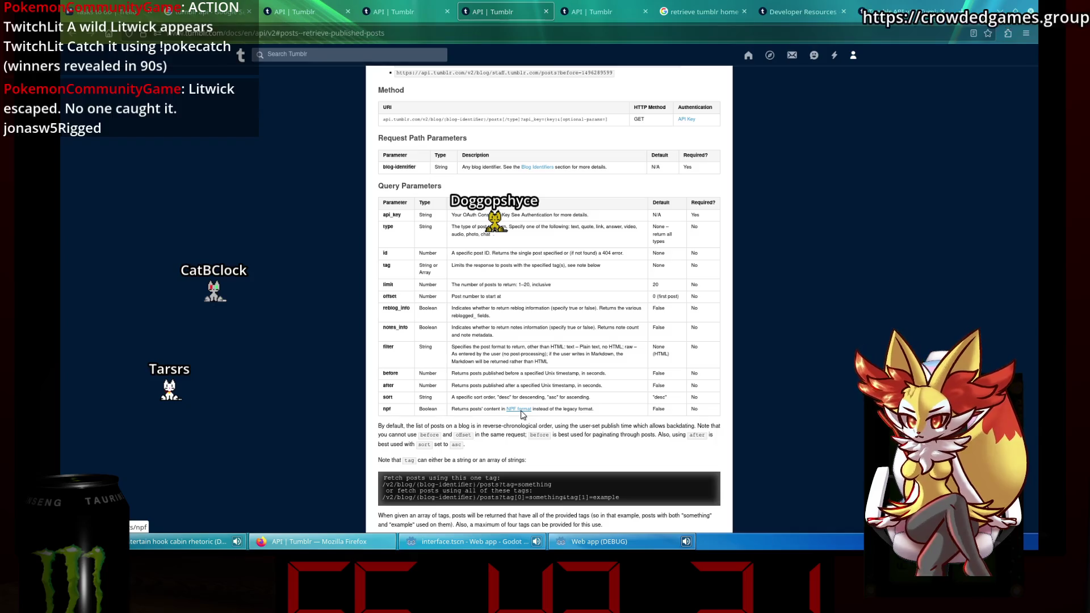
pyautogui.click(545, 11)
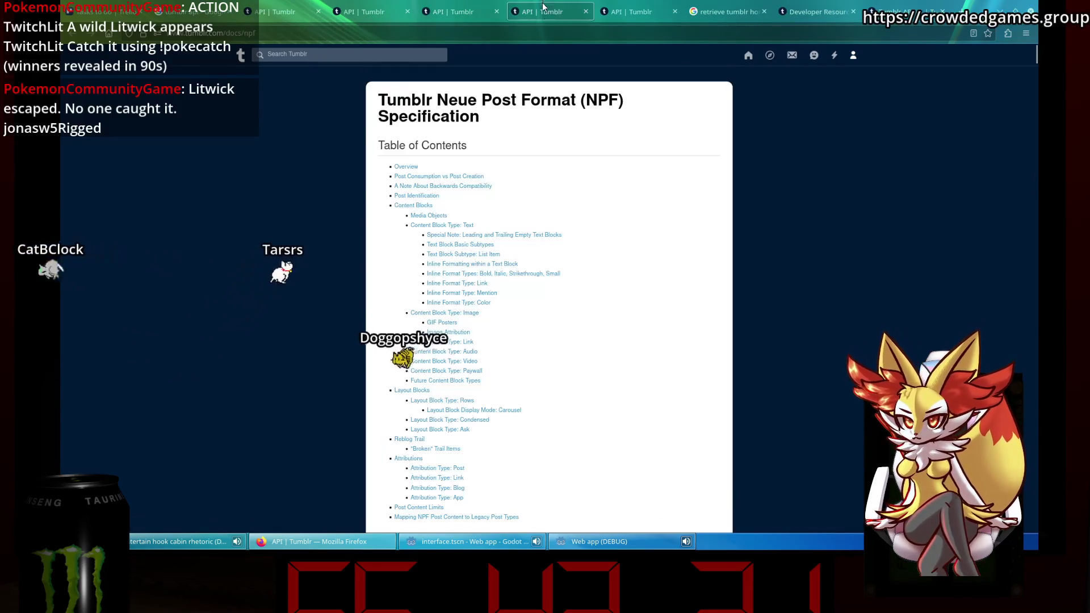
pyautogui.scroll(-3, 532, 168)
pyautogui.scroll(2, 532, 167)
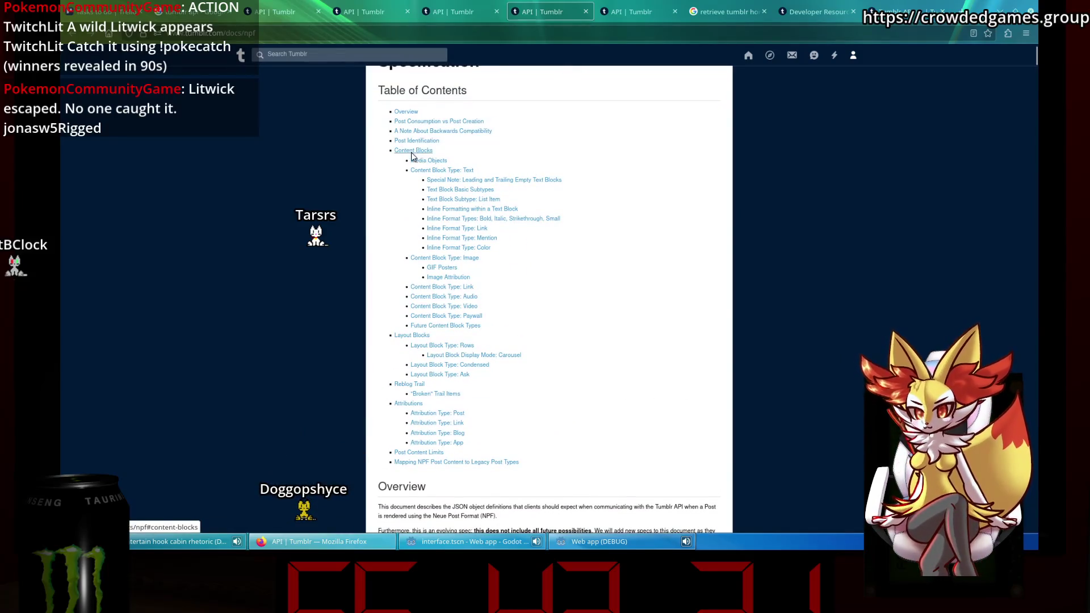
pyautogui.click(412, 151)
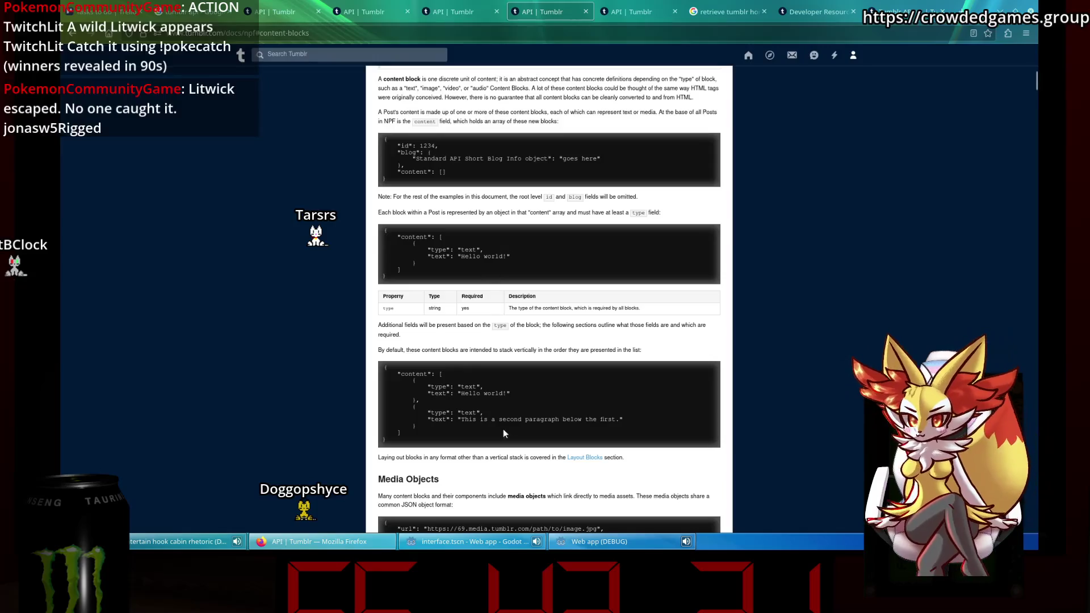
pyautogui.click(588, 550)
pyautogui.click(479, 549)
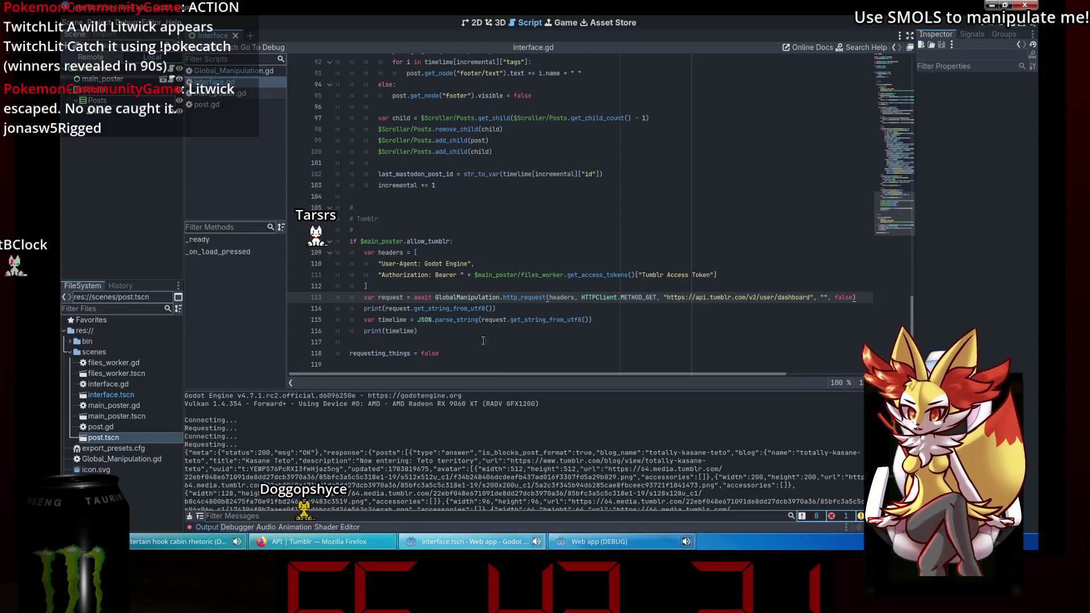
pyautogui.click(447, 275)
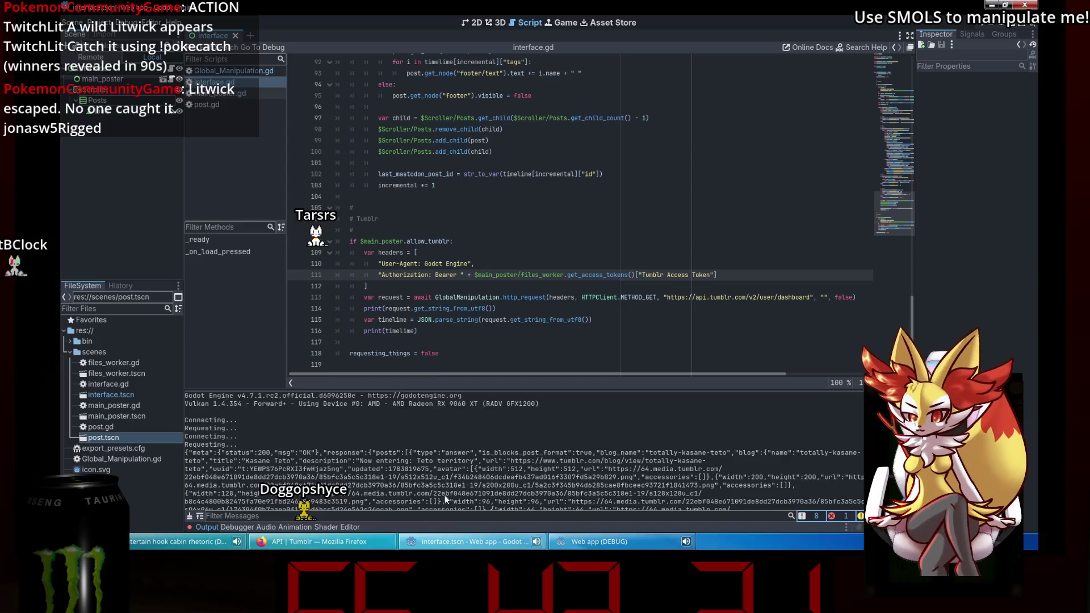
pyautogui.scroll(-2, 445, 495)
pyautogui.scroll(-1, 446, 498)
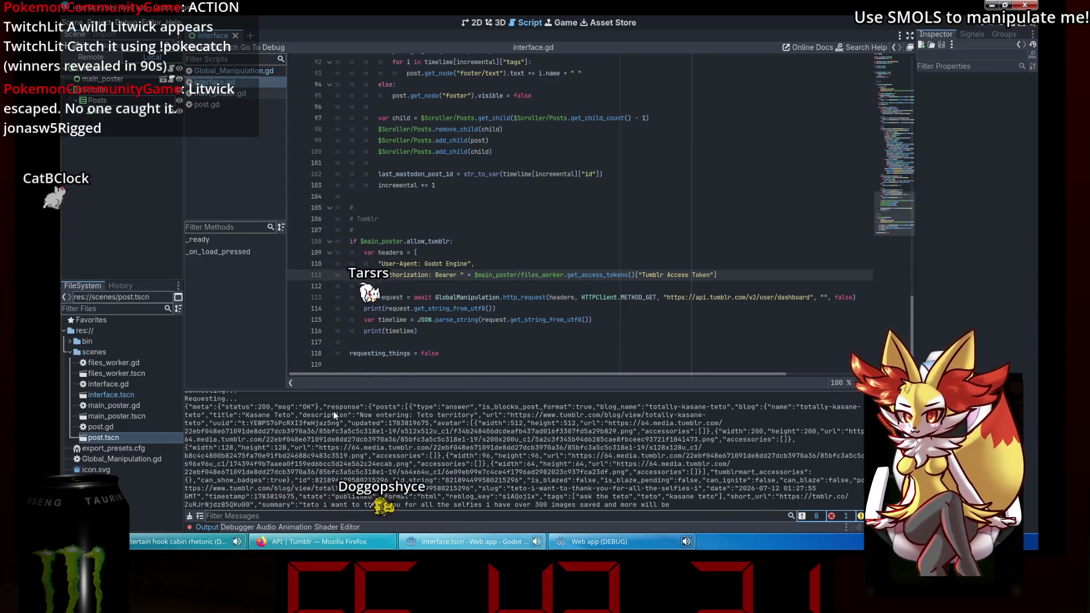
pyautogui.doubleClick(609, 407)
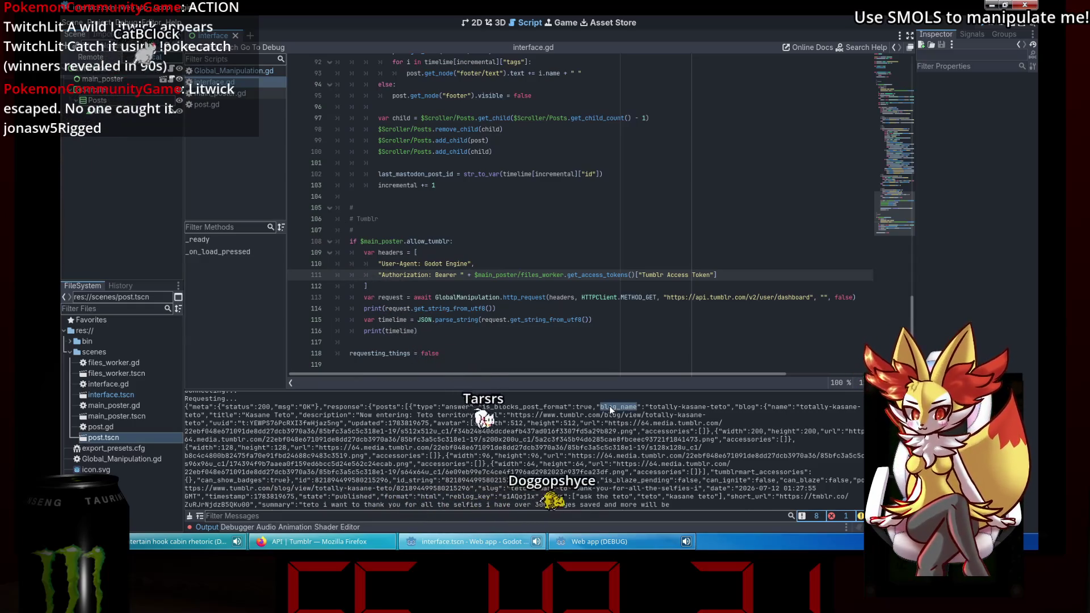
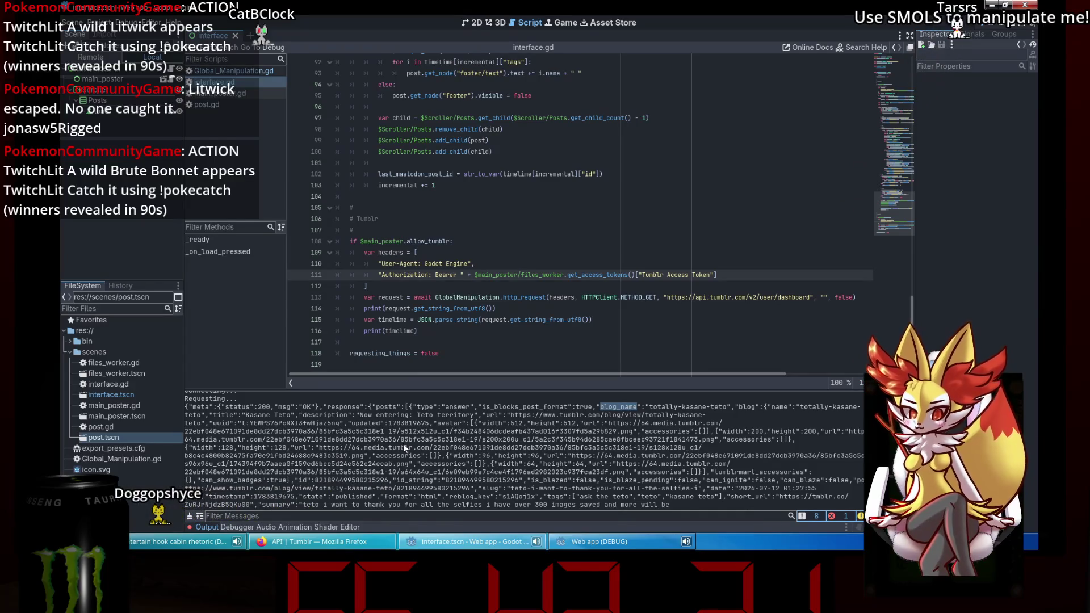
# Step: Scroll through the output log to review the printed post summary and JSON
pyautogui.scroll(-1, 605, 464)
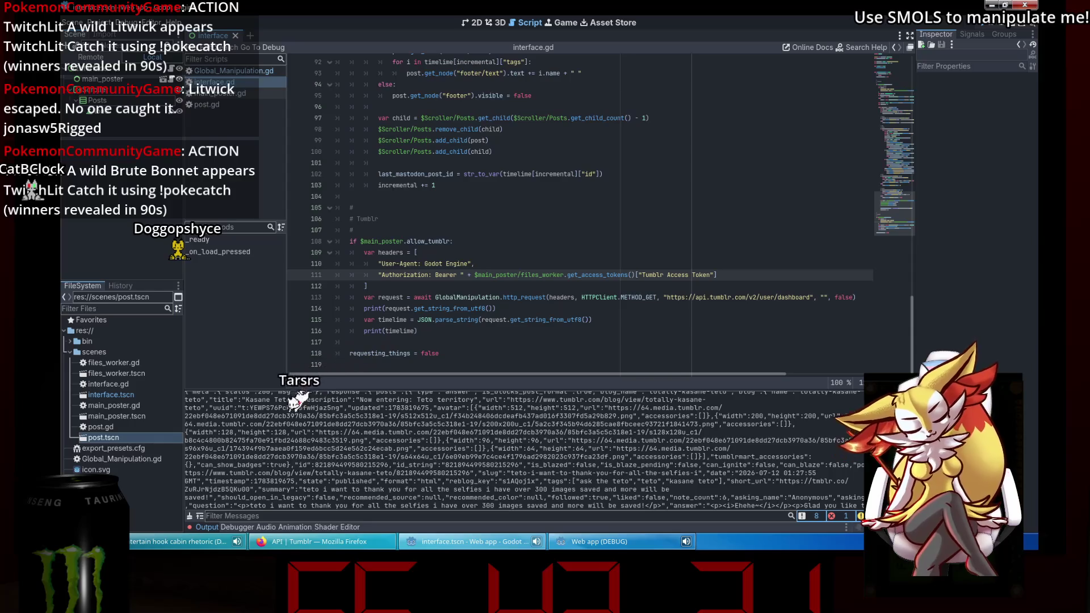
pyautogui.scroll(-1, 557, 491)
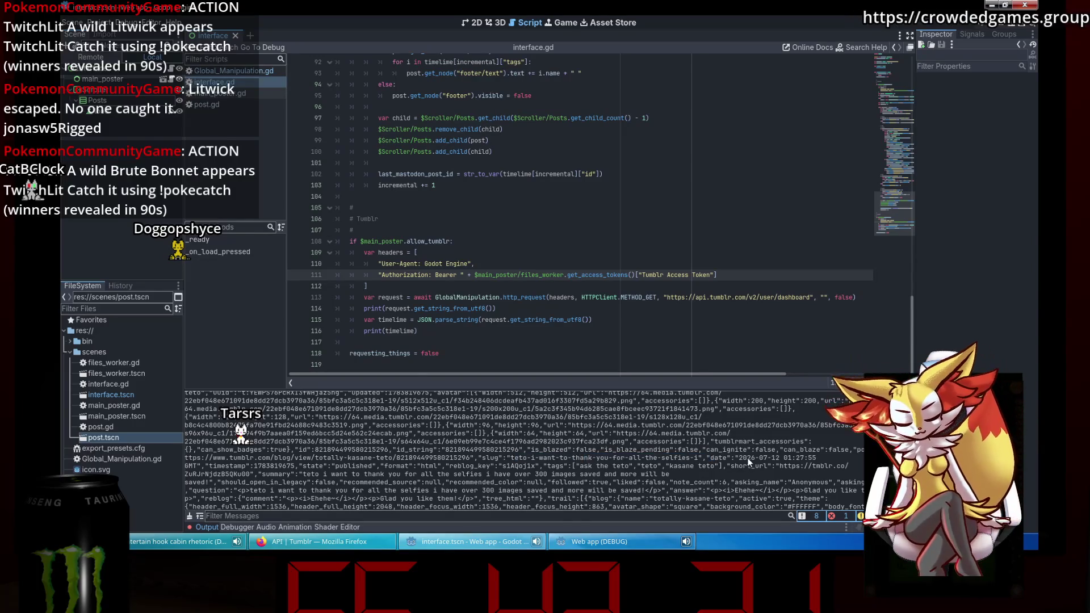
pyautogui.click(690, 464)
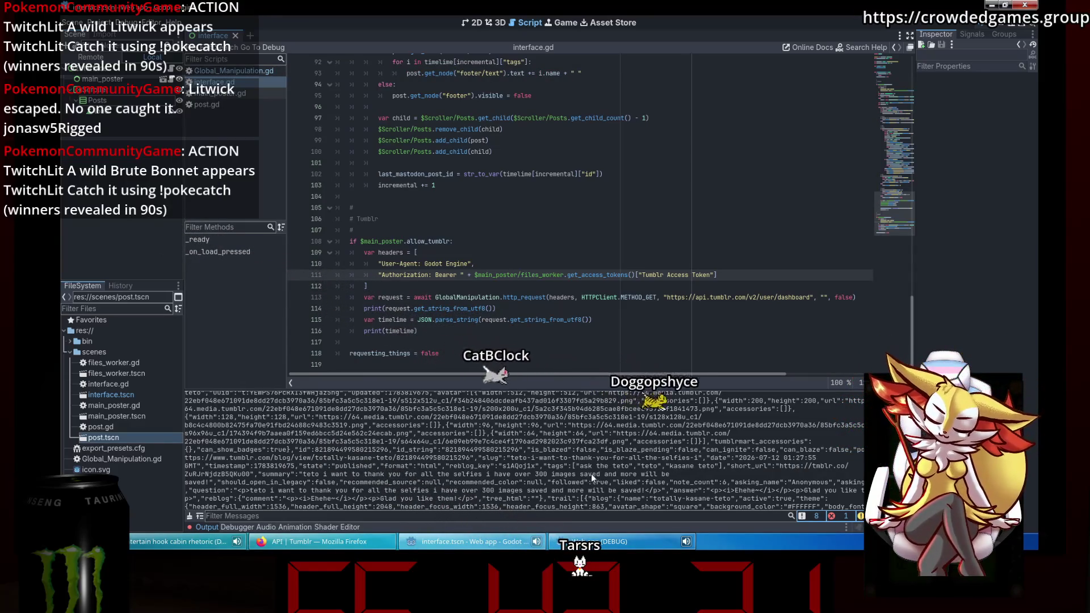
pyautogui.scroll(-1, 668, 467)
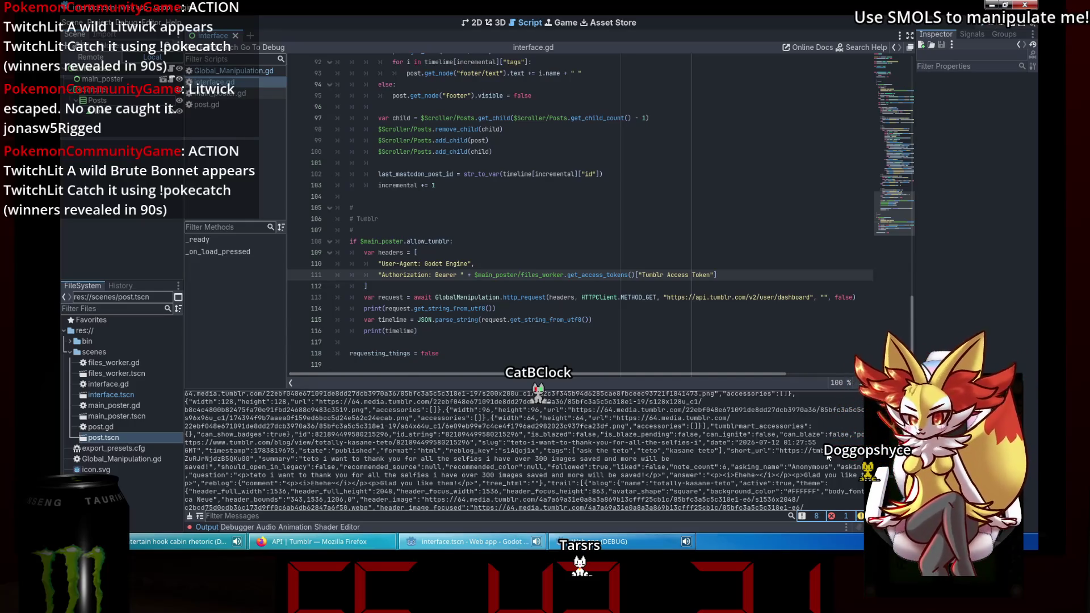
pyautogui.moveTo(486, 459); pyautogui.dragTo(668, 459)
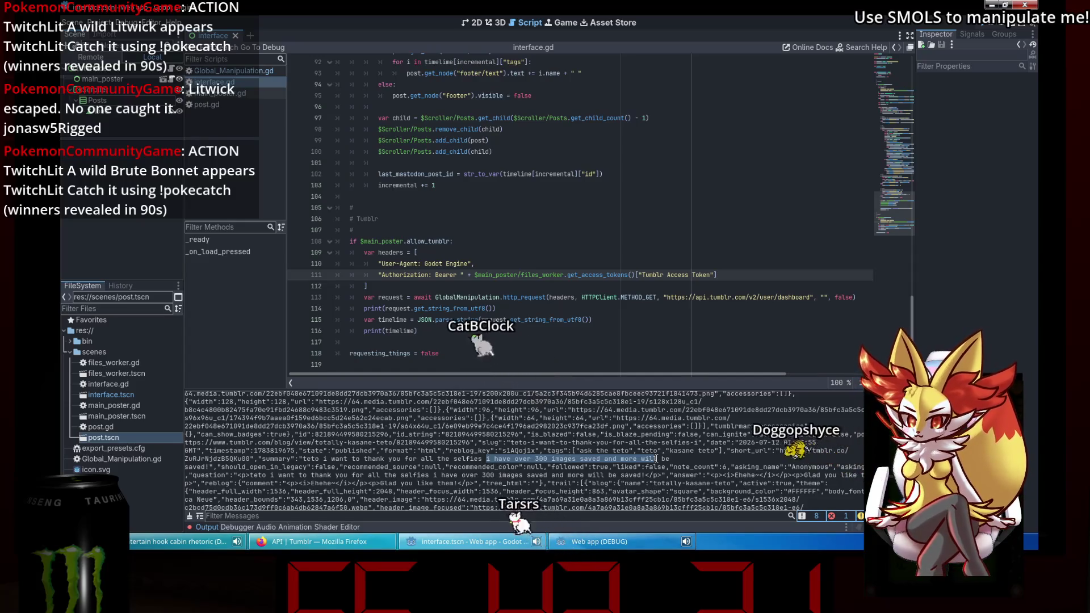
pyautogui.click(671, 457)
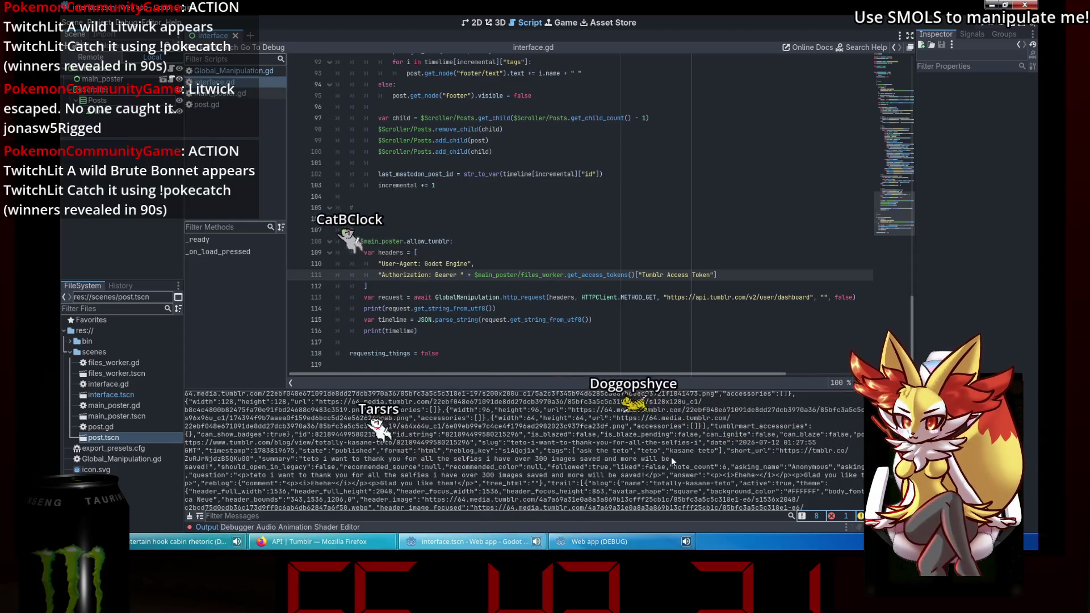
pyautogui.scroll(-1, 671, 457)
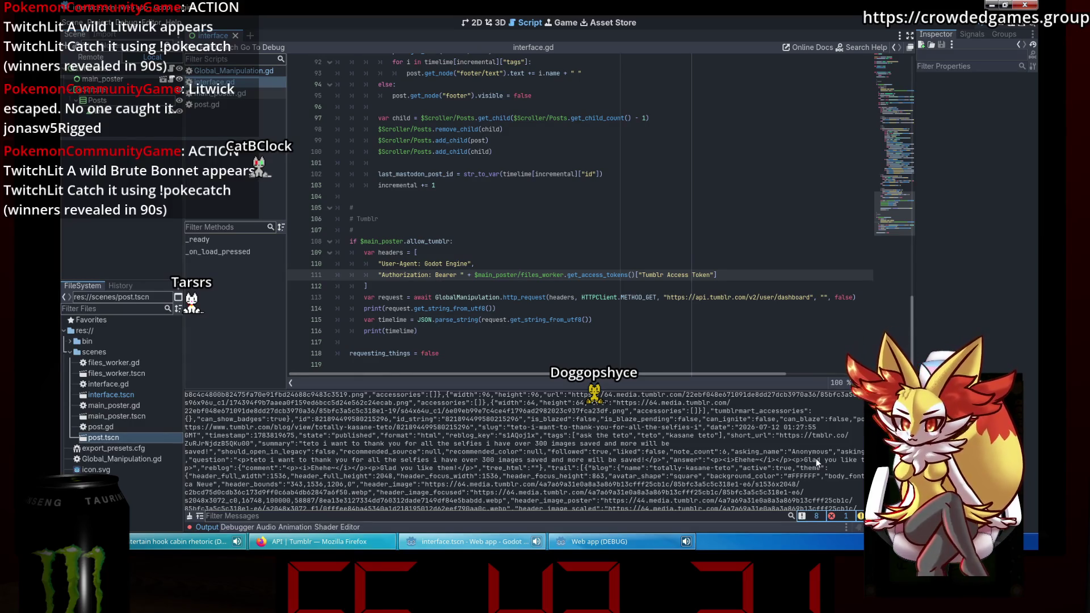
pyautogui.scroll(-2, 816, 459)
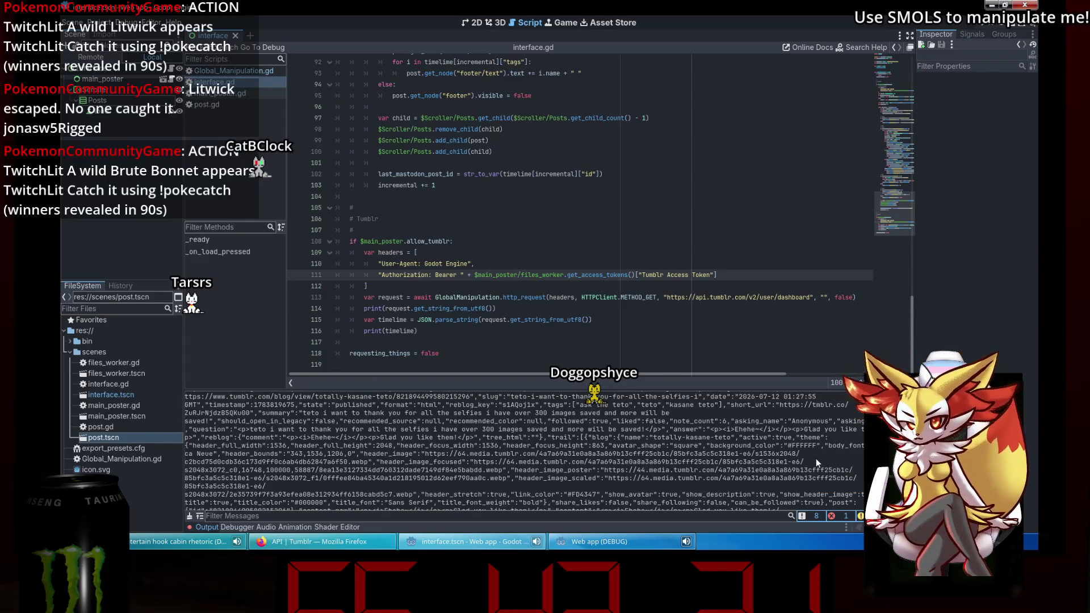
pyautogui.scroll(-2, 816, 458)
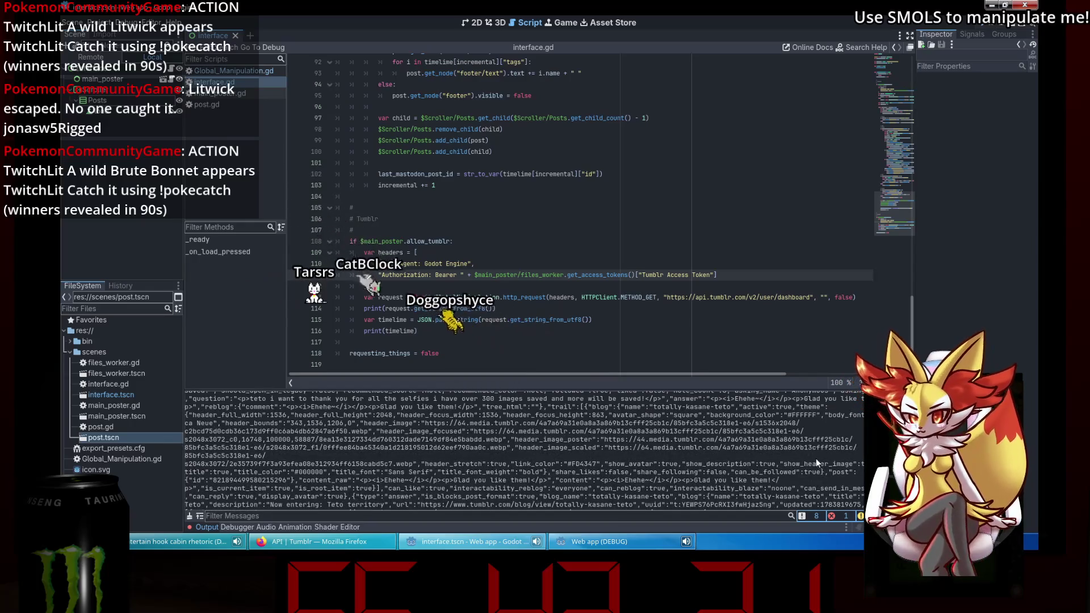
pyautogui.scroll(-1, 815, 458)
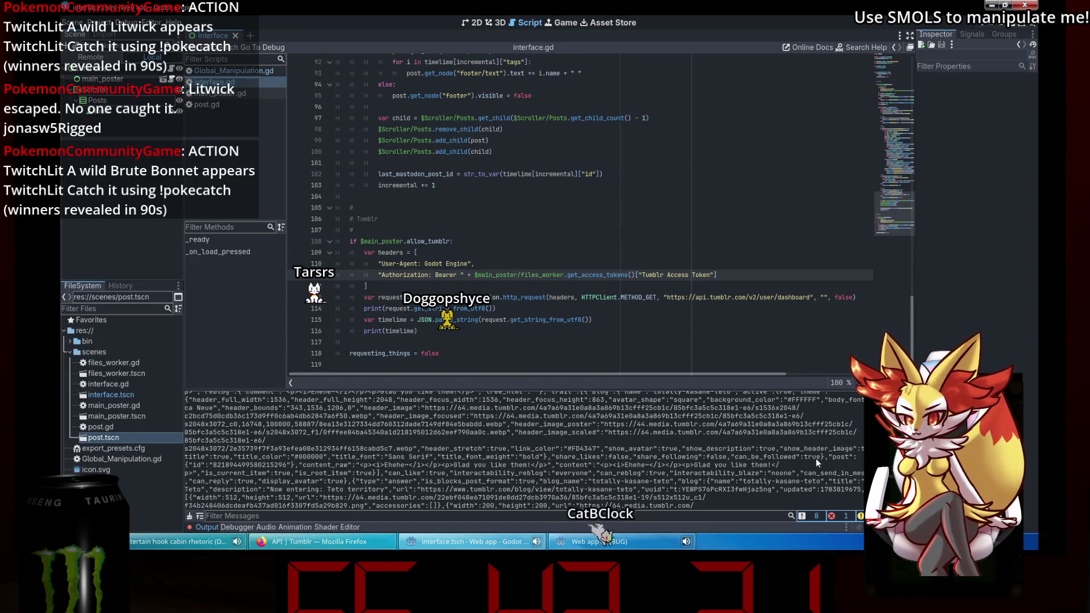
pyautogui.doubleClick(836, 456)
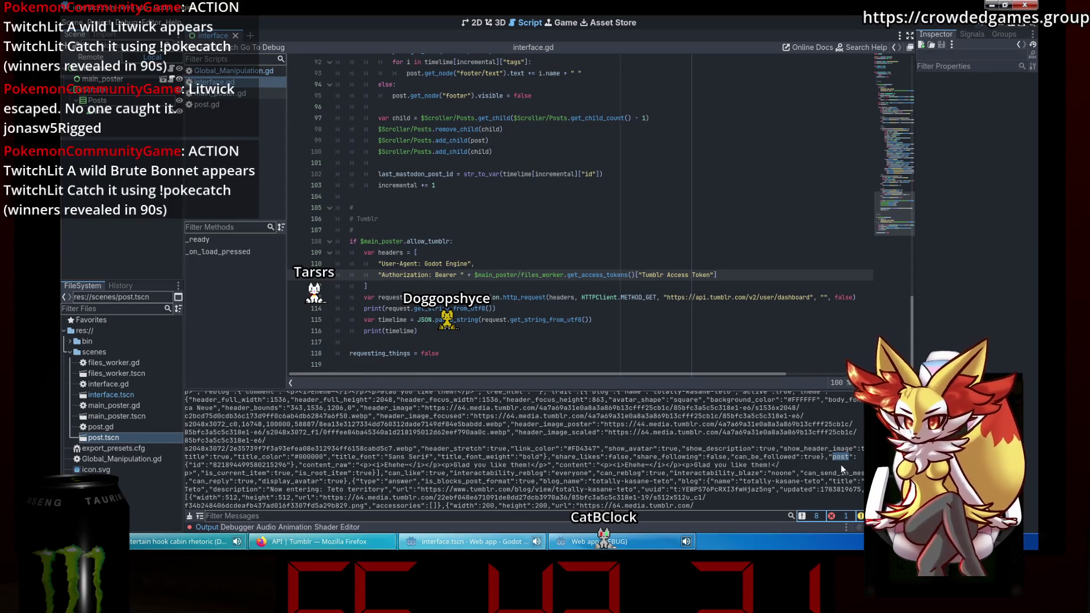
pyautogui.scroll(2, 840, 464)
pyautogui.scroll(2, 840, 464)
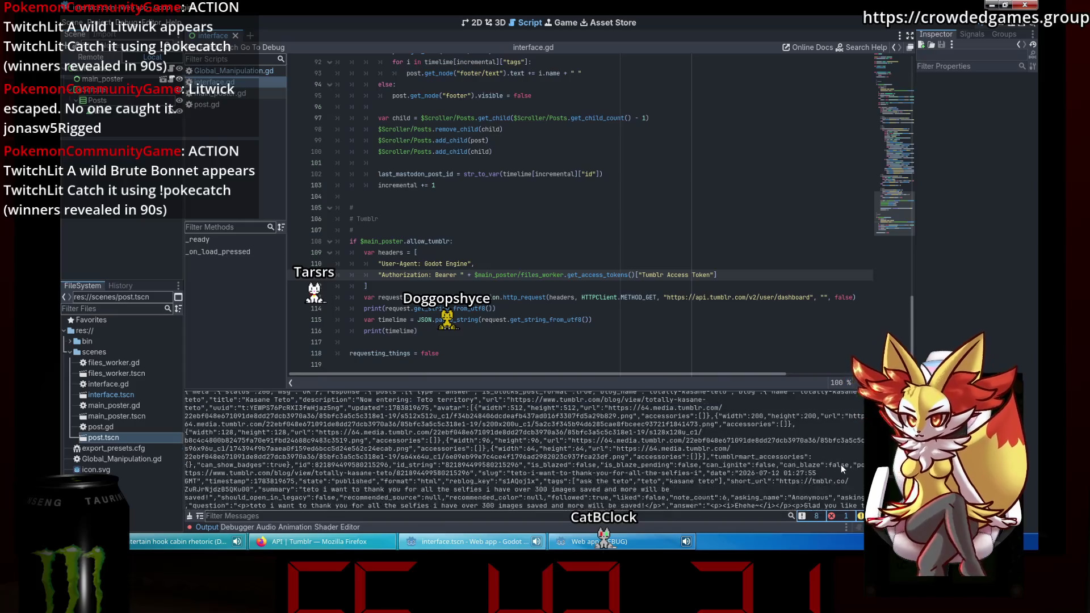
pyautogui.scroll(-1, 834, 474)
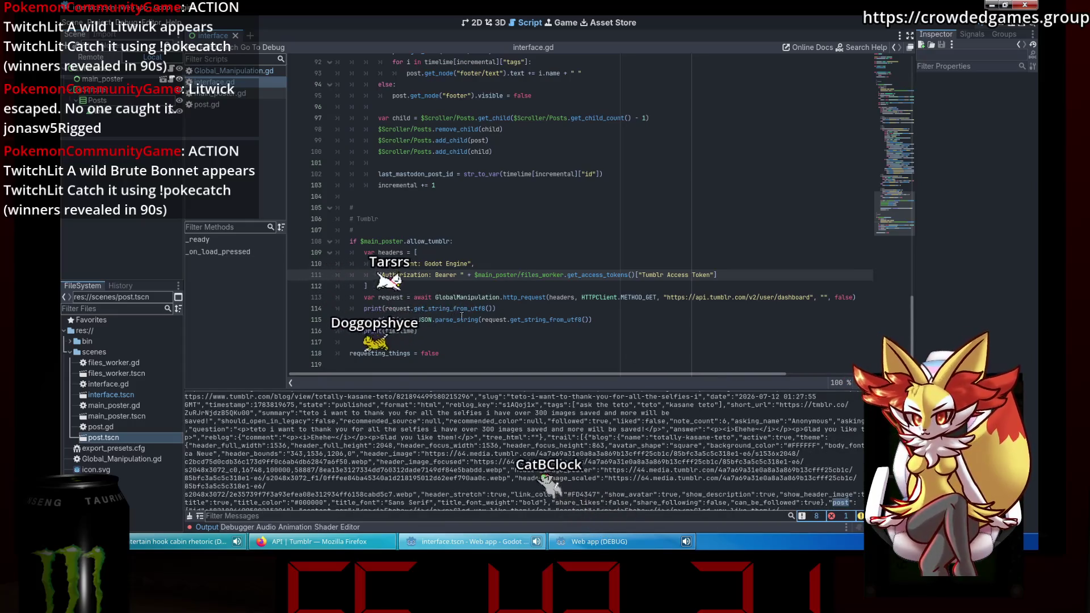
# Step: Replace print(timeline) with print_rich(timeline) on line 116 using autocomplete
pyautogui.click(405, 336)
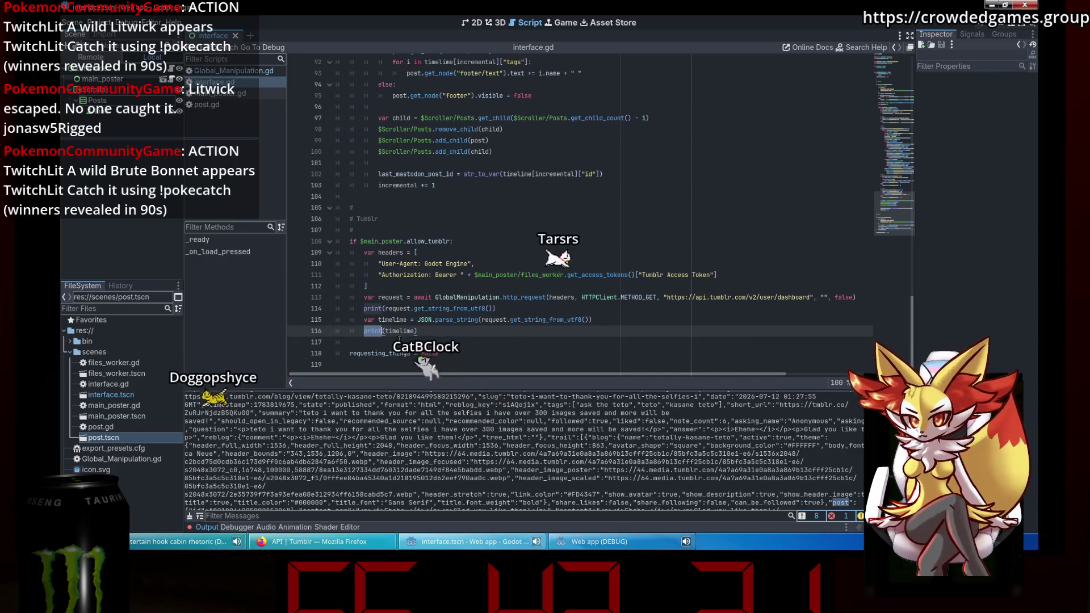
pyautogui.write('print')
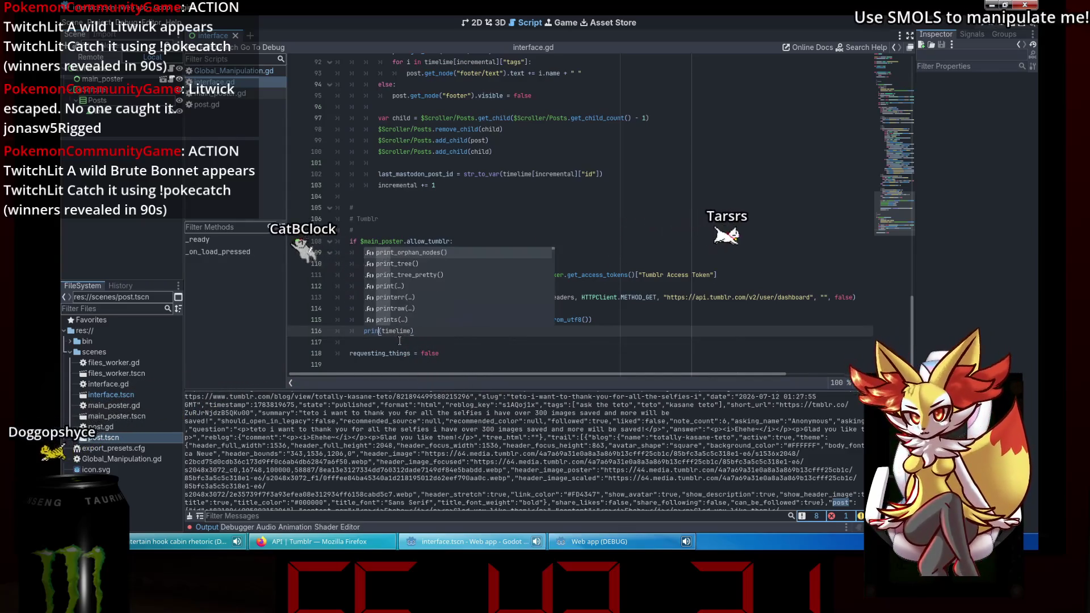
pyautogui.press('Down')
pyautogui.press('Down')
pyautogui.press('Down')
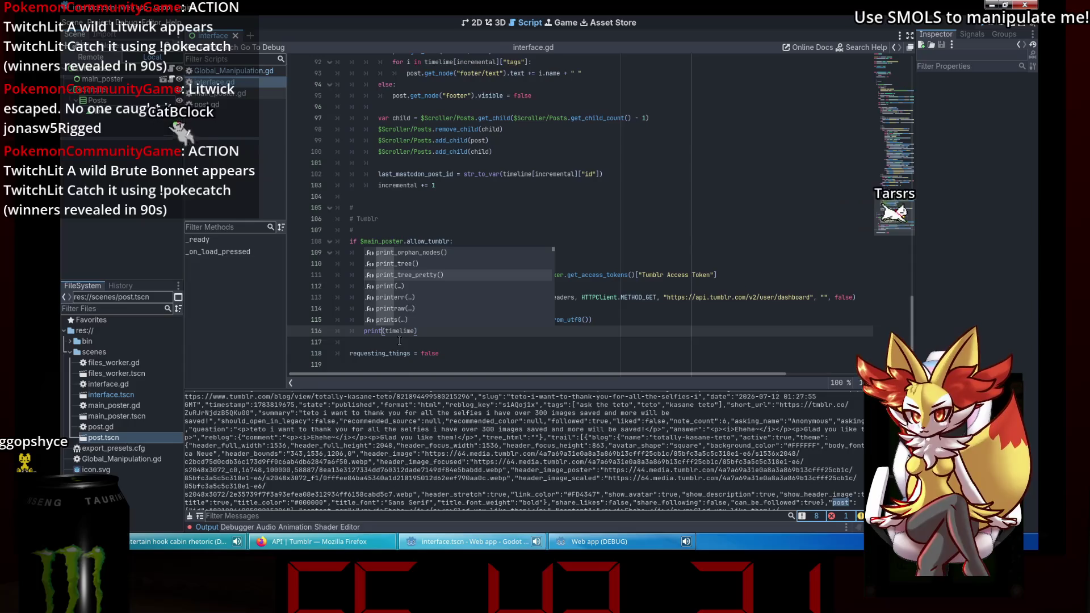
pyautogui.press('Down')
pyautogui.press('Return')
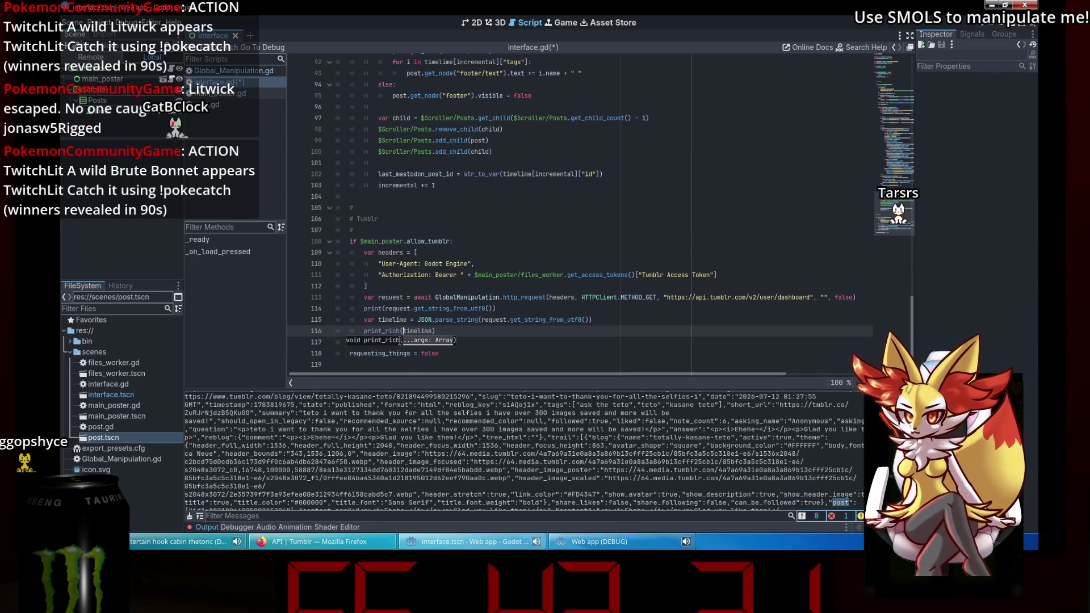
# Step: Delete the print(request.get_string_from_utf8()) line and the empty line, then run the project
pyautogui.click(435, 338)
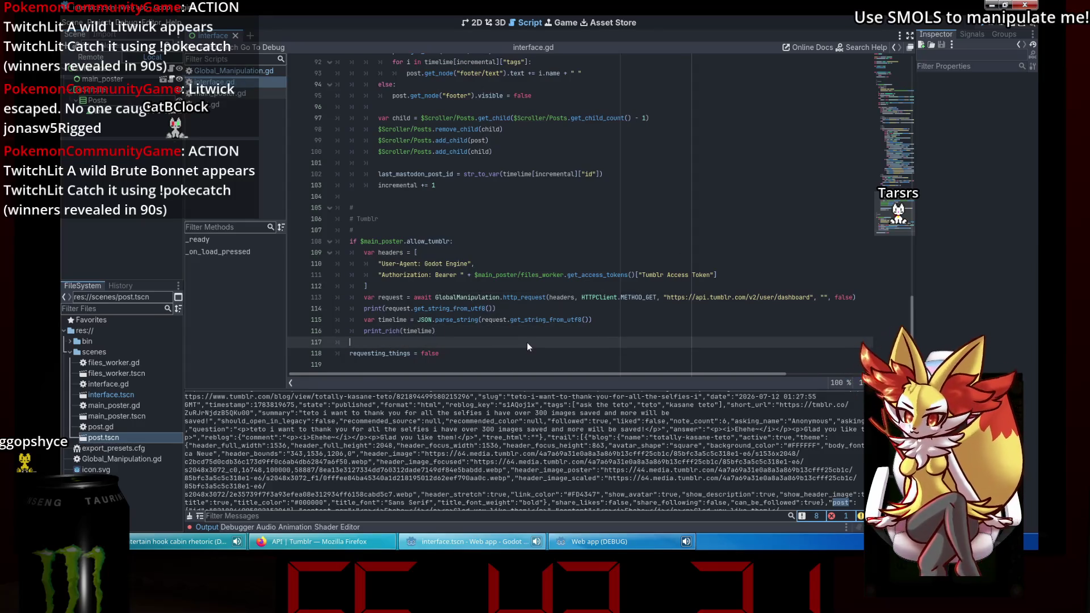
pyautogui.press('BackSpace')
pyautogui.click(520, 307)
pyautogui.hotkey('shift', 'Up')
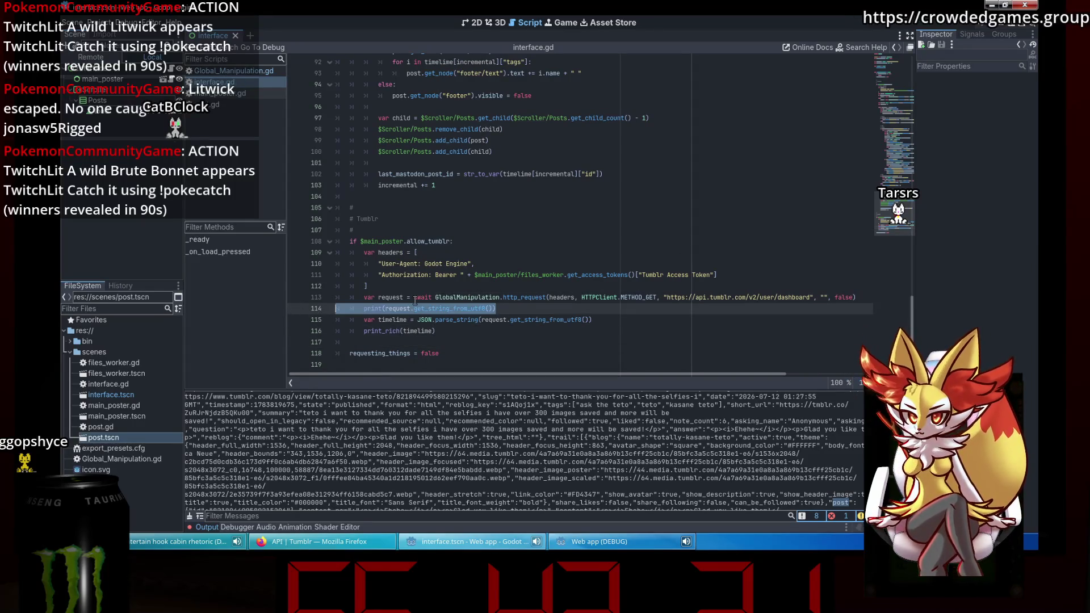
pyautogui.press('BackSpace')
pyautogui.press('Up')
pyautogui.press('Up')
pyautogui.press('Up')
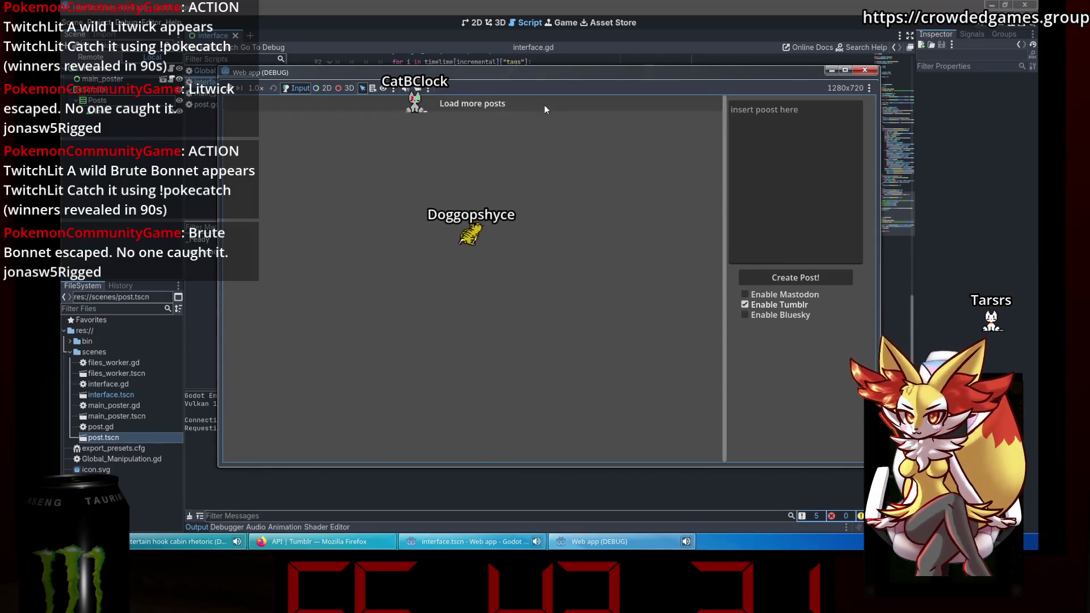
# Step: Return to the editor and scroll up the Output panel to read the parsed timeline dictionary
pyautogui.click(534, 493)
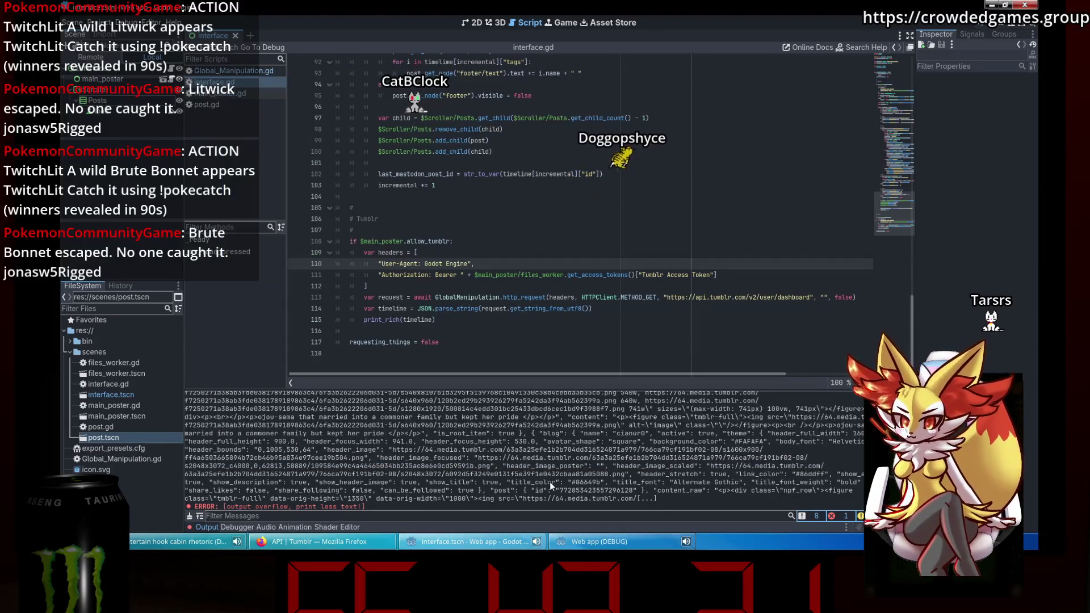
pyautogui.scroll(3, 600, 482)
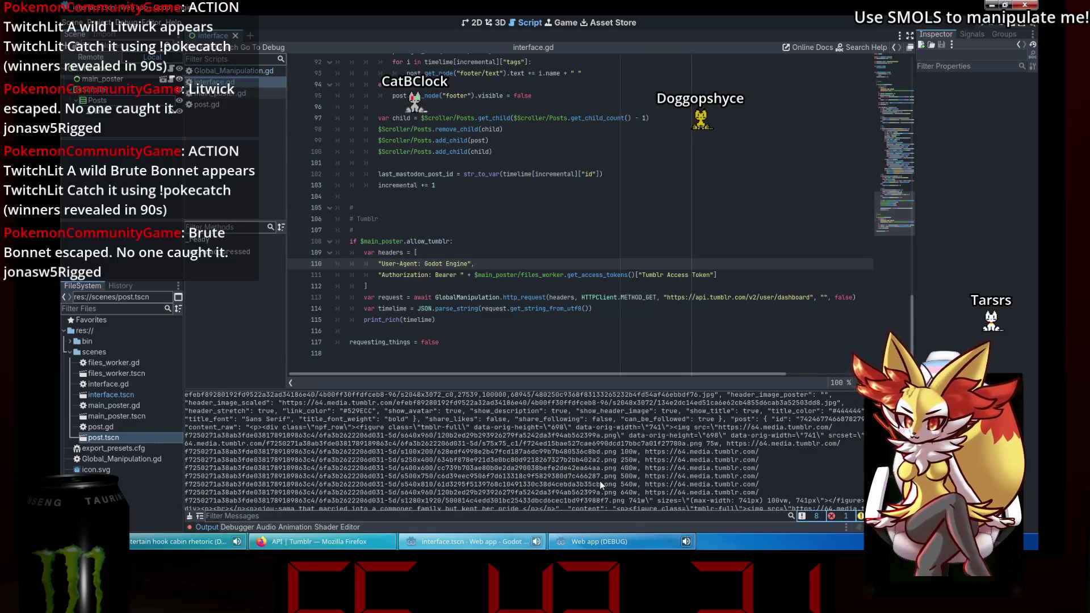
pyautogui.scroll(5, 599, 481)
pyautogui.scroll(10, 599, 481)
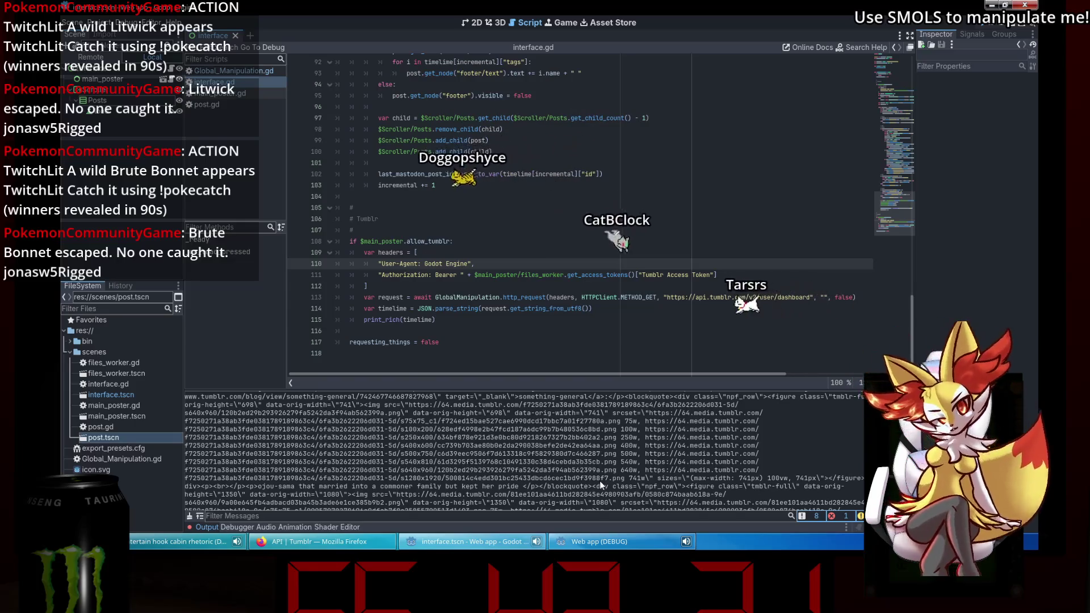
pyautogui.scroll(3, 543, 445)
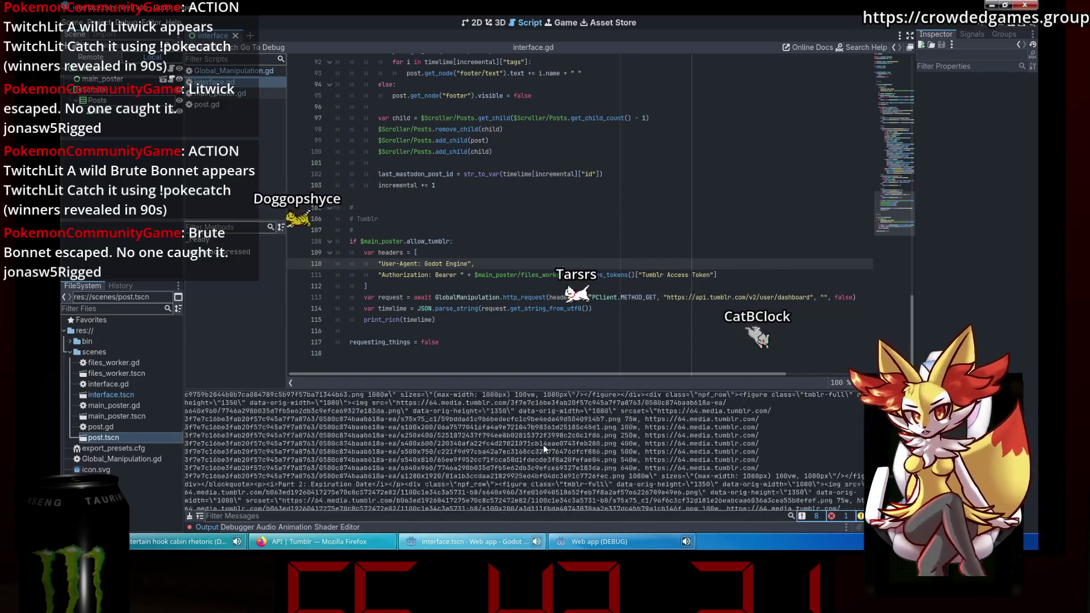
pyautogui.scroll(3, 543, 444)
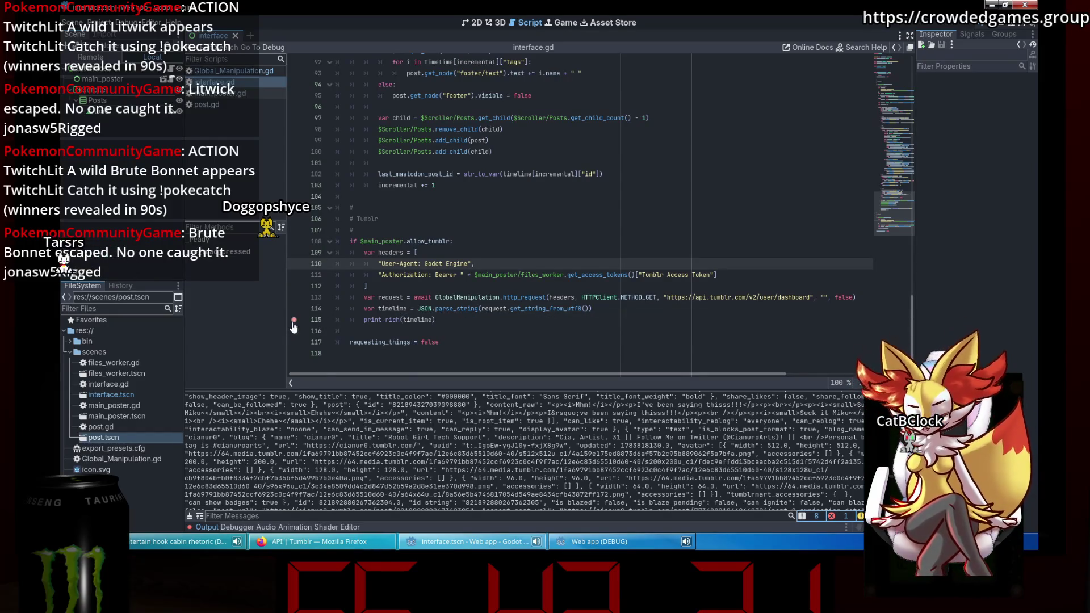
# Step: Remove the print_rich(timeline) statement from line 115, leaving the line empty
pyautogui.click(449, 319)
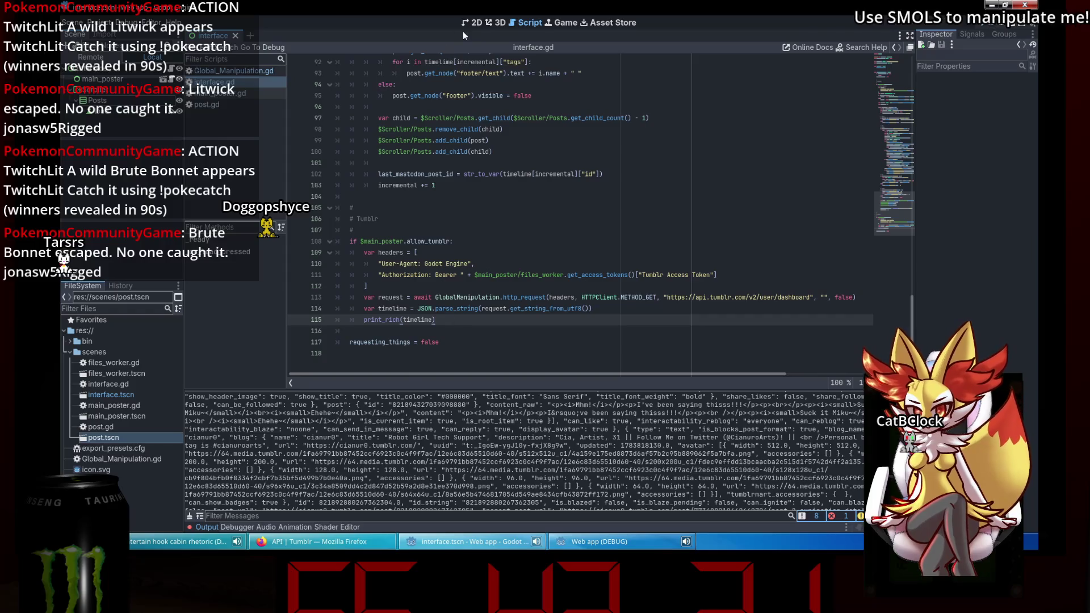
pyautogui.scroll(1, 552, 140)
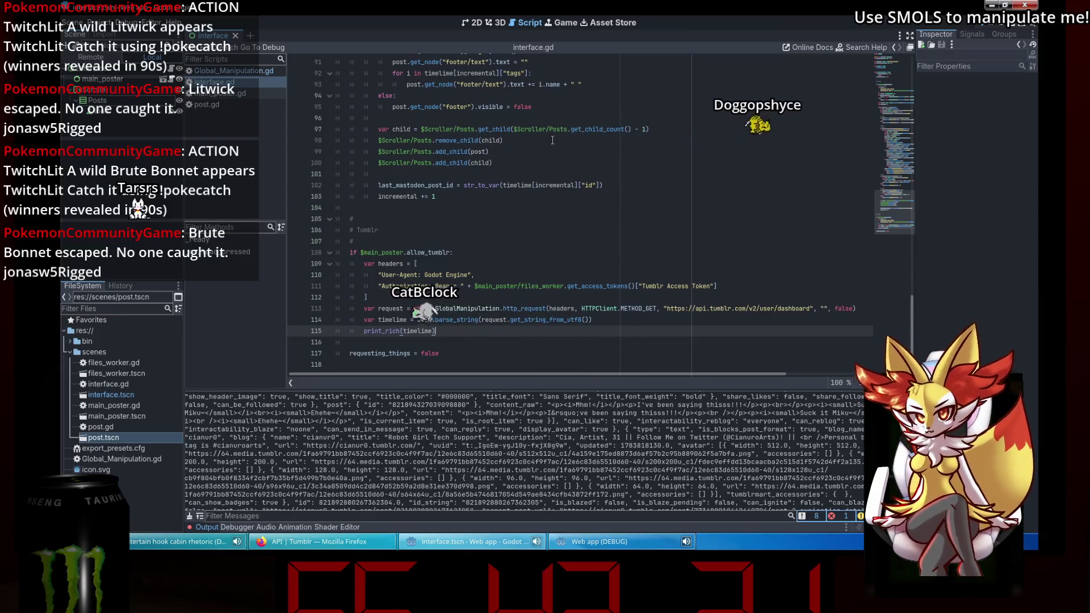
pyautogui.moveTo(380, 333)
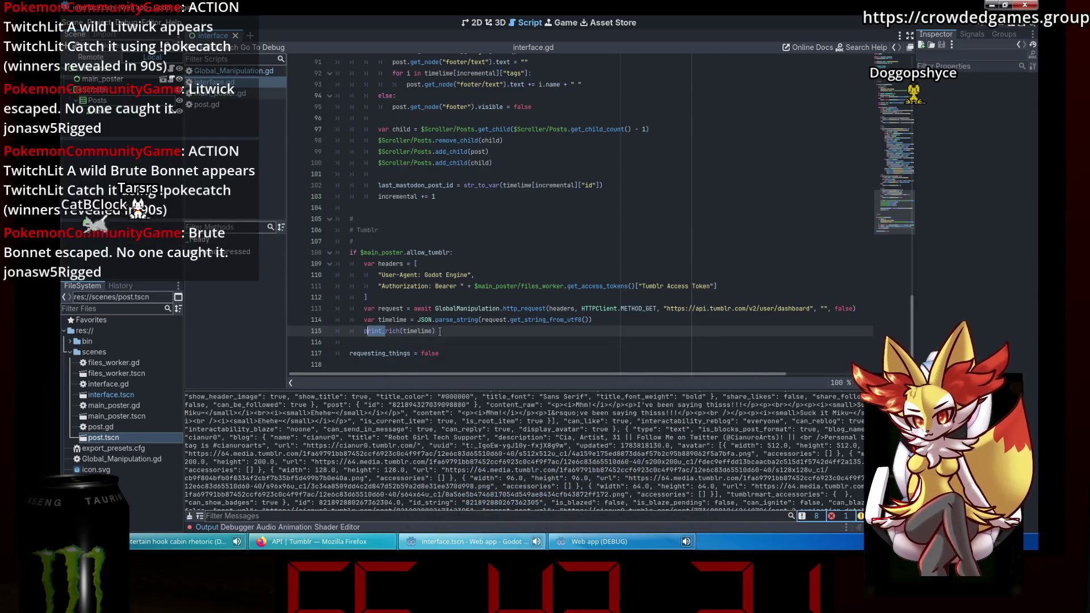
pyautogui.moveTo(364, 331); pyautogui.dragTo(435, 330)
pyautogui.write('rint_')
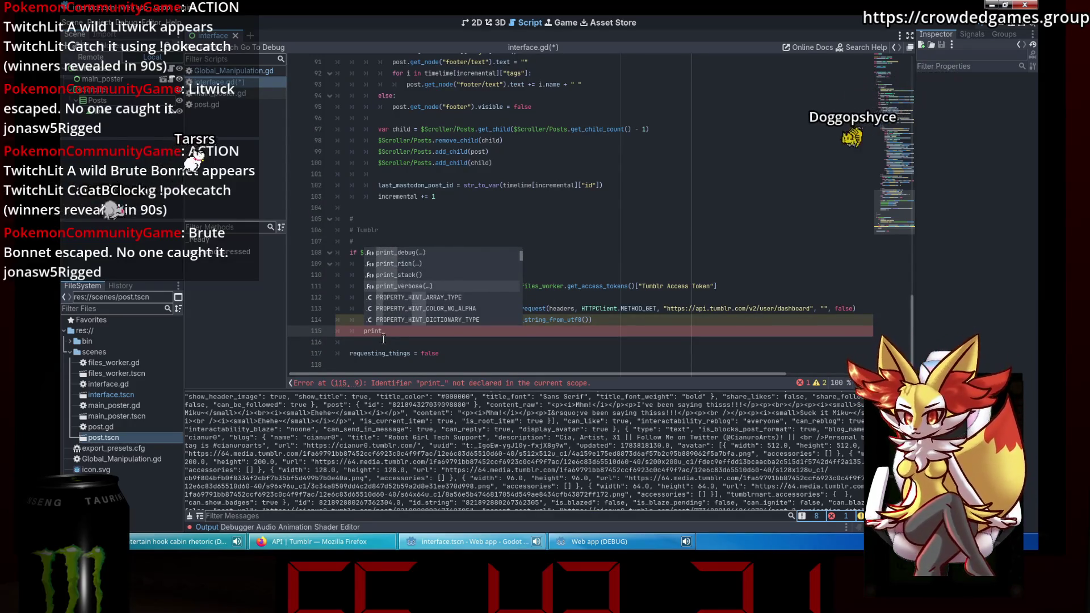
pyautogui.press('Return')
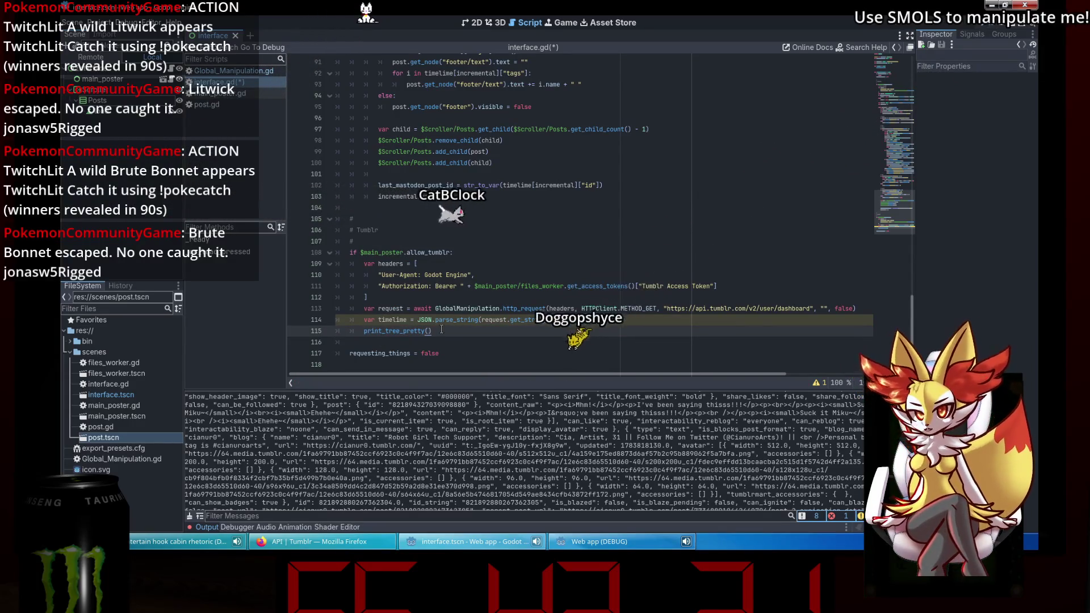
pyautogui.tripleClick(331, 331)
pyautogui.press('BackSpace')
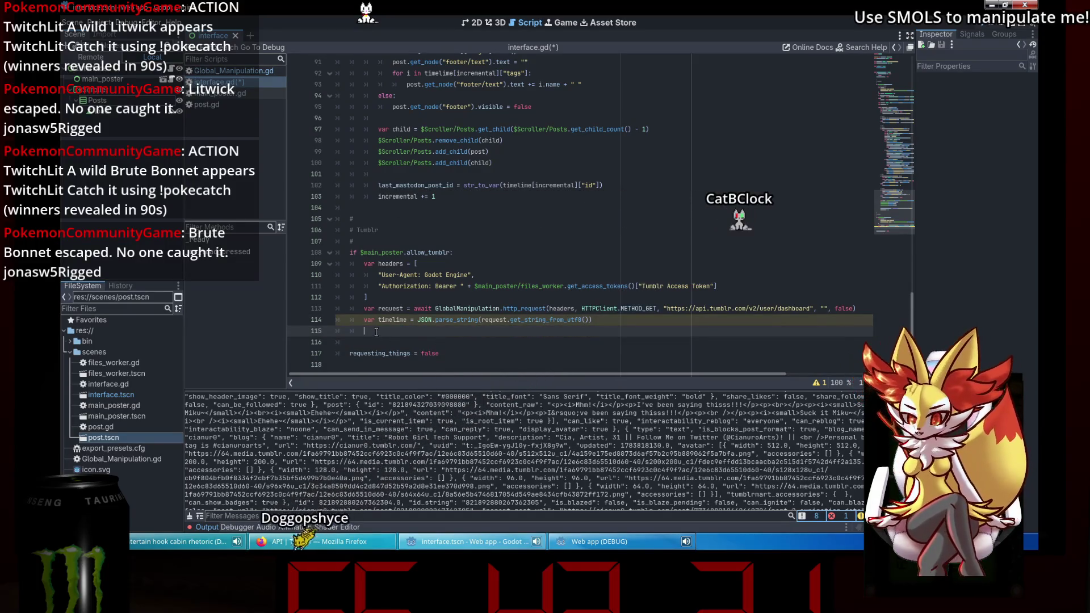
# Step: Paste the post instantiation line below the timeline parse line in the Tumblr block
pyautogui.scroll(20, 376, 332)
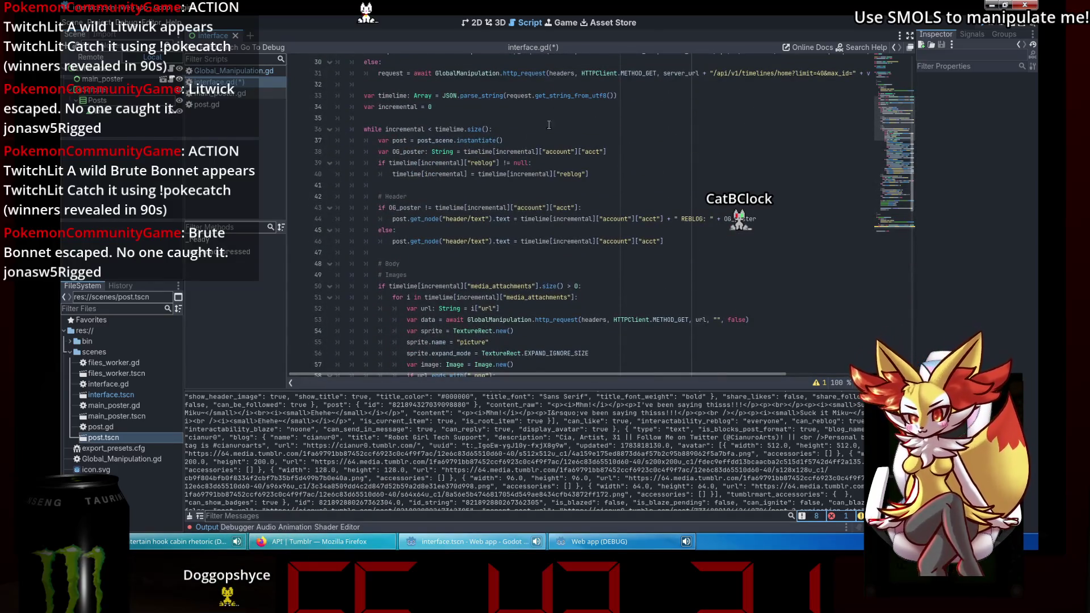
pyautogui.moveTo(376, 140); pyautogui.dragTo(470, 142)
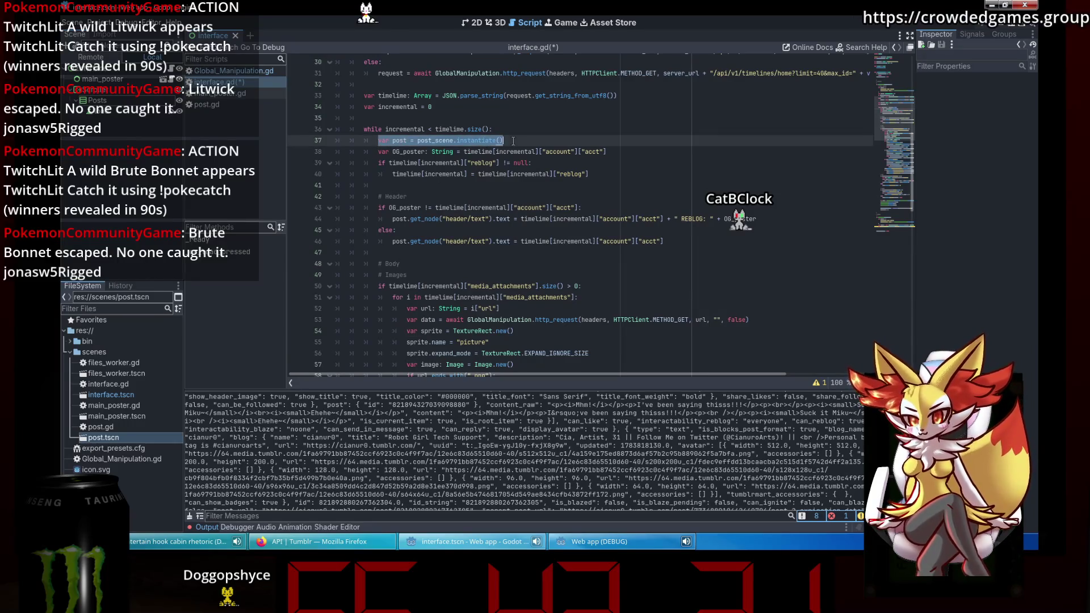
pyautogui.hotkey('ctrl', 'z')
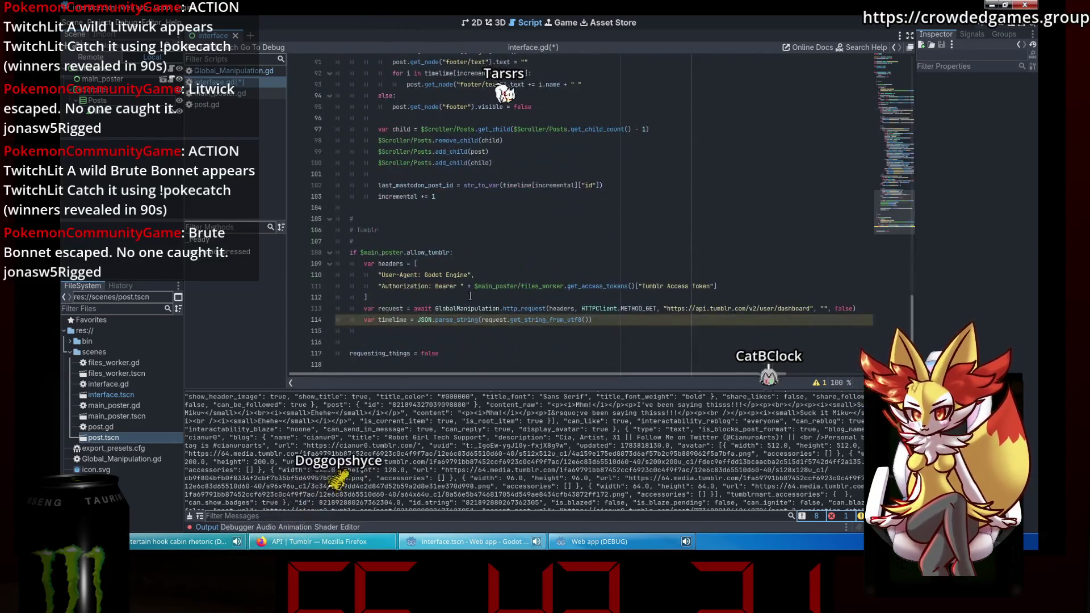
pyautogui.click(397, 331)
pyautogui.hotkey('ctrl', 'v')
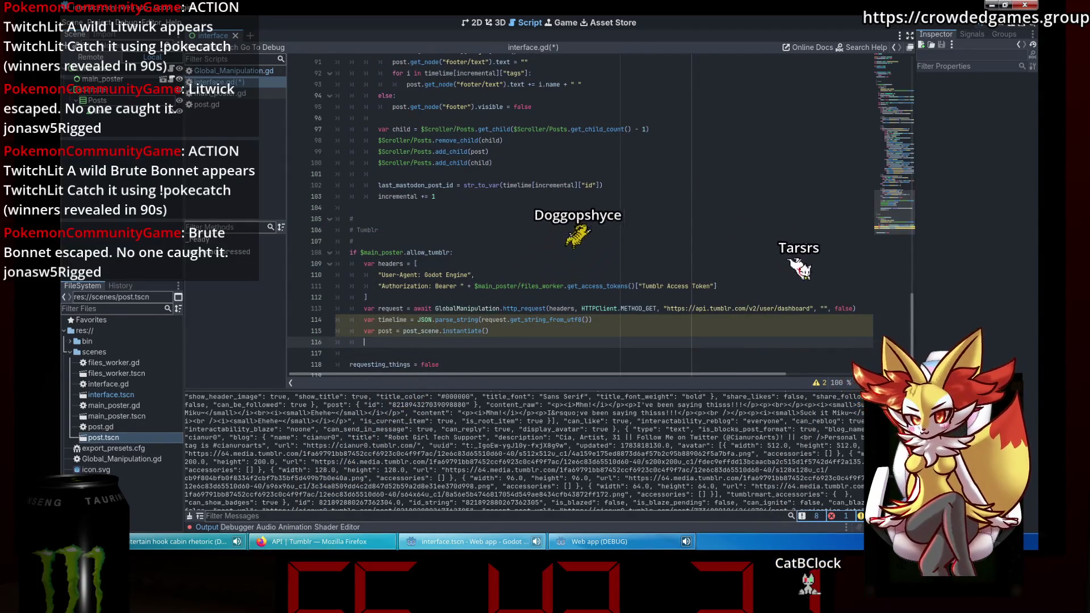
# Step: Assign timeline to the post's body text on line 116 and save
pyautogui.scroll(9, 891, 157)
pyautogui.click(890, 91)
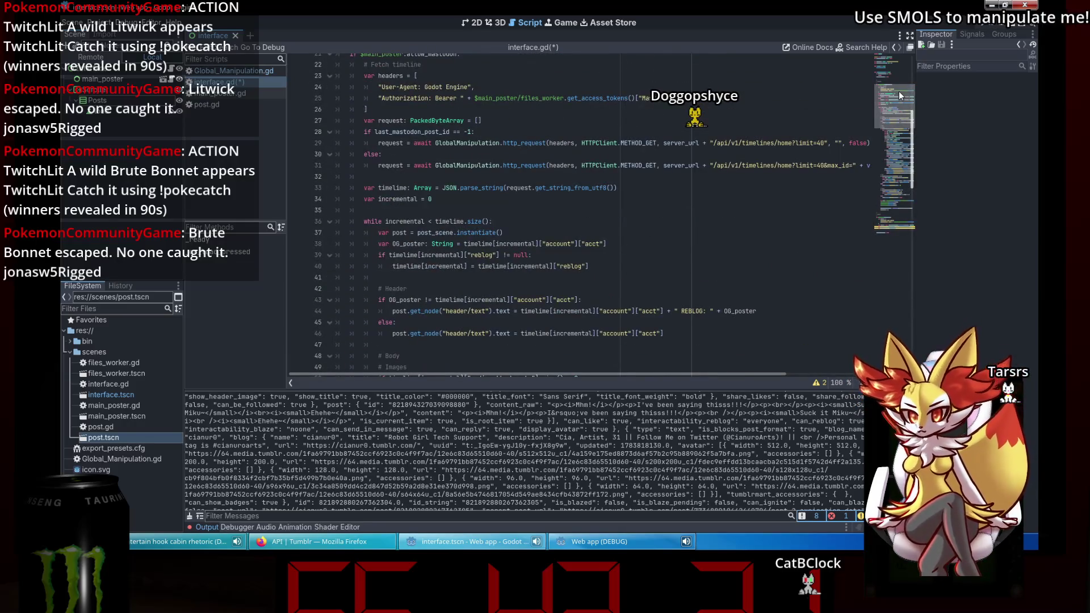
pyautogui.moveTo(898, 91); pyautogui.dragTo(900, 105)
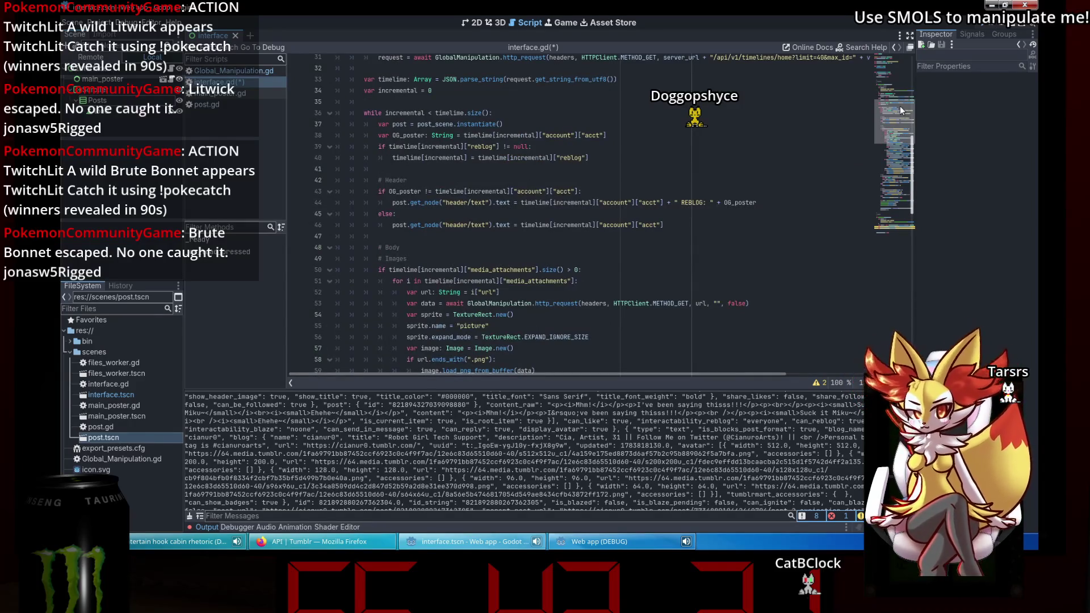
pyautogui.moveTo(900, 106); pyautogui.dragTo(909, 168)
pyautogui.moveTo(392, 224); pyautogui.dragTo(494, 228)
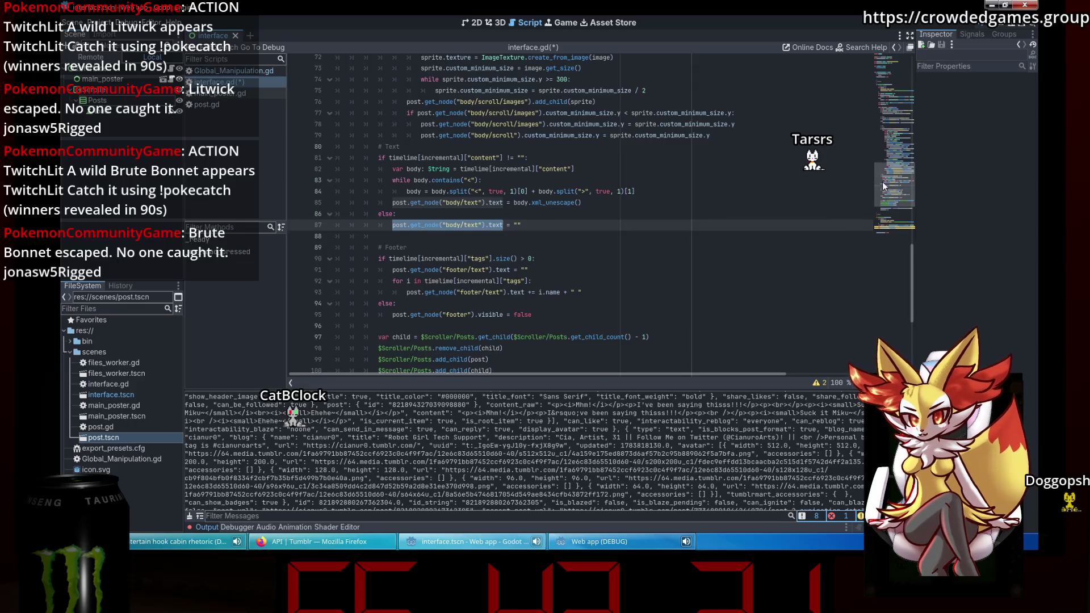
pyautogui.moveTo(882, 182); pyautogui.dragTo(882, 210)
pyautogui.click(503, 327)
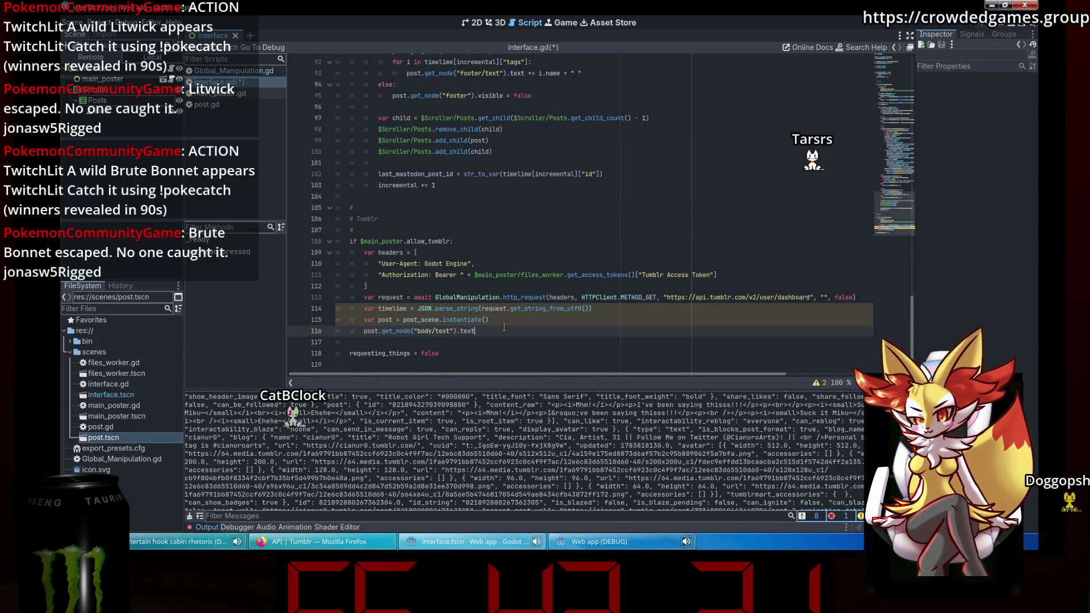
pyautogui.hotkey('ctrl', 'space')
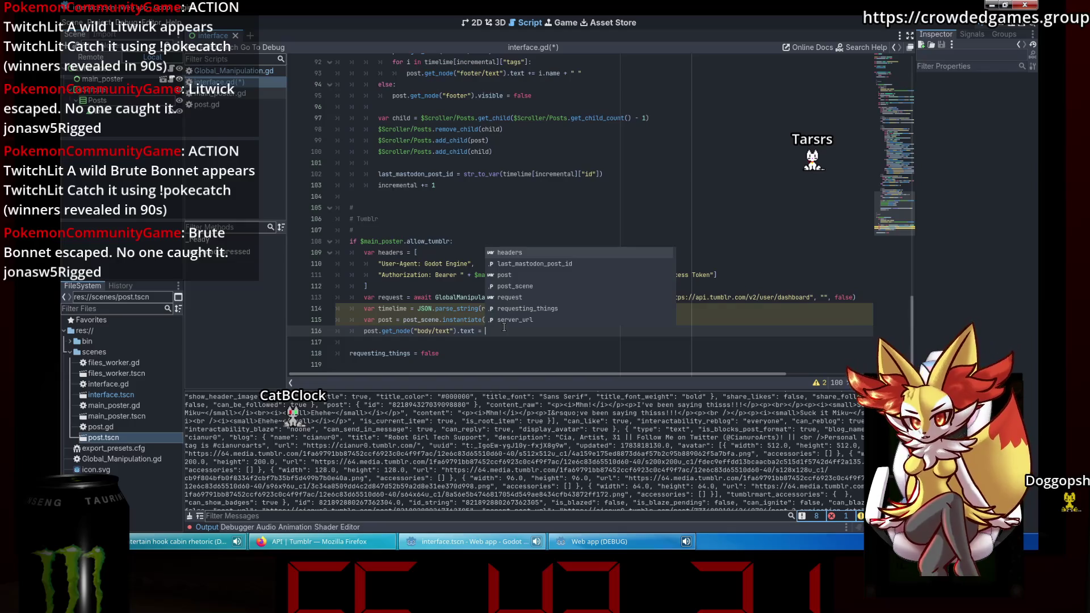
pyautogui.write('ti')
pyautogui.press('Return')
pyautogui.hotkey('ctrl', 's')
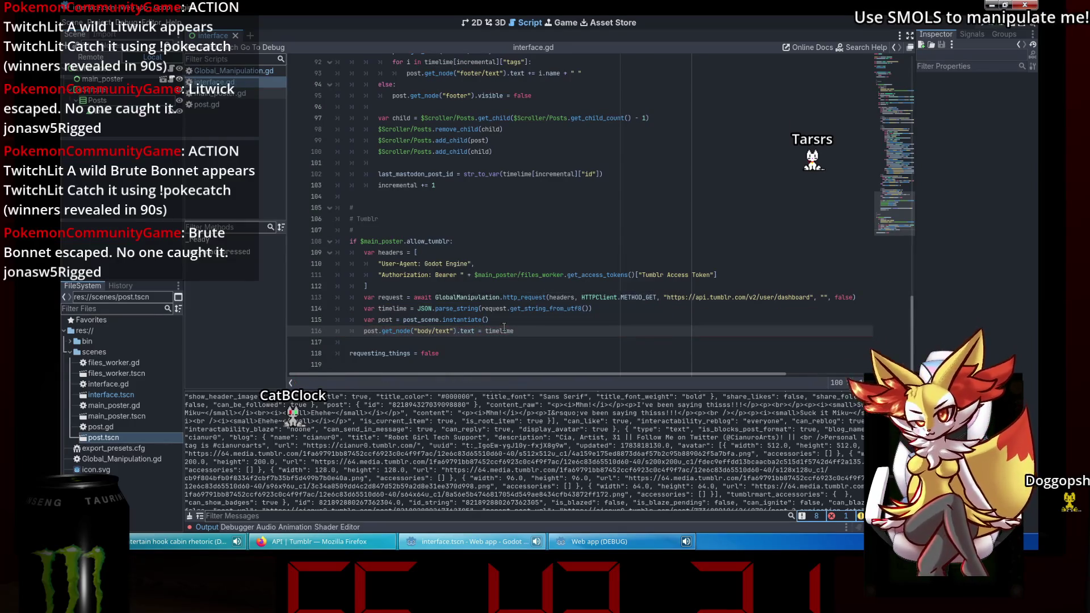
pyautogui.press('Return')
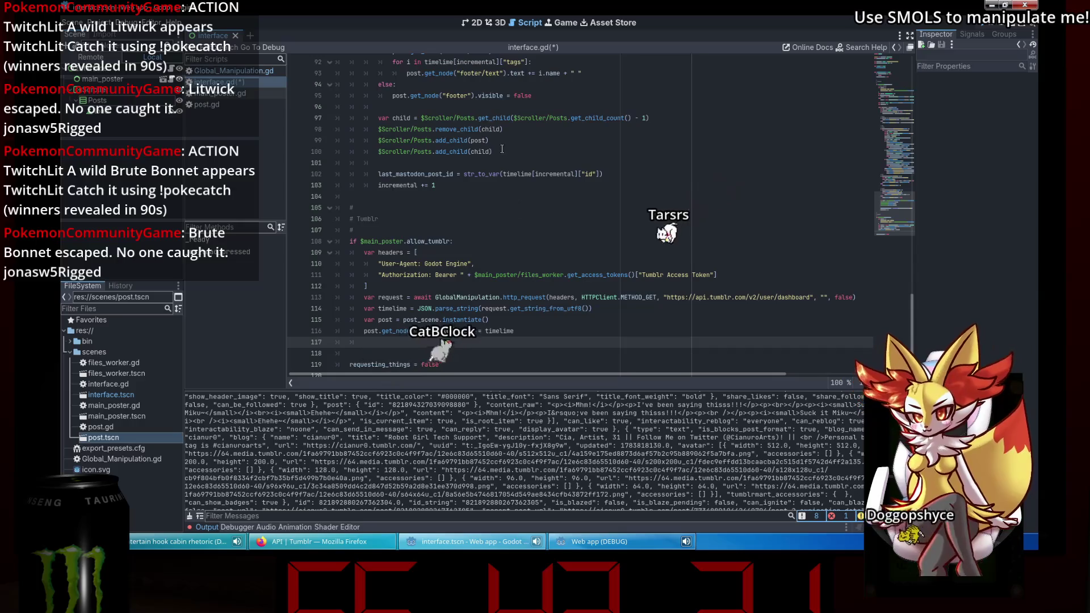
# Step: Copy the Posts child-reordering lines 97–100 into the Tumblr branch, fix indentation, and save
pyautogui.click(463, 141)
pyautogui.click(446, 151)
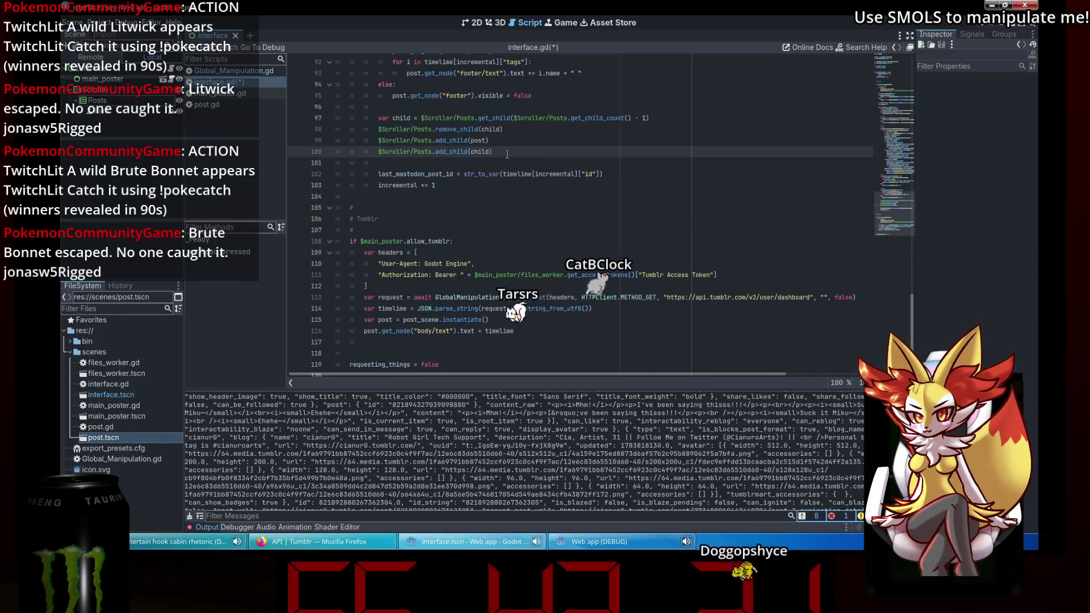
pyautogui.press('End')
pyautogui.hotkey('shift', 'Up')
pyautogui.hotkey('shift', 'Up')
pyautogui.hotkey('shift', 'Up')
pyautogui.hotkey('shift', 'Home')
pyautogui.hotkey('ctrl', 'c')
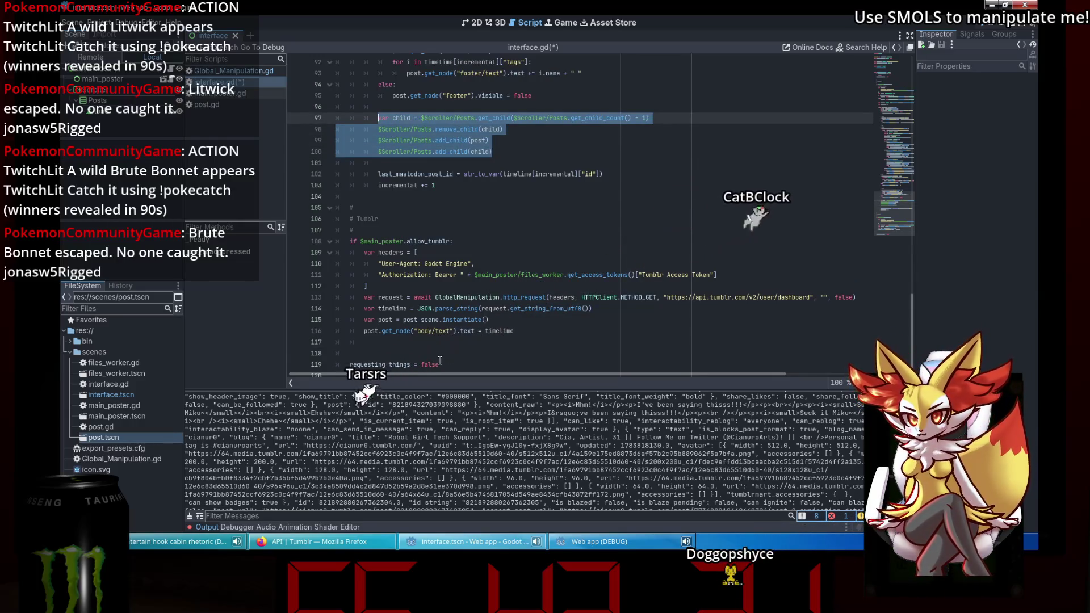
pyautogui.click(377, 342)
pyautogui.hotkey('ctrl', 'v')
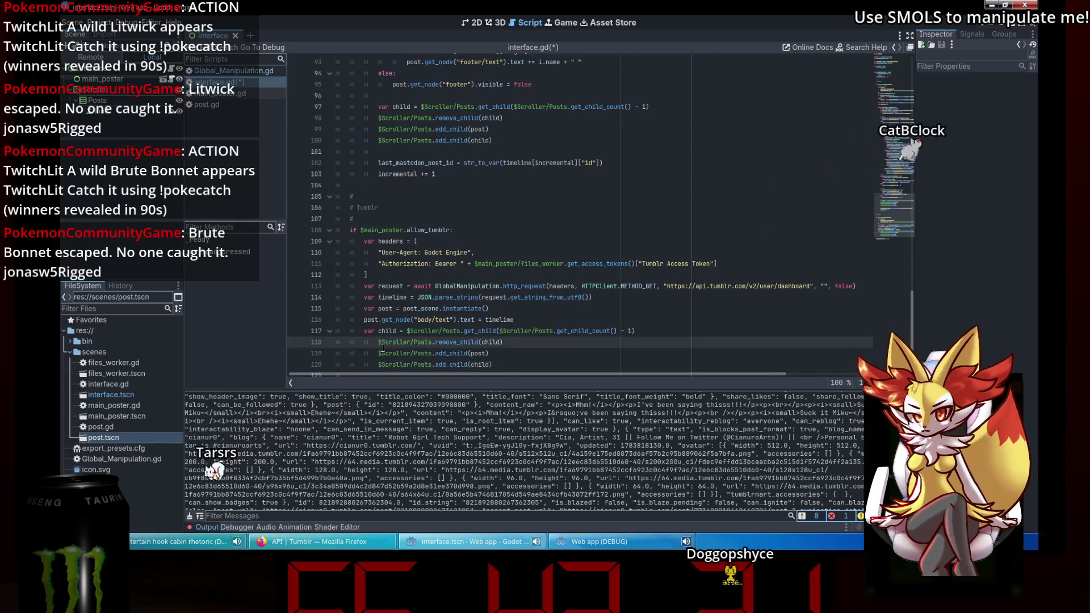
pyautogui.hotkey('shift', 'Tab')
pyautogui.press('Down')
pyautogui.hotkey('shift', 'Tab')
pyautogui.press('Down')
pyautogui.hotkey('ctrl', 's')
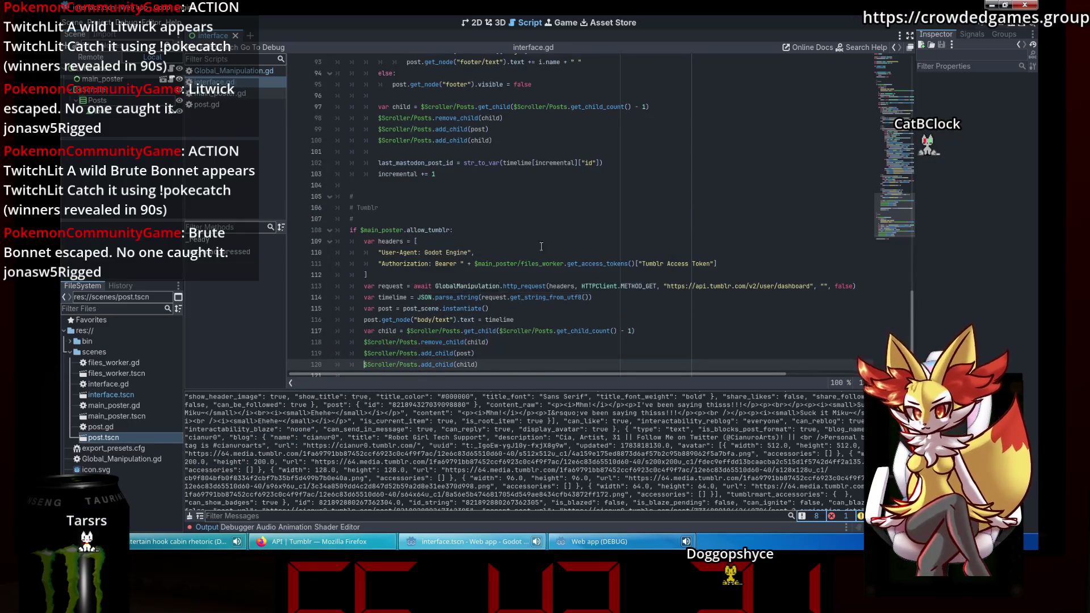
# Step: Run the project, load more posts, and inspect the Dictionary-to-Label text error
pyautogui.click(982, 25)
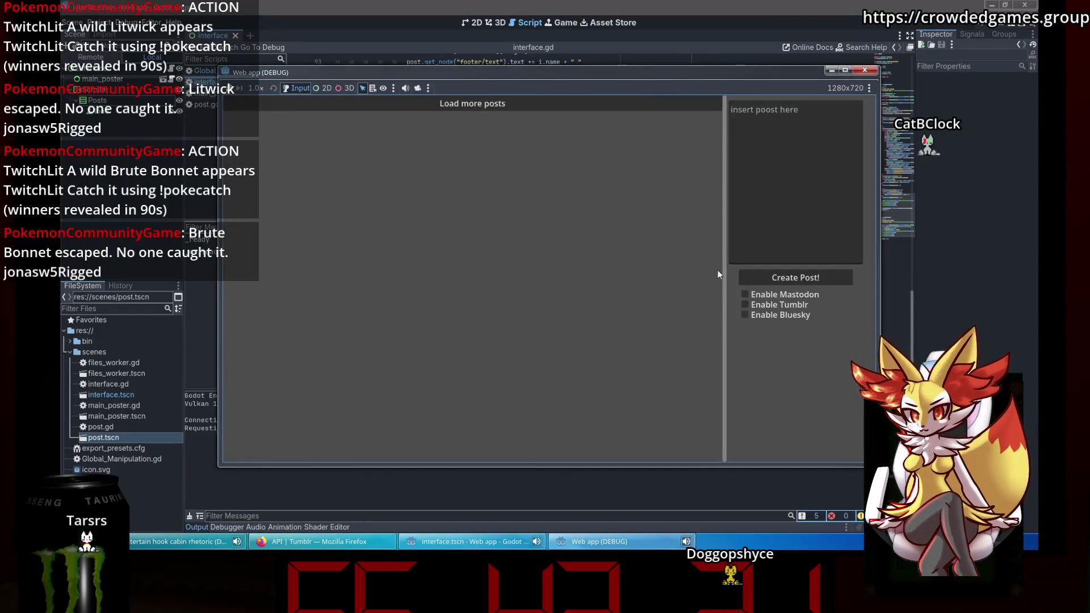
pyautogui.click(514, 105)
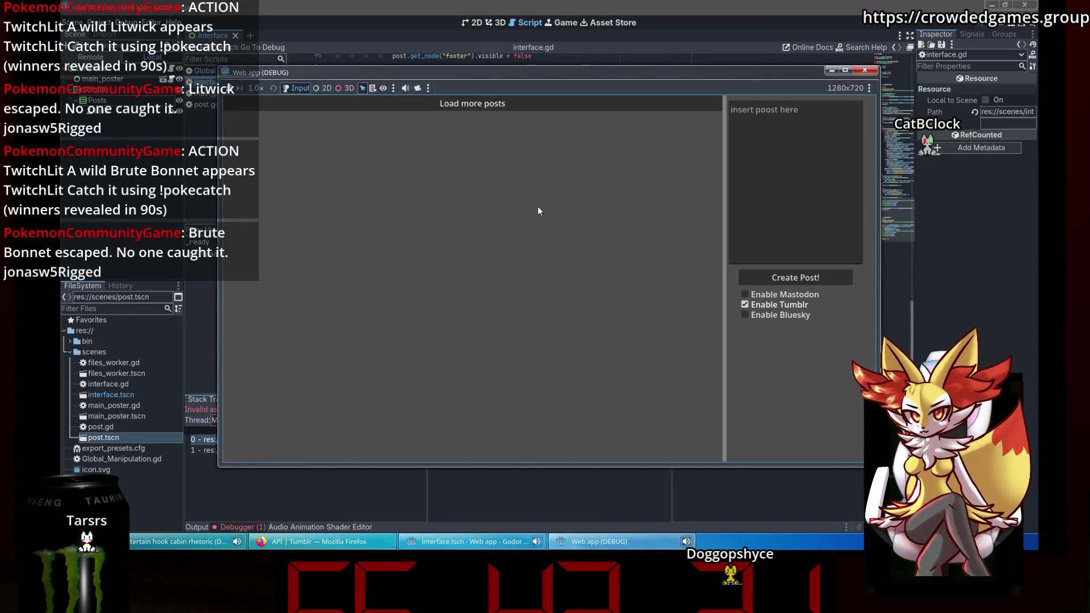
pyautogui.click(203, 311)
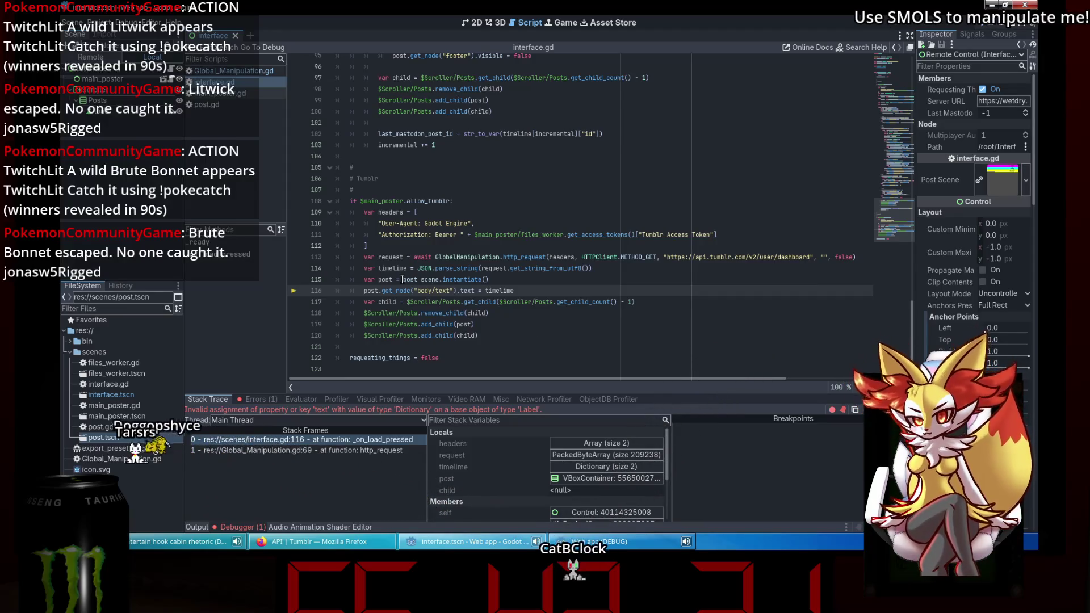
pyautogui.moveTo(402, 279)
pyautogui.moveTo(468, 323)
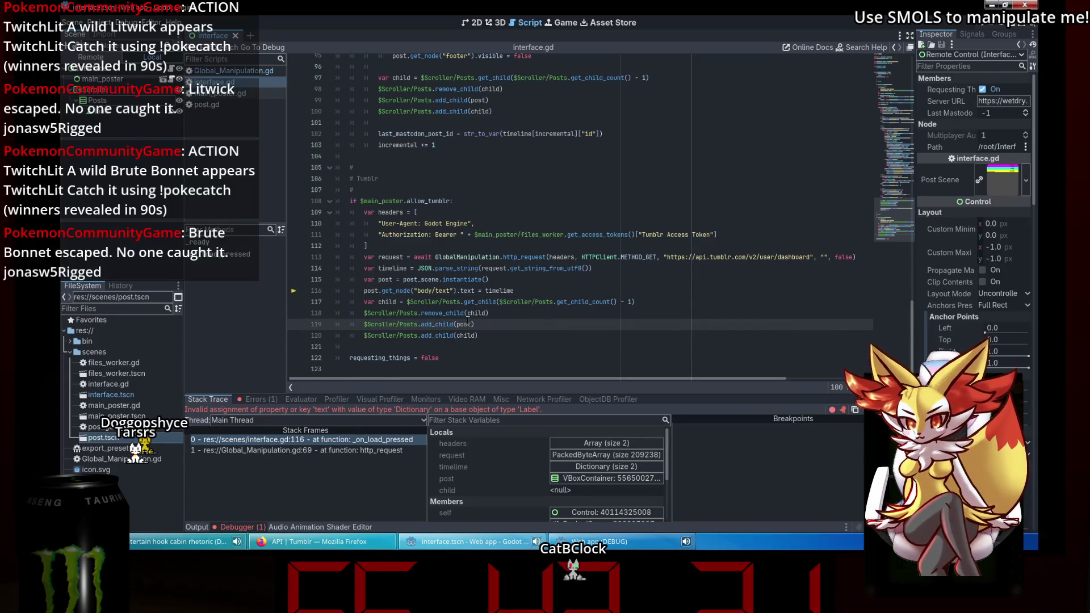
# Step: Wrap timeline in var_to_str() on line 116
pyautogui.click(486, 290)
pyautogui.write('var_to_str(')
pyautogui.click(573, 291)
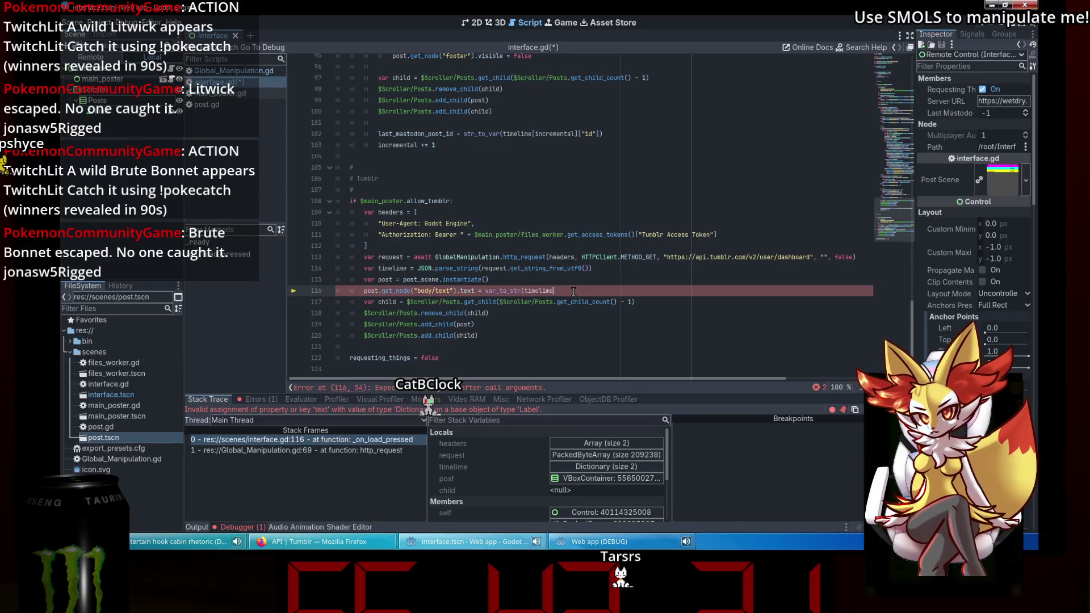
# Step: Restart the project, enable Tumblr, and load more posts
pyautogui.click(1001, 26)
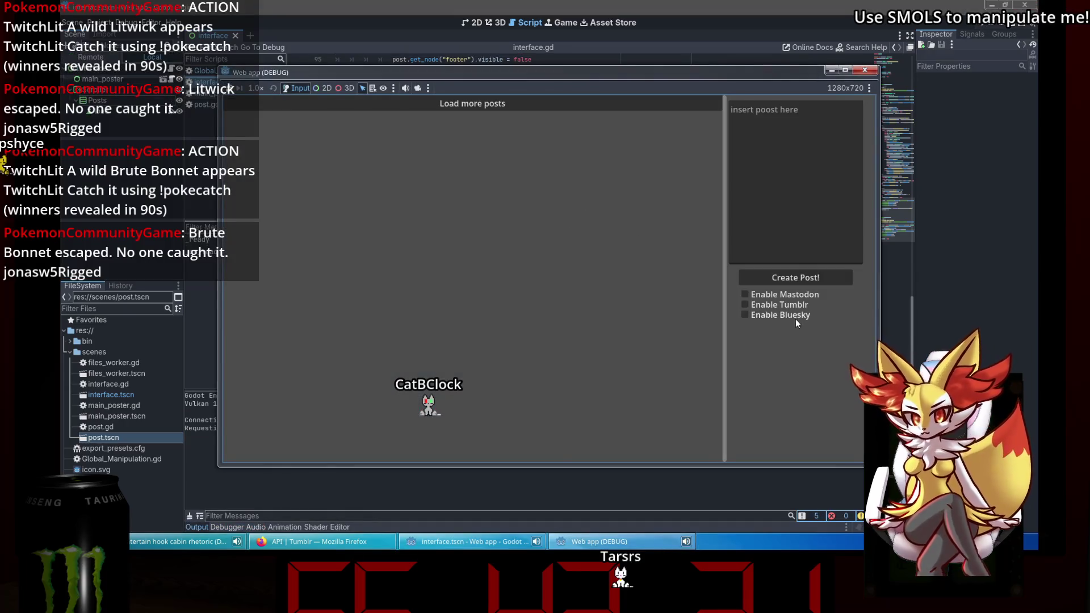
pyautogui.click(780, 305)
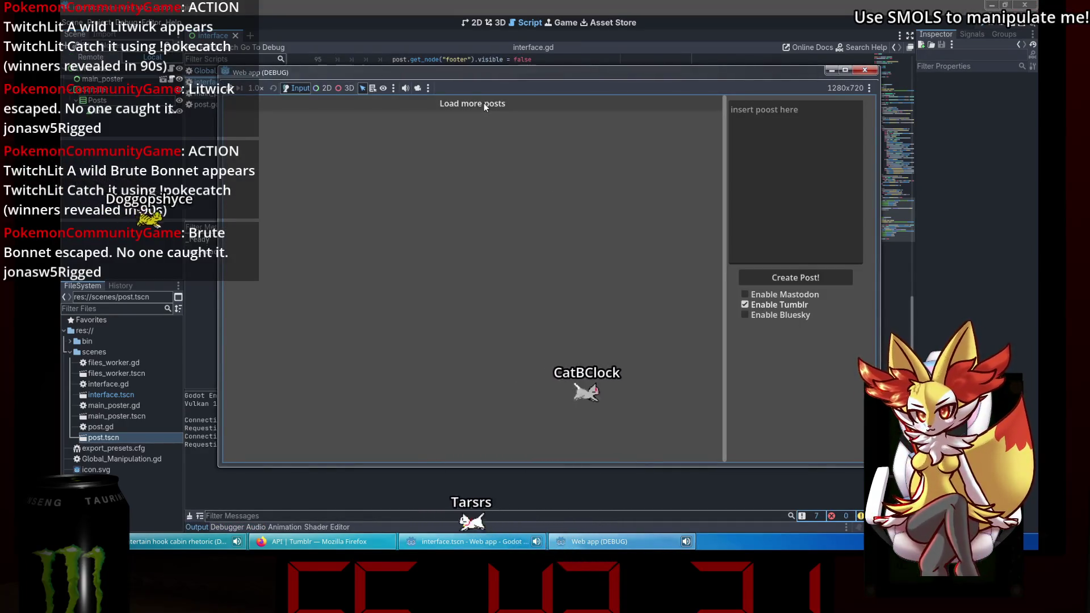
pyautogui.click(483, 103)
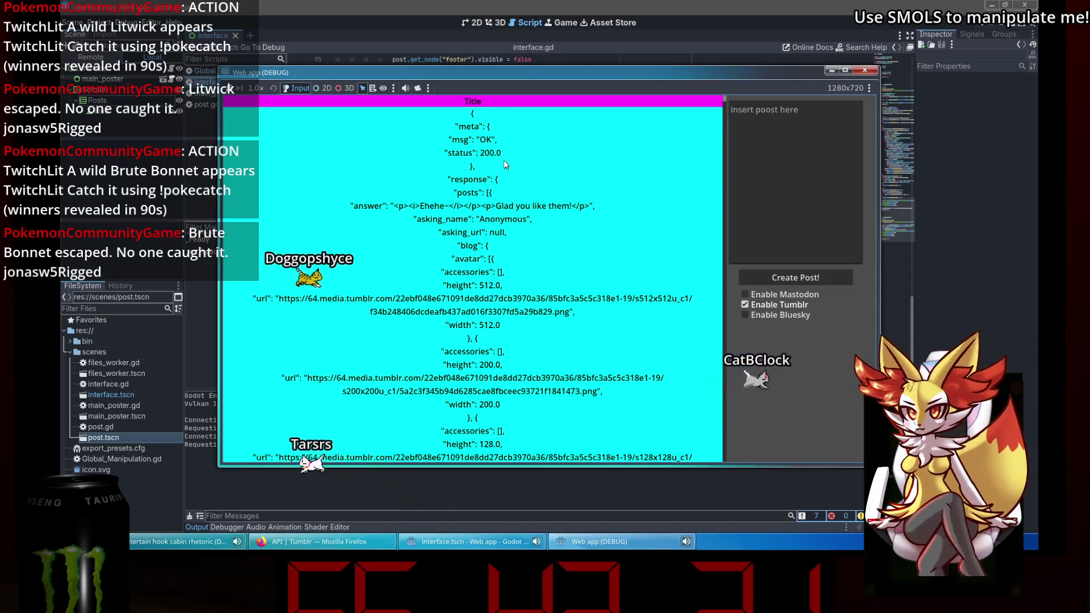
# Step: Scroll through the raw dashboard JSON shown in the post's body
pyautogui.scroll(-5, 527, 241)
pyautogui.scroll(-5, 526, 239)
pyautogui.scroll(10, 523, 236)
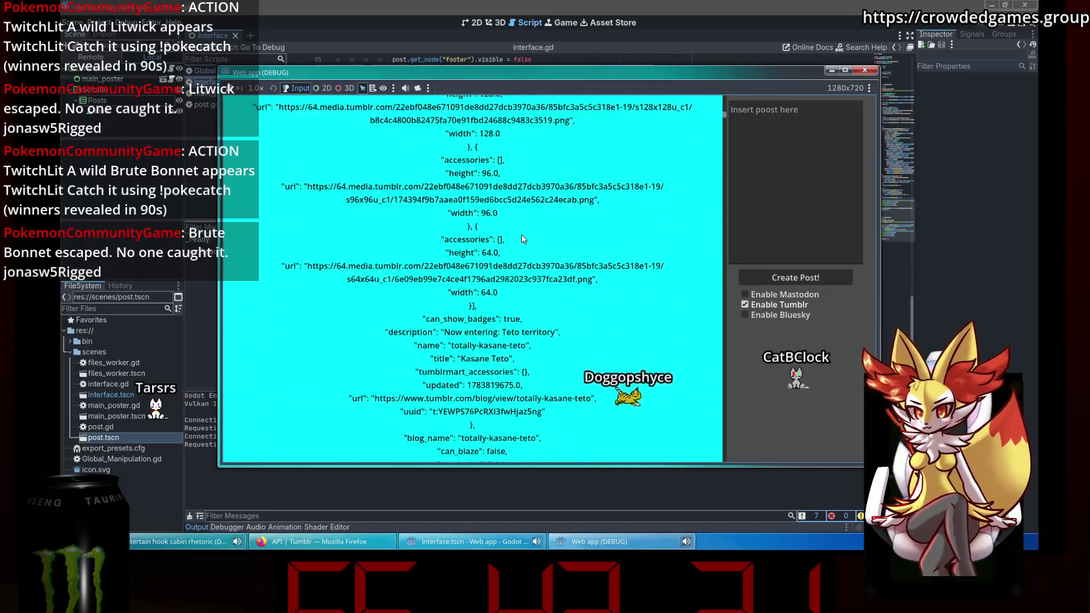
pyautogui.scroll(-5, 522, 238)
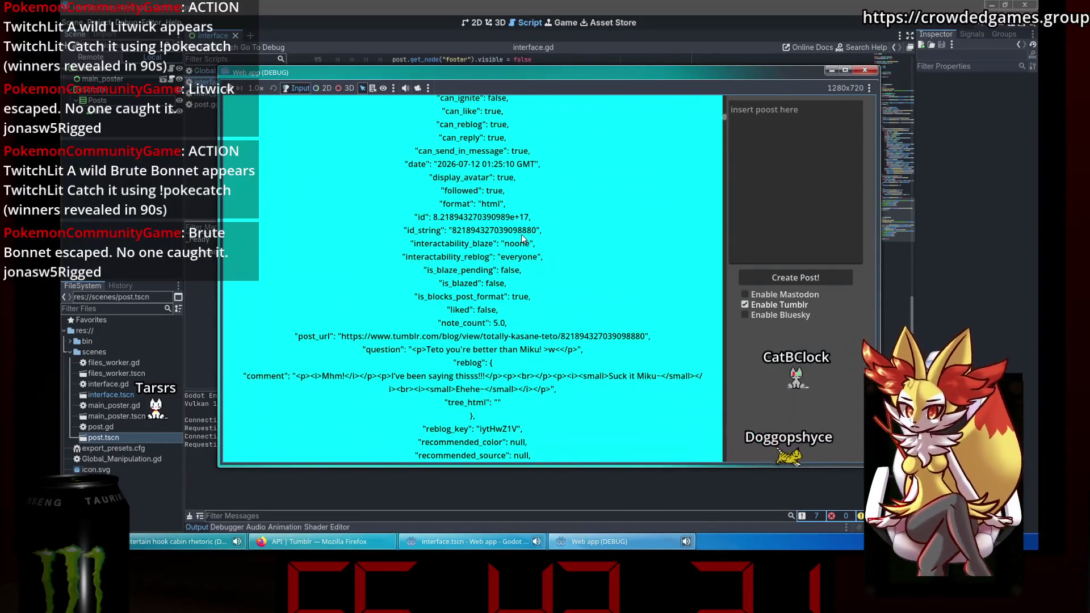
pyautogui.scroll(-15, 520, 244)
pyautogui.scroll(-10, 512, 265)
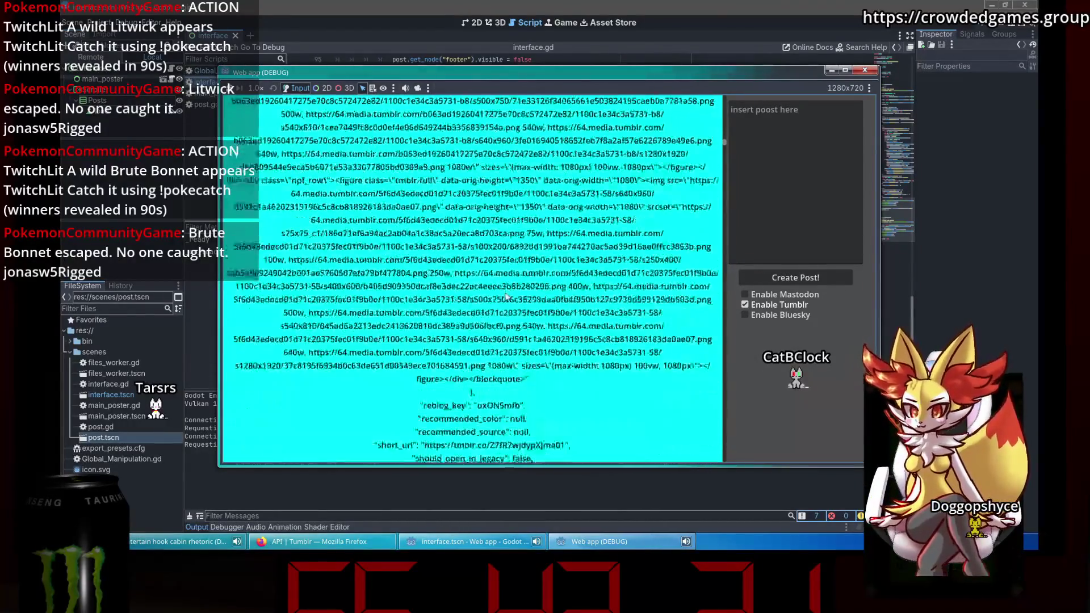
pyautogui.scroll(-15, 506, 297)
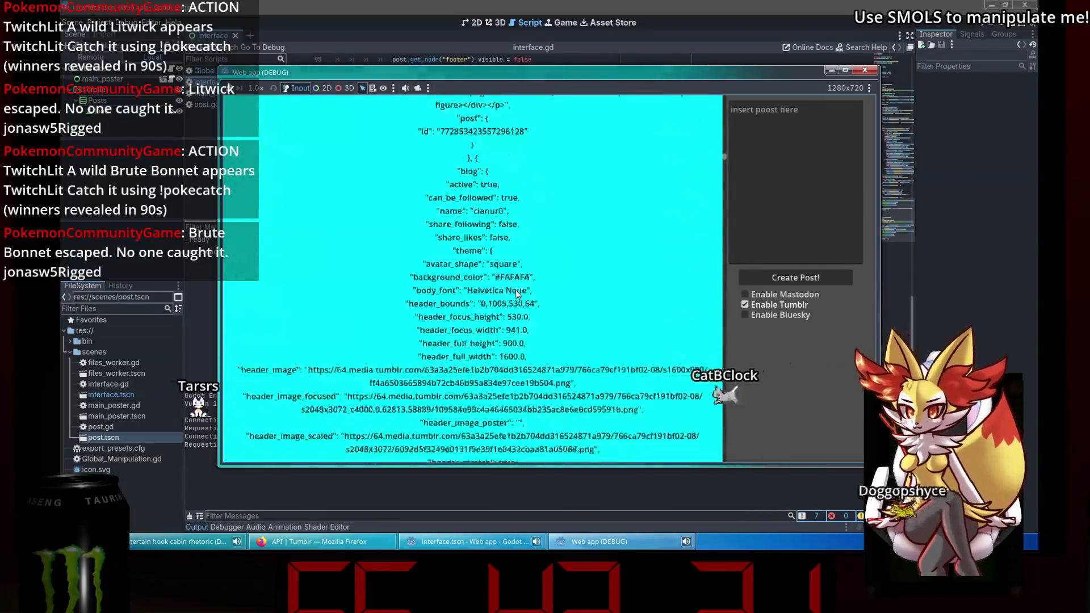
pyautogui.scroll(-15, 517, 292)
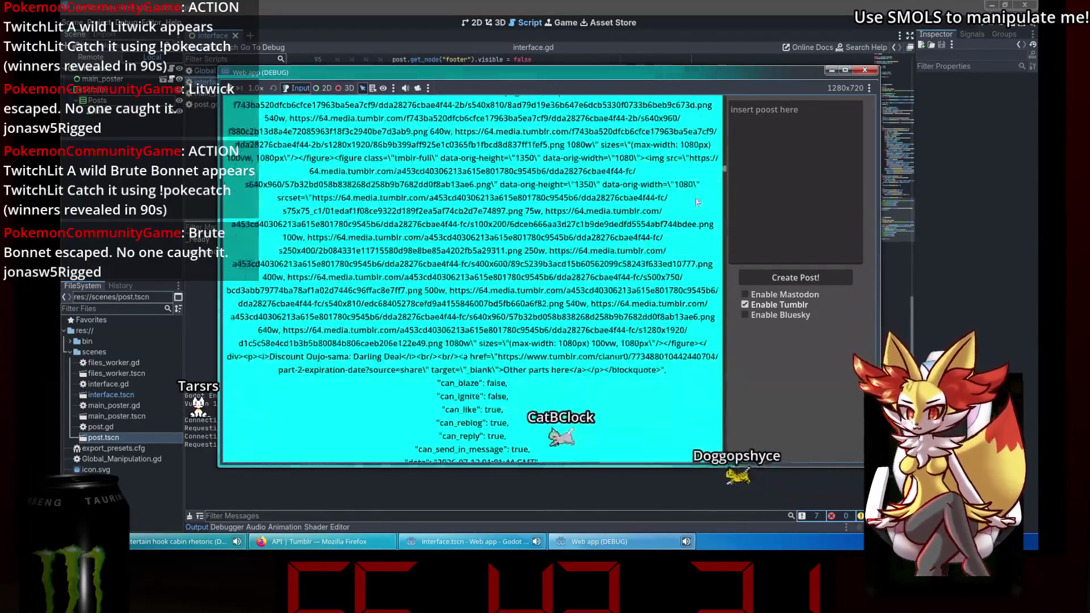
pyautogui.moveTo(725, 168)
pyautogui.mouseDown()
pyautogui.moveTo(768, 333)
pyautogui.moveTo(781, 505)
pyautogui.mouseUp()
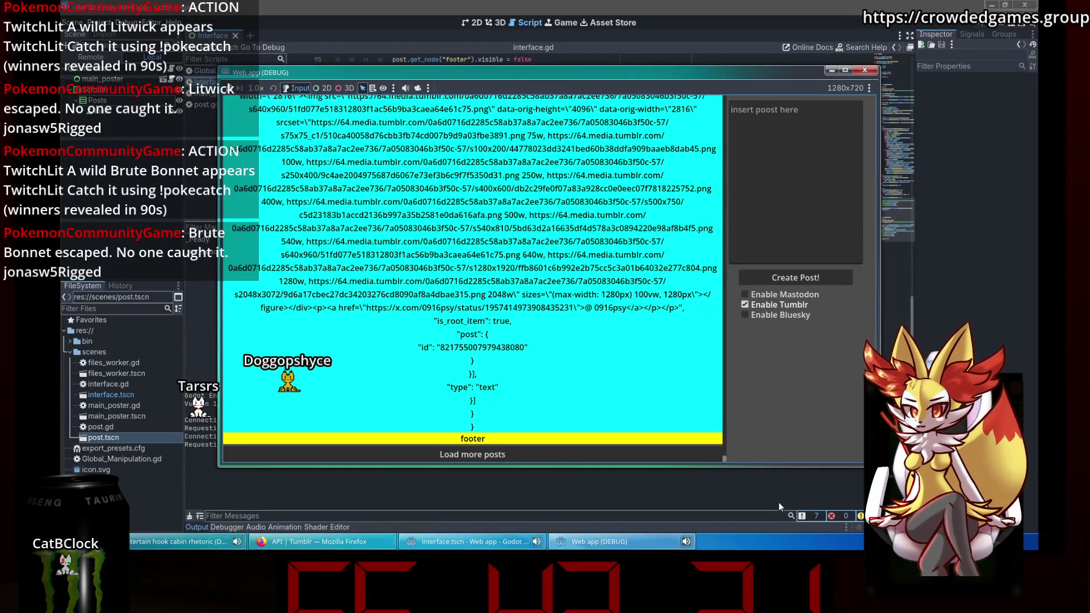
pyautogui.moveTo(724, 457)
pyautogui.mouseDown()
pyautogui.moveTo(700, 109)
pyautogui.moveTo(747, 79)
pyautogui.mouseUp()
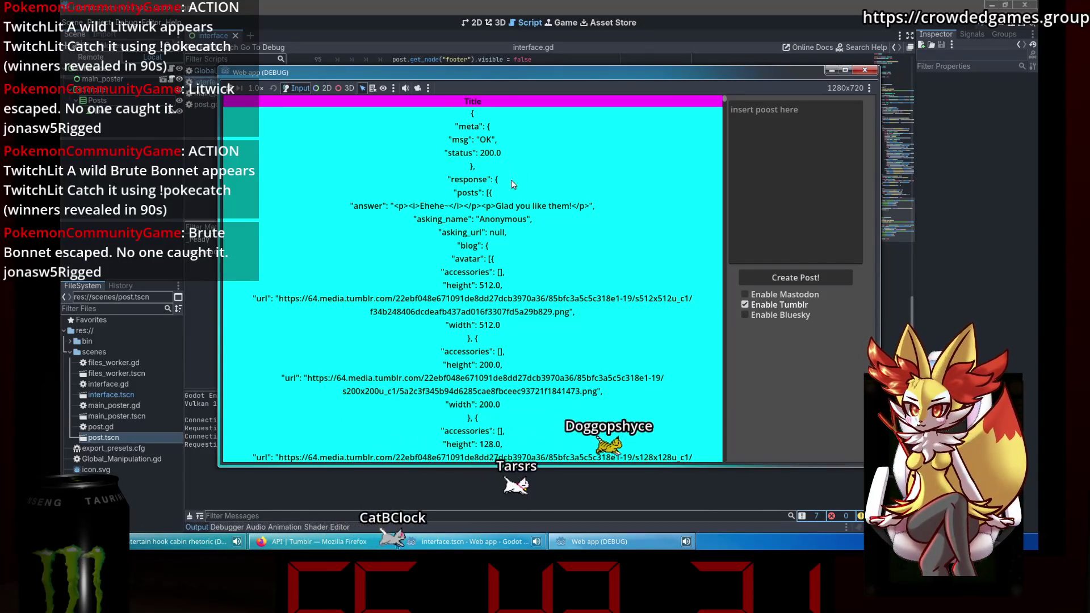
pyautogui.scroll(-3, 516, 184)
pyautogui.scroll(1, 475, 152)
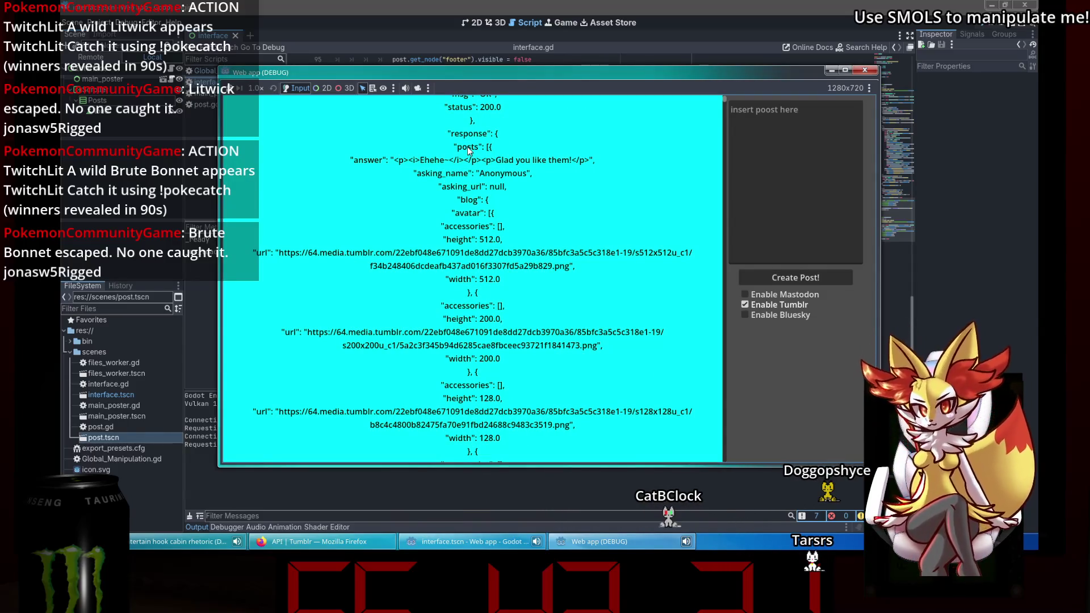
pyautogui.scroll(2, 468, 151)
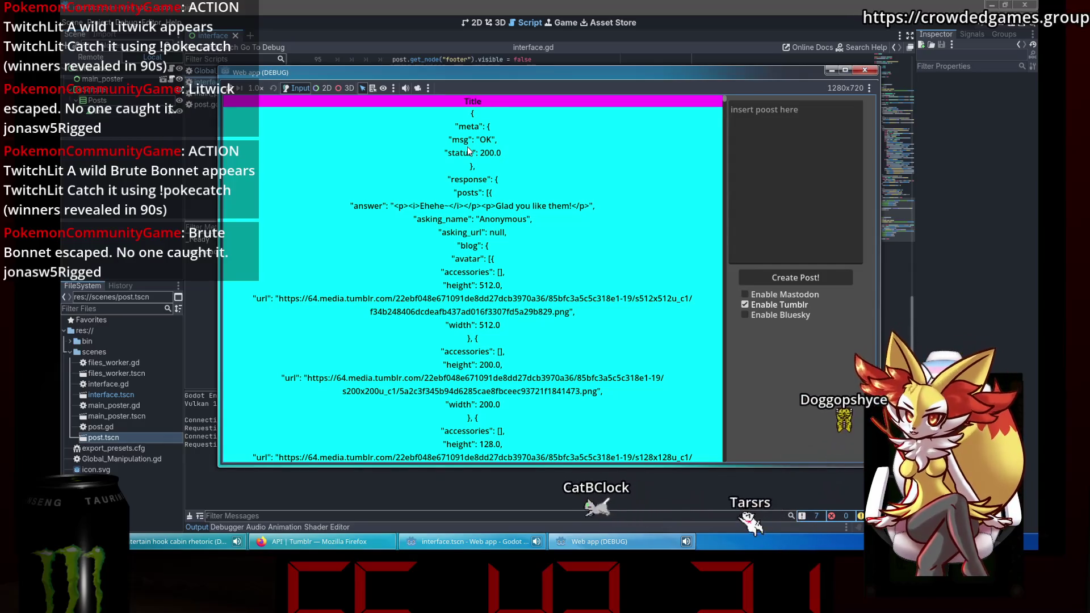
pyautogui.scroll(-2, 468, 151)
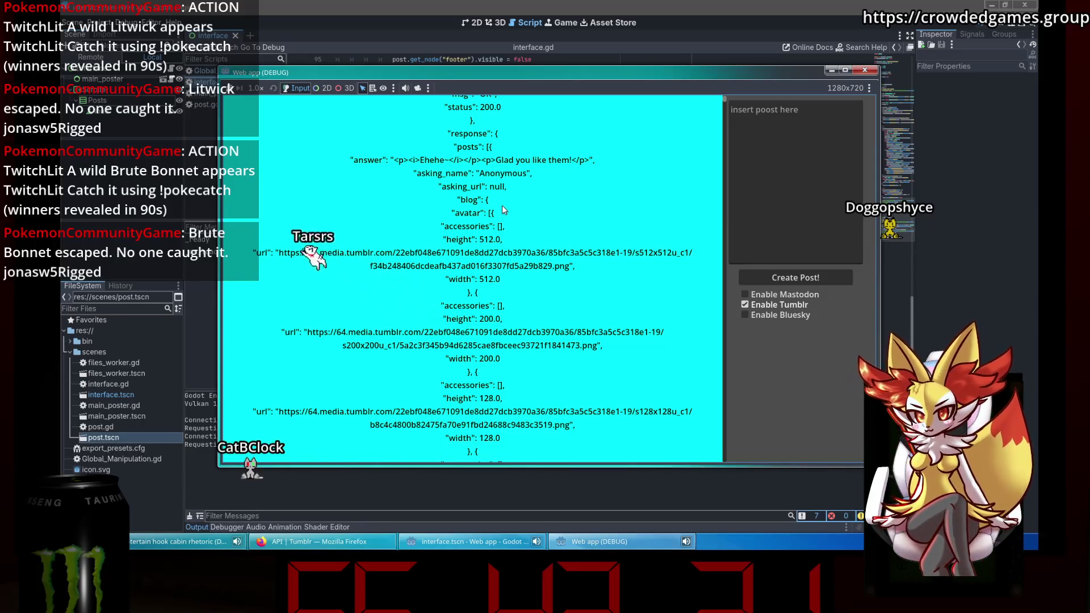
pyautogui.scroll(-4, 502, 210)
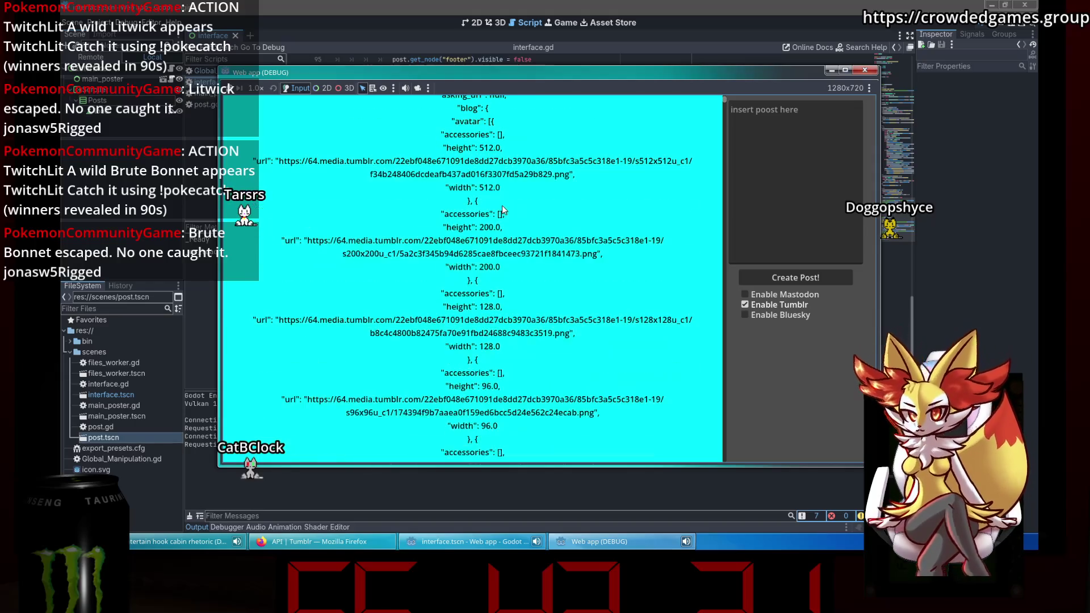
pyautogui.scroll(-3, 503, 209)
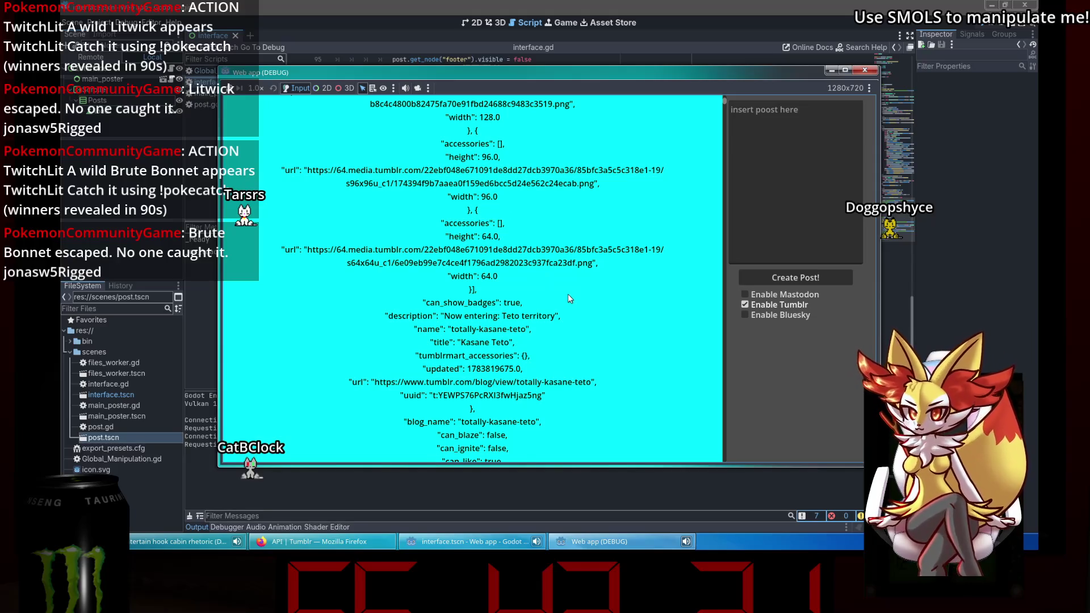
pyautogui.scroll(-2, 568, 294)
pyautogui.scroll(-1, 568, 297)
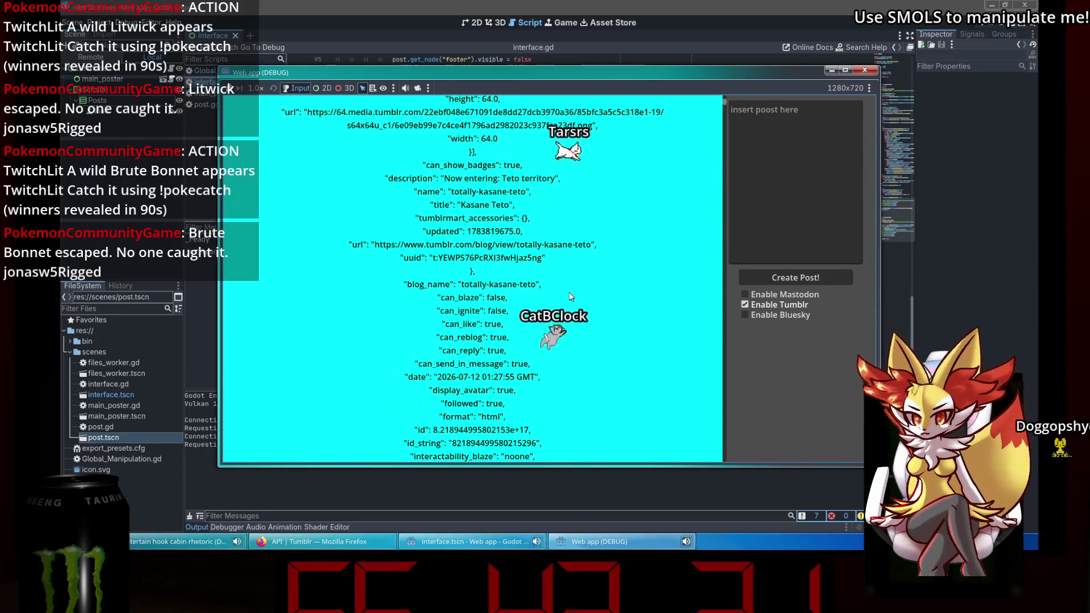
pyautogui.scroll(-1, 569, 295)
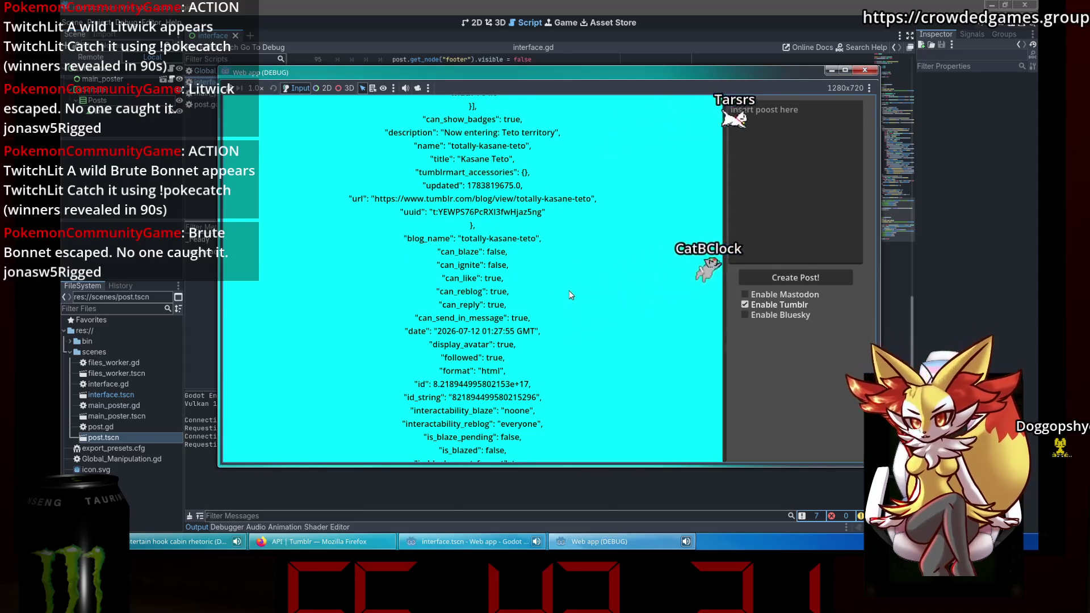
pyautogui.scroll(-1, 565, 298)
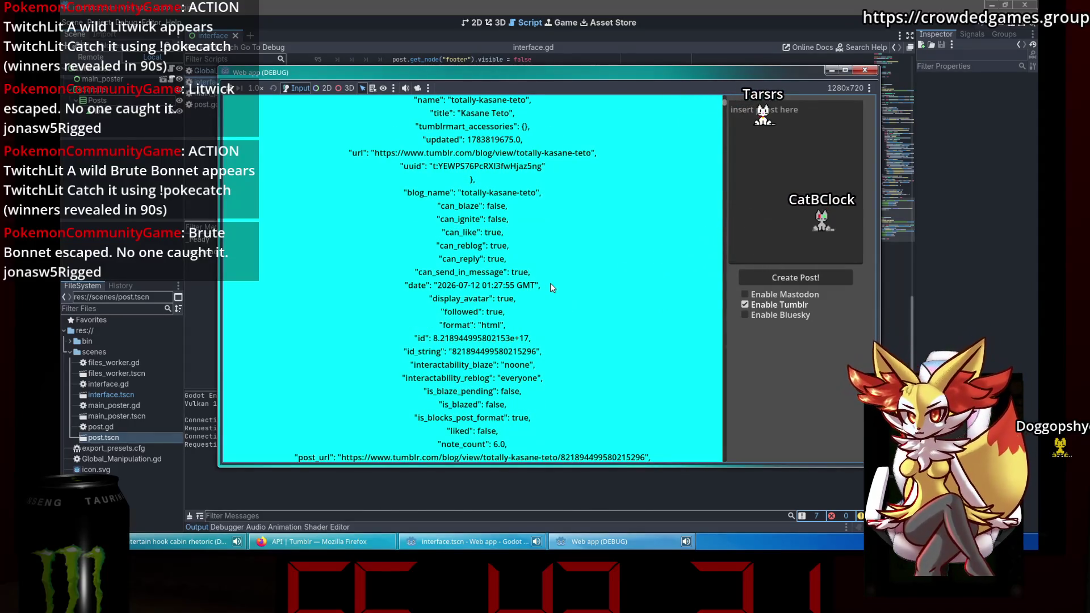
pyautogui.scroll(-2, 480, 262)
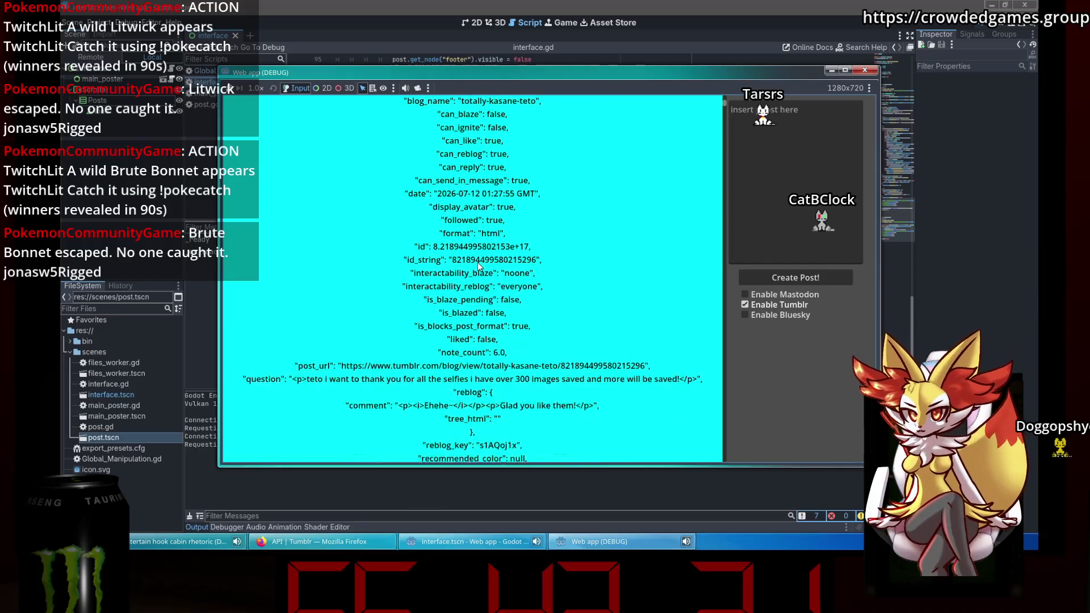
pyautogui.scroll(-1, 477, 262)
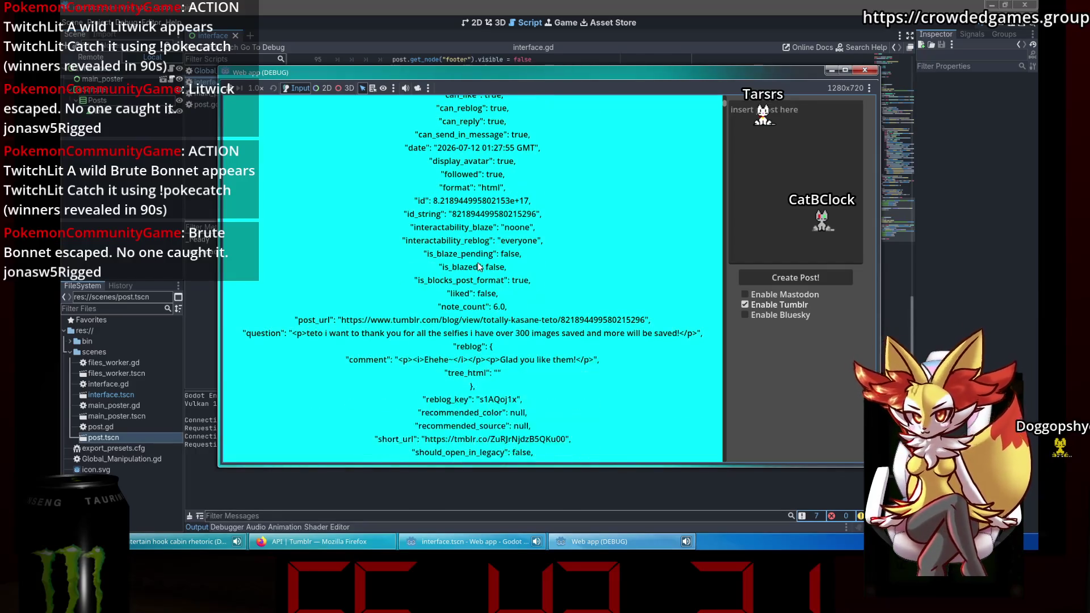
pyautogui.scroll(-1, 478, 264)
pyautogui.scroll(-1, 478, 264)
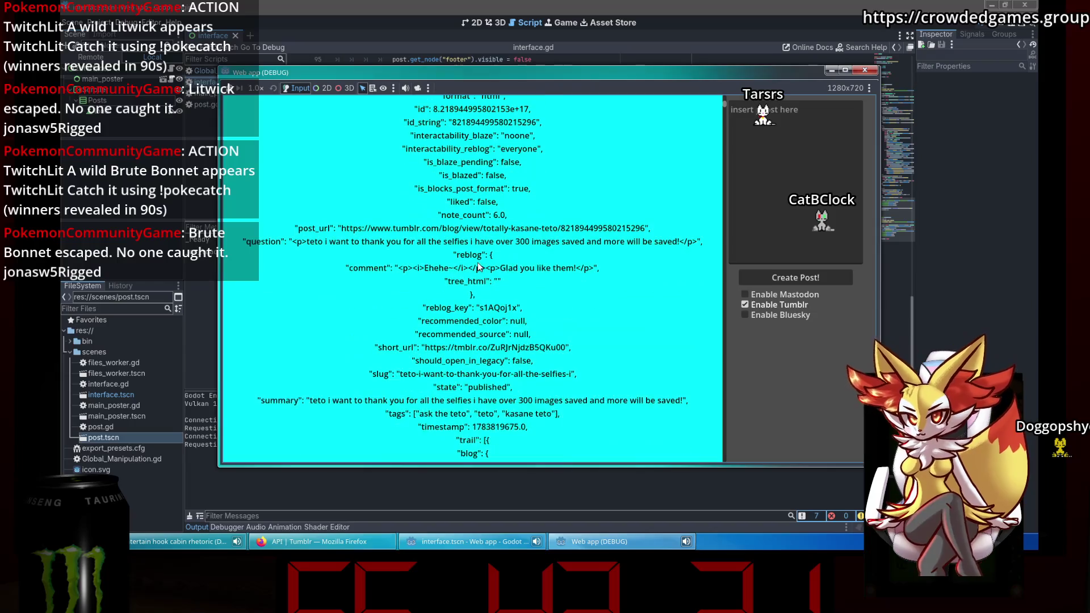
pyautogui.scroll(-1, 478, 267)
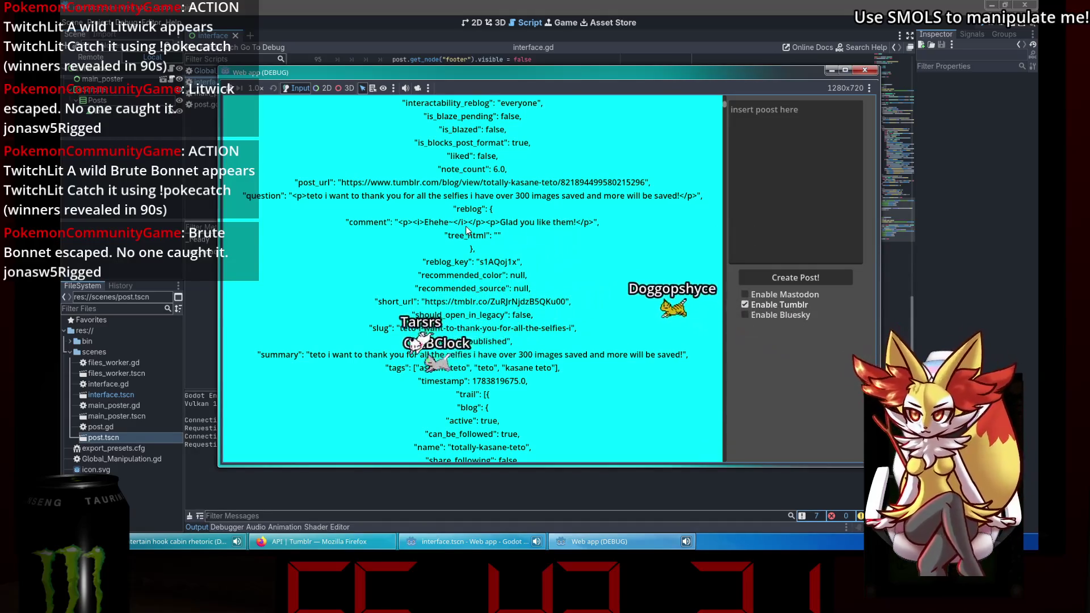
pyautogui.scroll(-2, 479, 236)
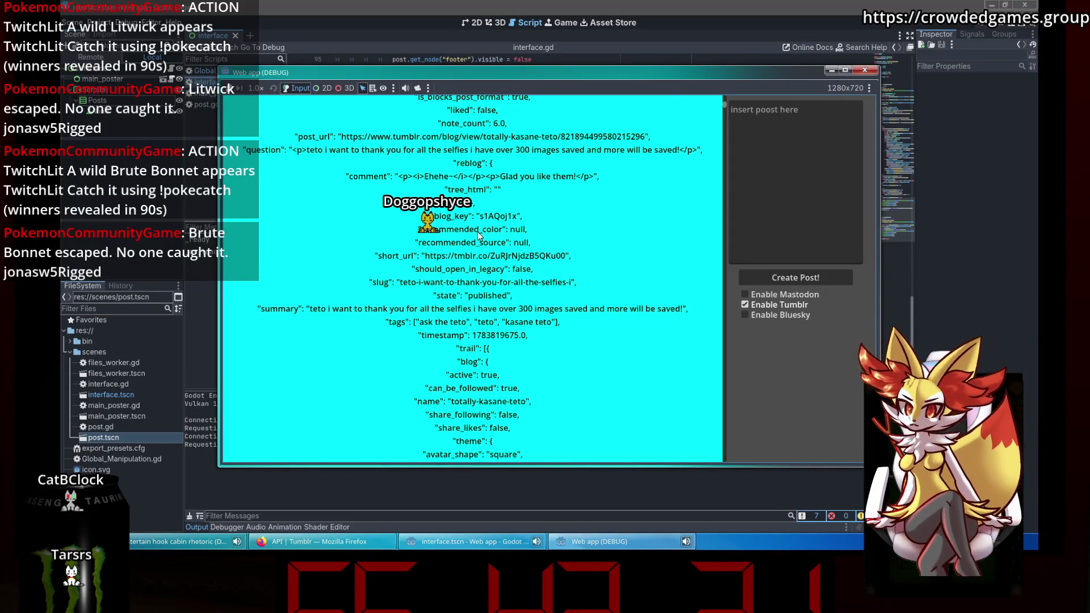
# Step: Read the post's dashboard JSON through its trail and content fields, then switch to the Tumblr docs
pyautogui.scroll(-3, 479, 236)
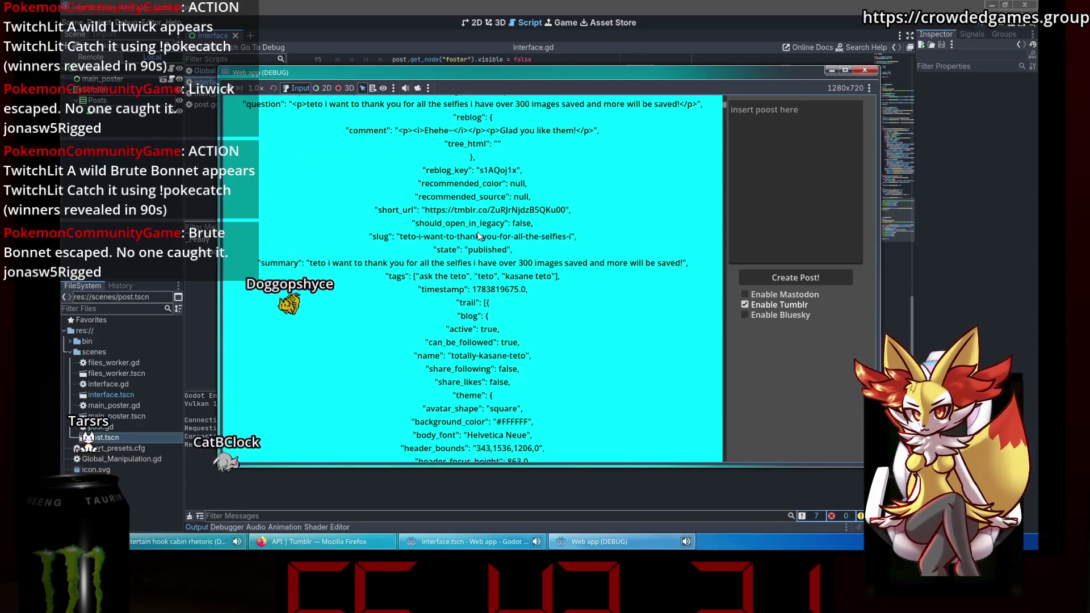
pyautogui.scroll(-3, 479, 237)
pyautogui.scroll(-2, 479, 236)
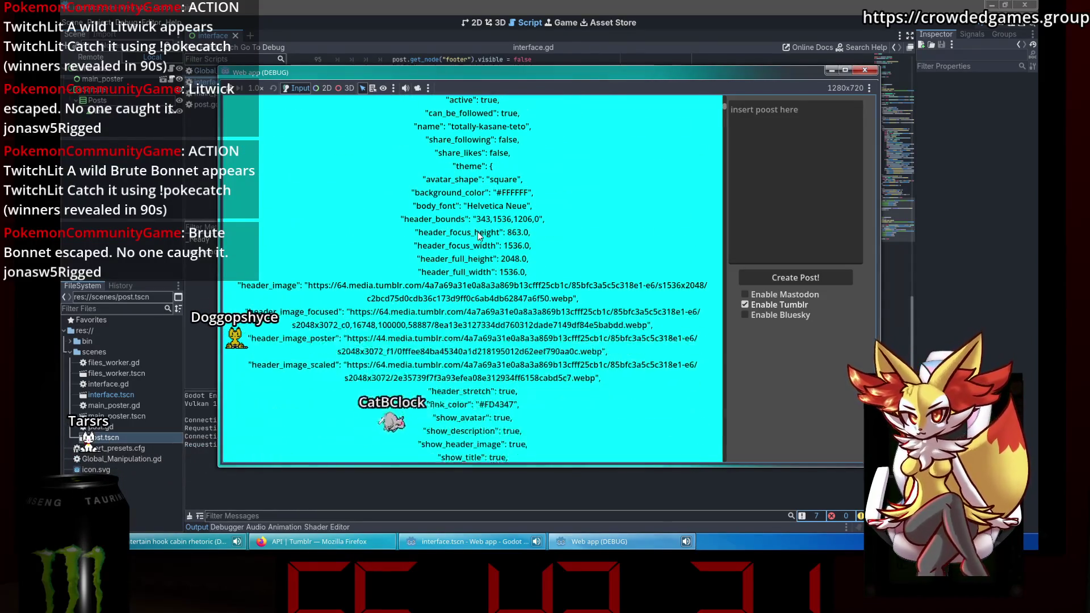
pyautogui.scroll(-2, 479, 237)
pyautogui.scroll(-2, 479, 236)
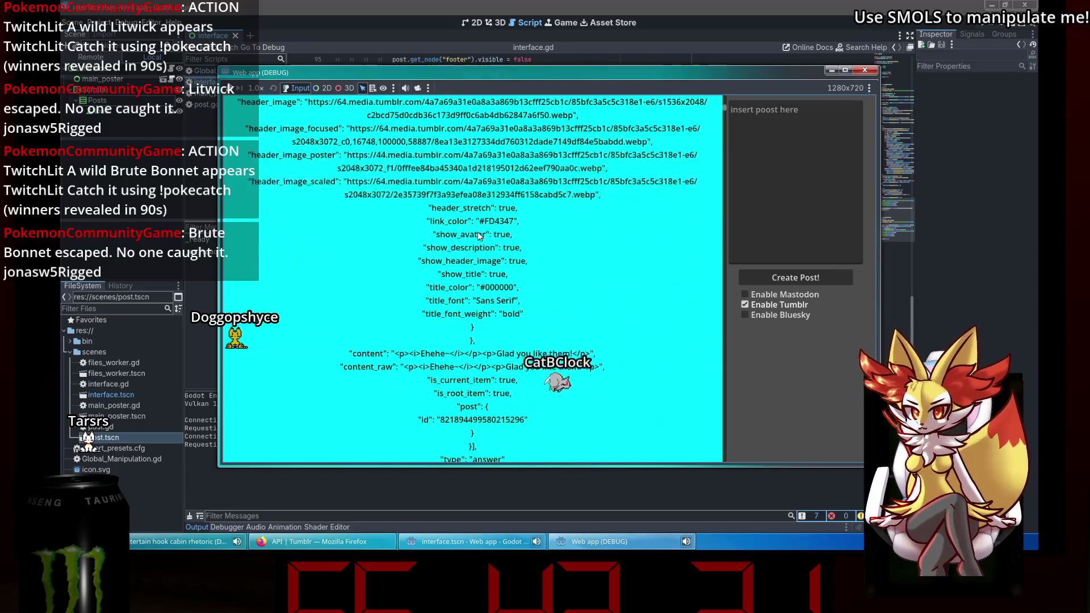
pyautogui.scroll(-1, 478, 236)
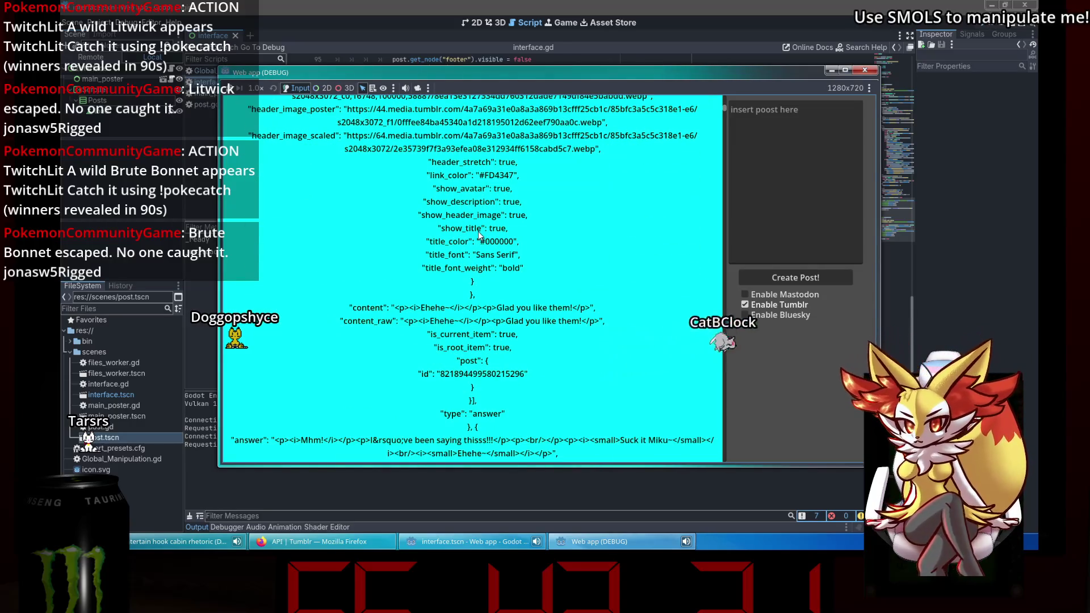
pyautogui.scroll(-1, 479, 236)
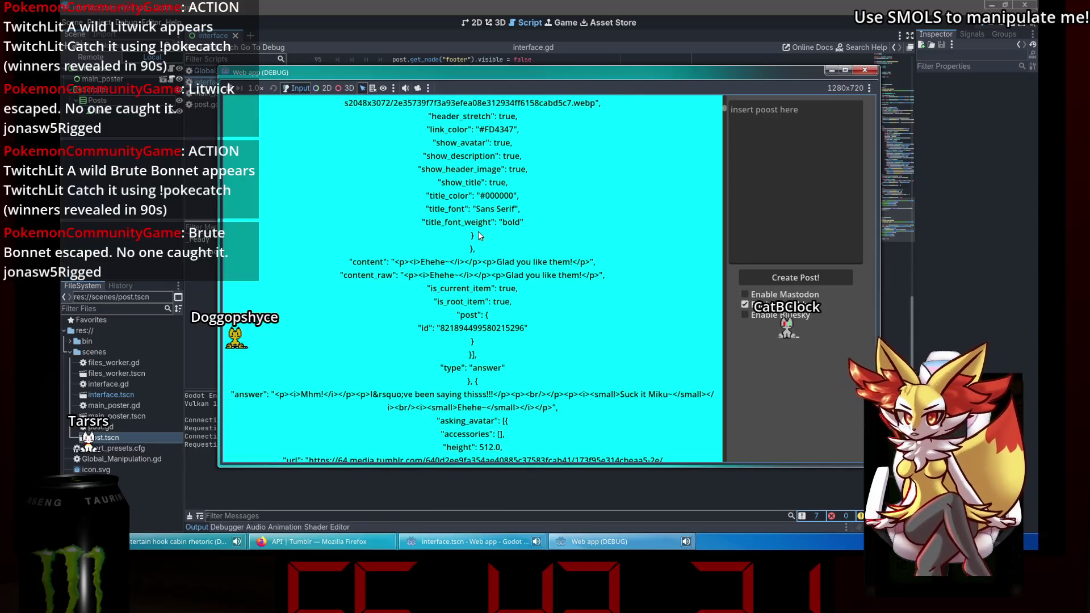
pyautogui.scroll(-1, 478, 233)
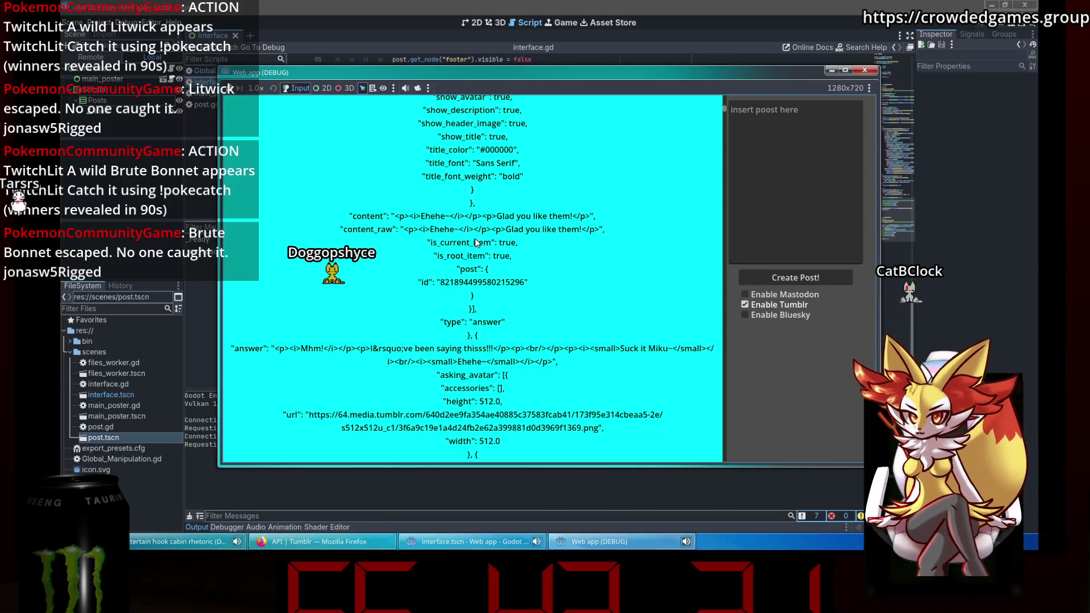
pyautogui.scroll(-1, 477, 242)
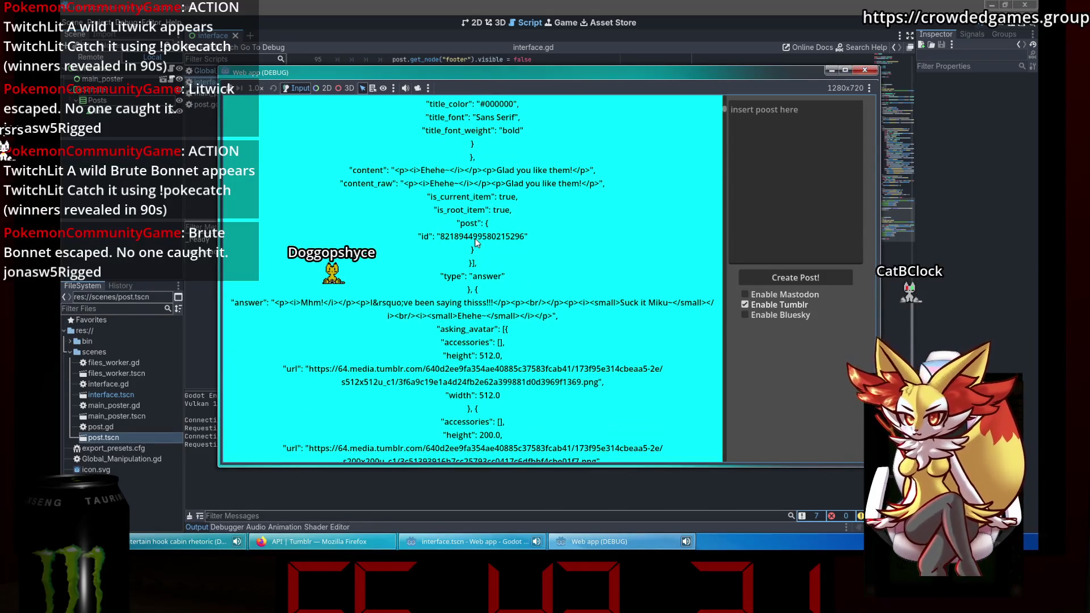
pyautogui.scroll(-1, 477, 242)
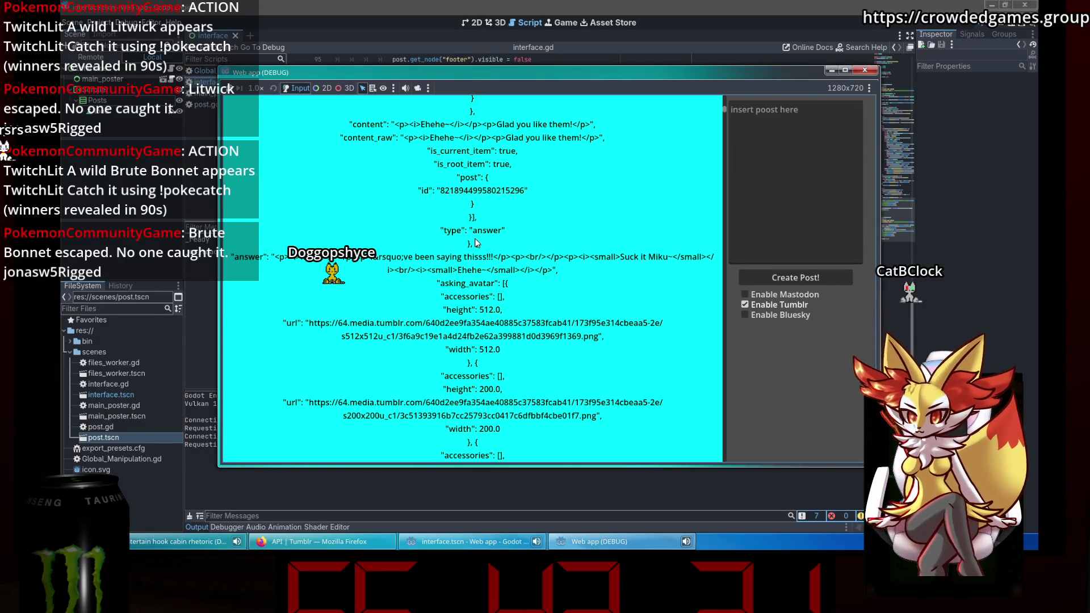
pyautogui.scroll(-1, 477, 242)
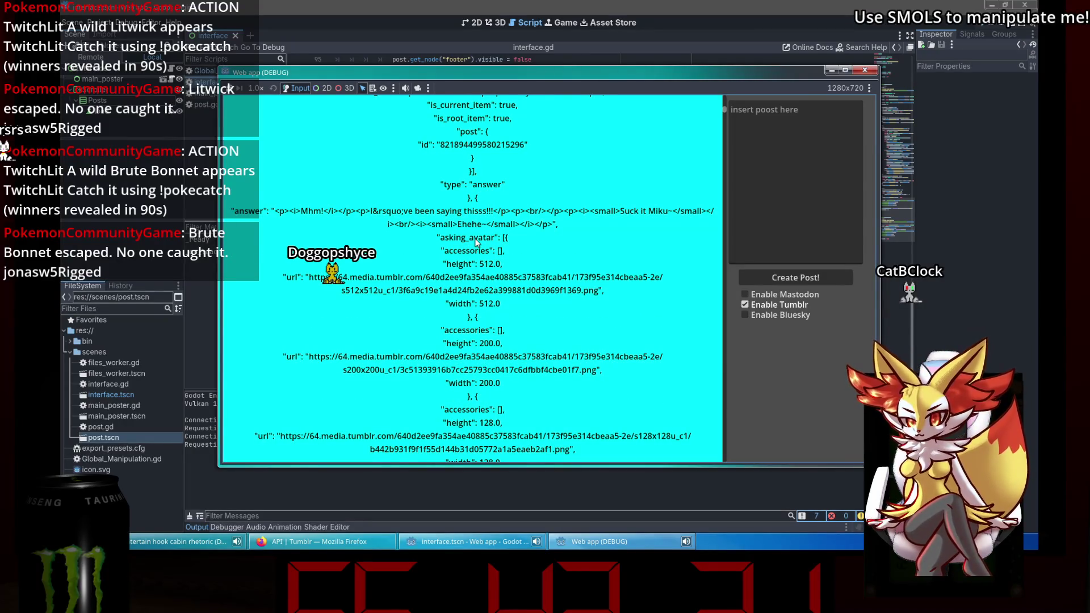
pyautogui.scroll(-5, 477, 242)
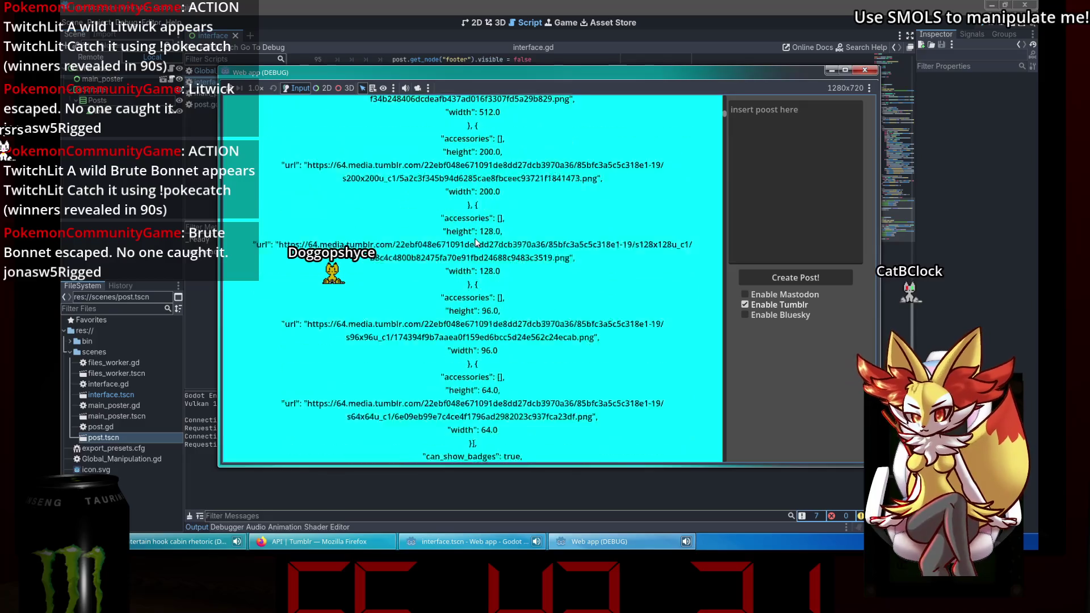
pyautogui.scroll(4, 477, 243)
pyautogui.scroll(-4, 477, 242)
pyautogui.scroll(-10, 475, 241)
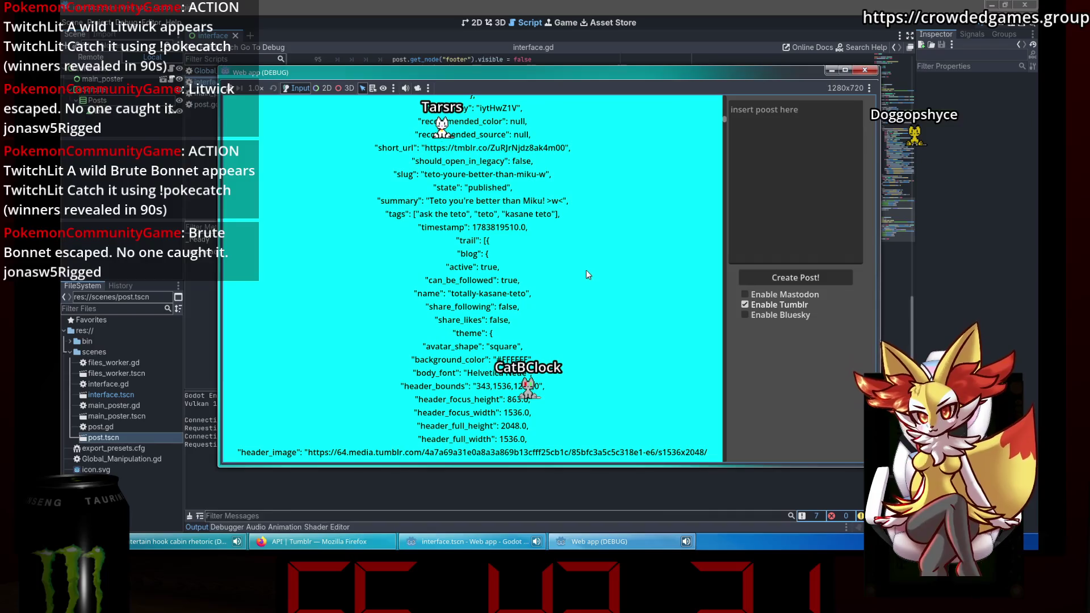
pyautogui.scroll(2, 595, 251)
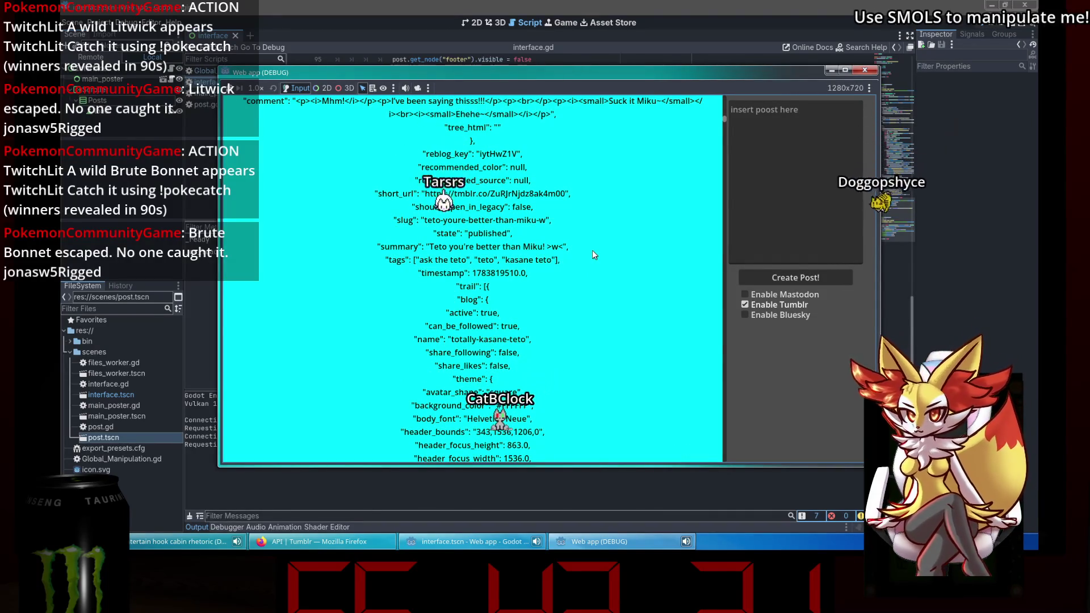
pyautogui.scroll(2, 592, 250)
pyautogui.scroll(-2, 592, 249)
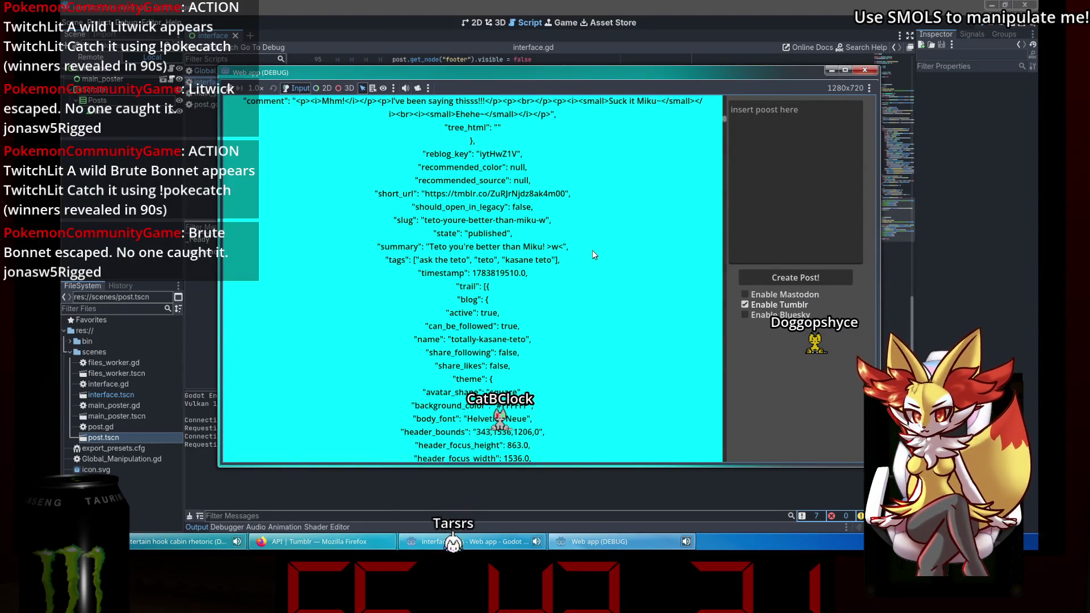
pyautogui.scroll(-2, 592, 251)
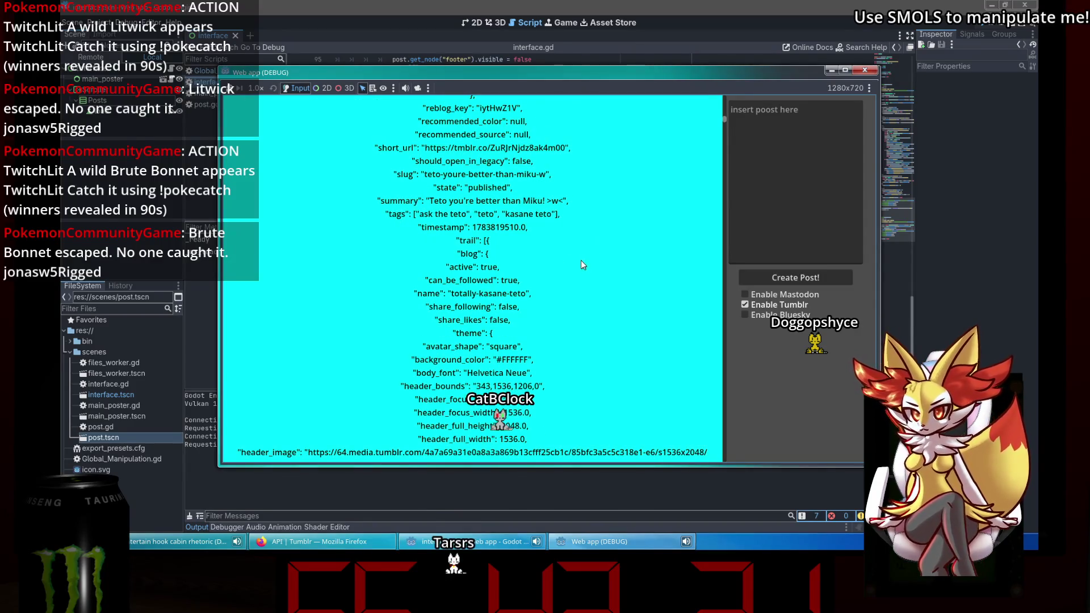
pyautogui.scroll(-15, 566, 300)
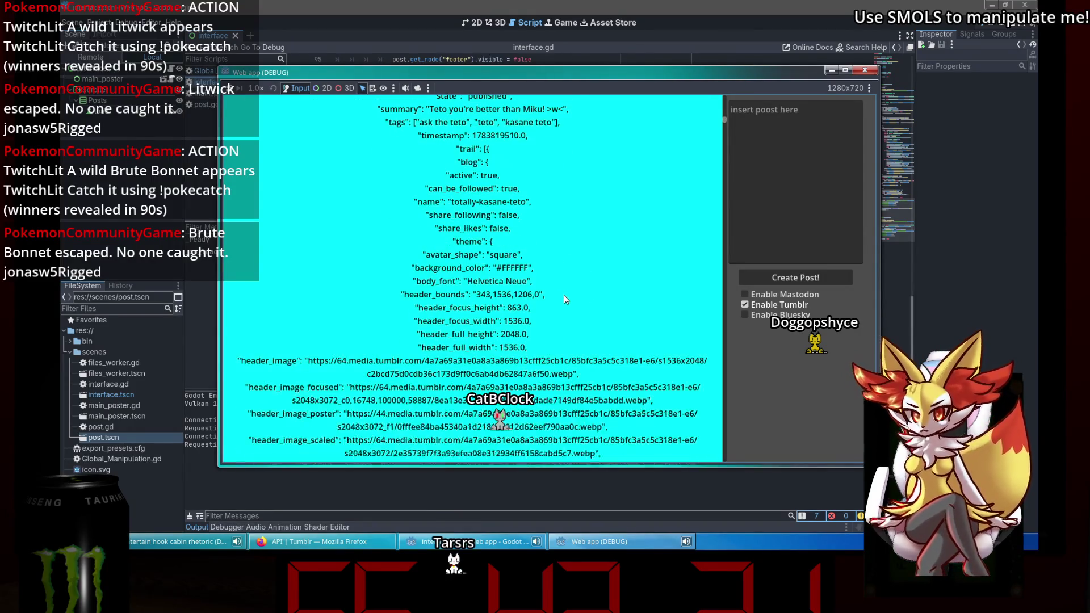
pyautogui.scroll(-2, 565, 299)
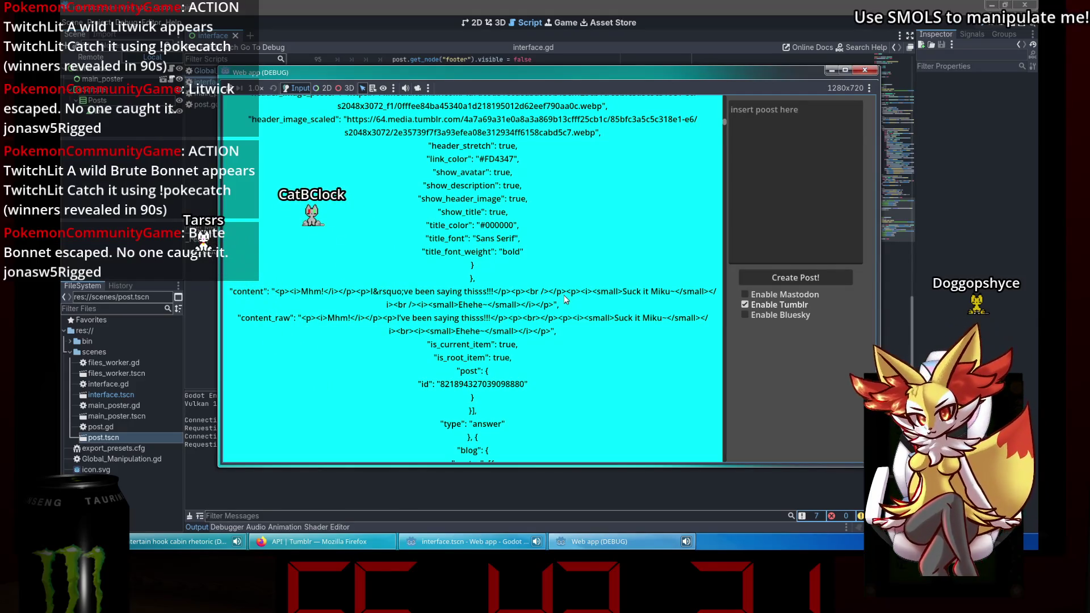
pyautogui.scroll(-6, 567, 296)
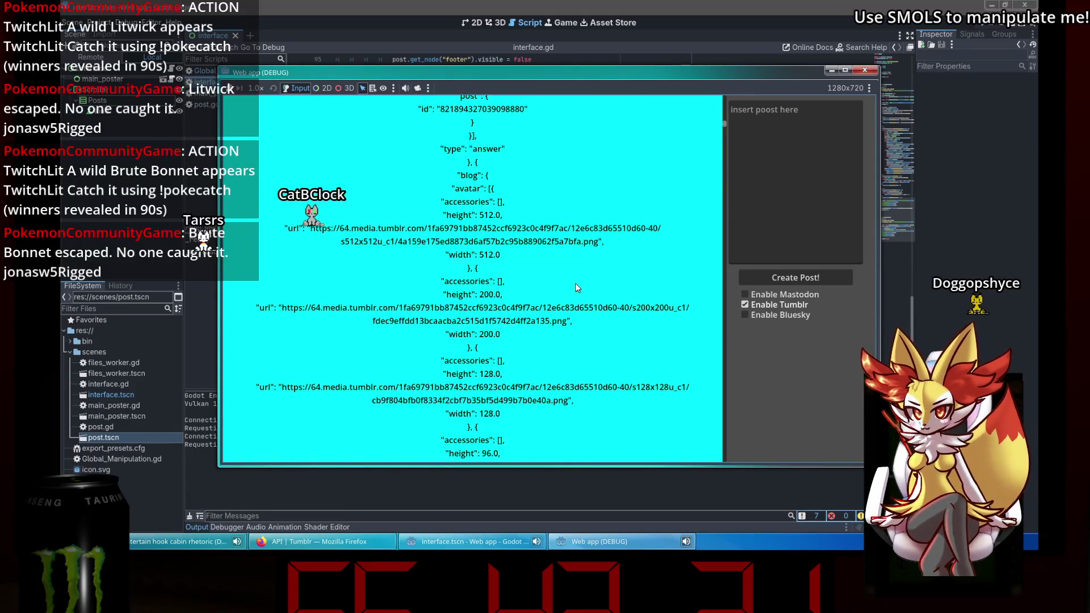
pyautogui.scroll(-1, 575, 284)
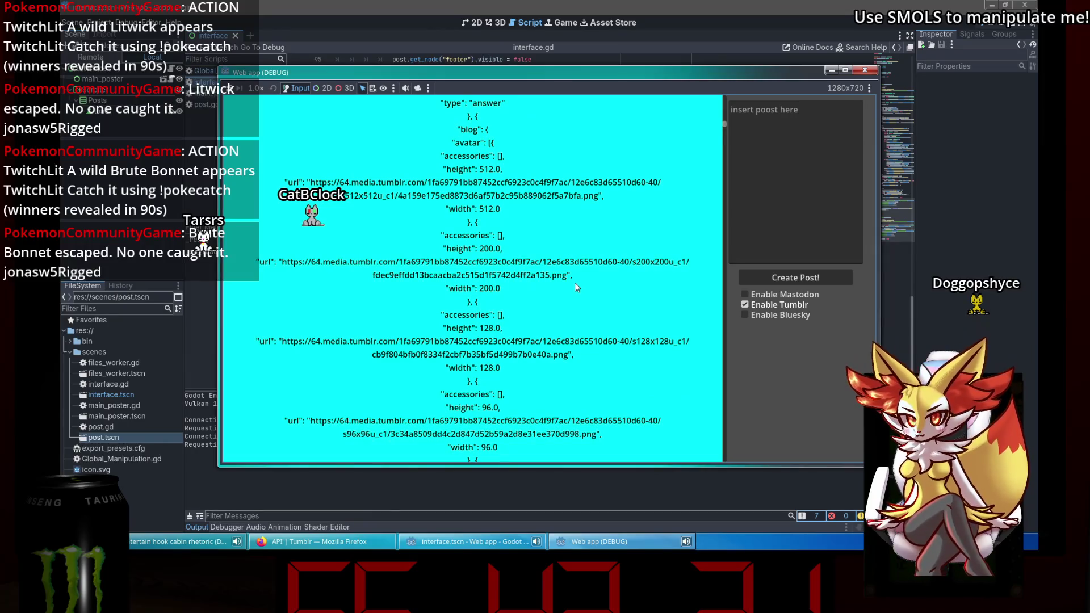
pyautogui.scroll(-6, 591, 282)
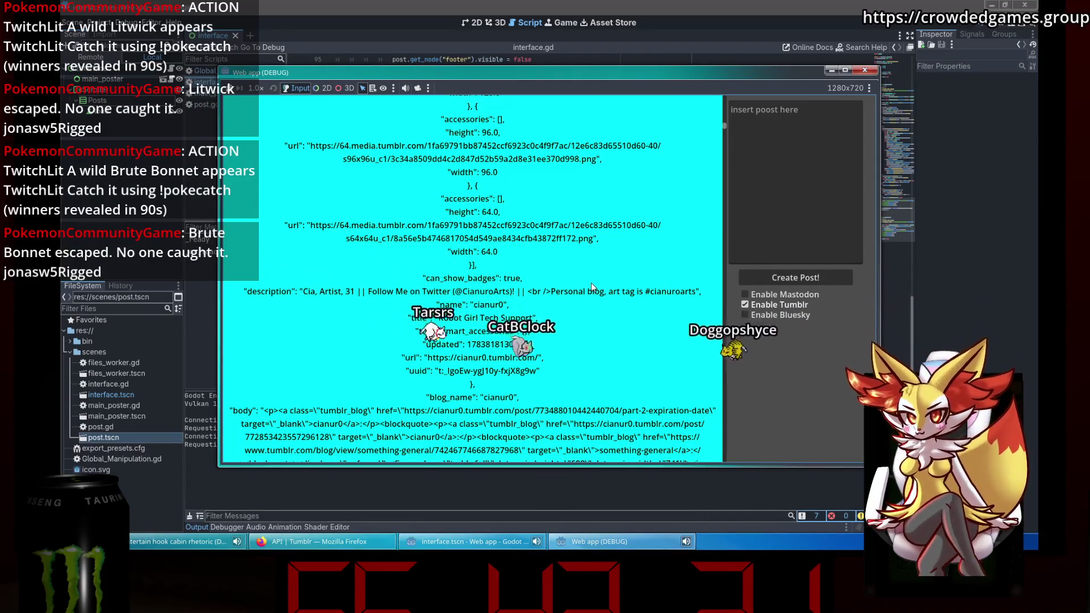
pyautogui.scroll(-1, 591, 282)
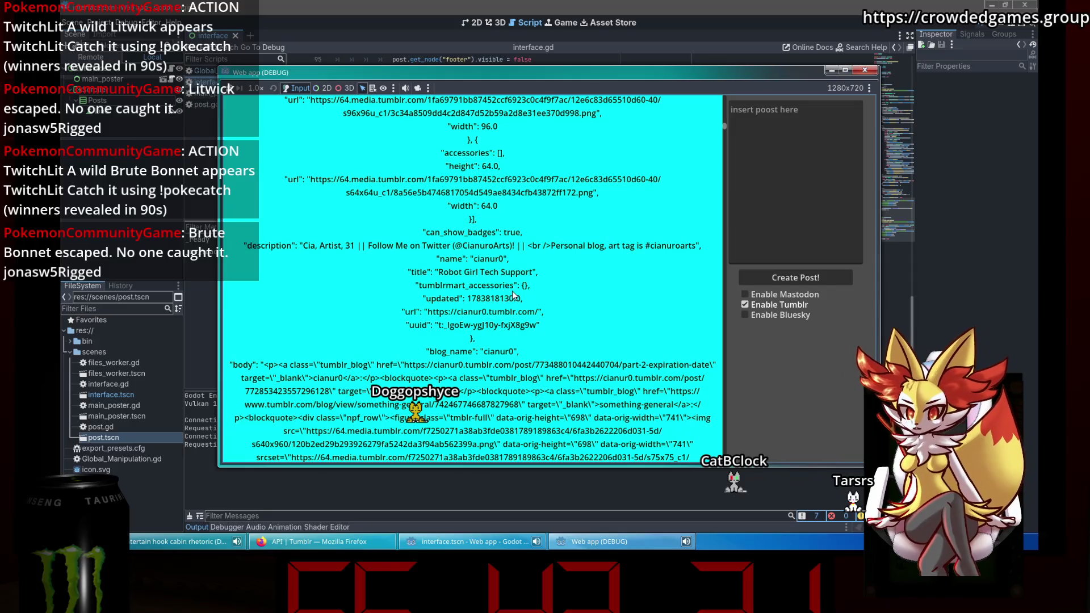
pyautogui.scroll(-3, 513, 294)
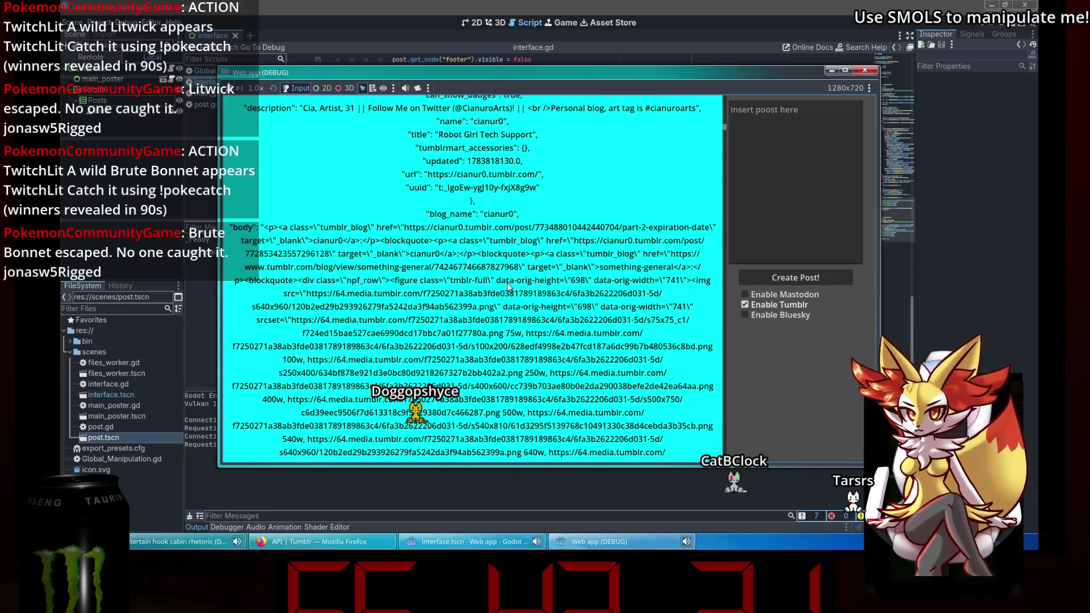
pyautogui.scroll(-8, 509, 287)
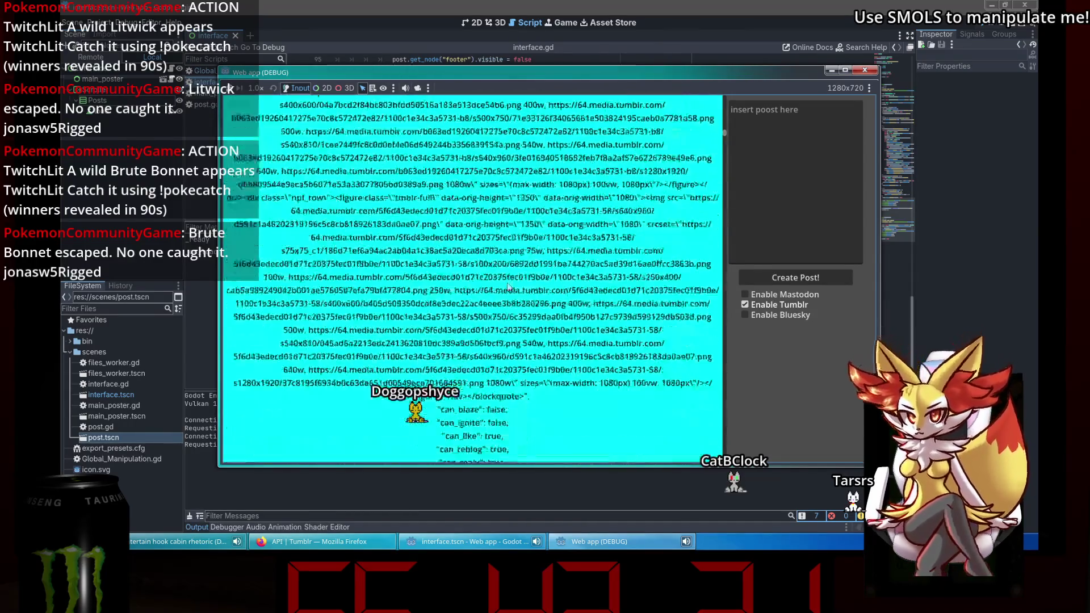
pyautogui.scroll(-10, 508, 287)
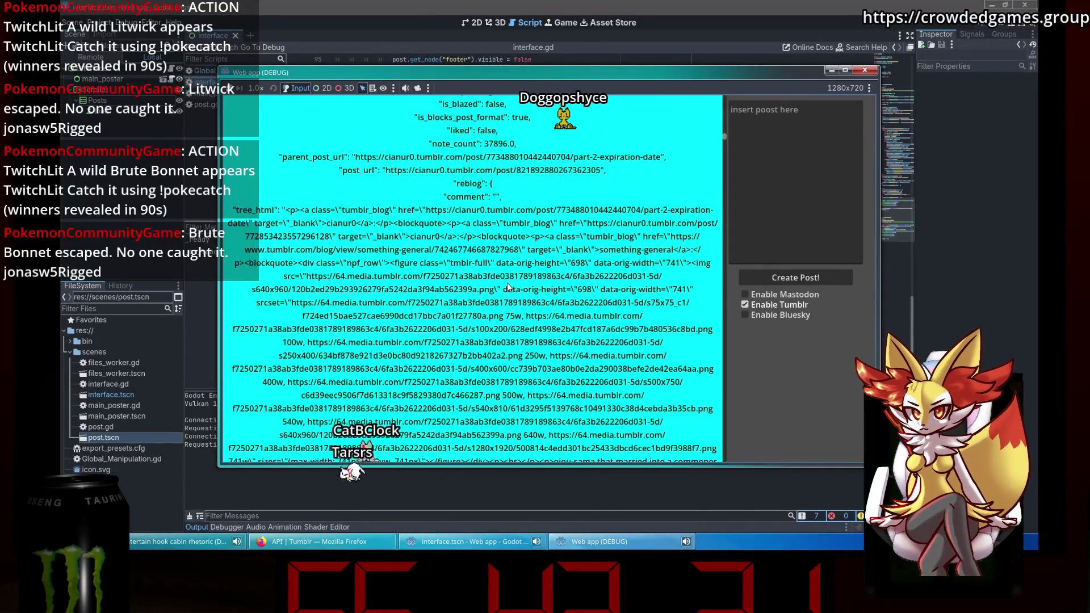
pyautogui.scroll(-15, 508, 286)
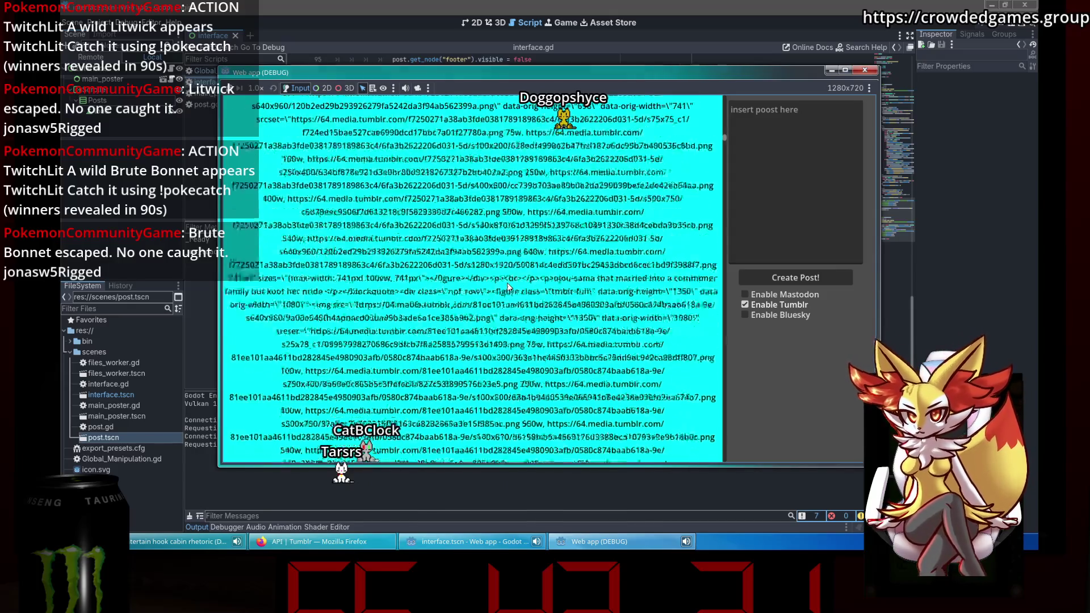
pyautogui.scroll(-3, 508, 286)
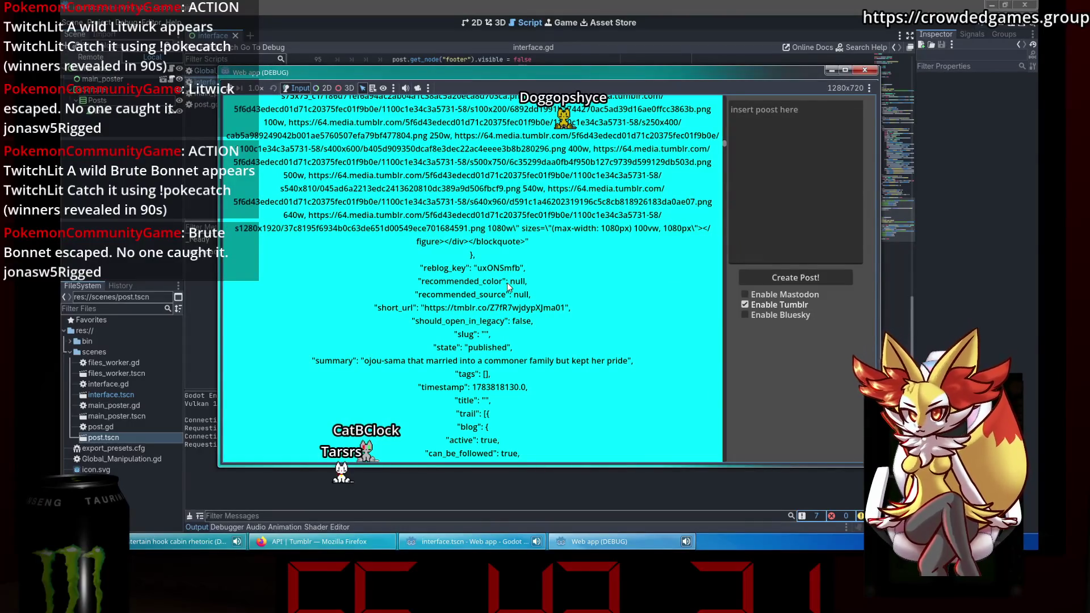
pyautogui.scroll(-6, 508, 287)
pyautogui.scroll(-6, 509, 286)
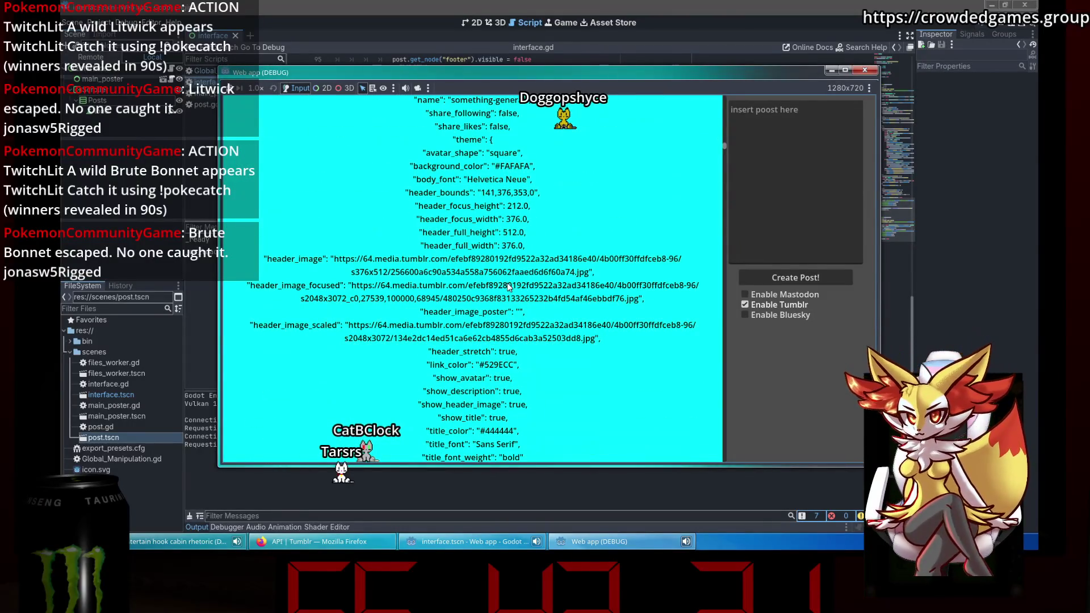
pyautogui.scroll(-8, 509, 286)
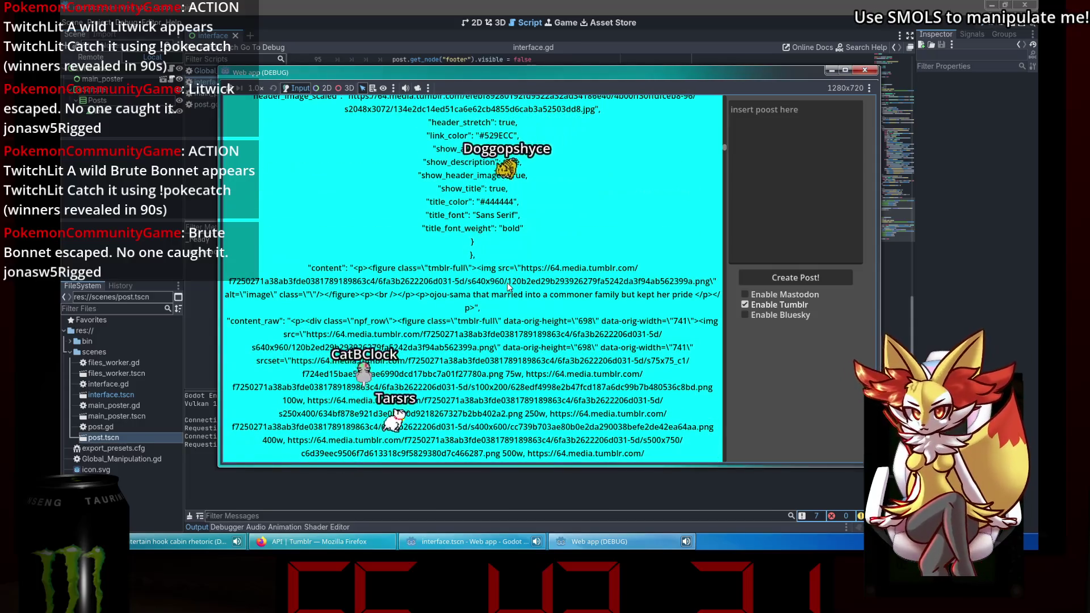
pyautogui.scroll(-9, 509, 287)
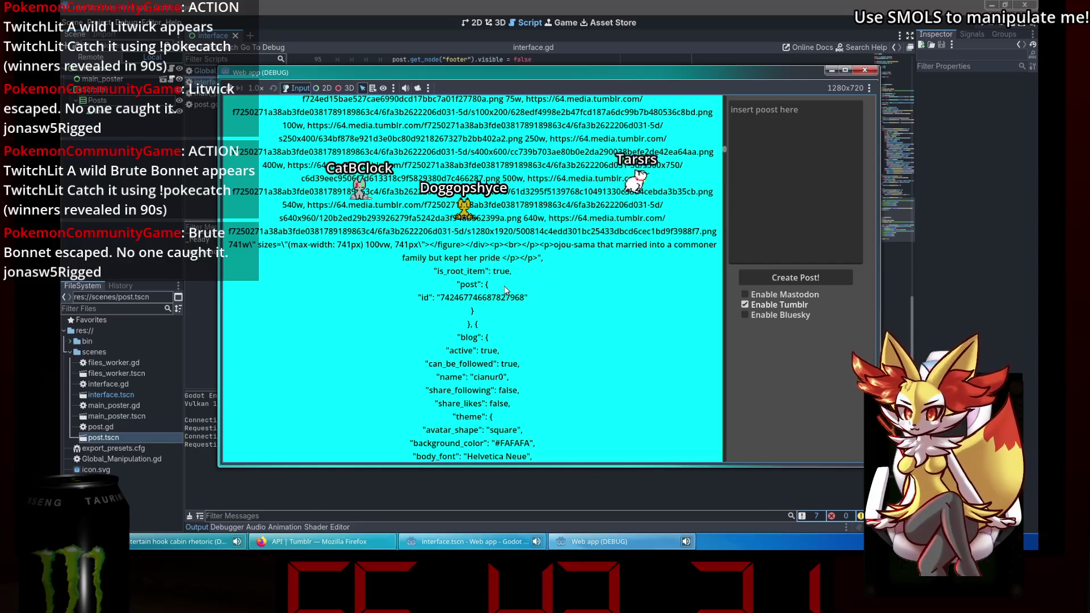
pyautogui.hotkey('alt', 'Tab')
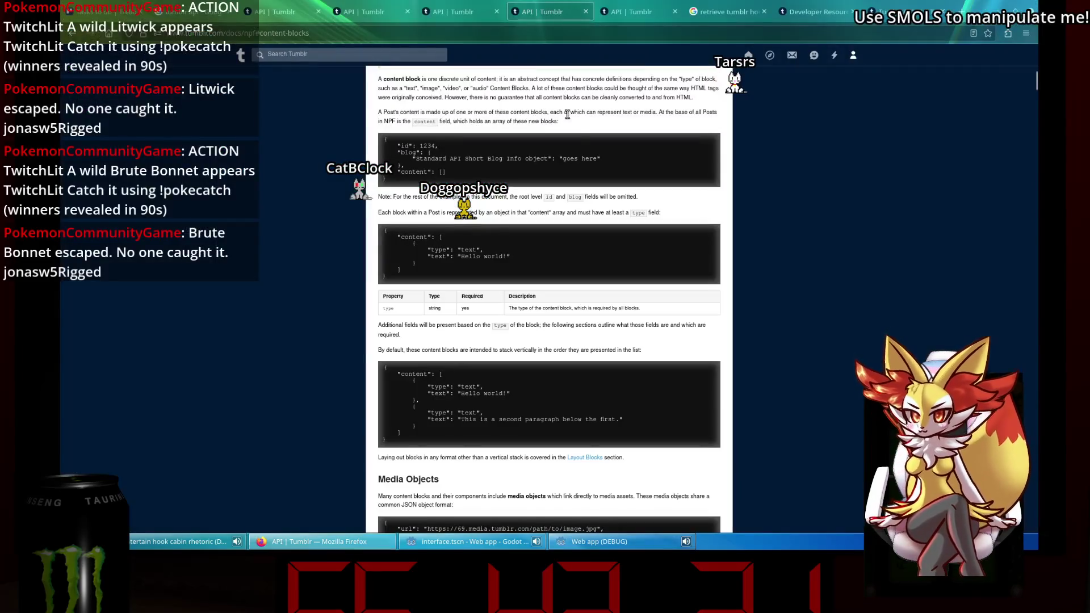
# Step: Jump to the NPF spec's Overview, read through Content Blocks, then return to Godot
pyautogui.scroll(20, 592, 86)
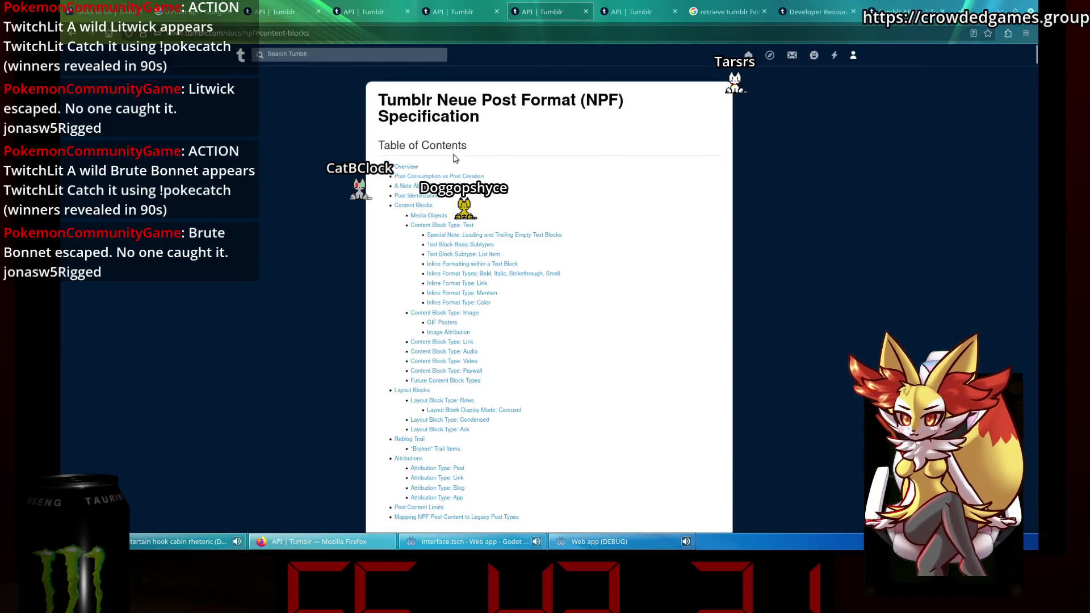
pyautogui.click(410, 166)
pyautogui.scroll(-3, 622, 257)
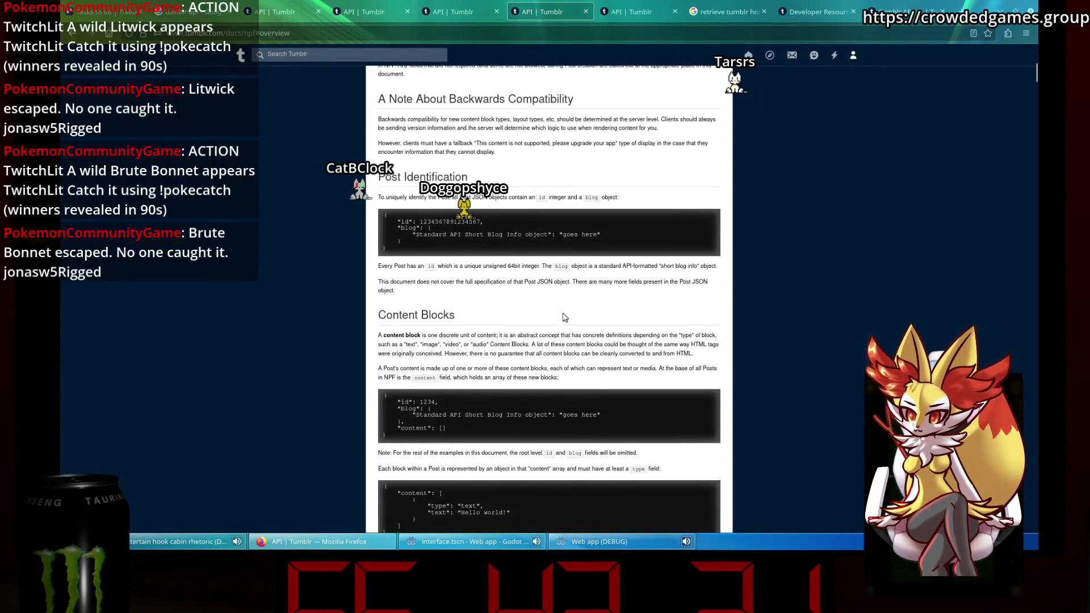
pyautogui.scroll(-3, 564, 316)
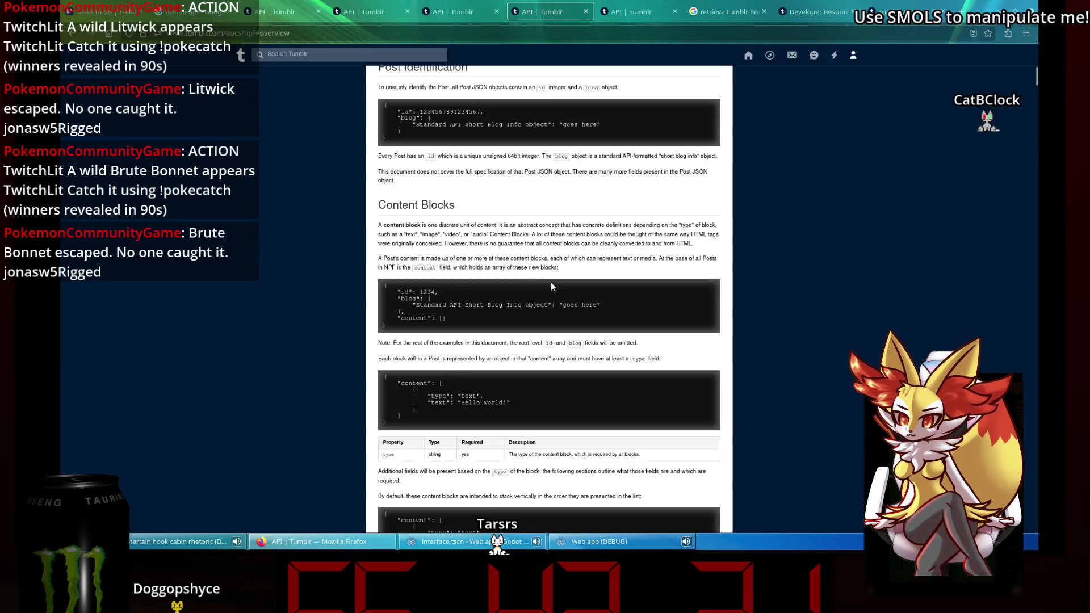
pyautogui.scroll(-1, 551, 287)
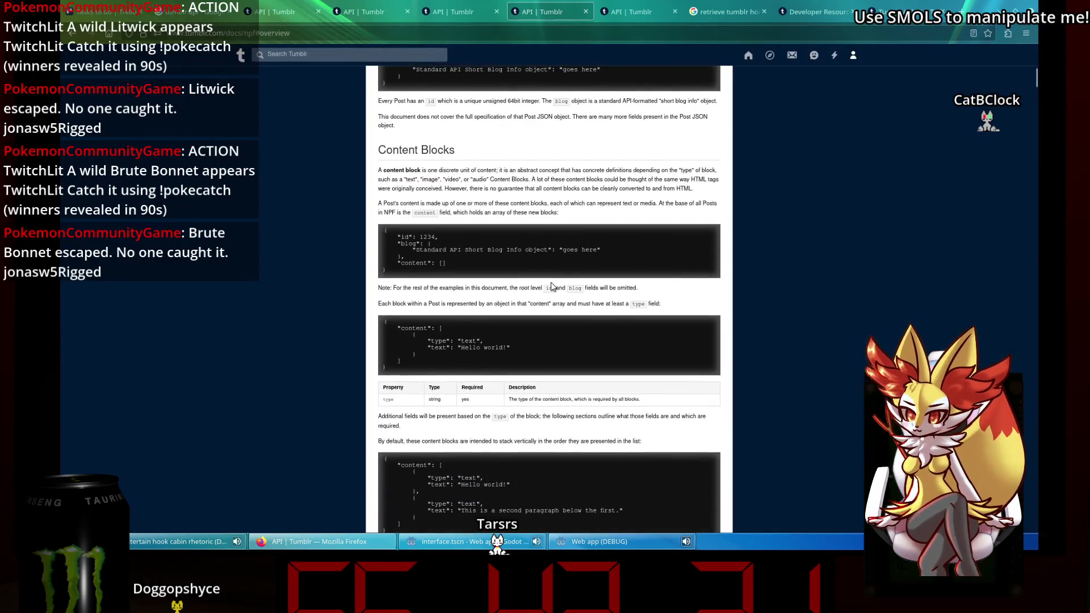
pyautogui.scroll(-3, 550, 287)
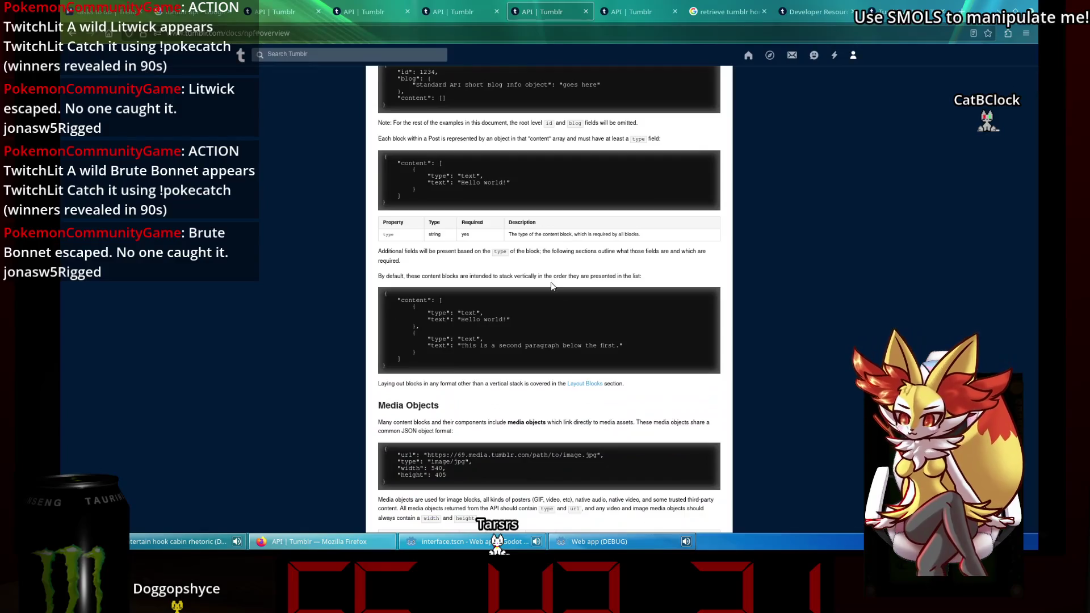
pyautogui.click(651, 543)
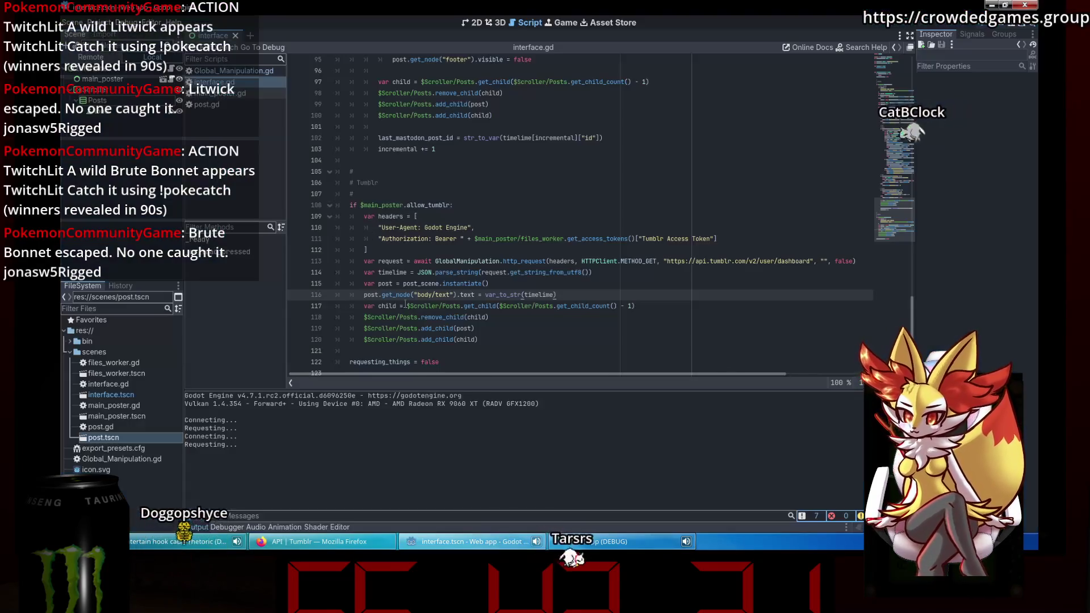
# Step: Start a new line after the post instantiation line in the Tumblr block
pyautogui.scroll(-1, 528, 266)
pyautogui.click(528, 266)
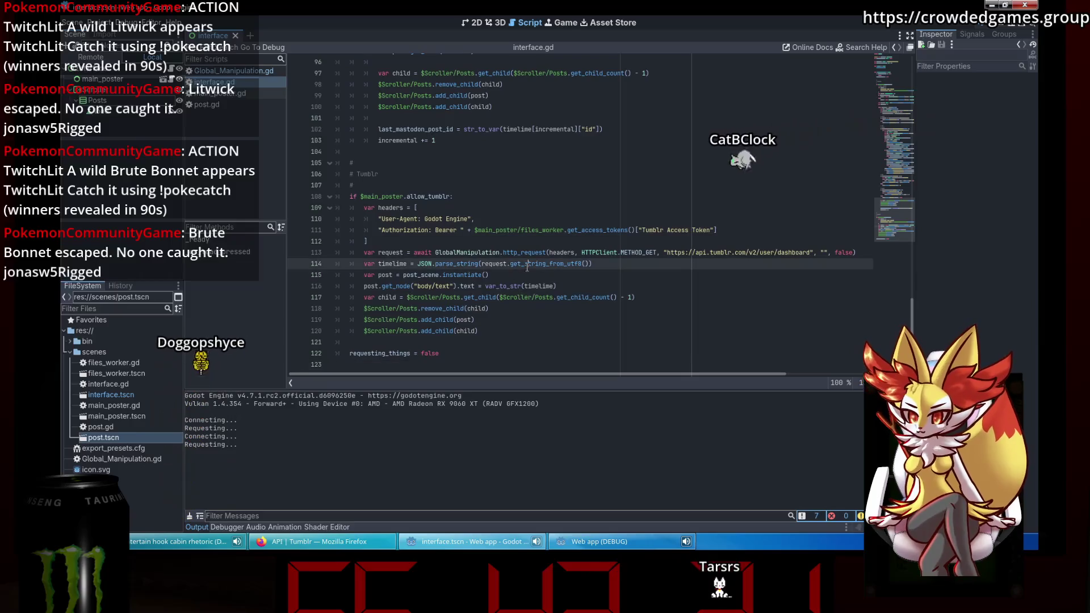
pyautogui.click(476, 219)
pyautogui.click(467, 241)
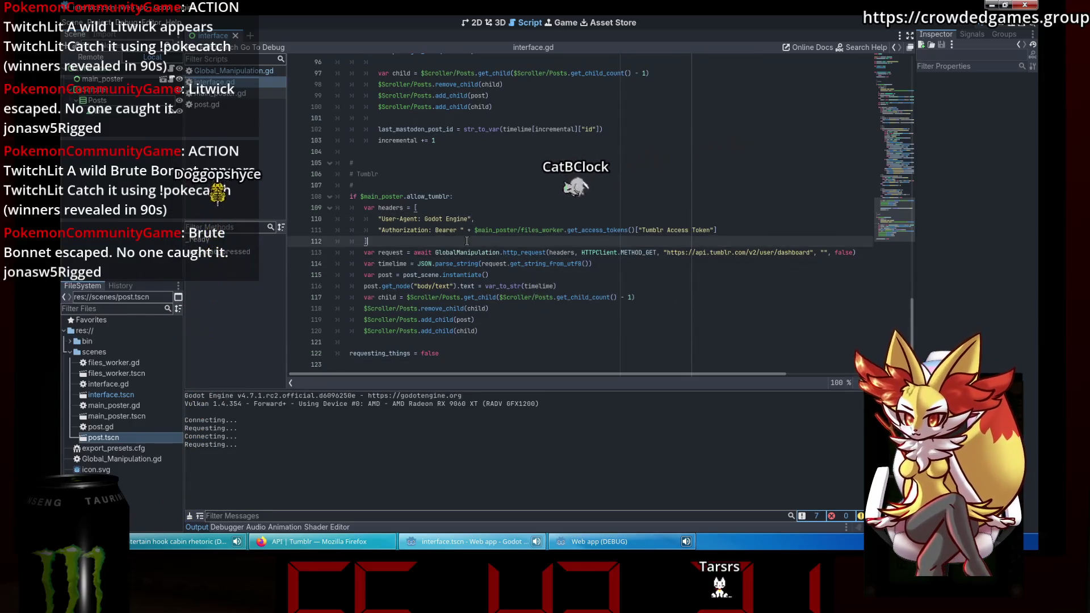
pyautogui.click(582, 287)
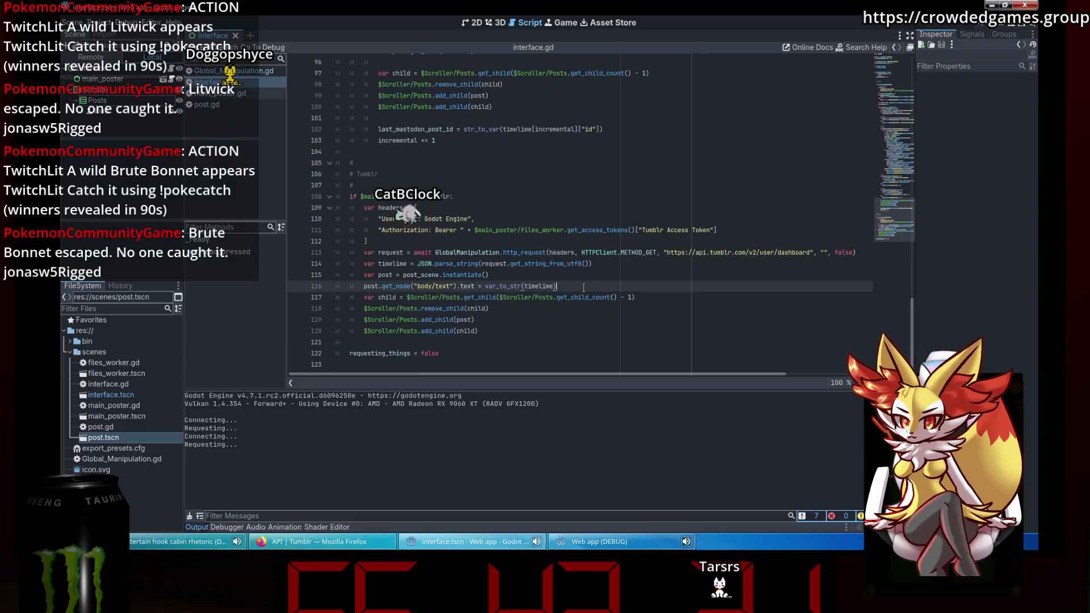
pyautogui.click(577, 275)
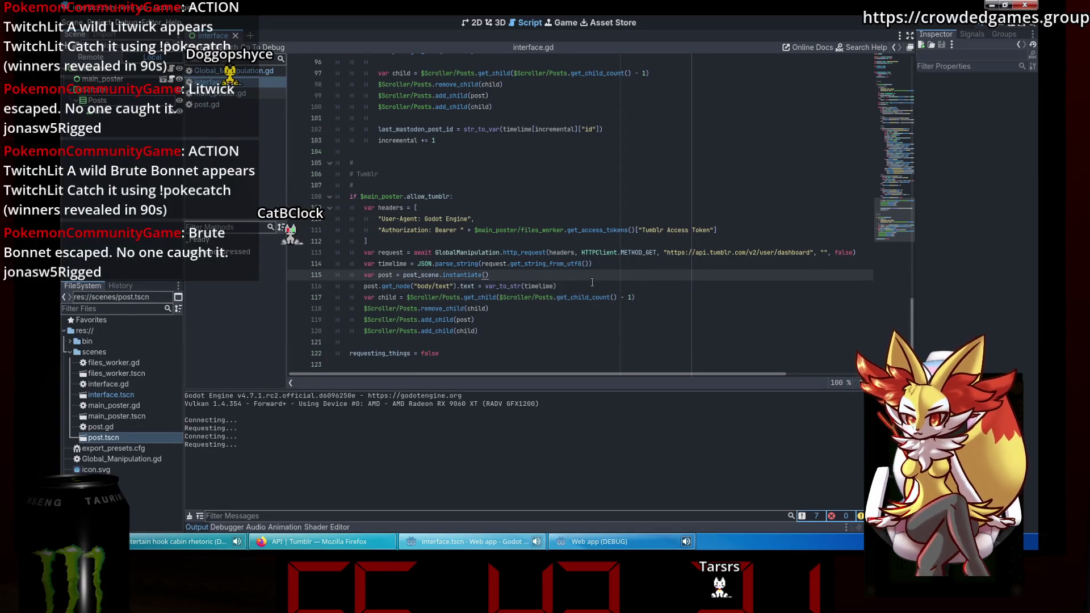
pyautogui.press('Return')
pyautogui.press('Return')
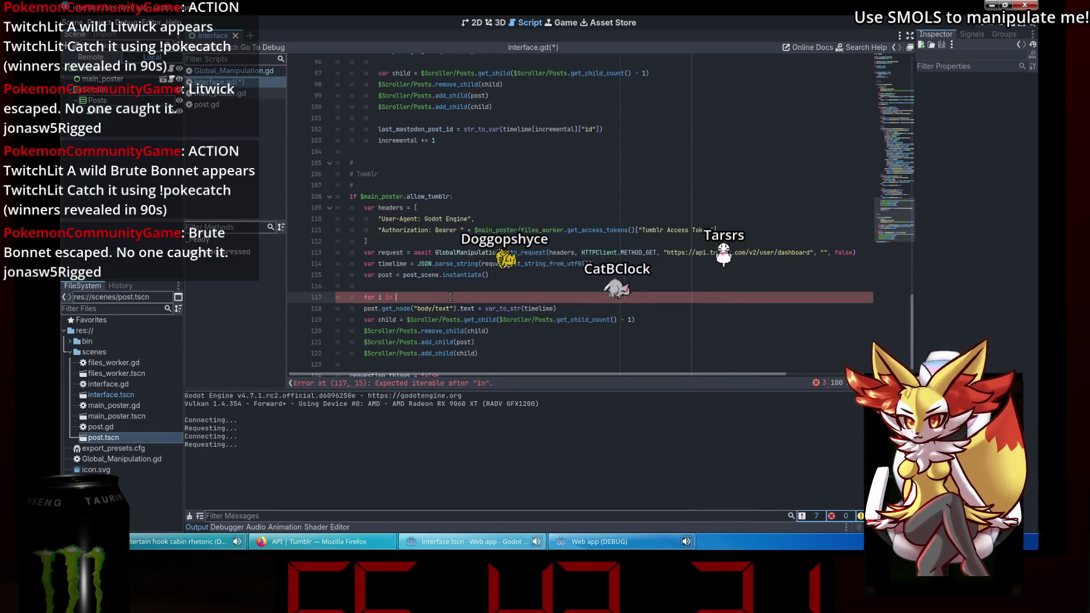
# Step: Move the post instantiation line into the new loop over timeline
pyautogui.press('Return')
pyautogui.write('var post = post_scene.instantiate()')
pyautogui.moveTo(488, 274); pyautogui.dragTo(370, 273)
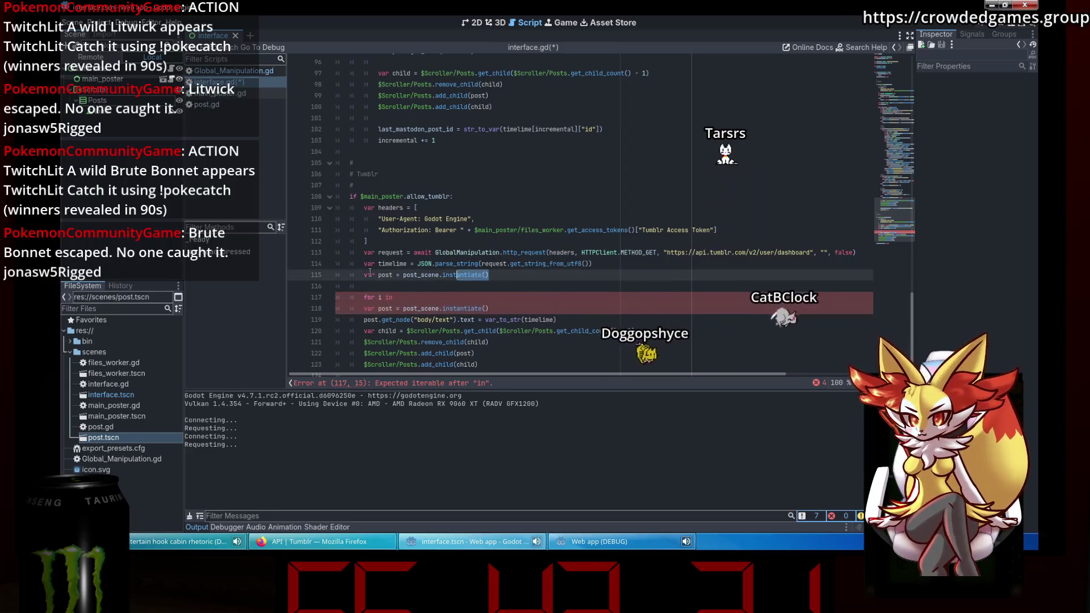
pyautogui.hotkey('ctrl', 'x')
pyautogui.click(439, 286)
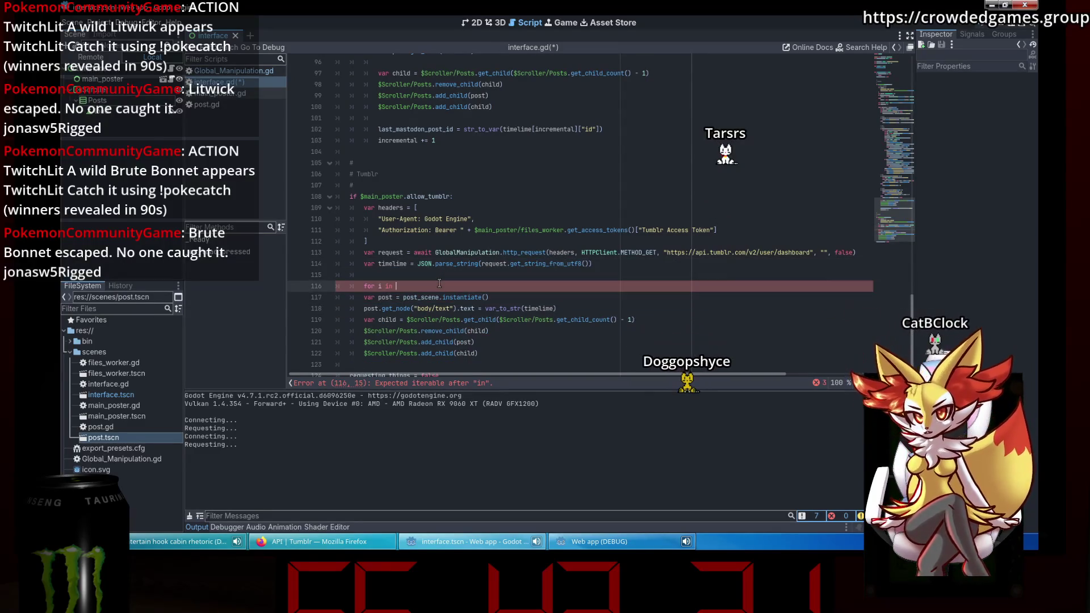
pyautogui.write('line[')
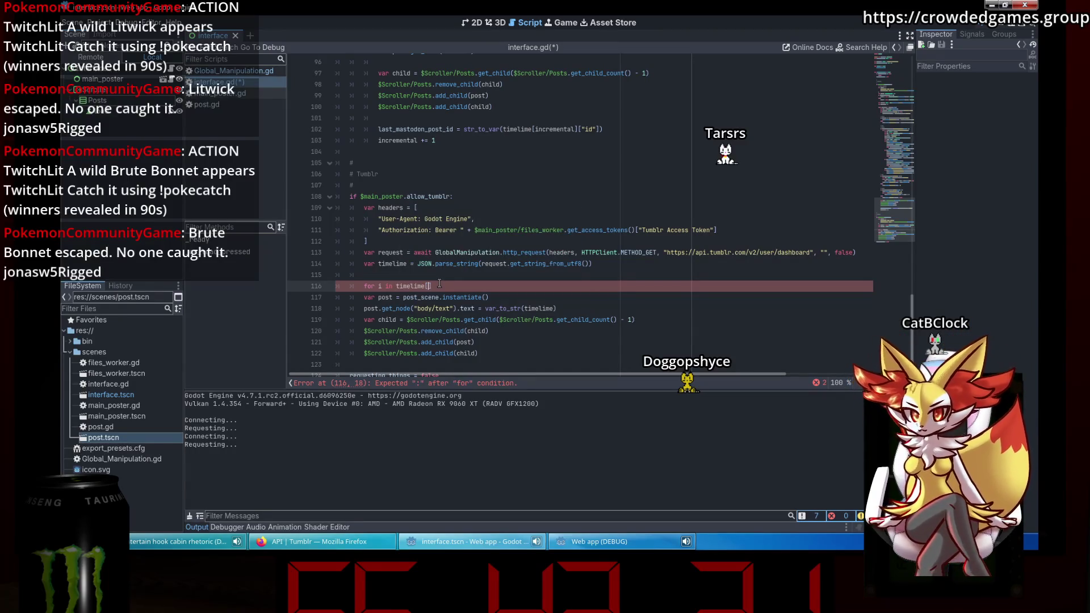
# Step: Compare the timeline loop header against the web app's JSON output
pyautogui.click(556, 544)
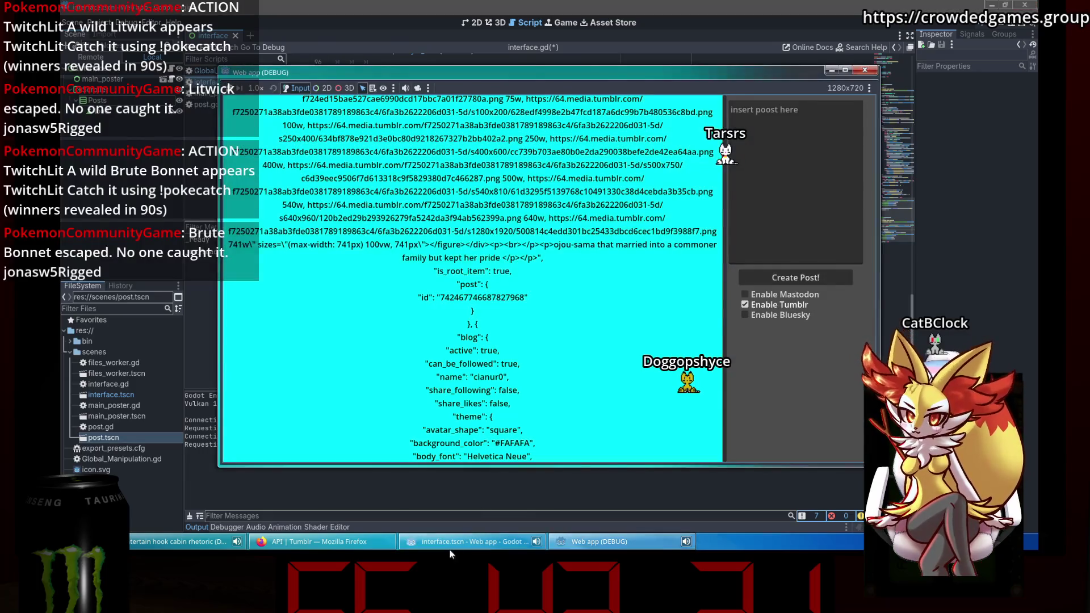
pyautogui.click(450, 546)
pyautogui.write('"')
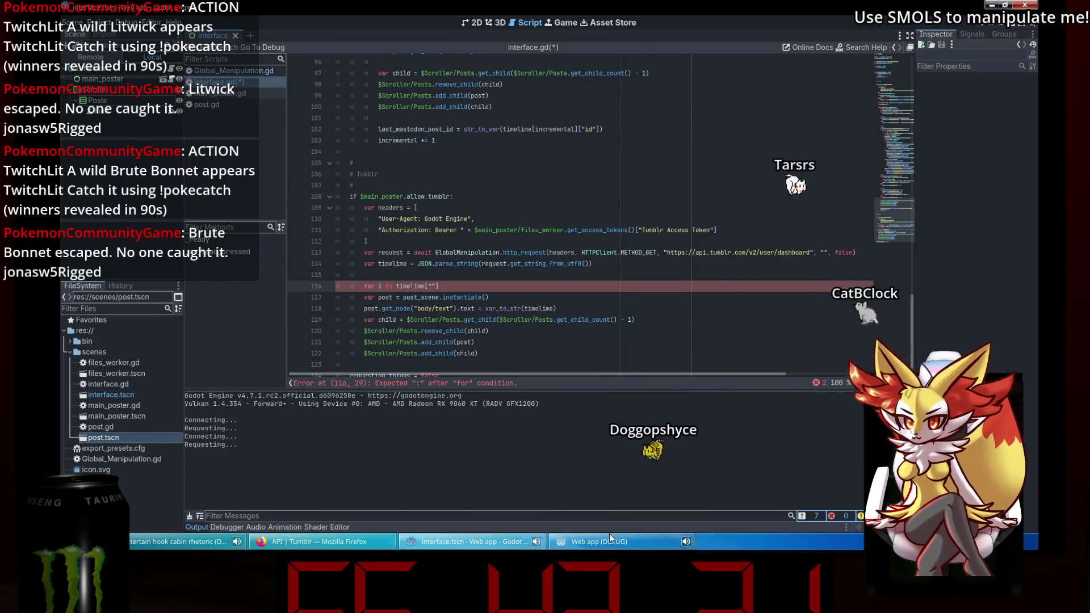
pyautogui.click(630, 546)
pyautogui.click(525, 540)
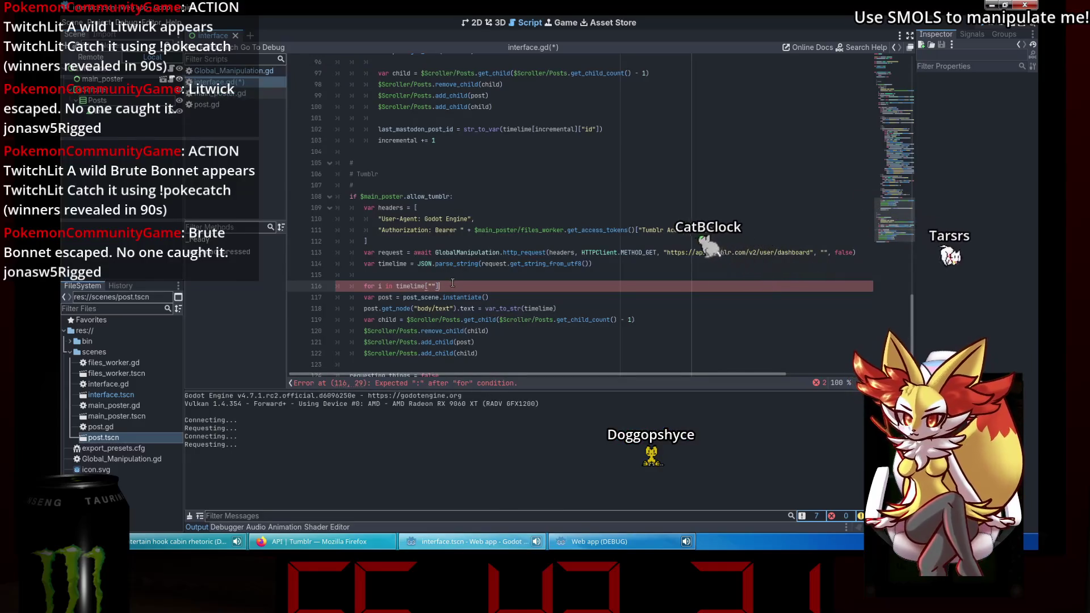
pyautogui.moveTo(396, 286); pyautogui.dragTo(429, 288)
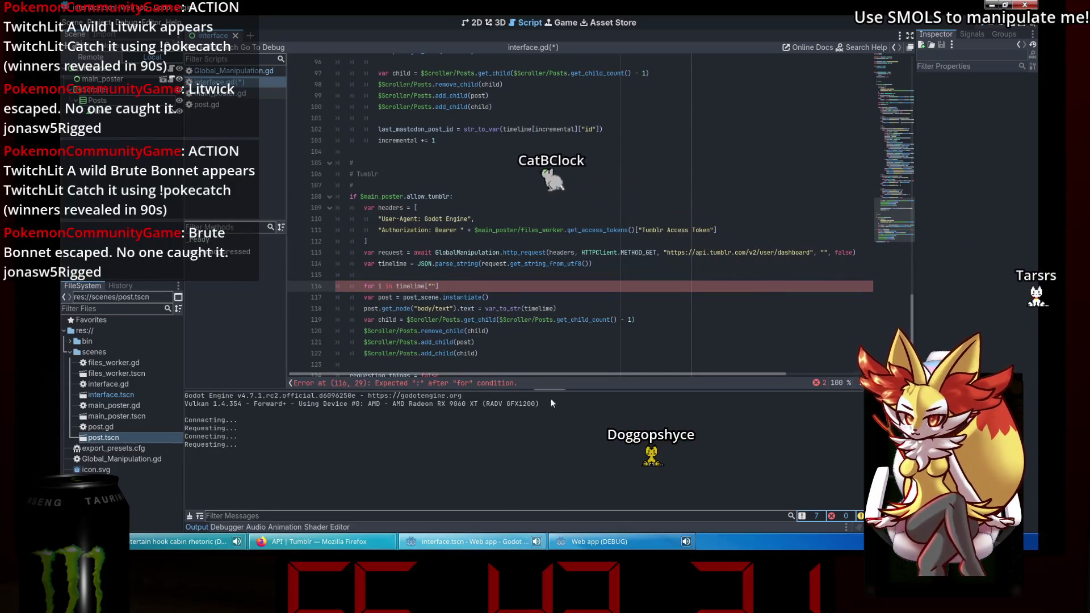
pyautogui.click(596, 542)
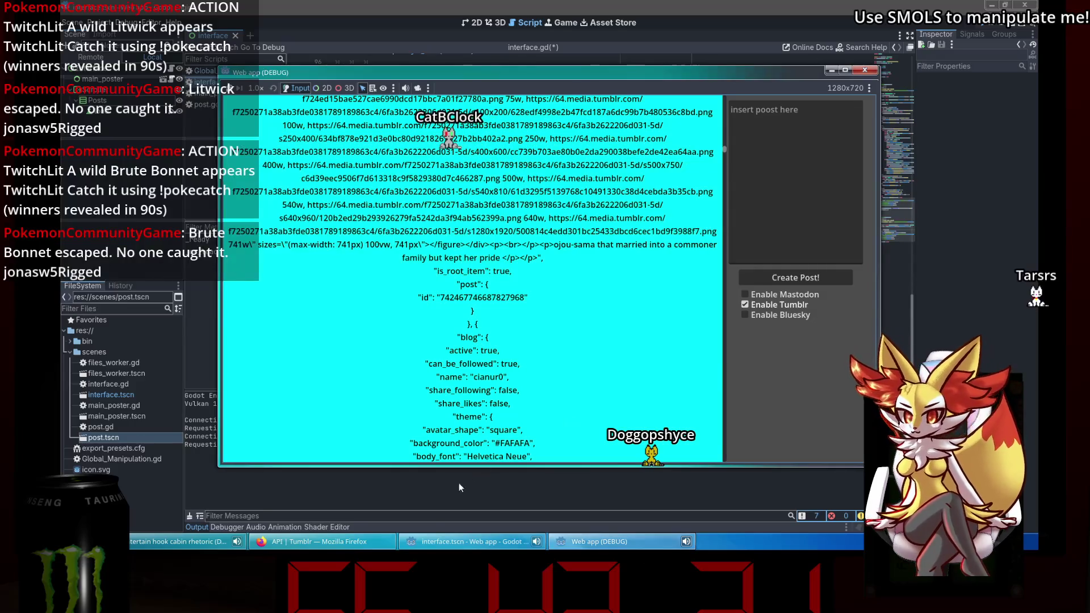
pyautogui.click(459, 482)
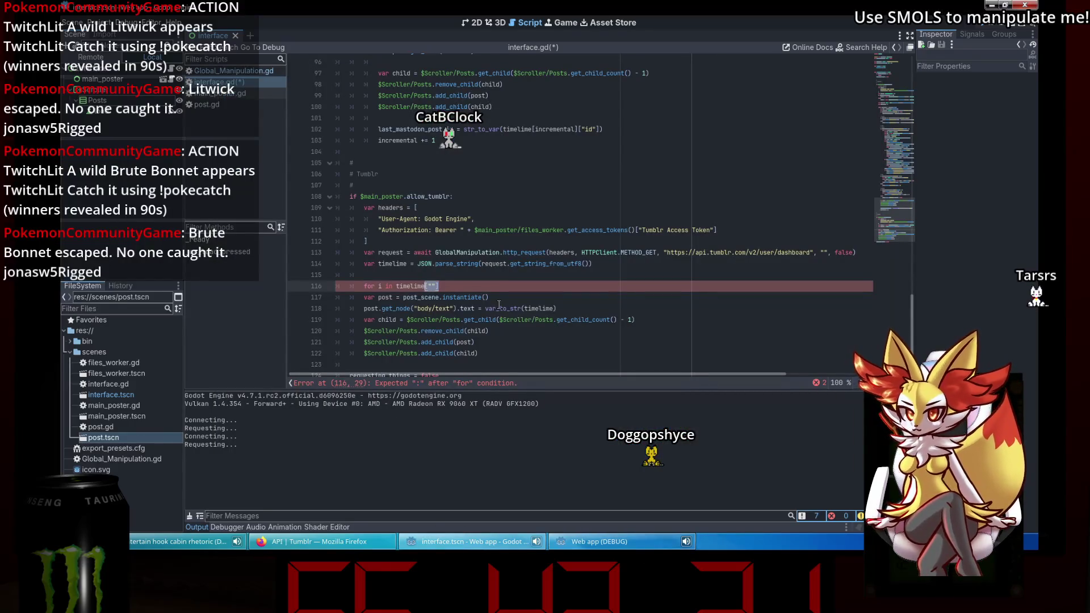
# Step: Drop the empty brackets after timeline and add an inner for j in i["content"] loop
pyautogui.moveTo(499, 305)
pyautogui.press('BackSpace')
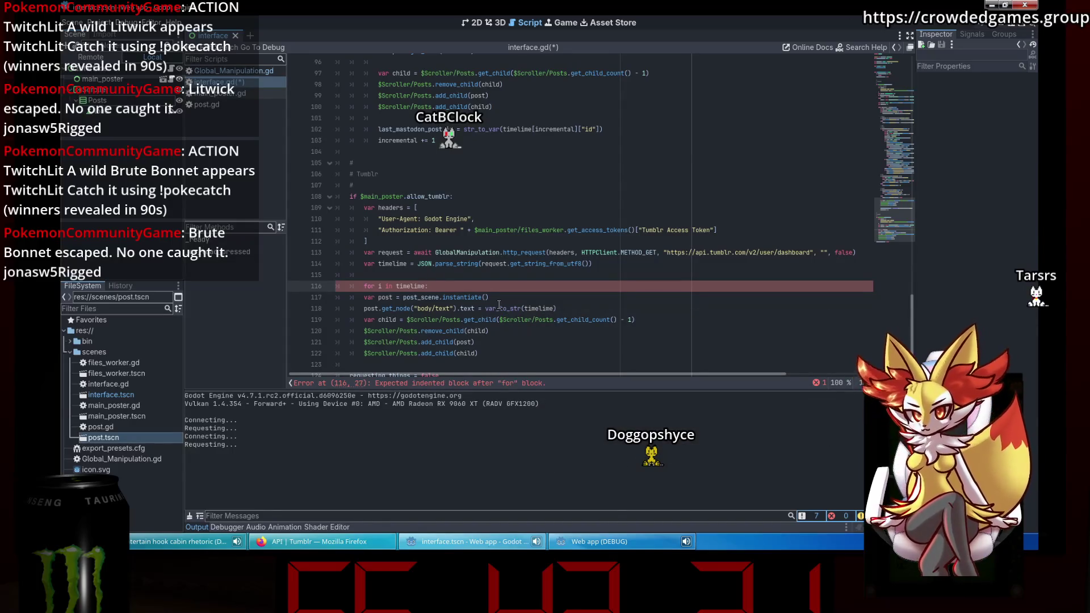
pyautogui.press('Return')
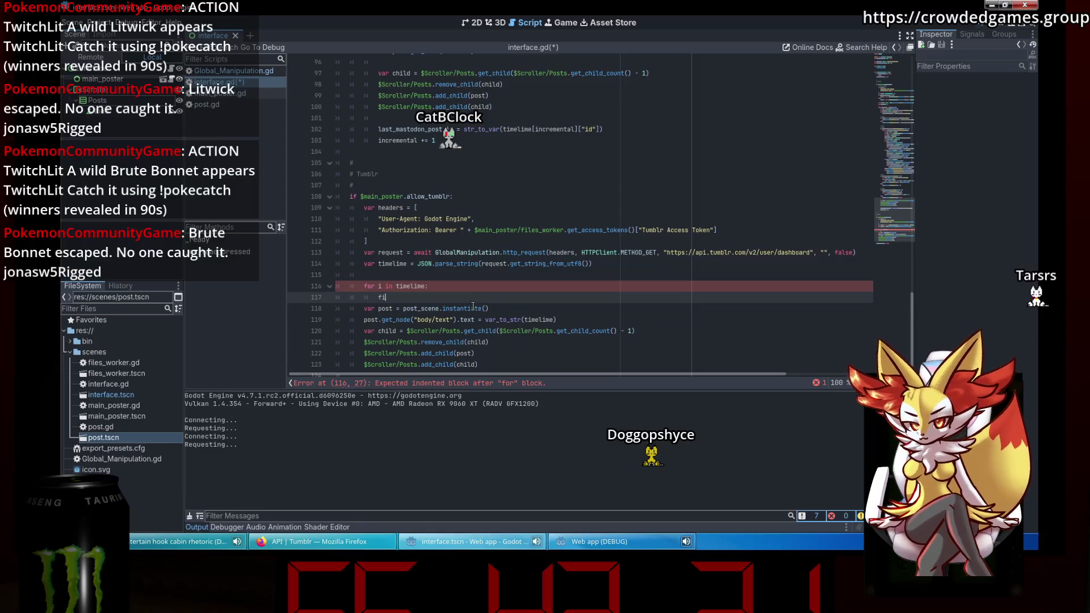
pyautogui.write('or j ')
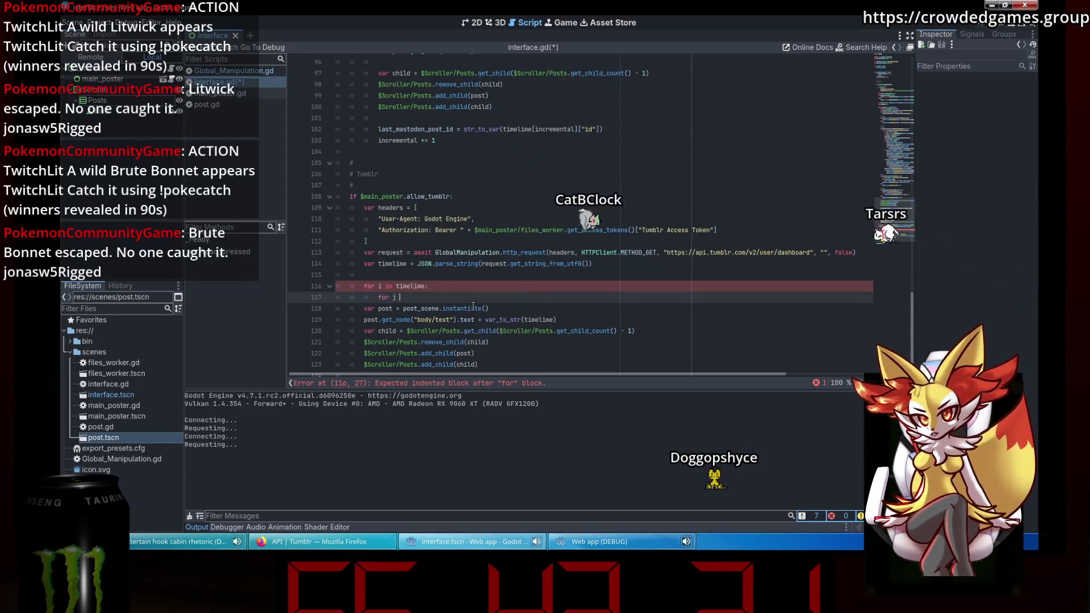
pyautogui.write('in i["content"]:')
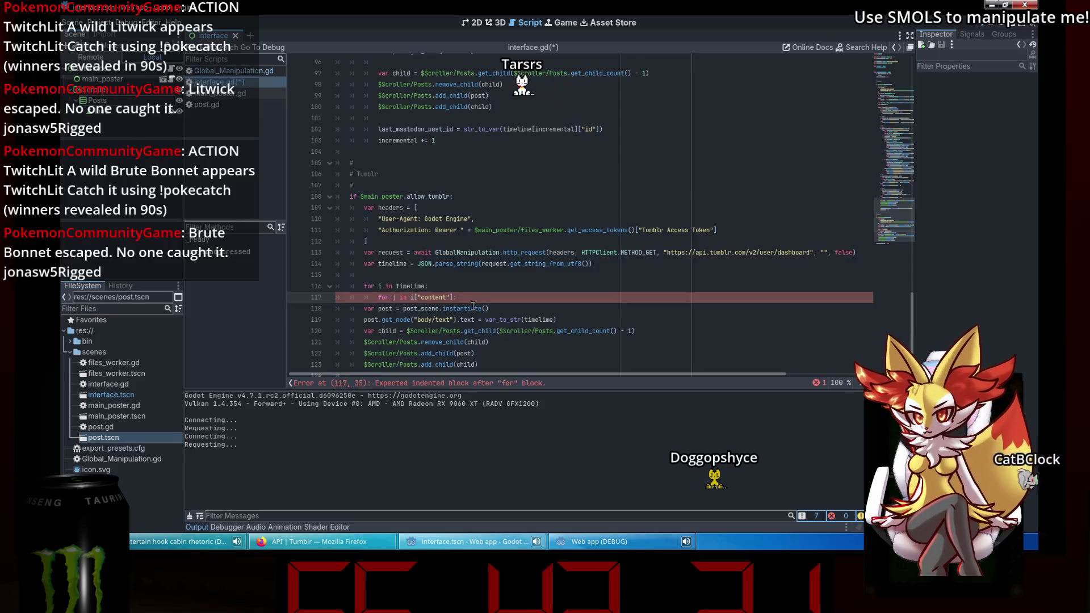
# Step: Indent lines 118–123 under the content loop, save interface.gd, and relaunch the project
pyautogui.moveTo(479, 364); pyautogui.dragTo(473, 353)
pyautogui.rightClick(351, 306)
pyautogui.press('Tab')
pyautogui.press('Tab')
pyautogui.click(563, 326)
pyautogui.scroll(-1, 562, 326)
pyautogui.hotkey('ctrl', 's')
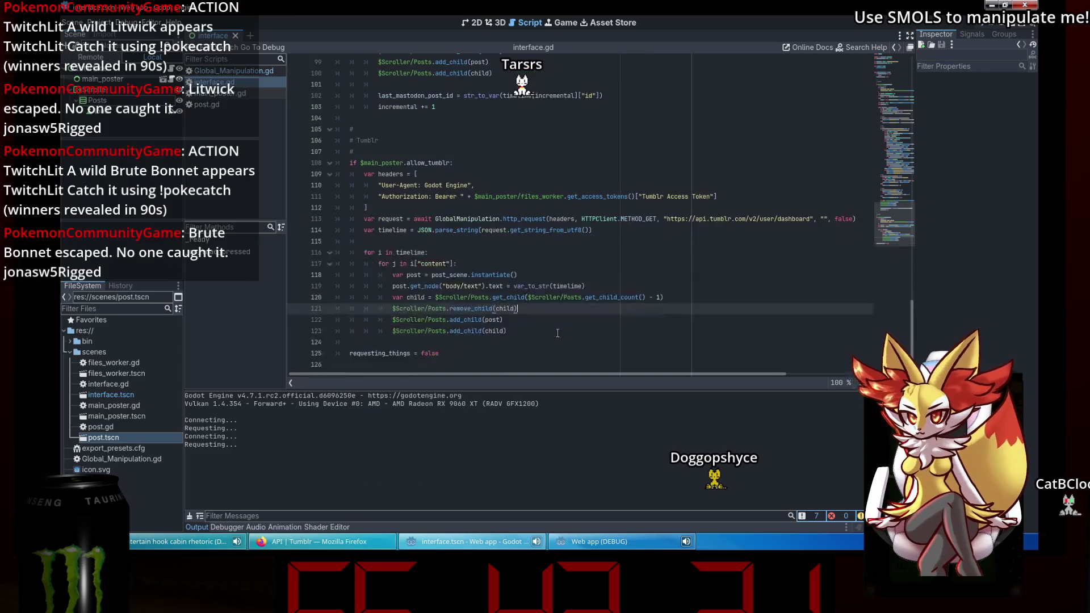
pyautogui.click(1000, 27)
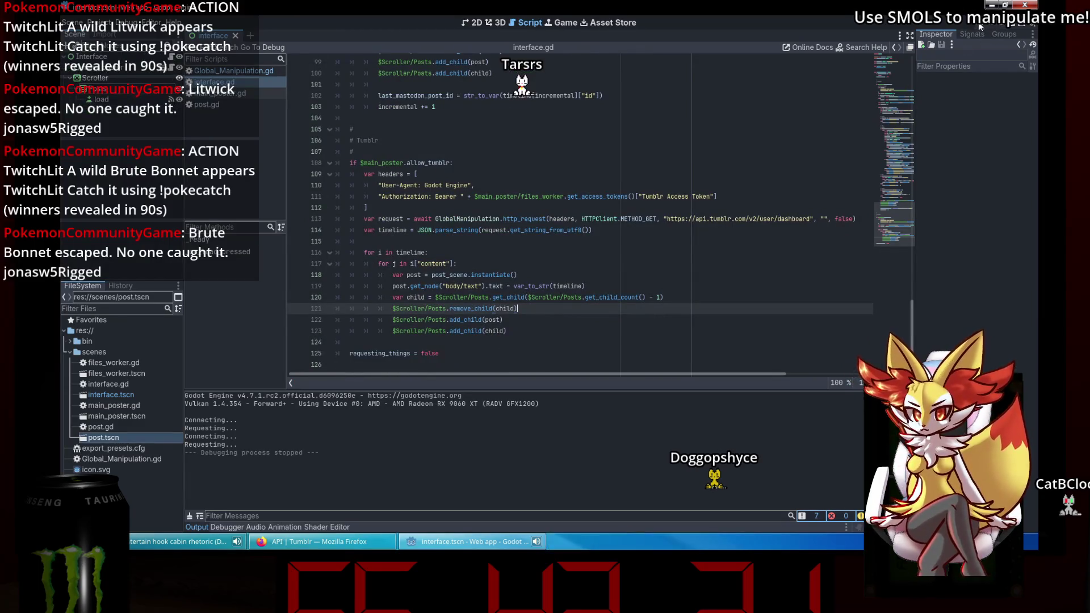
# Step: Enable Tumblr, load posts, inspect the 'content' error, and make line 116 iterate timeline["response"]
pyautogui.click(777, 305)
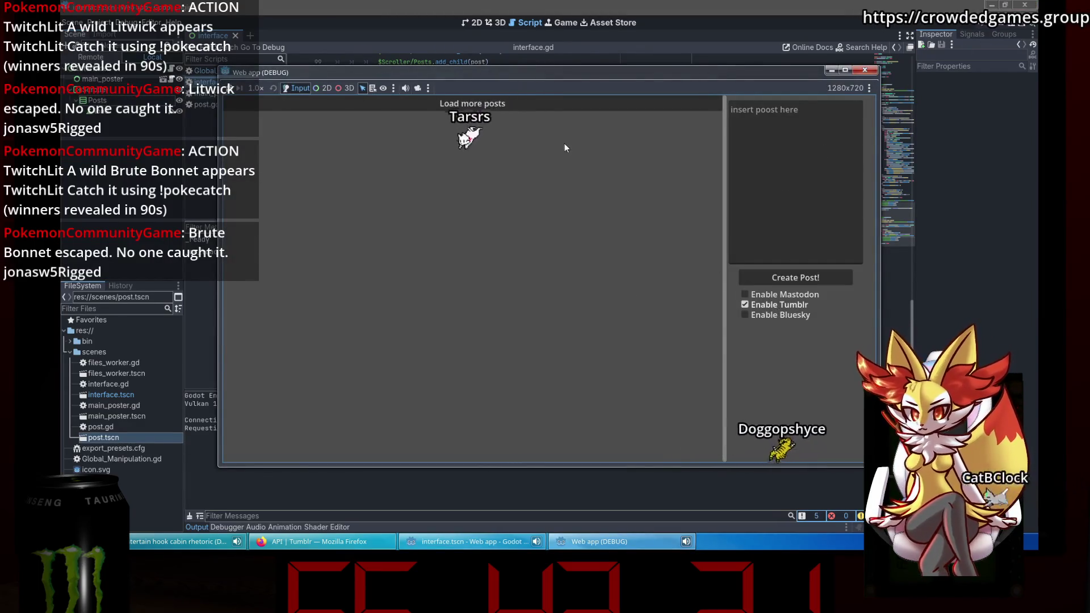
pyautogui.click(541, 102)
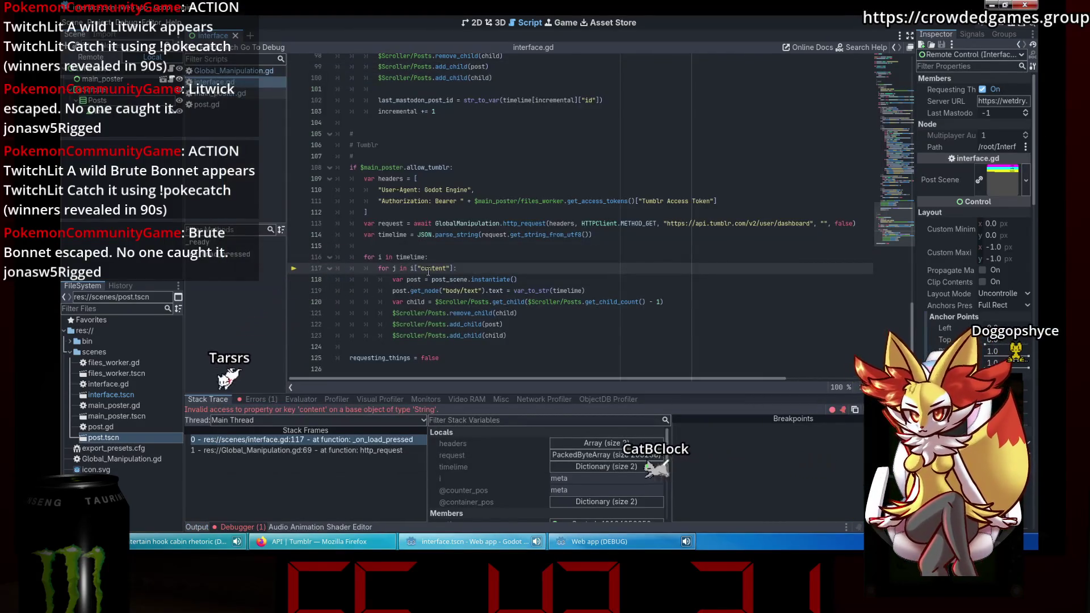
pyautogui.moveTo(413, 268)
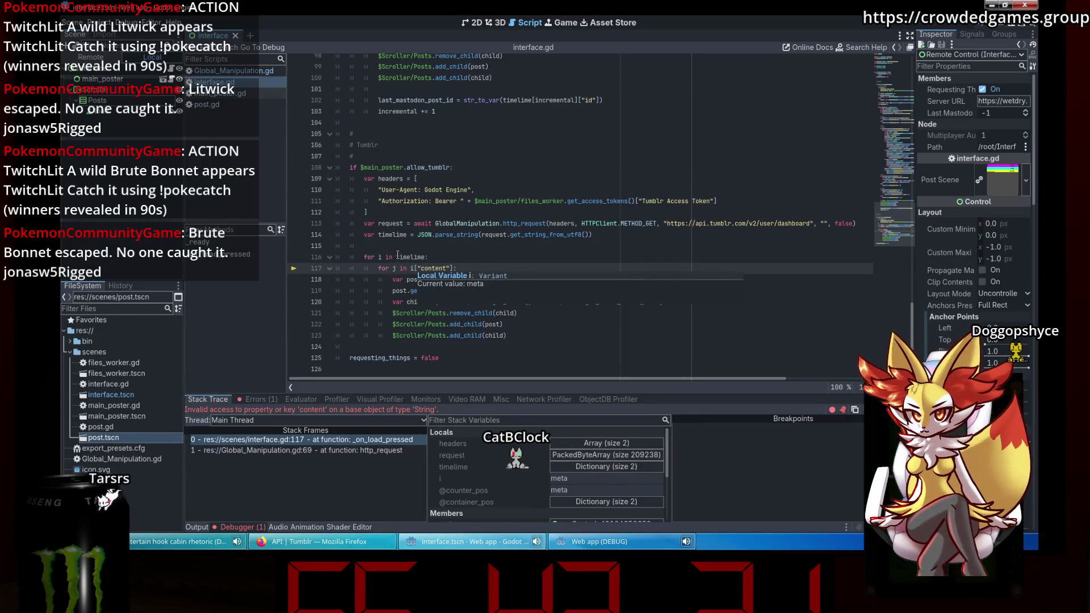
pyautogui.moveTo(381, 257)
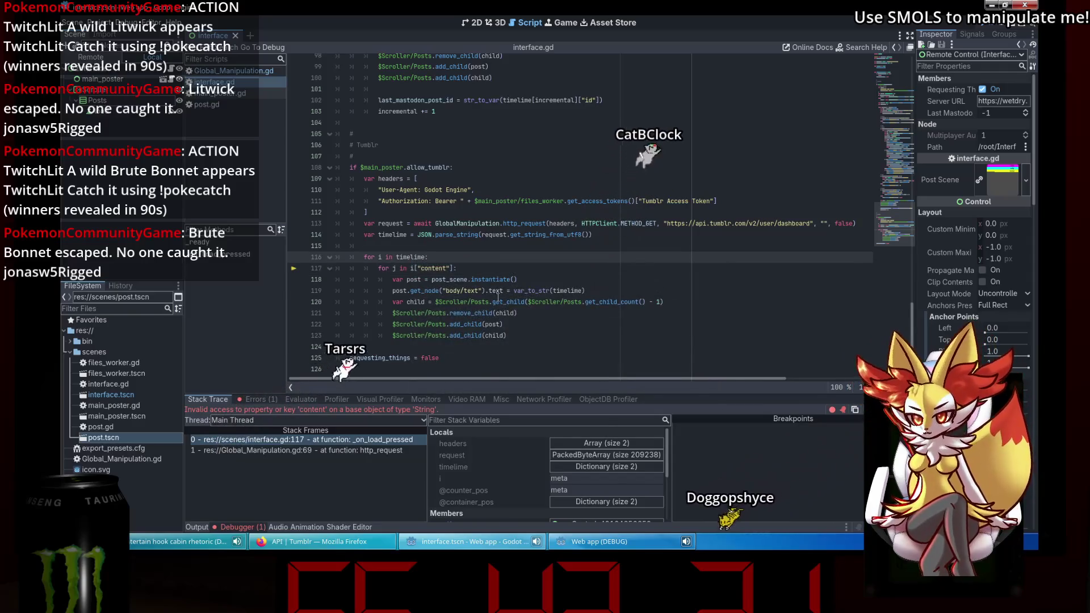
pyautogui.write('["resp')
pyautogui.write('onse"]["posts')
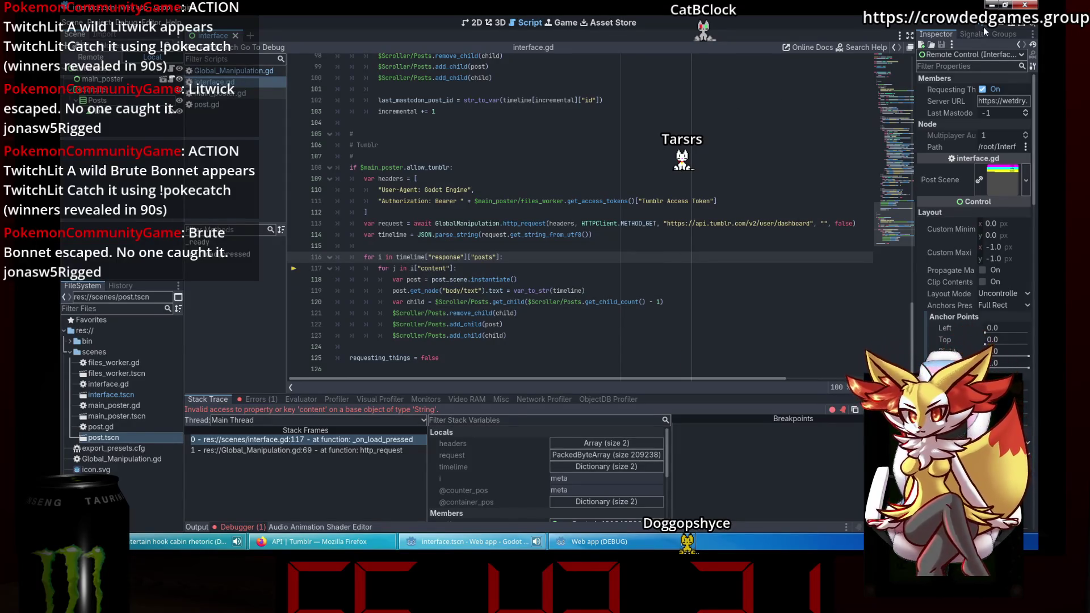
# Step: Rerun the project and add a blank line after the timeline["response"]["posts"] loop header
pyautogui.click(983, 26)
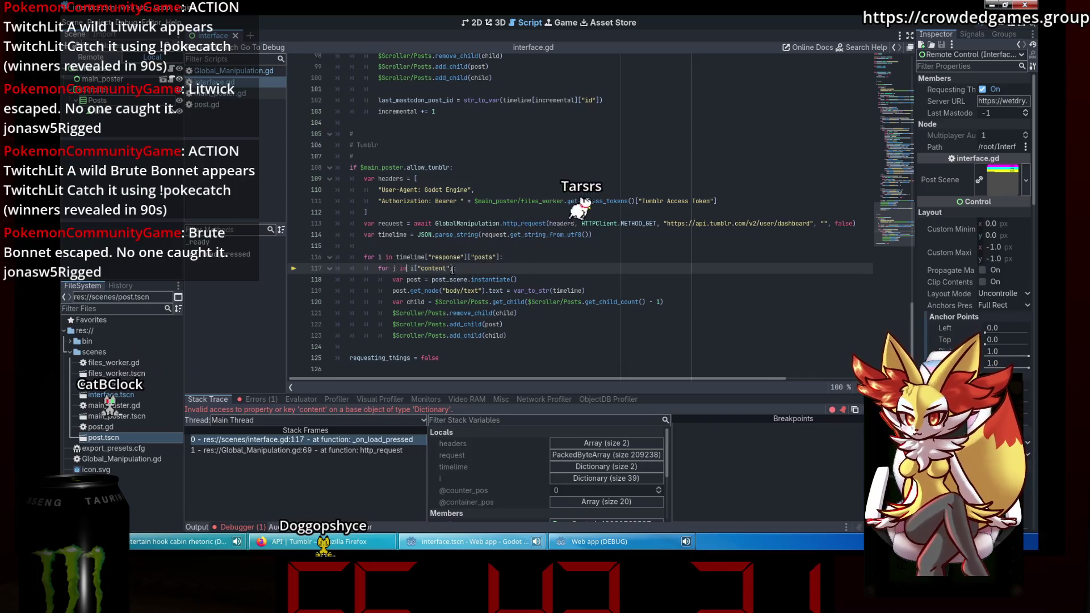
pyautogui.click(509, 256)
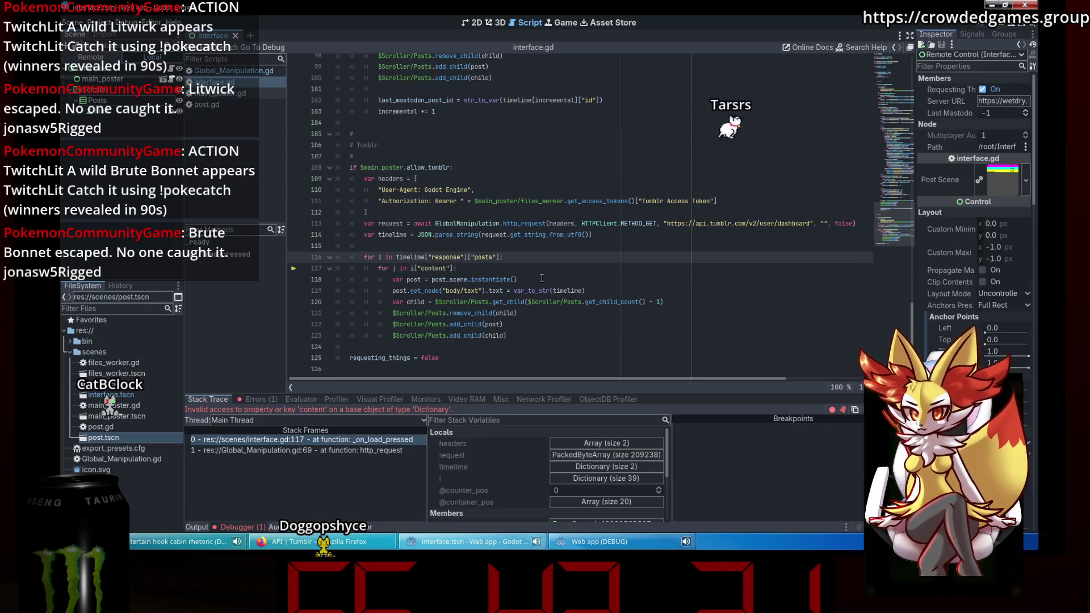
pyautogui.press('Return')
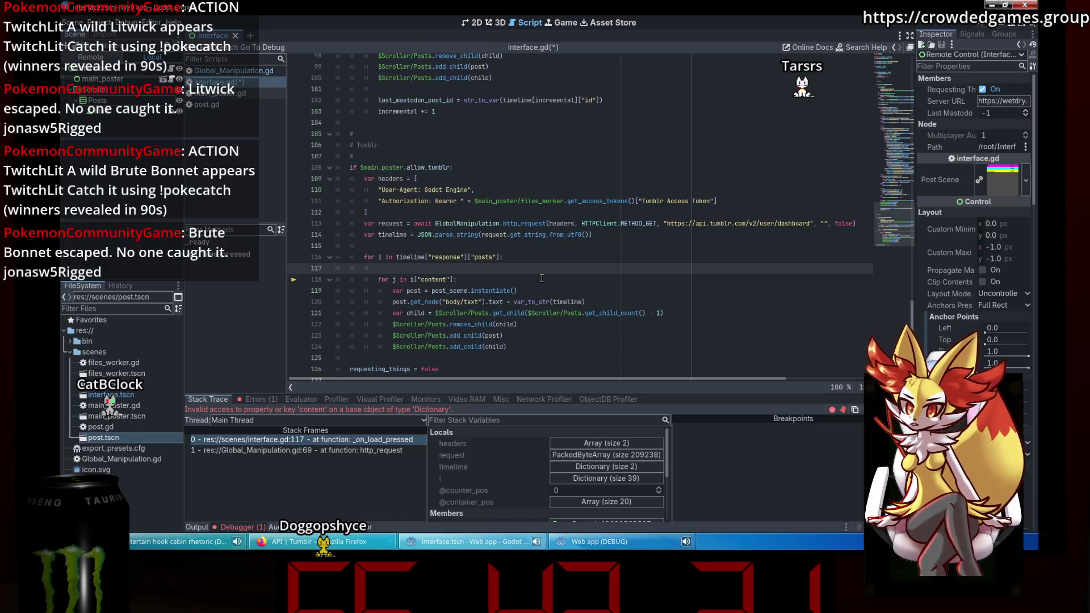
# Step: Finish line 117 as i["blog"] = "" and save the script
pyautogui.write('.')
pyautogui.press('Escape')
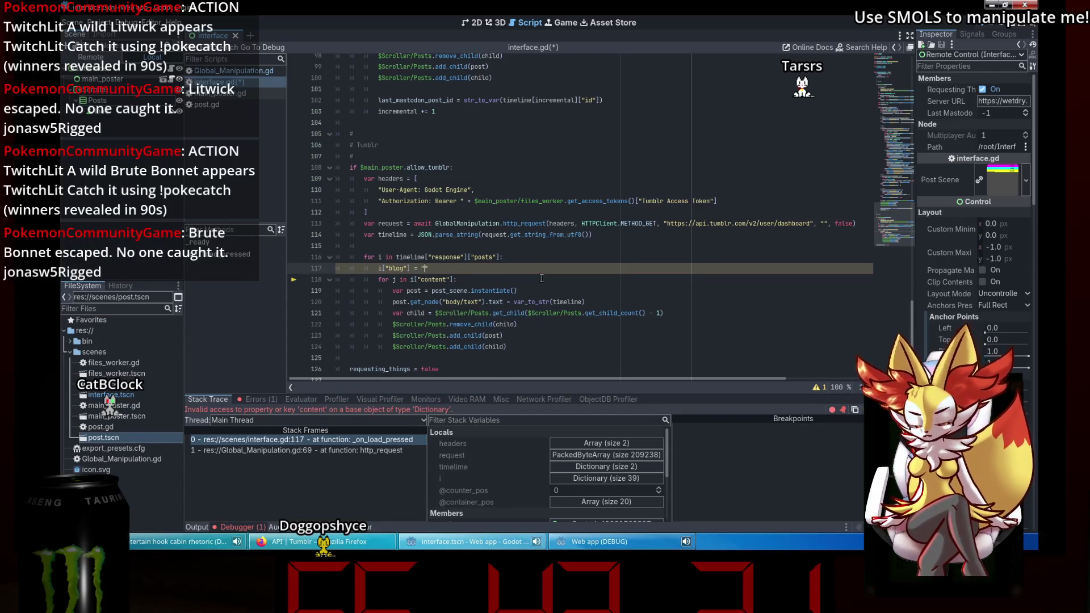
pyautogui.click(541, 278)
pyautogui.hotkey('ctrl', 's')
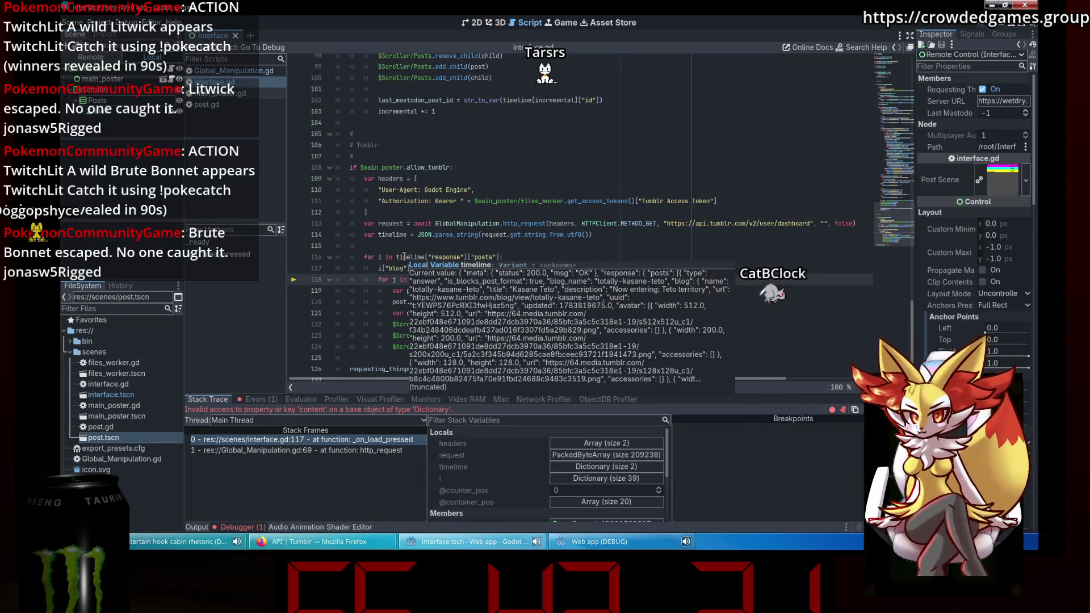
# Step: Rerun the app, load Tumblr posts, inspect i at the line 118 break, then switch to Firefox's docs
pyautogui.click(462, 269)
pyautogui.click(470, 278)
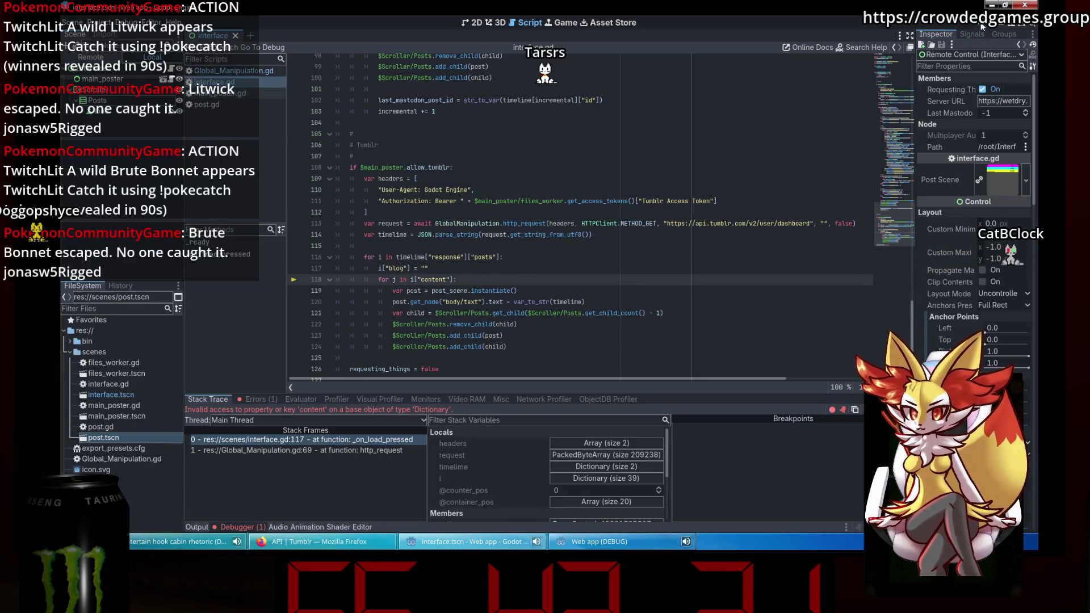
pyautogui.click(982, 26)
pyautogui.click(545, 105)
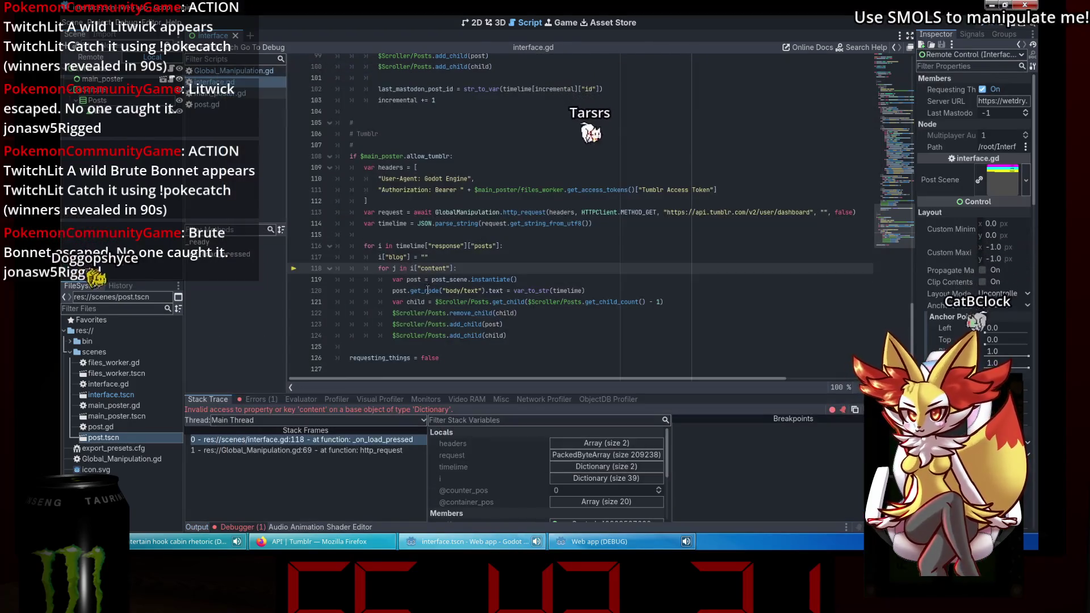
pyautogui.moveTo(413, 269)
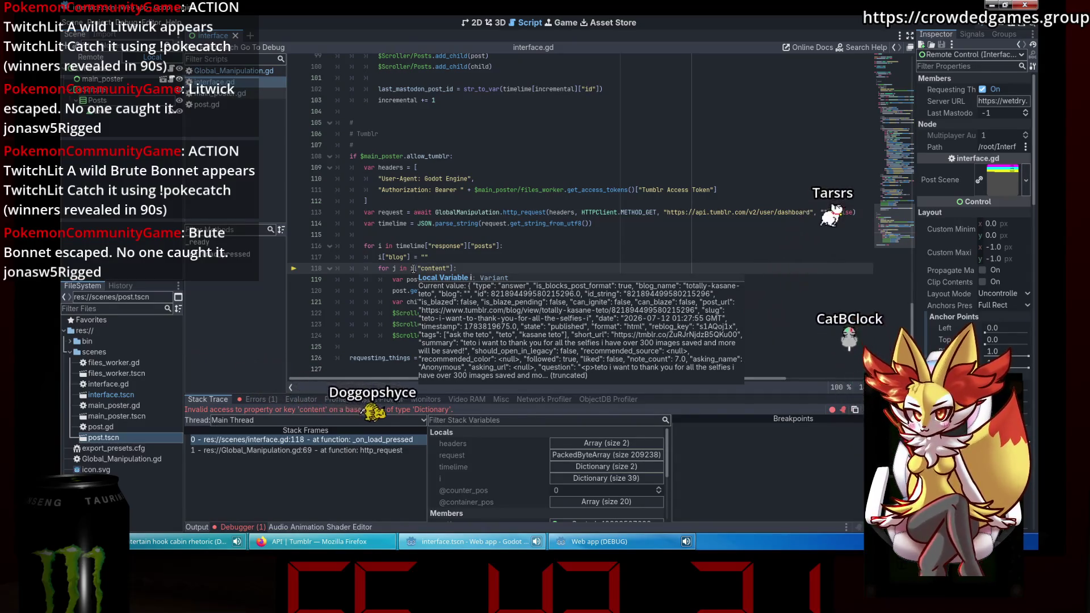
pyautogui.hotkey('alt', 'Tab')
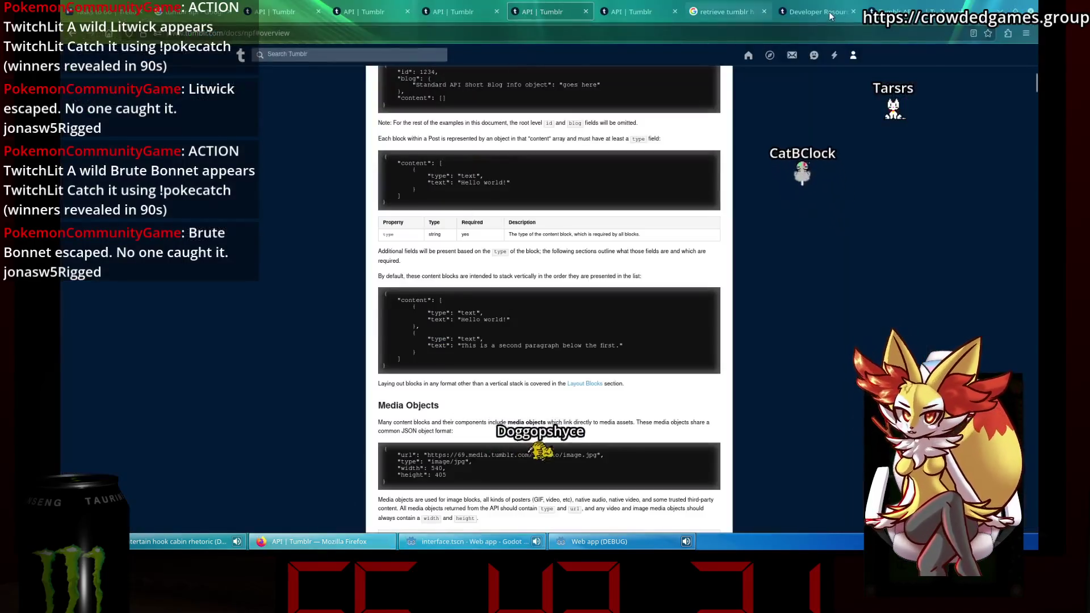
# Step: Open tumblr.com in a new tab and view the Following, then For you feeds
pyautogui.hotkey('ctrl', 't')
pyautogui.write('tumblr.com/')
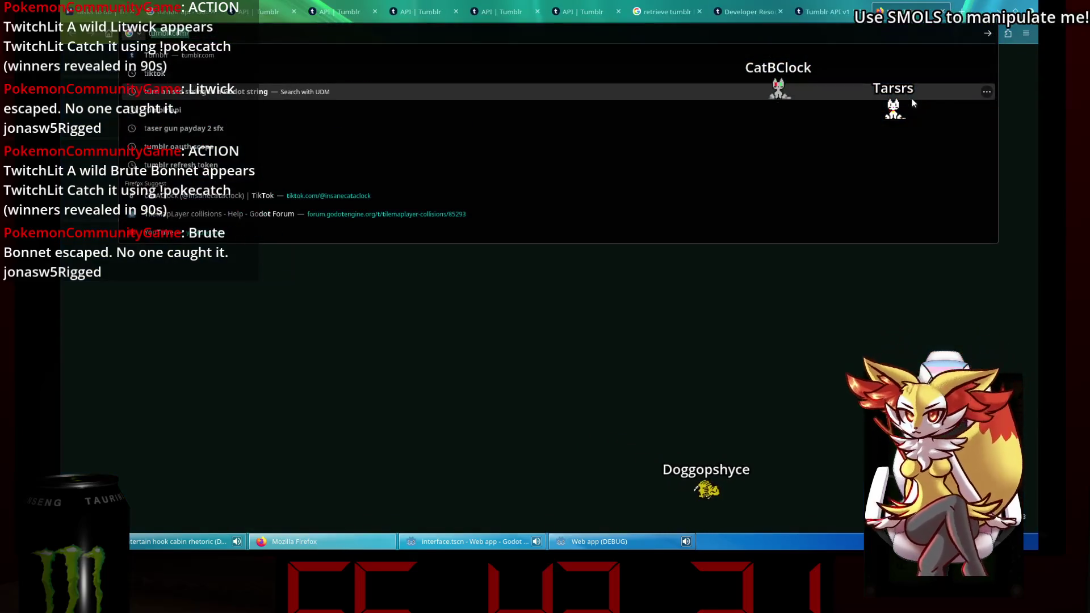
pyautogui.press('Return')
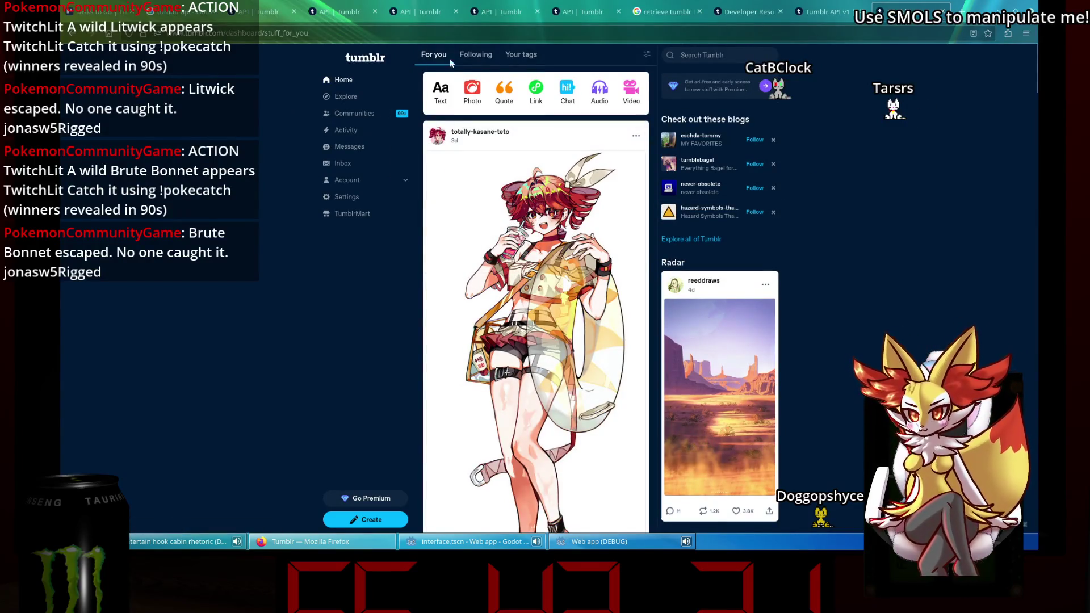
pyautogui.click(484, 55)
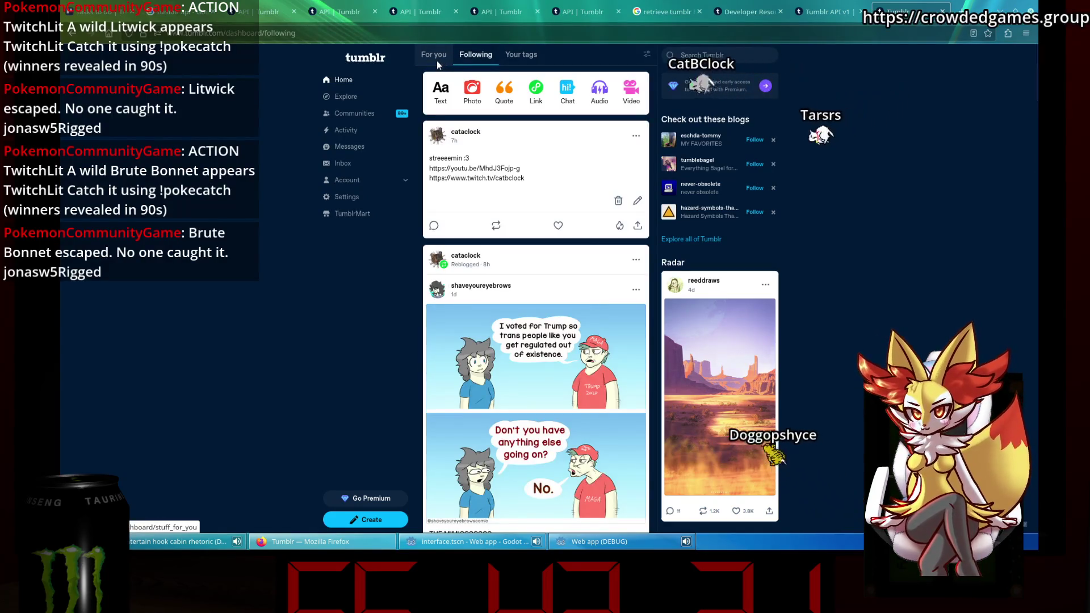
pyautogui.click(437, 60)
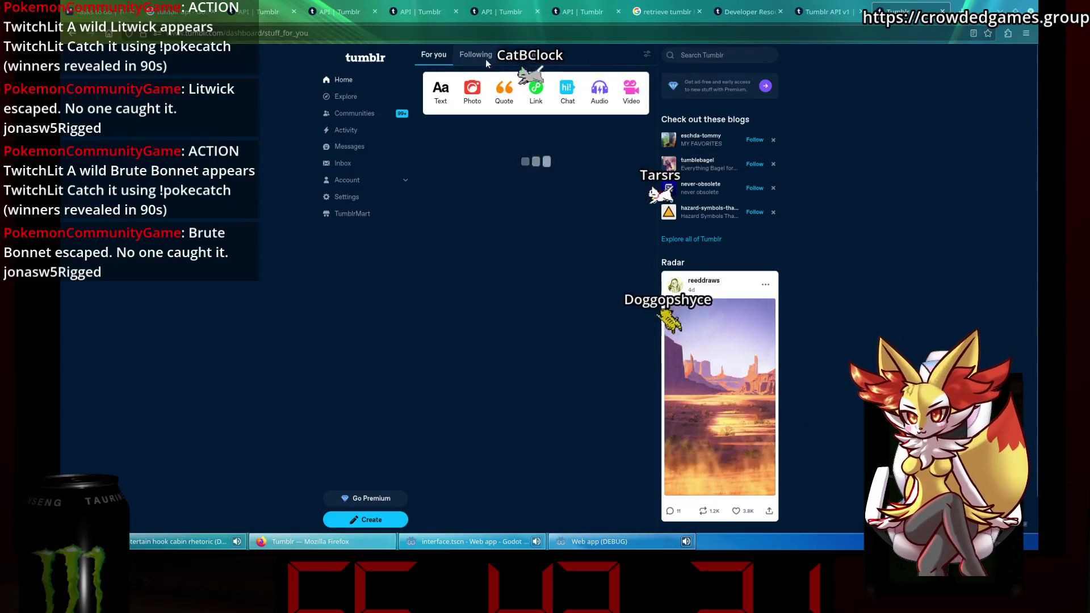
pyautogui.scroll(-5, 511, 170)
pyautogui.scroll(5, 511, 170)
# Step: Look through the totally-kasane-teto blog's ask post, then close it back to the dashboard
pyautogui.click(486, 132)
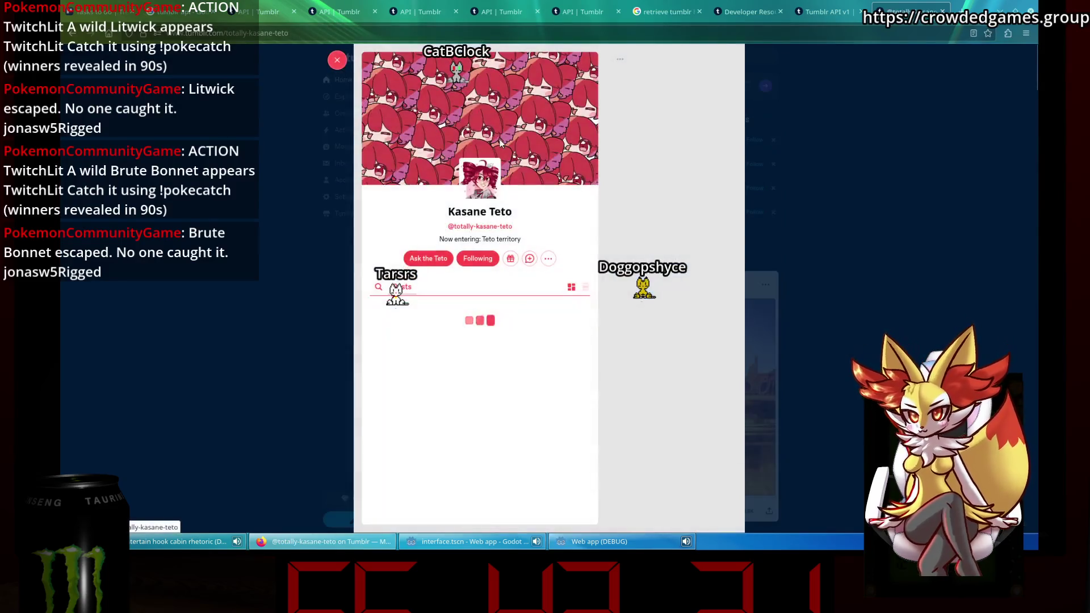
pyautogui.scroll(-2, 550, 202)
pyautogui.scroll(-2, 549, 202)
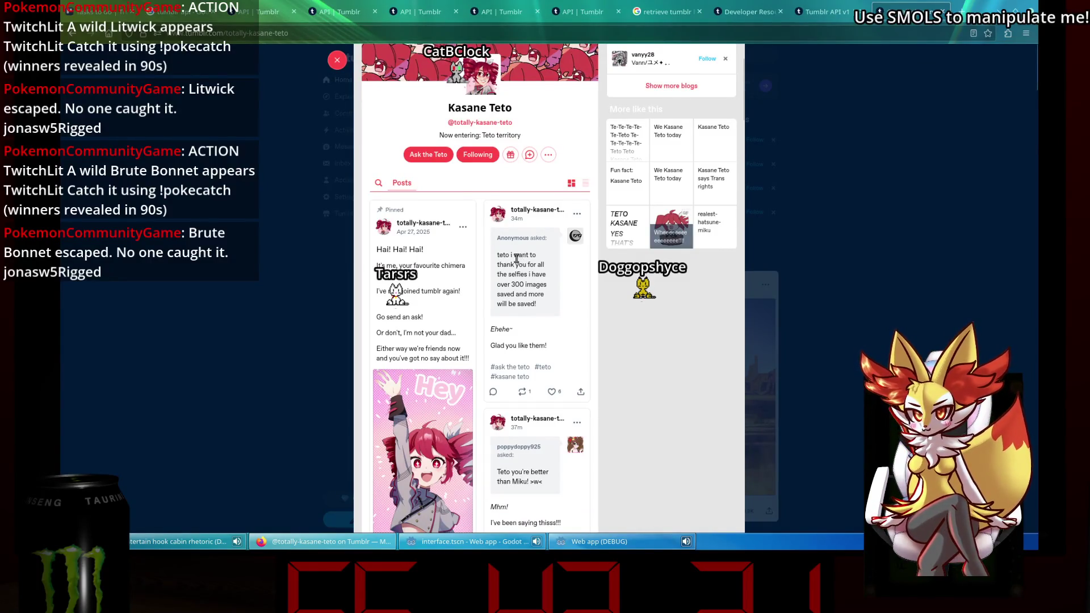
pyautogui.moveTo(530, 296); pyautogui.dragTo(515, 256)
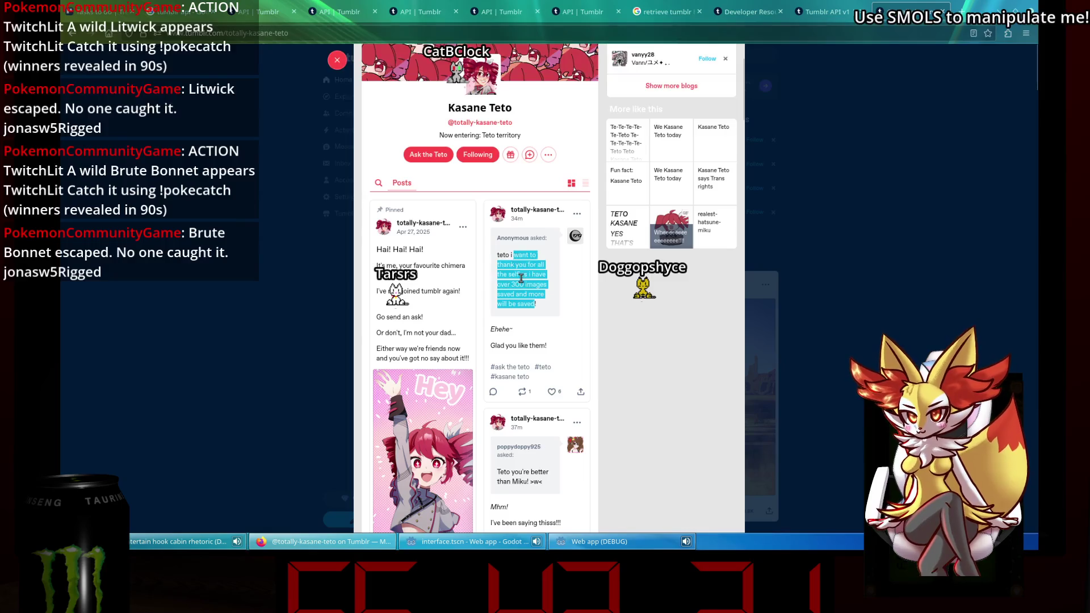
pyautogui.click(515, 256)
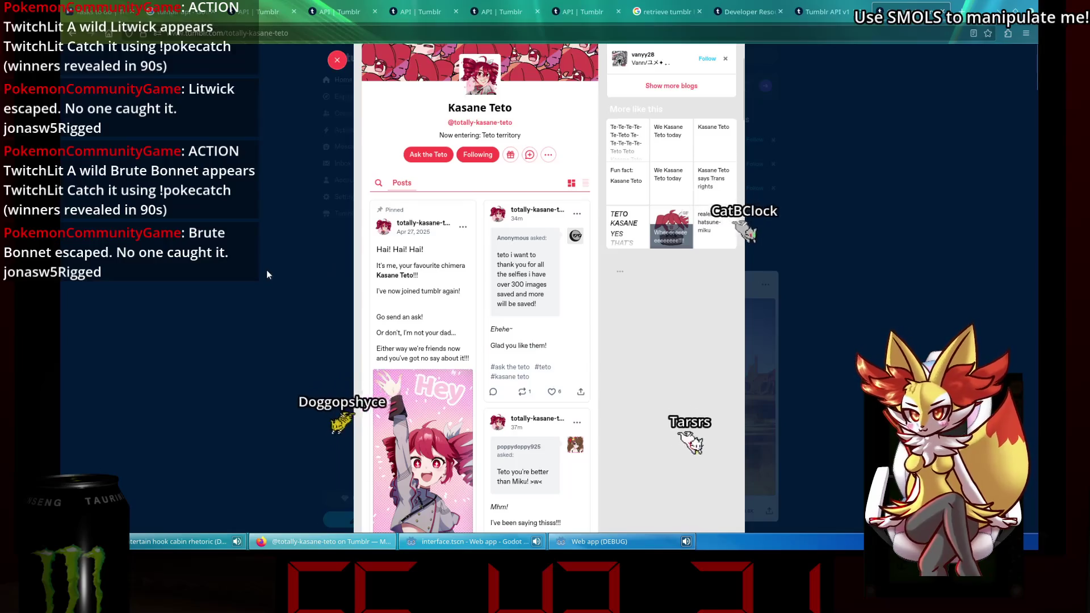
pyautogui.click(305, 281)
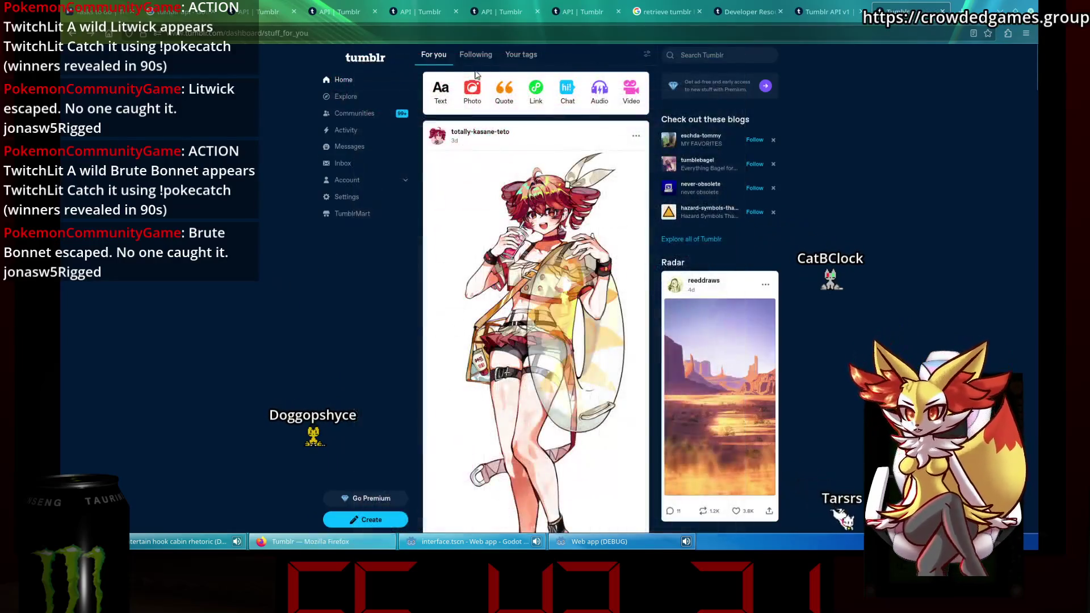
pyautogui.click(648, 54)
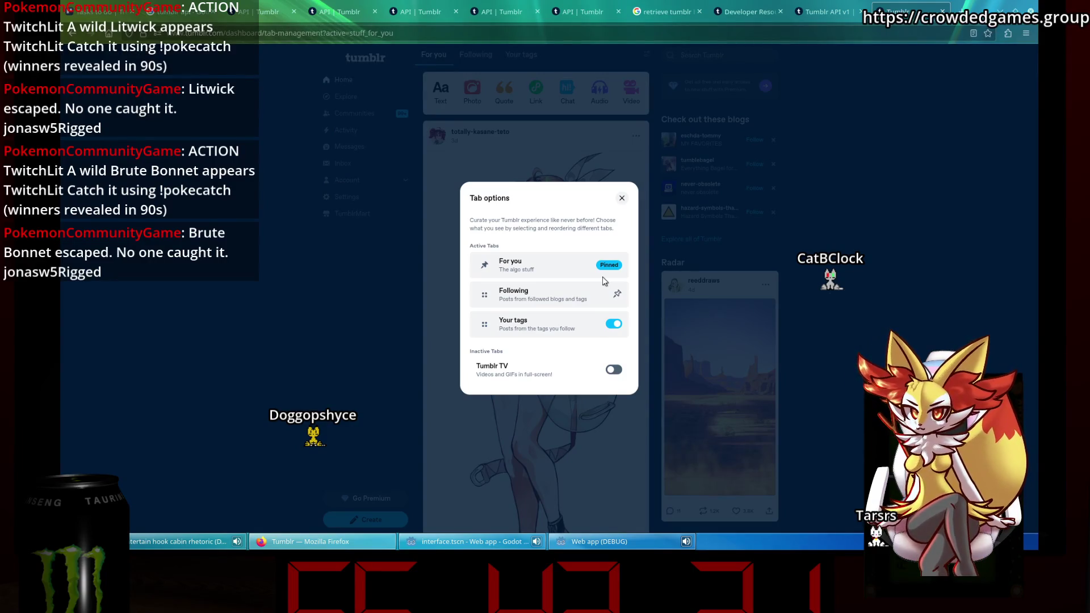
pyautogui.click(624, 197)
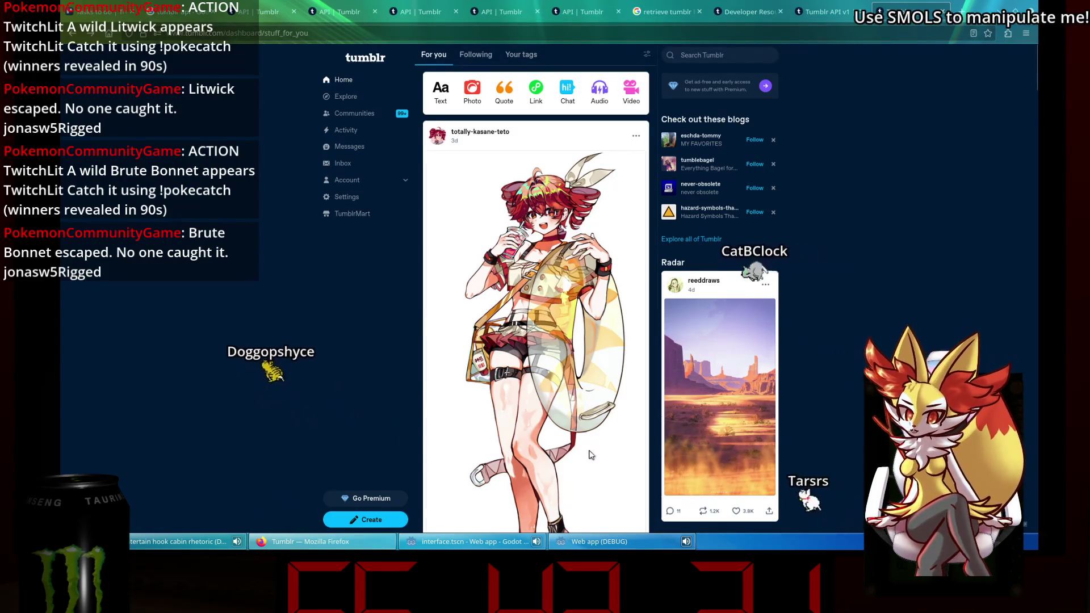
pyautogui.scroll(-10, 342, 355)
pyautogui.scroll(-10, 343, 355)
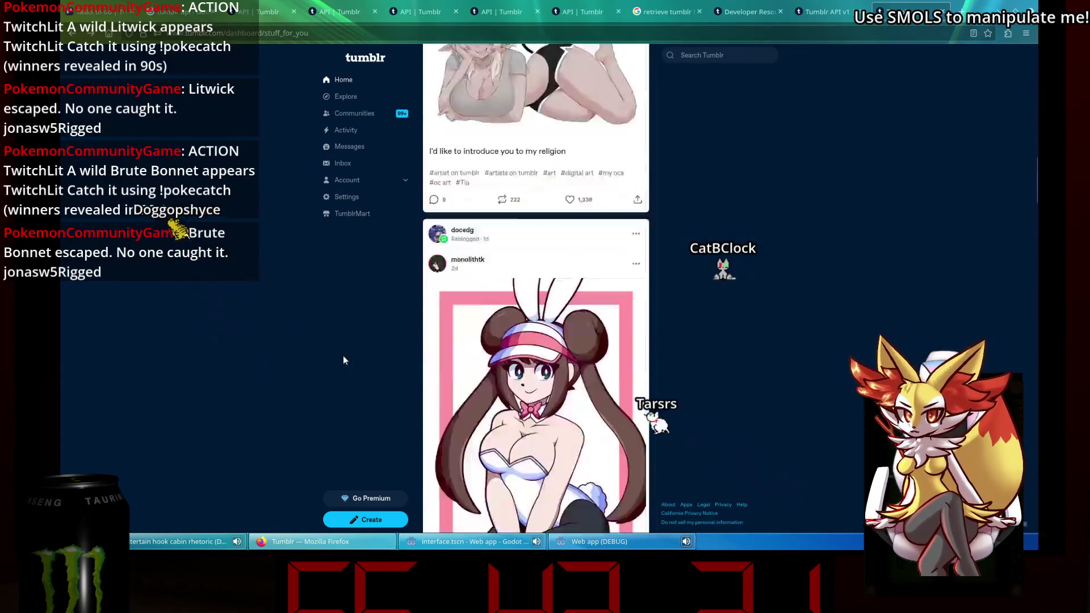
pyautogui.scroll(5, 343, 360)
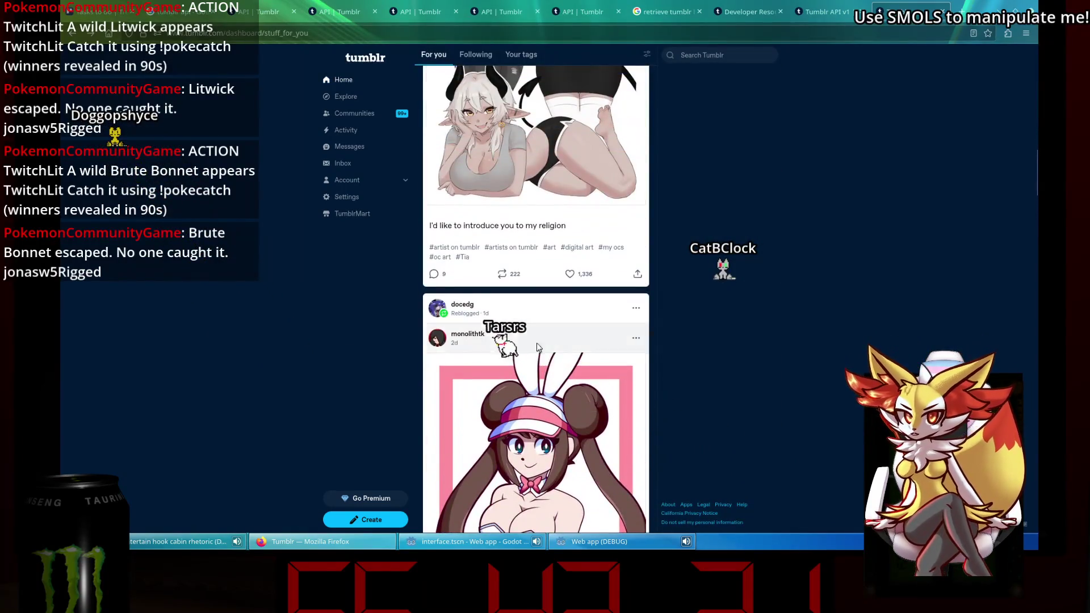
pyautogui.moveTo(1035, 190); pyautogui.dragTo(1012, 46)
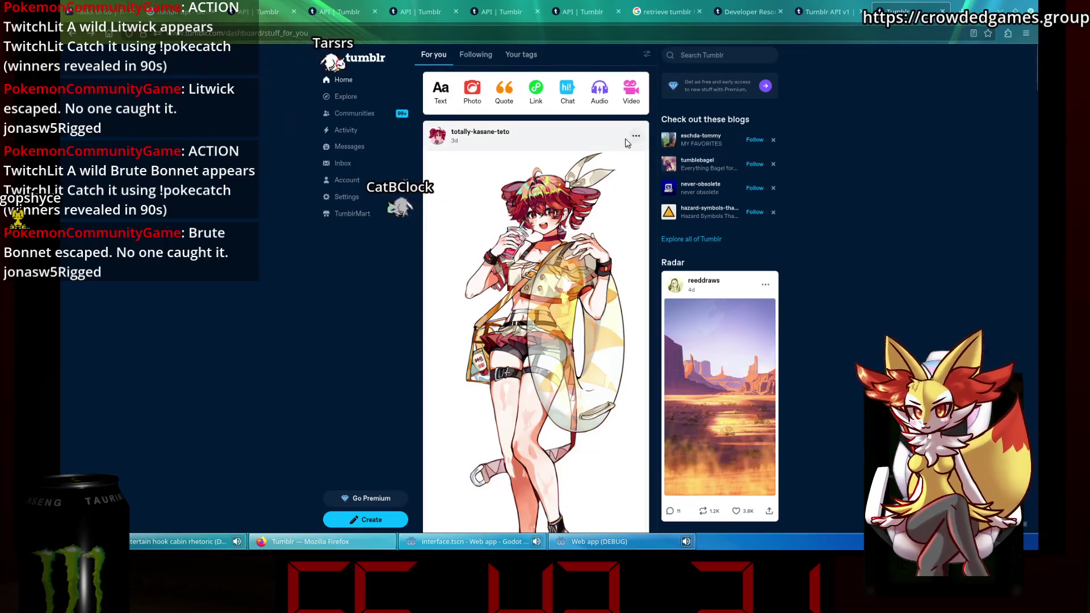
pyautogui.click(467, 132)
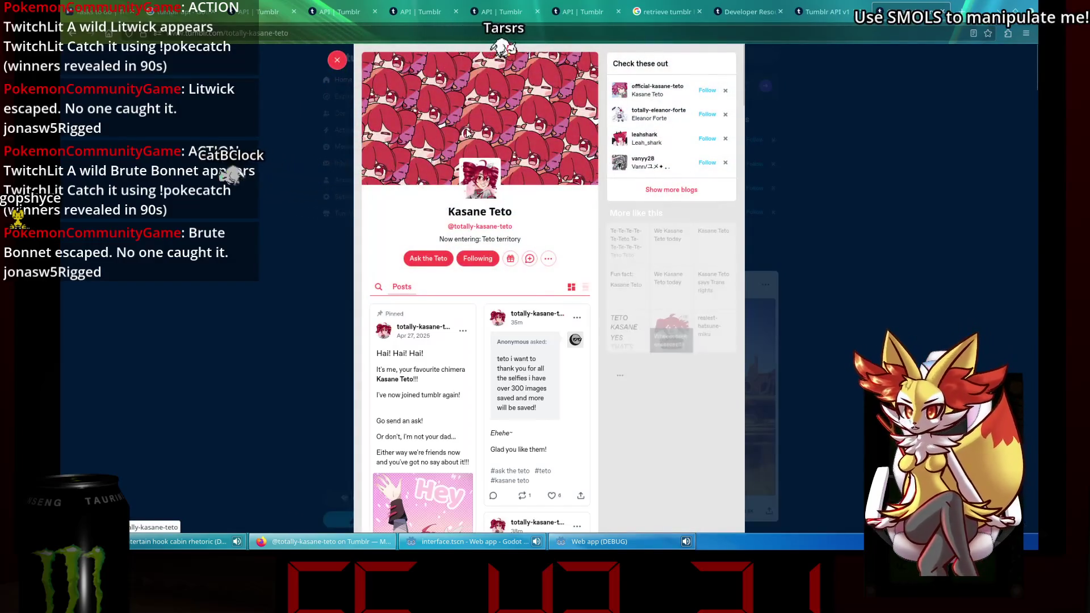
# Step: Scroll through the Kasane Teto blog's posts in Firefox
pyautogui.scroll(-2, 466, 133)
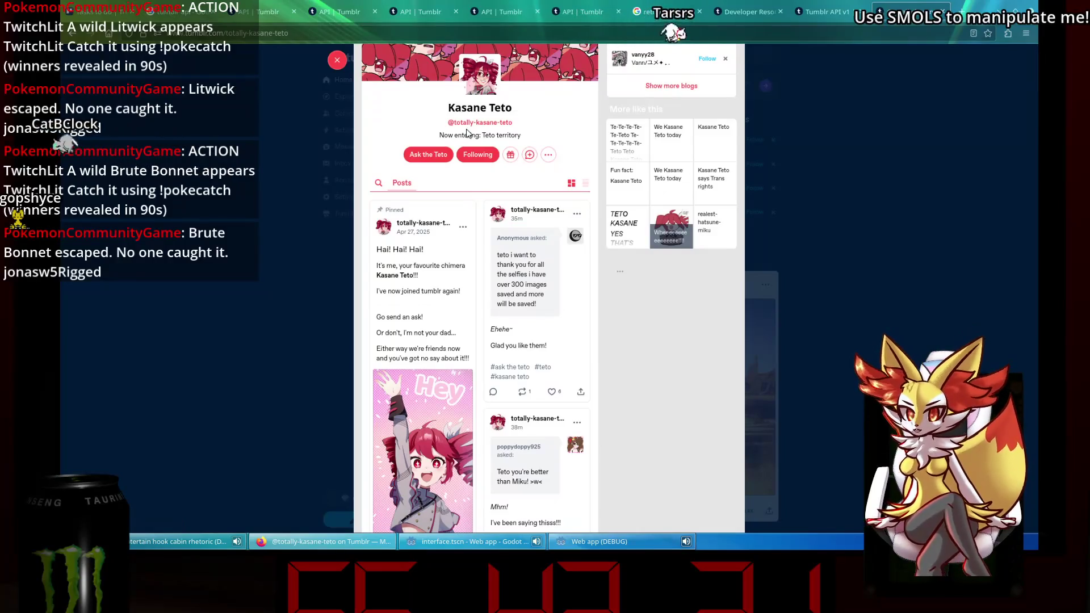
pyautogui.scroll(-2, 466, 134)
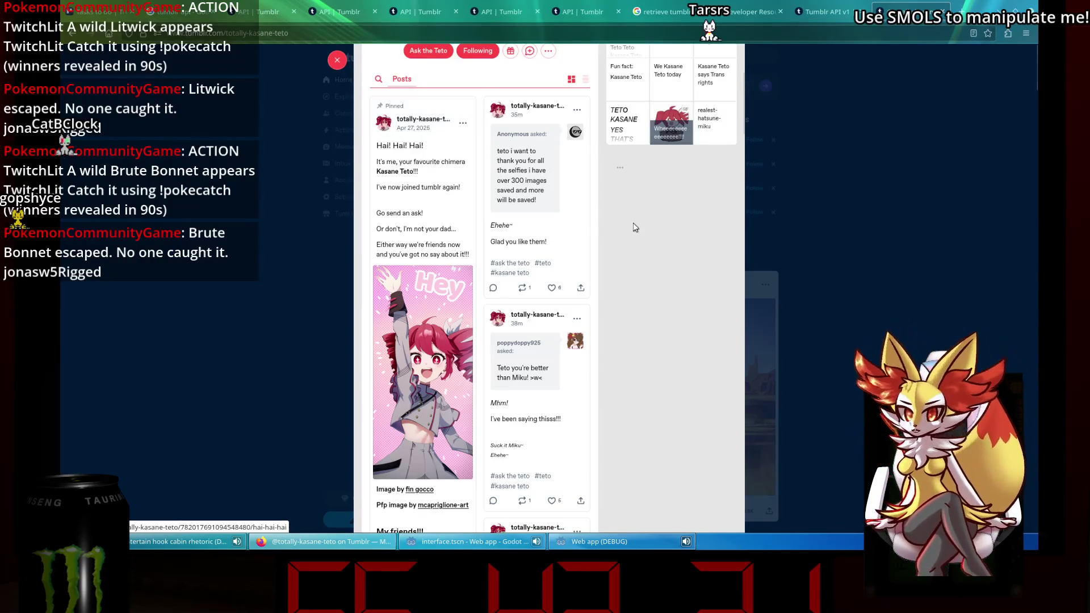
pyautogui.scroll(-2, 634, 226)
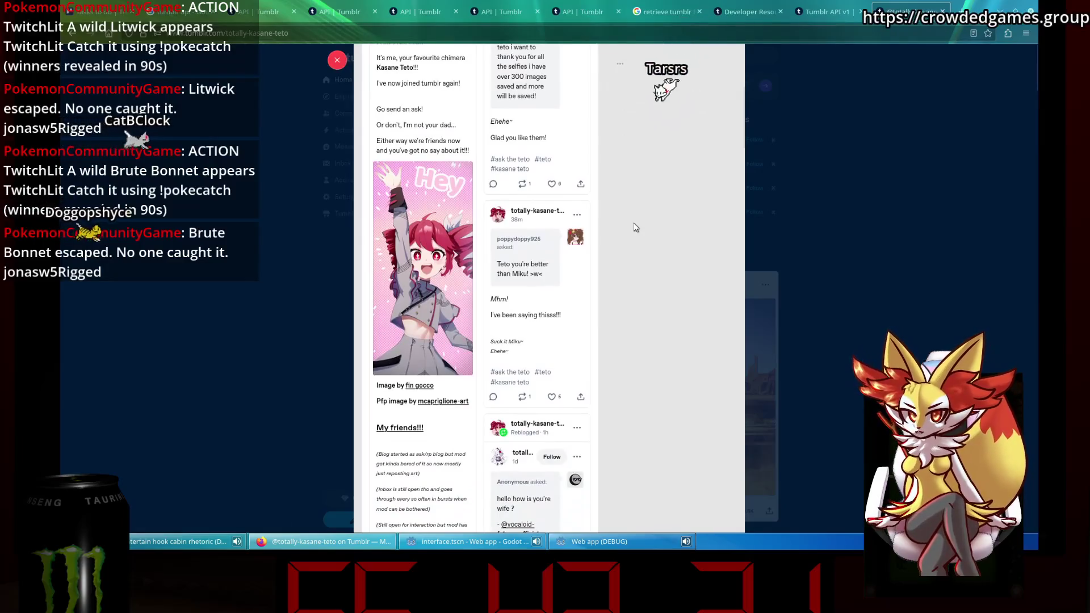
pyautogui.scroll(-3, 527, 356)
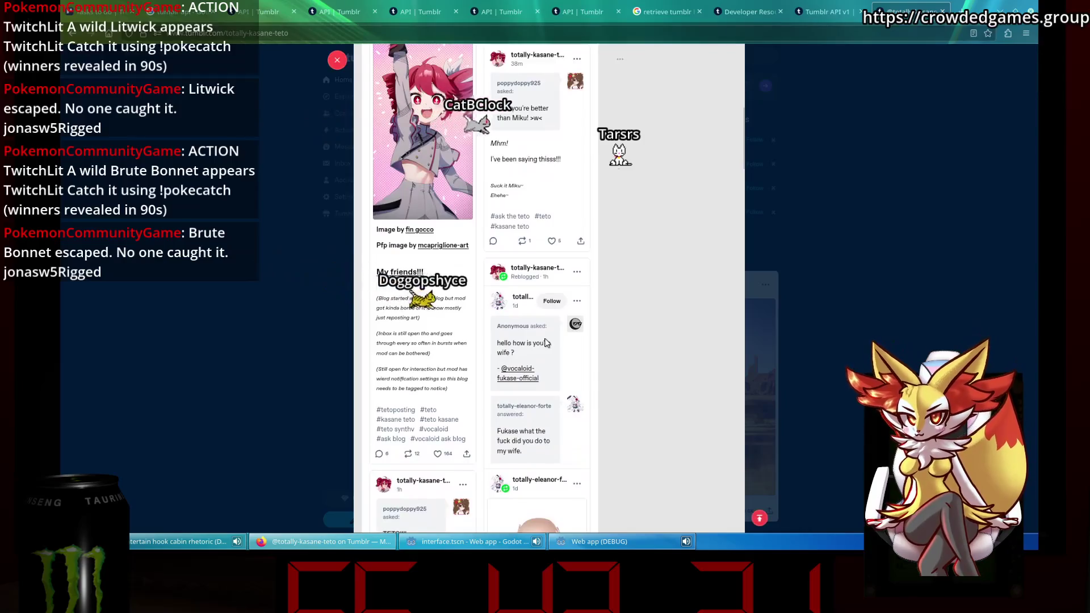
pyautogui.scroll(3, 546, 342)
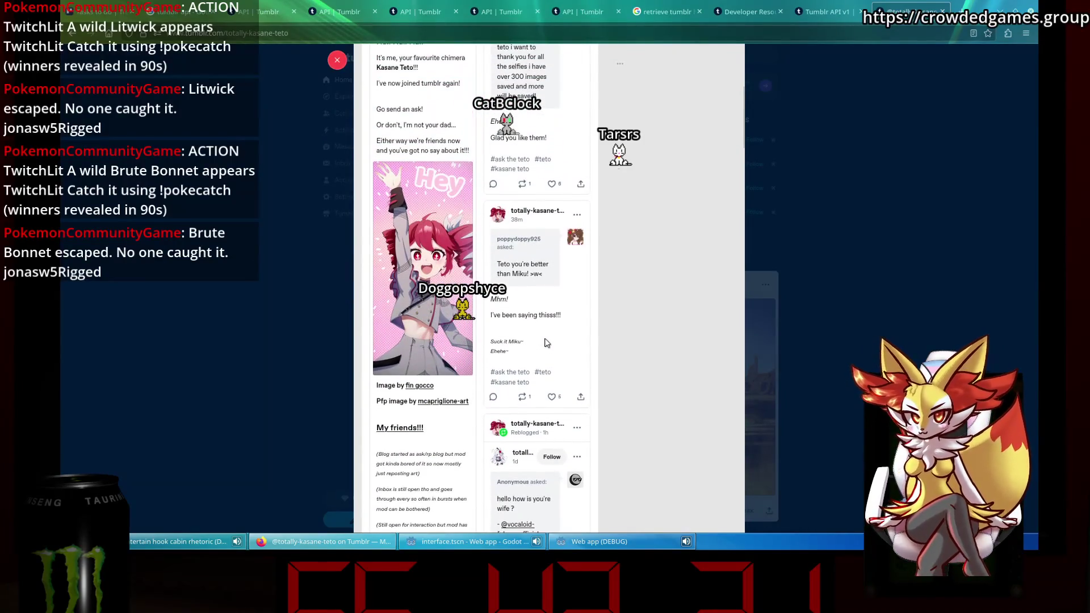
pyautogui.scroll(3, 545, 328)
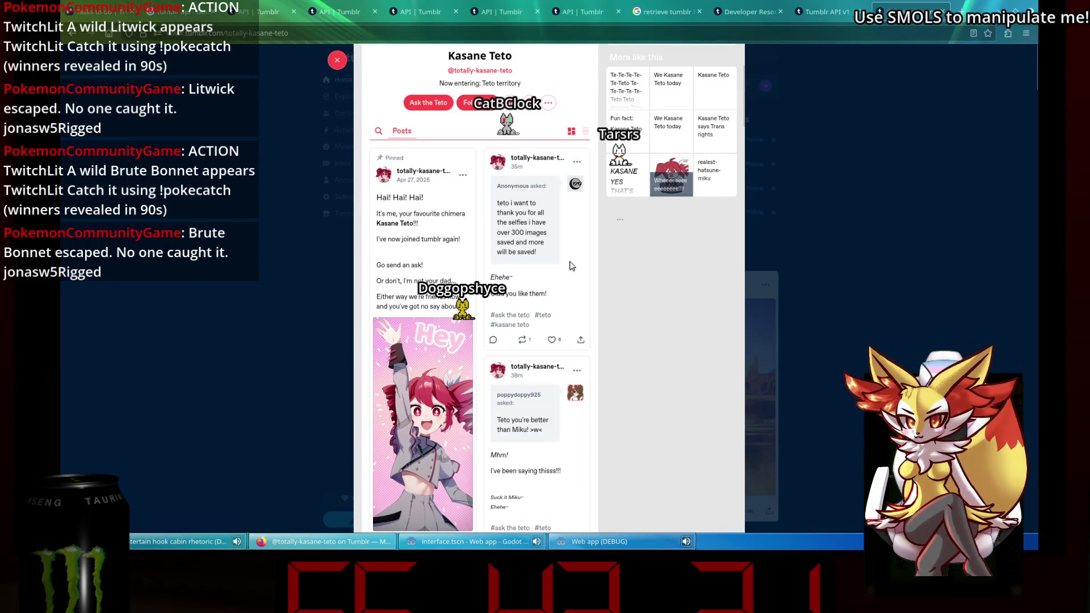
pyautogui.scroll(-8, 585, 275)
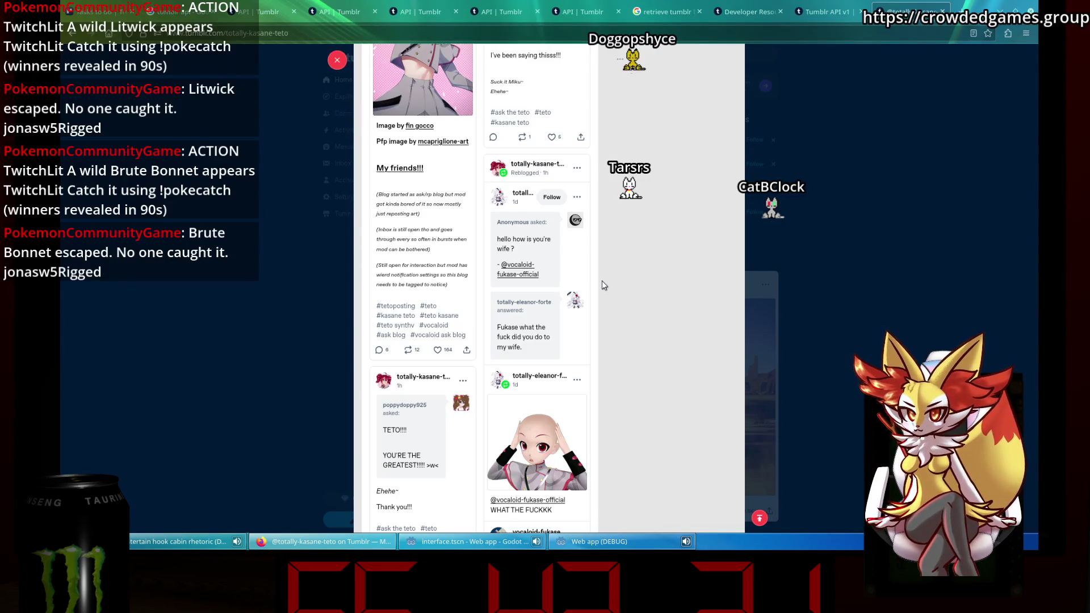
pyautogui.scroll(-2, 601, 280)
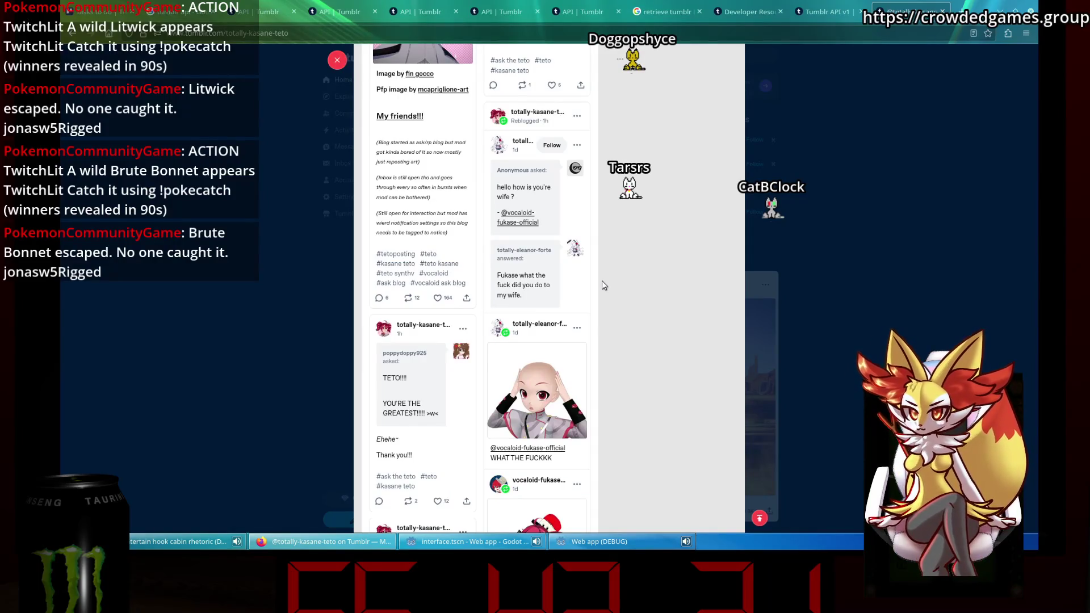
pyautogui.scroll(-1, 601, 280)
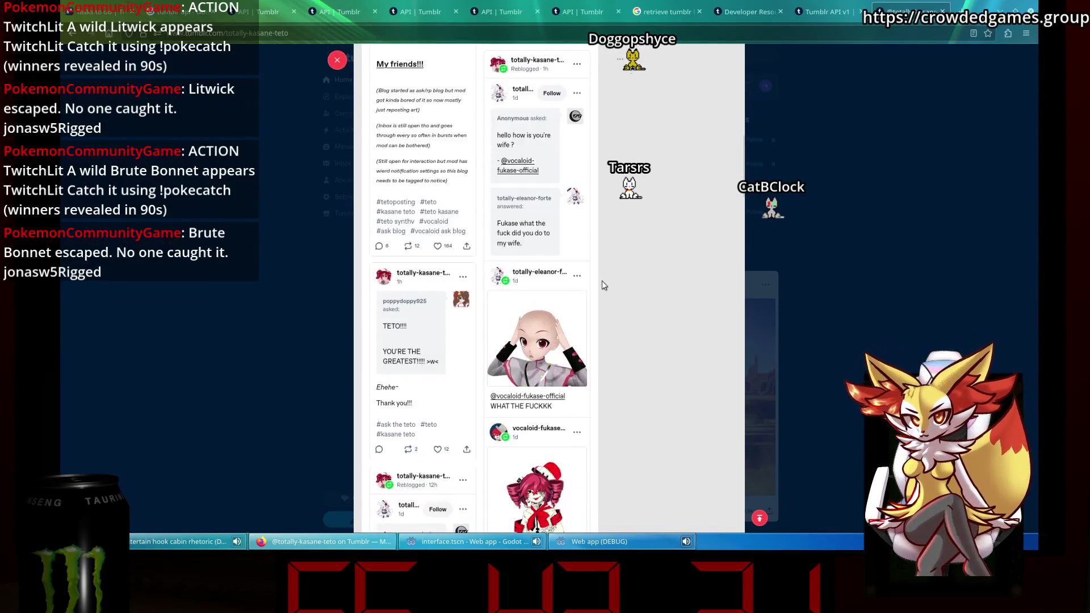
pyautogui.scroll(-1, 602, 281)
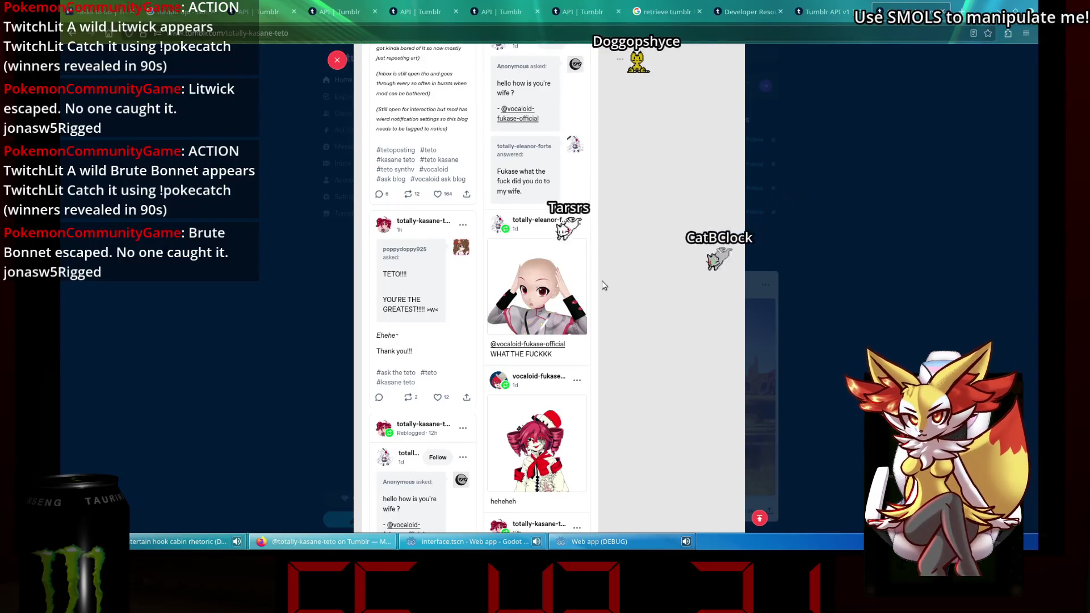
pyautogui.scroll(2, 602, 280)
pyautogui.scroll(1, 602, 281)
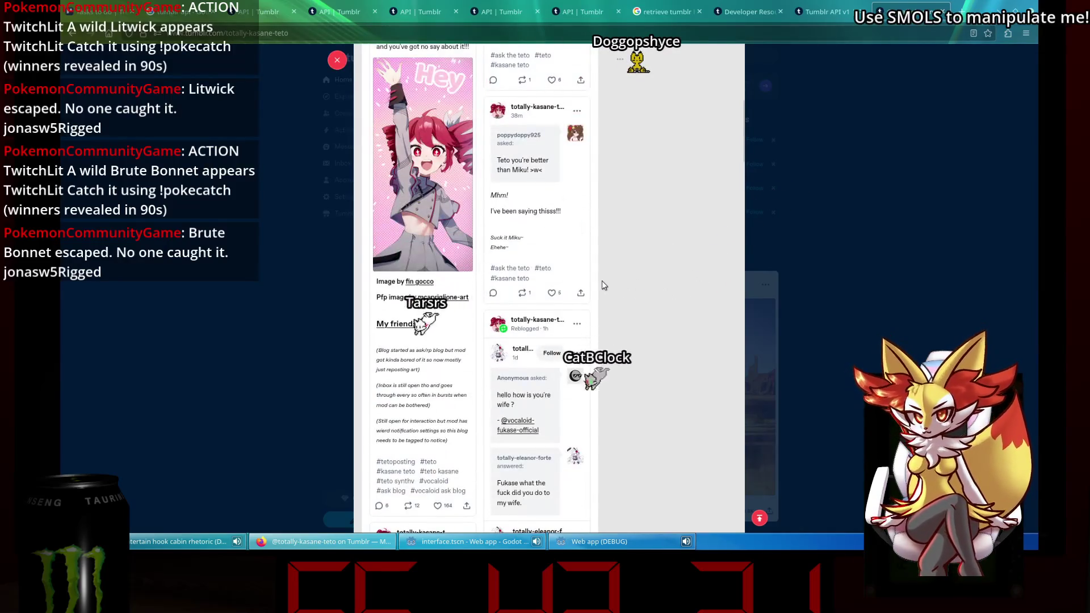
pyautogui.scroll(1, 601, 281)
pyautogui.moveTo(518, 250)
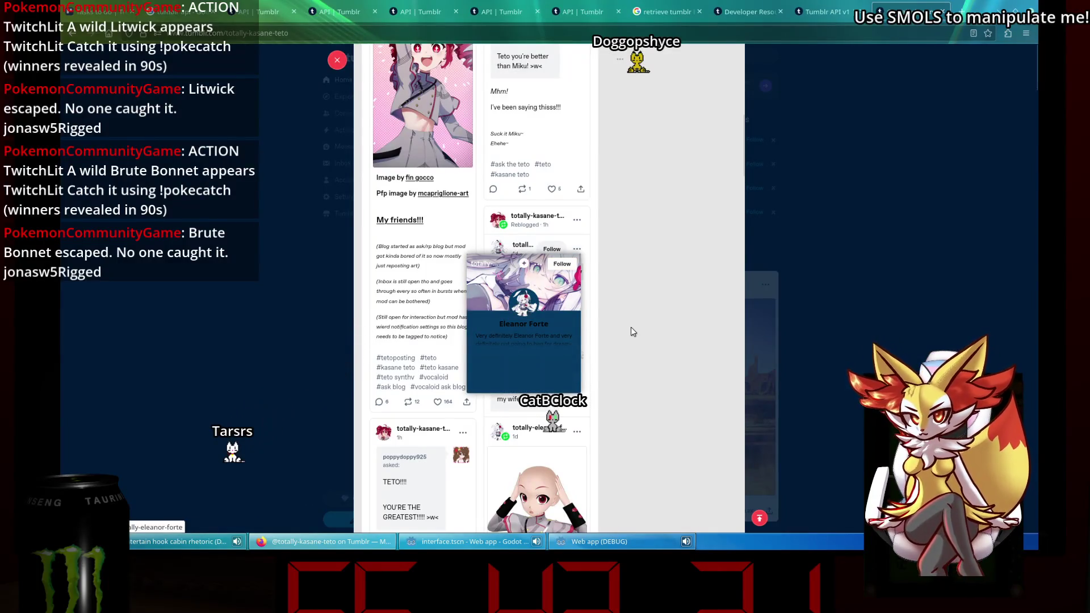
pyautogui.scroll(-4, 632, 327)
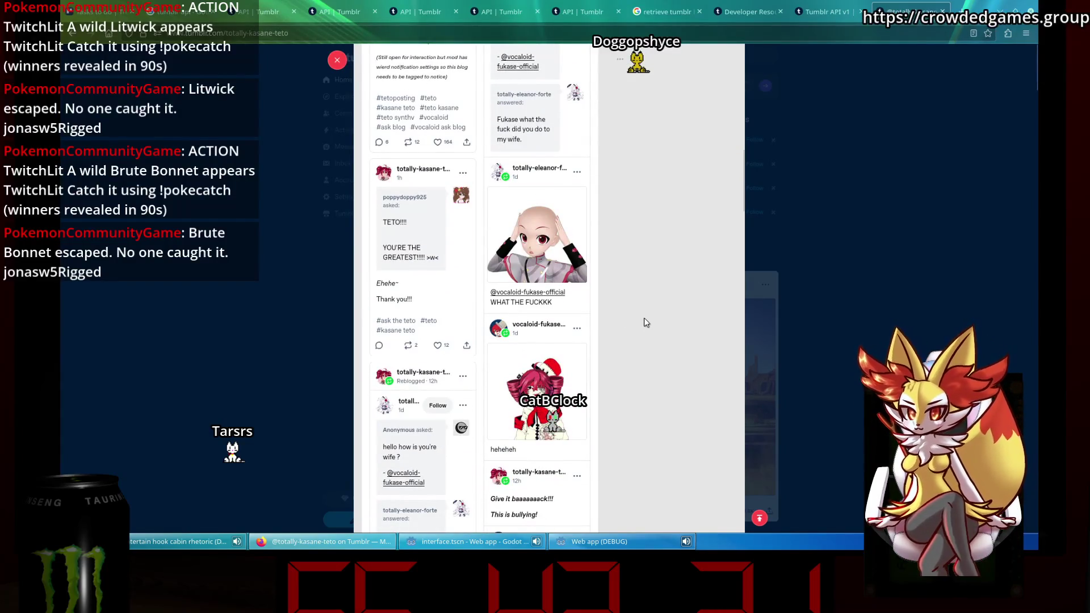
pyautogui.scroll(-1, 644, 323)
pyautogui.scroll(-1, 646, 322)
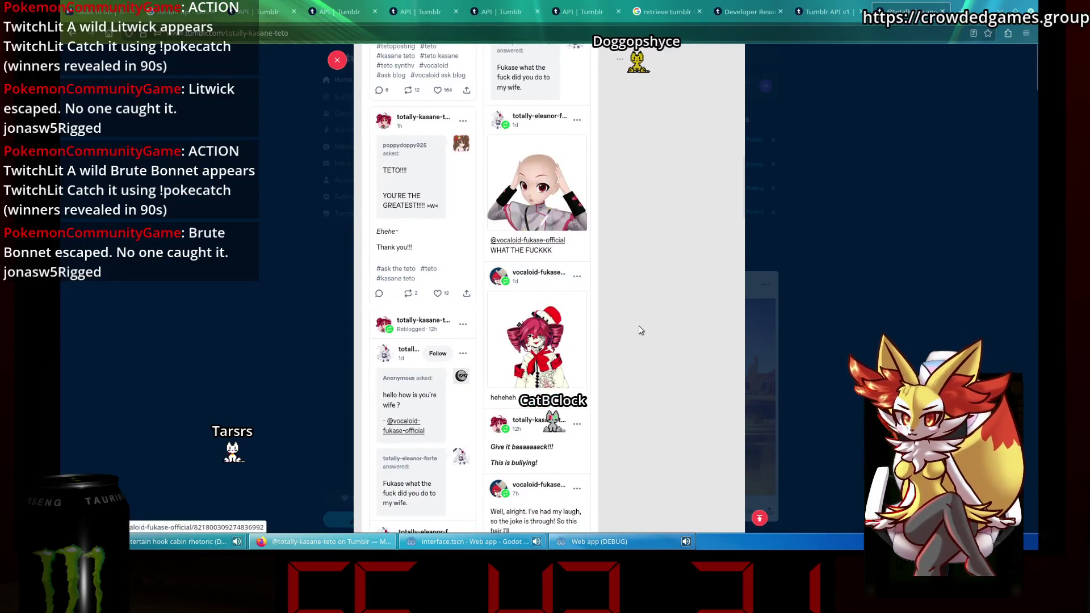
pyautogui.scroll(-2, 641, 330)
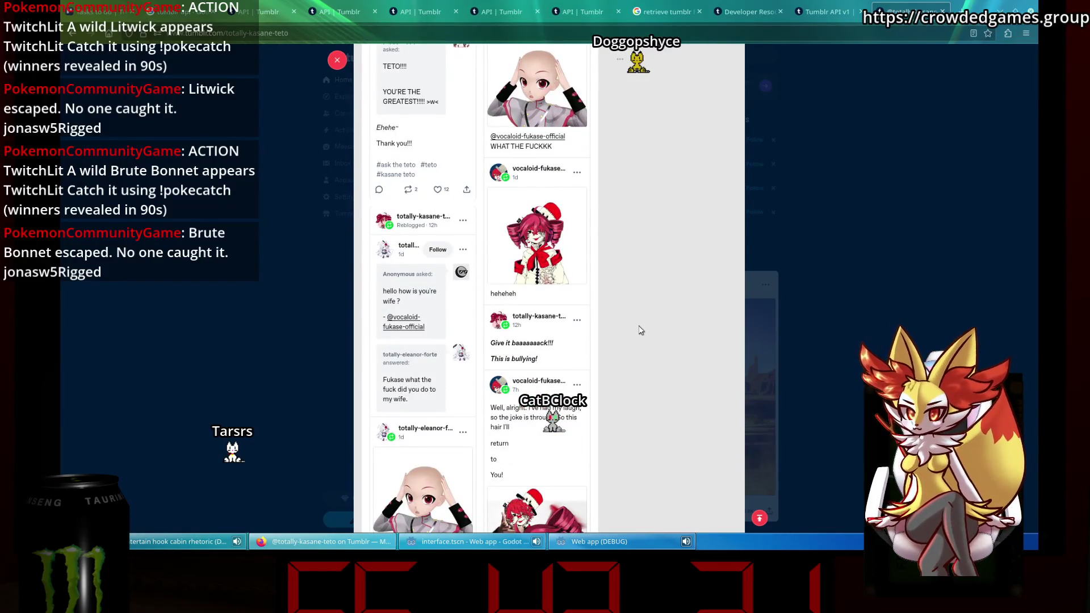
pyautogui.scroll(-3, 640, 330)
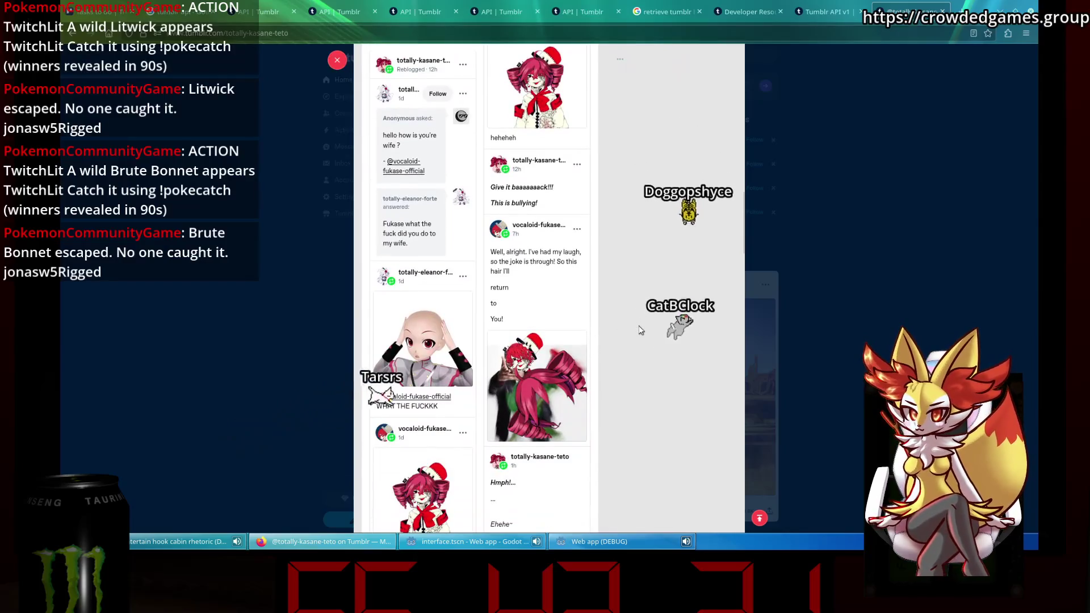
pyautogui.scroll(-1, 640, 330)
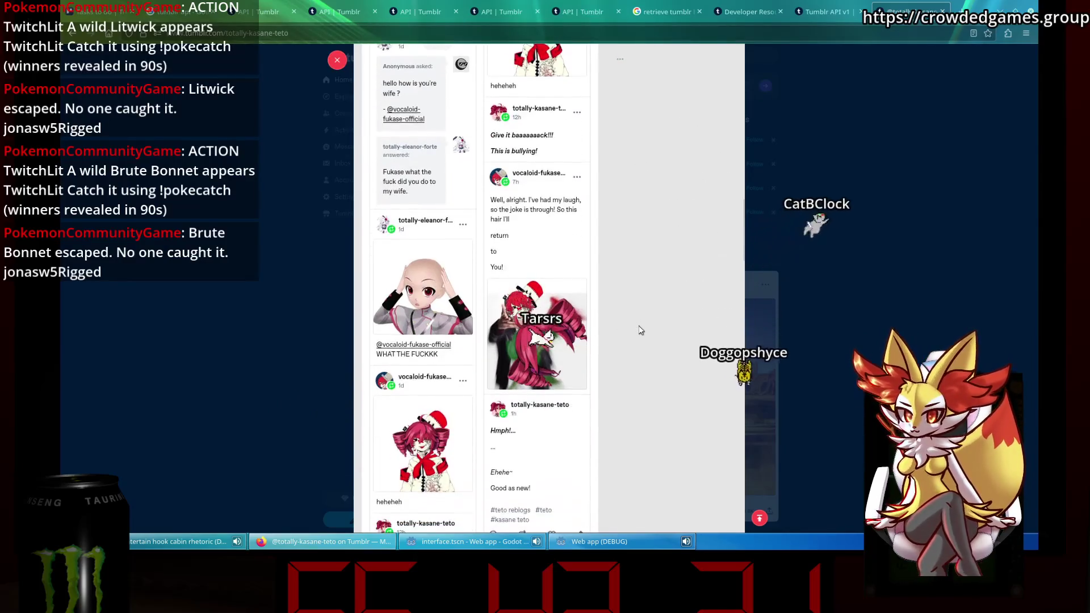
pyautogui.scroll(-2, 640, 331)
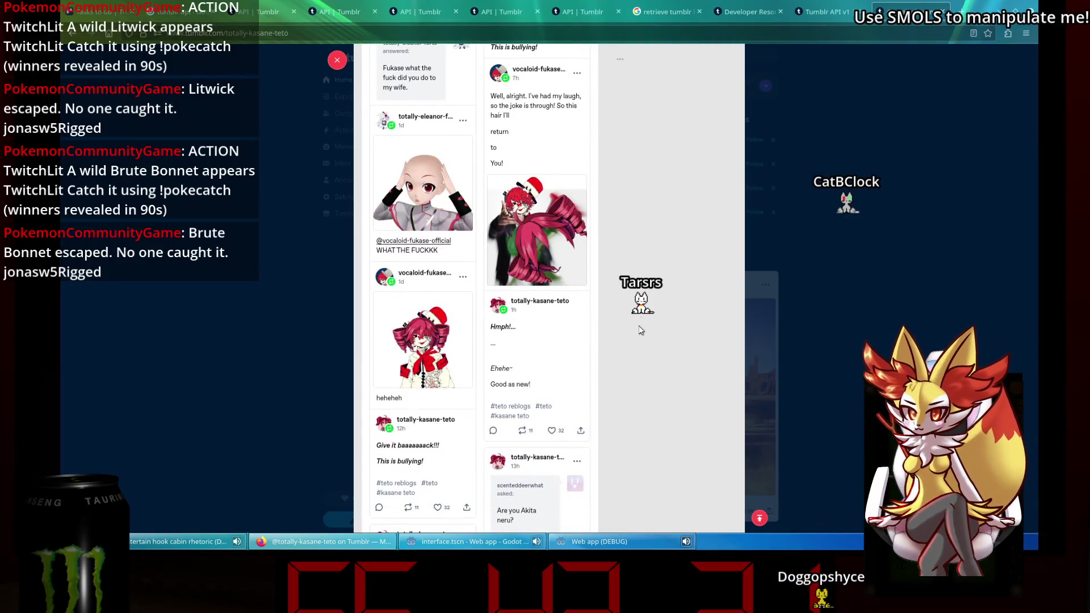
pyautogui.scroll(-4, 640, 330)
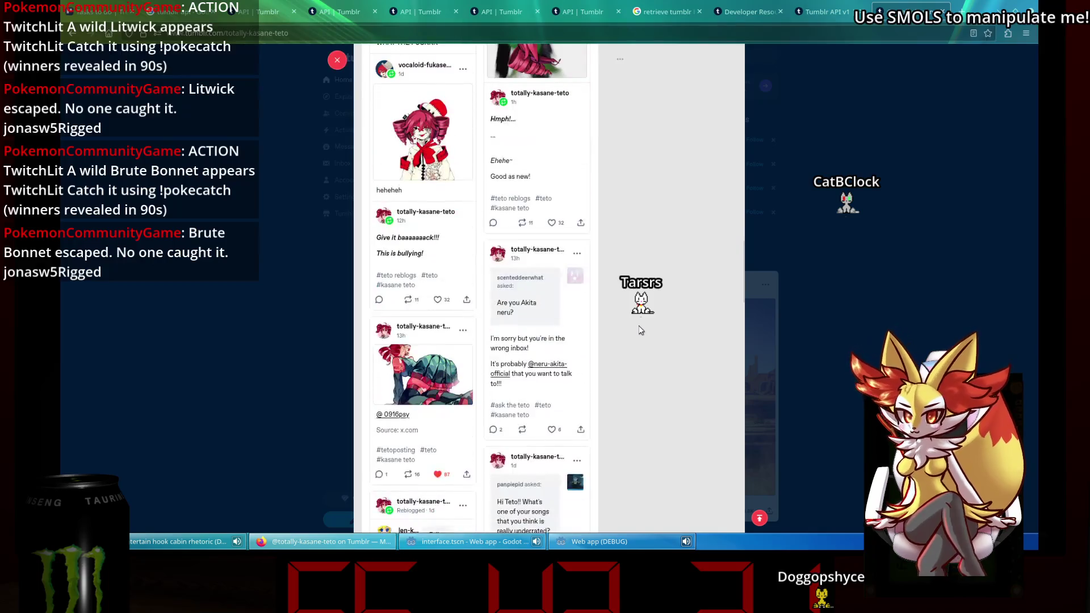
pyautogui.scroll(-4, 640, 330)
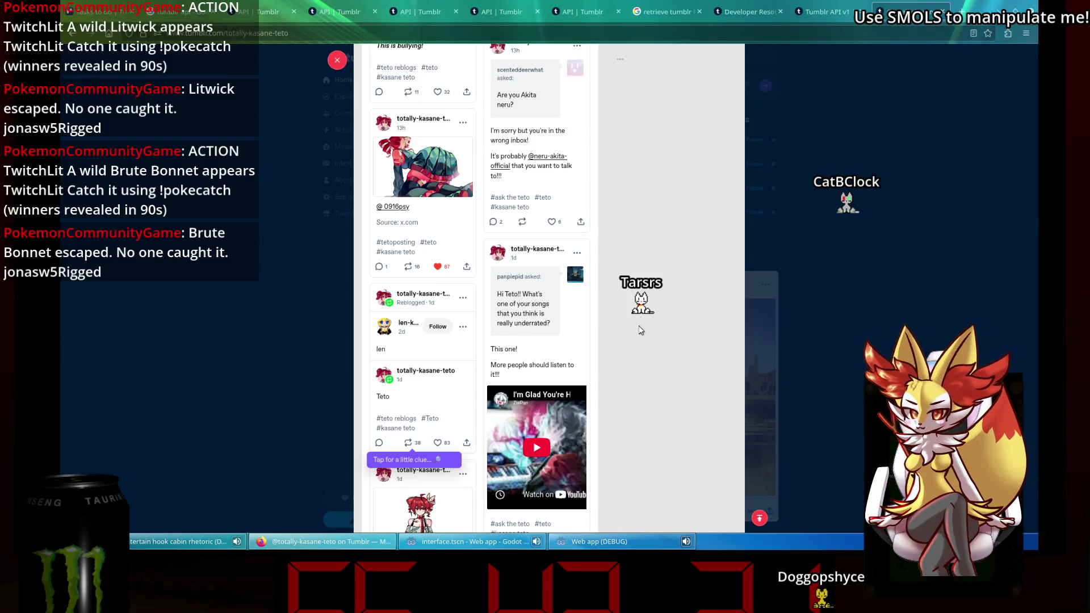
pyautogui.scroll(1, 640, 330)
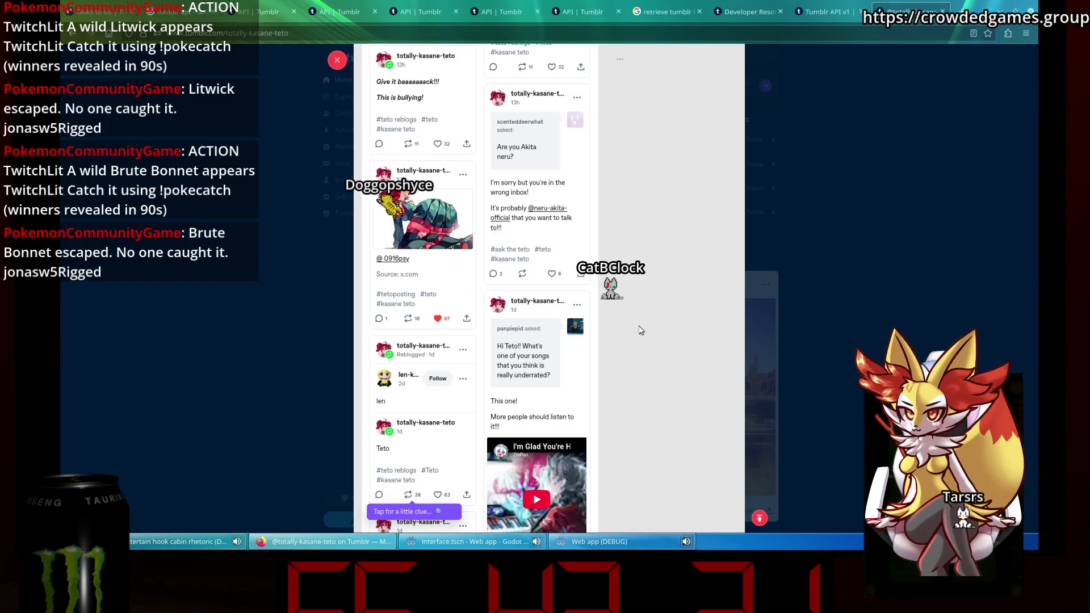
pyautogui.scroll(-2, 640, 330)
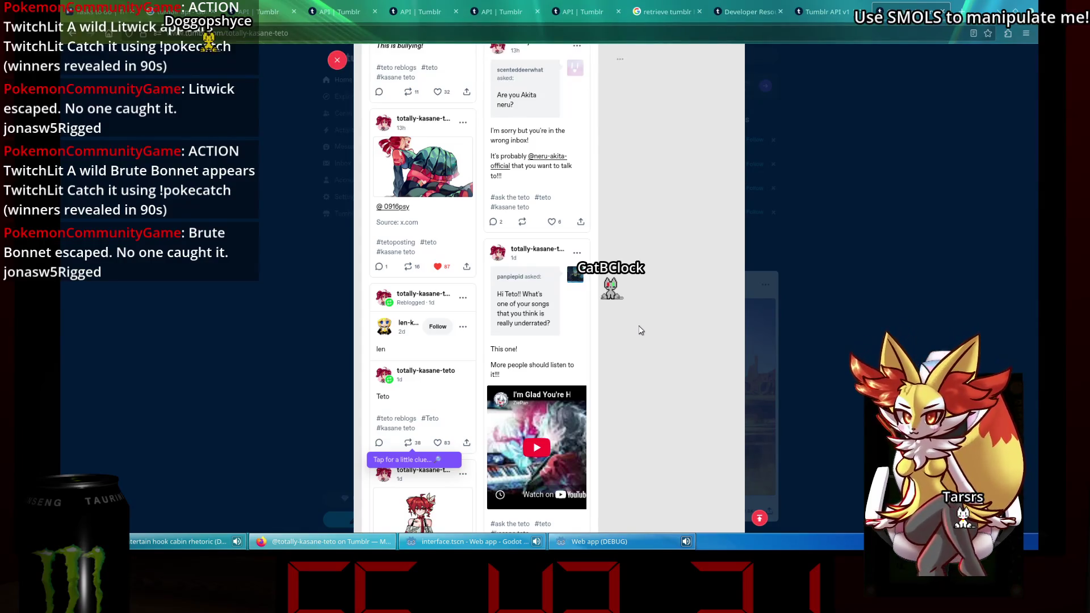
pyautogui.scroll(-4, 640, 330)
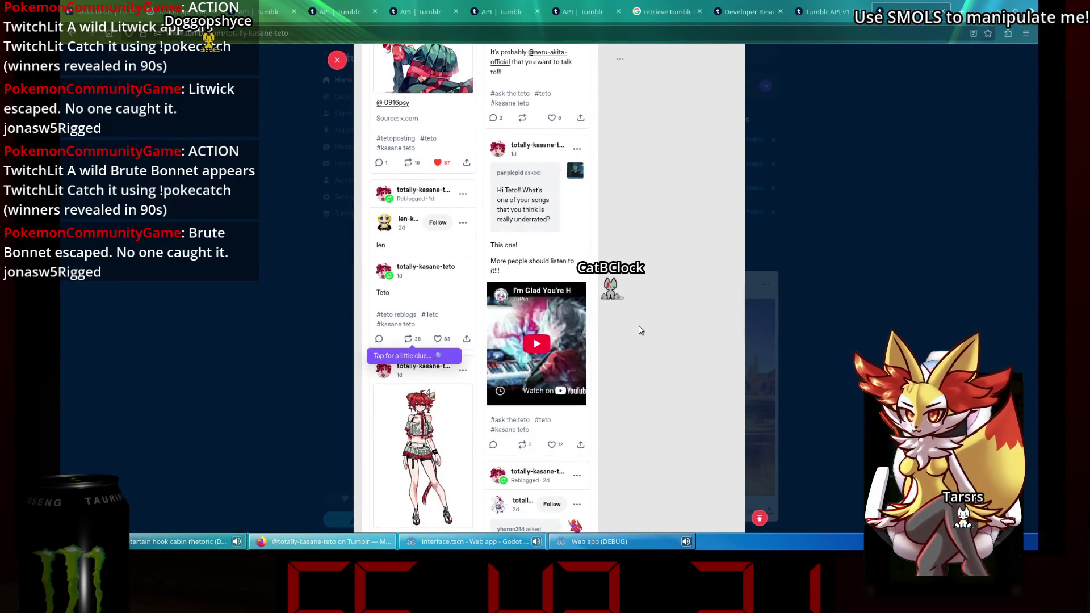
pyautogui.scroll(-4, 641, 330)
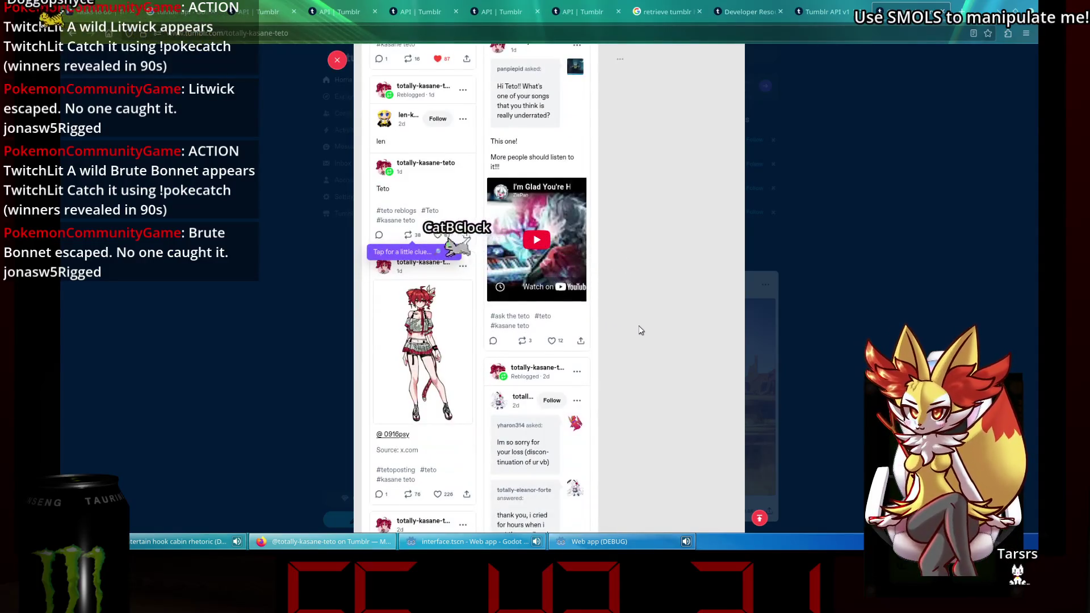
pyautogui.scroll(15, 641, 330)
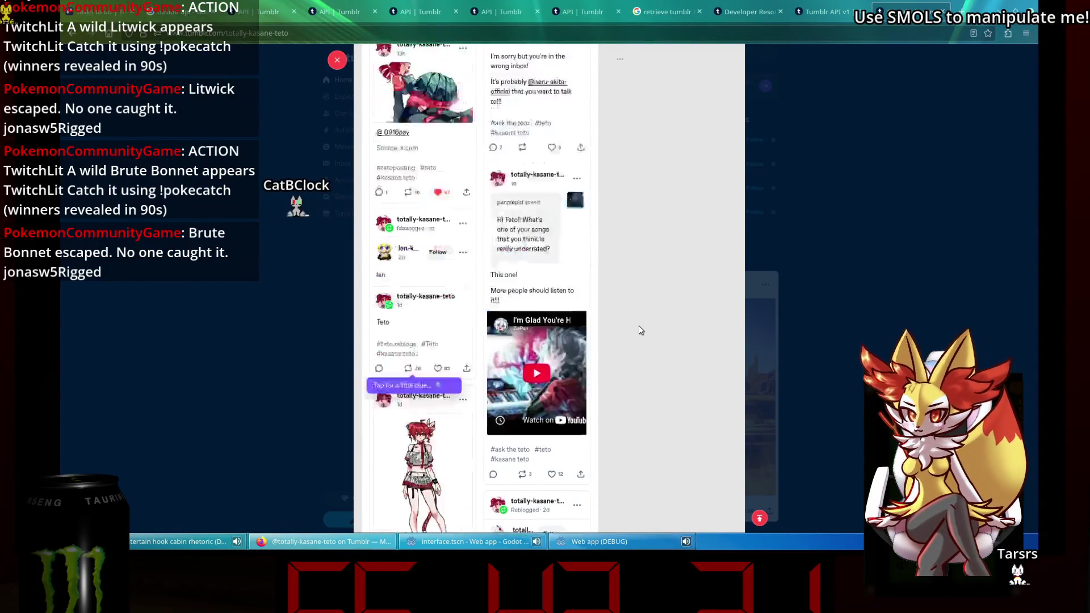
pyautogui.scroll(8, 640, 330)
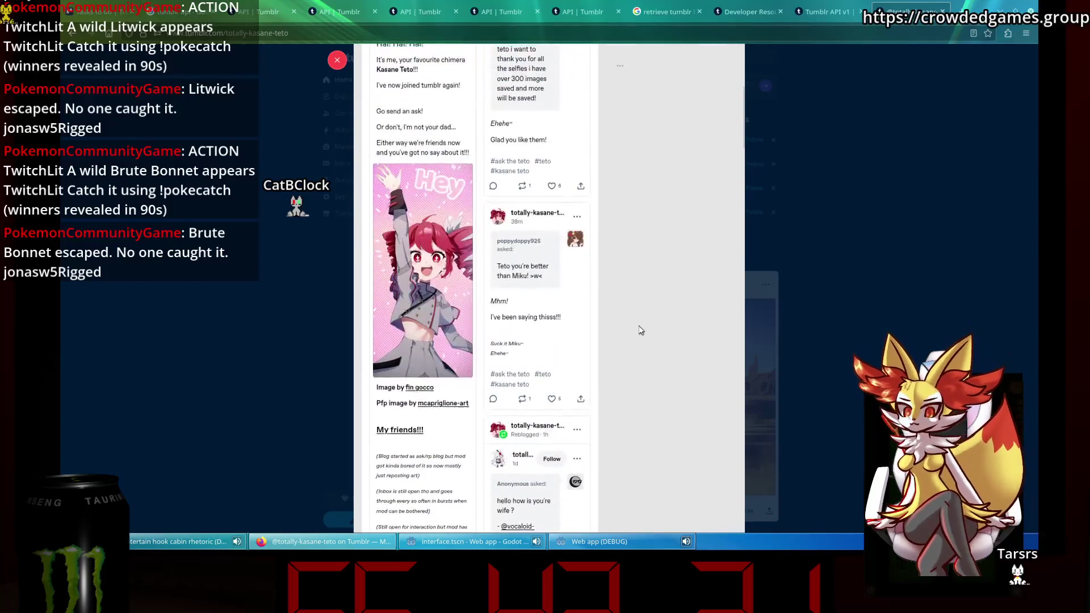
pyautogui.scroll(-3, 641, 329)
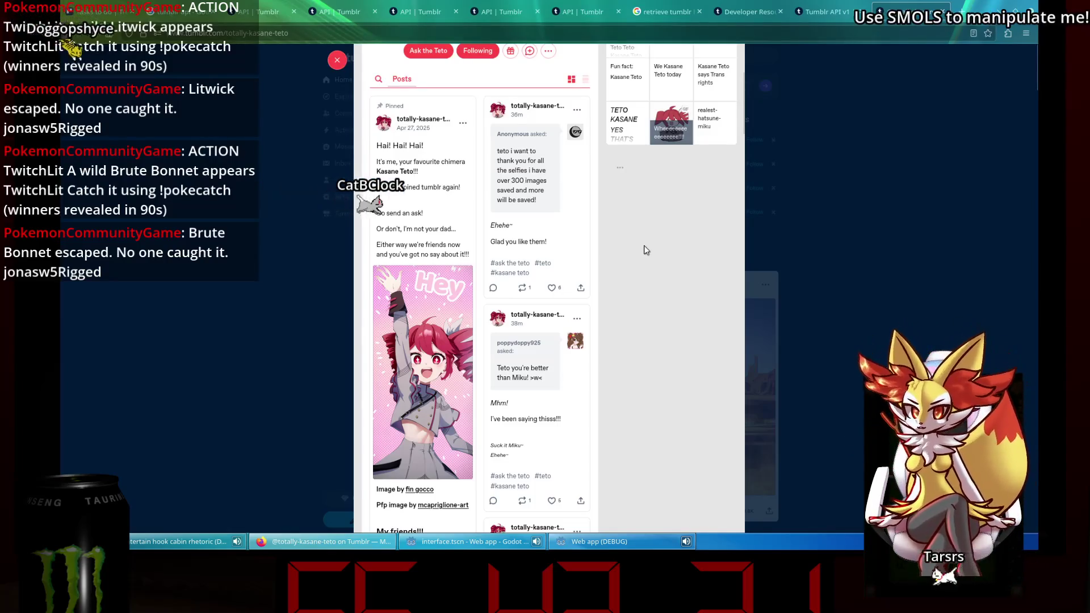
pyautogui.scroll(1, 644, 246)
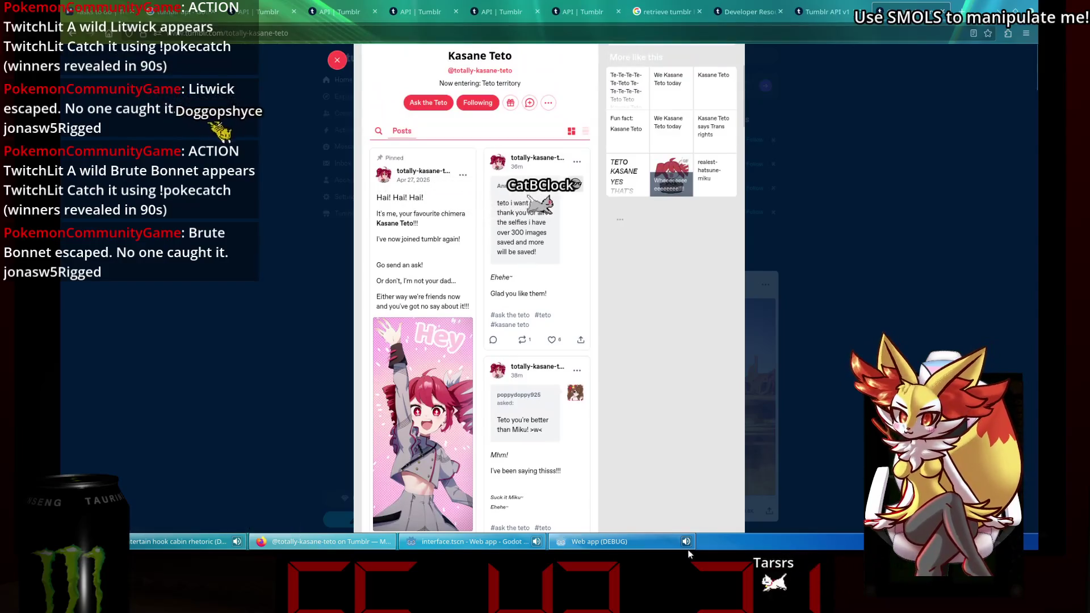
# Step: Switch between the web app and Godot editor to view the line 118 debugger error
pyautogui.click(624, 542)
pyautogui.click(465, 542)
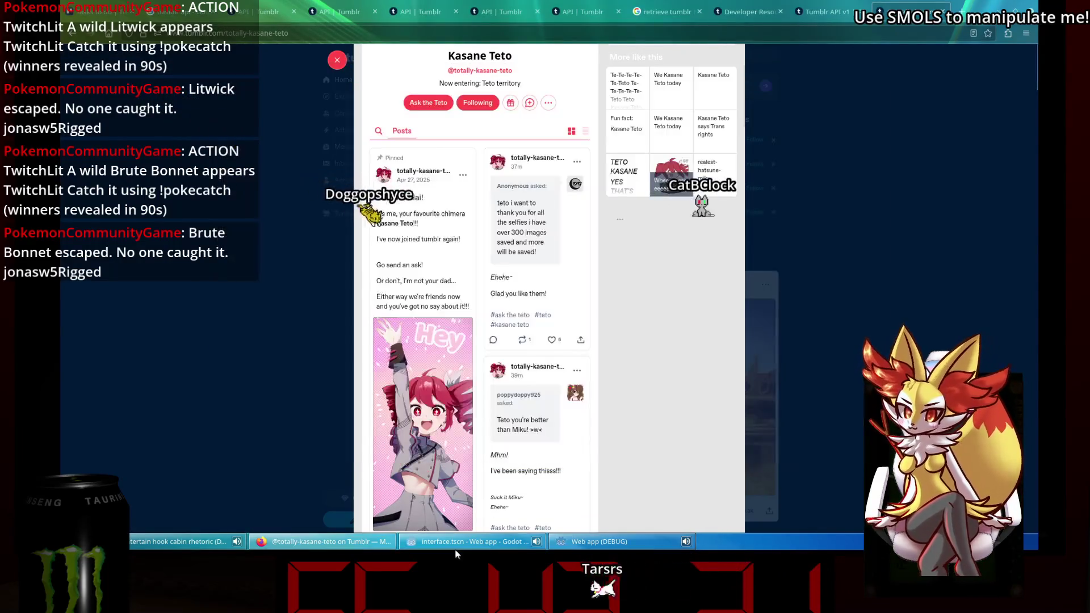
pyautogui.click(602, 541)
pyautogui.click(465, 542)
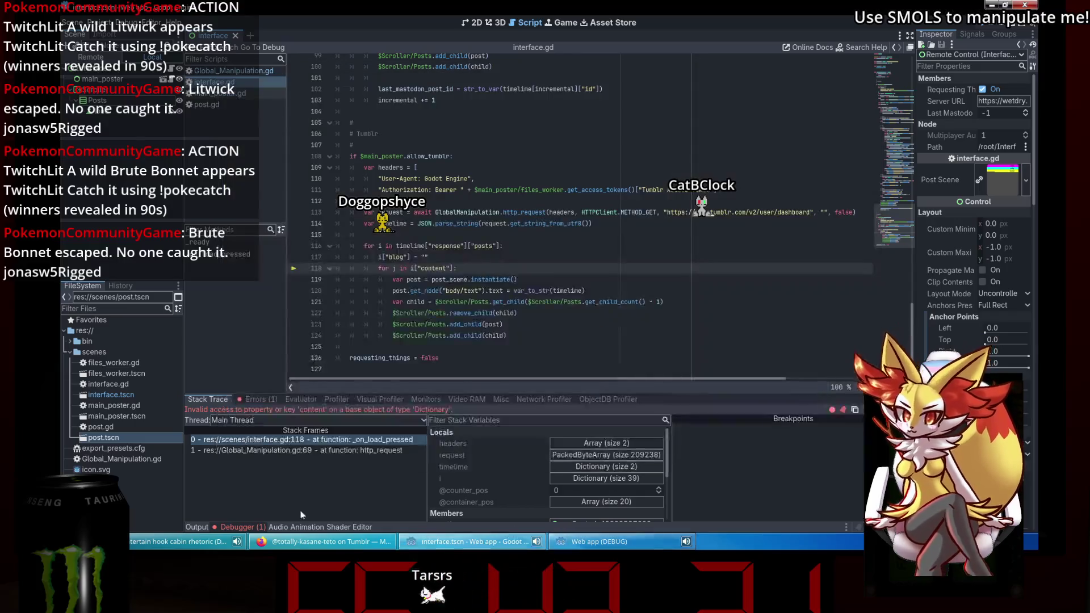
# Step: Scroll the Tumblr blog again, then return to Godot at the inner content loop line
pyautogui.click(285, 541)
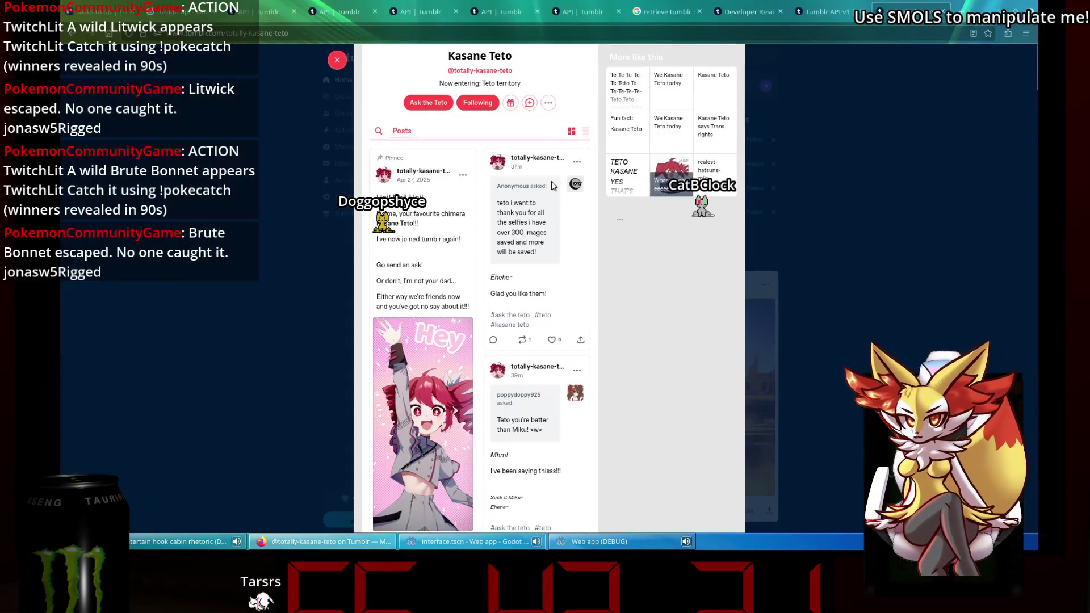
pyautogui.scroll(-5, 544, 233)
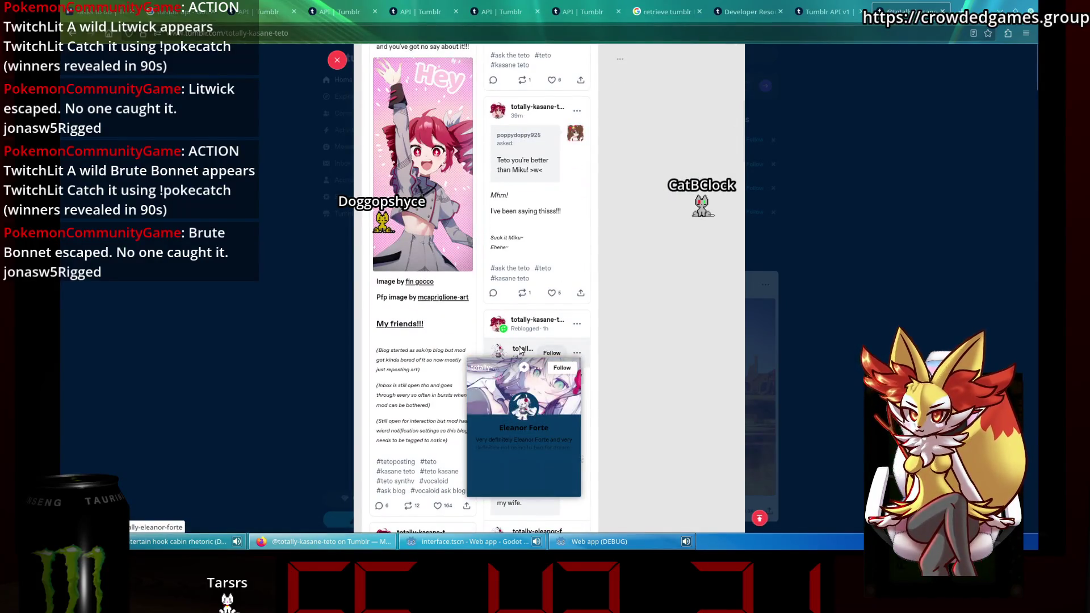
pyautogui.scroll(-10, 650, 357)
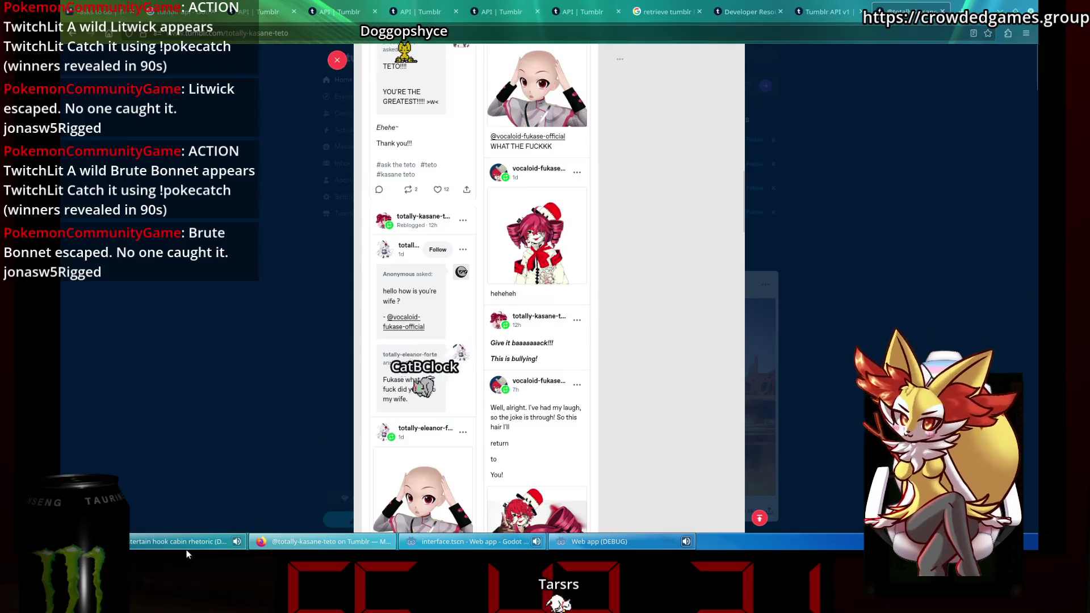
pyautogui.moveTo(187, 551)
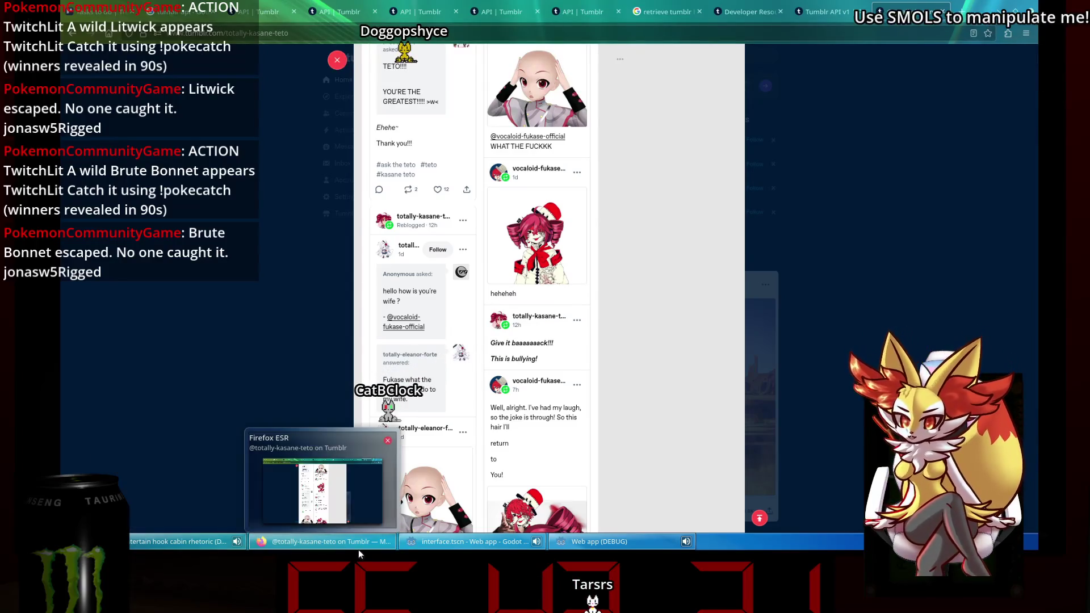
pyautogui.click(456, 549)
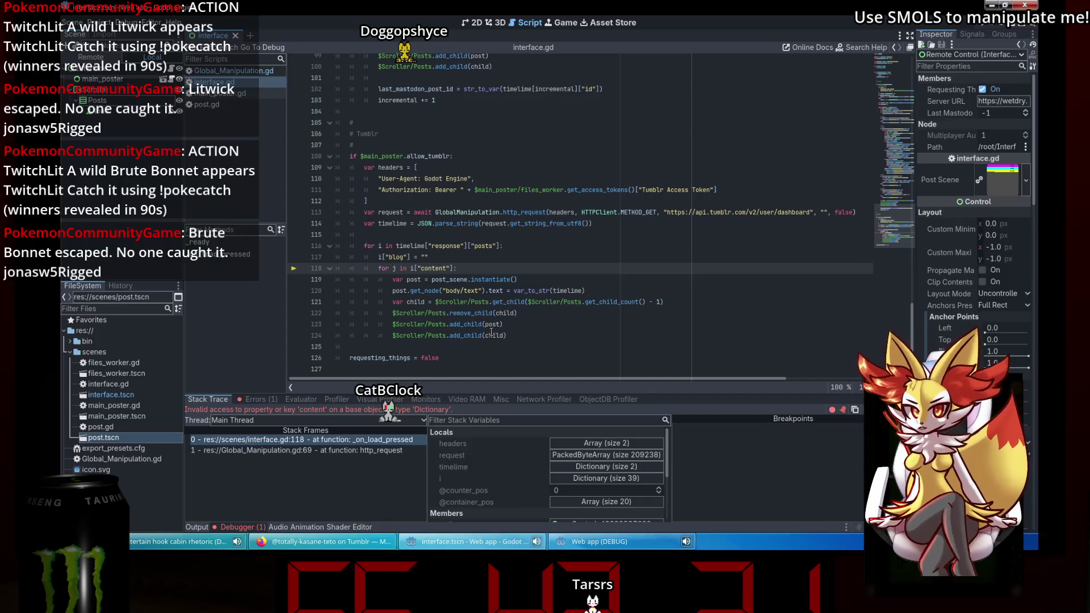
pyautogui.click(487, 272)
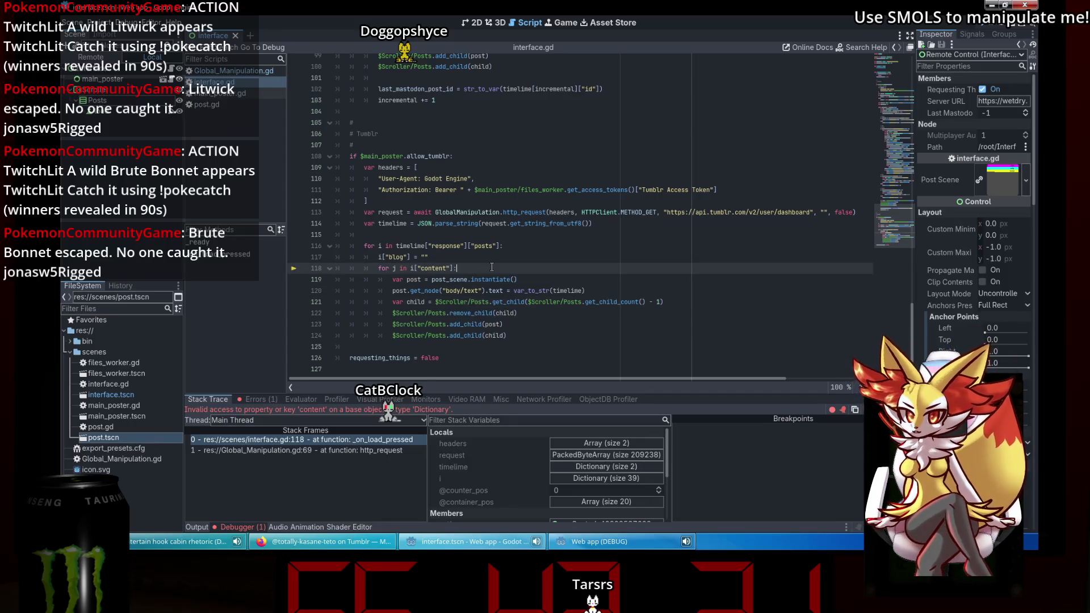
# Step: Delete the for j in i["content"] line, unindent lines 118–123, and relaunch with F5
pyautogui.press('BackSpace')
pyautogui.press('BackSpace')
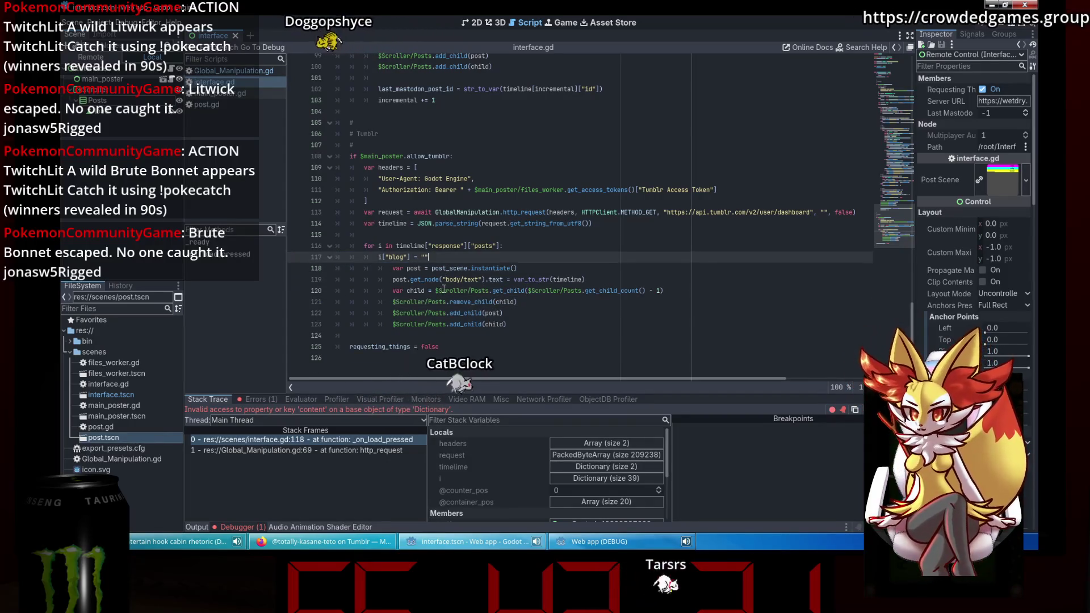
pyautogui.moveTo(515, 326); pyautogui.dragTo(379, 268)
pyautogui.rightClick(380, 270)
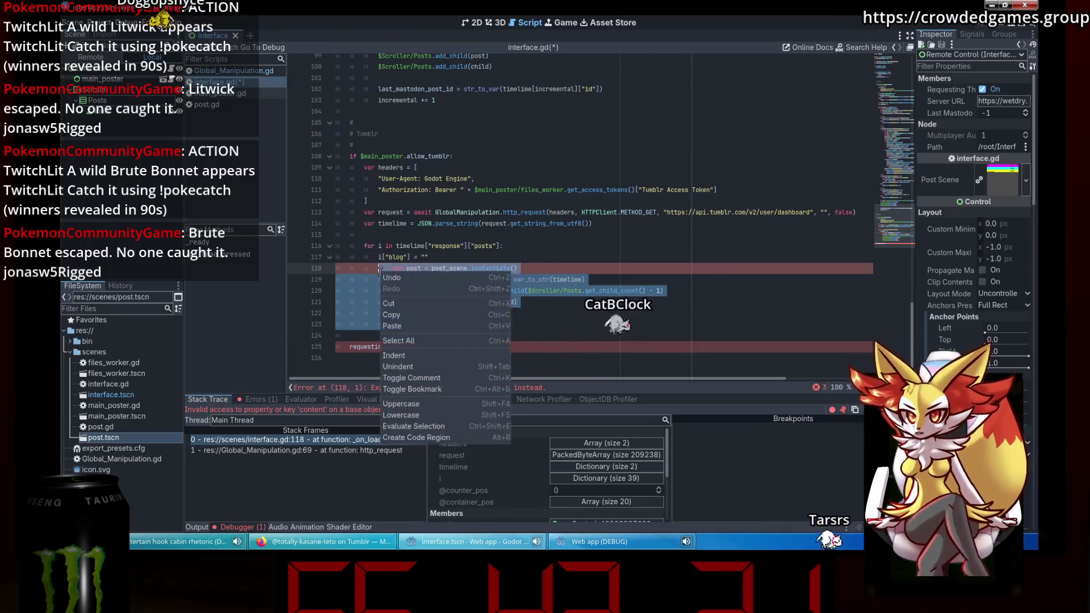
pyautogui.click(454, 366)
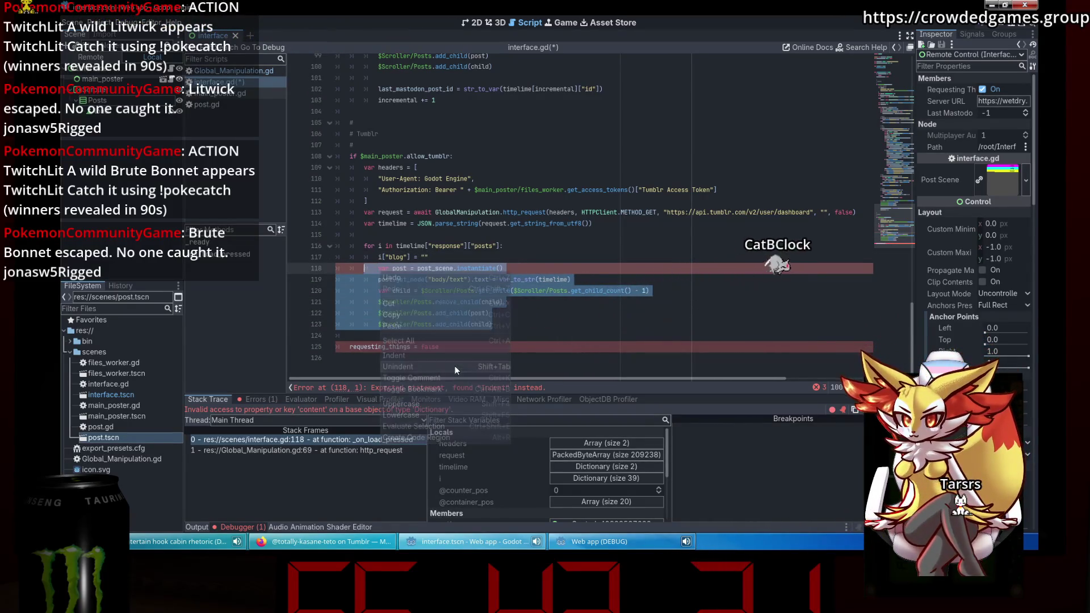
pyautogui.click(583, 312)
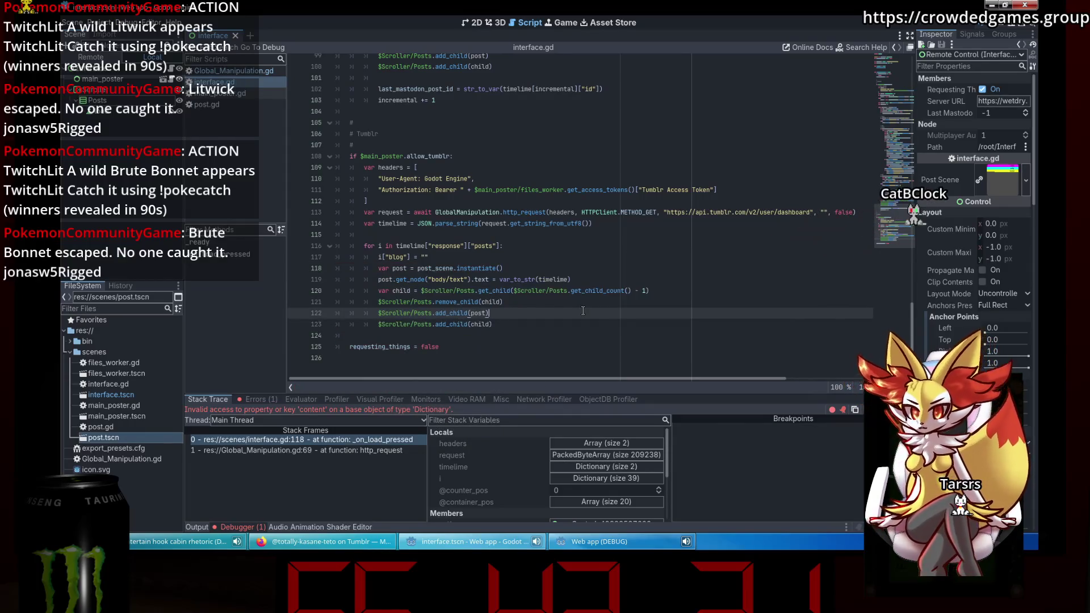
pyautogui.press('F5')
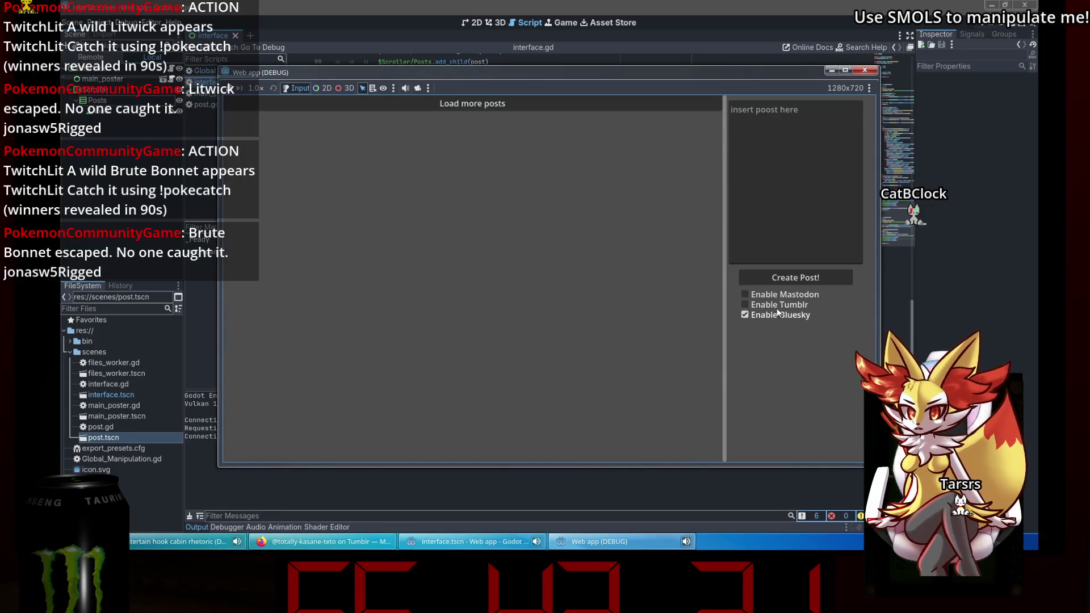
# Step: Enable Tumblr, restart the web app, and load the dashboard posts showing raw JSON
pyautogui.click(768, 314)
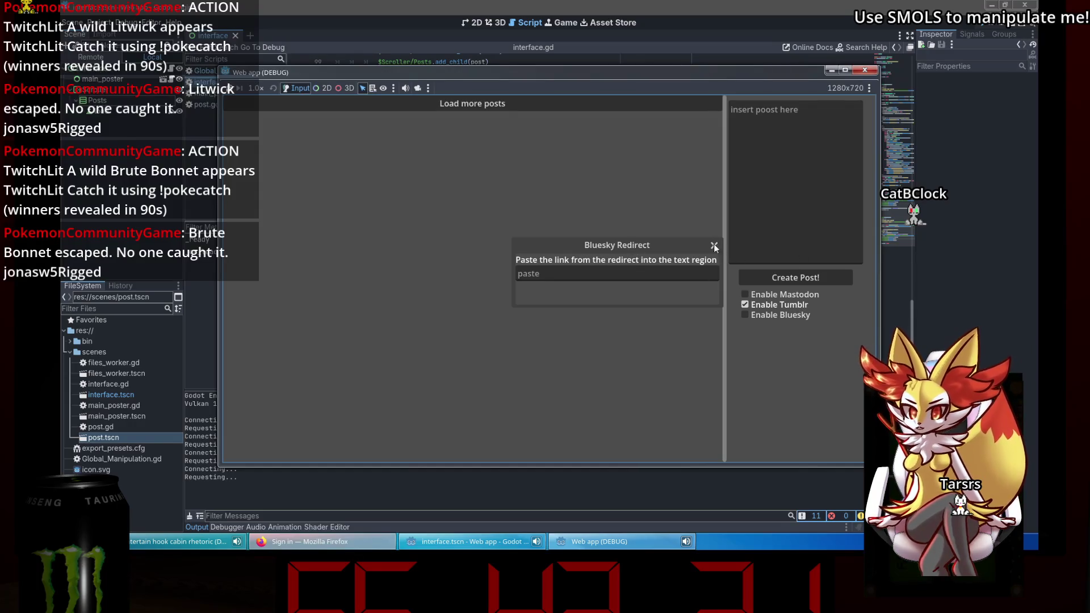
pyautogui.click(1000, 31)
pyautogui.click(979, 23)
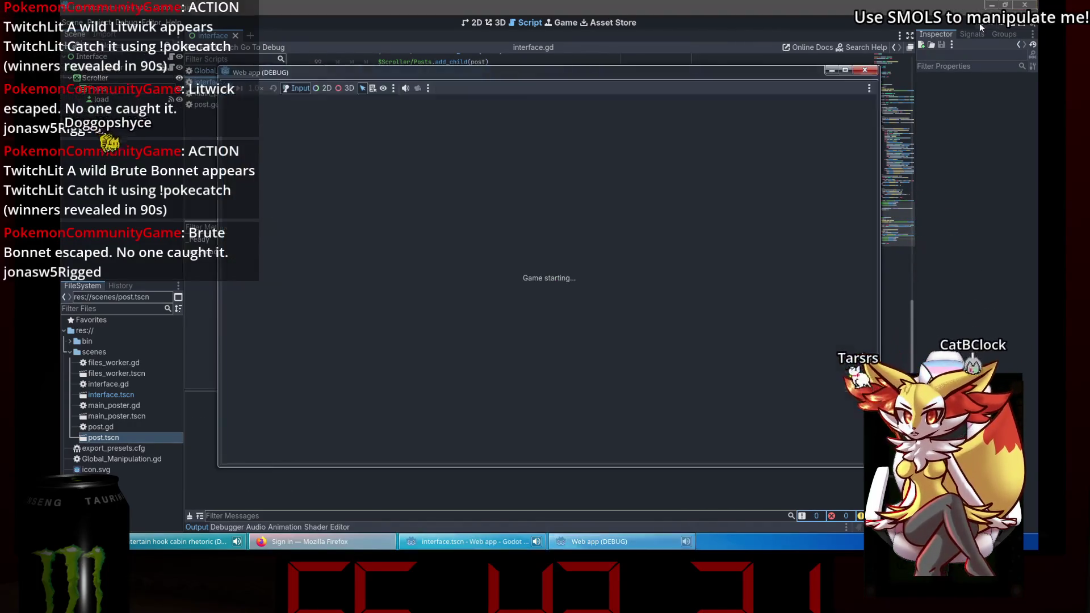
pyautogui.click(511, 102)
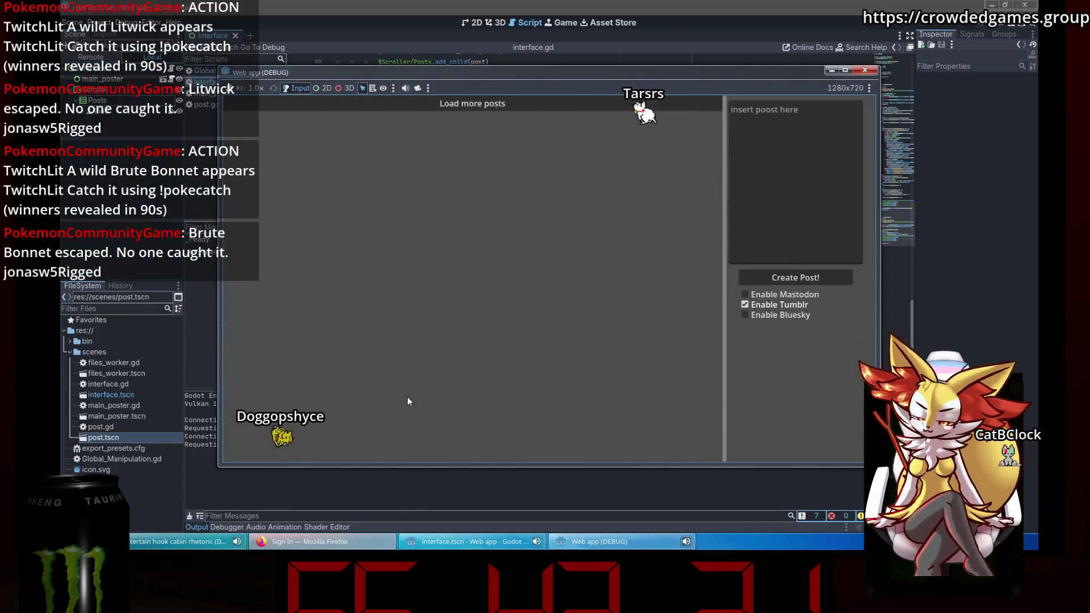
pyautogui.click(434, 495)
pyautogui.click(619, 545)
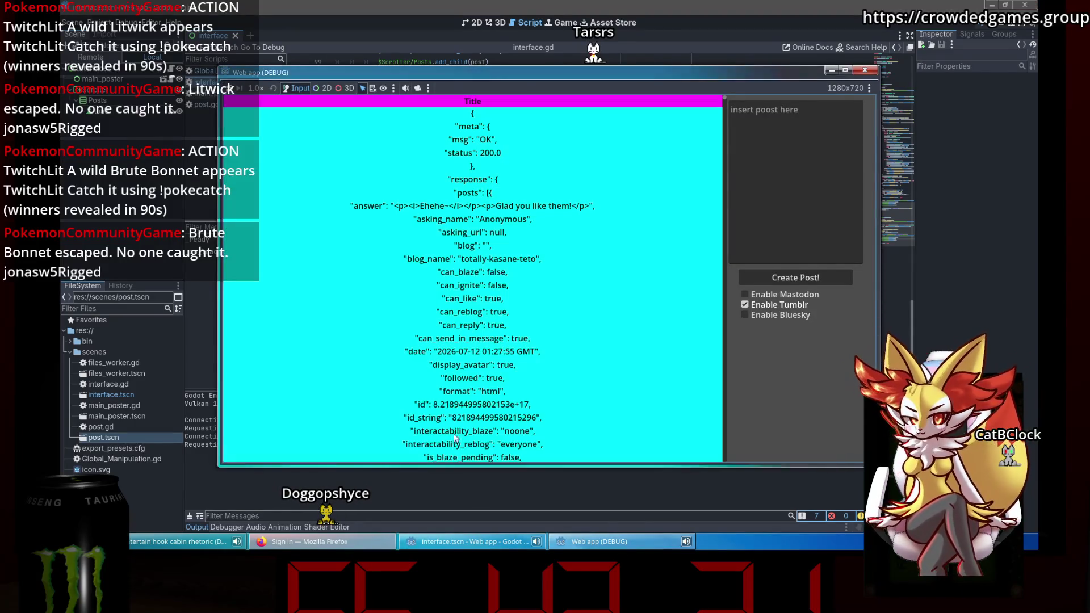
# Step: Scroll down the post list and load more posts
pyautogui.moveTo(724, 96); pyautogui.dragTo(738, 468)
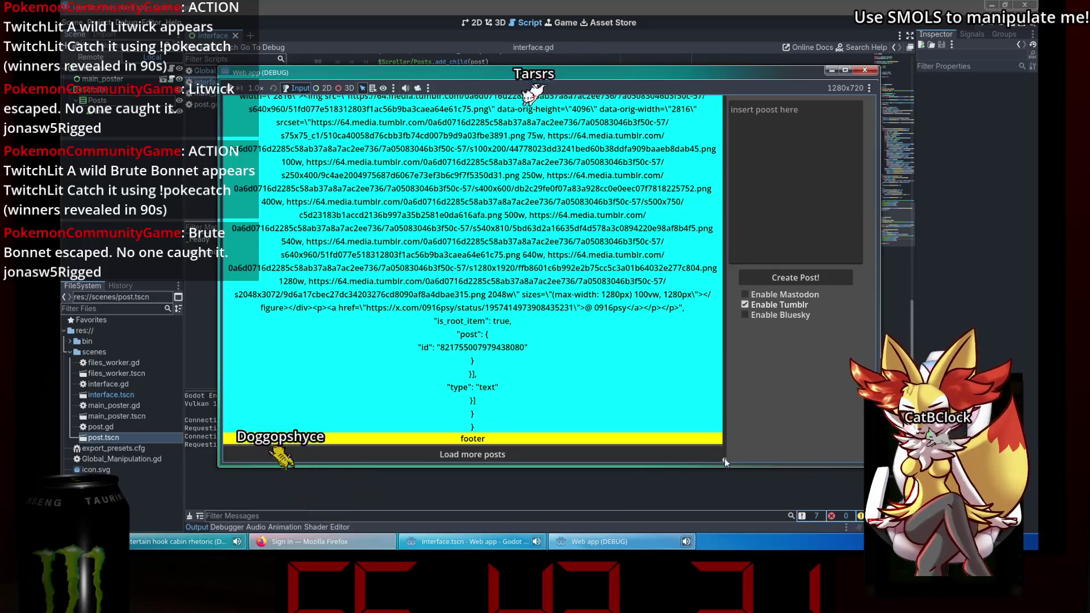
pyautogui.click(723, 458)
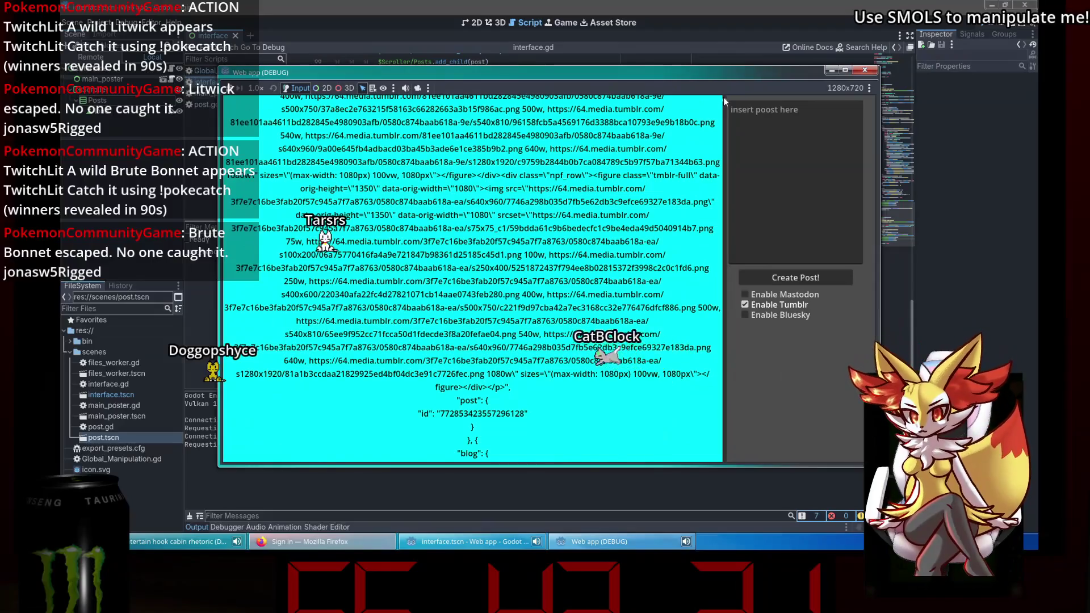
pyautogui.moveTo(723, 97); pyautogui.dragTo(723, 94)
# Step: Scroll through the dashboard JSON in the posts, then close the Web app (DEBUG) window
pyautogui.scroll(-15, 681, 165)
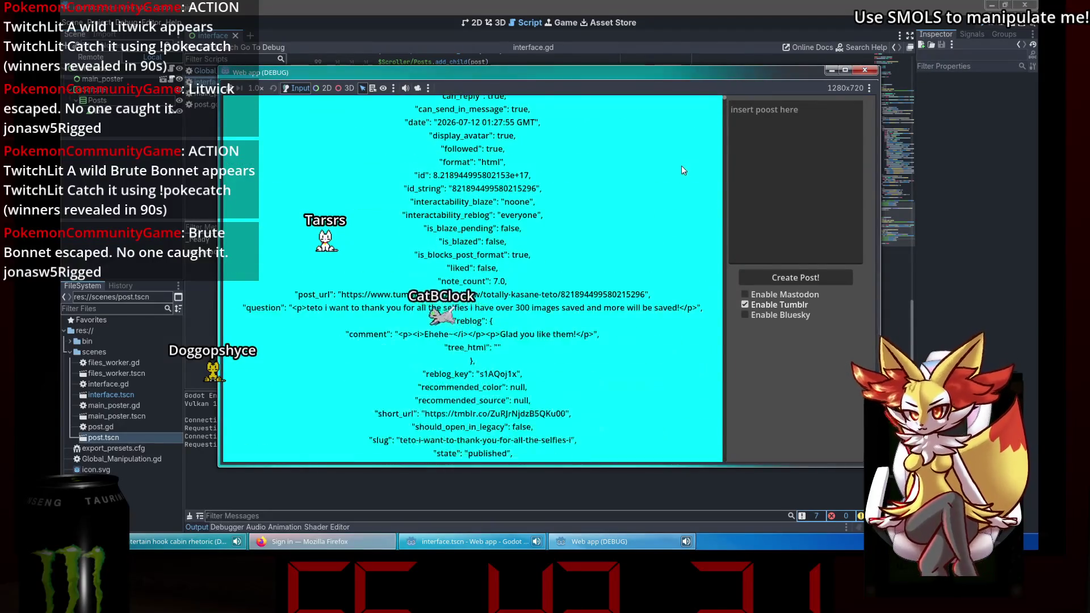
pyautogui.scroll(-20, 681, 165)
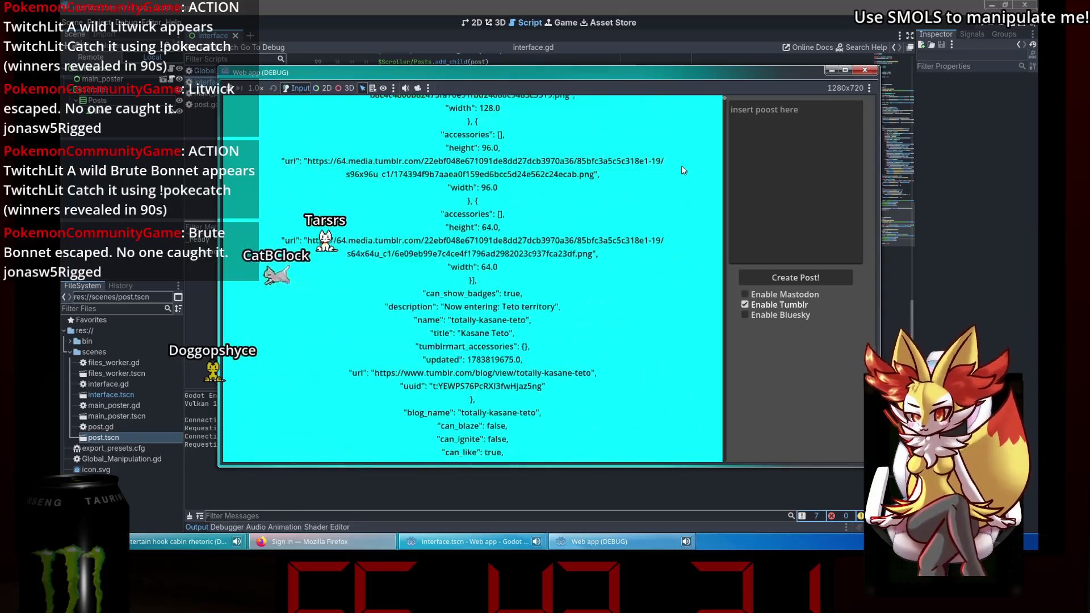
pyautogui.scroll(-20, 639, 291)
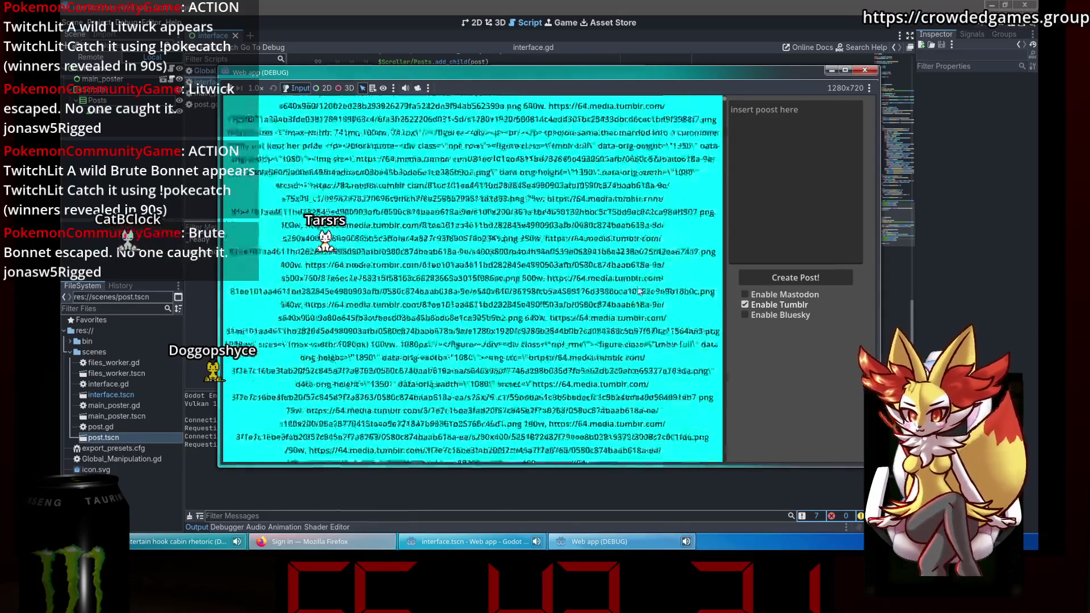
pyautogui.scroll(-20, 639, 291)
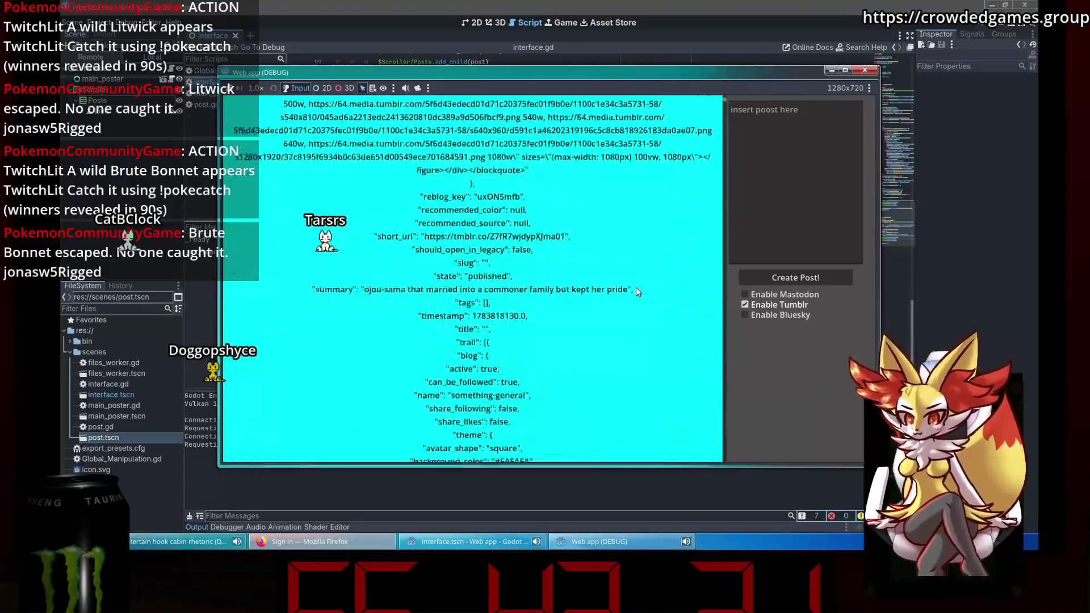
pyautogui.scroll(-5, 638, 291)
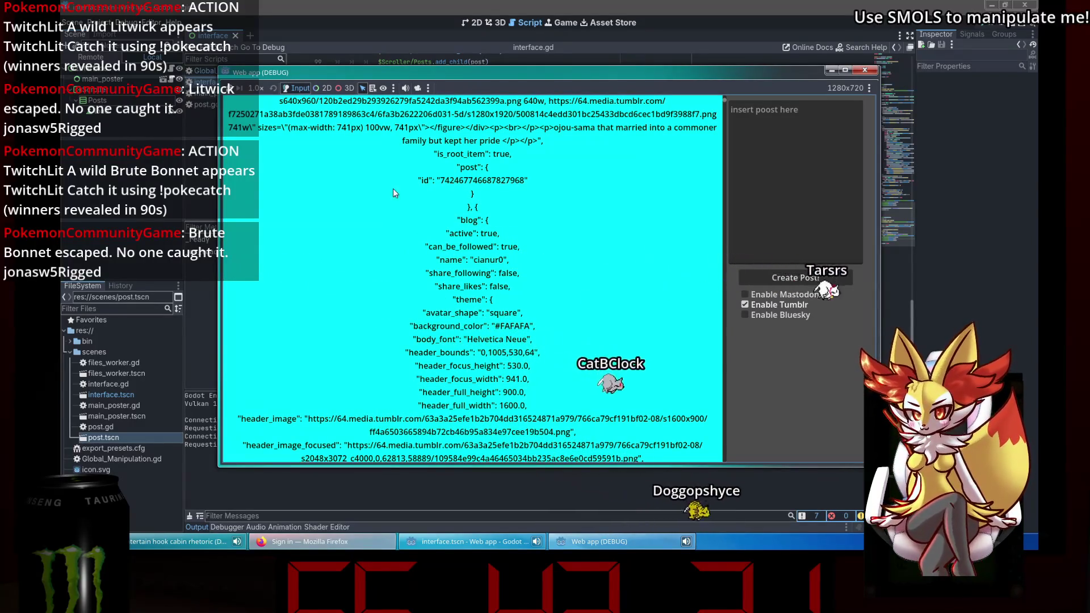
pyautogui.scroll(-5, 477, 205)
pyautogui.scroll(-10, 486, 211)
pyautogui.scroll(-15, 485, 212)
pyautogui.scroll(-15, 485, 213)
pyautogui.scroll(-15, 485, 213)
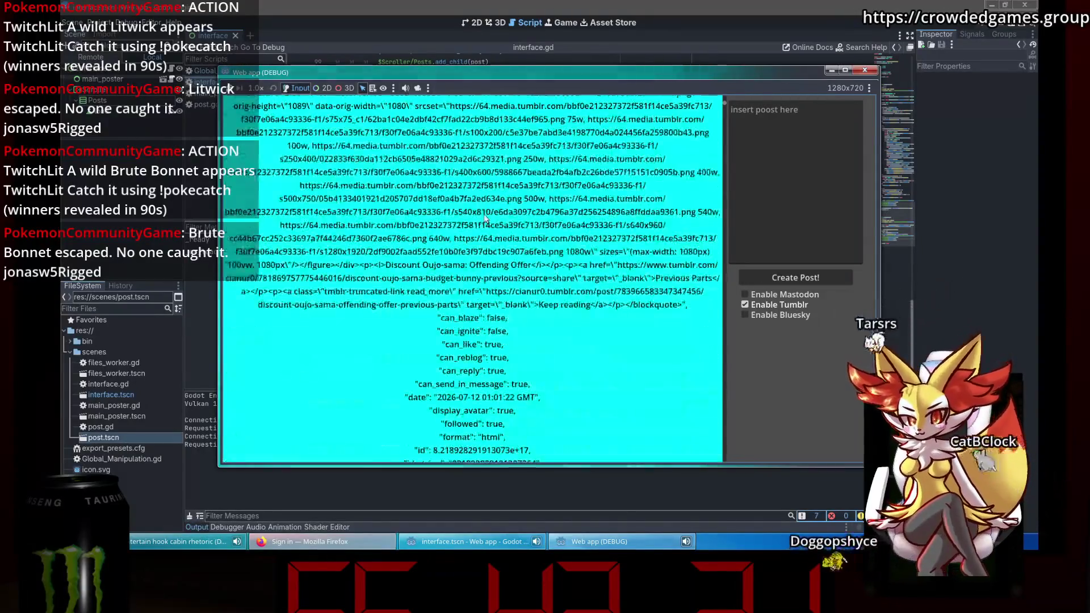
pyautogui.scroll(-15, 485, 218)
pyautogui.scroll(-15, 485, 218)
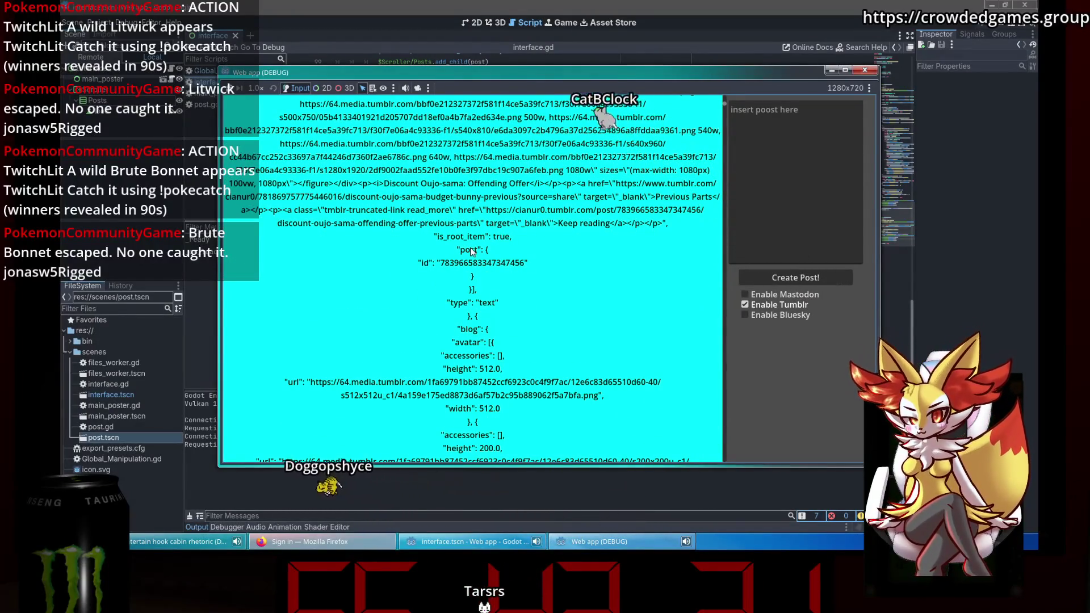
pyautogui.scroll(-2, 471, 251)
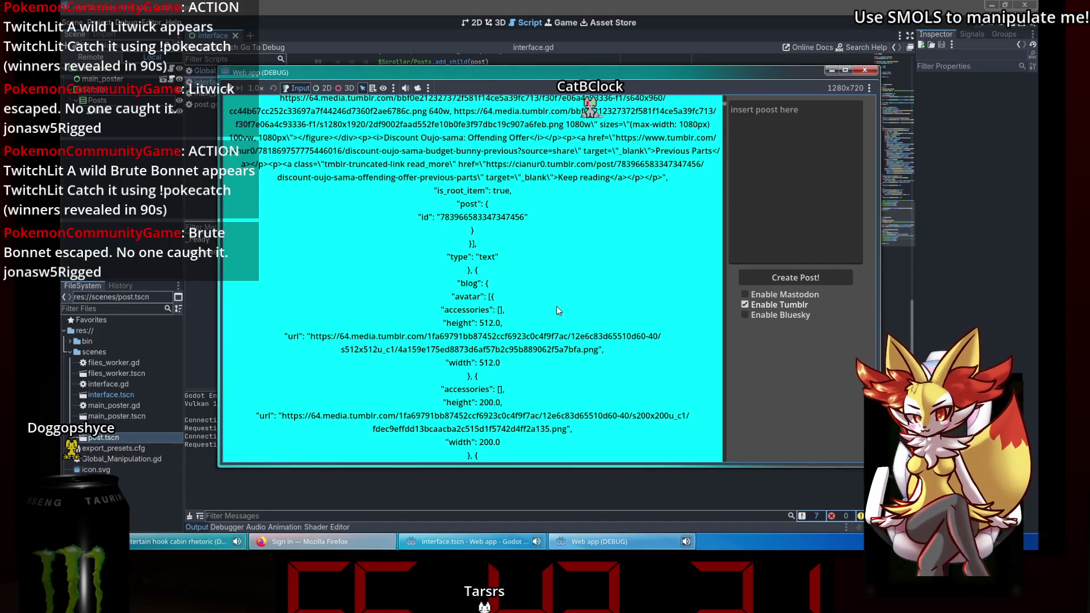
pyautogui.click(875, 71)
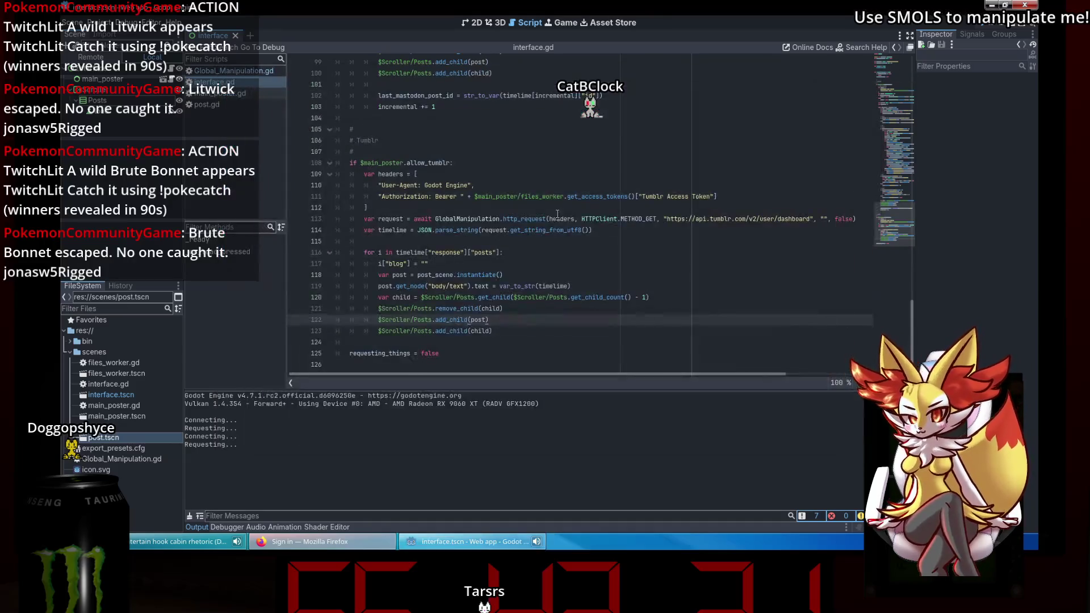
pyautogui.click(499, 252)
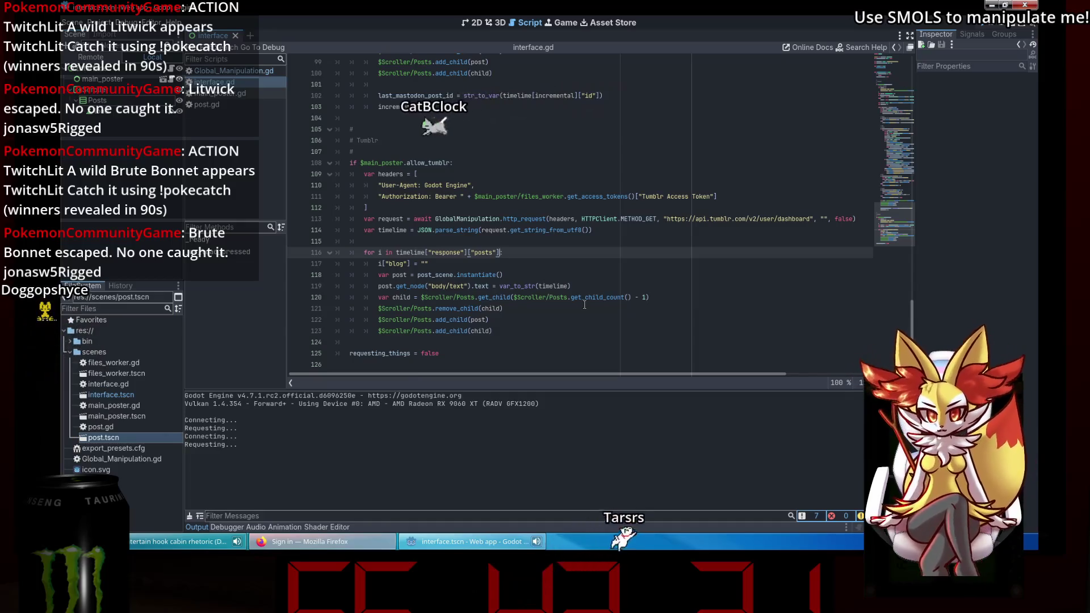
# Step: Append ["post"] to the line 116 loop, delete line 117 i["blog"] = "", and relaunch the web app
pyautogui.write('["post')
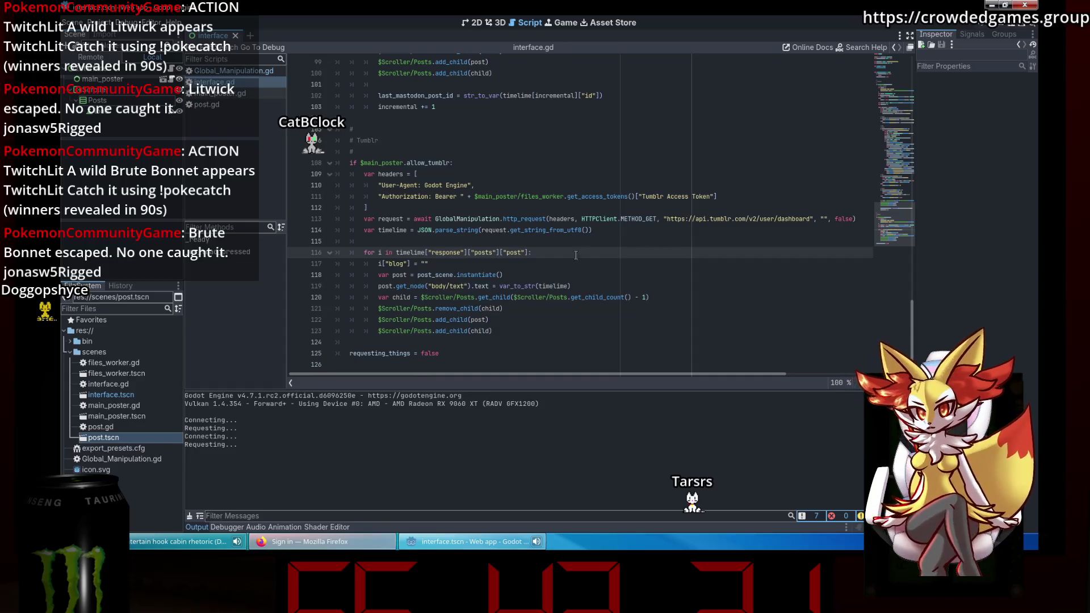
pyautogui.moveTo(435, 266); pyautogui.dragTo(282, 250)
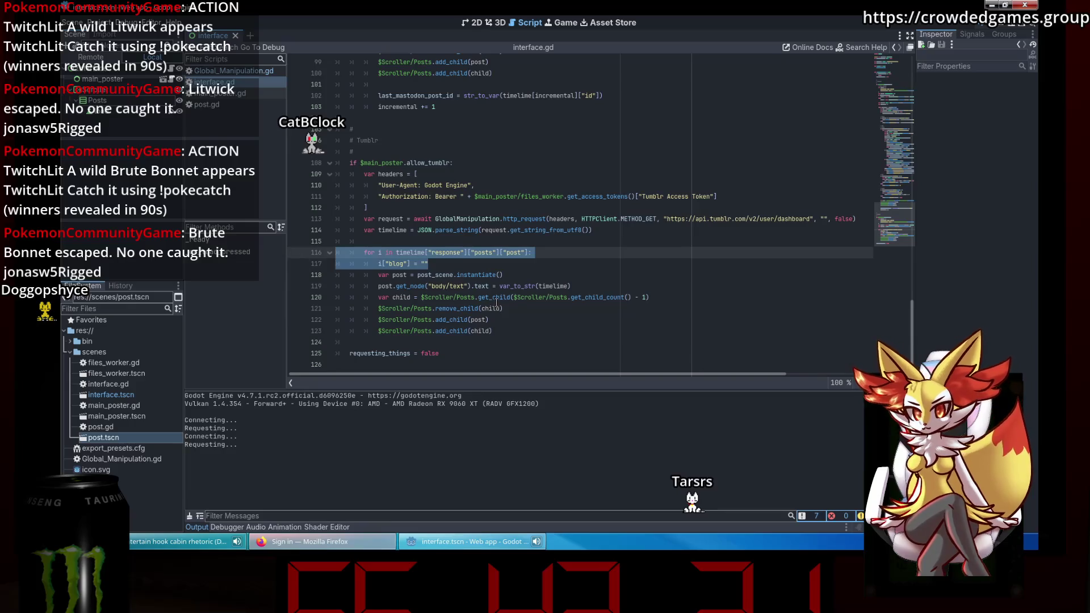
pyautogui.click(496, 303)
pyautogui.click(443, 256)
pyautogui.doubleClick(424, 263)
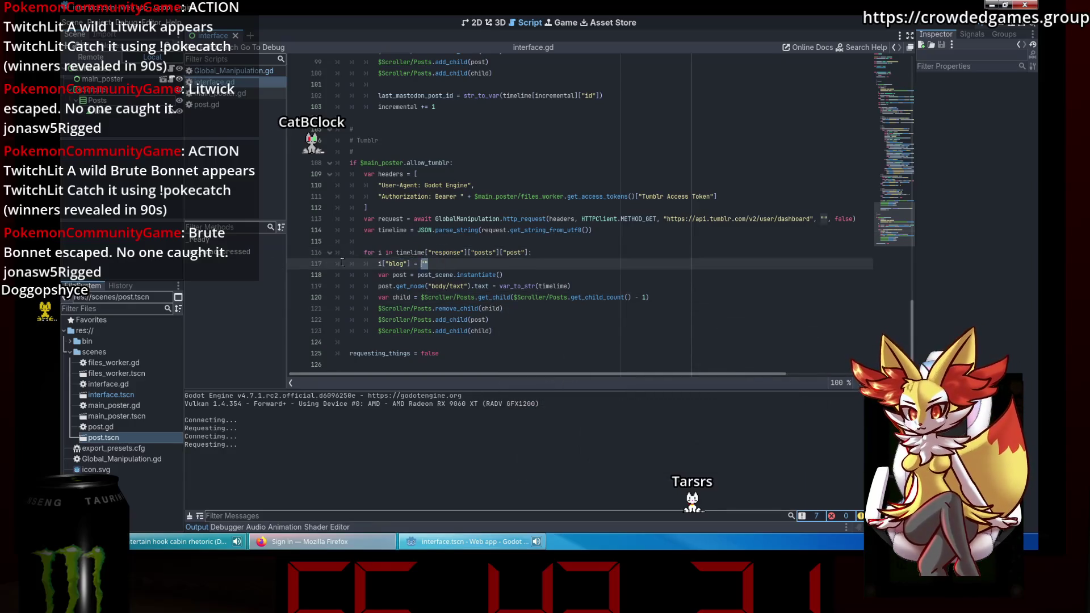
pyautogui.press('BackSpace')
pyautogui.press('BackSpace')
pyautogui.click(1003, 27)
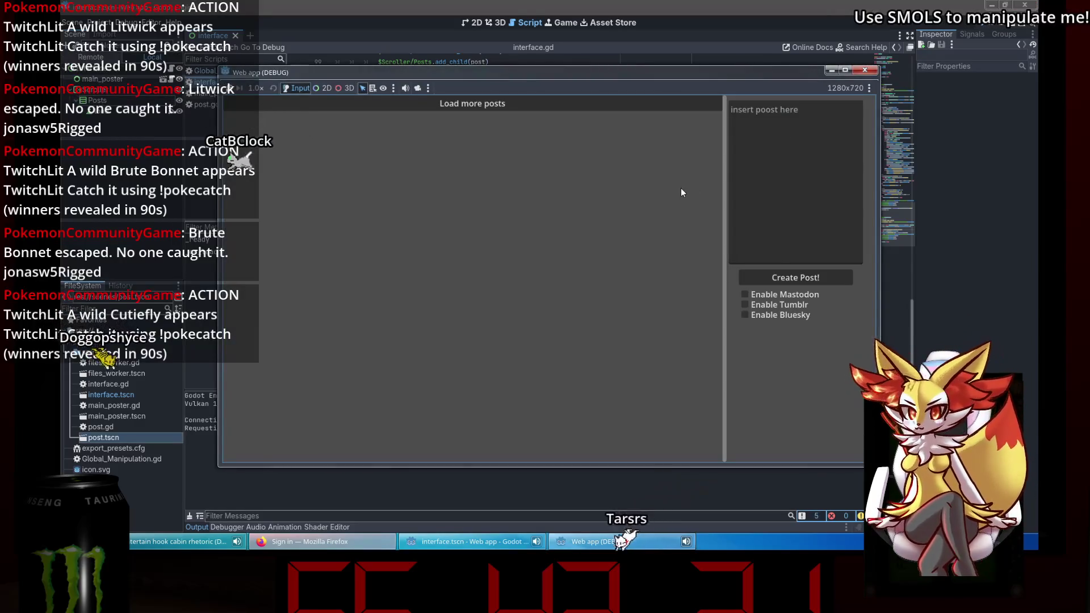
# Step: Enable Tumblr in the running app and inspect the debugger's invalid 'post' access error
pyautogui.click(753, 304)
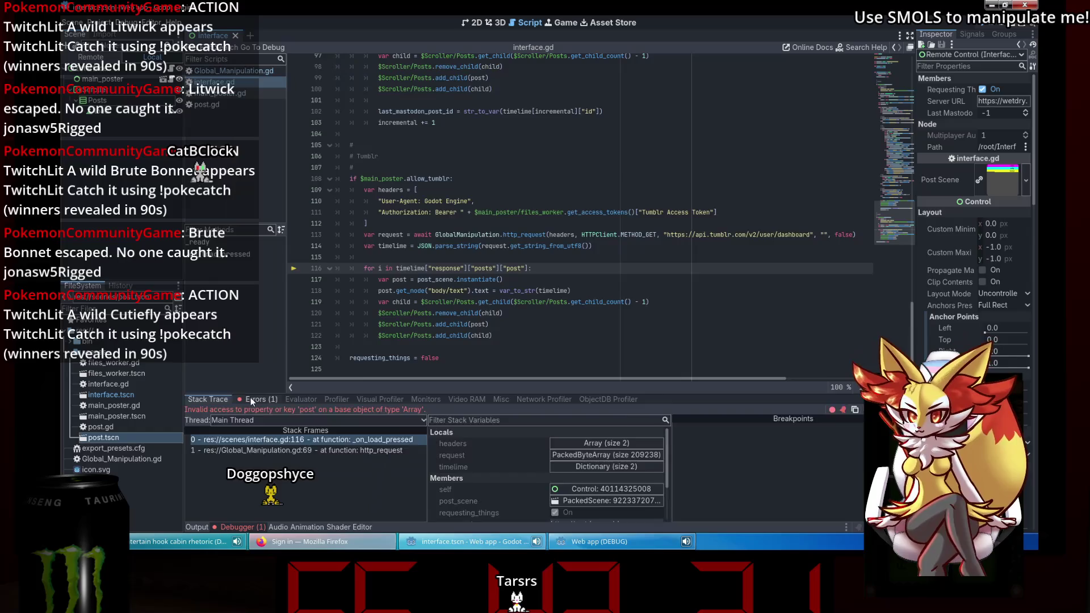
pyautogui.click(252, 400)
pyautogui.click(295, 423)
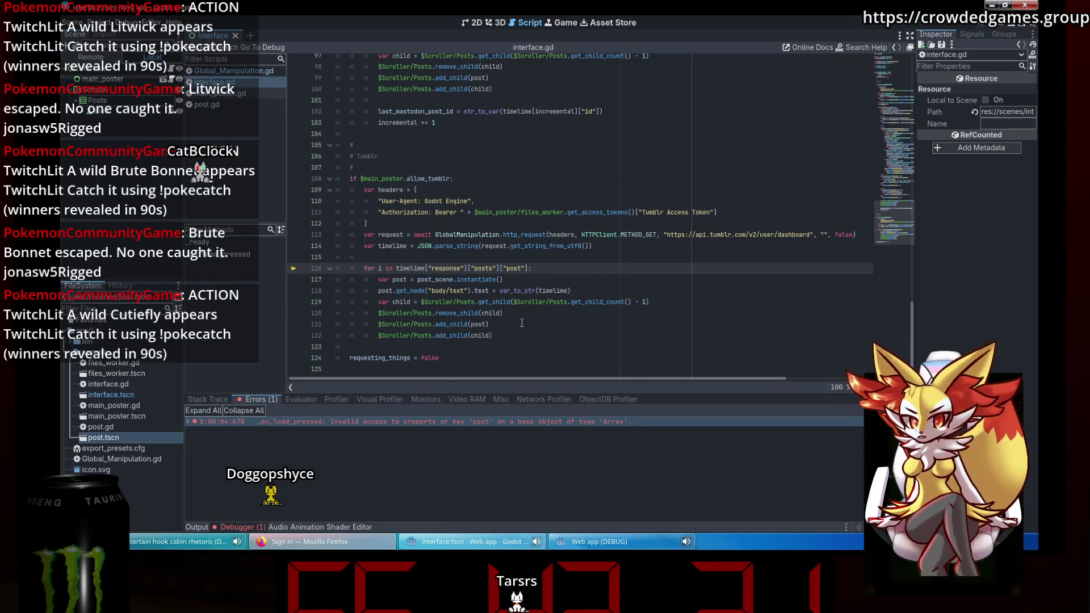
# Step: Undo the loop edits so it iterates timeline["response"]["posts"] again, then relaunch the web app
pyautogui.moveTo(543, 293)
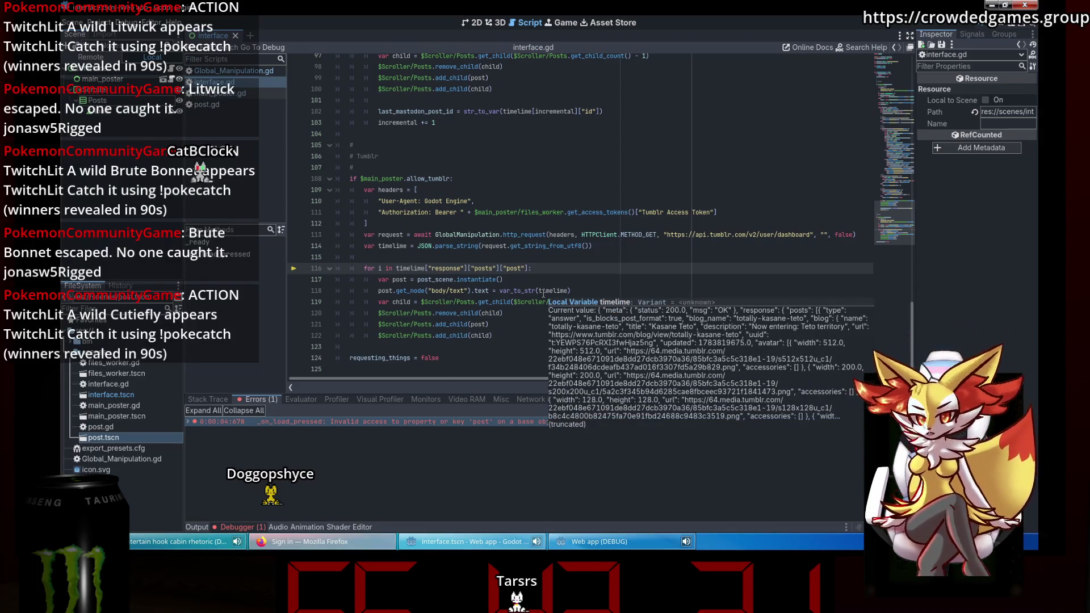
pyautogui.click(543, 292)
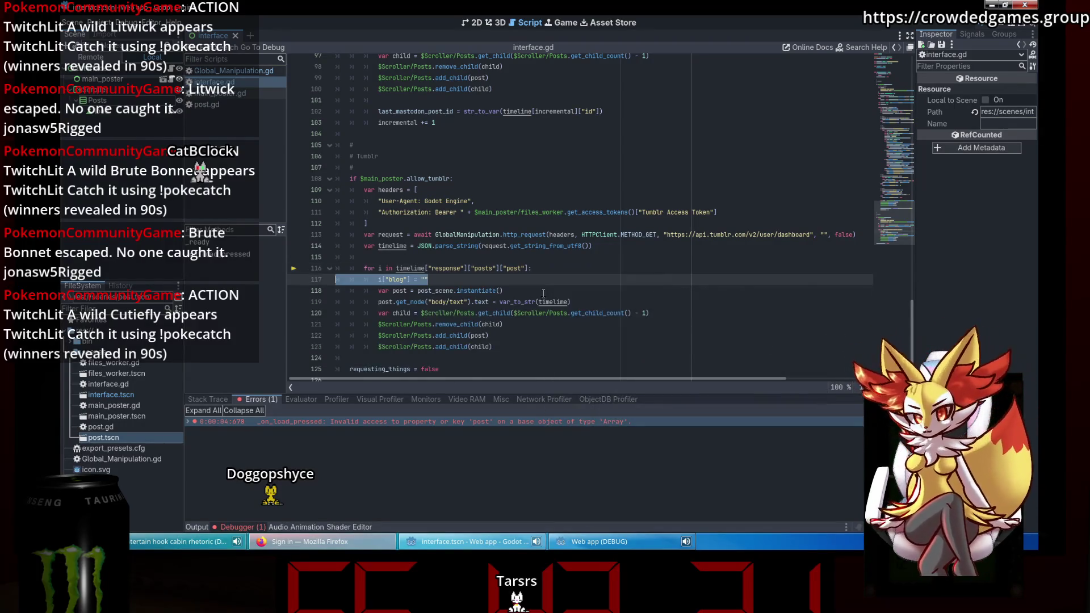
pyautogui.hotkey('ctrl', 'z')
pyautogui.hotkey('ctrl', 'z')
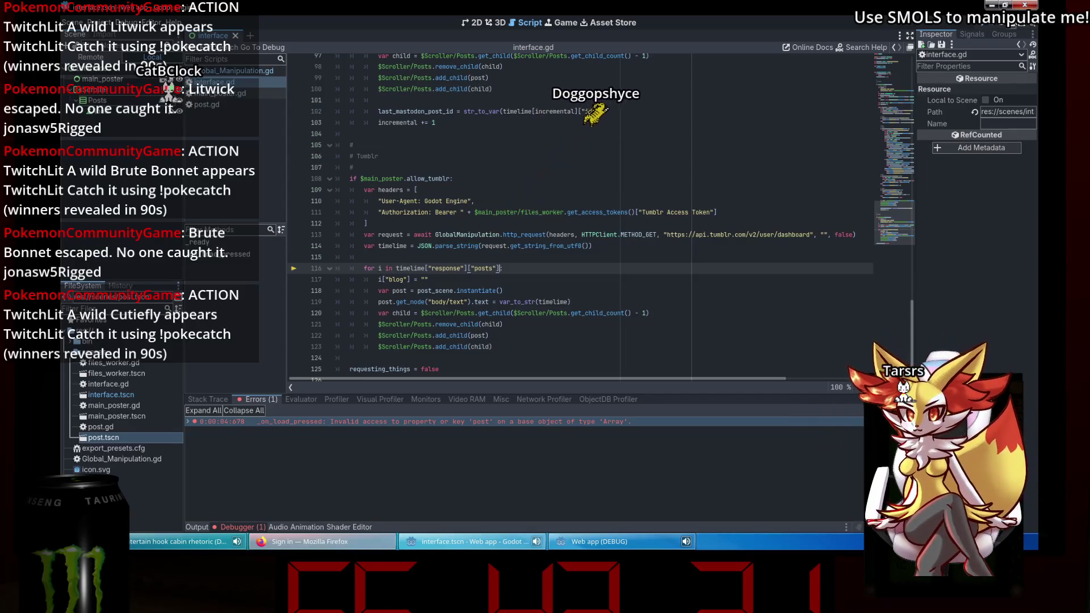
pyautogui.click(979, 23)
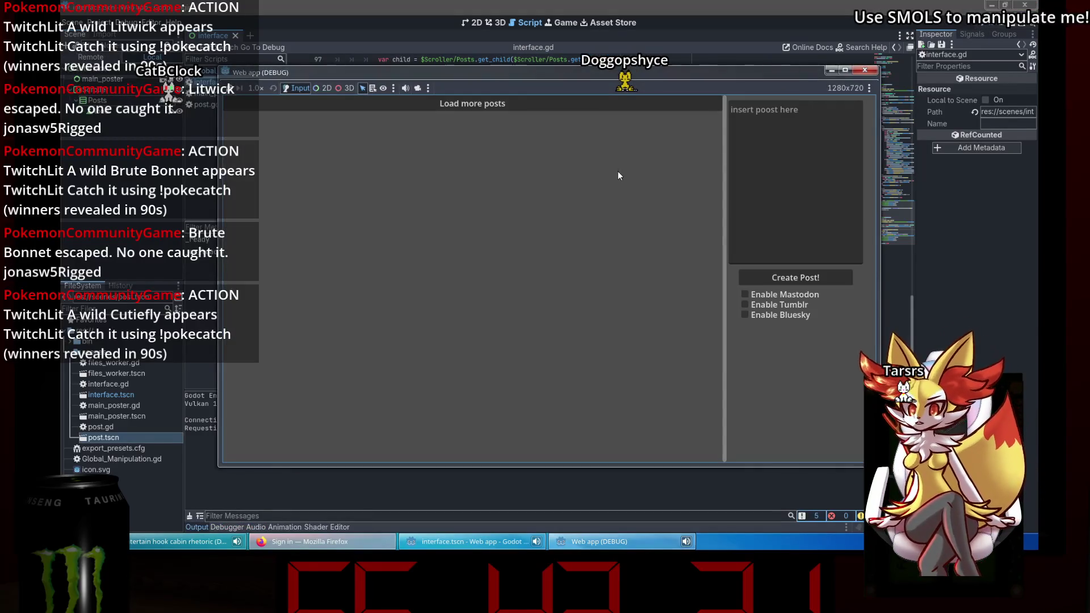
# Step: Test the app with Tumblr enabled and more posts loaded, then close the web app window
pyautogui.click(755, 307)
pyautogui.click(587, 104)
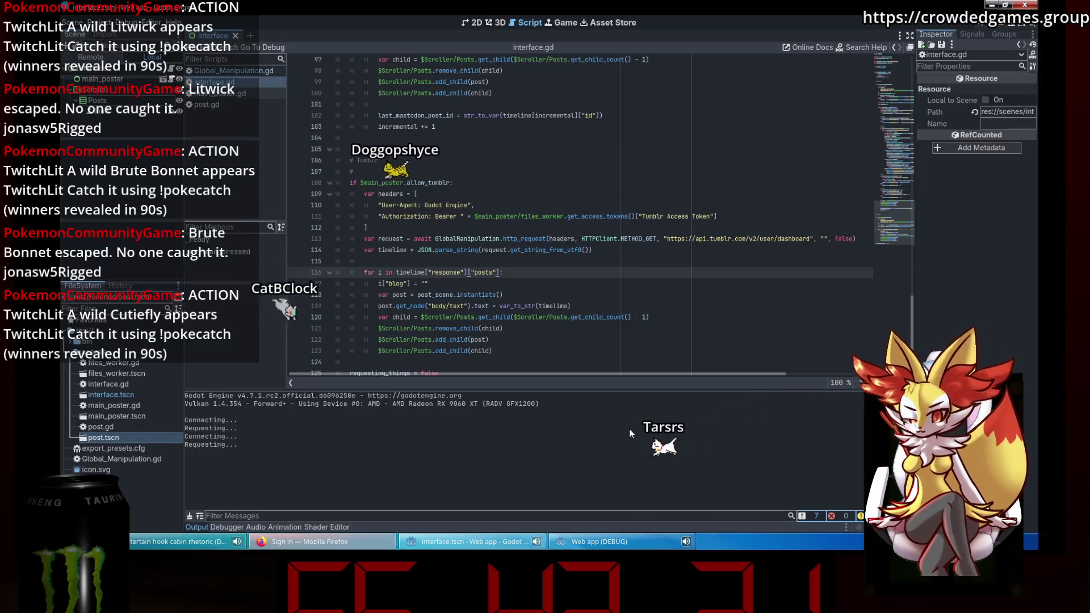
pyautogui.click(616, 545)
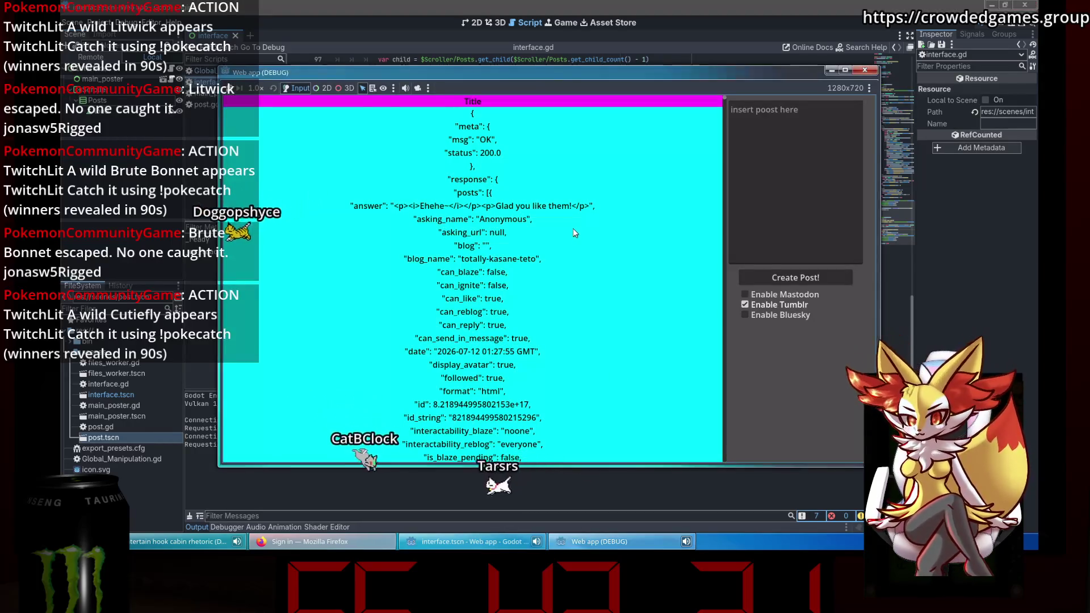
pyautogui.scroll(3, 574, 229)
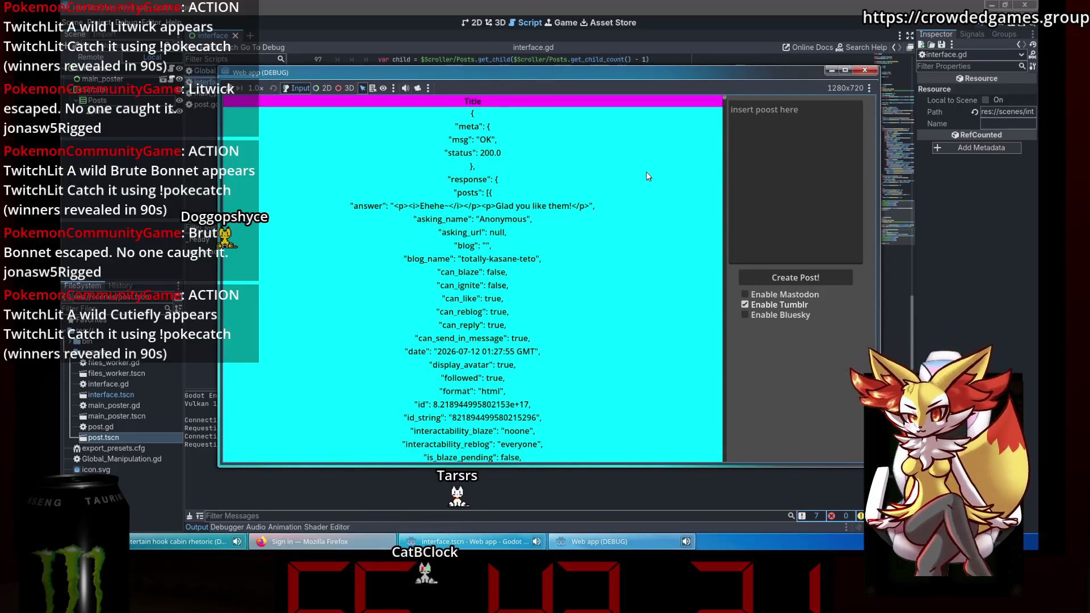
pyautogui.click(864, 70)
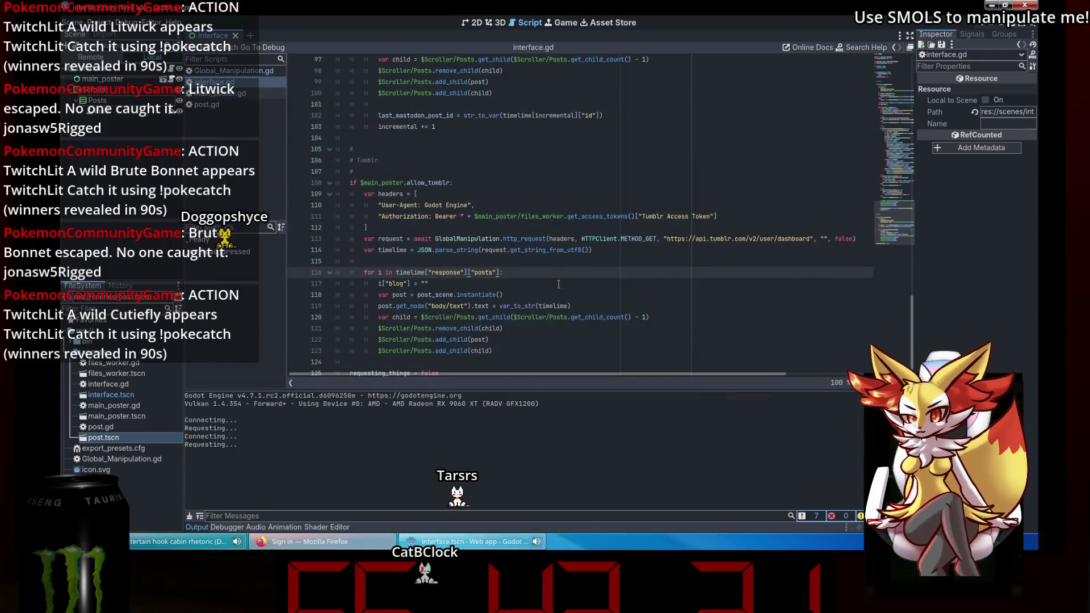
# Step: Replace 'timeline' with i on line 119 so each post shows var_to_str(i)
pyautogui.doubleClick(556, 307)
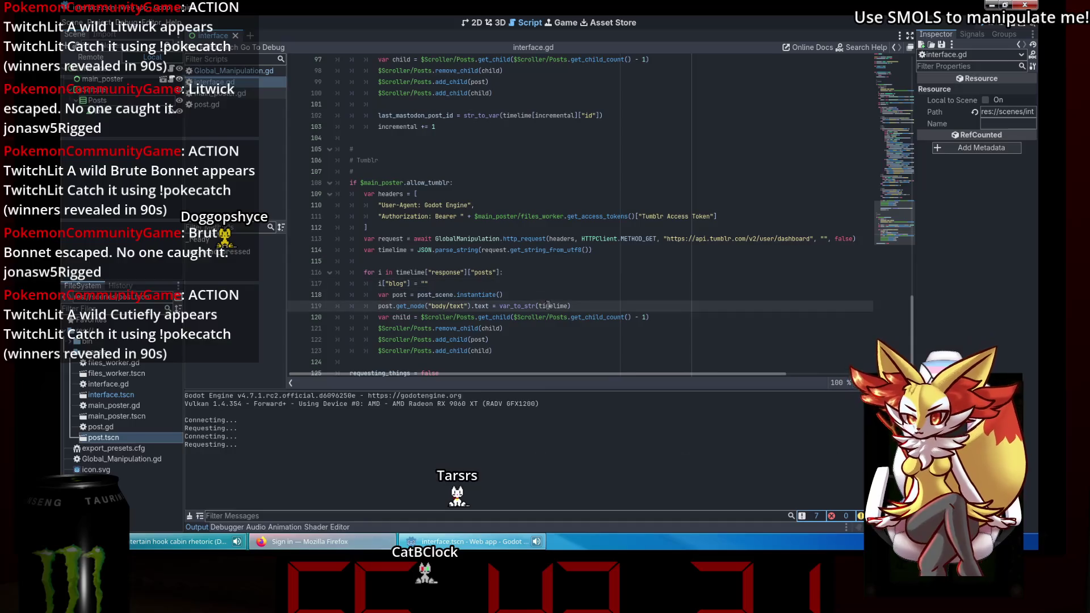
pyautogui.write('i')
pyautogui.press('Down')
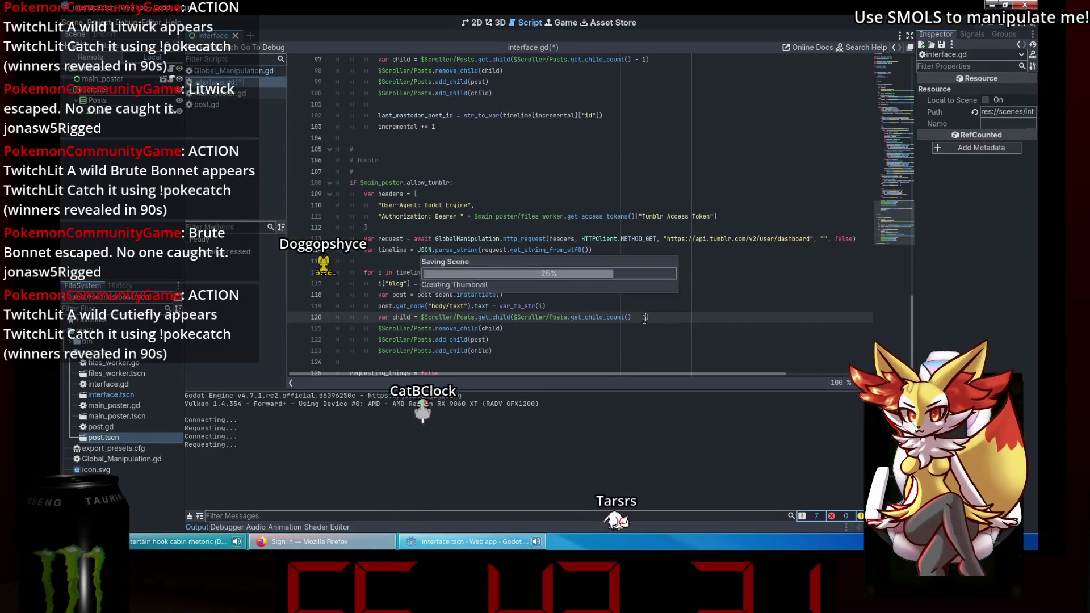
# Step: Relaunch the web app and enable Tumblr to display a single post's raw JSON
pyautogui.click(978, 25)
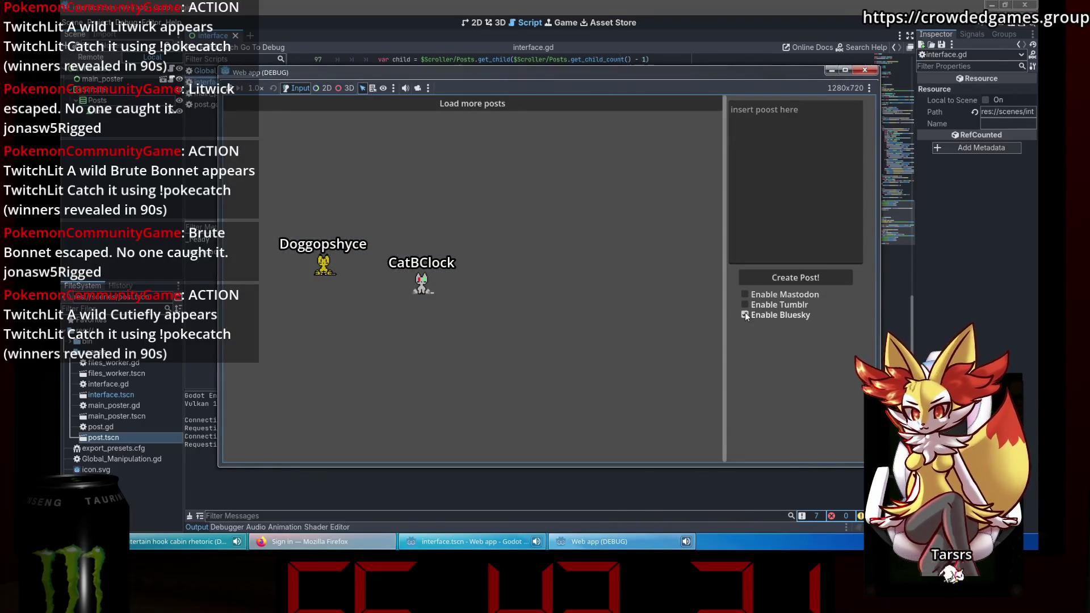
pyautogui.click(864, 69)
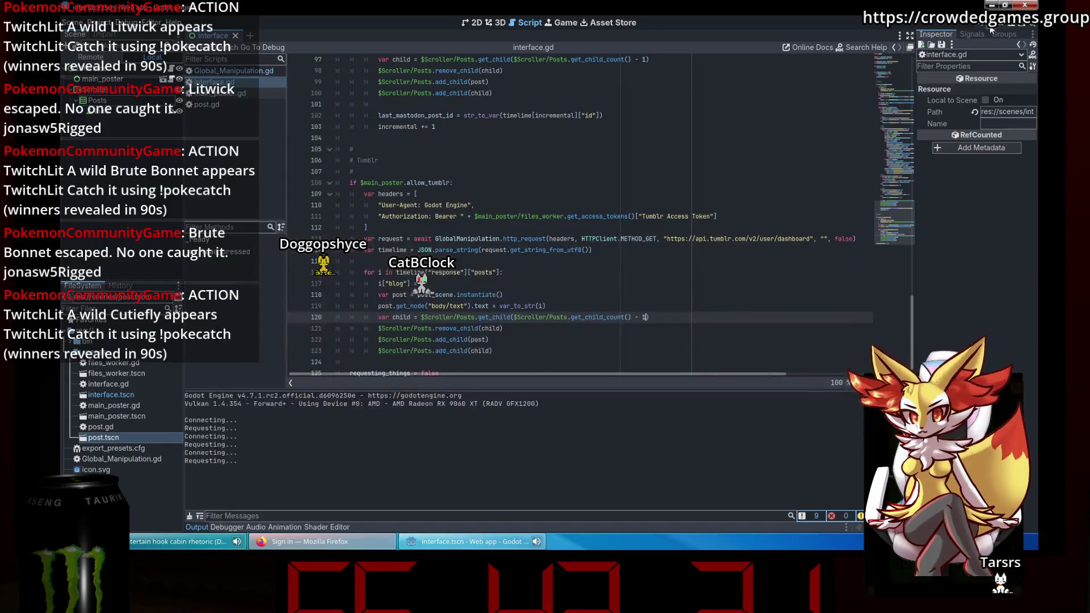
pyautogui.click(989, 28)
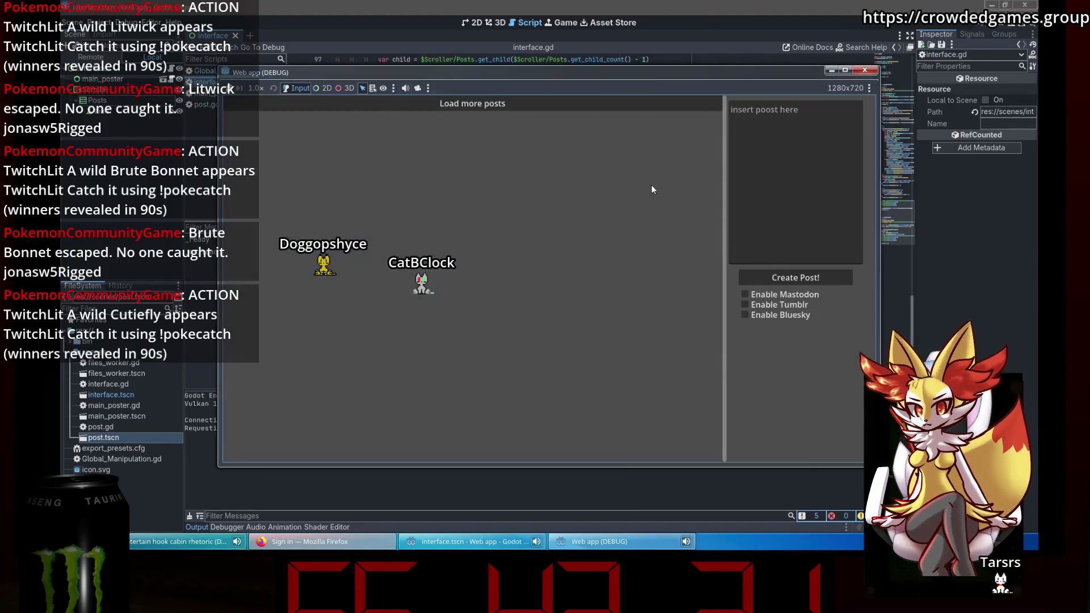
pyautogui.click(745, 305)
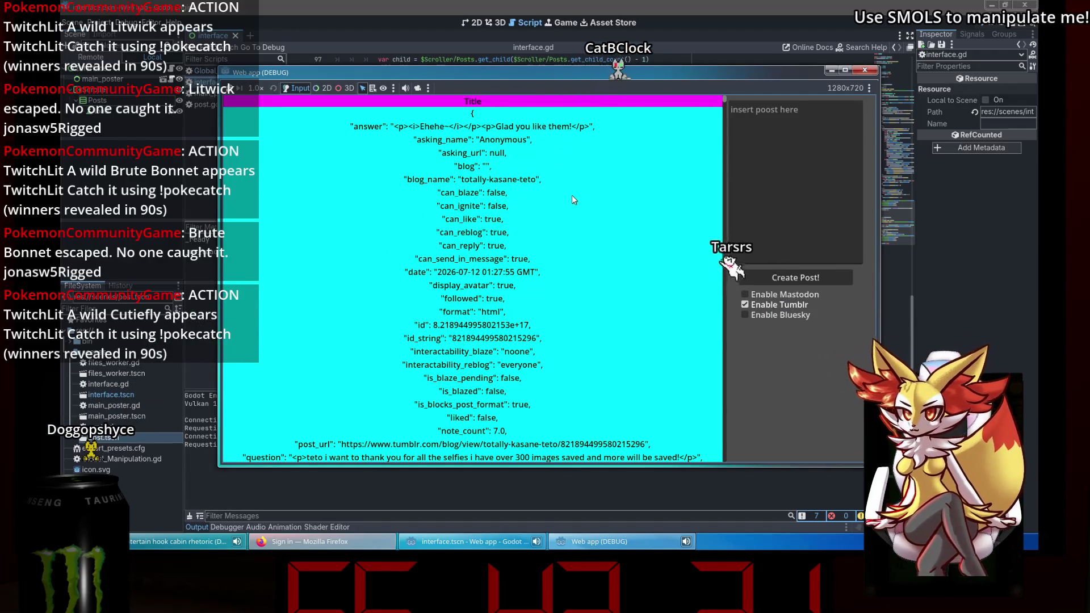
pyautogui.scroll(-4, 582, 190)
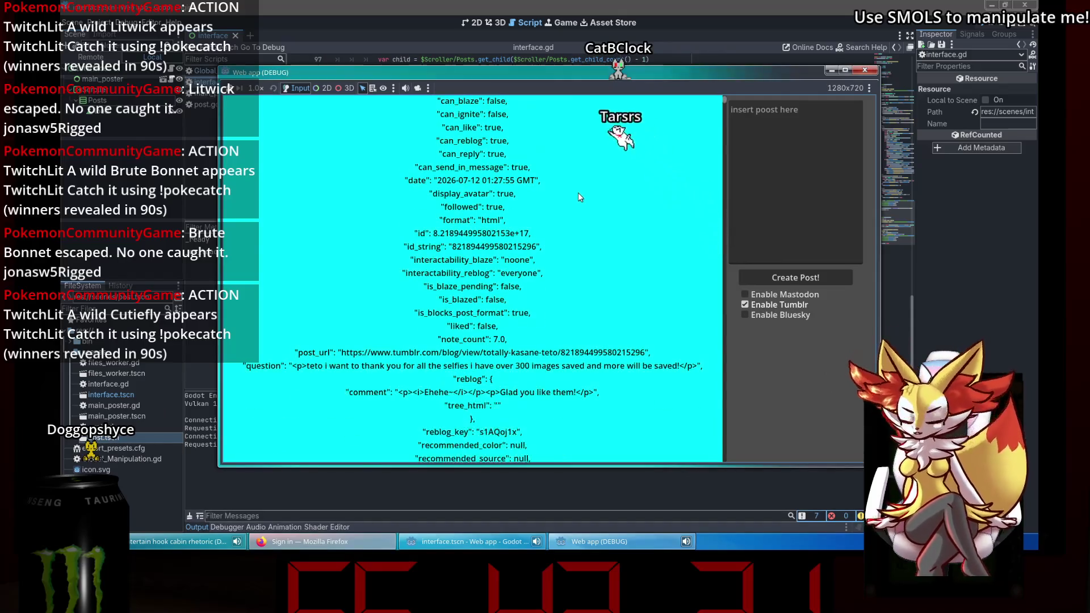
pyautogui.scroll(-1, 575, 200)
pyautogui.scroll(-1, 576, 199)
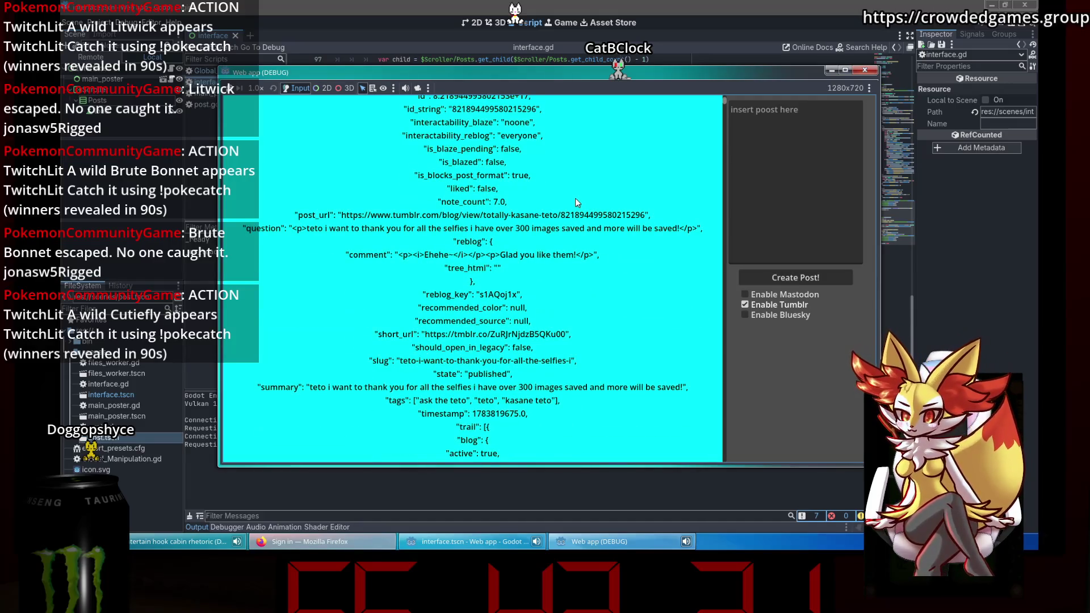
pyautogui.scroll(-10, 594, 257)
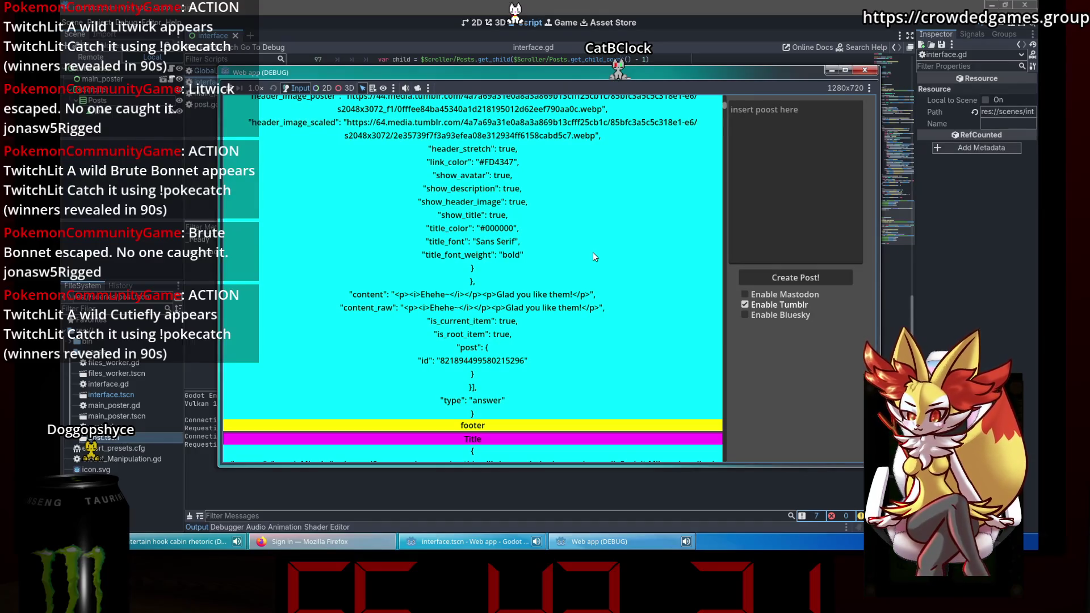
pyautogui.scroll(-2, 594, 257)
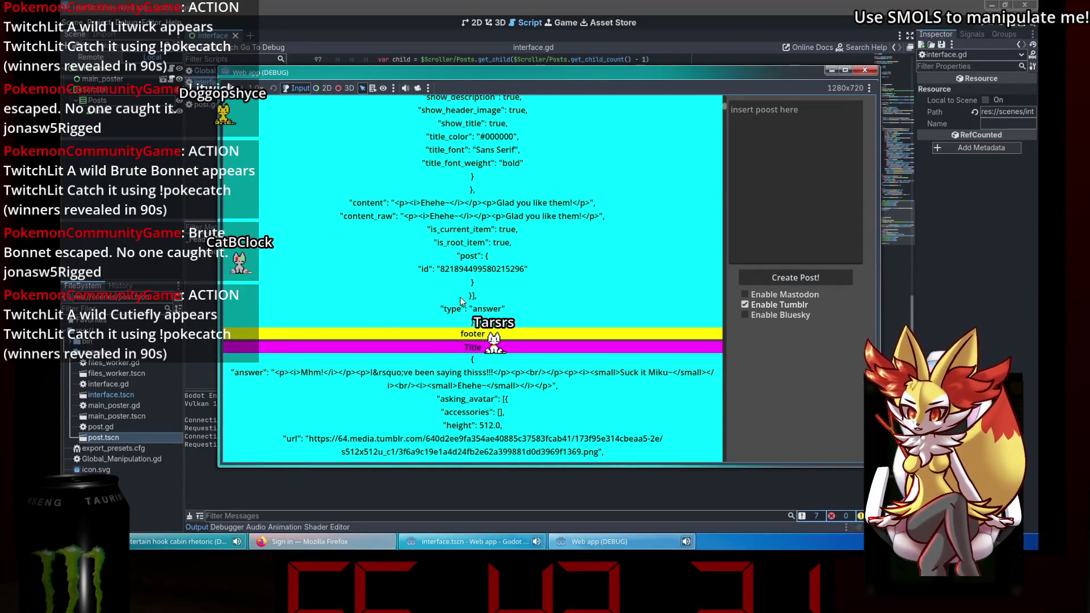
pyautogui.scroll(-4, 460, 298)
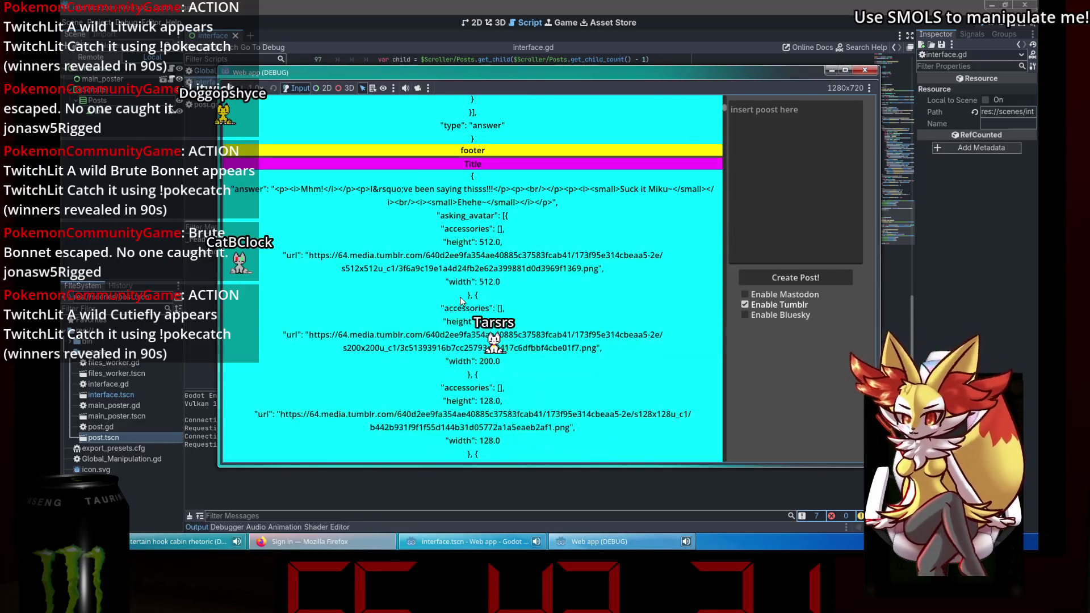
pyautogui.scroll(-7, 460, 298)
pyautogui.scroll(8, 460, 290)
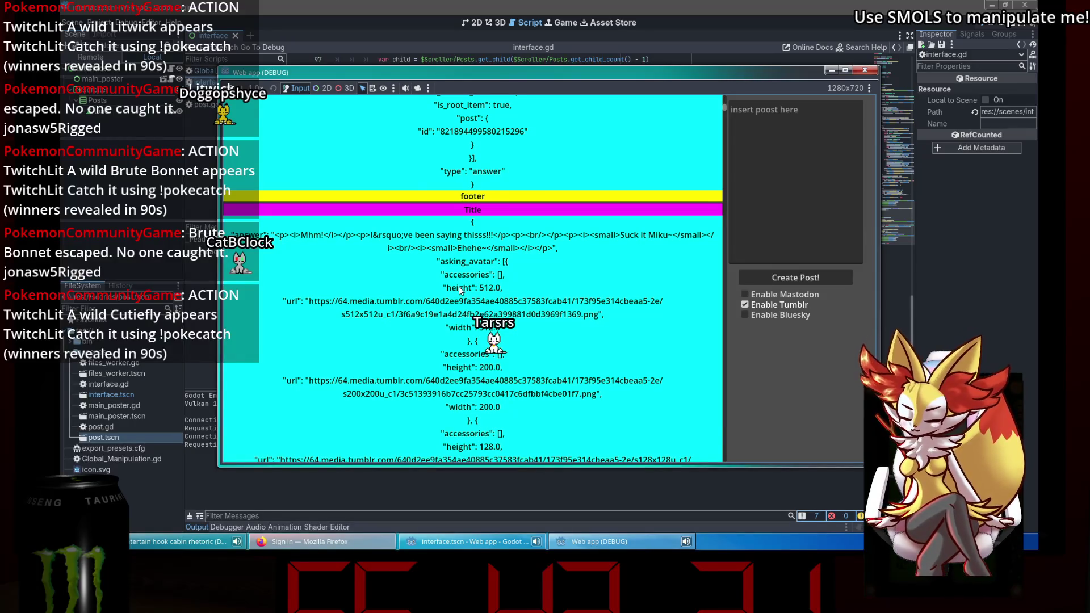
pyautogui.scroll(-2, 460, 289)
pyautogui.scroll(-4, 459, 286)
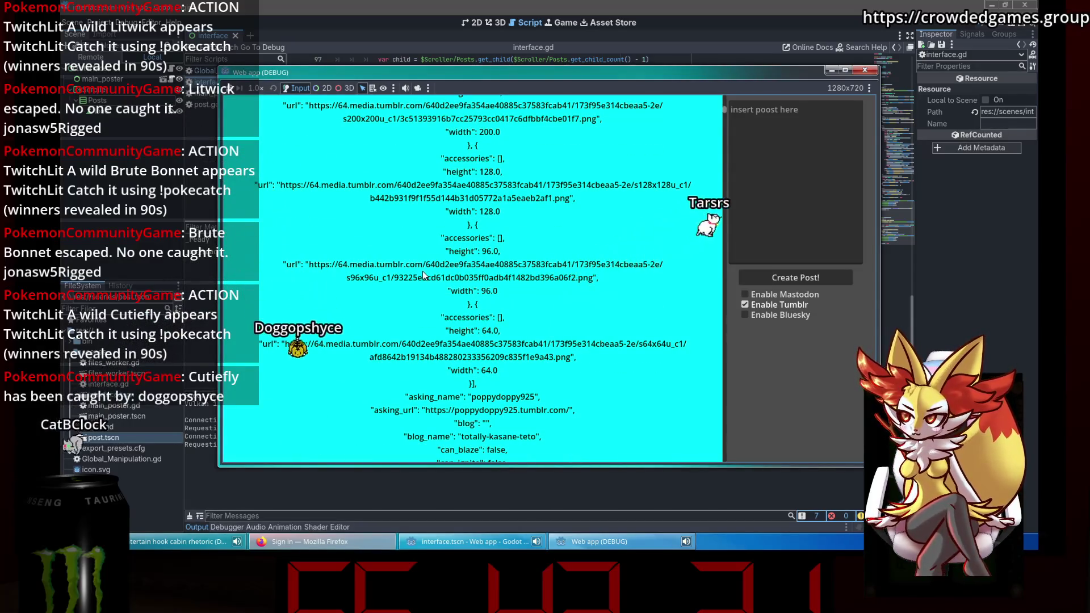
pyautogui.scroll(-12, 421, 269)
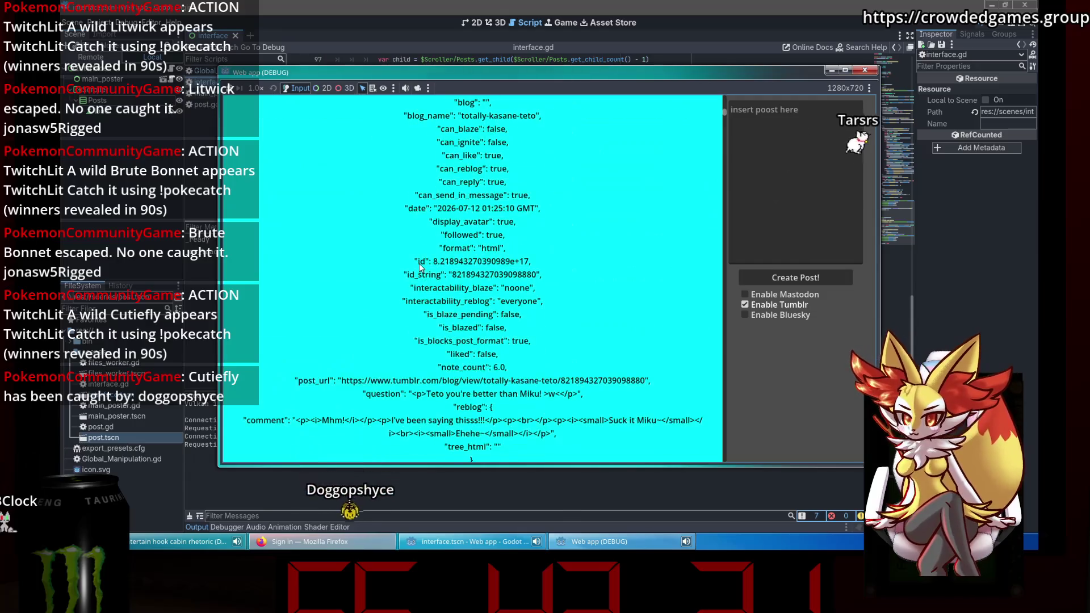
pyautogui.scroll(-5, 420, 266)
pyautogui.scroll(5, 416, 264)
pyautogui.scroll(-5, 416, 264)
pyautogui.scroll(5, 416, 263)
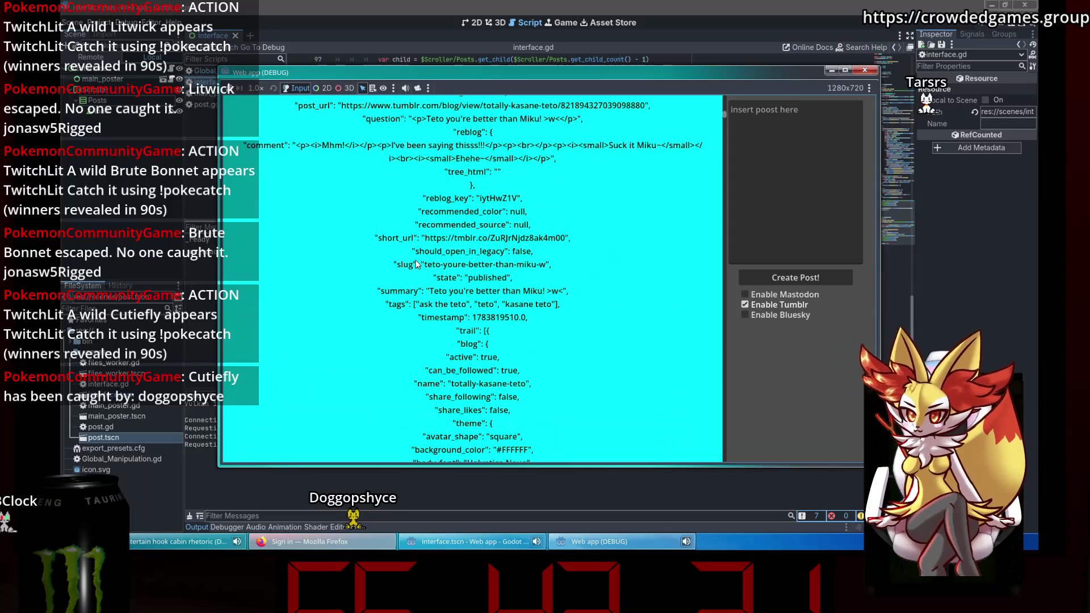
pyautogui.scroll(-15, 416, 264)
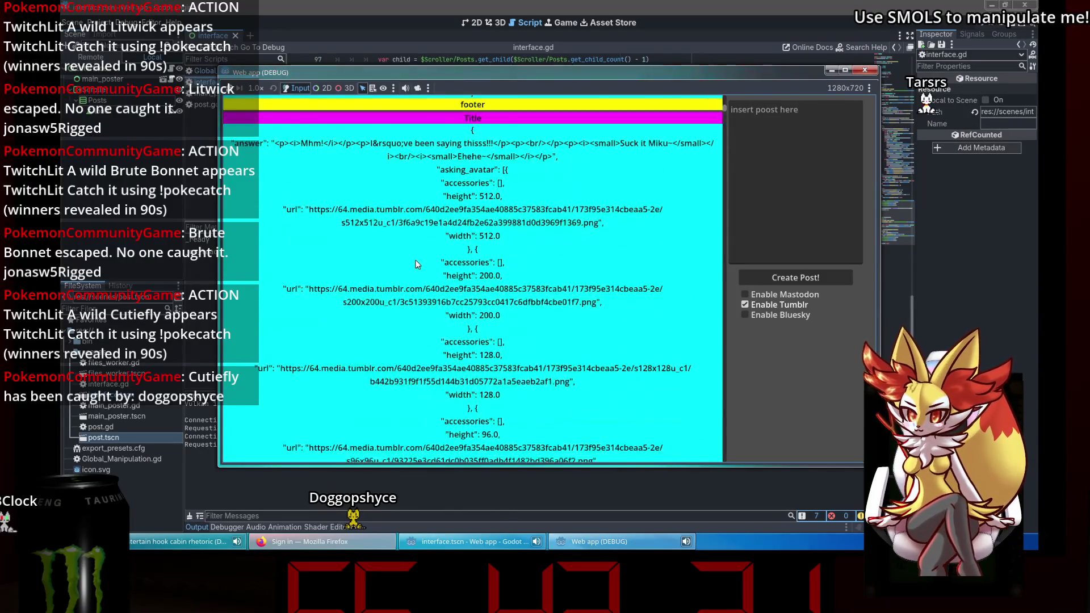
pyautogui.scroll(-10, 416, 264)
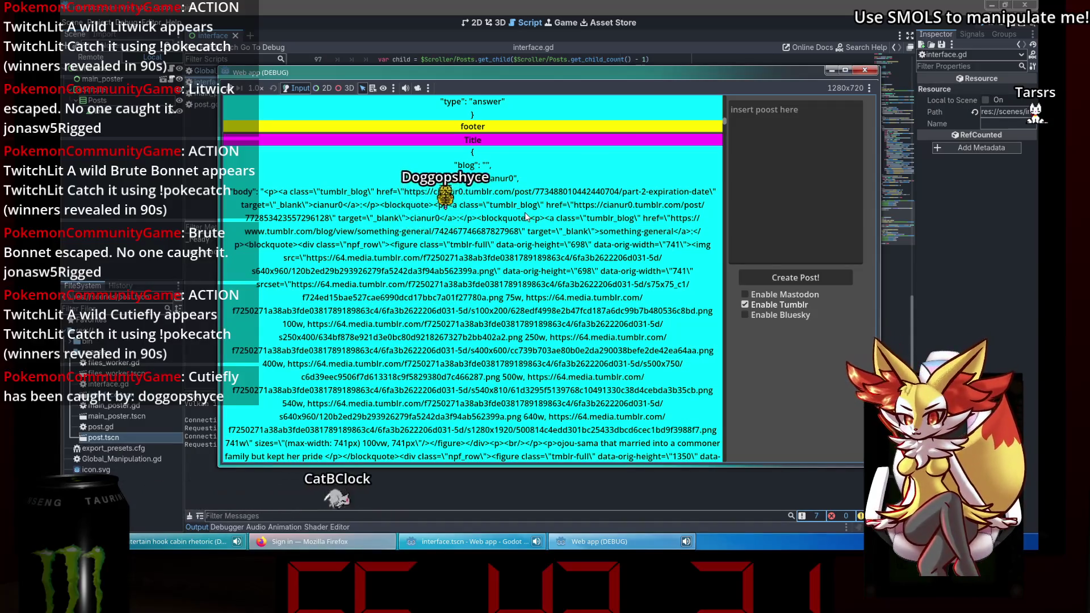
pyautogui.scroll(-3, 525, 216)
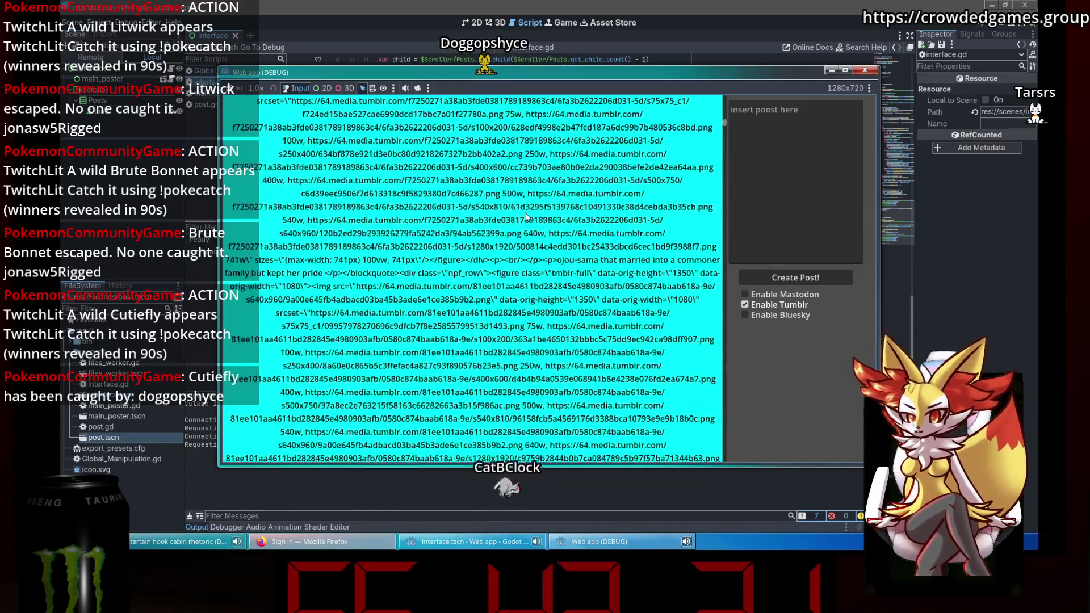
pyautogui.scroll(3, 525, 216)
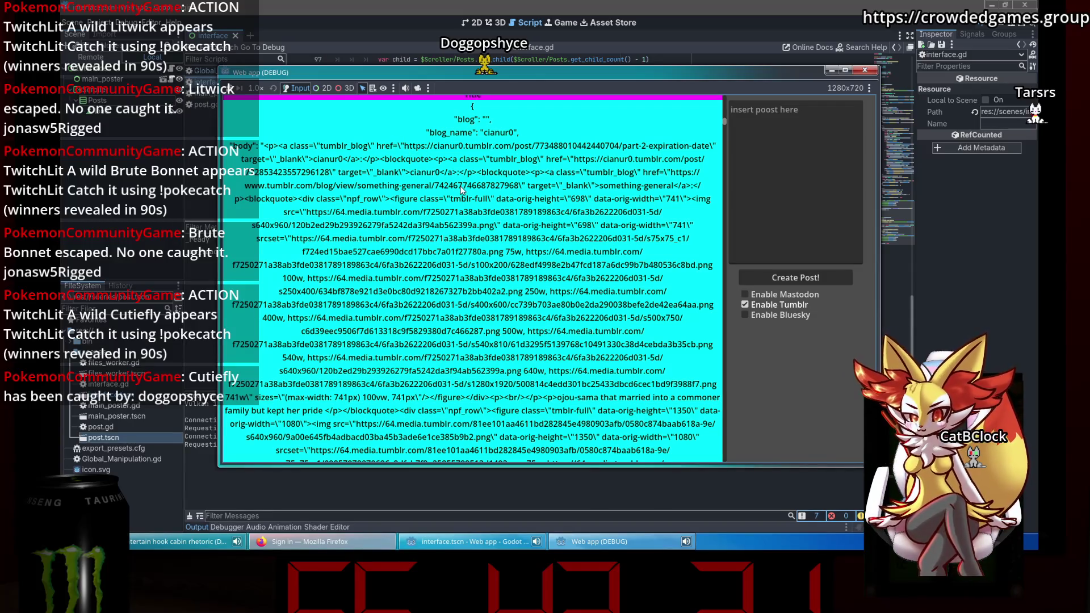
pyautogui.scroll(-10, 461, 190)
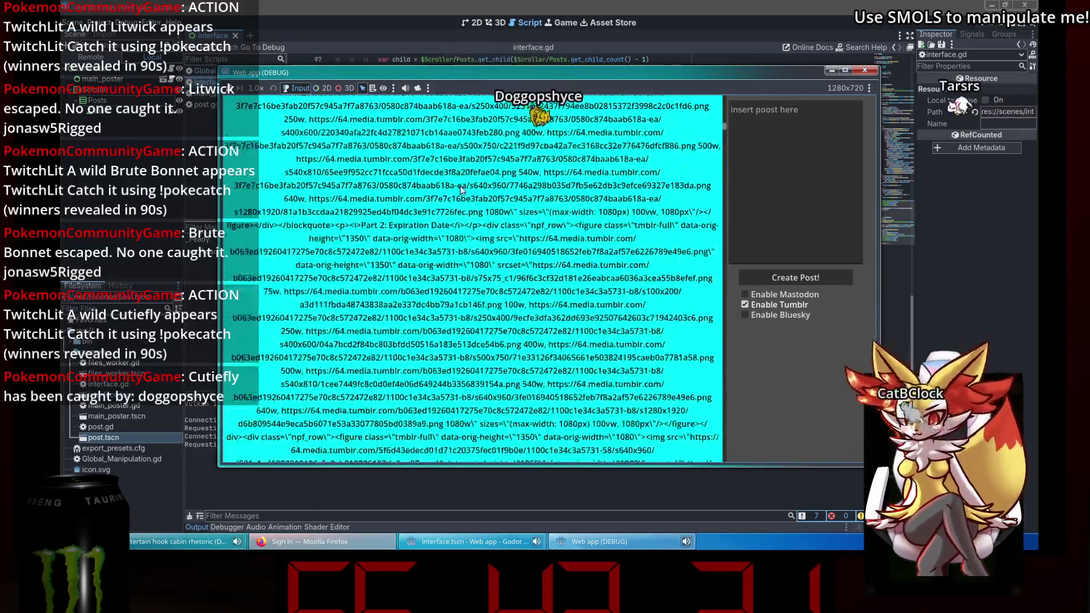
pyautogui.scroll(-6, 461, 190)
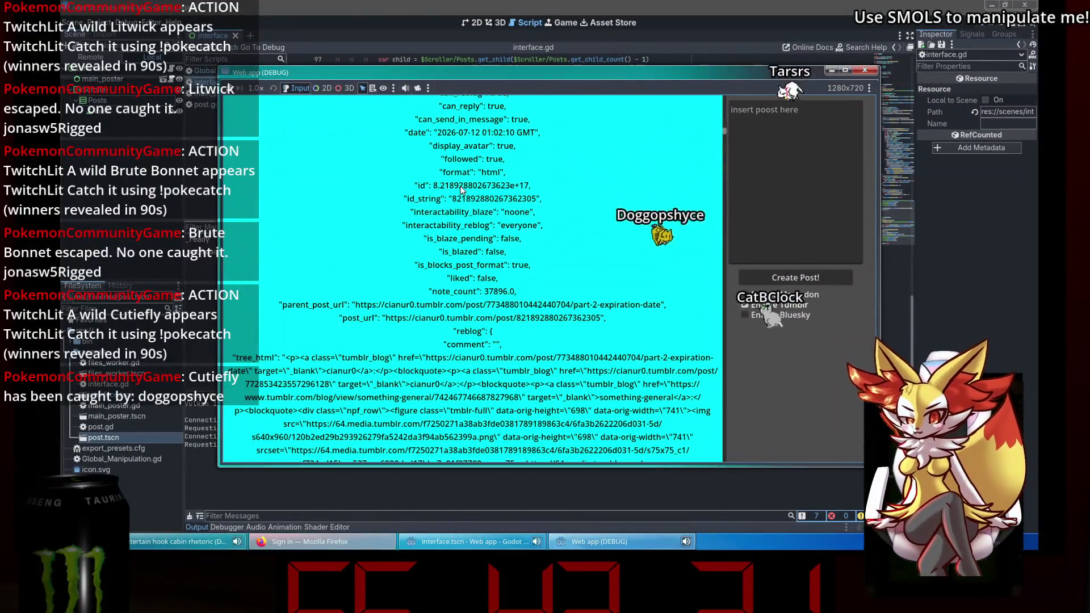
pyautogui.scroll(-10, 461, 190)
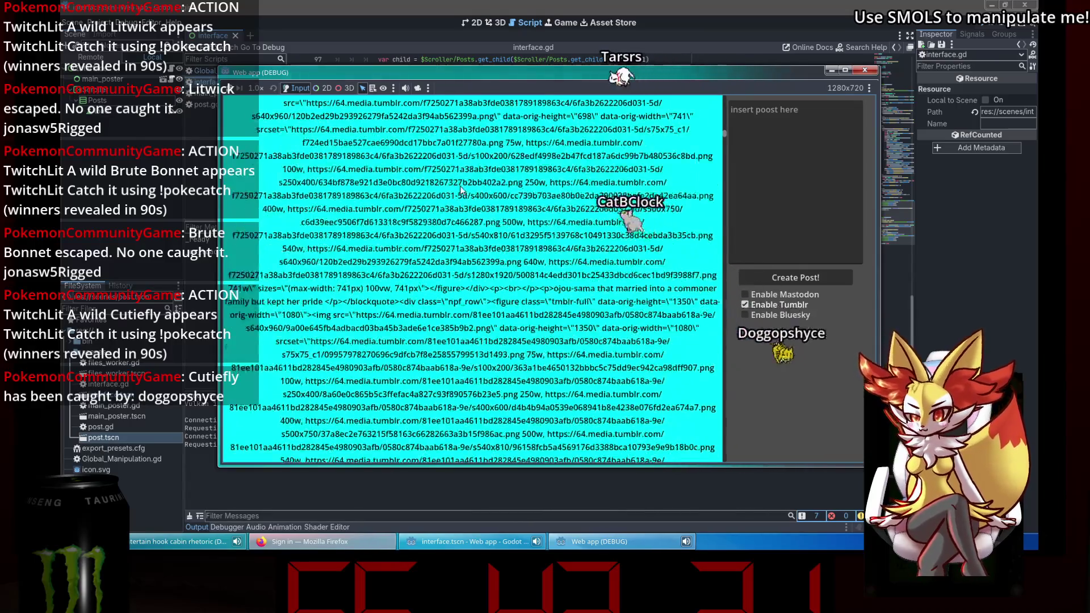
pyautogui.scroll(-6, 461, 190)
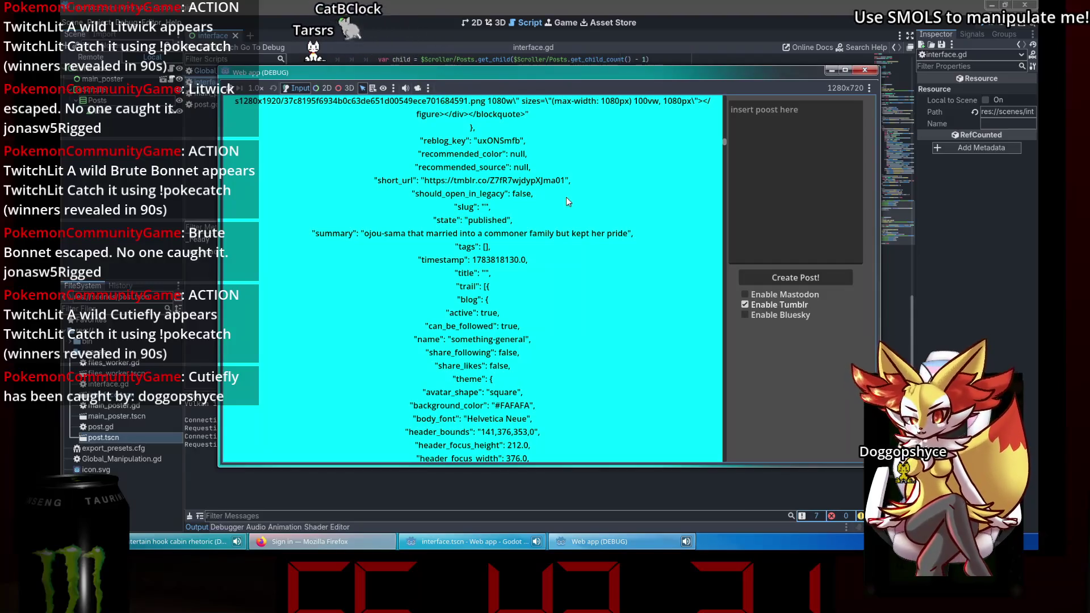
pyautogui.scroll(-1, 567, 197)
pyautogui.scroll(-7, 567, 199)
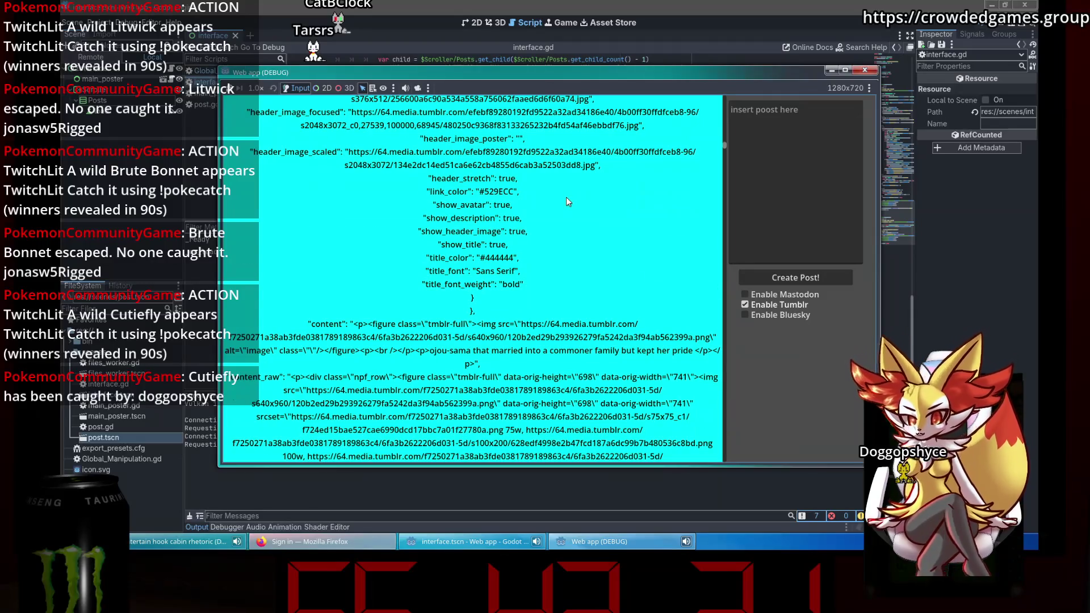
pyautogui.scroll(-2, 566, 197)
pyautogui.scroll(-1, 566, 197)
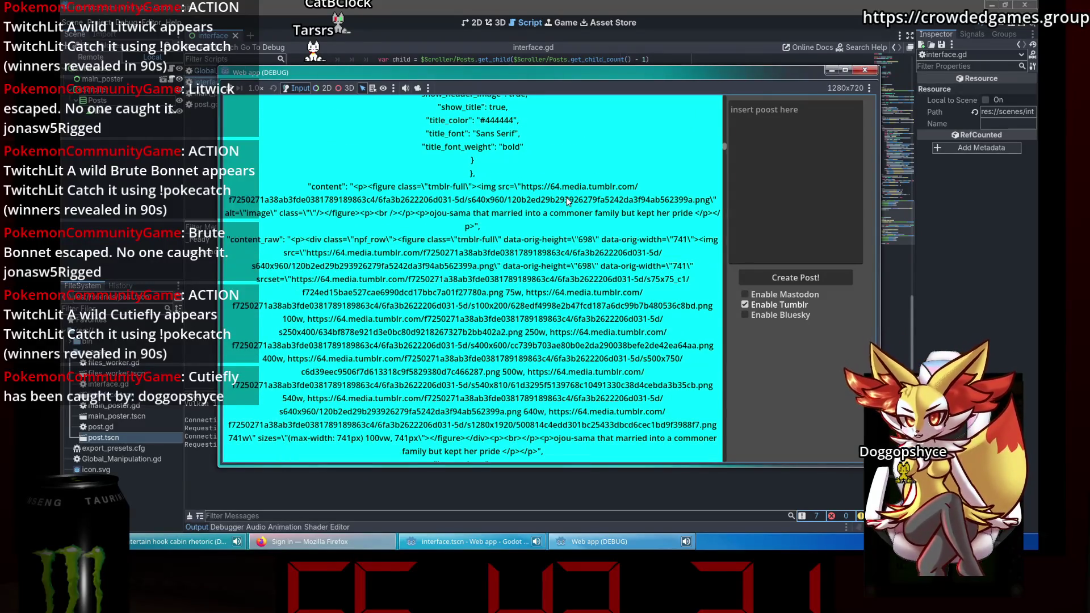
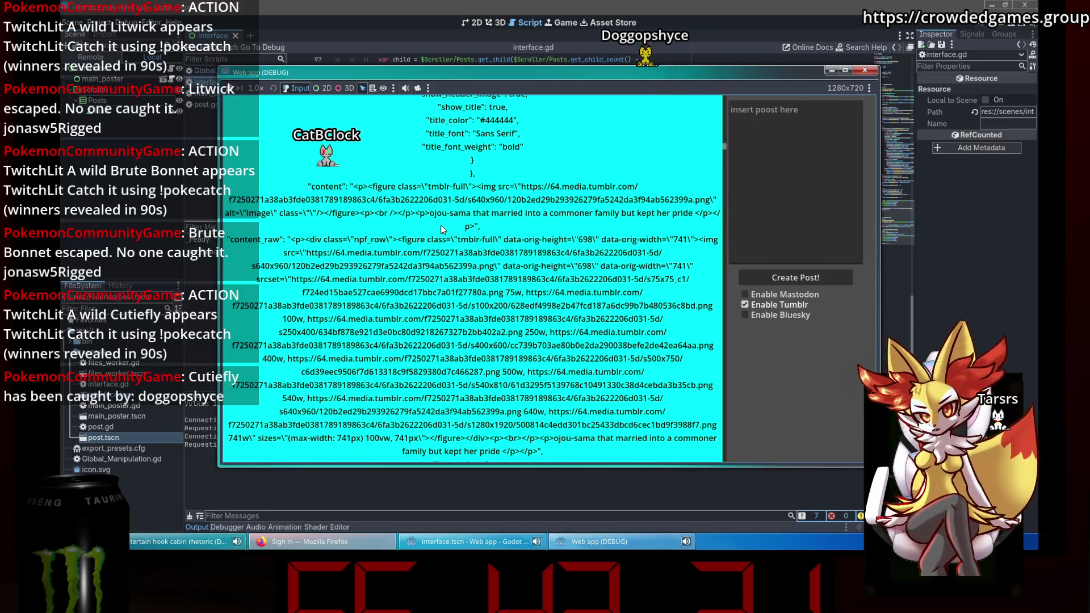
# Step: Scroll through the raw Tumblr dashboard JSON in the debug window, then close it
pyautogui.scroll(-5, 440, 225)
pyautogui.scroll(-2, 442, 222)
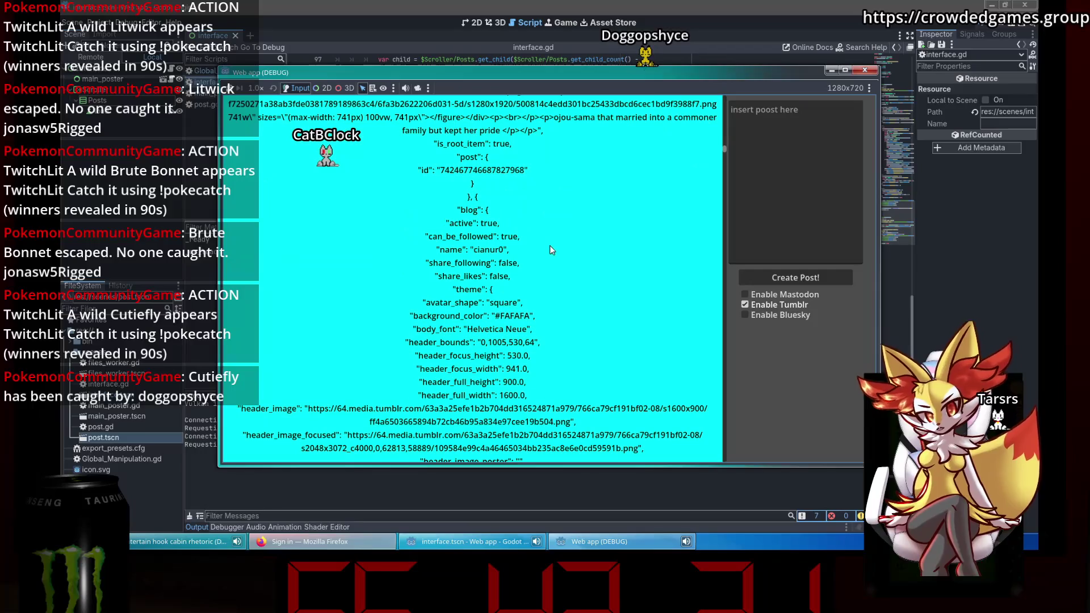
pyautogui.scroll(-3, 549, 250)
pyautogui.scroll(-5, 555, 246)
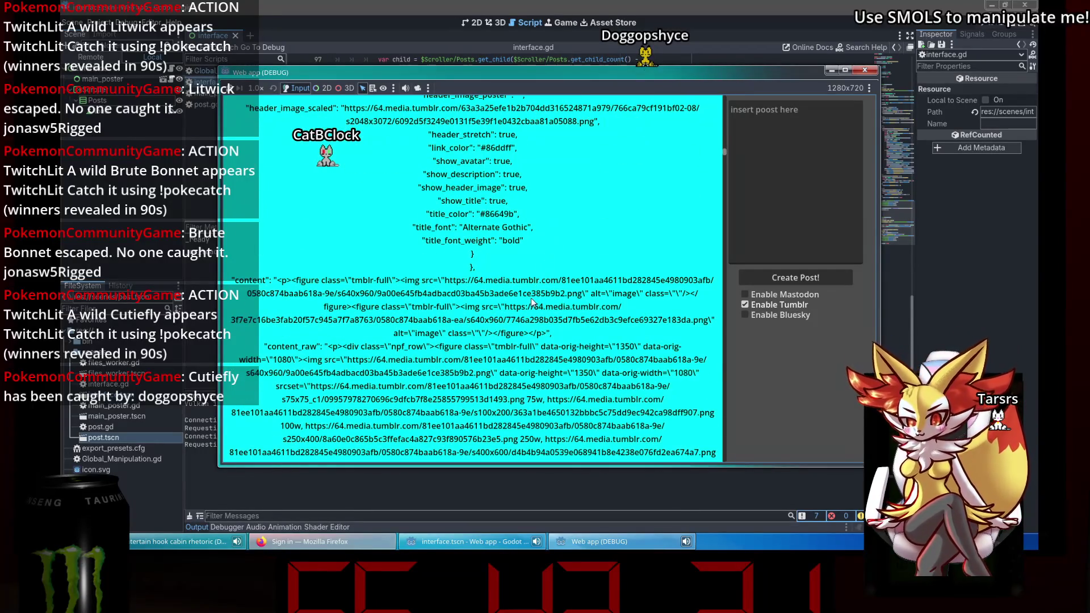
pyautogui.scroll(-1, 532, 301)
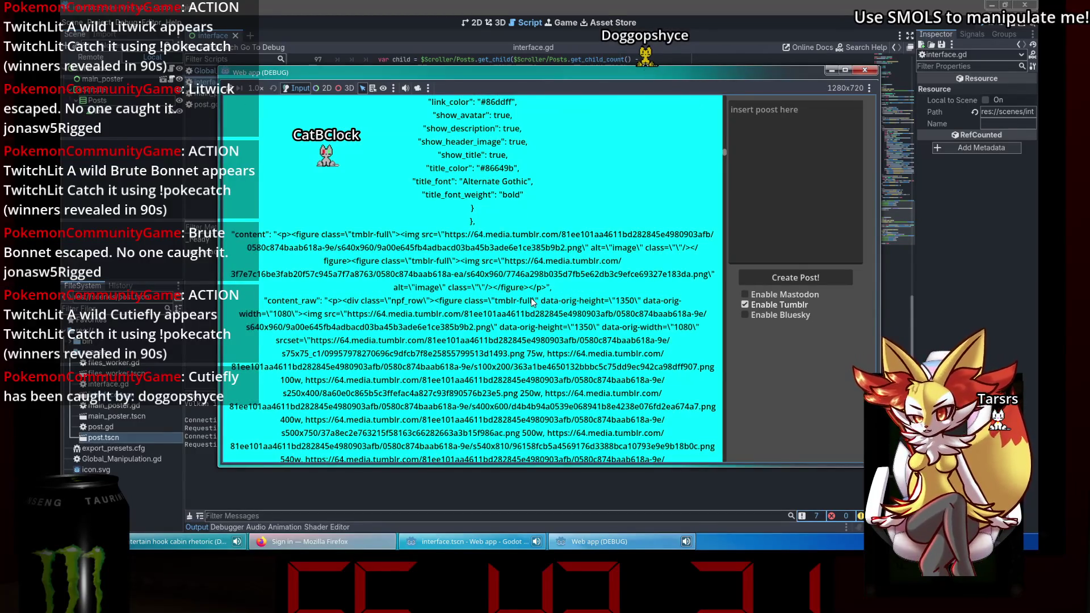
pyautogui.scroll(7, 532, 300)
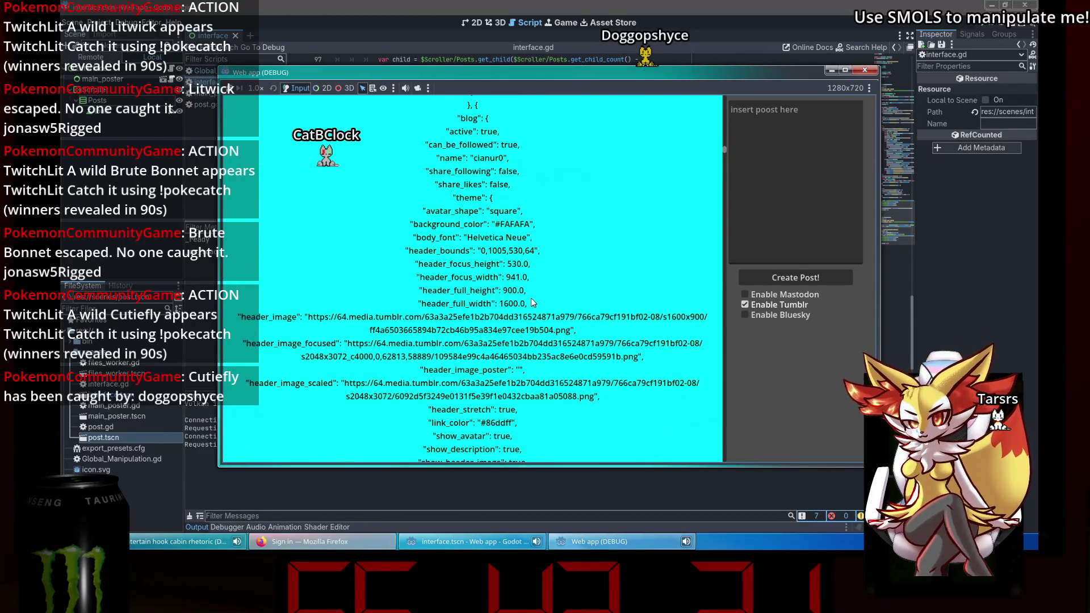
pyautogui.click(861, 73)
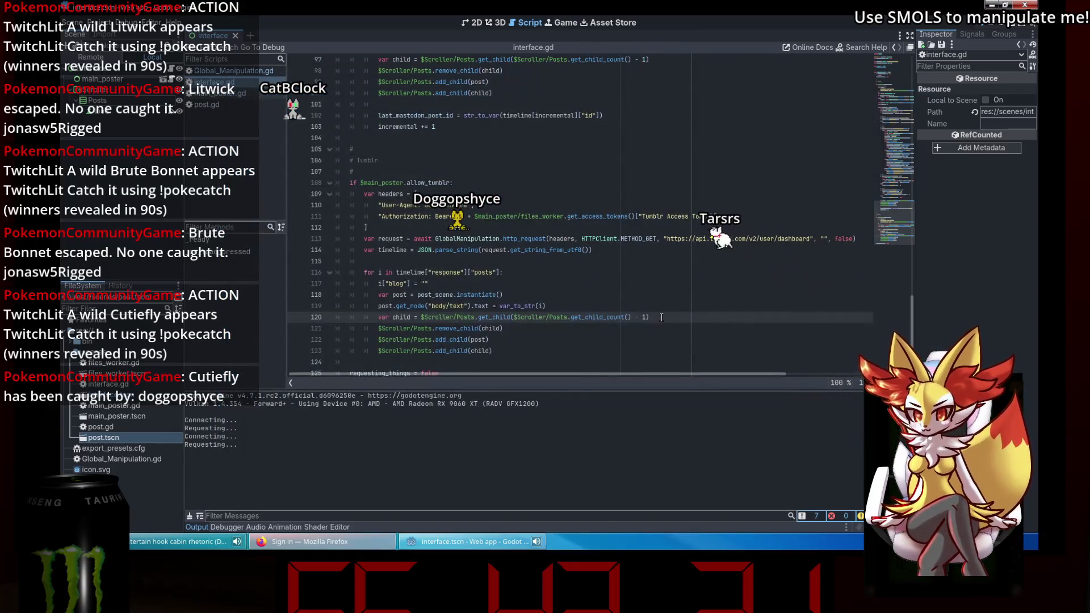
# Step: Start a new line below the i["blog"] line in the Tumblr posts loop
pyautogui.click(640, 286)
pyautogui.scroll(-1, 640, 315)
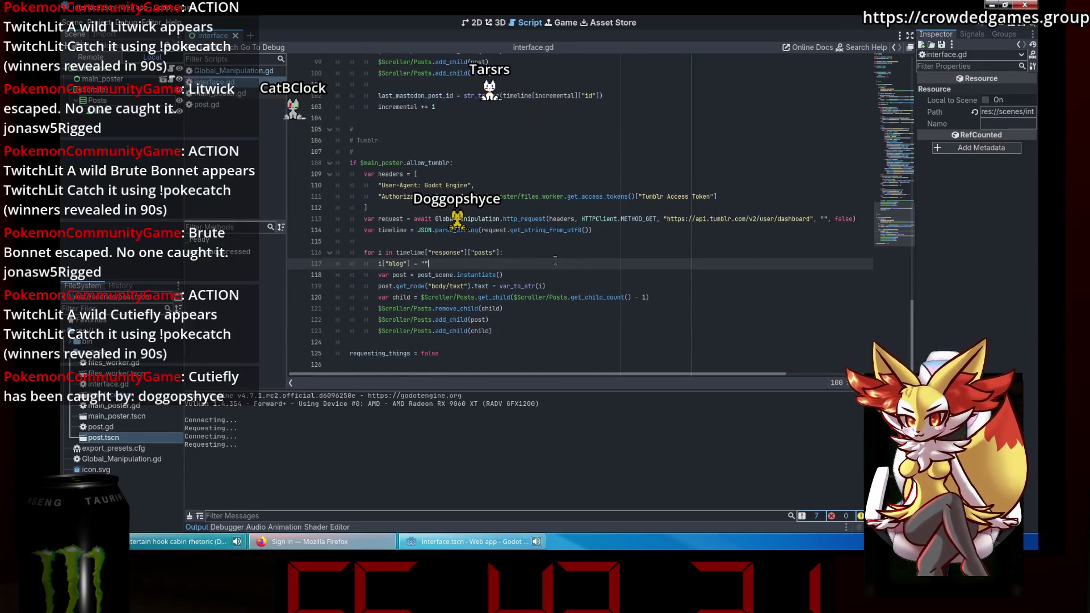
pyautogui.press('Return')
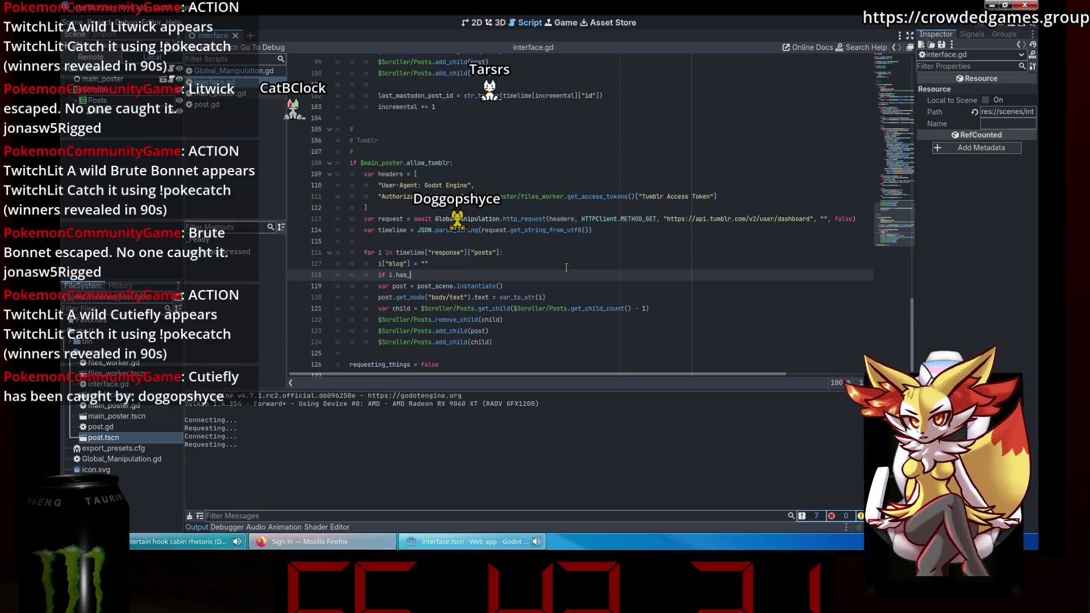
# Step: Look up the Dictionary has(key) method in the help docs, then return to interface.gd
pyautogui.press('F1')
pyautogui.write('has_key')
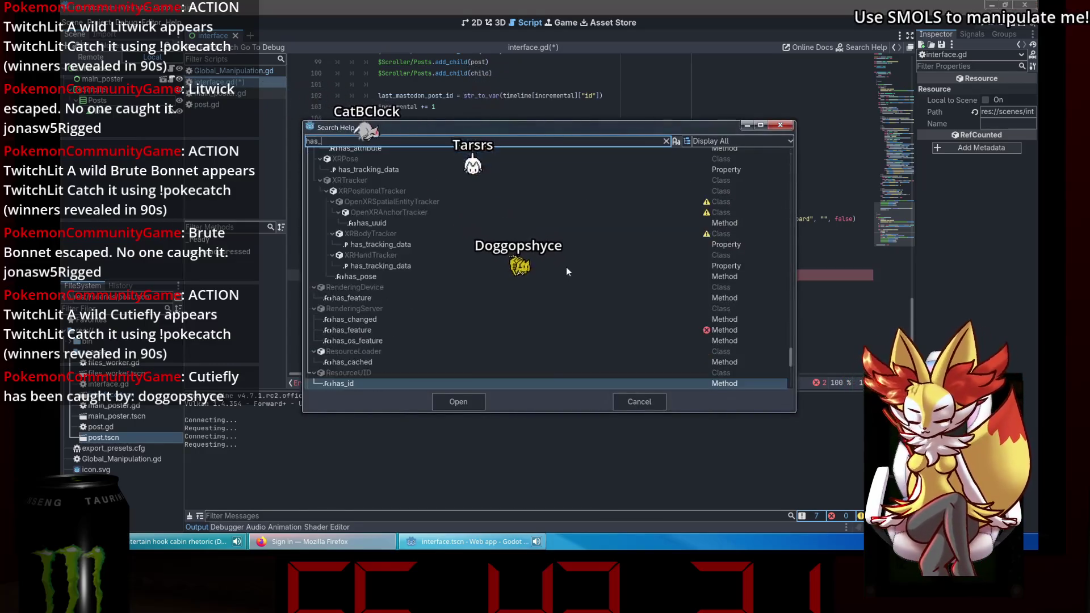
pyautogui.press('BackSpace')
pyautogui.press('BackSpace')
pyautogui.press('BackSpace')
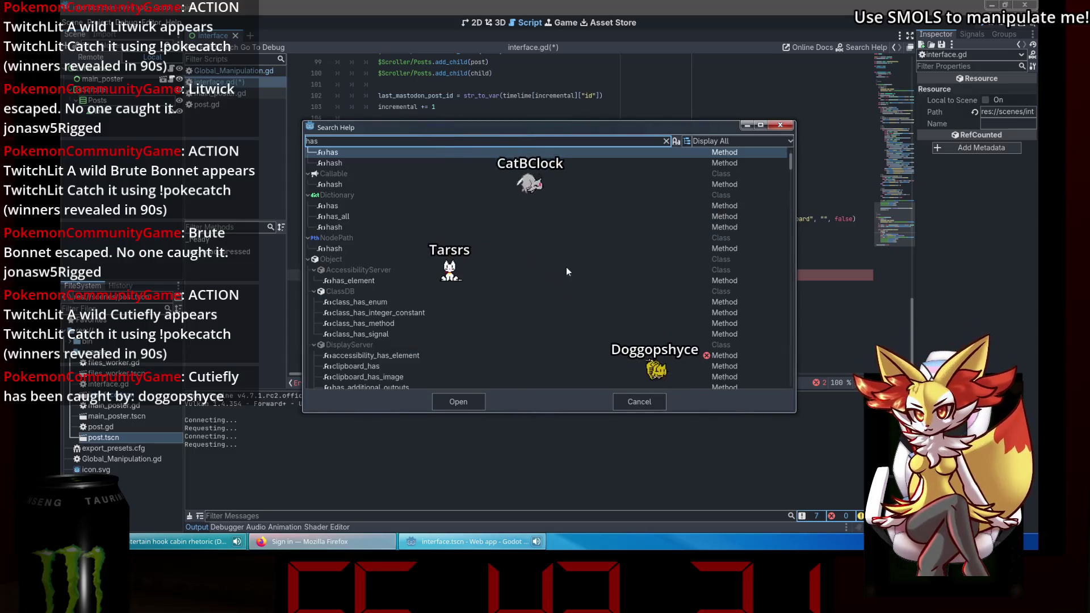
pyautogui.write('_')
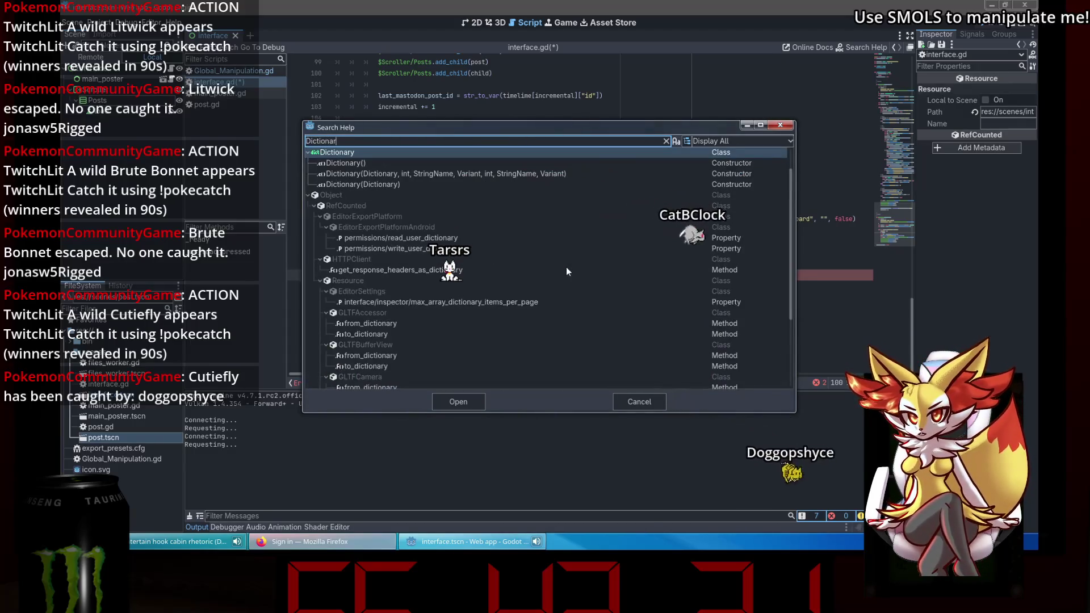
pyautogui.press('Escape')
pyautogui.scroll(-8, 566, 267)
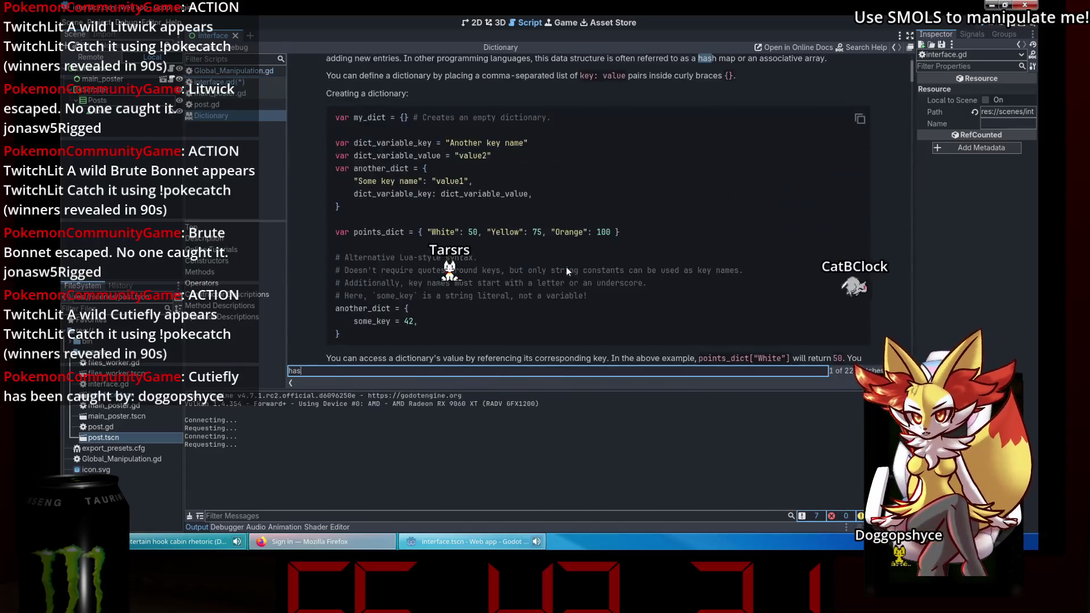
pyautogui.scroll(-6, 599, 278)
pyautogui.scroll(5, 594, 285)
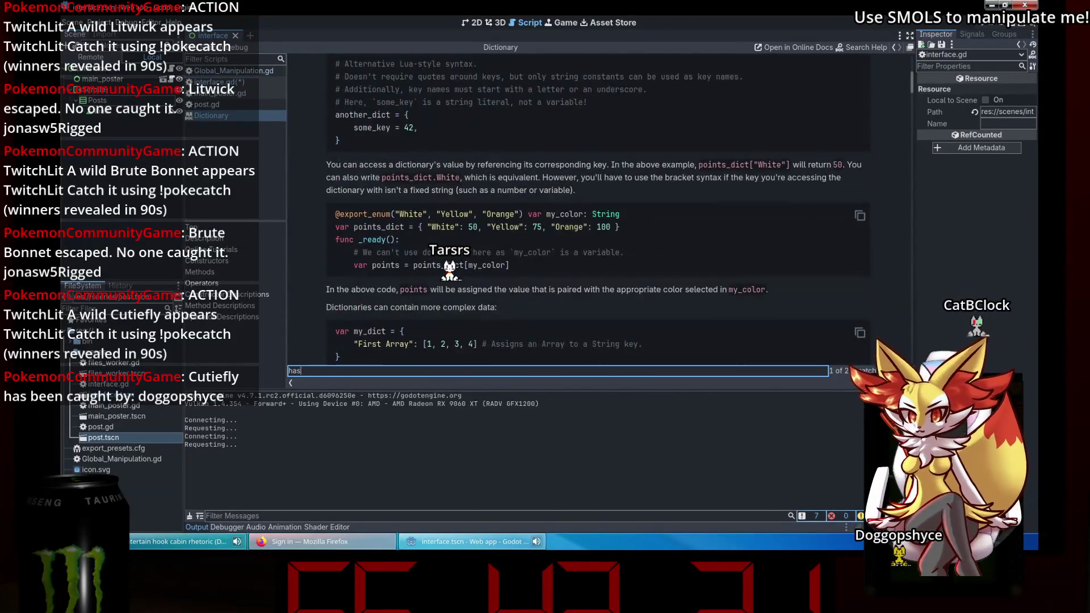
pyautogui.press('Return')
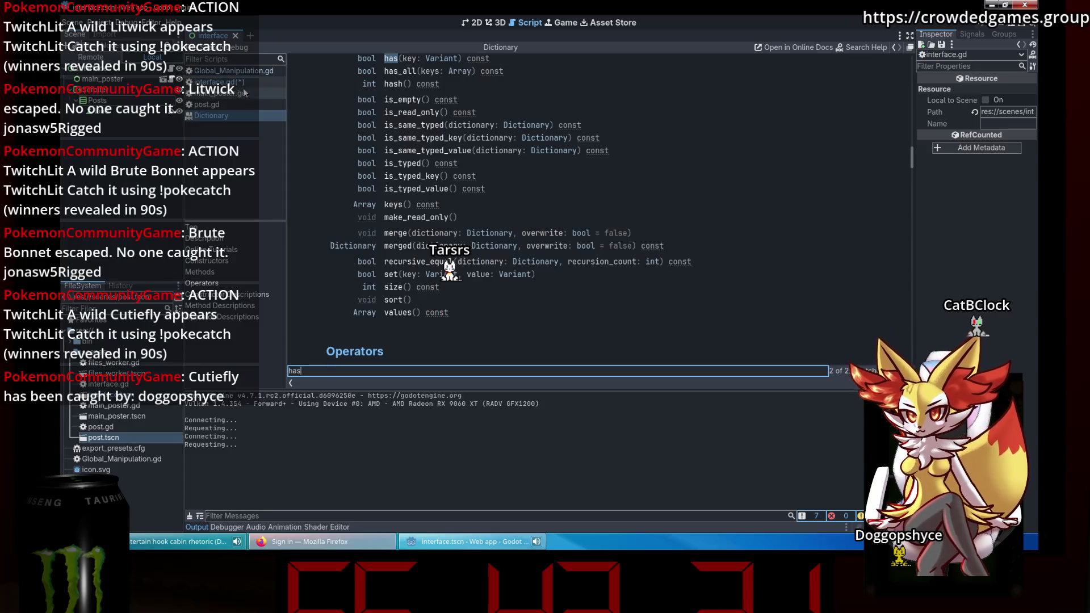
pyautogui.hotkey('alt', 'Left')
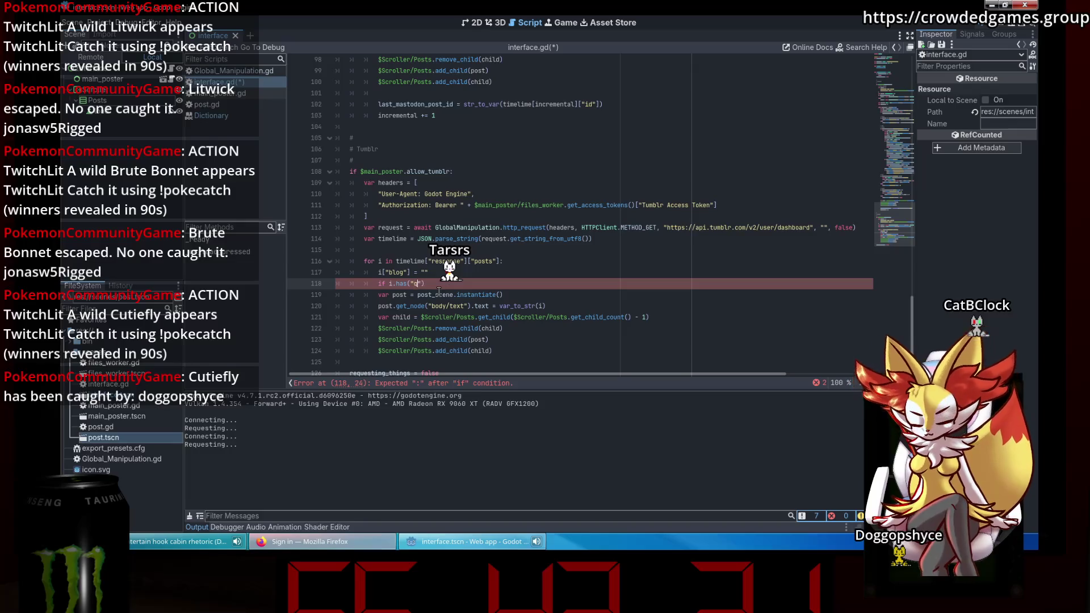
# Step: Complete the if i.has("question"): check after checking the Tumblr posts in Firefox
pyautogui.write('uestion')
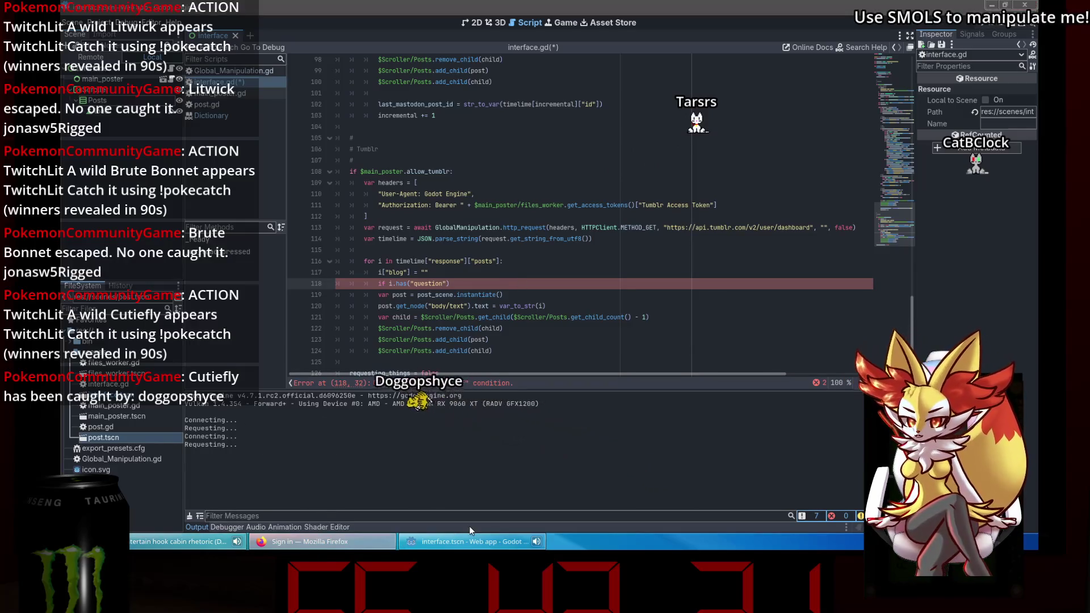
pyautogui.click(321, 541)
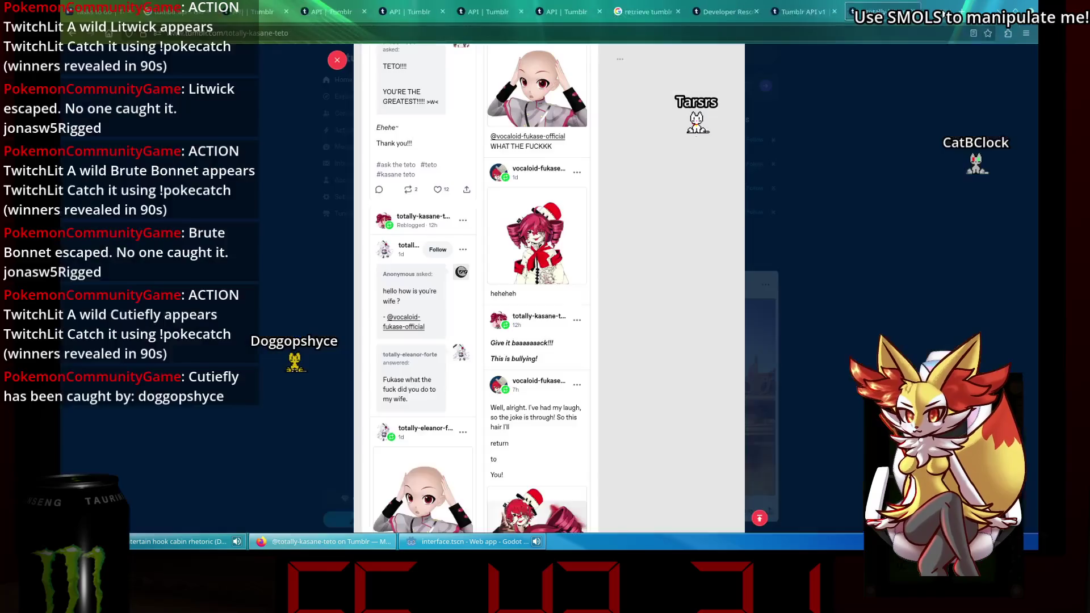
pyautogui.click(439, 548)
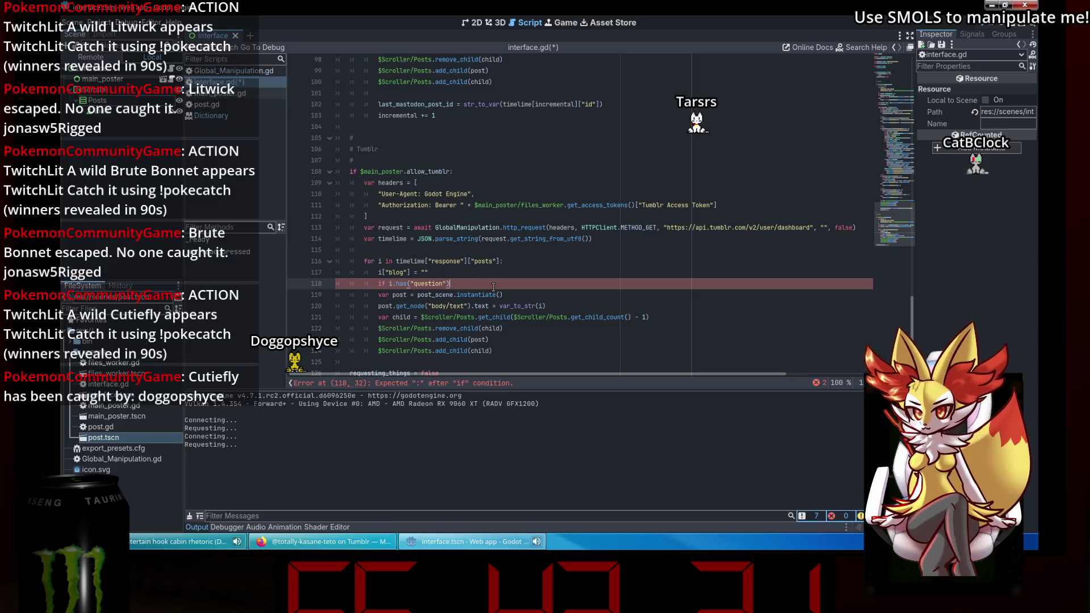
# Step: Move the post-creation code indented under the question check and delete the old copy
pyautogui.press('Return')
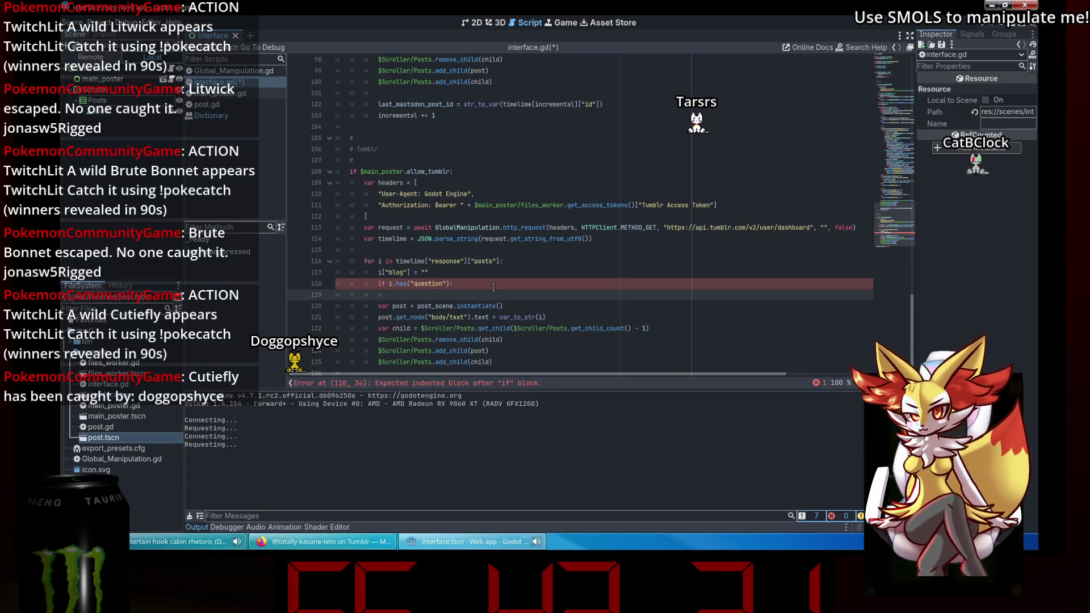
pyautogui.moveTo(492, 361); pyautogui.dragTo(364, 306)
pyautogui.hotkey('ctrl', 'c')
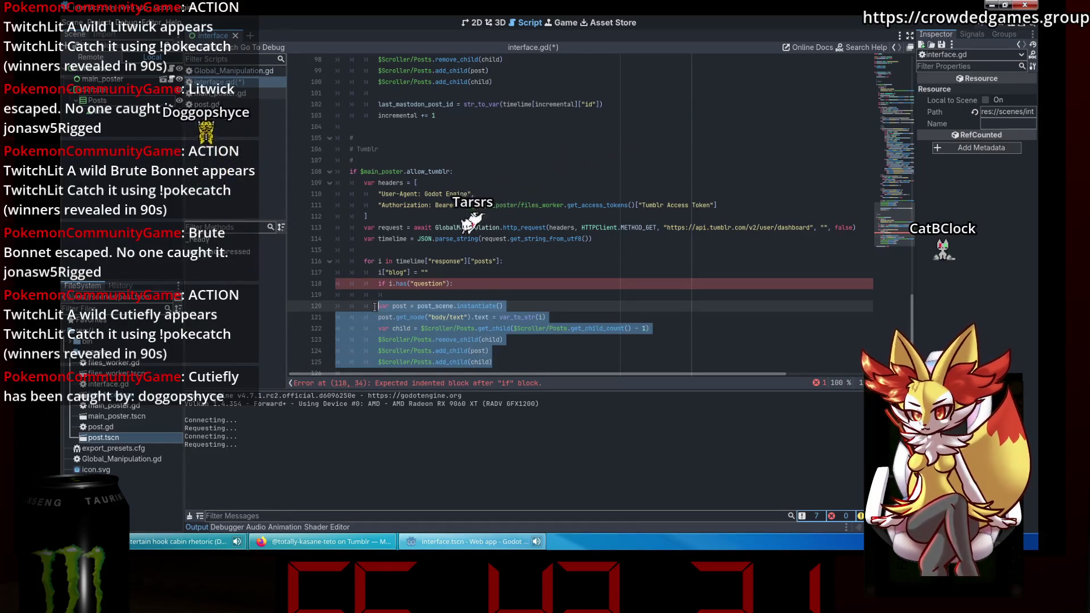
pyautogui.click(404, 294)
pyautogui.hotkey('ctrl', 'v')
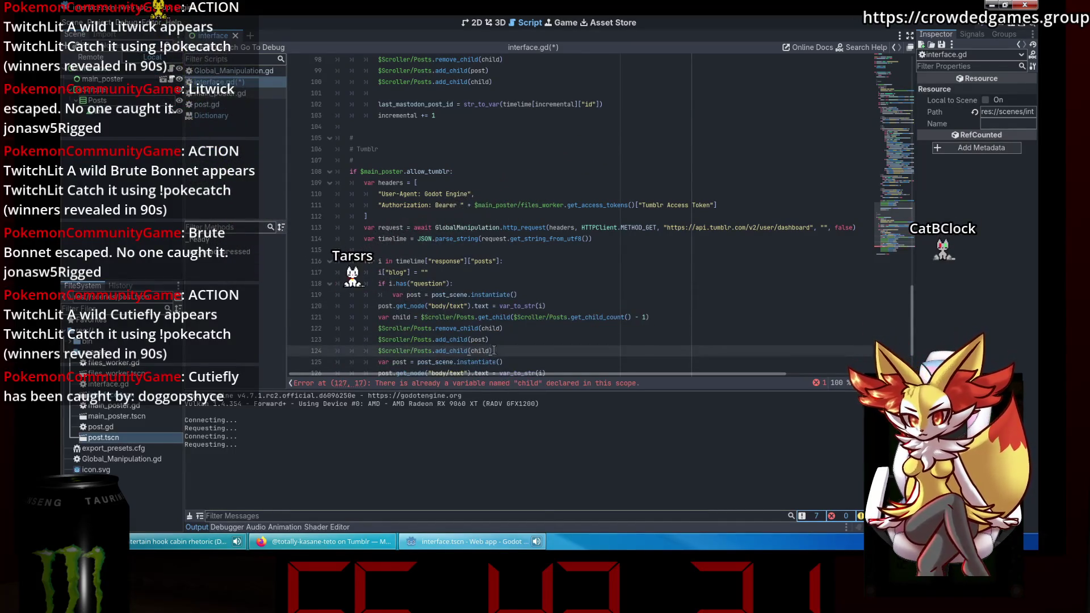
pyautogui.moveTo(493, 350); pyautogui.dragTo(375, 302)
pyautogui.rightClick(375, 302)
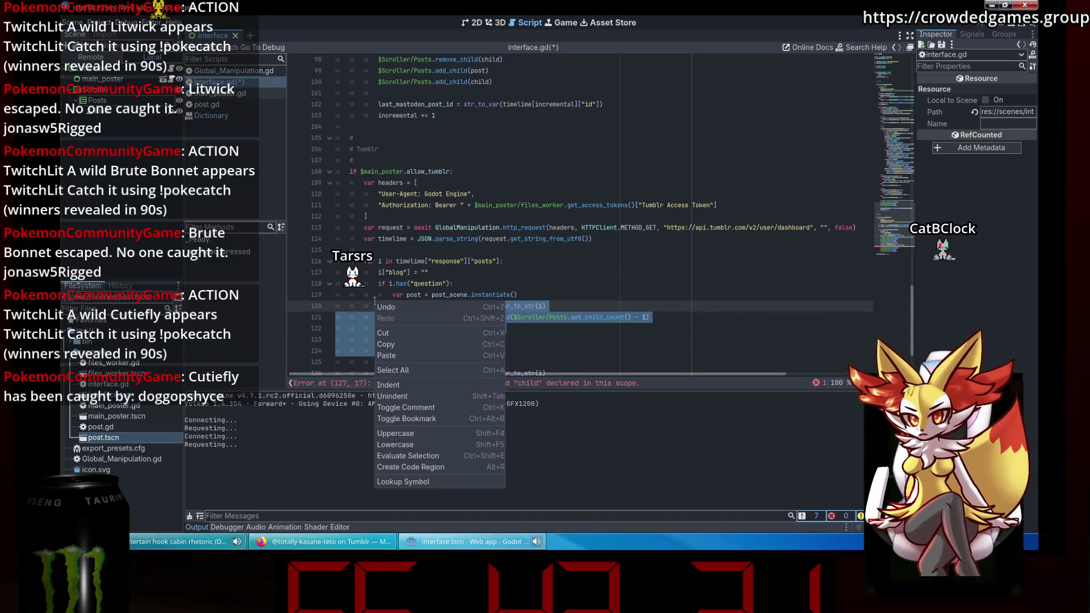
pyautogui.click(414, 385)
pyautogui.scroll(-3, 359, 279)
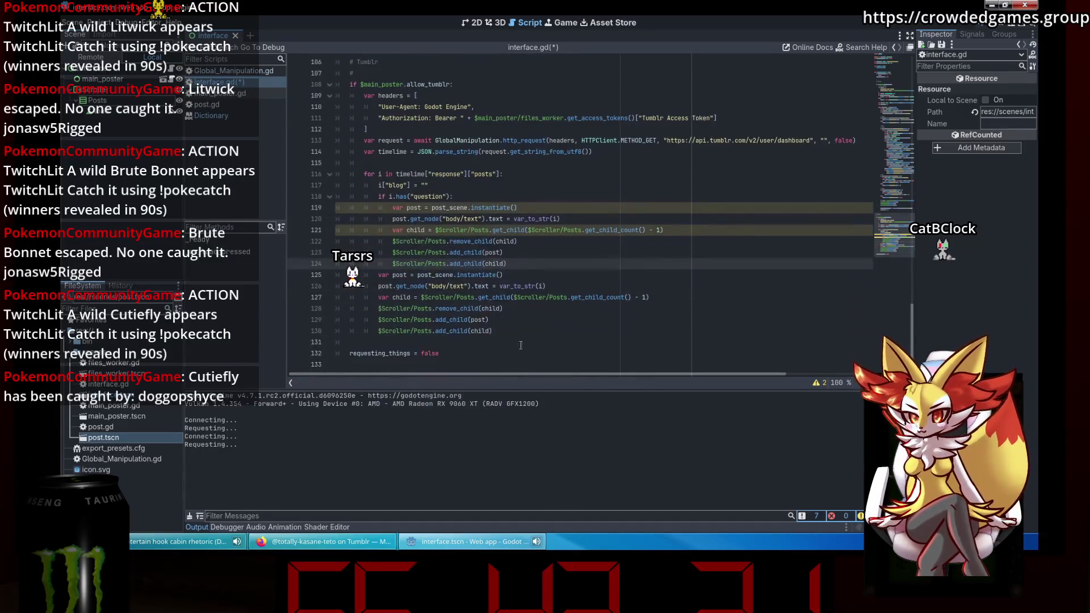
pyautogui.keyDown('shift'); pyautogui.click(359, 279); pyautogui.keyUp('shift')
pyautogui.press('Delete')
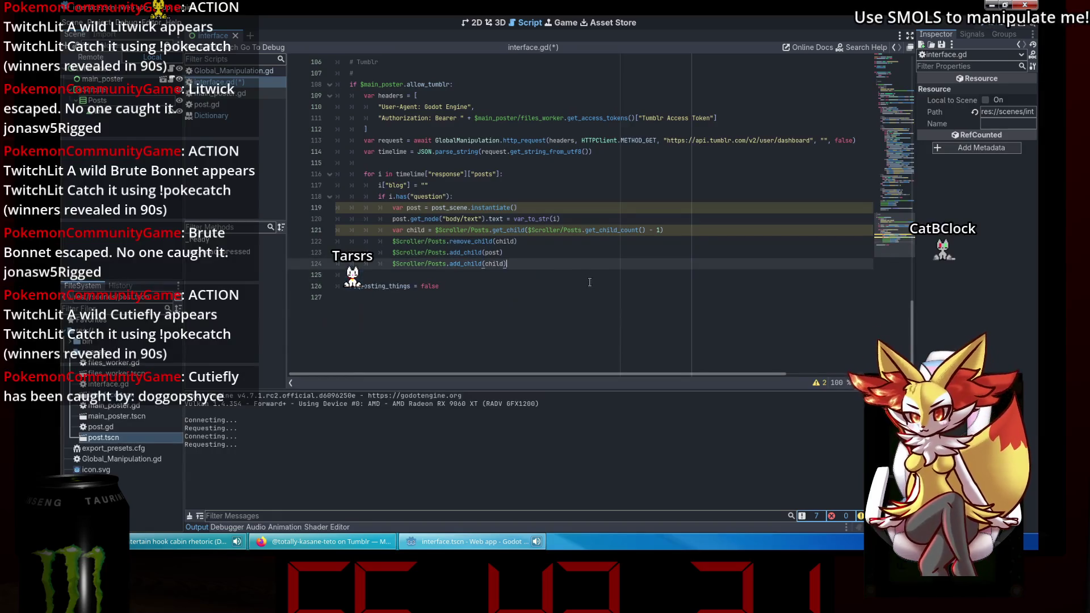
# Step: Put var post = post_scene.instantiate() above the check; remove the blog line and child-swapping lines
pyautogui.moveTo(517, 208); pyautogui.dragTo(433, 208)
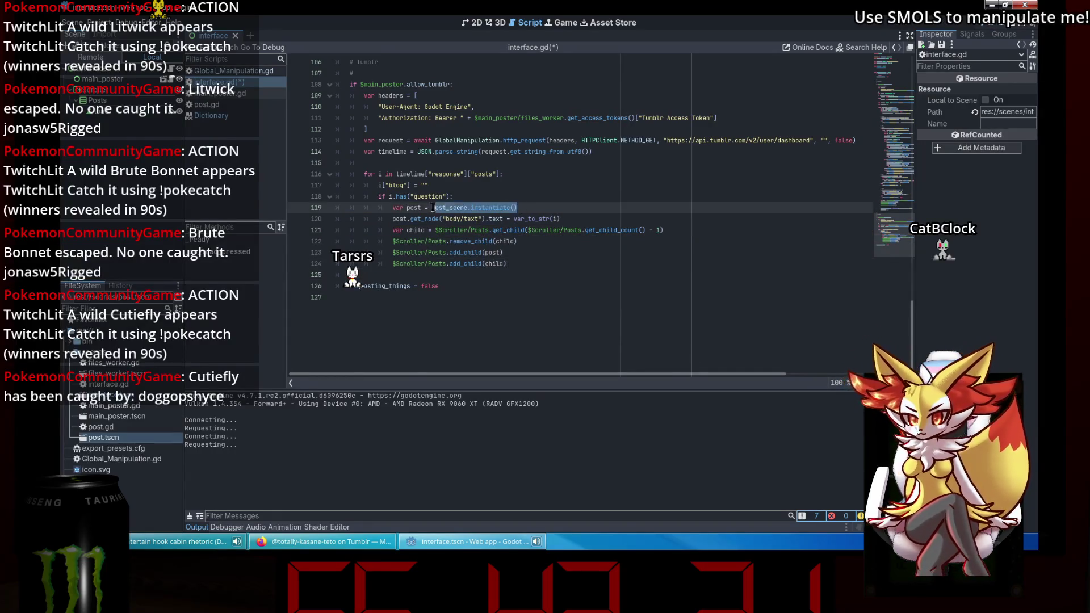
pyautogui.click(448, 183)
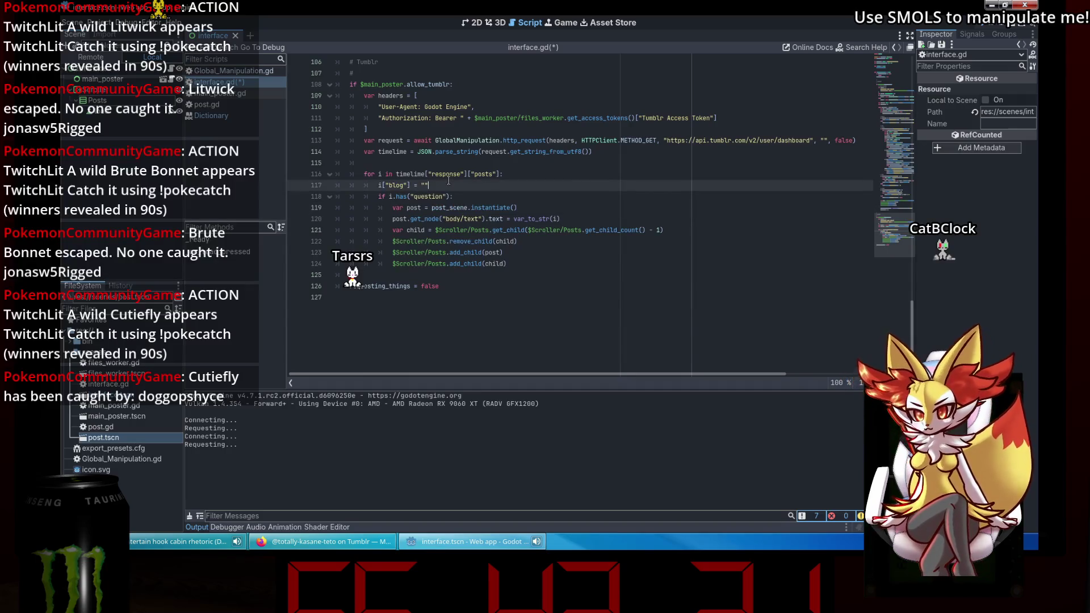
pyautogui.press('Return')
pyautogui.write('var post = post_scene.instantiate(')
pyautogui.hotkey('ctrl', 'v')
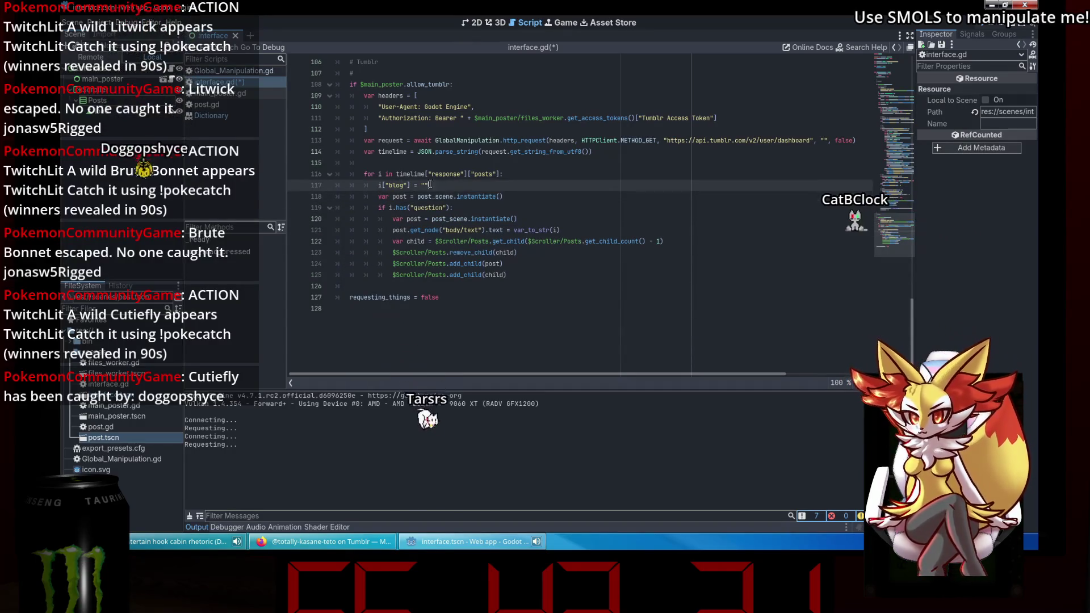
pyautogui.tripleClick(430, 185)
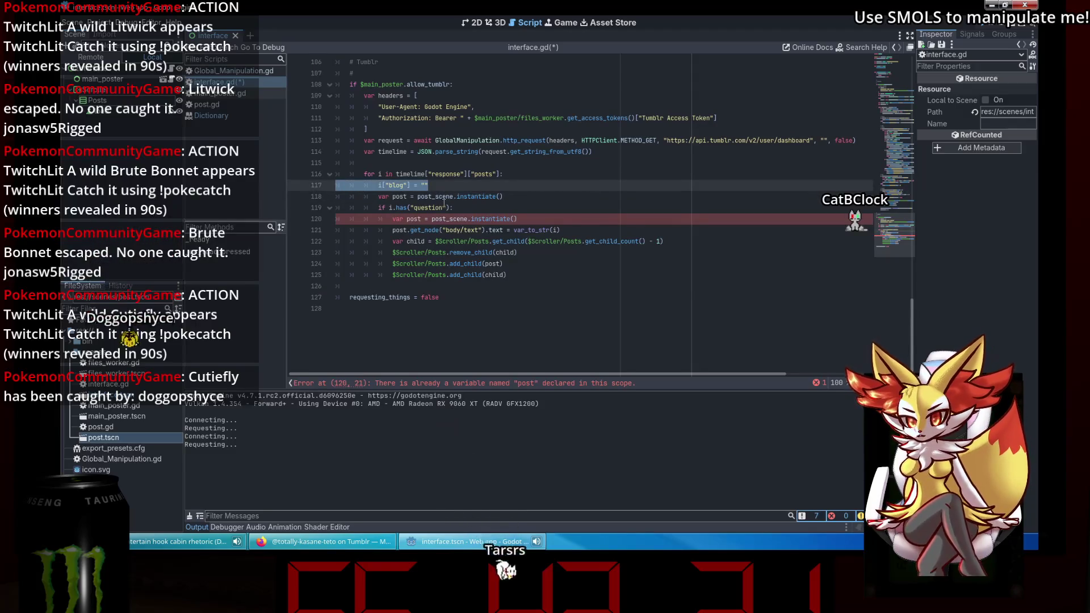
pyautogui.press('BackSpace')
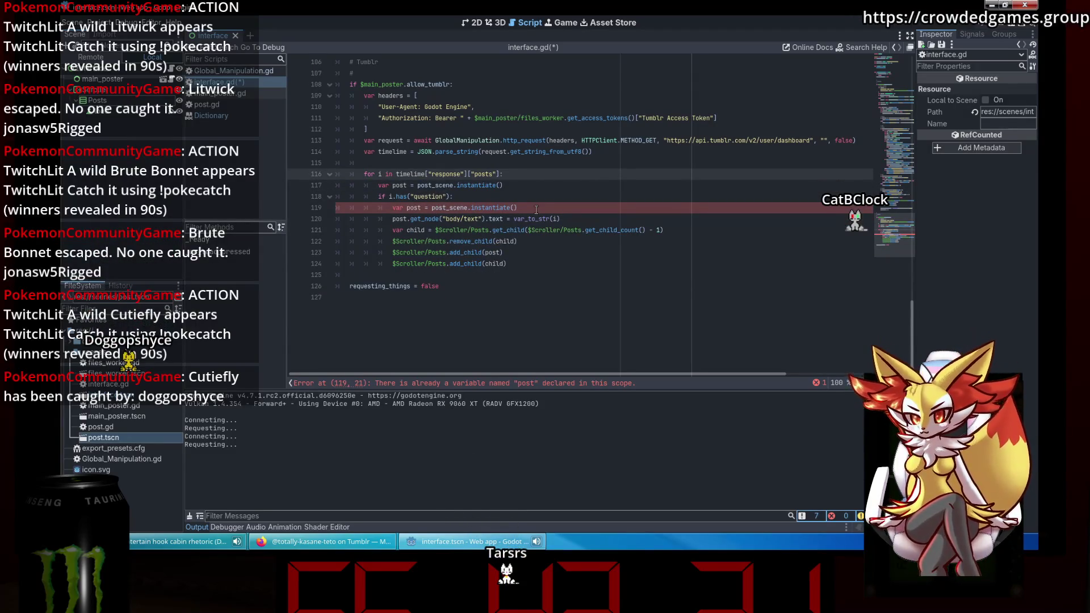
pyautogui.moveTo(536, 210); pyautogui.dragTo(330, 210)
pyautogui.press('BackSpace')
pyautogui.press('BackSpace')
pyautogui.moveTo(505, 252); pyautogui.dragTo(392, 219)
pyautogui.press('BackSpace')
pyautogui.press('Return')
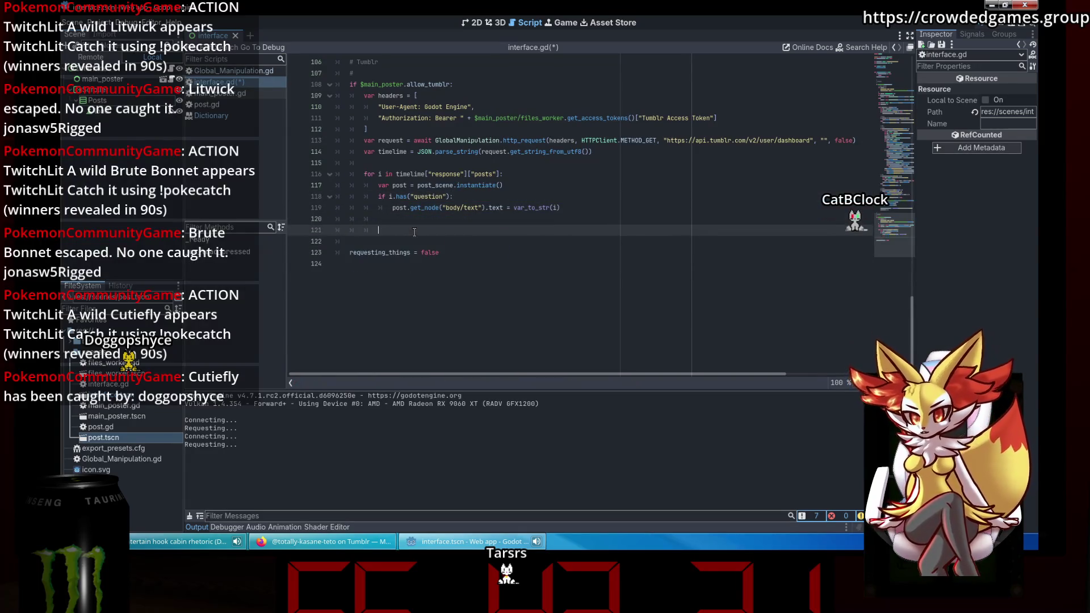
# Step: Paste the child-swapping lines back and de-indent them one level
pyautogui.hotkey('ctrl', 'v')
pyautogui.click(402, 220)
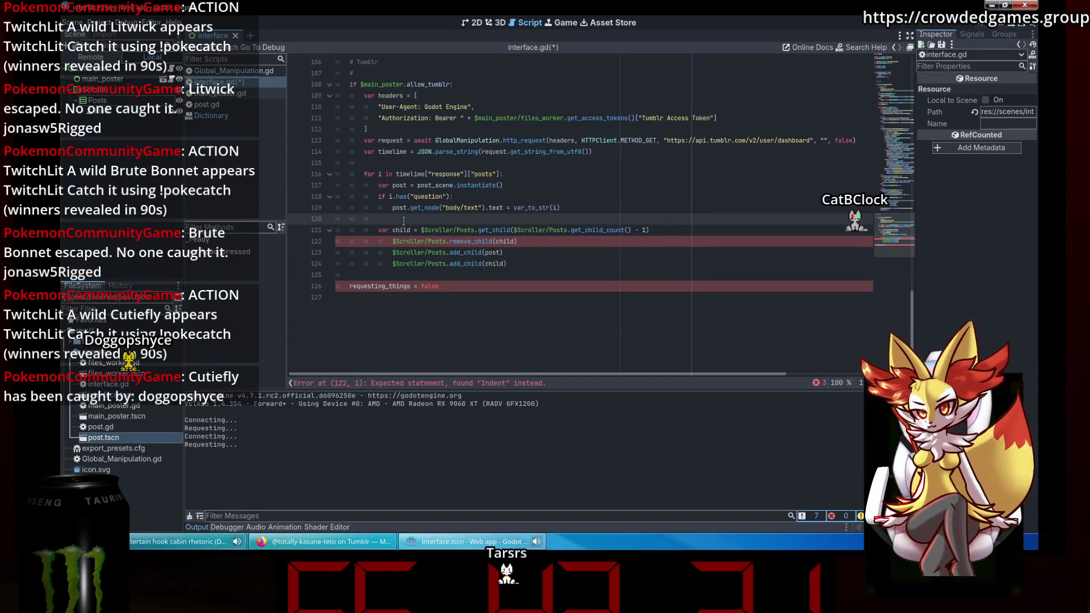
pyautogui.click(391, 241)
pyautogui.press('BackSpace')
pyautogui.press('Down')
pyautogui.press('BackSpace')
pyautogui.press('Down')
pyautogui.press('BackSpace')
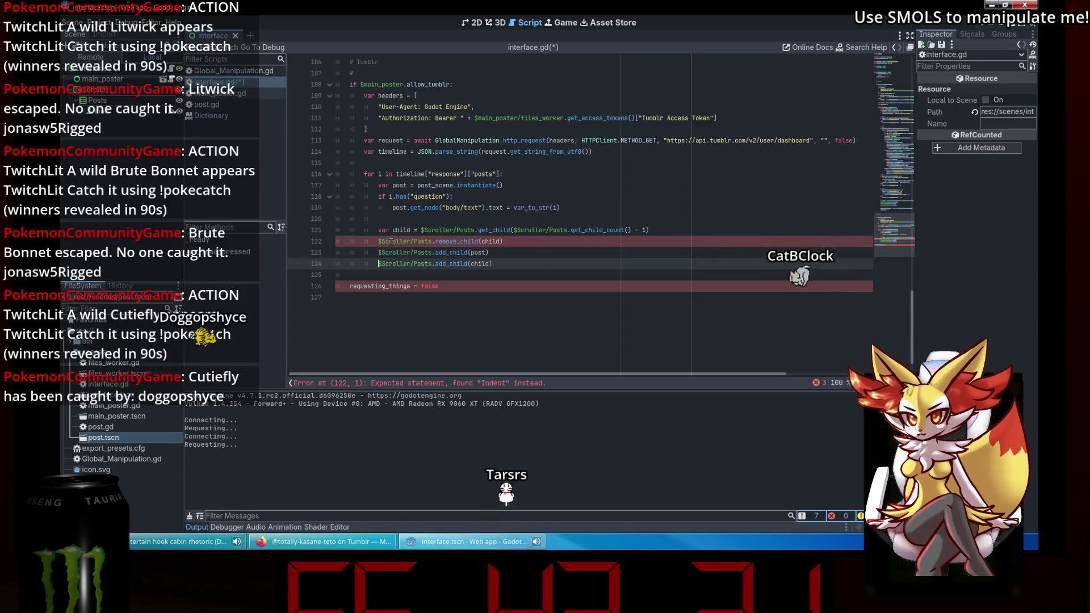
# Step: Change the question branch's body text from var_to_str(i) to i["answer"]
pyautogui.click(602, 218)
pyautogui.press('Up')
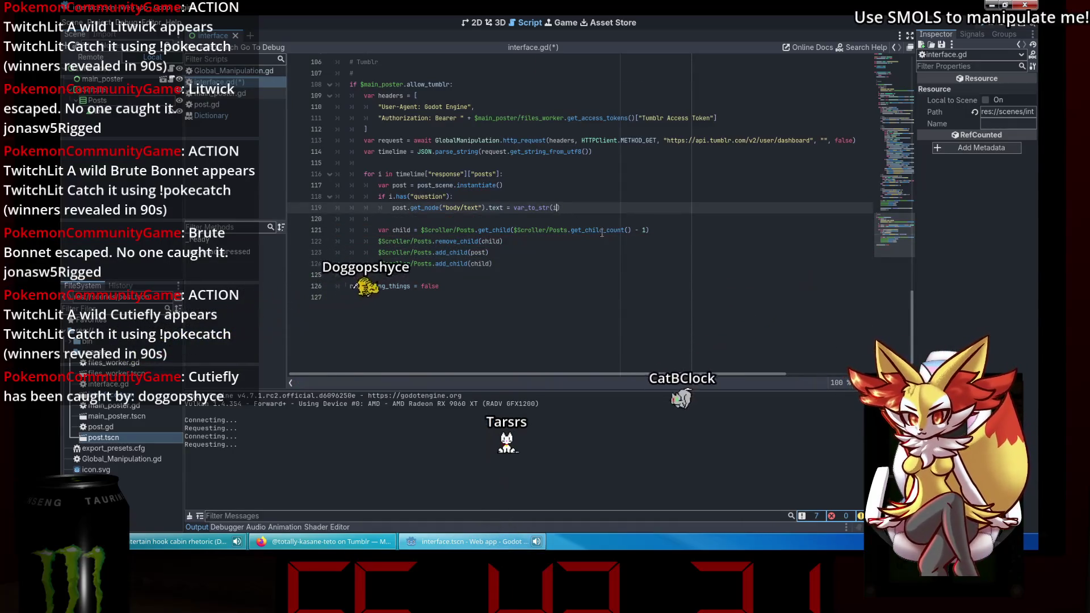
pyautogui.scroll(4, 602, 233)
pyautogui.scroll(-1, 602, 235)
pyautogui.write('["answer')
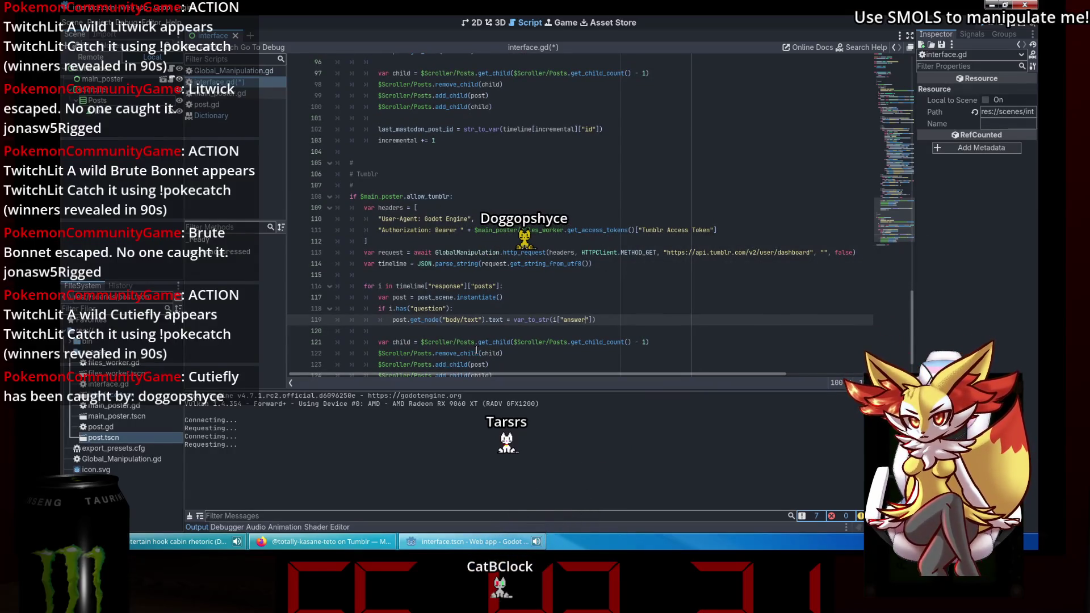
# Step: Add an elif i.has("content") branch setting body text from i["content"], and save
pyautogui.click(416, 339)
pyautogui.click(401, 331)
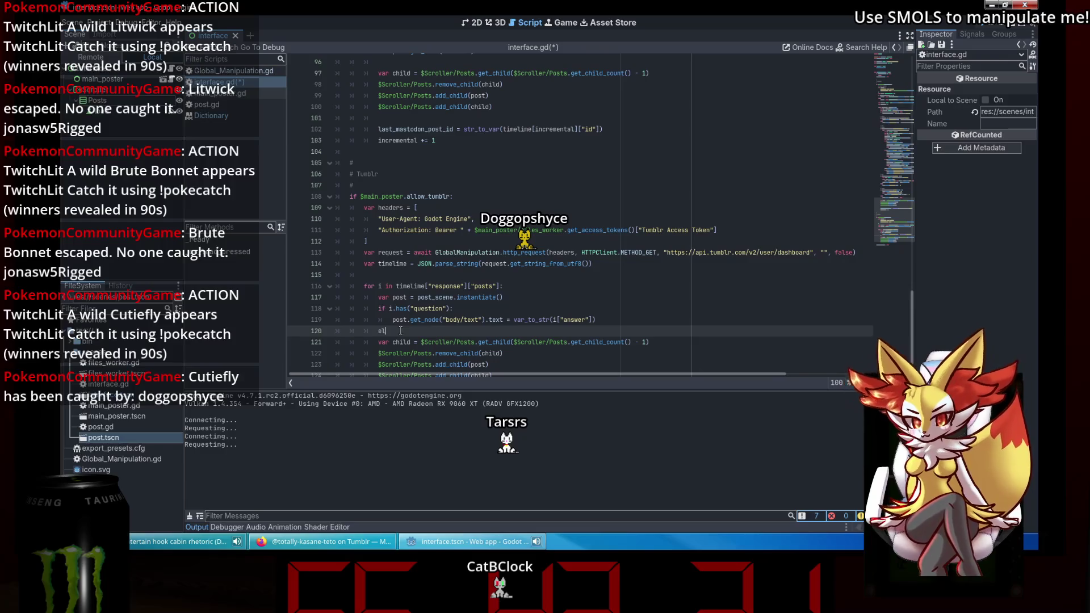
pyautogui.write('i.has("content"):')
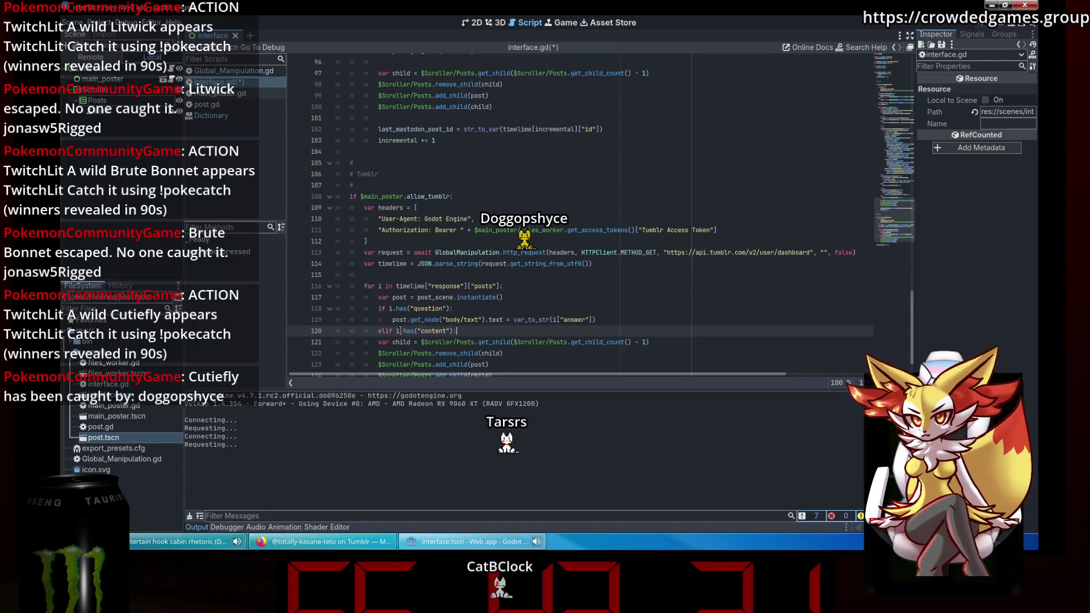
pyautogui.press('Return')
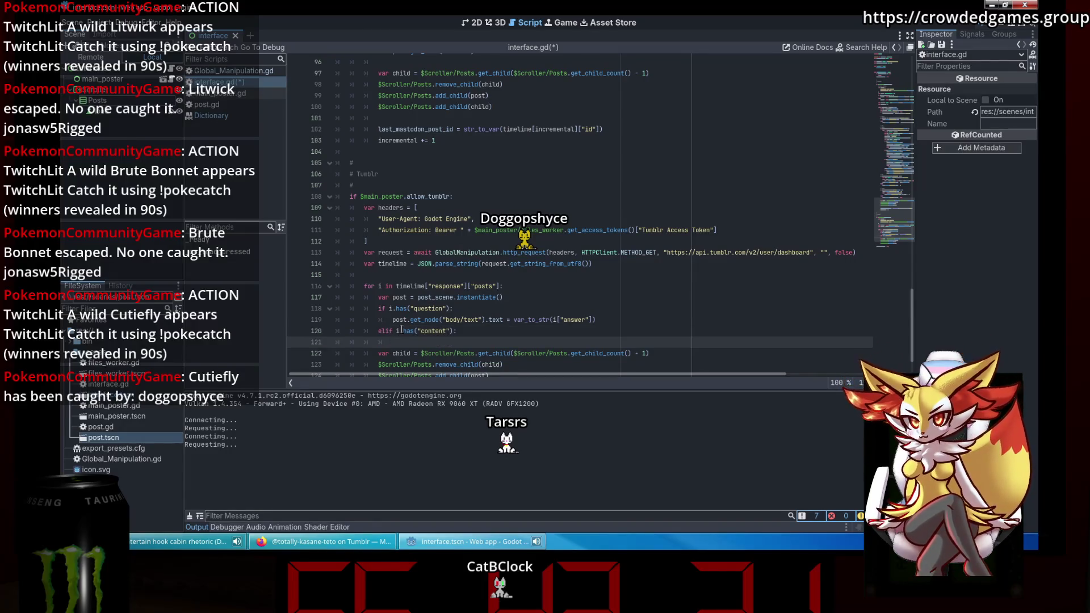
pyautogui.click(391, 320)
pyautogui.hotkey('shift', 'End')
pyautogui.hotkey('ctrl', 'c')
pyautogui.click(568, 341)
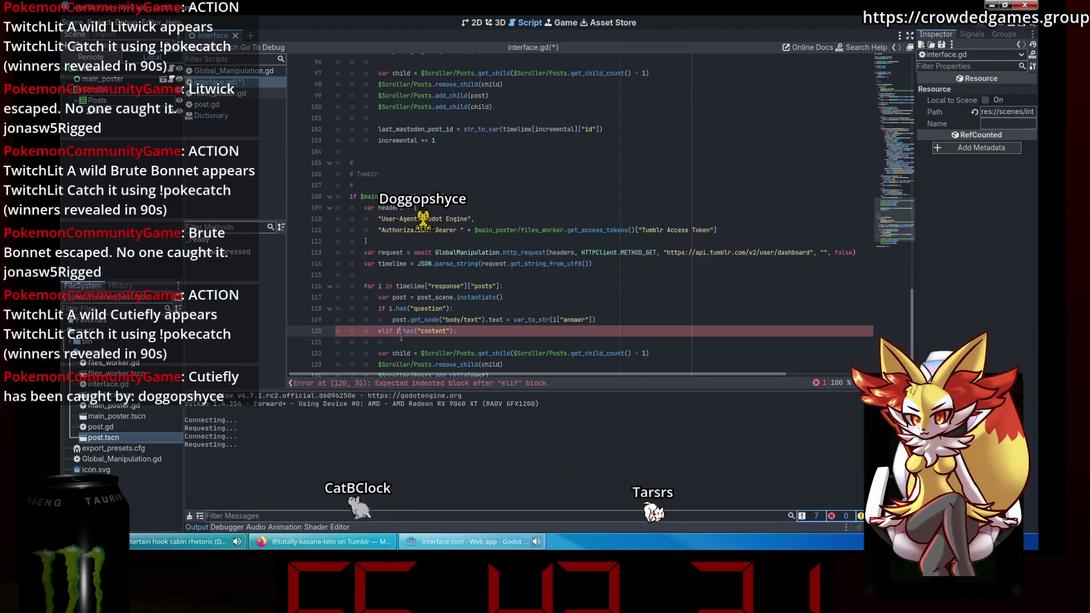
pyautogui.hotkey('ctrl', 'v')
pyautogui.moveTo(564, 342); pyautogui.dragTo(579, 342)
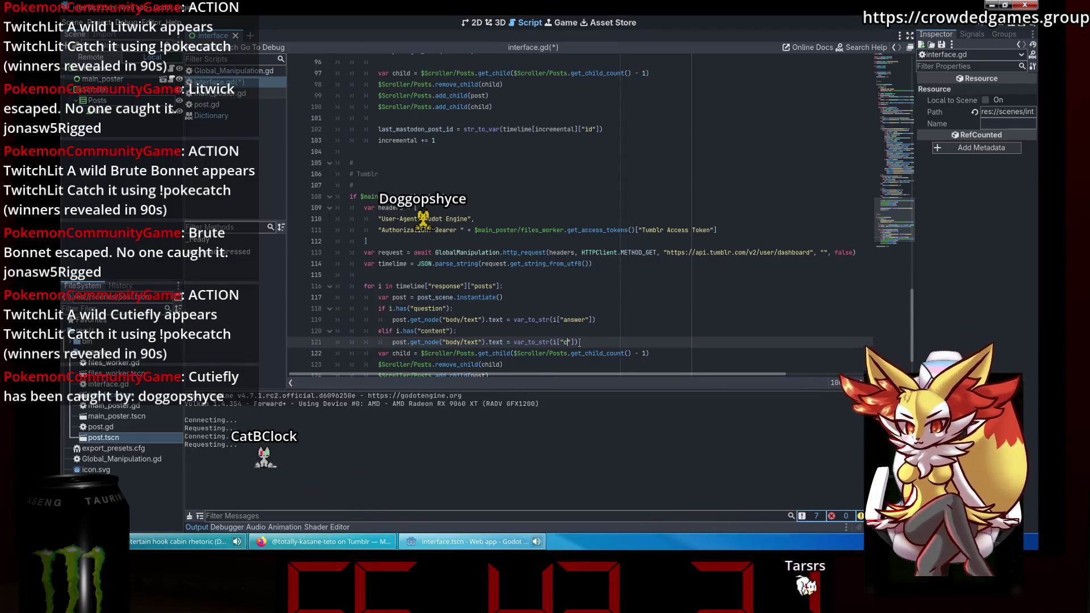
pyautogui.write('t')
pyautogui.hotkey('ctrl', 's')
# Step: Run the web app project again
pyautogui.scroll(-2, 616, 334)
pyautogui.click(615, 339)
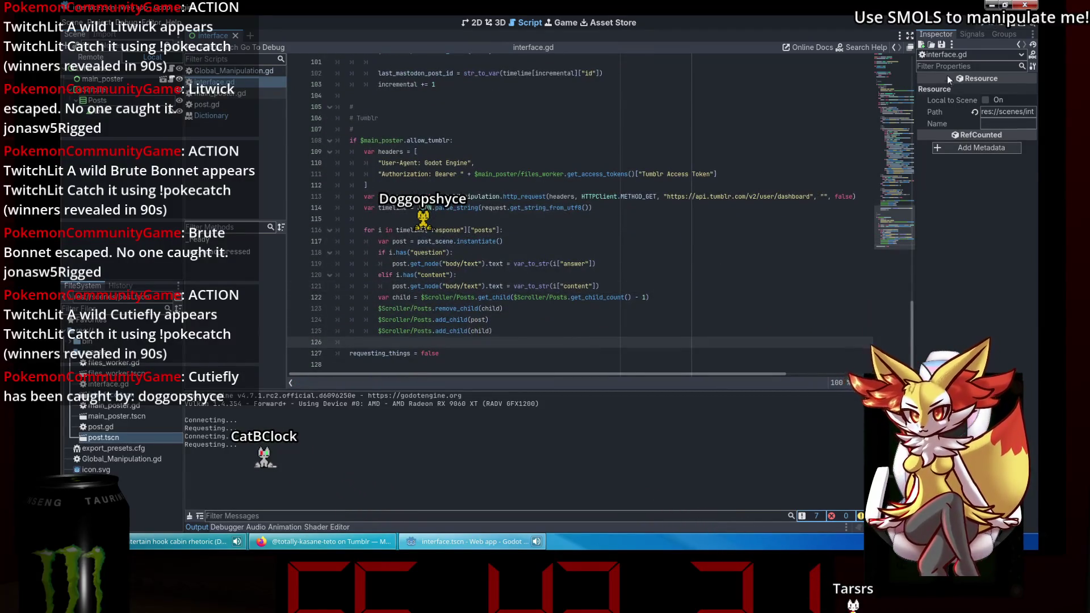
pyautogui.click(978, 27)
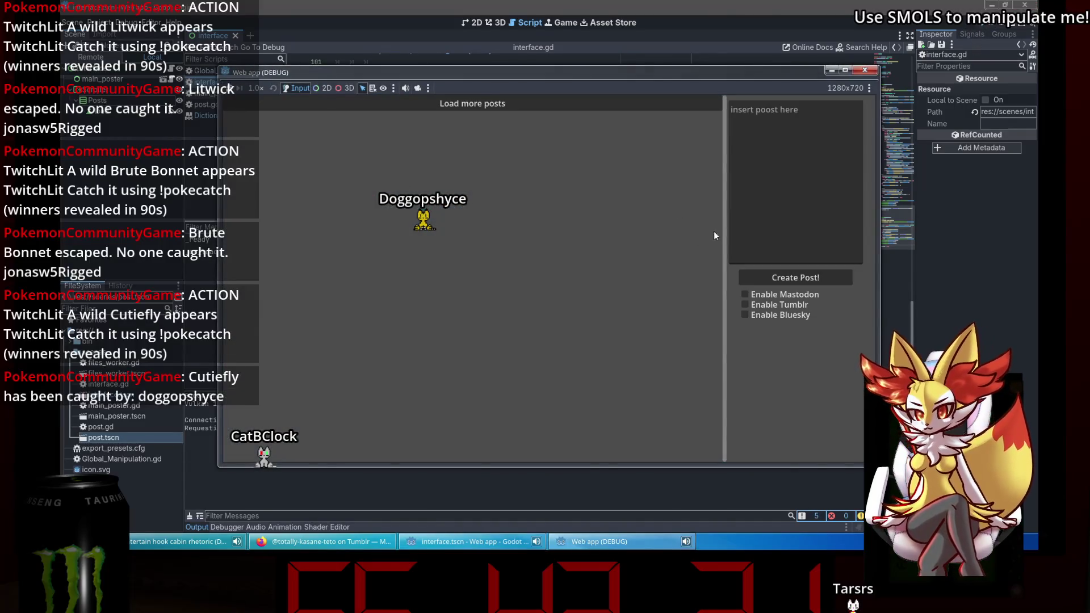
# Step: Enable Tumblr, load more posts, and scroll through the HTML answer and content bodies
pyautogui.click(745, 305)
pyautogui.click(528, 104)
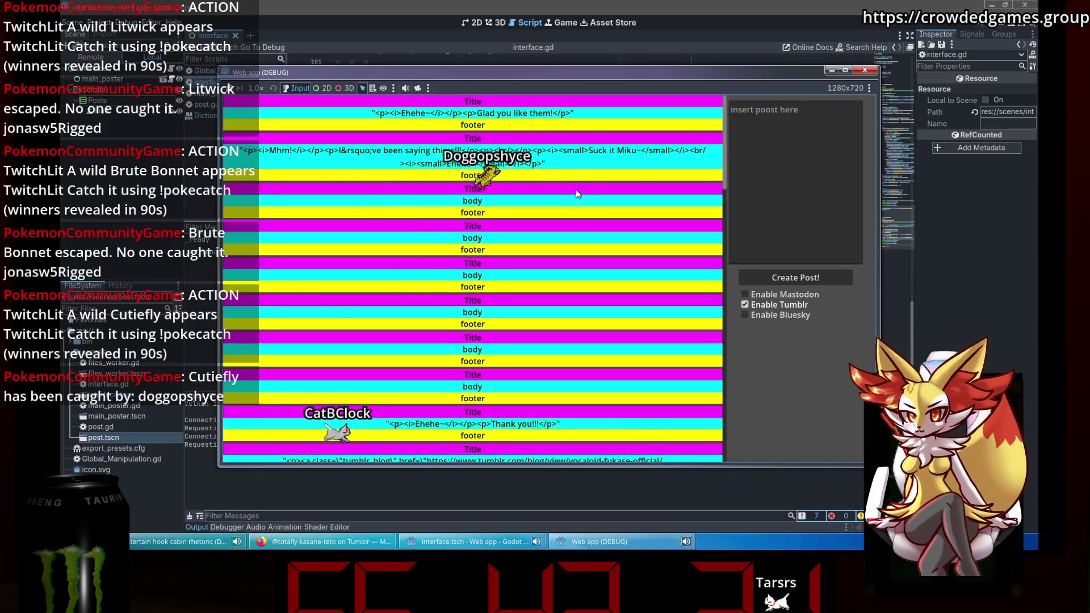
pyautogui.scroll(-5, 575, 189)
pyautogui.scroll(-2, 575, 201)
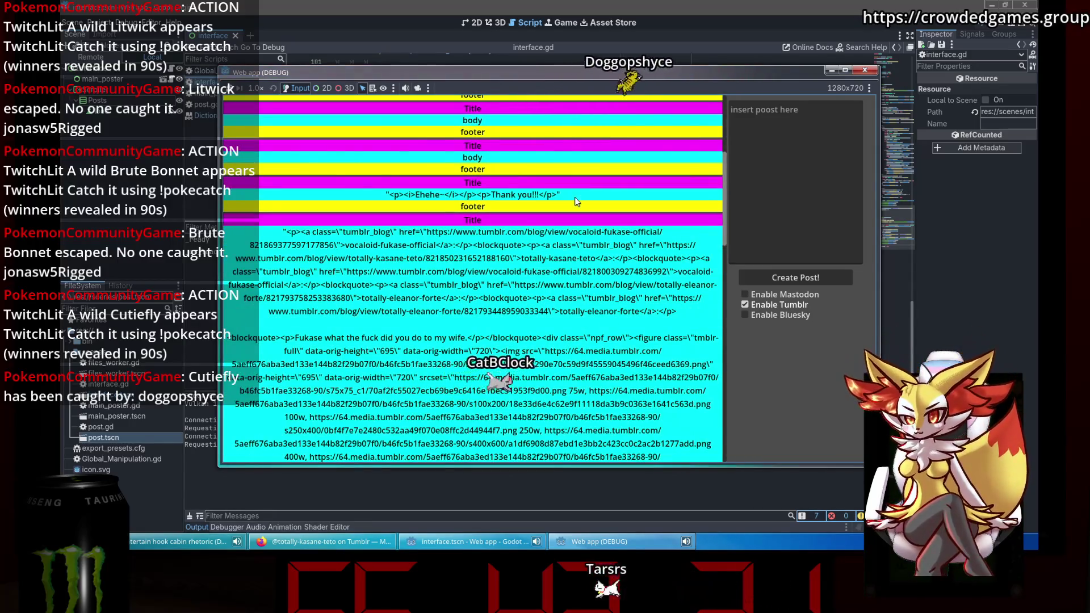
pyautogui.scroll(-8, 575, 201)
pyautogui.scroll(-2, 576, 201)
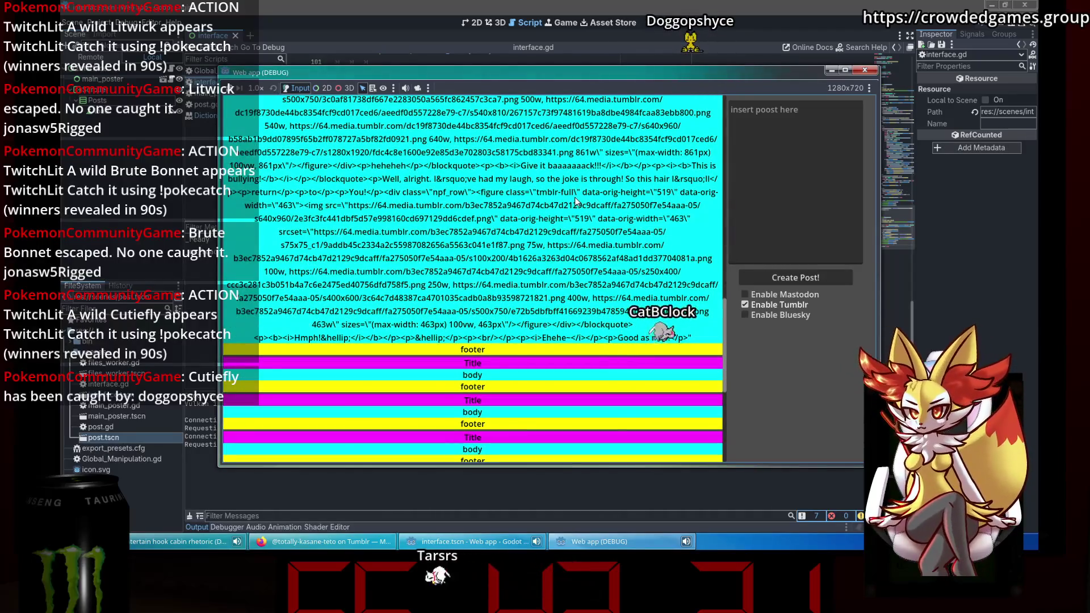
pyautogui.scroll(-3, 575, 200)
pyautogui.scroll(-5, 575, 199)
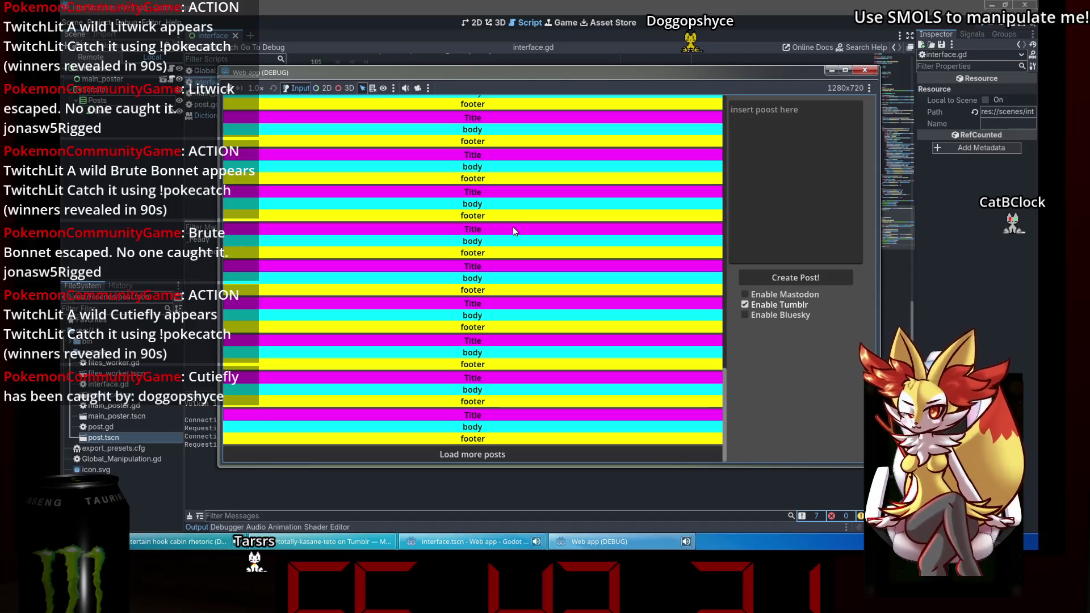
# Step: Close the debug window and add an else: branch after the content branch
pyautogui.click(864, 69)
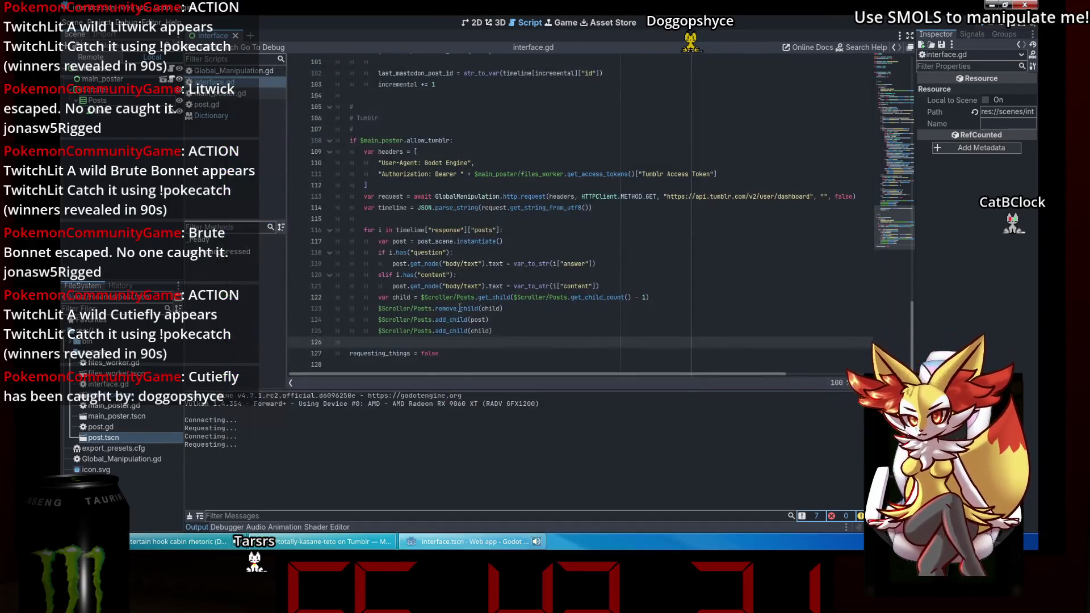
pyautogui.click(634, 287)
pyautogui.press('Return')
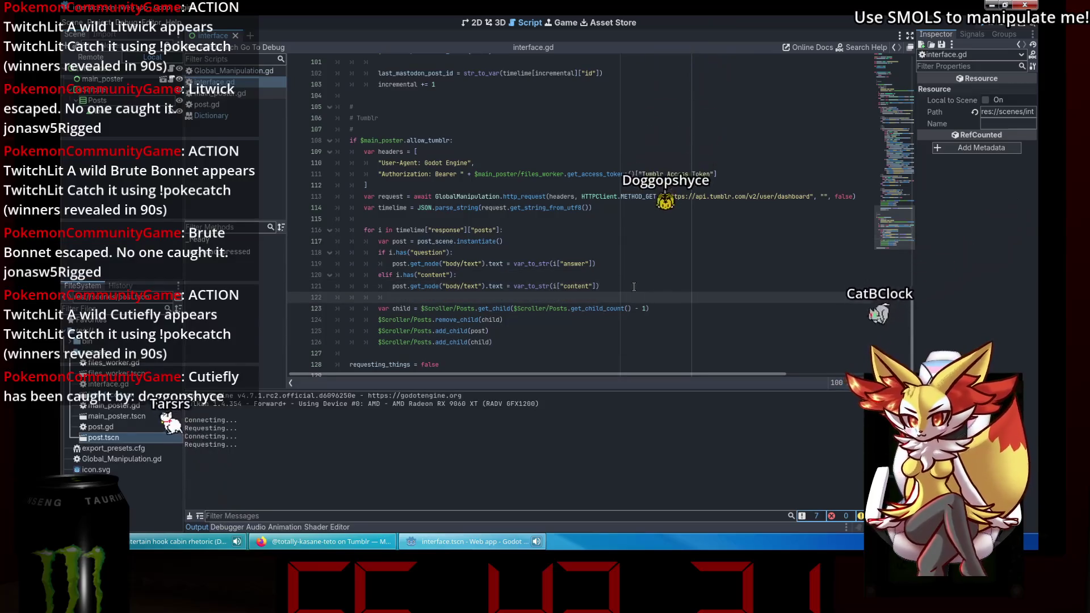
pyautogui.write('else:')
pyautogui.press('Return')
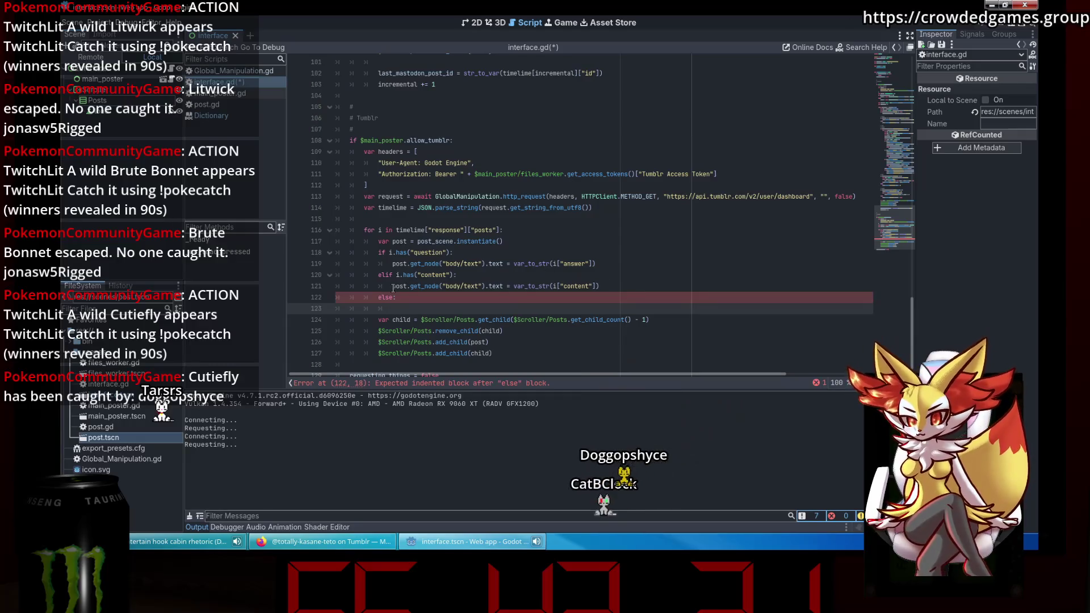
# Step: Make the else branch set post.get_node("body/text").text = var_to_str(i)
pyautogui.moveTo(515, 288); pyautogui.dragTo(591, 287)
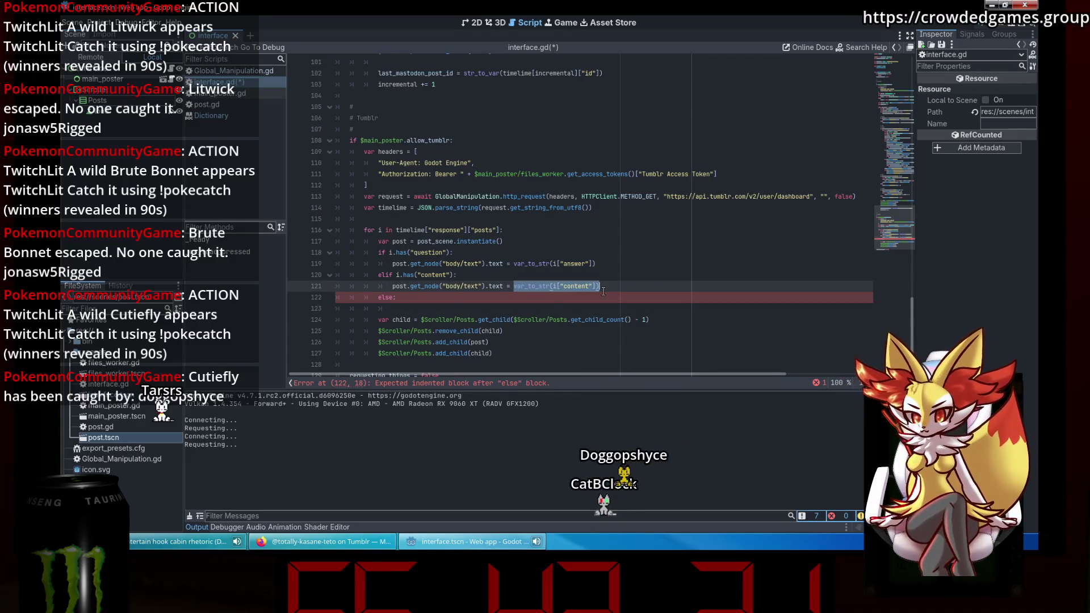
pyautogui.click(423, 309)
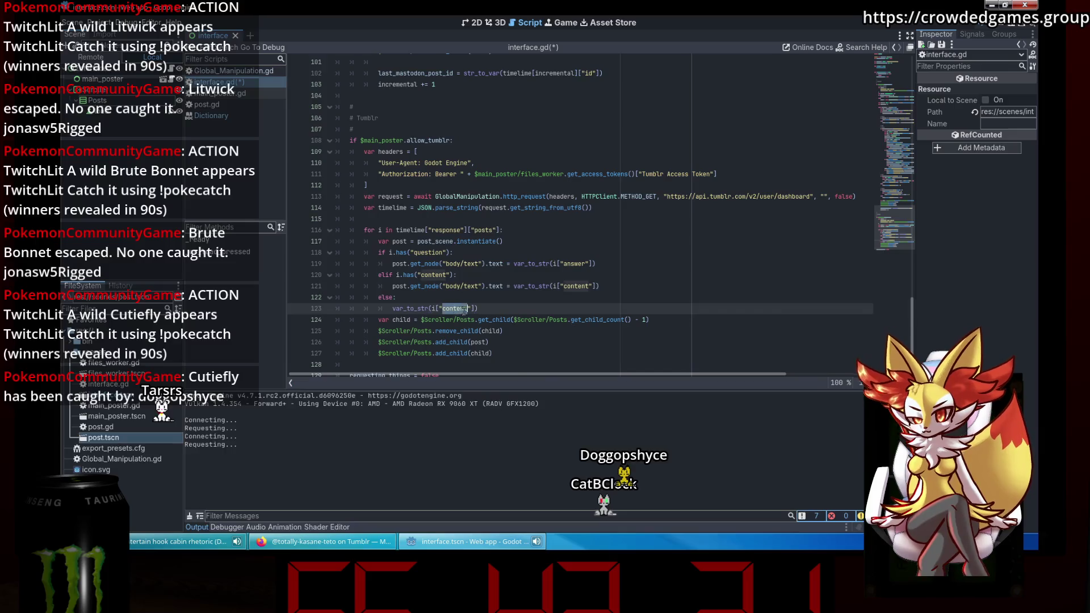
pyautogui.click(391, 287)
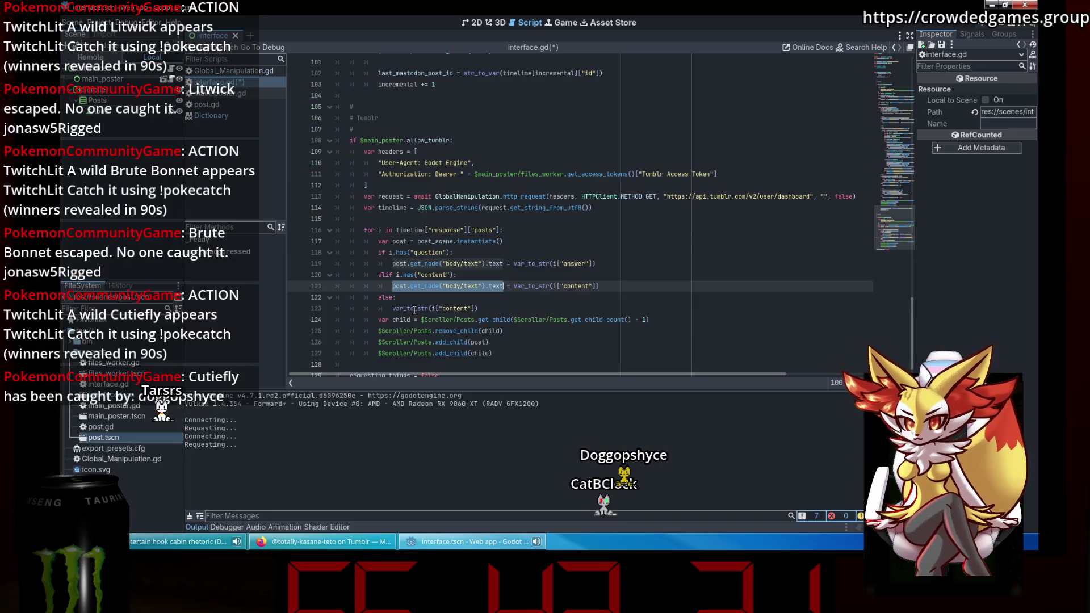
pyautogui.click(393, 308)
pyautogui.hotkey('ctrl', 'v')
pyautogui.write('=')
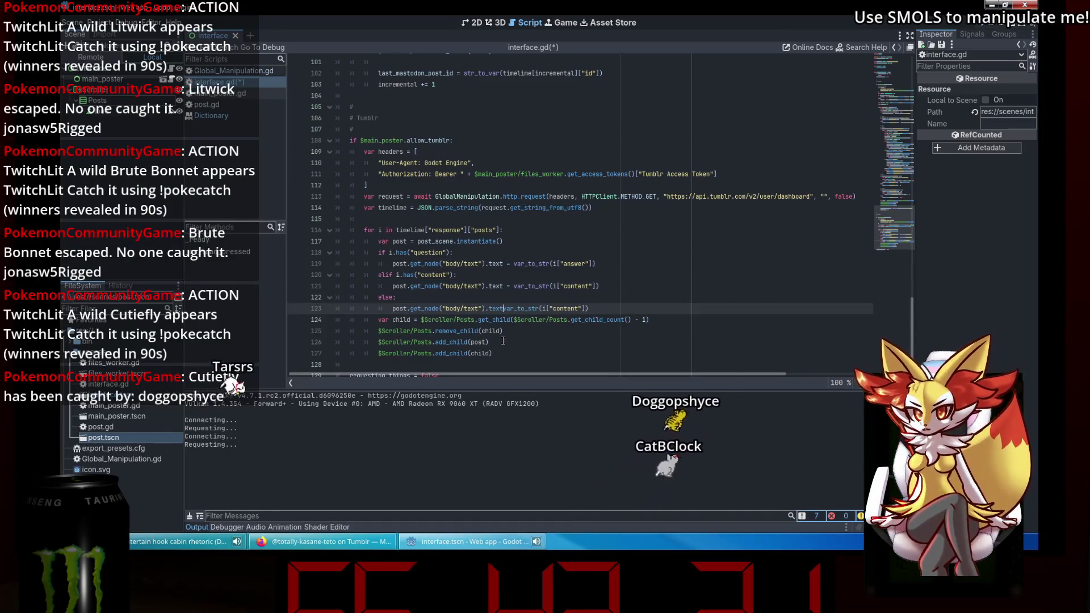
pyautogui.click(503, 341)
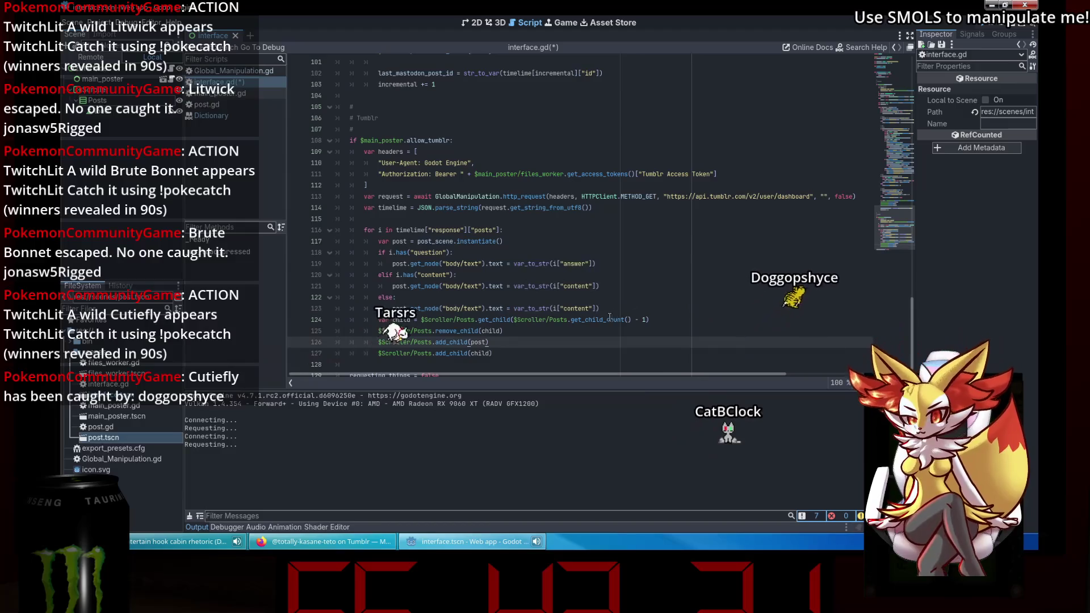
pyautogui.moveTo(595, 308); pyautogui.dragTo(560, 308)
pyautogui.press('Delete')
# Step: Save interface.gd and run the web app again
pyautogui.hotkey('ctrl', 's')
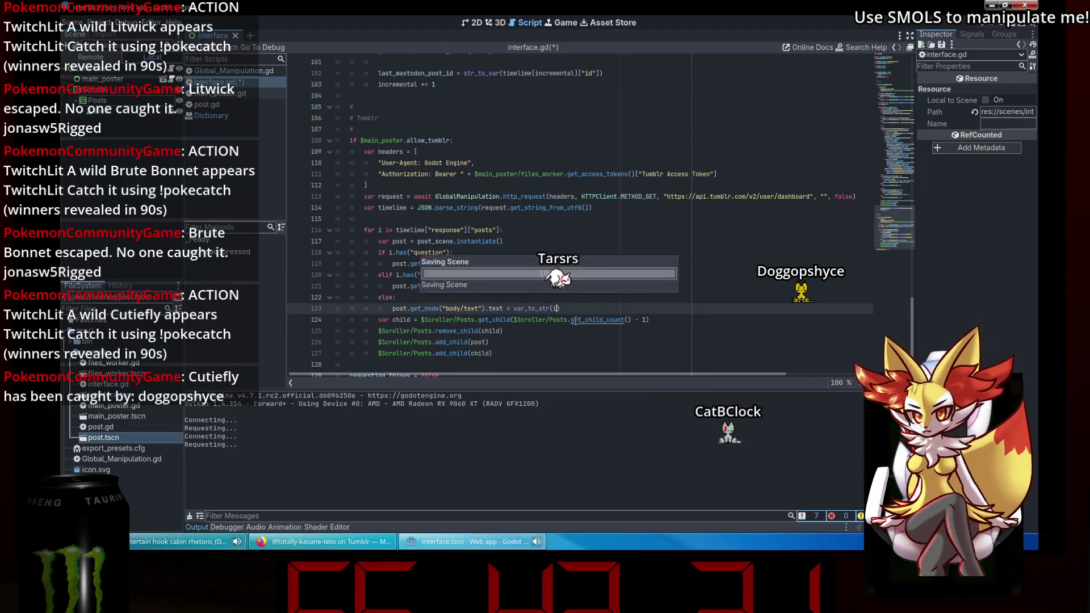
pyautogui.click(576, 321)
pyautogui.click(986, 26)
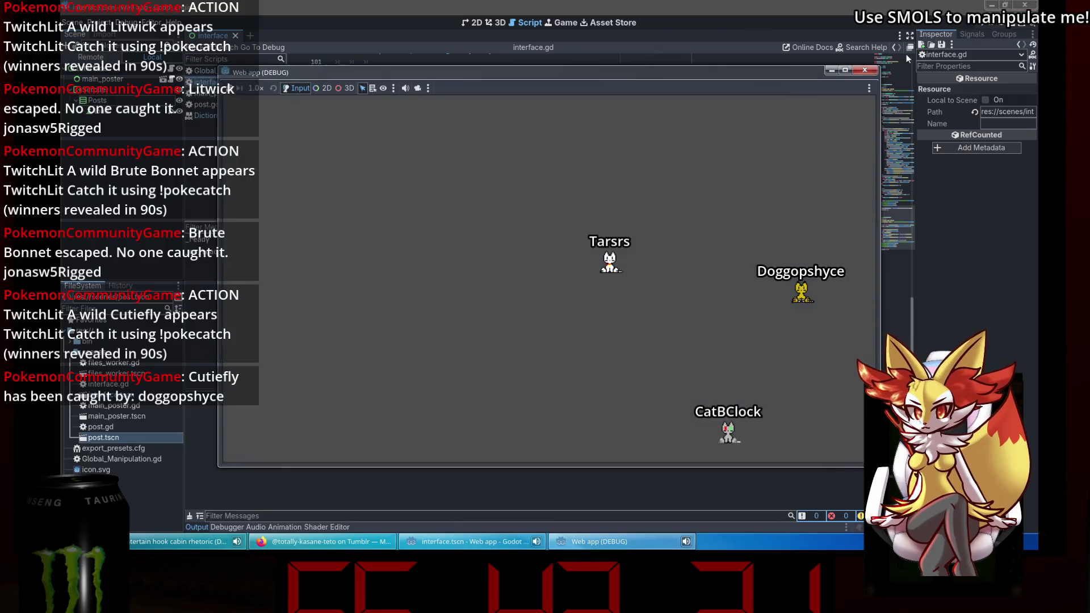
# Step: Load more Tumblr posts and scroll to a post's full JSON with its tree_html field
pyautogui.click(545, 105)
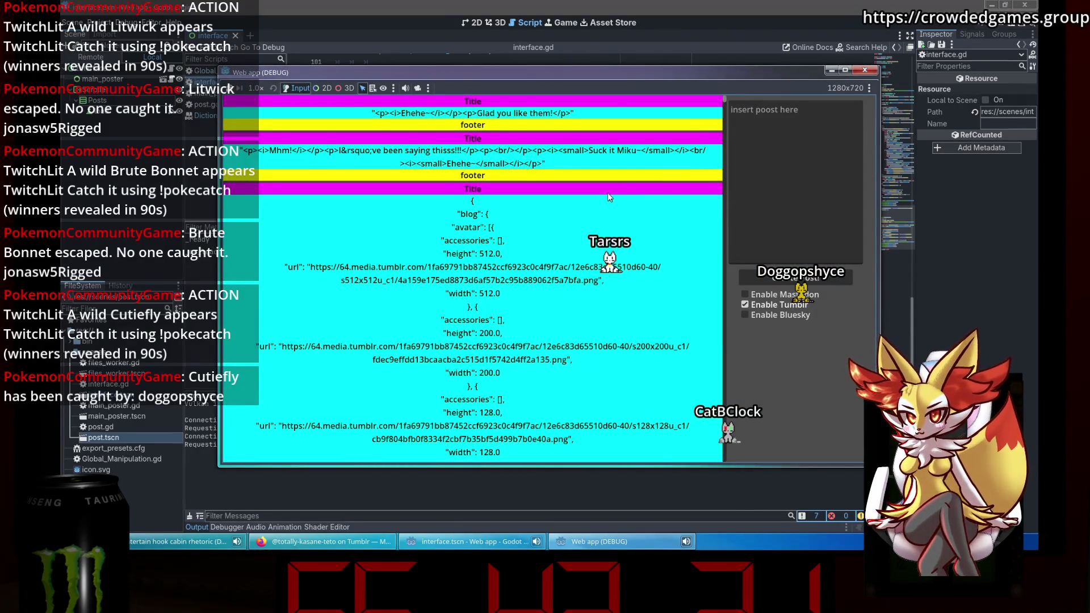
pyautogui.scroll(-2, 608, 194)
pyautogui.scroll(-15, 608, 193)
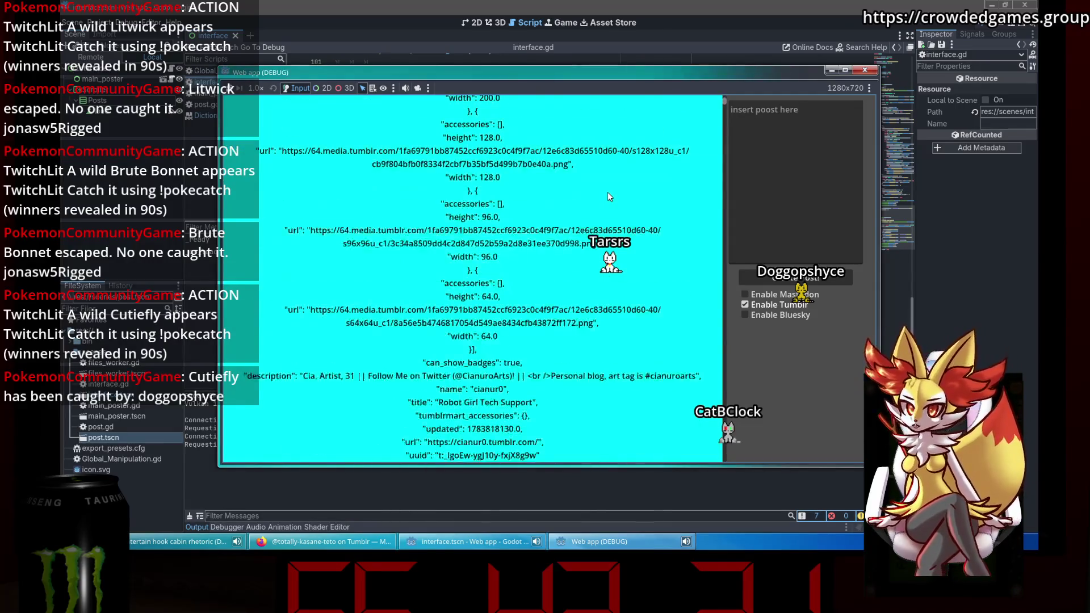
pyautogui.scroll(-10, 596, 185)
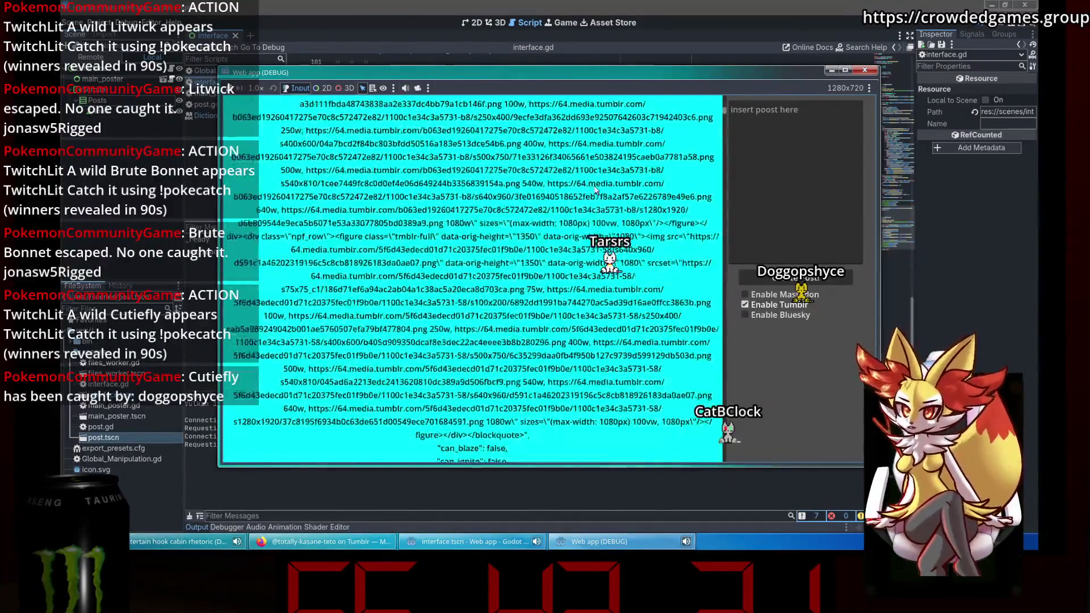
pyautogui.scroll(-10, 592, 187)
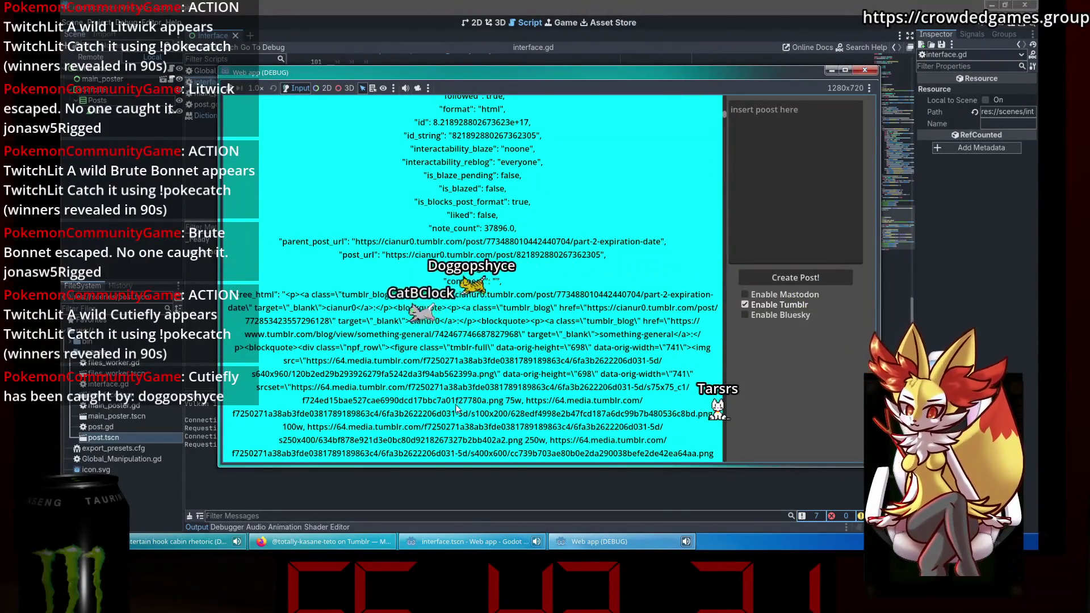
pyautogui.click(286, 542)
# Step: Close the blog panel, open the user's own Tumblr blog, and scroll its feed
pyautogui.click(332, 61)
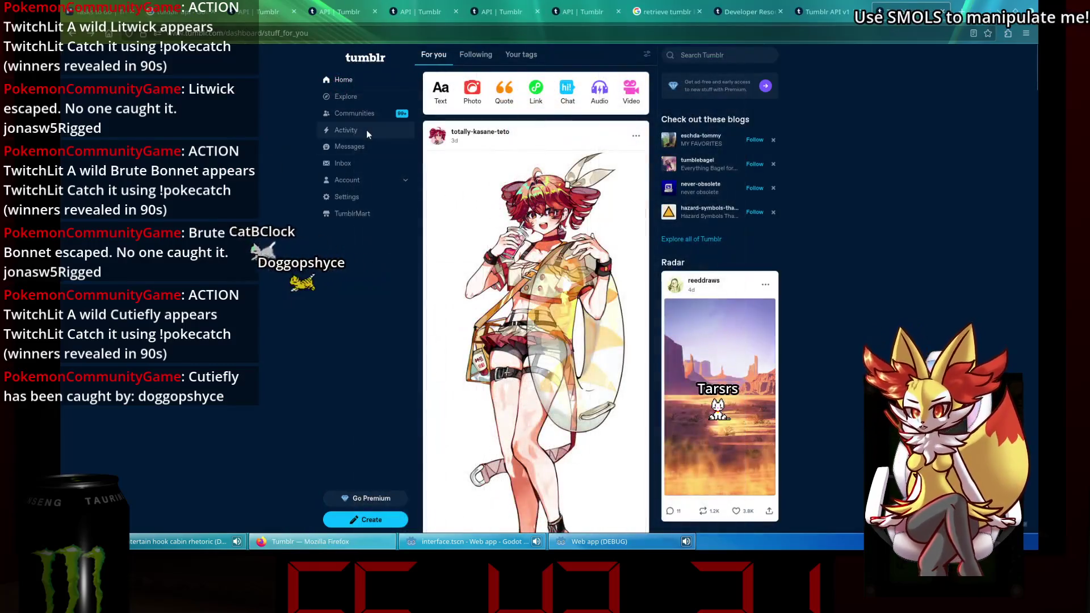
pyautogui.click(369, 180)
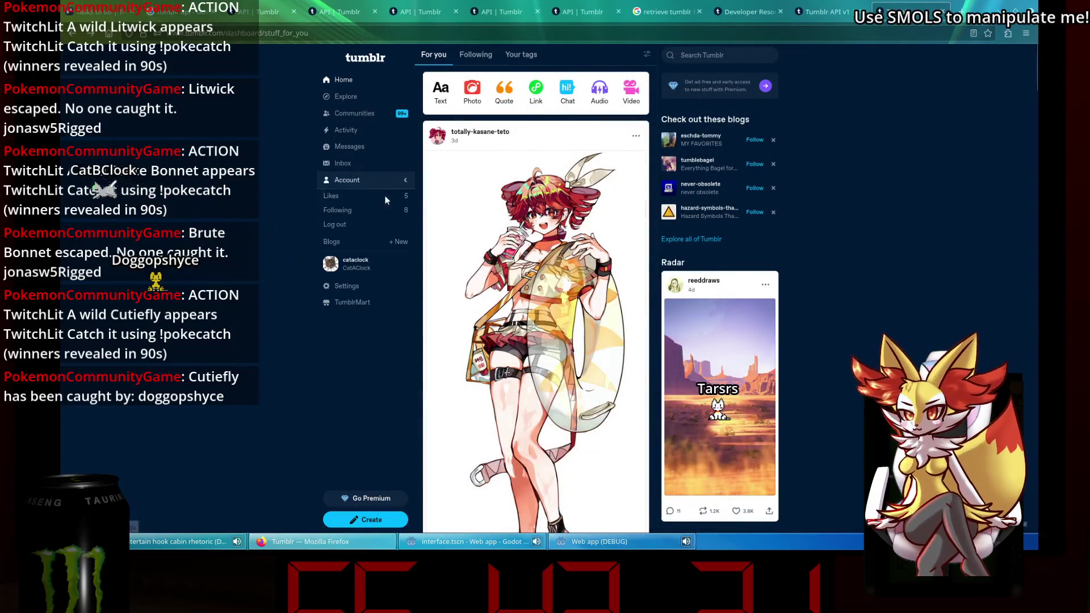
pyautogui.click(366, 261)
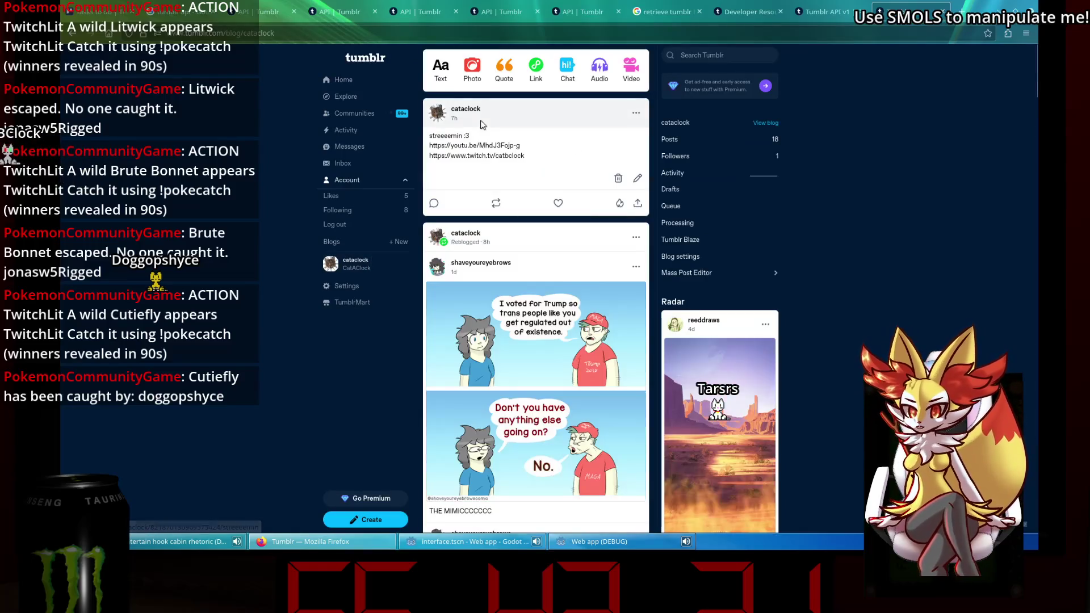
pyautogui.scroll(-7, 566, 301)
pyautogui.scroll(-8, 566, 301)
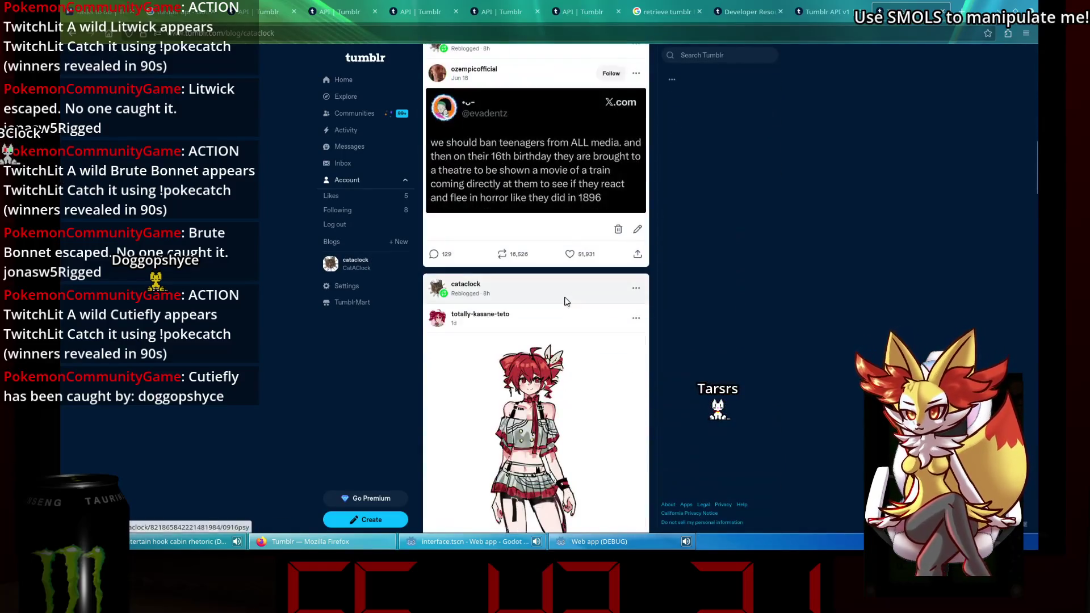
pyautogui.scroll(-2, 392, 348)
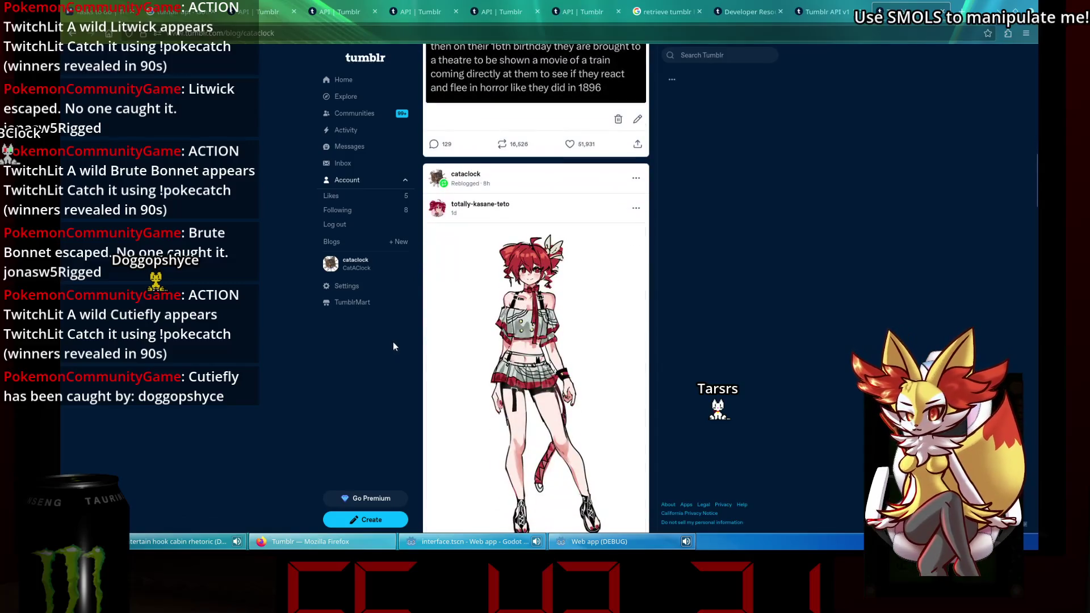
# Step: Check the Tumblr Inbox and Activity, then go to the Explore page
pyautogui.click(356, 165)
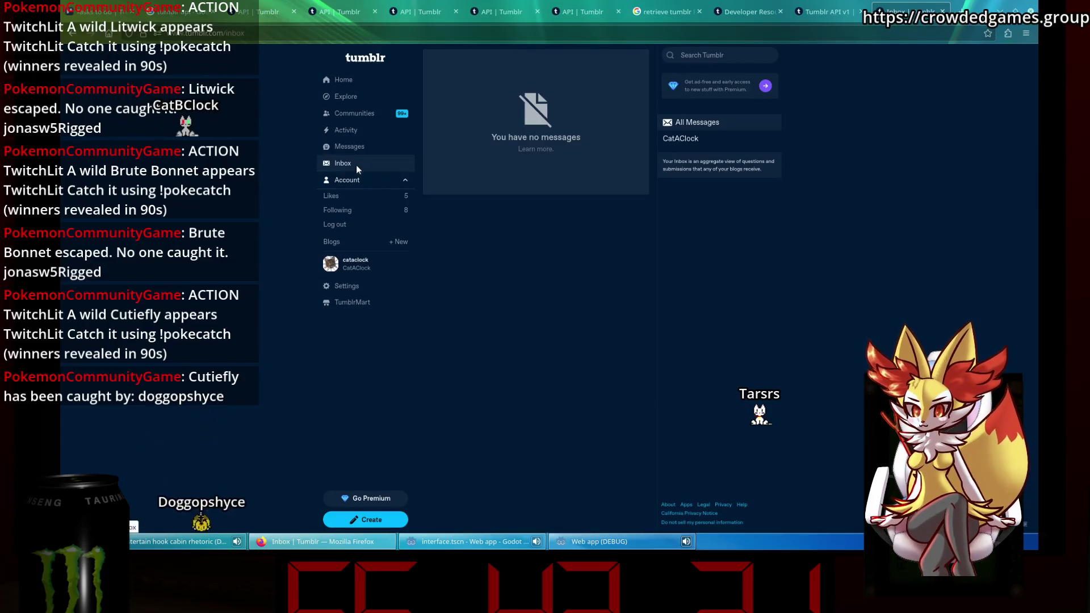
pyautogui.click(359, 136)
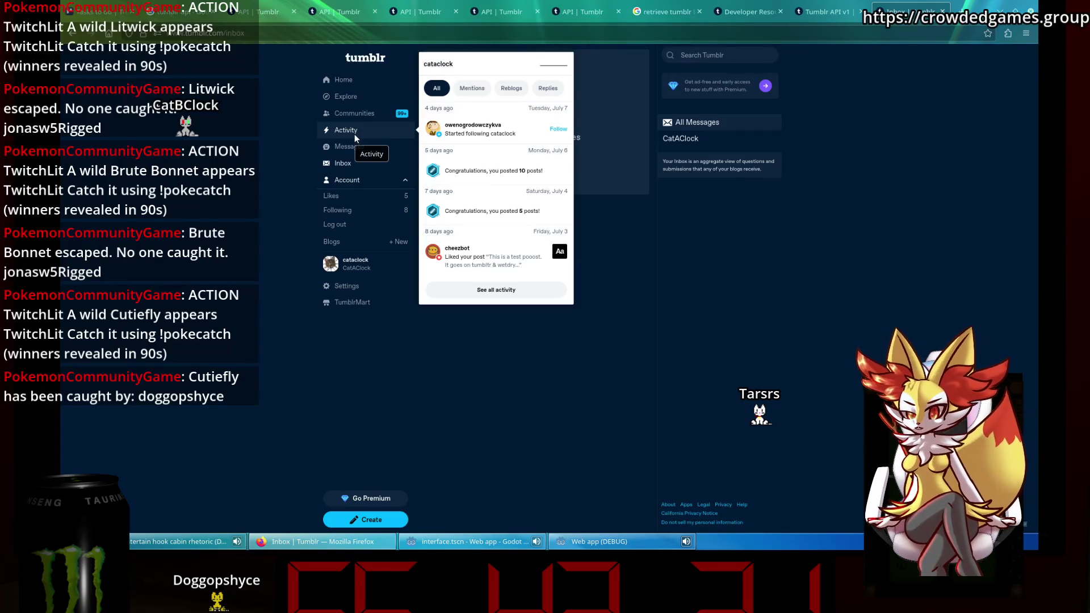
pyautogui.click(354, 134)
pyautogui.click(341, 96)
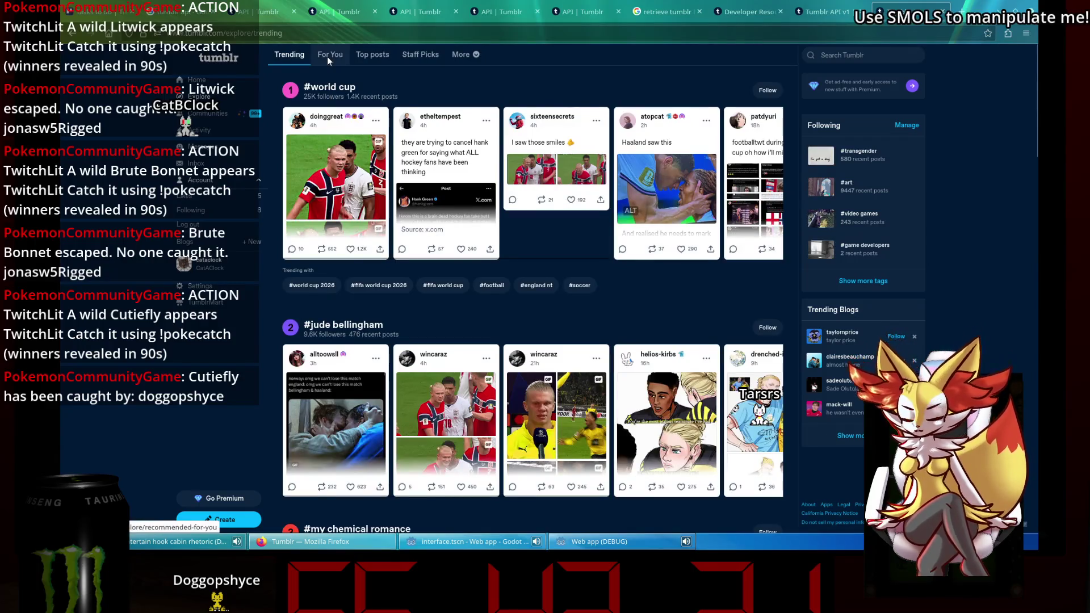
# Step: Show Explore's For You posts filtered to Text posts only
pyautogui.click(327, 56)
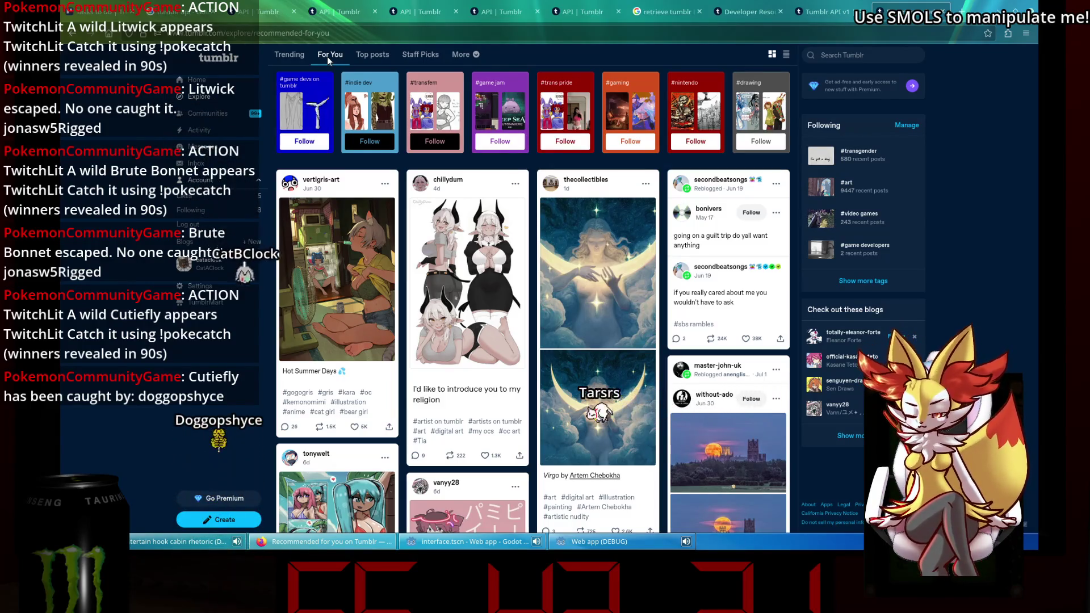
pyautogui.click(475, 59)
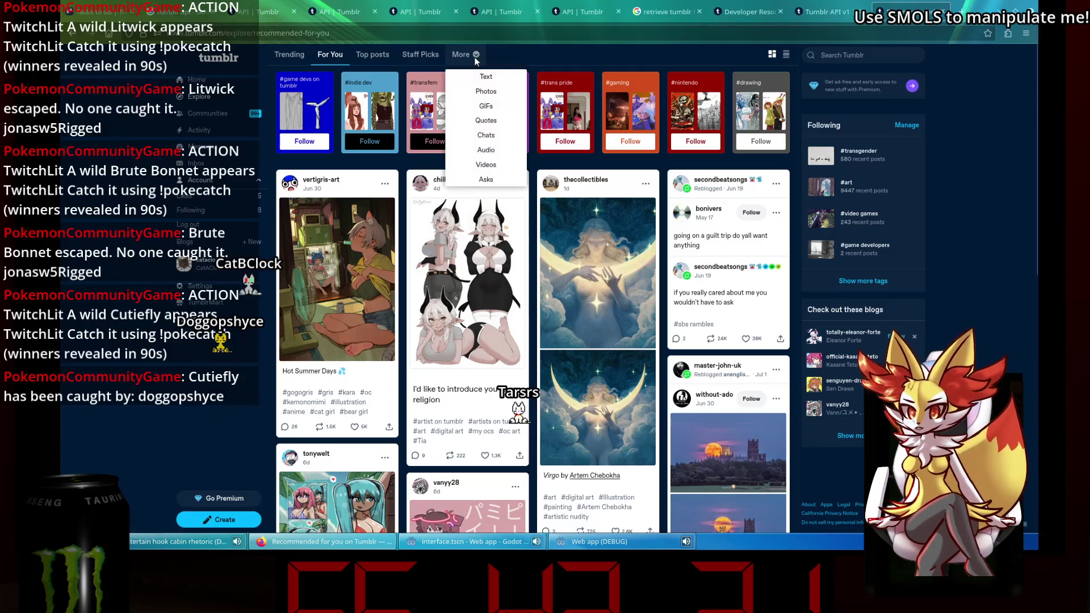
pyautogui.click(474, 57)
pyautogui.click(475, 56)
pyautogui.click(481, 75)
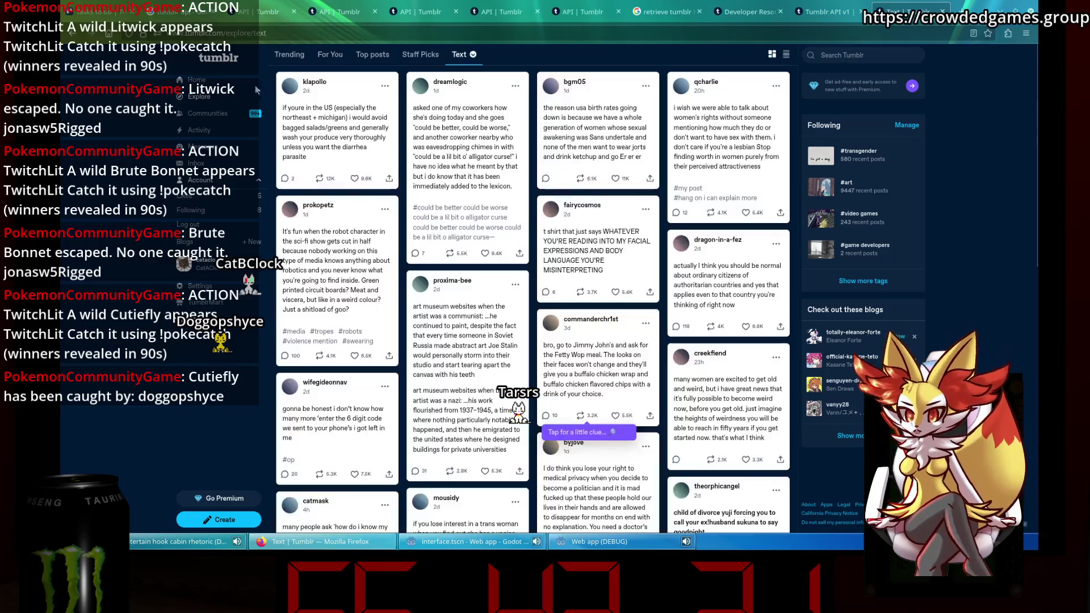
# Step: Return to the Tumblr Home dashboard, then bring the web app's debug window forward
pyautogui.click(223, 81)
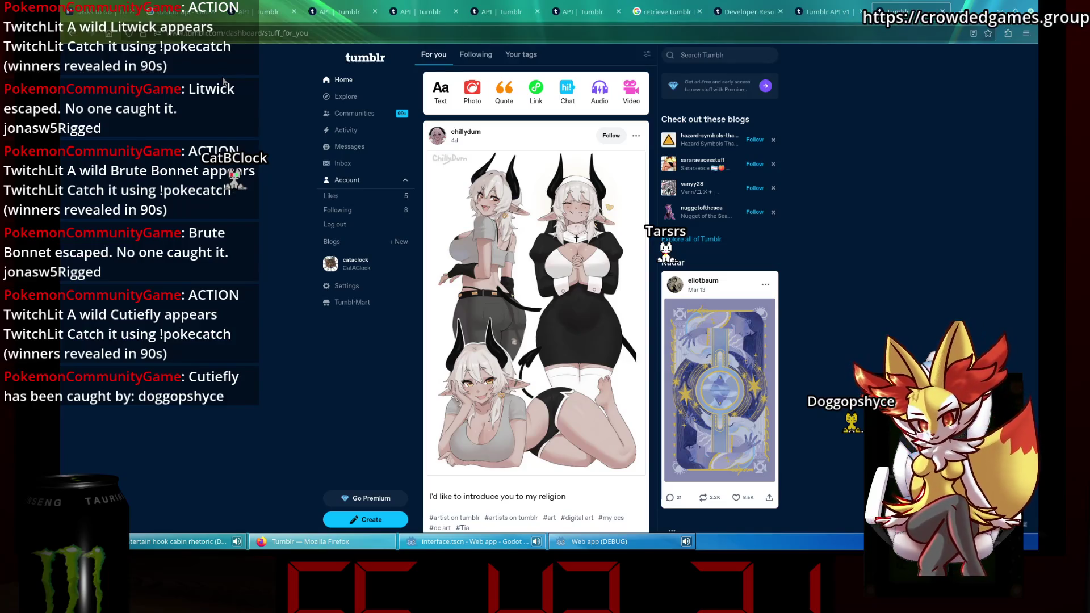
pyautogui.moveTo(714, 138)
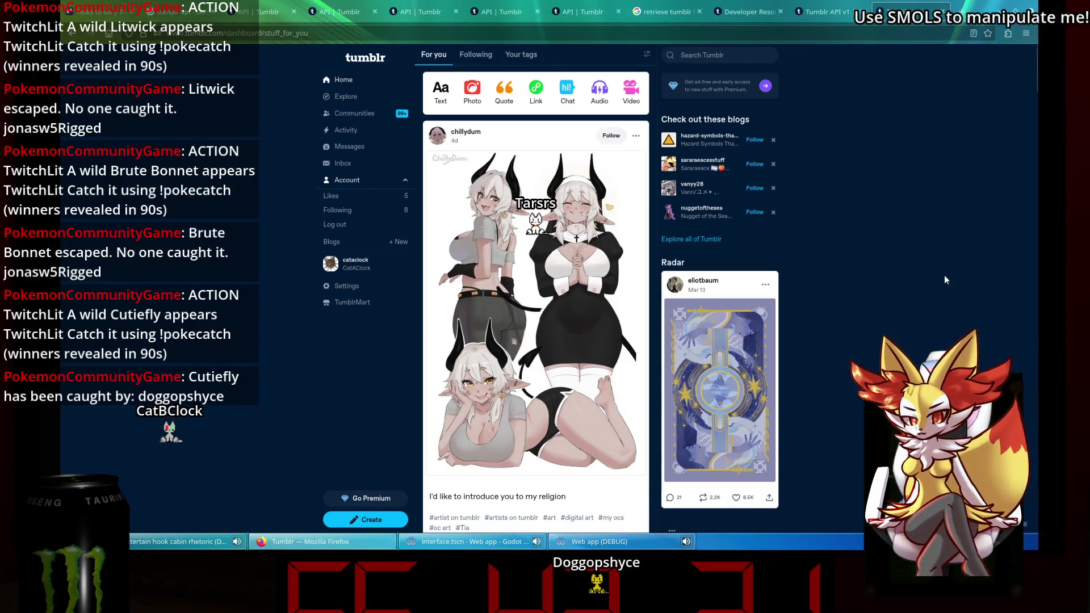
pyautogui.click(600, 550)
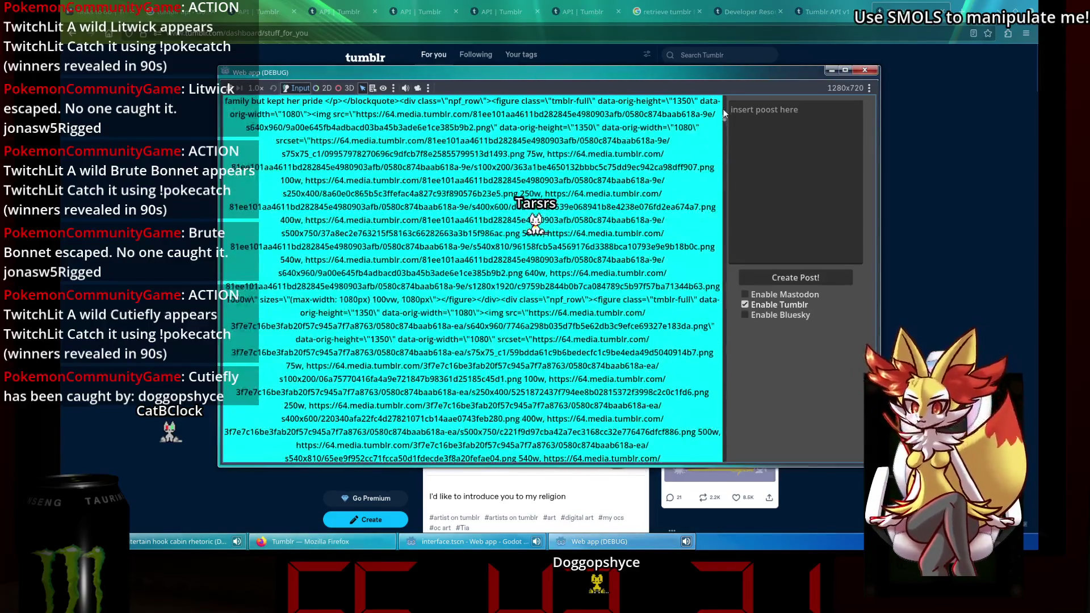
# Step: Scroll the debug window's JSON output of the dashboard post down to its reblog tree_html field
pyautogui.scroll(5, 655, 203)
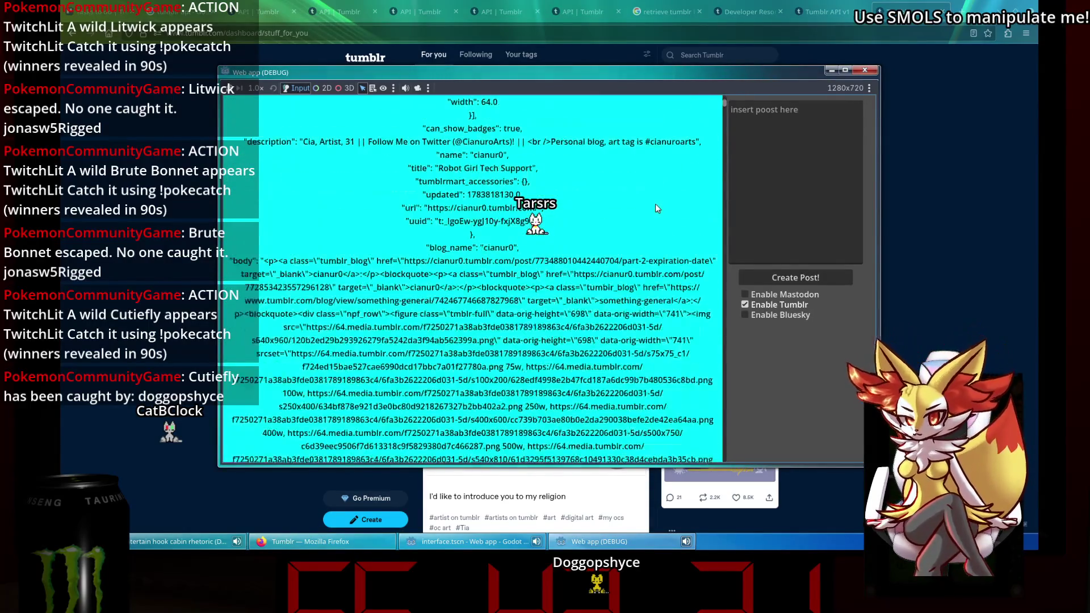
pyautogui.scroll(15, 655, 207)
pyautogui.scroll(-20, 655, 208)
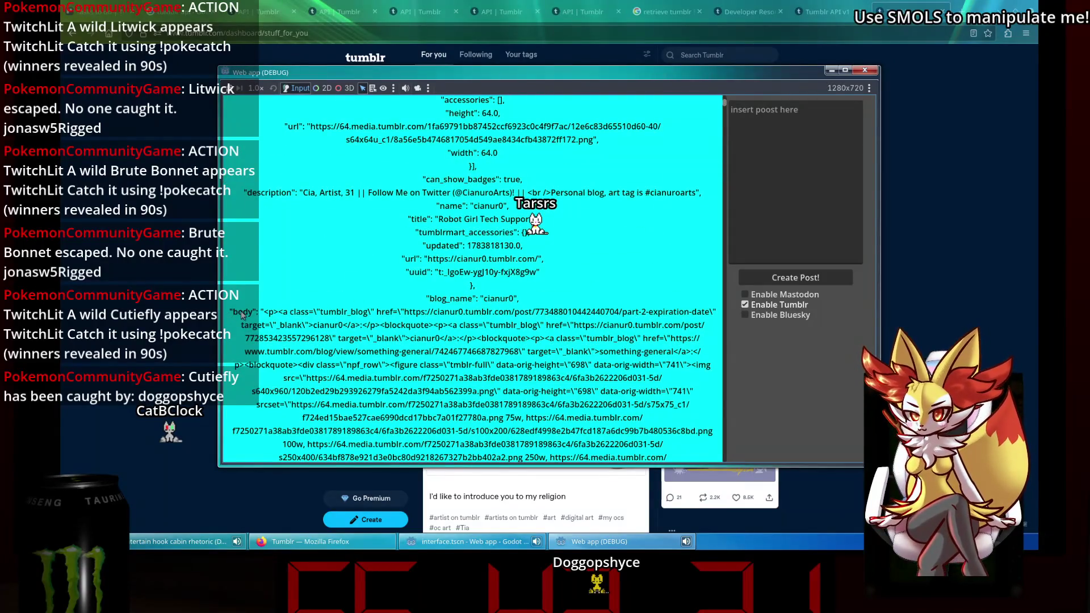
pyautogui.scroll(-3, 436, 356)
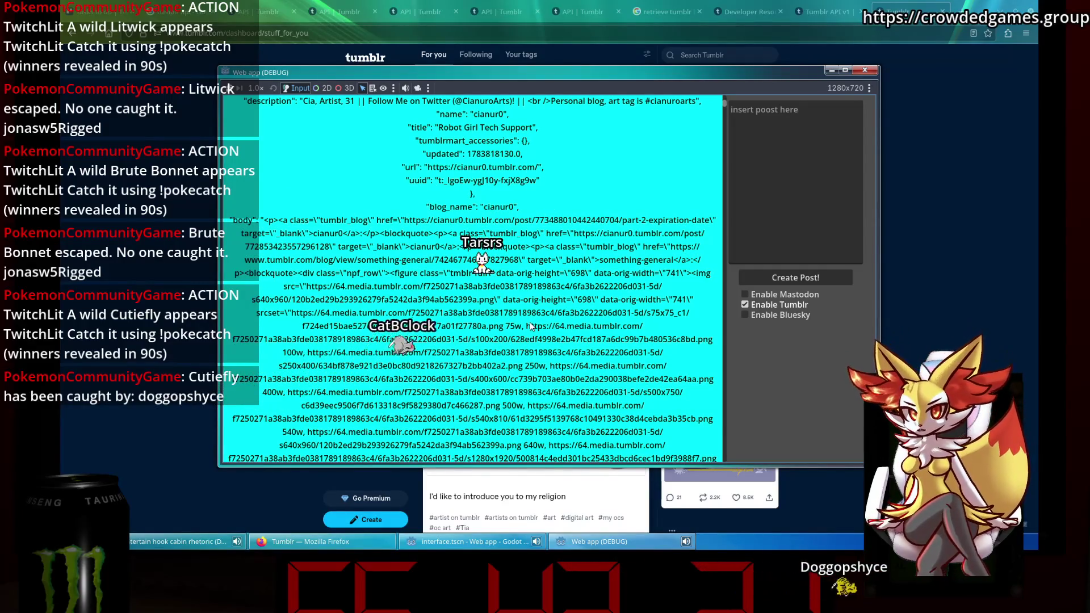
pyautogui.scroll(-1, 518, 261)
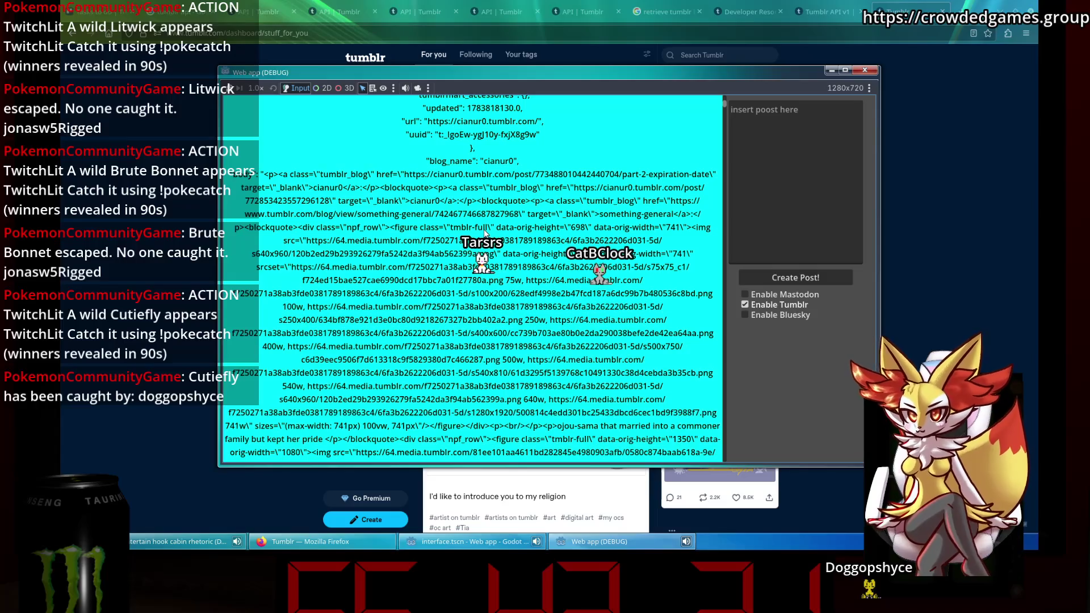
pyautogui.scroll(-10, 484, 232)
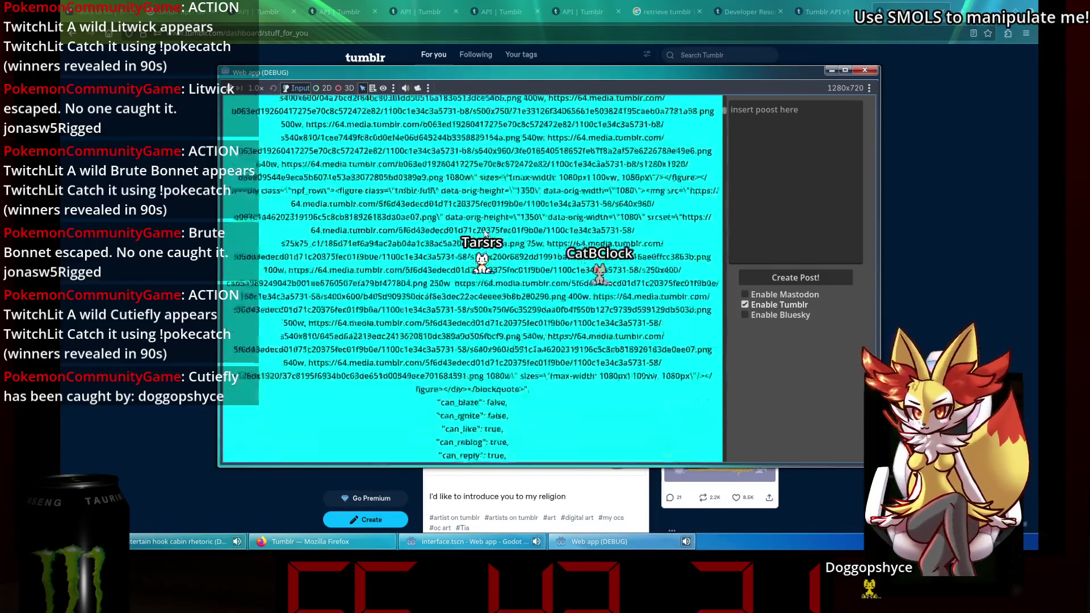
pyautogui.scroll(-7, 484, 232)
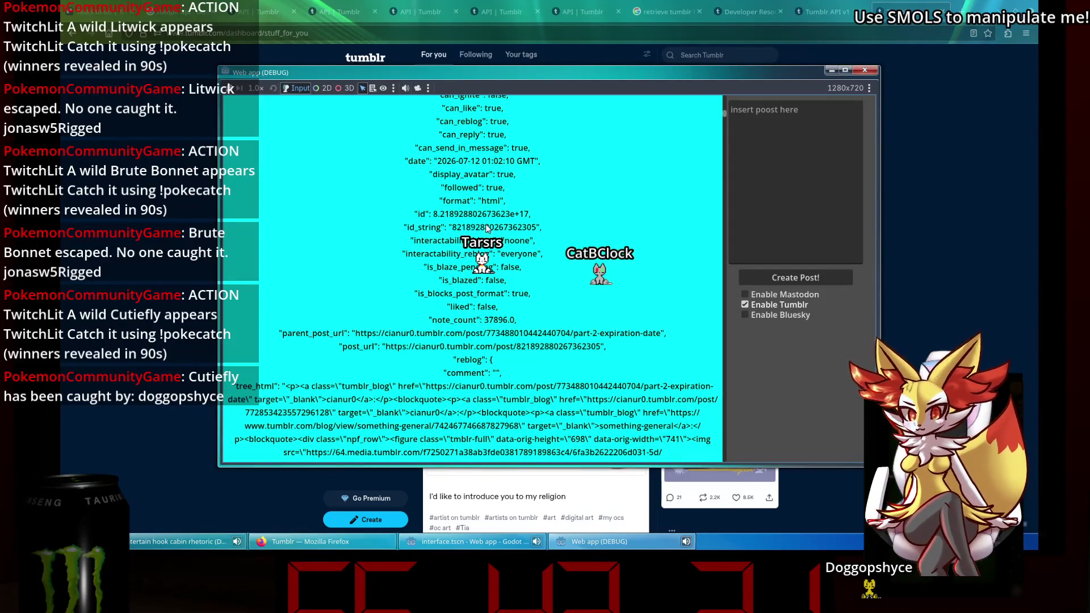
pyautogui.scroll(-3, 490, 222)
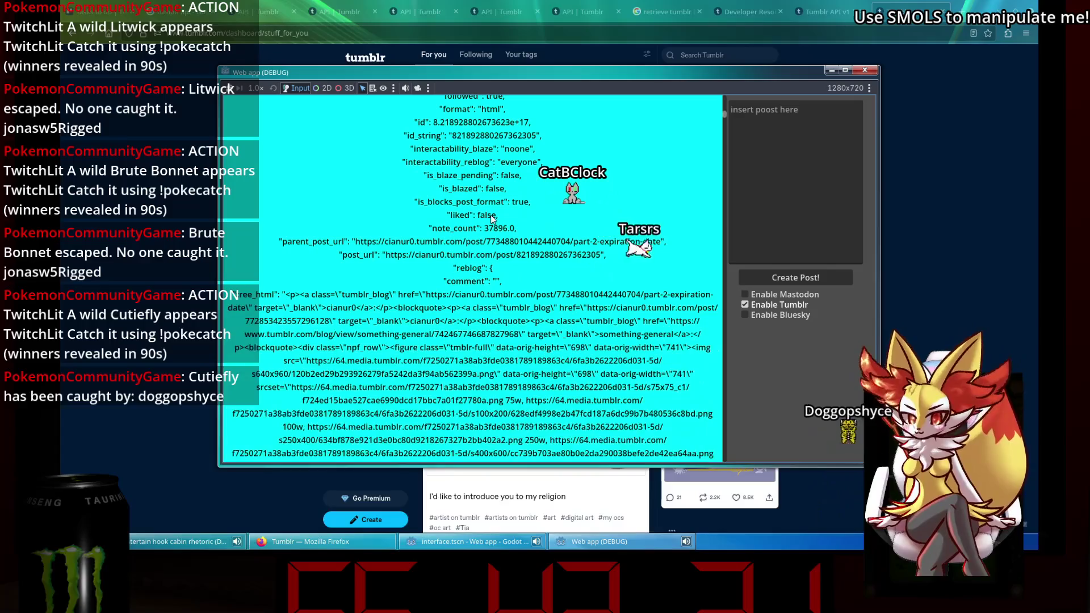
pyautogui.scroll(-2, 491, 219)
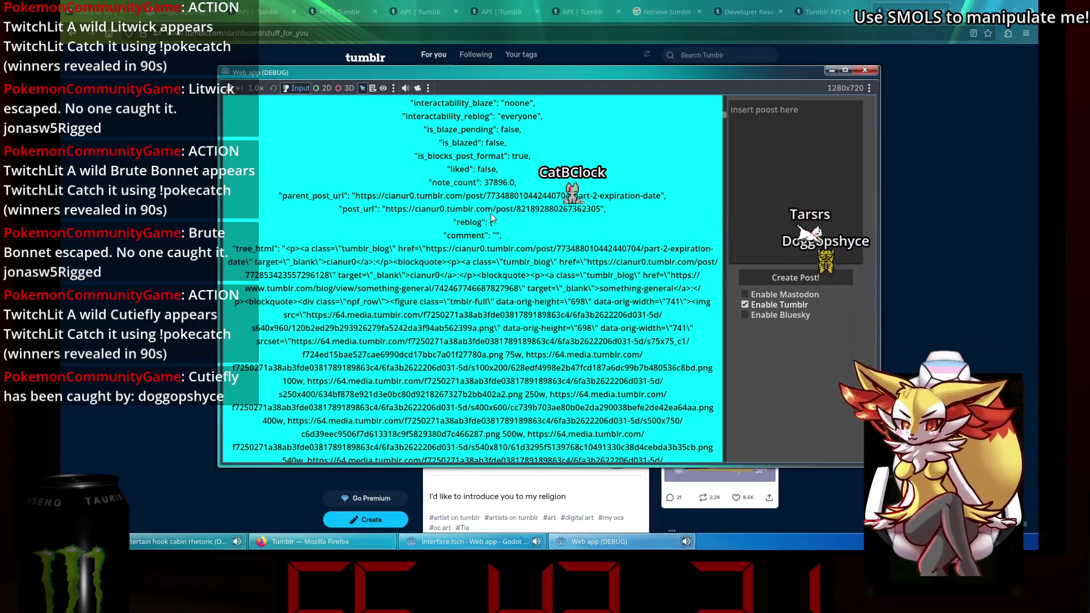
pyautogui.scroll(-3, 491, 218)
pyautogui.scroll(-2, 492, 216)
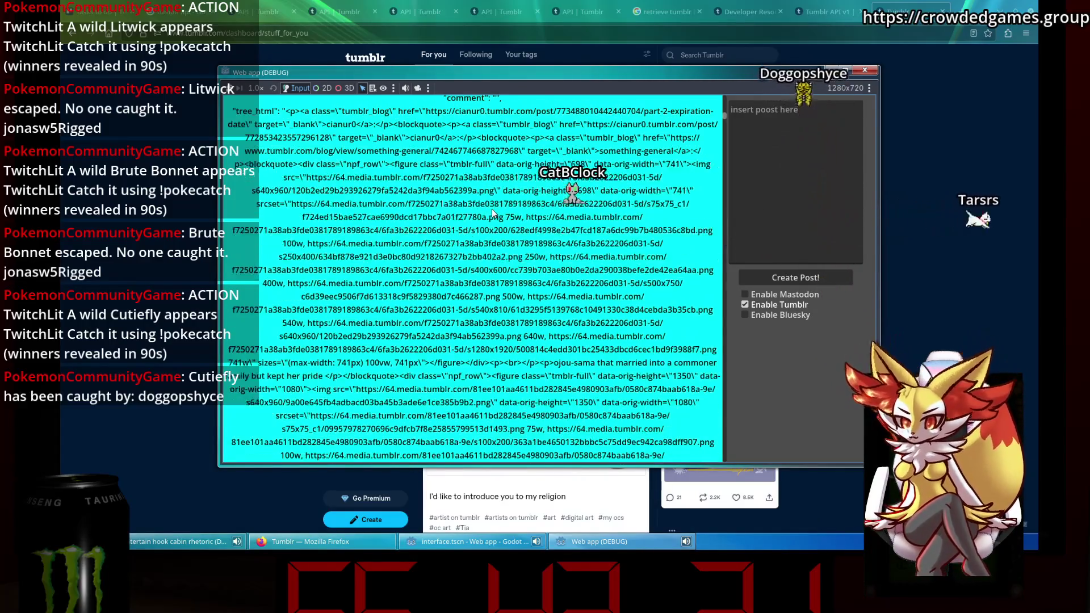
pyautogui.scroll(-6, 491, 214)
pyautogui.scroll(-10, 491, 214)
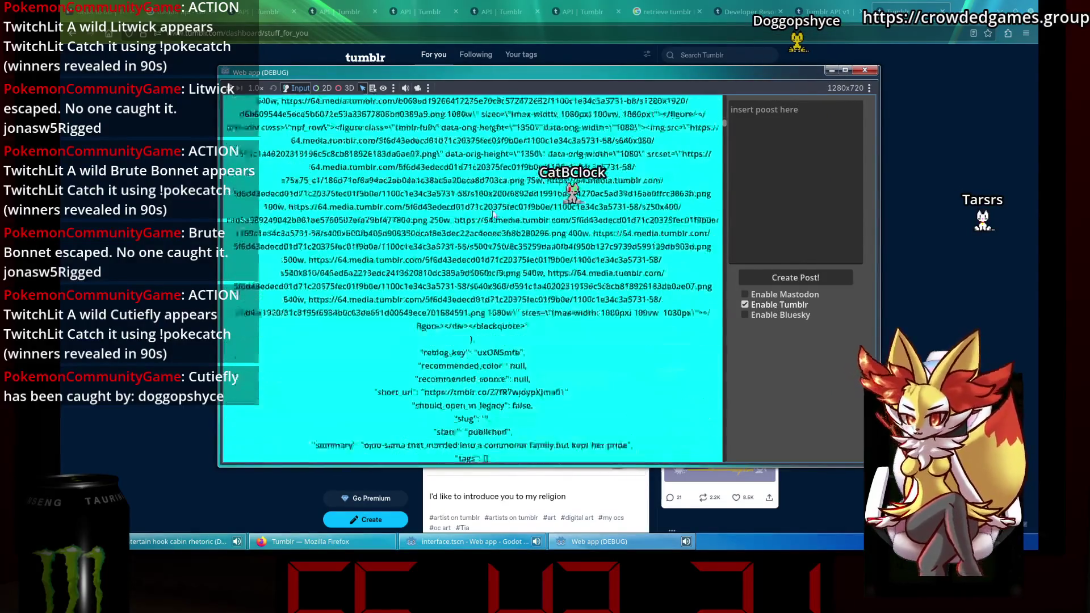
pyautogui.scroll(-3, 493, 213)
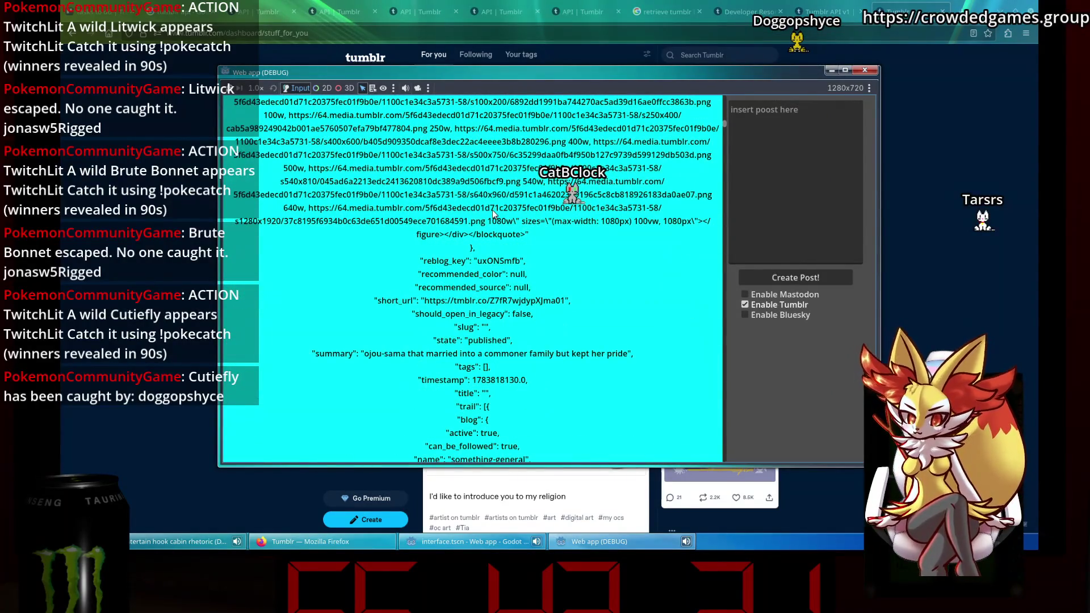
pyautogui.scroll(-12, 493, 213)
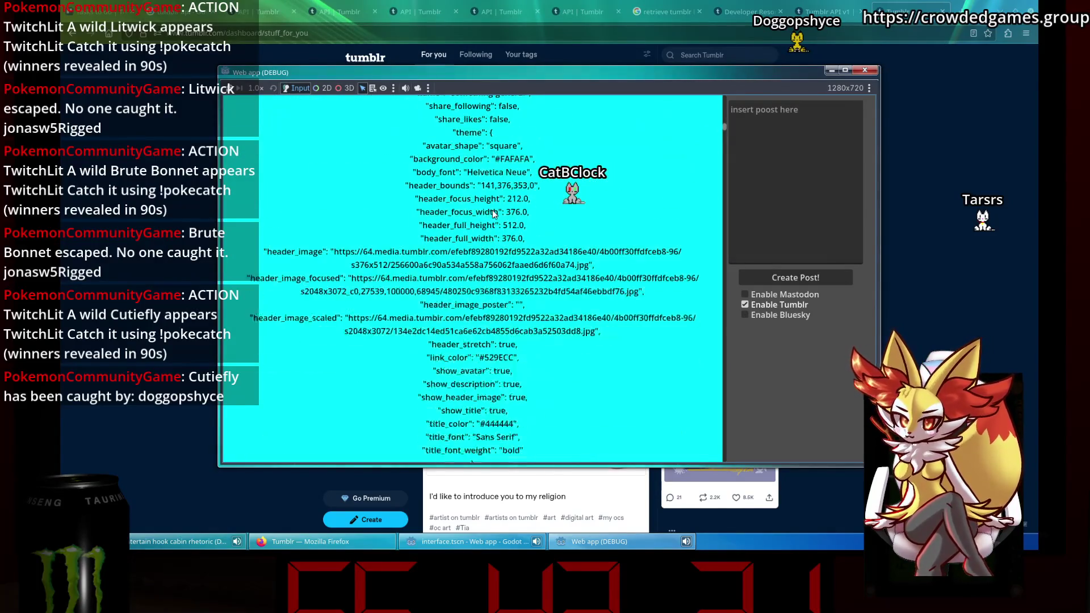
pyautogui.scroll(-7, 494, 213)
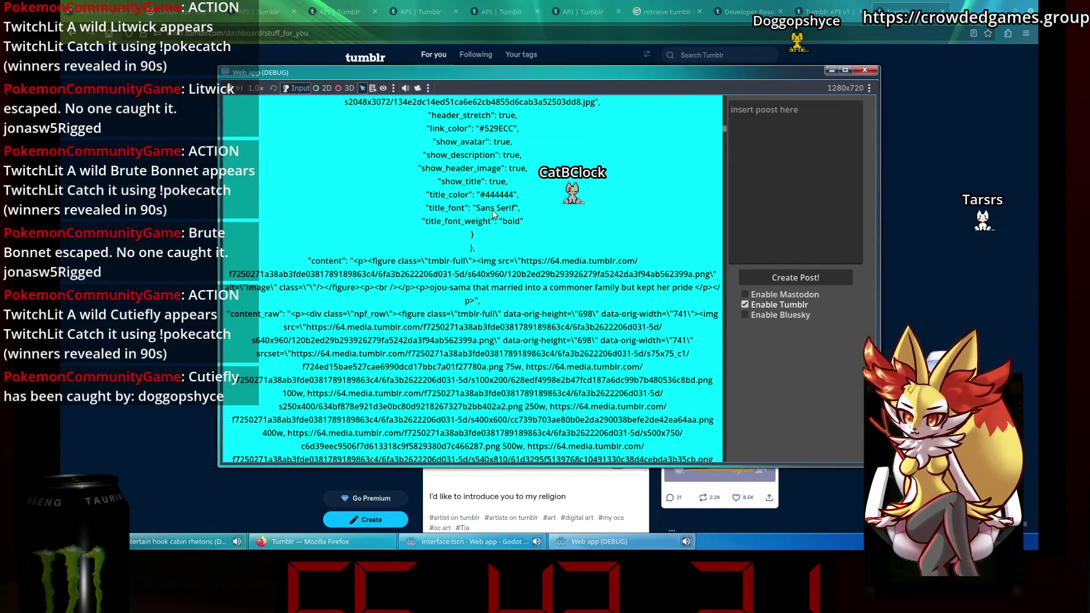
pyautogui.scroll(10, 540, 250)
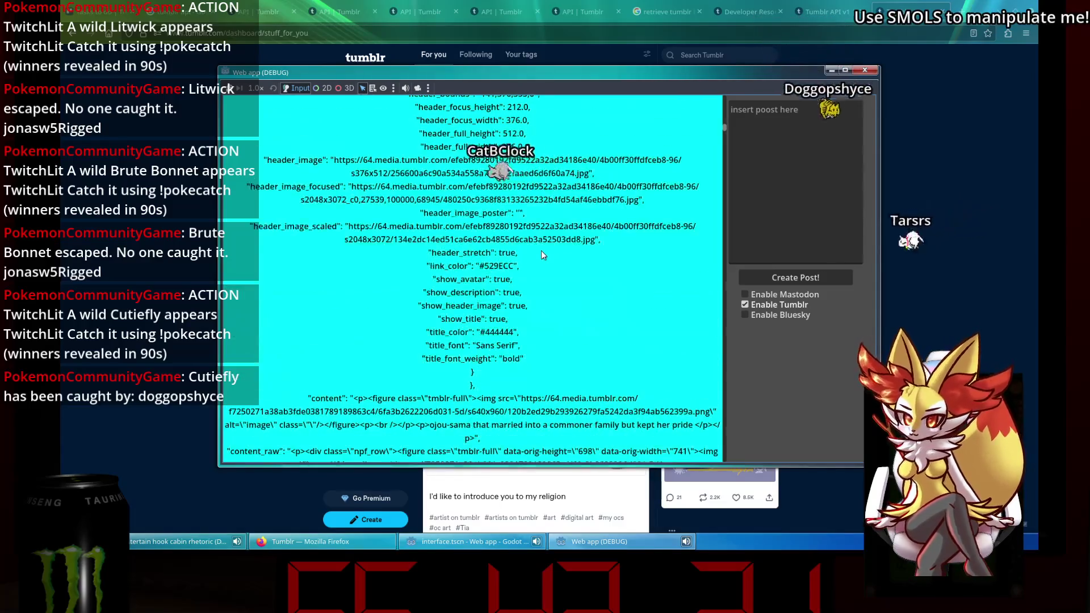
pyautogui.scroll(2, 540, 250)
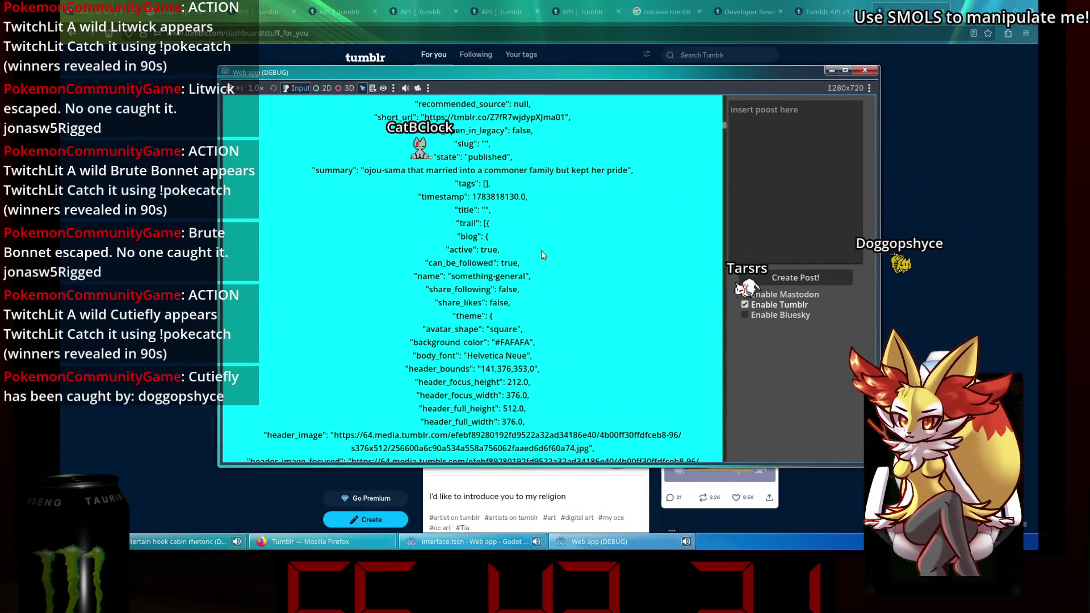
pyautogui.scroll(-6, 541, 251)
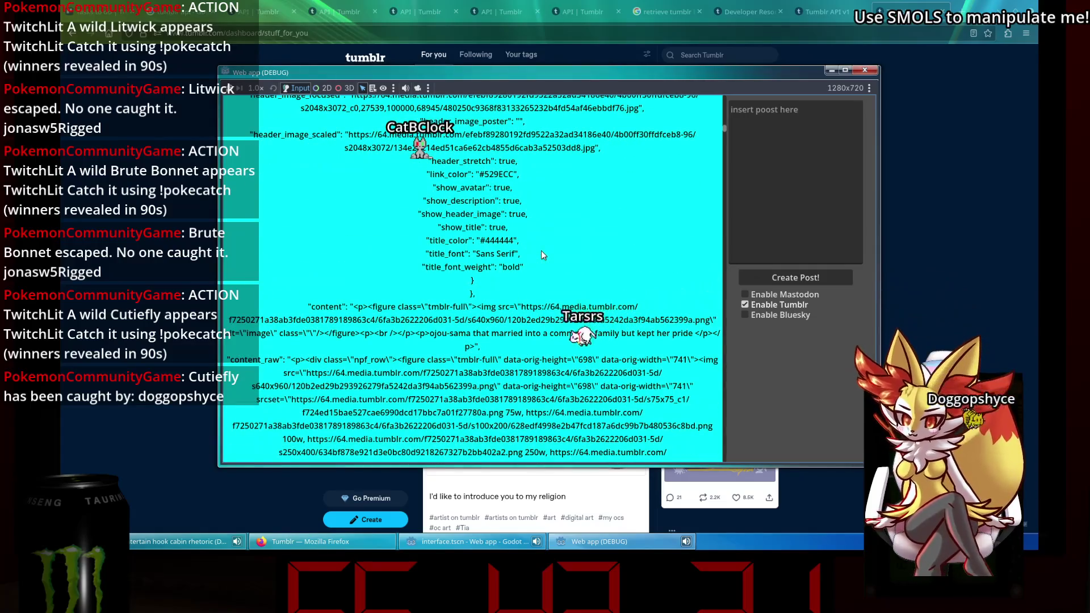
pyautogui.scroll(8, 541, 251)
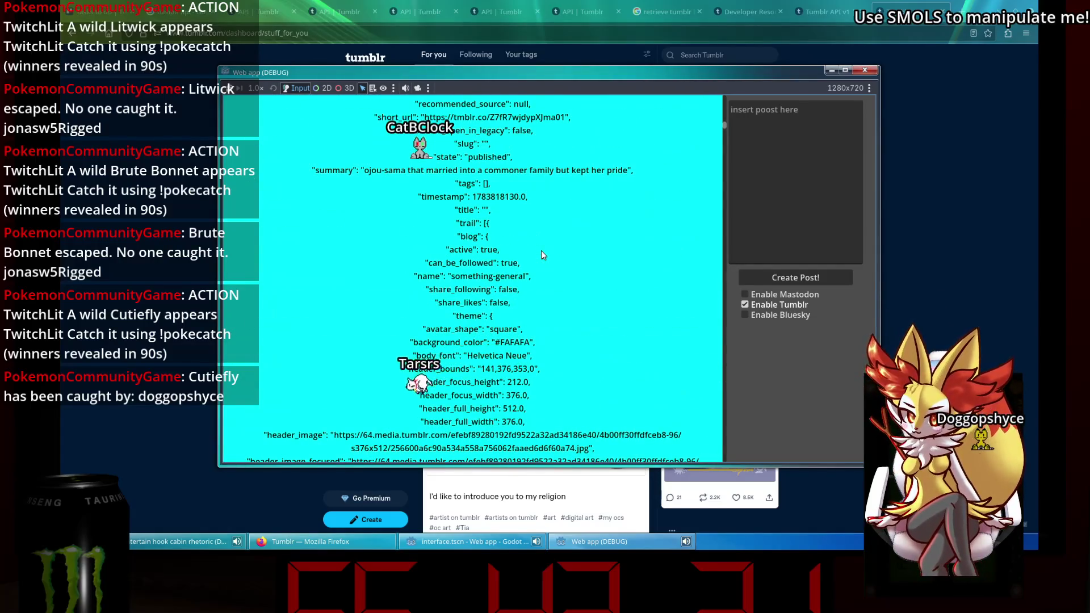
pyautogui.scroll(-20, 541, 251)
pyautogui.scroll(-15, 541, 253)
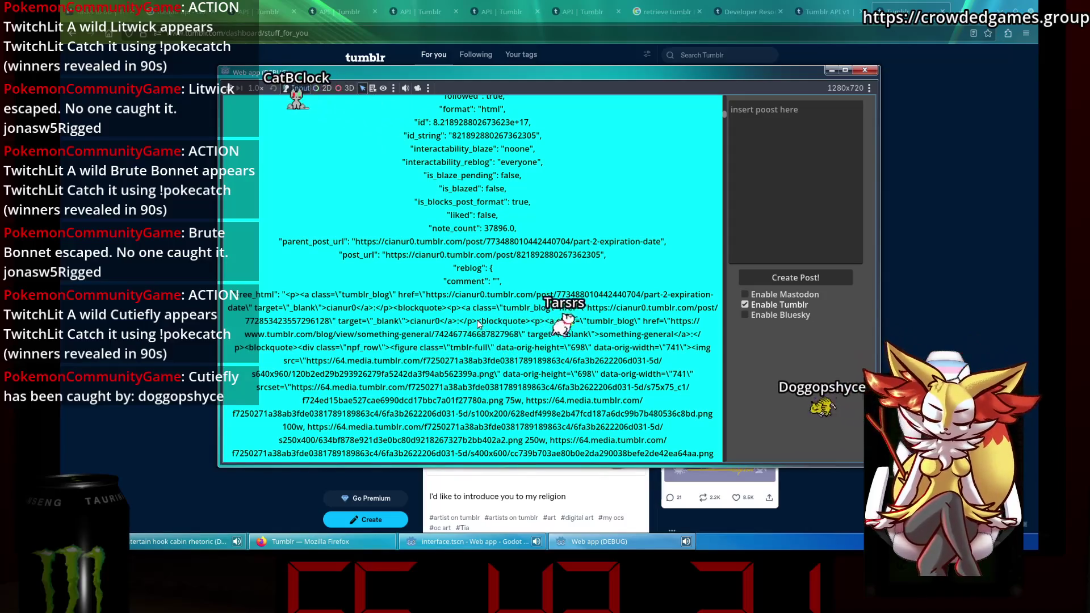
# Step: Add an elif i.has("reblog") branch that duplicates the content line to show i["reblog"]
pyautogui.hotkey('alt', 'Tab')
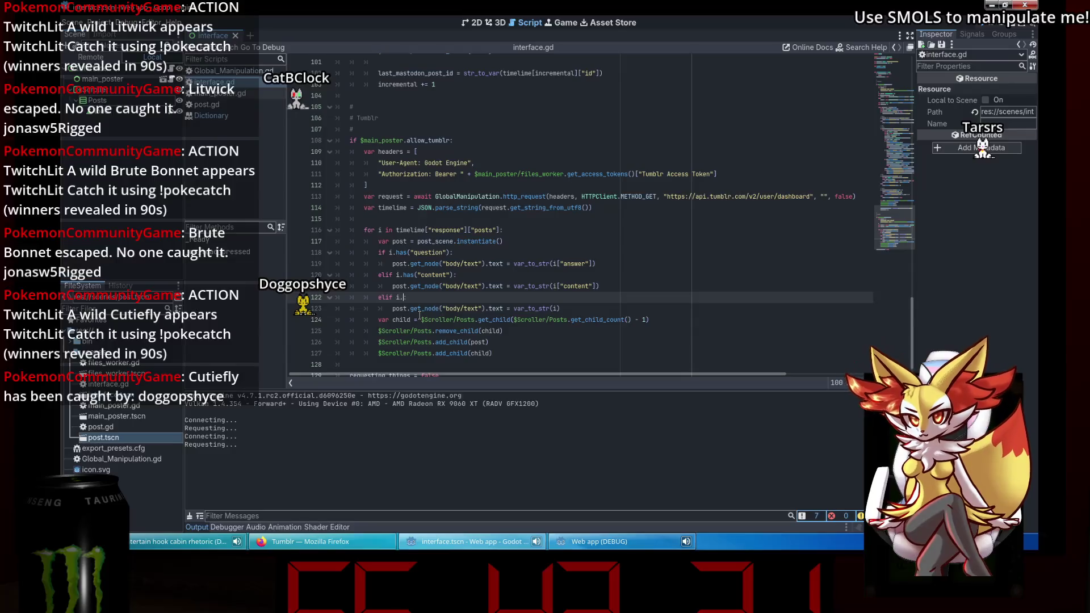
pyautogui.write('"reblog"):')
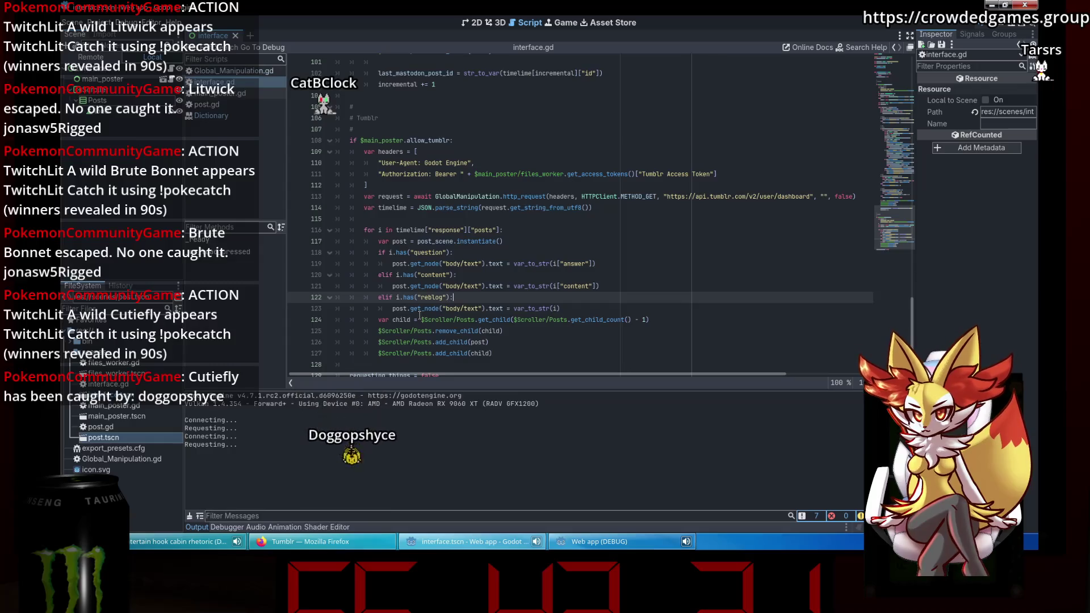
pyautogui.moveTo(599, 286); pyautogui.dragTo(394, 286)
pyautogui.hotkey('ctrl', 'c')
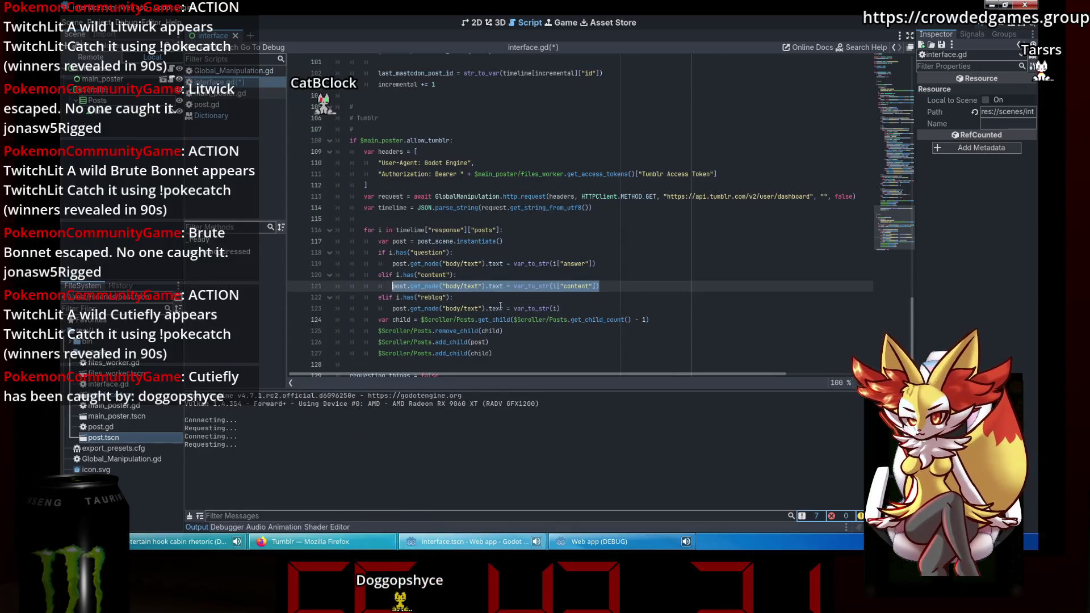
pyautogui.click(502, 308)
pyautogui.press('Home')
pyautogui.press('Return')
pyautogui.press('Up')
pyautogui.hotkey('ctrl', 'v')
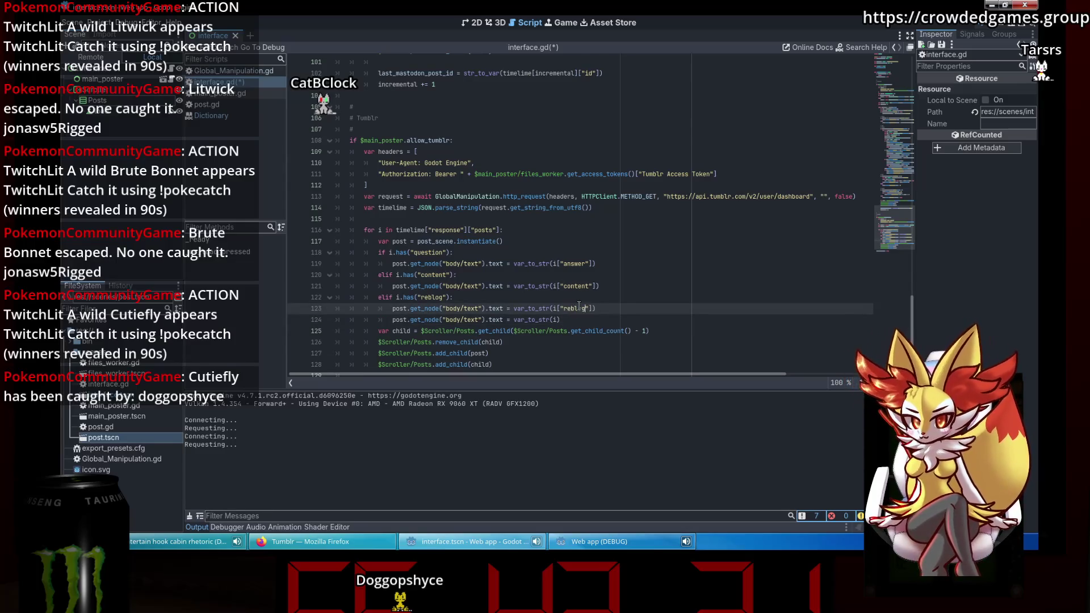
pyautogui.press('Return')
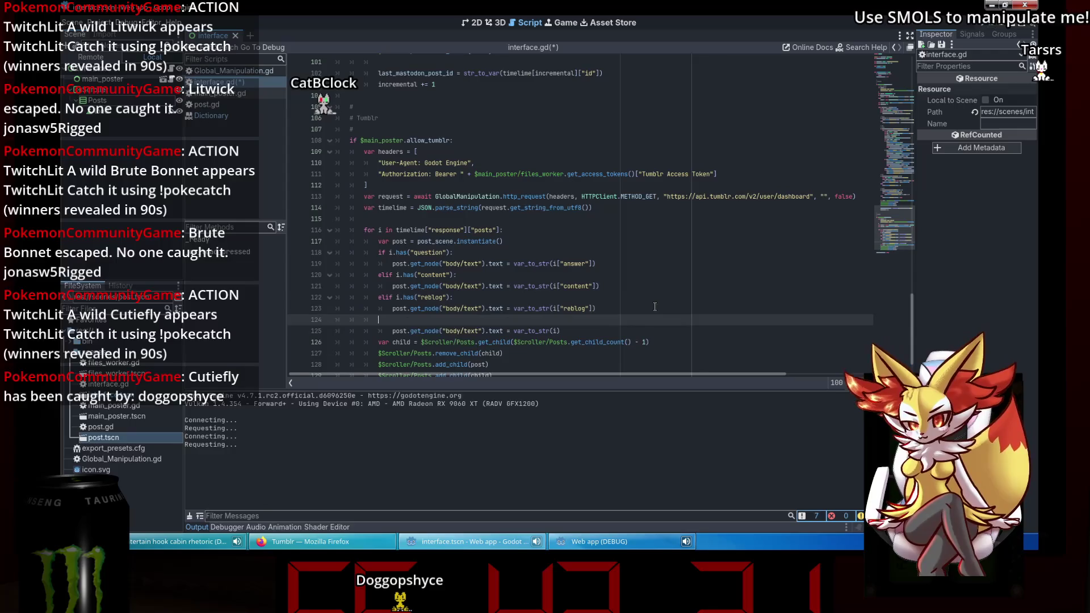
# Step: Make the else branch print "ah", then save, run the web app and enable Tumblr
pyautogui.moveTo(582, 326); pyautogui.dragTo(426, 335)
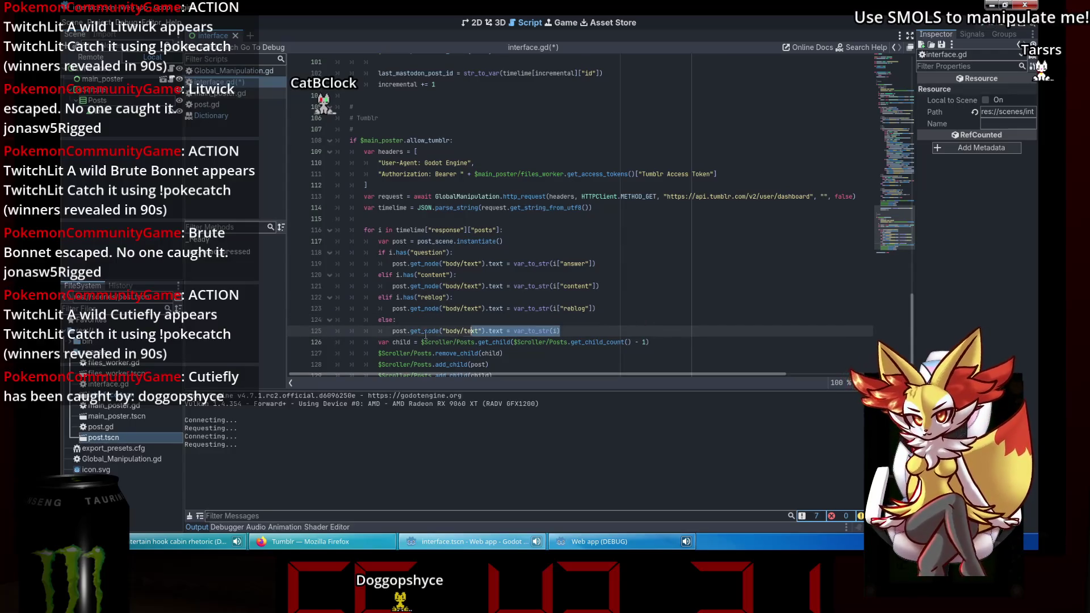
pyautogui.write('print("ah')
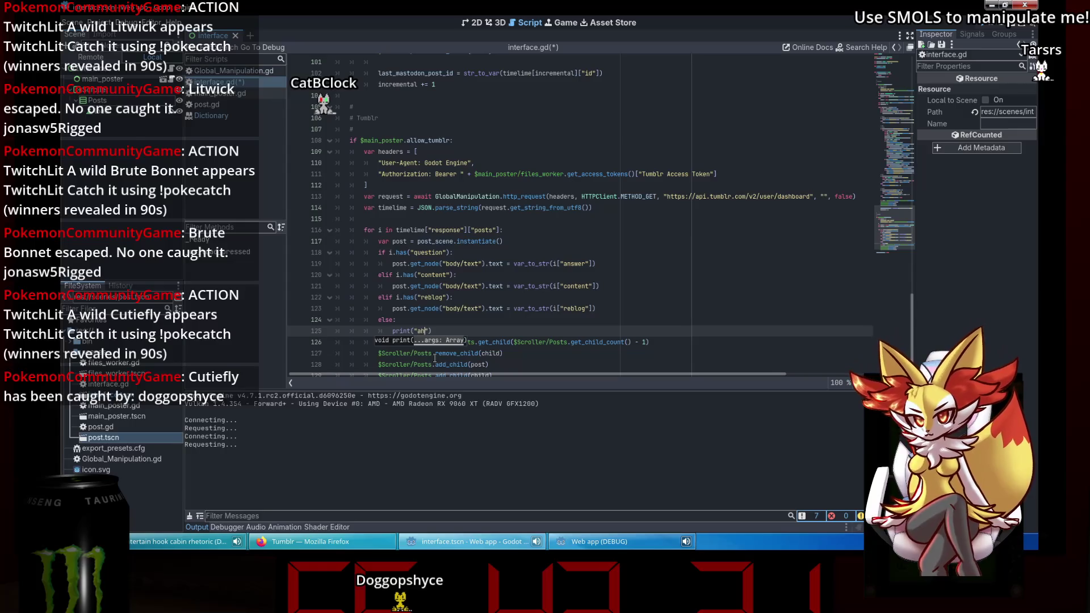
pyautogui.press('F5')
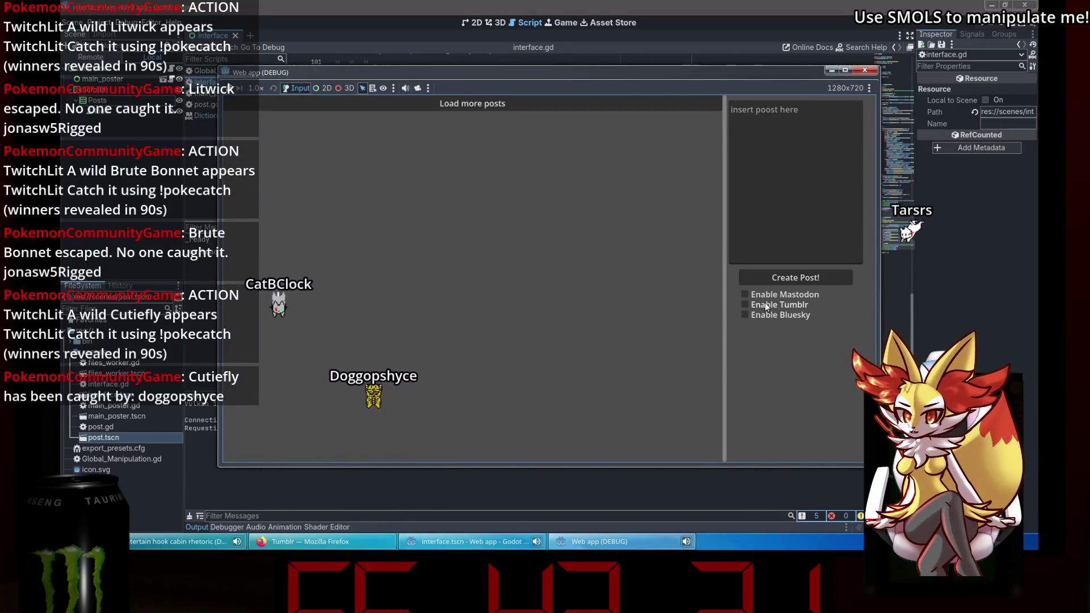
pyautogui.click(764, 301)
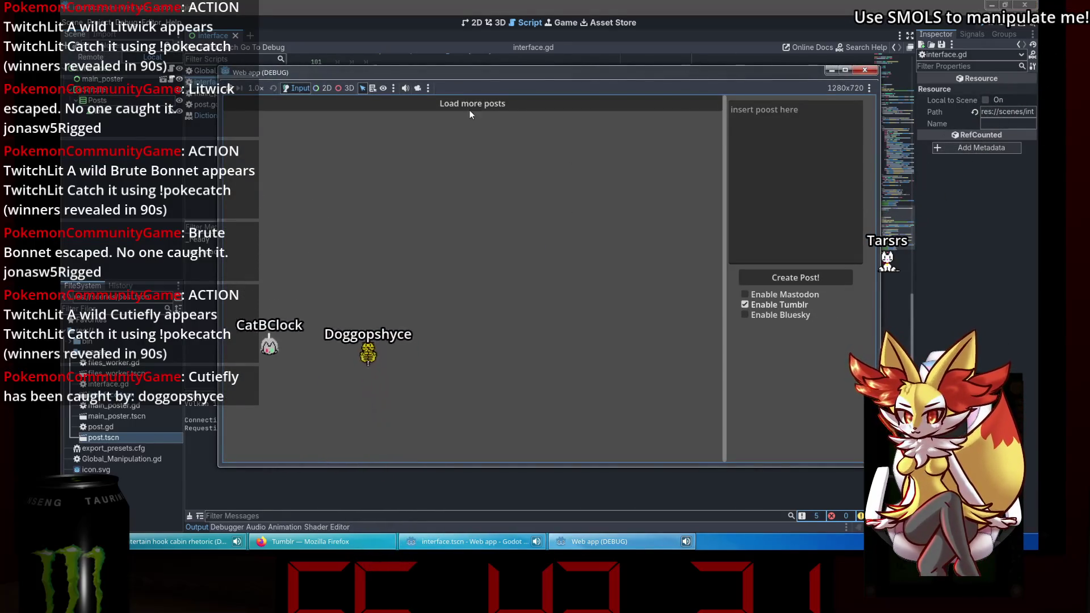
# Step: Load more Tumblr posts in the web app and scroll through them
pyautogui.click(459, 101)
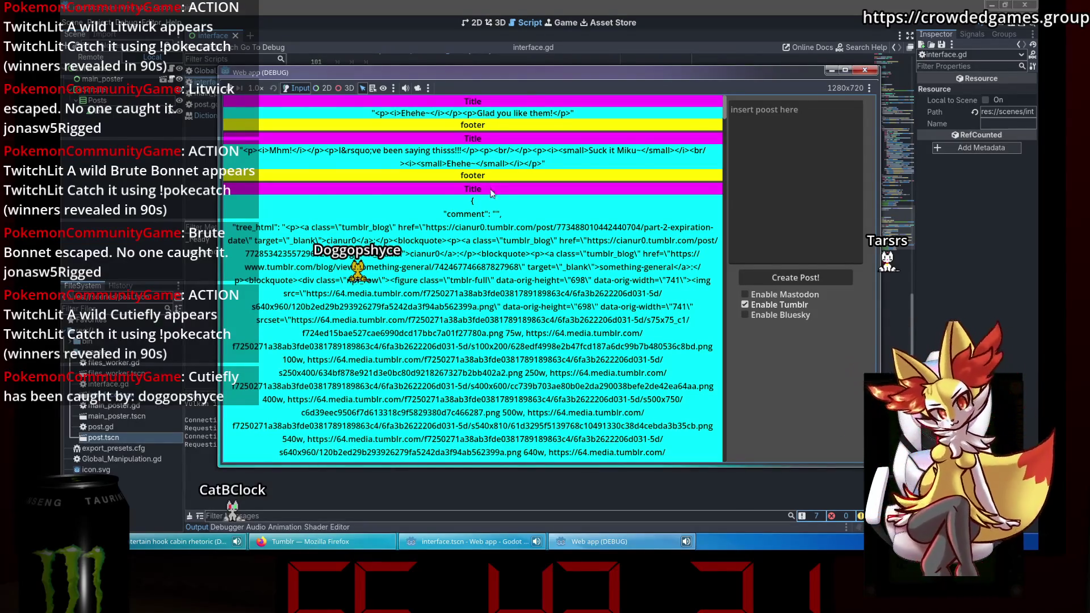
pyautogui.scroll(-5, 496, 210)
pyautogui.scroll(-5, 495, 210)
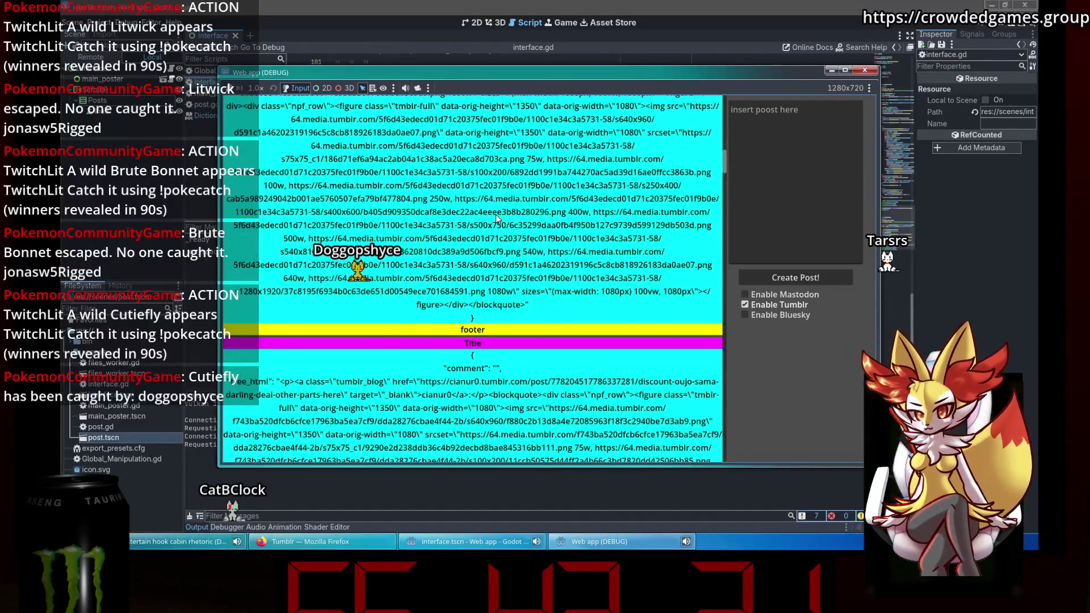
pyautogui.scroll(2, 496, 217)
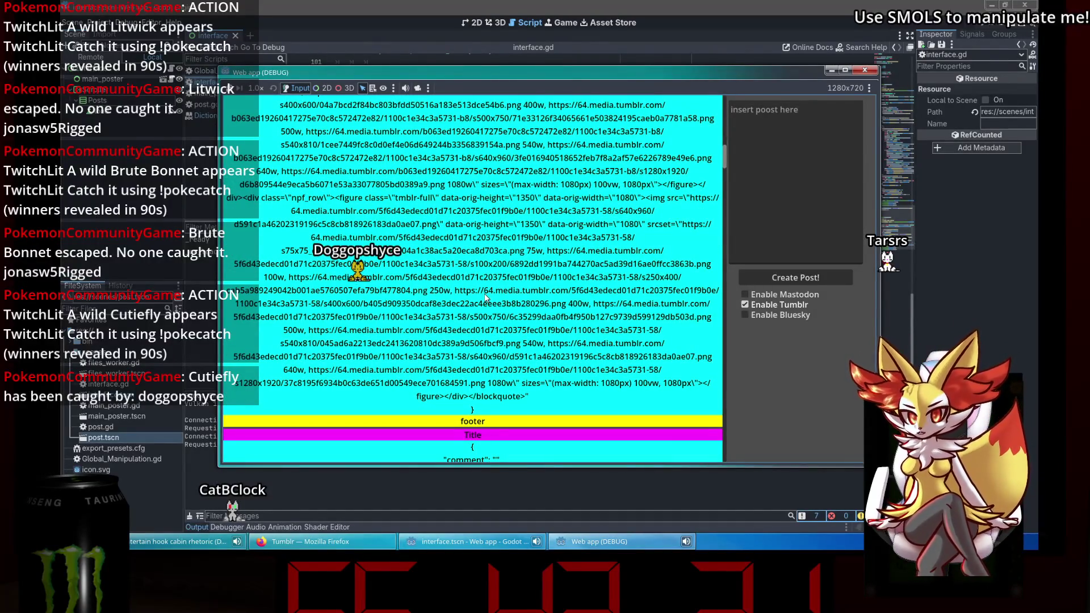
pyautogui.scroll(-4, 485, 298)
pyautogui.scroll(-1, 486, 297)
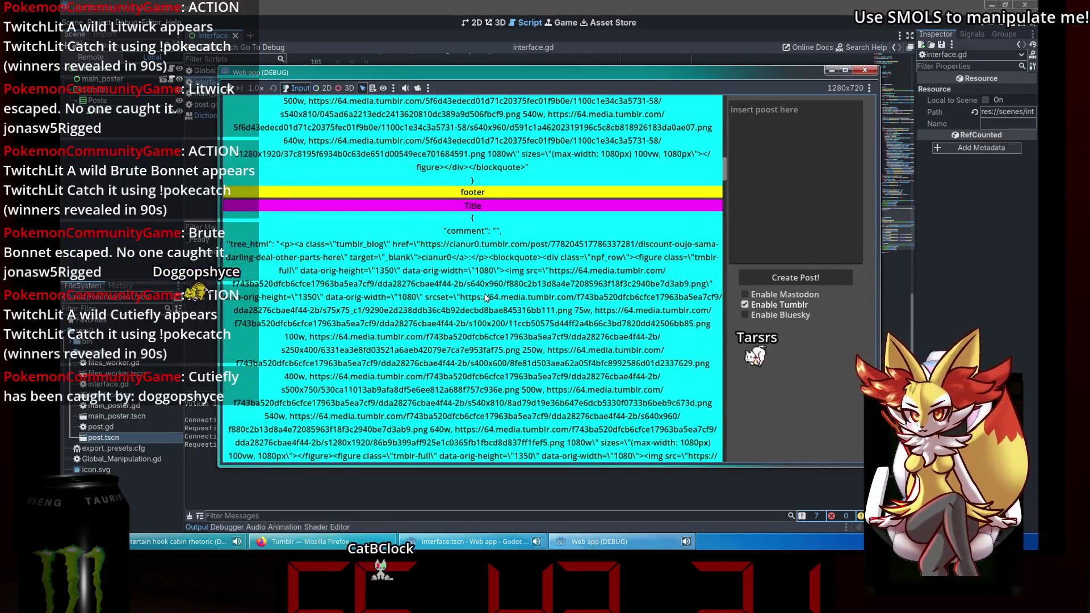
# Step: Compare the script code with the running web app's posts, ending back in the code
pyautogui.click(521, 505)
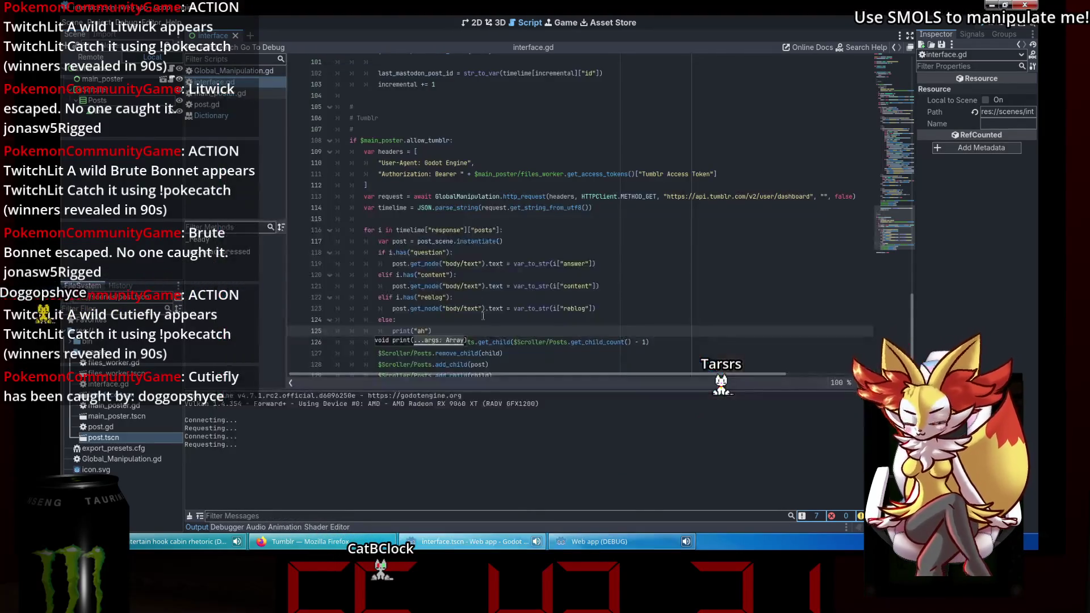
pyautogui.click(586, 553)
pyautogui.scroll(5, 492, 306)
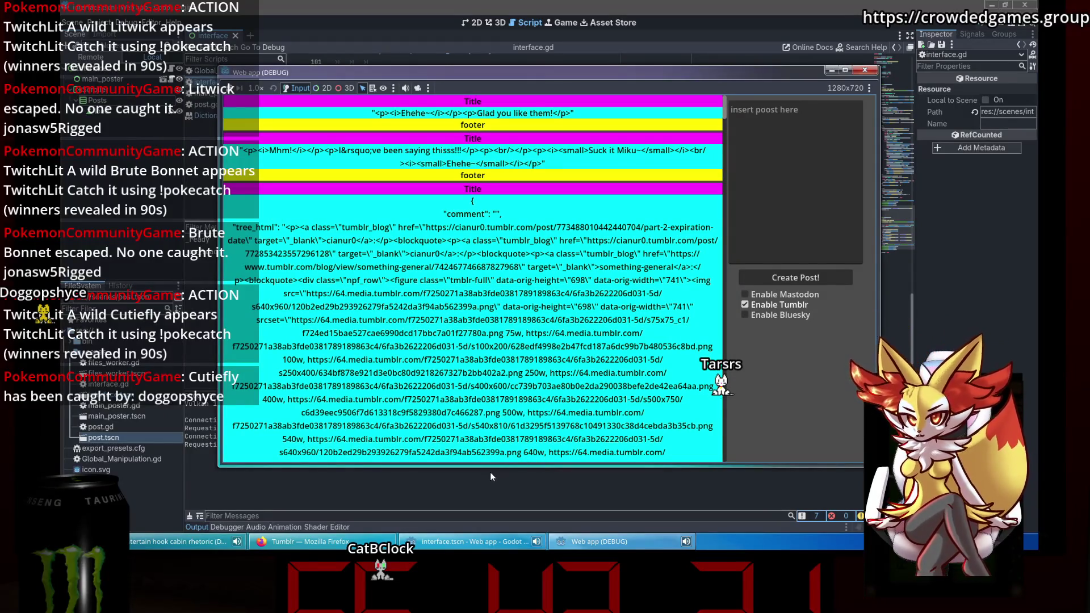
pyautogui.click(490, 489)
# Step: Add a print(i["reblog"]["tree_html"]) line under the reblog assignment on line 123
pyautogui.click(500, 329)
pyautogui.click(614, 307)
pyautogui.press('Return')
pyautogui.write('print("')
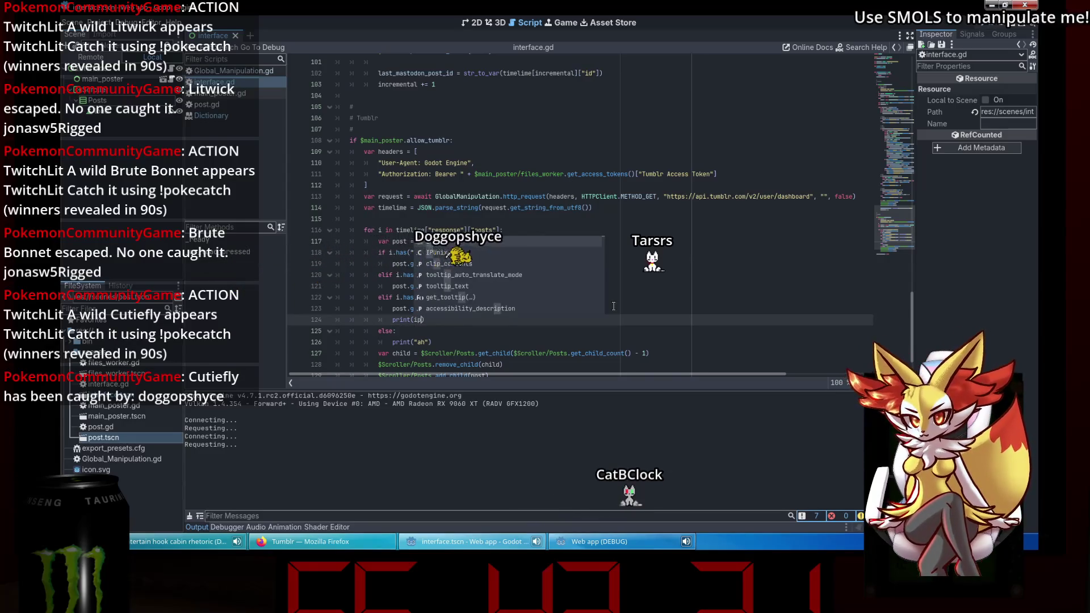
pyautogui.write('["rebo')
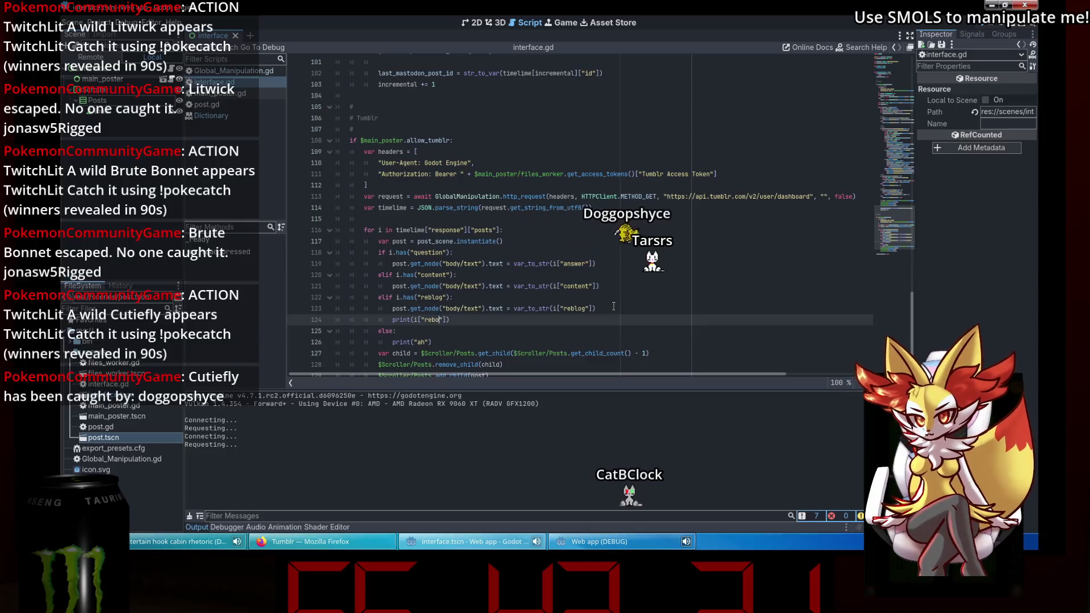
pyautogui.write('[')
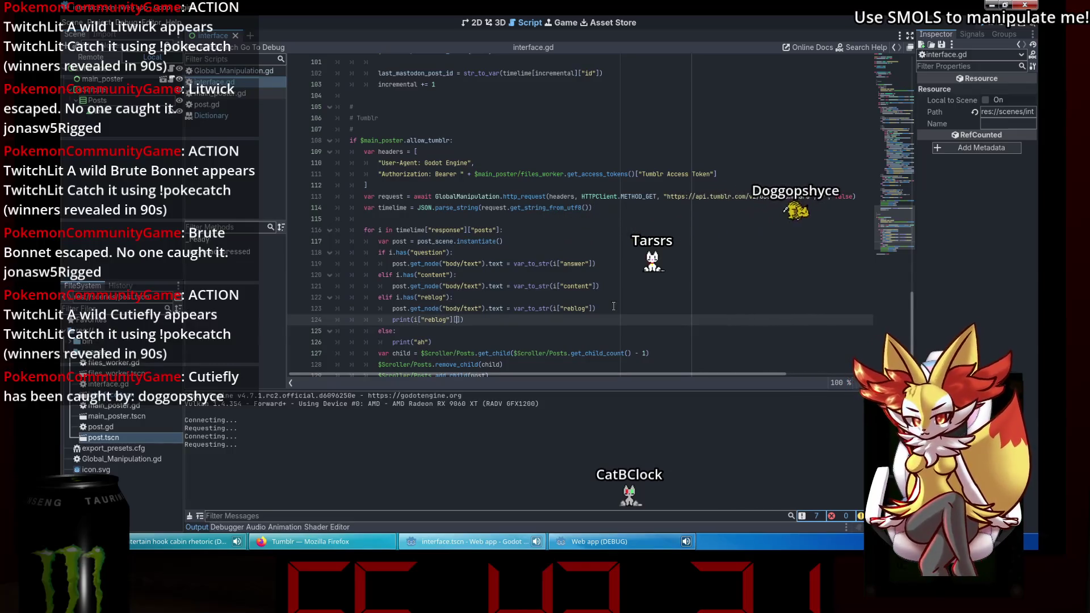
pyautogui.write('tree_html')
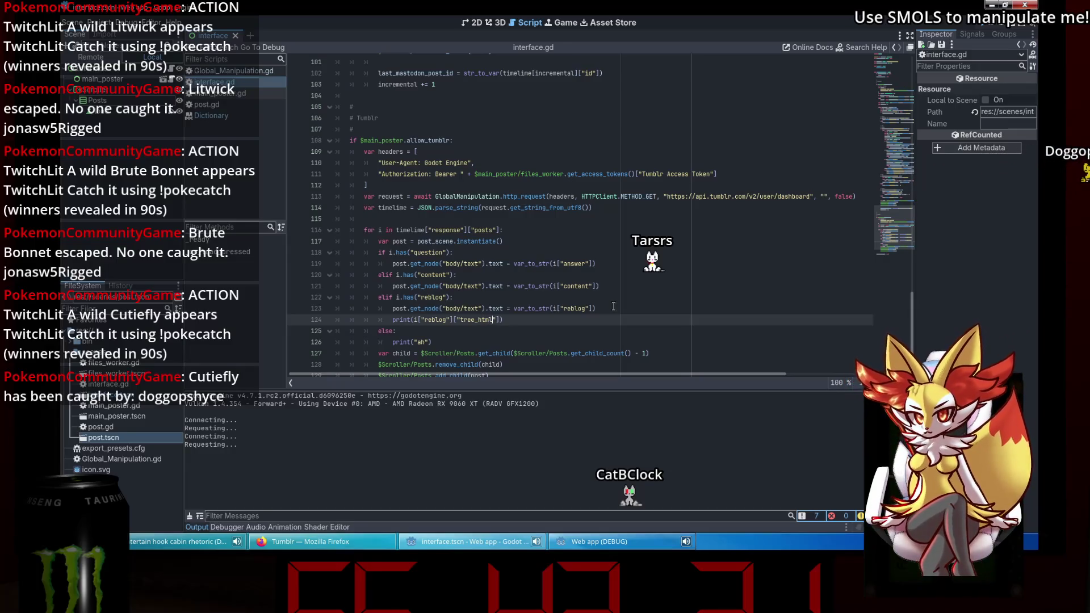
pyautogui.click(621, 544)
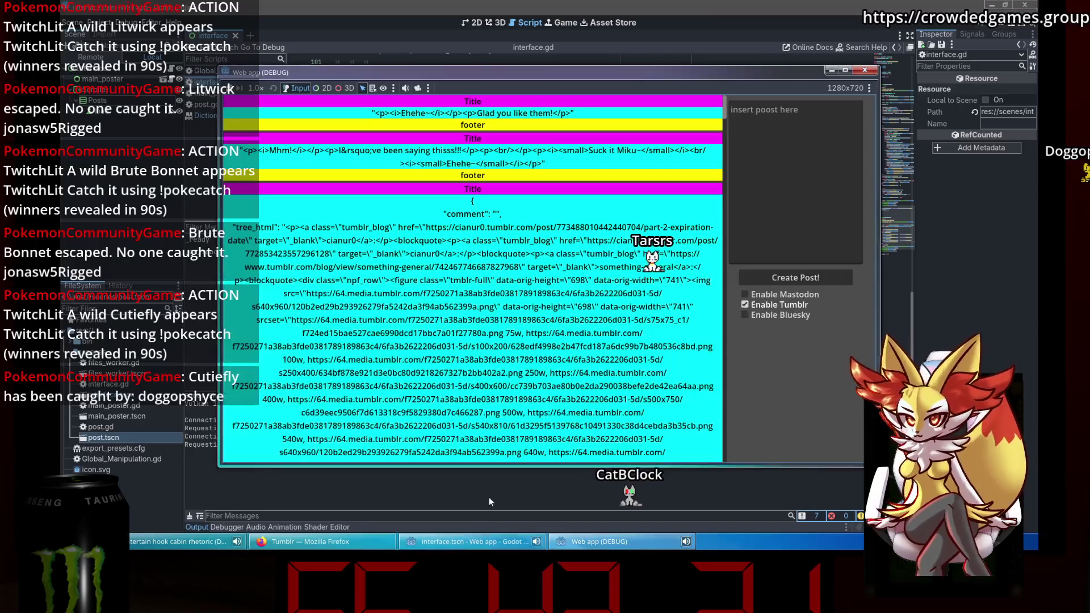
# Step: Rerun the web app with the new print line and send a new request
pyautogui.click(481, 545)
pyautogui.click(997, 27)
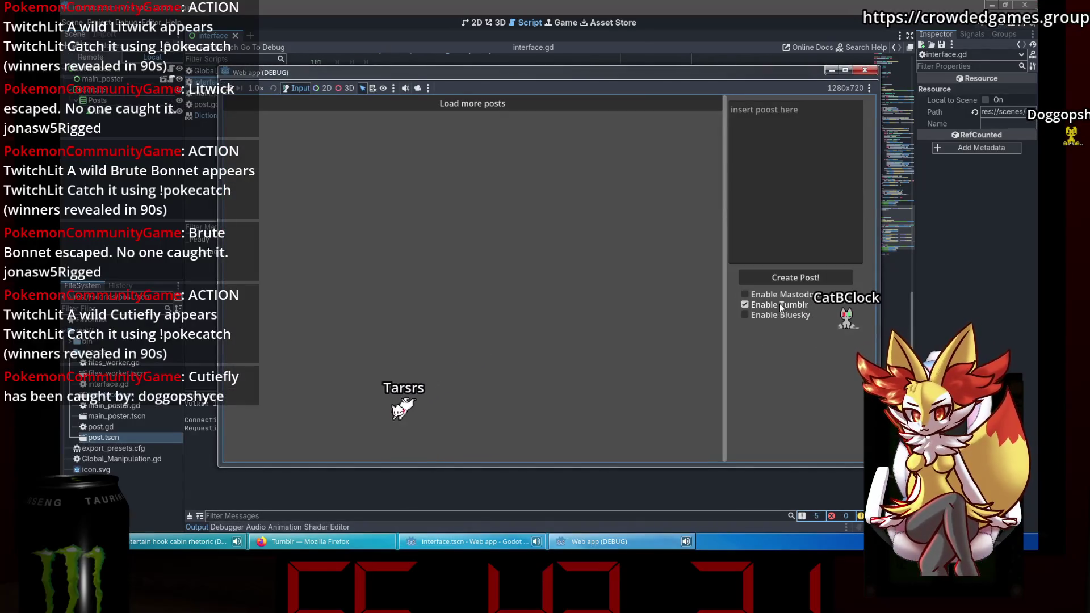
pyautogui.click(785, 272)
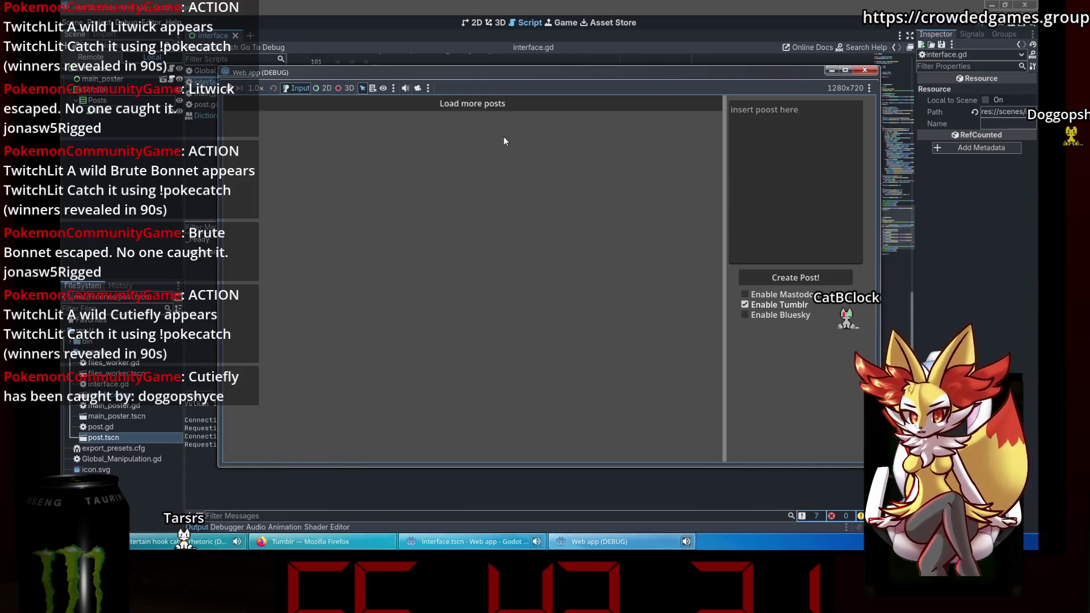
# Step: Check the Tumblr dashboard in Firefox, visiting the cataclock blog and returning to For you
pyautogui.click(318, 541)
pyautogui.click(355, 263)
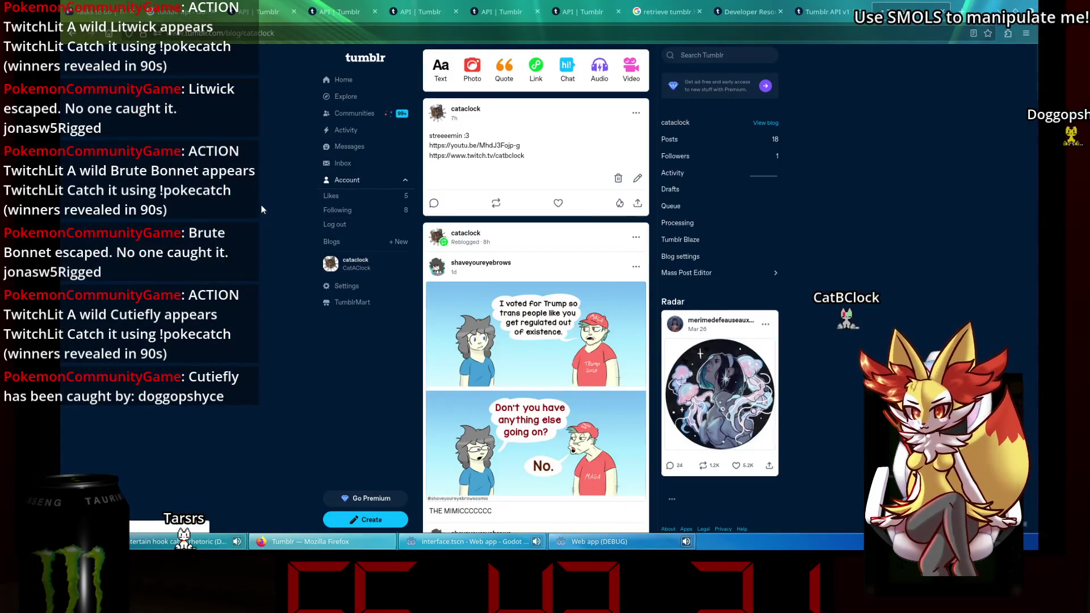
pyautogui.click(69, 34)
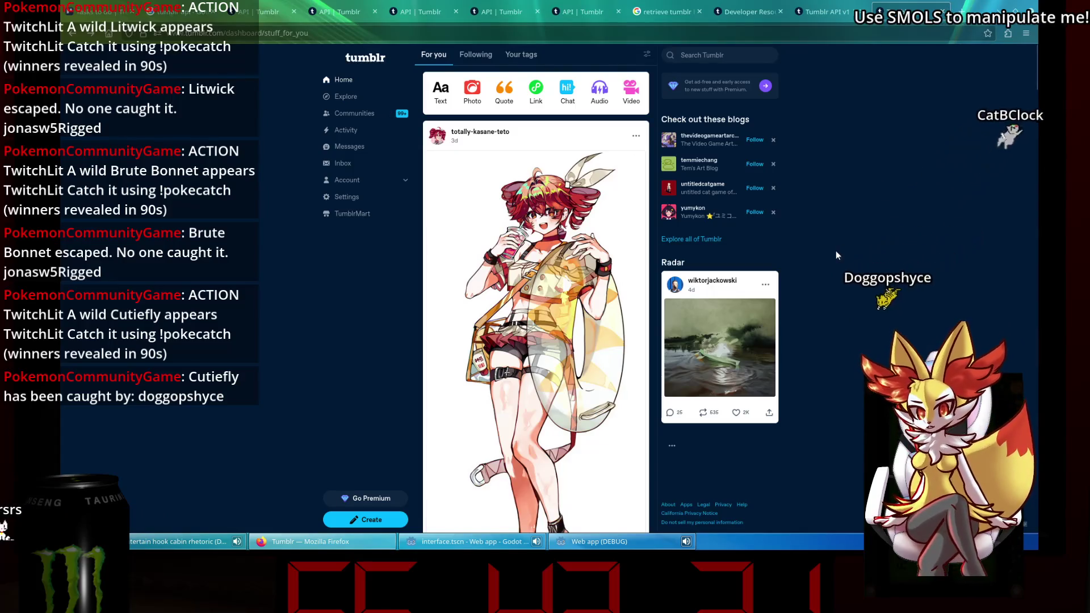
# Step: Load more posts in the web app so the output fills with tree_html markup
pyautogui.click(635, 546)
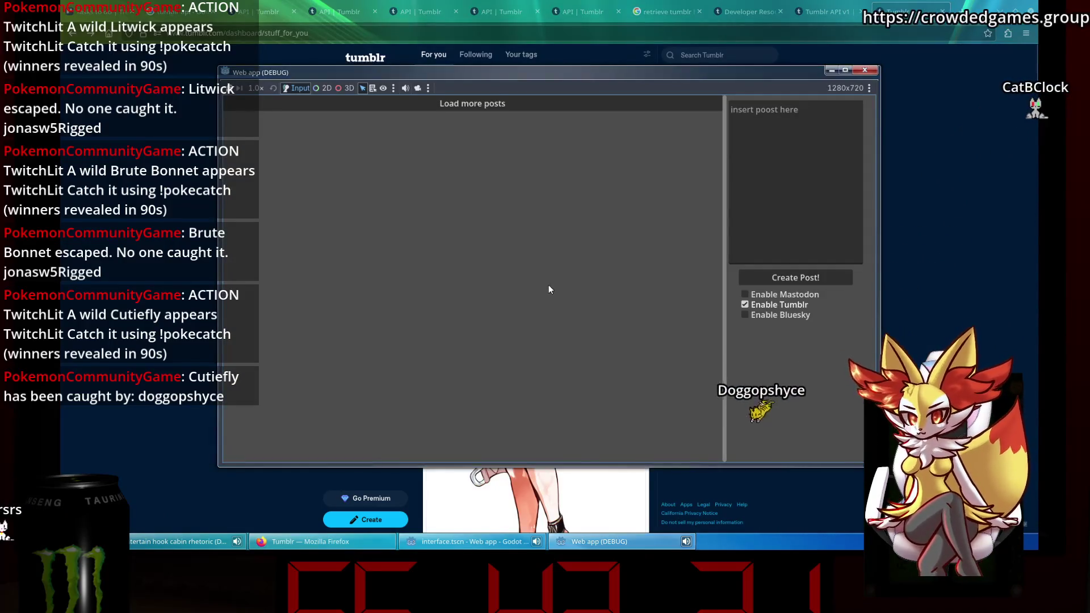
pyautogui.click(508, 104)
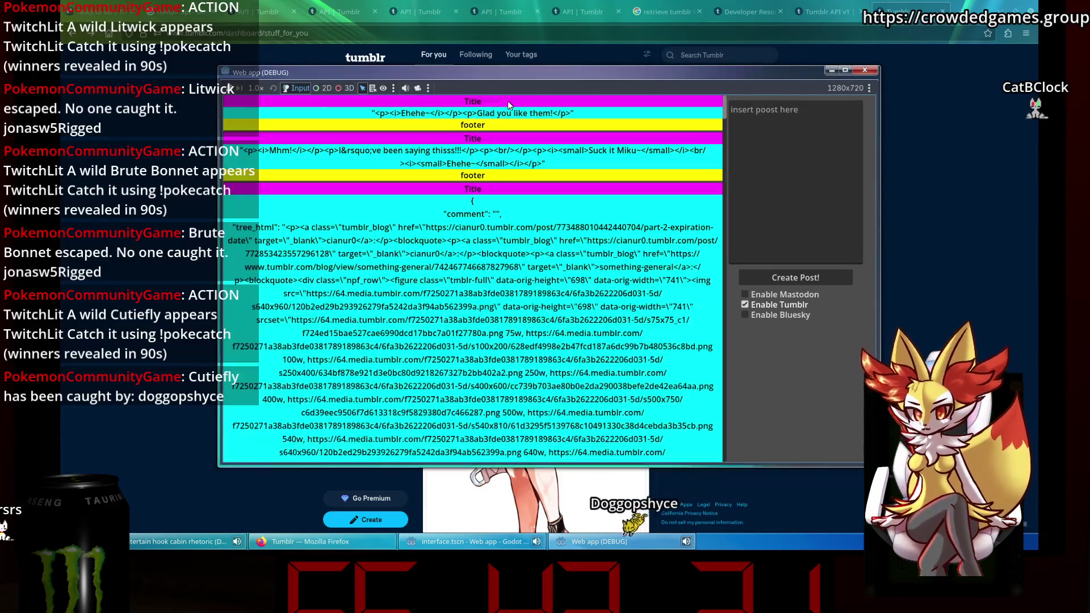
pyautogui.scroll(5, 302, 470)
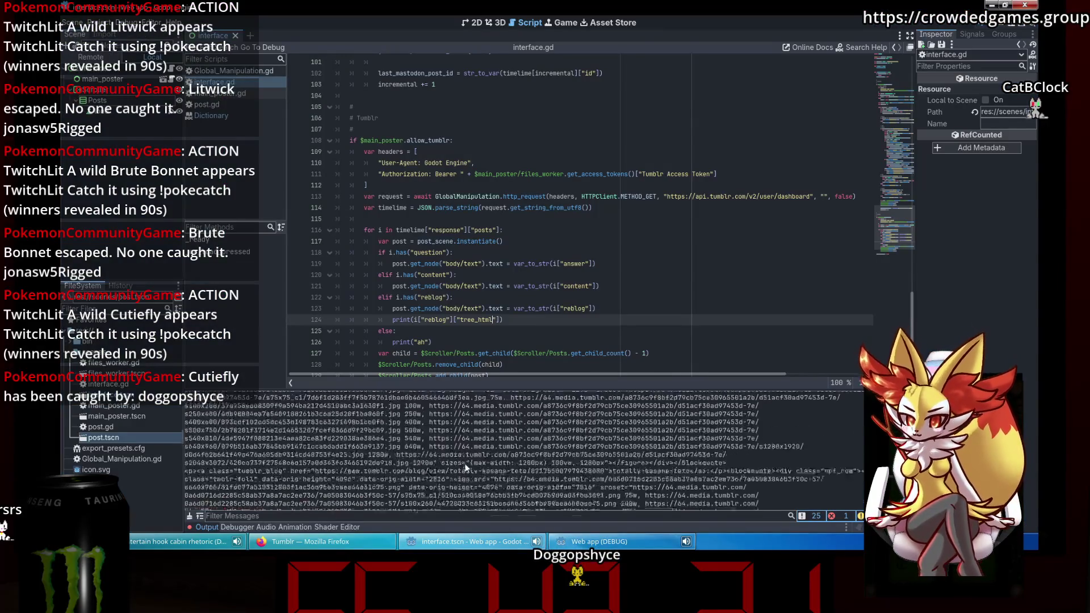
# Step: Copy one post's printed tree_html markup from the Output panel, then open a new Firefox tab
pyautogui.scroll(10, 250, 486)
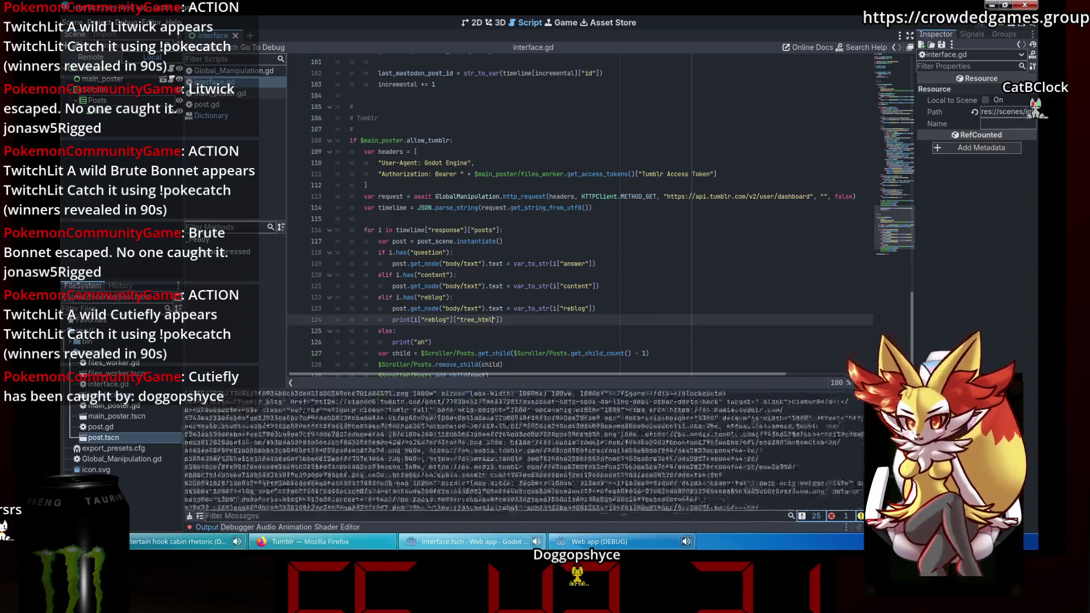
pyautogui.moveTo(184, 451)
pyautogui.mouseDown()
pyautogui.moveTo(332, 457)
pyautogui.moveTo(332, 508)
pyautogui.moveTo(333, 441)
pyautogui.mouseUp()
pyautogui.scroll(-10, 334, 441)
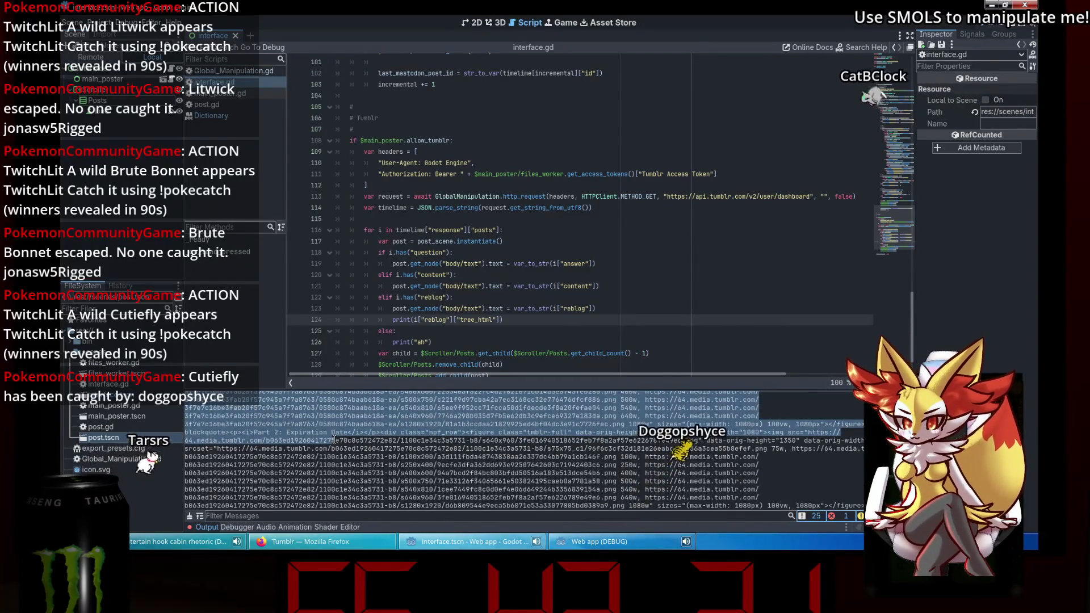
pyautogui.scroll(-10, 335, 441)
pyautogui.scroll(-10, 334, 441)
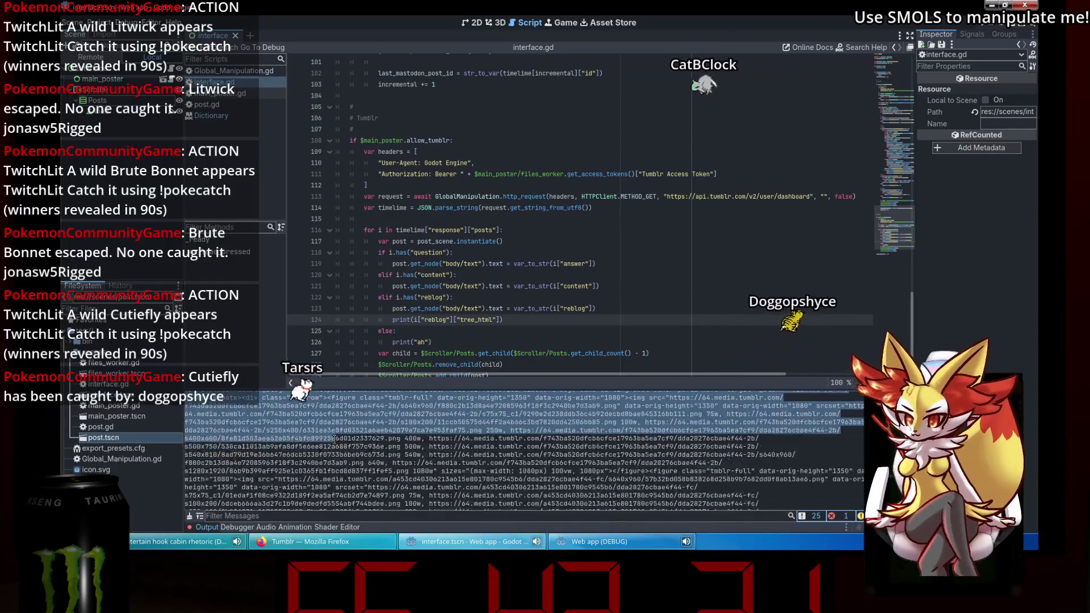
pyautogui.moveTo(335, 441)
pyautogui.mouseDown()
pyautogui.moveTo(732, 449)
pyautogui.moveTo(669, 469)
pyautogui.mouseUp()
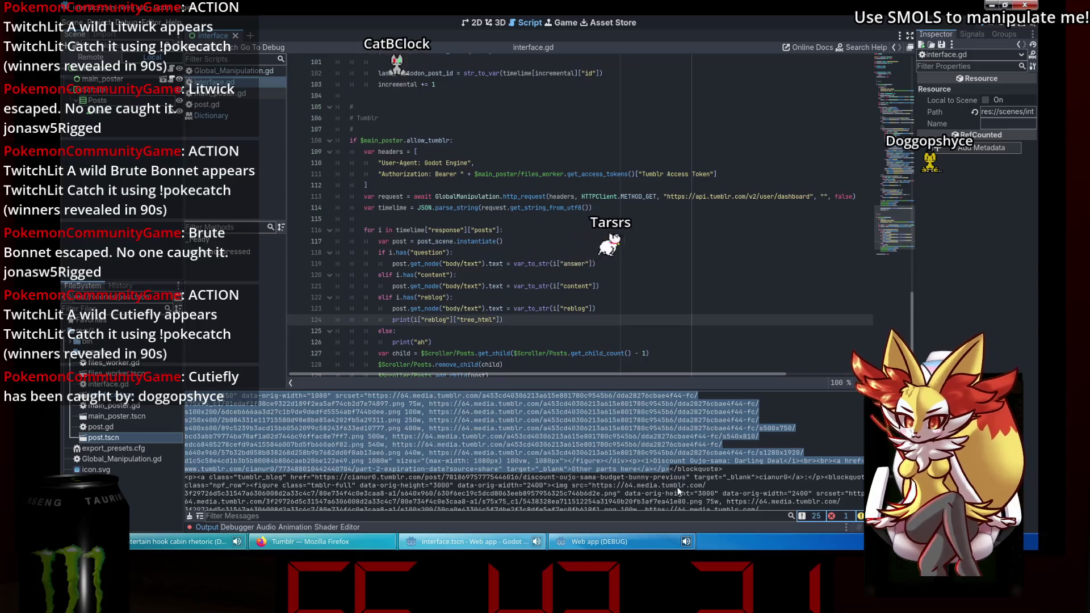
pyautogui.rightClick(668, 463)
pyautogui.click(677, 470)
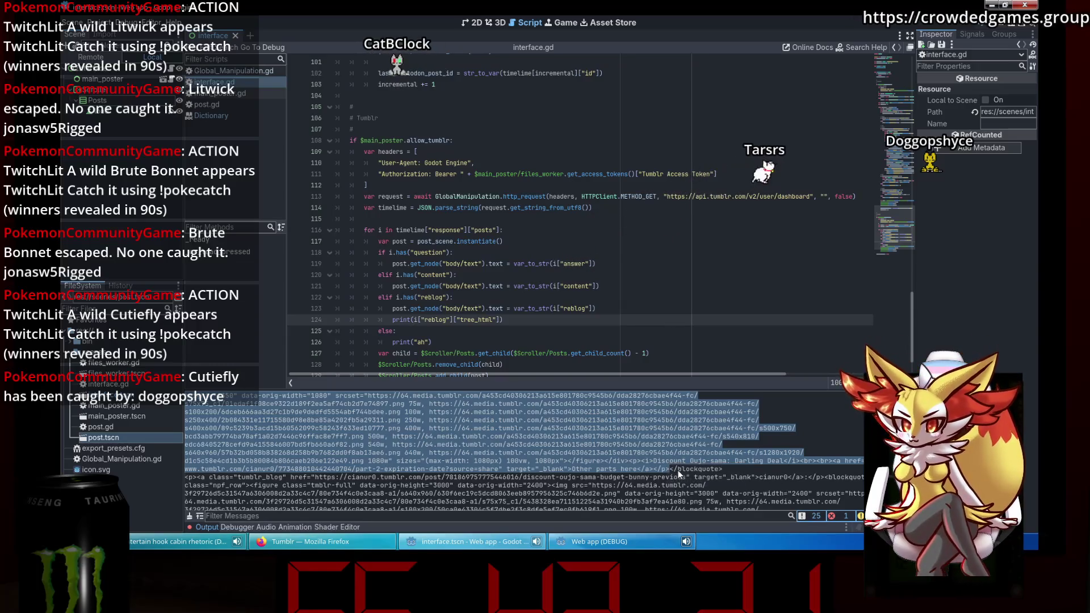
pyautogui.click(262, 542)
pyautogui.click(965, 5)
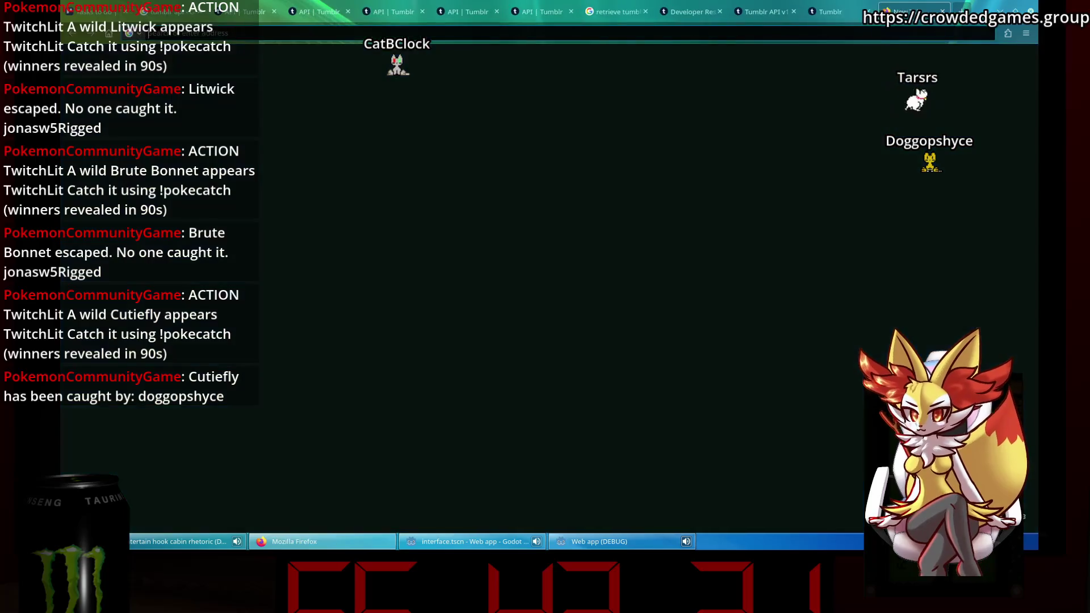
# Step: Search 'html engine', open the OneCompiler HTML editor, and paste the copied tree_html
pyautogui.write('html engine')
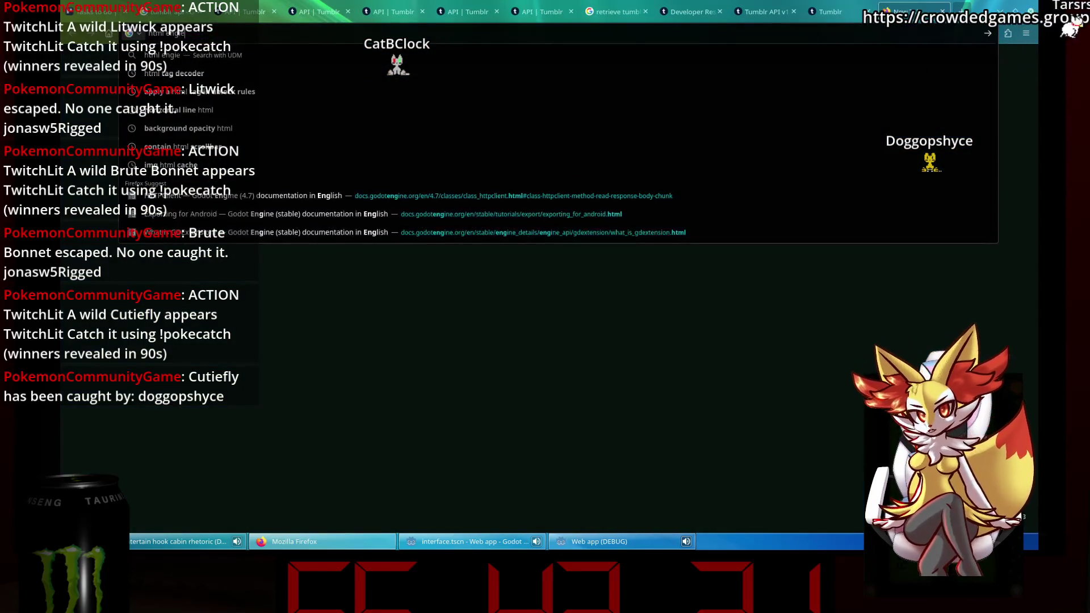
pyautogui.press('Return')
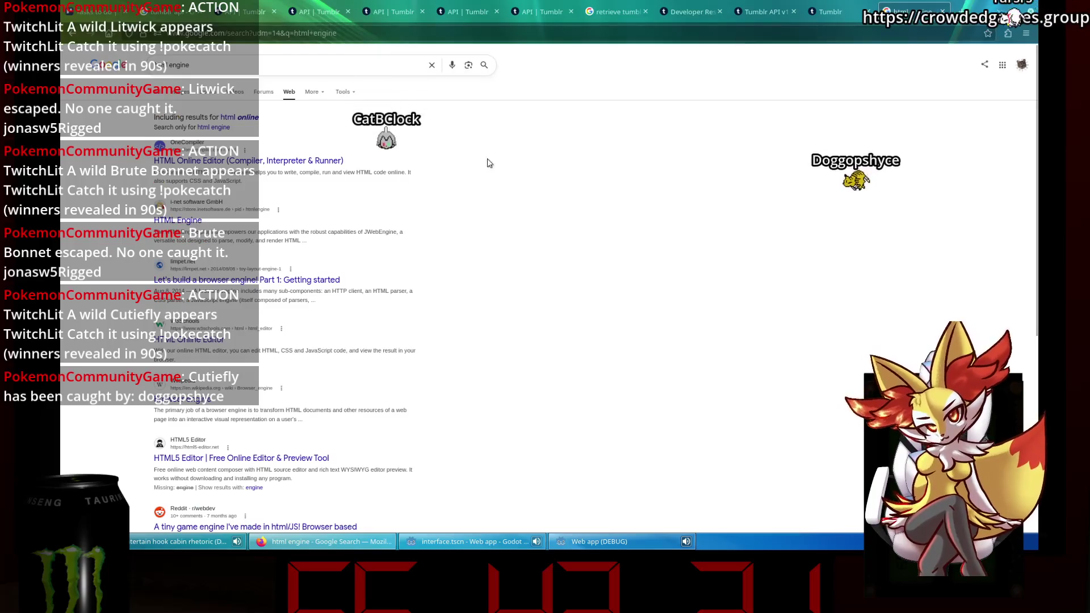
pyautogui.click(267, 160)
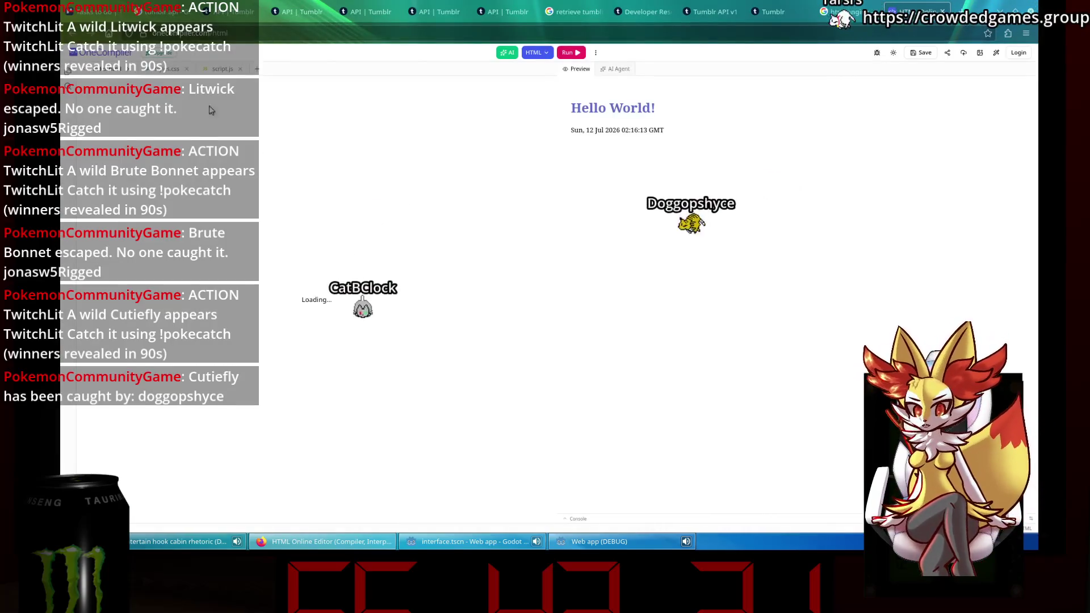
pyautogui.hotkey('ctrl', 'v')
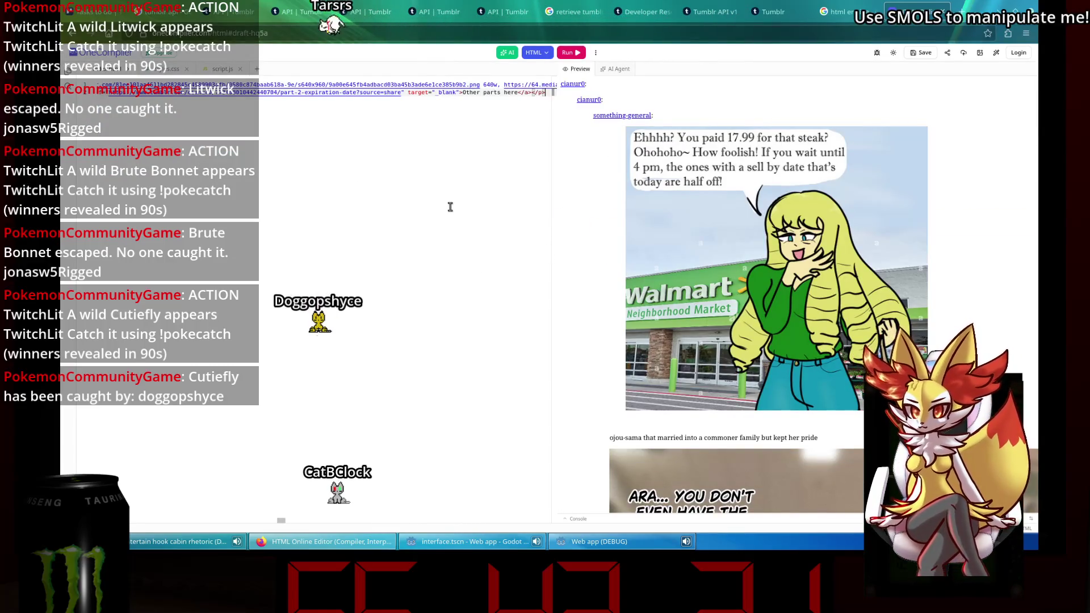
# Step: Delete the trailing </blockquote> tag and scroll through the rendered comic preview
pyautogui.press('Right')
pyautogui.press('Right')
pyautogui.press('Right')
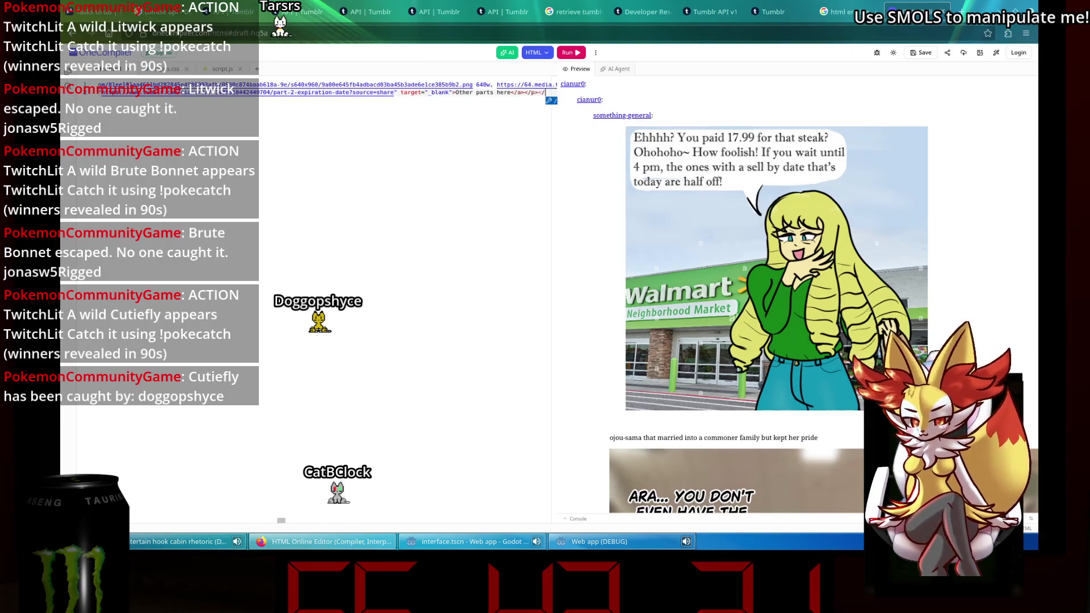
pyautogui.press('Right')
pyautogui.press('Right')
pyautogui.press('Right')
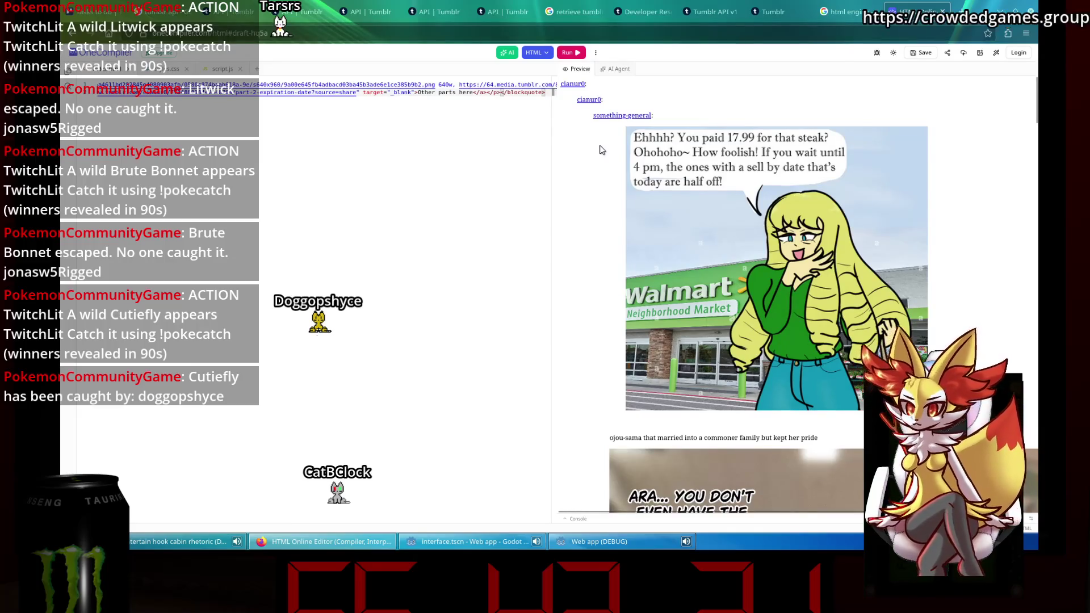
pyautogui.press('BackSpace')
pyautogui.press('BackSpace')
pyautogui.press('BackSpace')
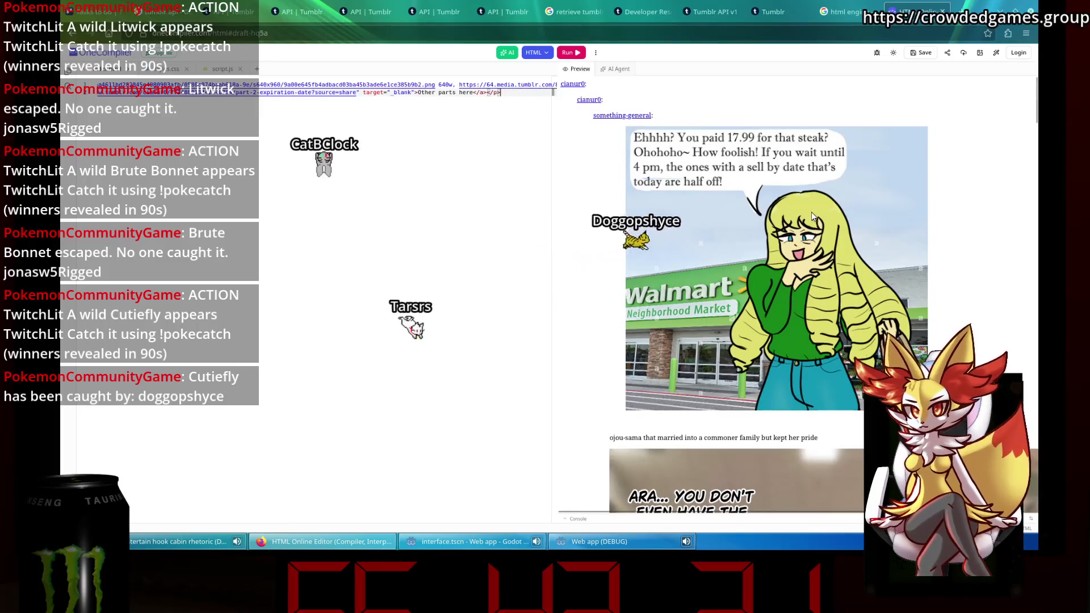
pyautogui.scroll(-5, 812, 212)
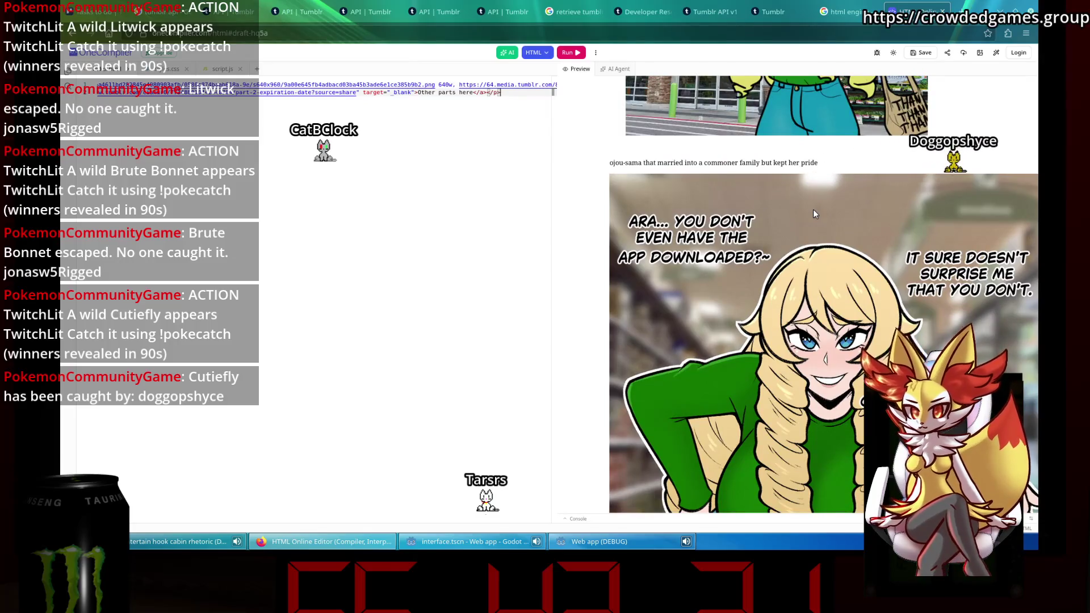
pyautogui.scroll(5, 814, 213)
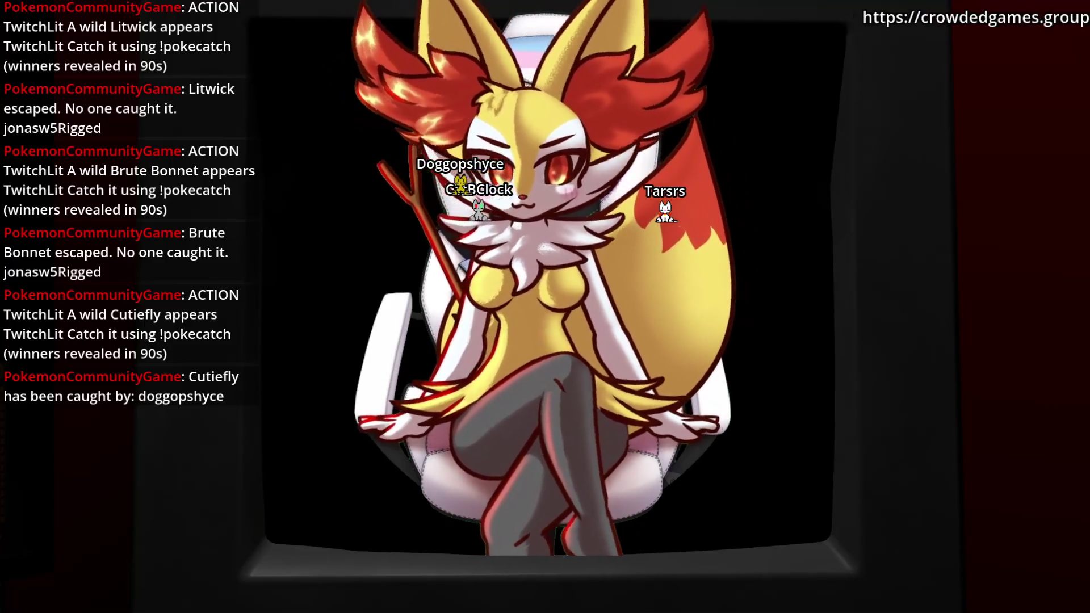
pyautogui.scroll(10, 969, 195)
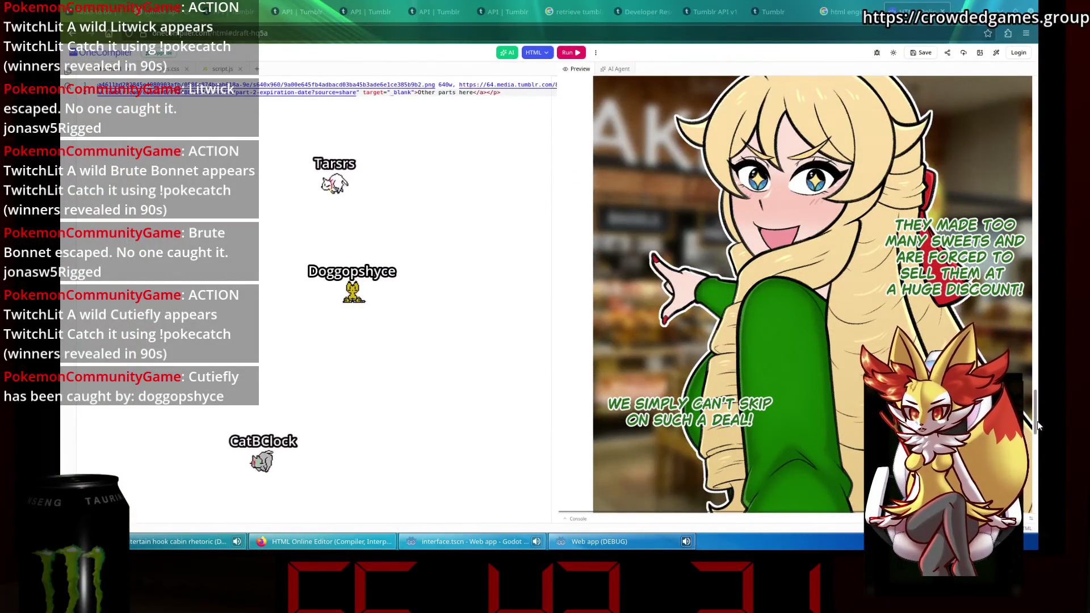
# Step: Run the web app from the Godot editor, then return to the browser's HTML preview
pyautogui.moveTo(1035, 426); pyautogui.dragTo(1035, 414)
pyautogui.scroll(5, 1035, 414)
pyautogui.hotkey('alt', 'Tab')
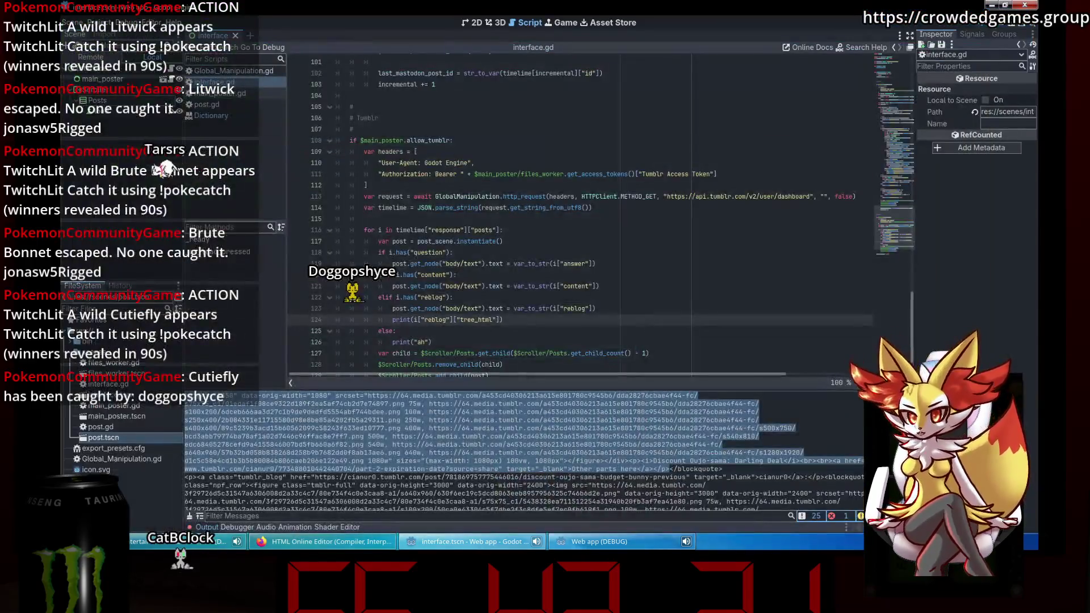
pyautogui.hotkey('alt', 'Tab')
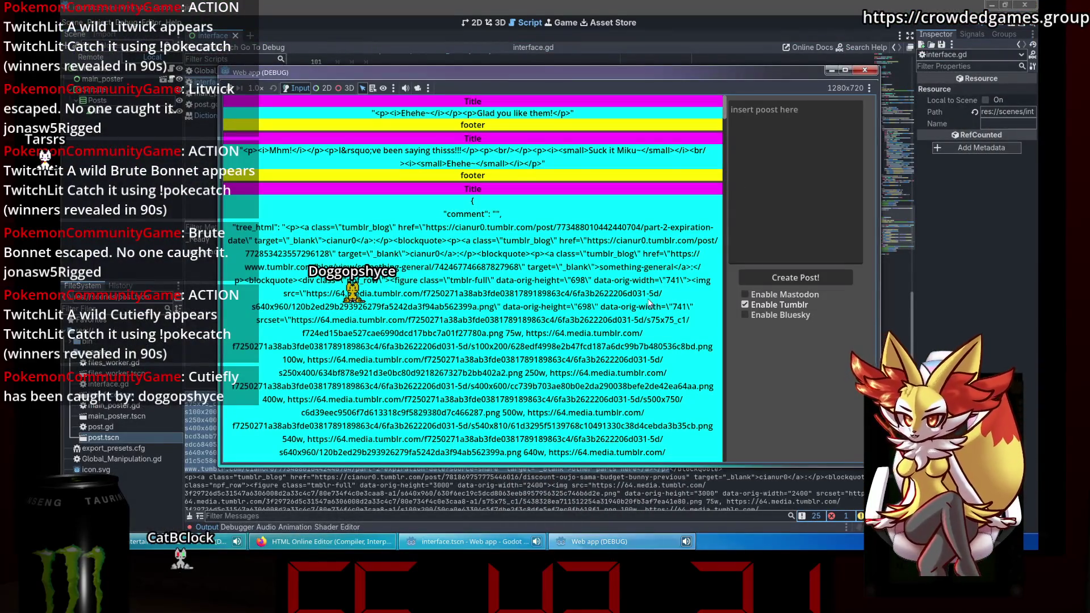
pyautogui.click(333, 544)
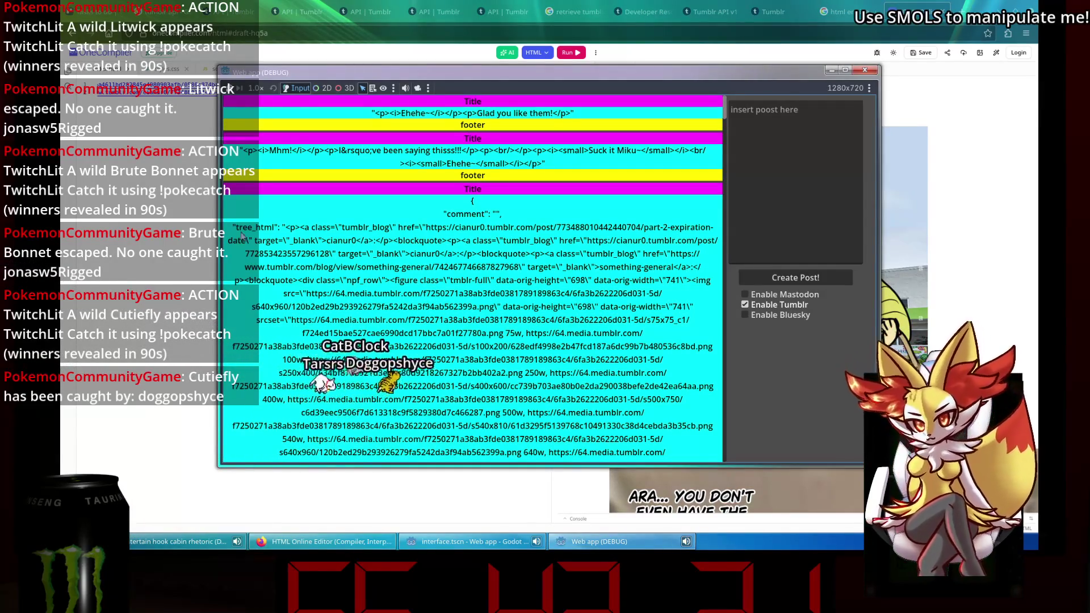
# Step: Restore the closing </blockquote> tag at the end of the code line
pyautogui.write('<b')
pyautogui.press('BackSpace')
pyautogui.write('/')
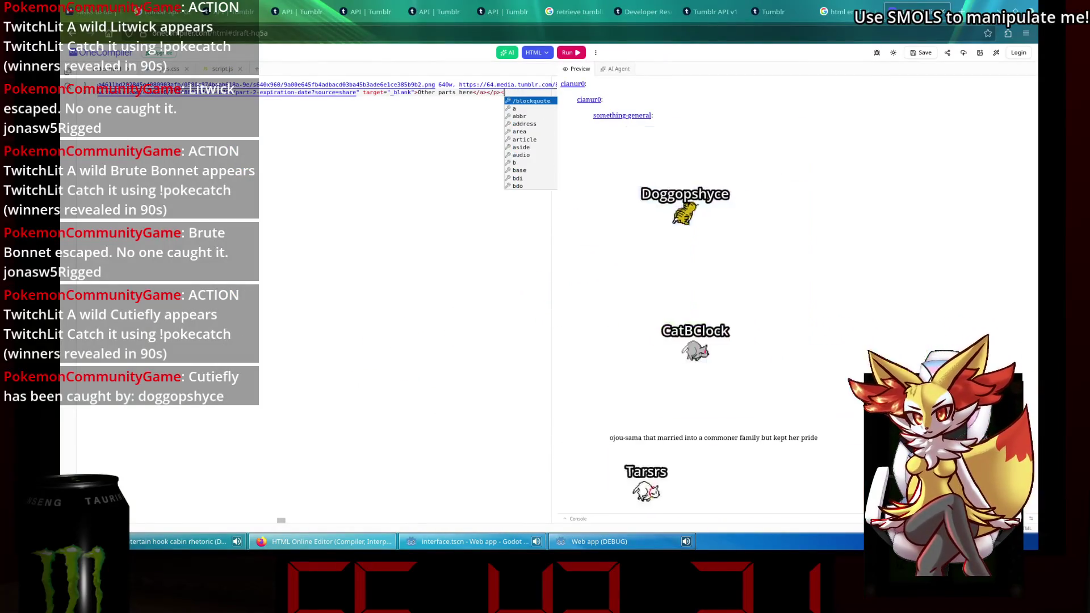
pyautogui.press('Return')
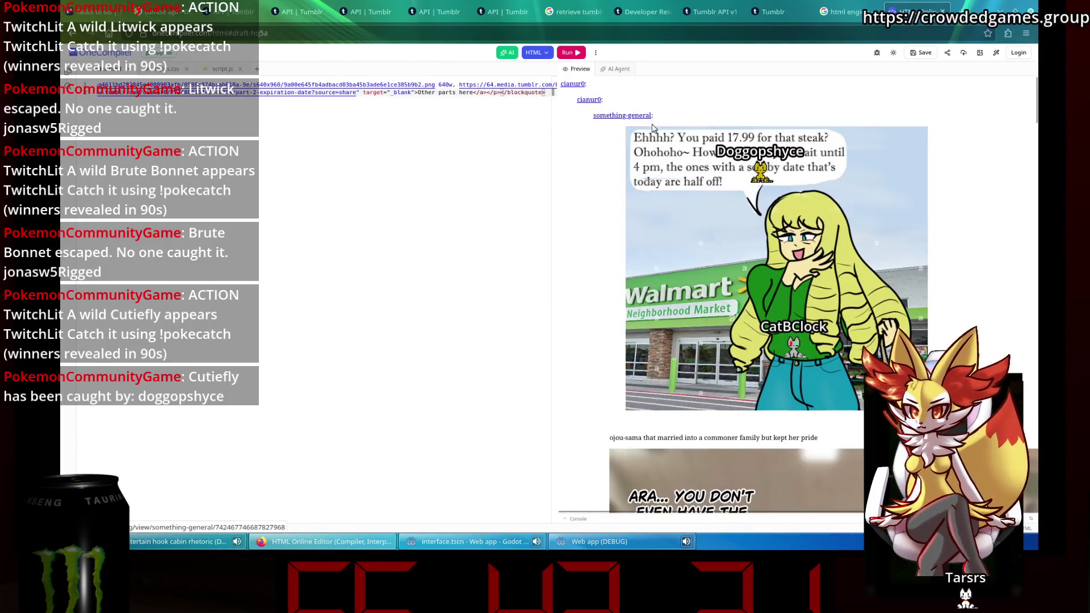
# Step: Scroll the preview to check the full comic, including the 'You paid 17.99 for that steak?' panel
pyautogui.scroll(-5, 840, 312)
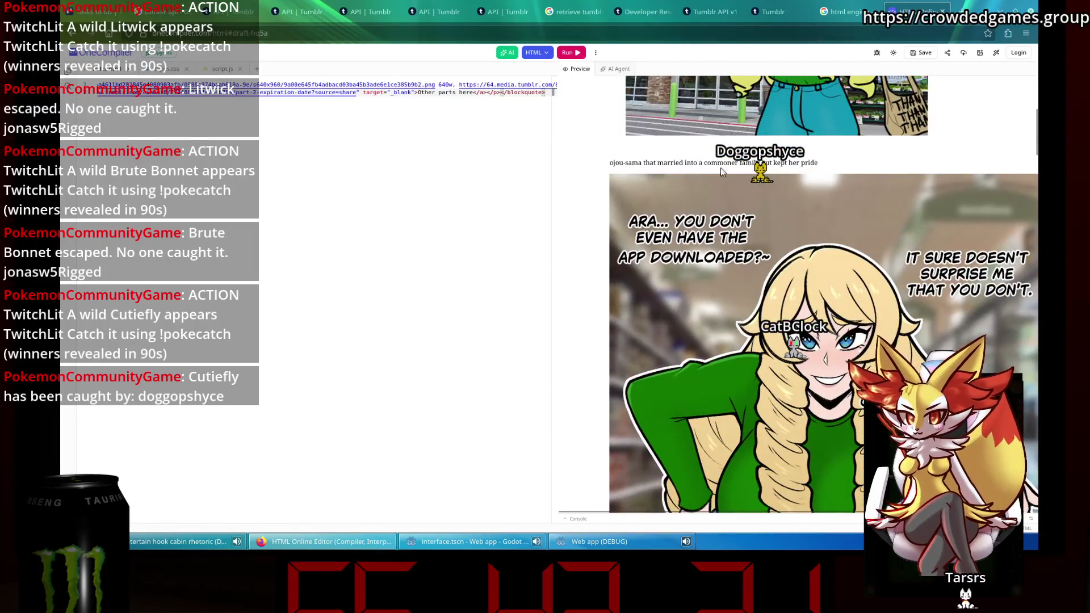
pyautogui.click(839, 164)
pyautogui.scroll(5, 838, 227)
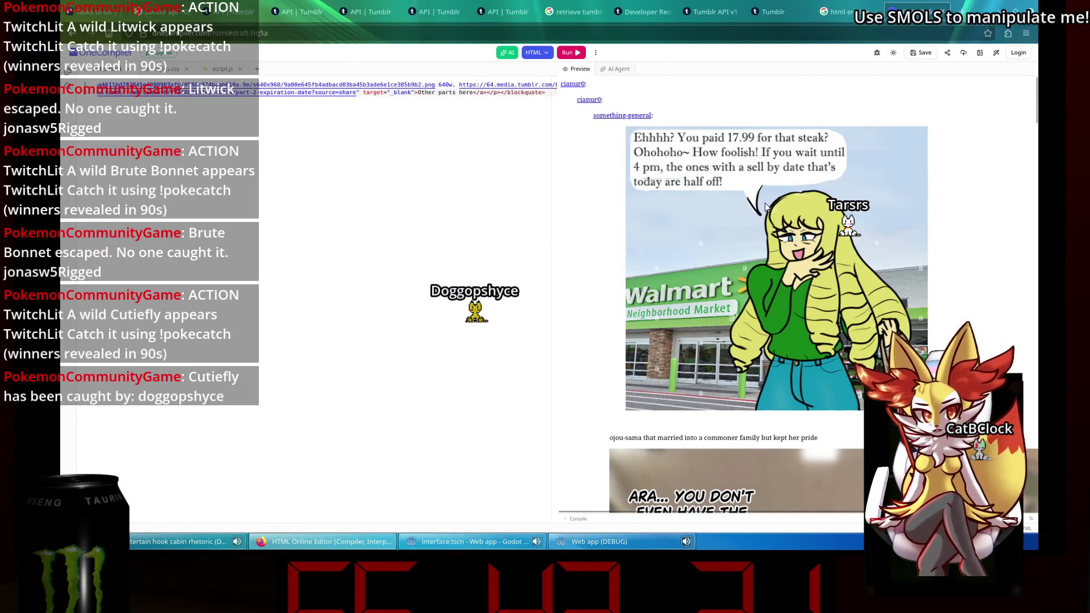
pyautogui.scroll(-12, 614, 271)
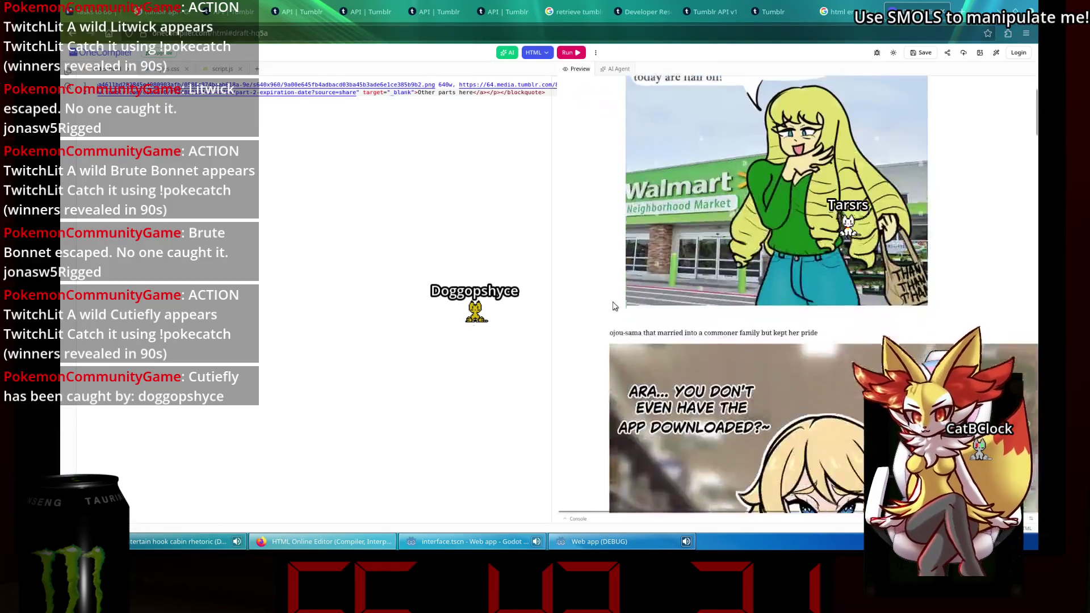
pyautogui.scroll(-5, 611, 302)
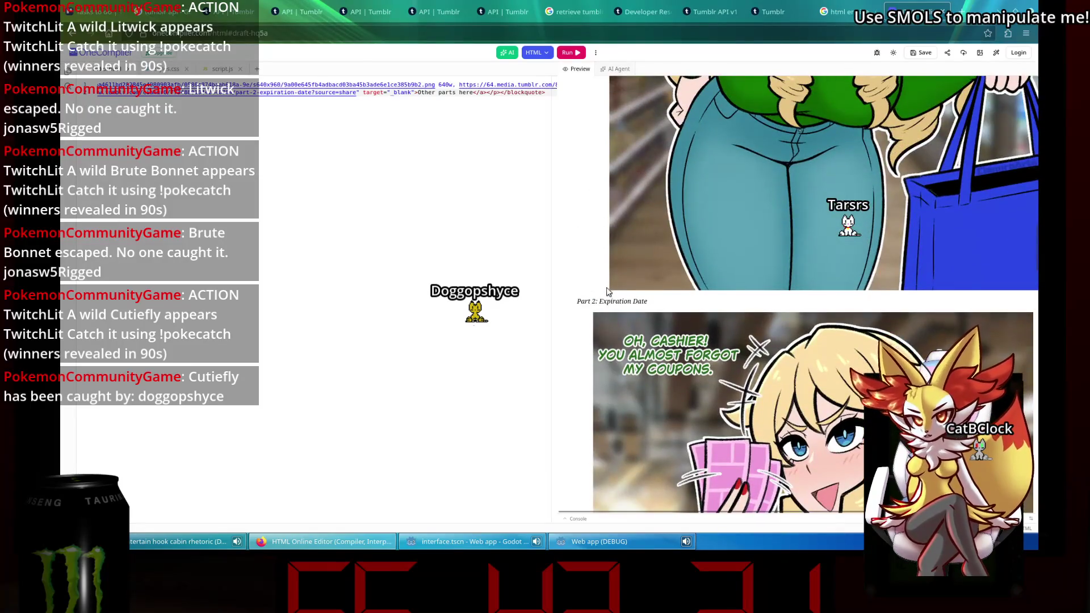
pyautogui.scroll(10, 585, 309)
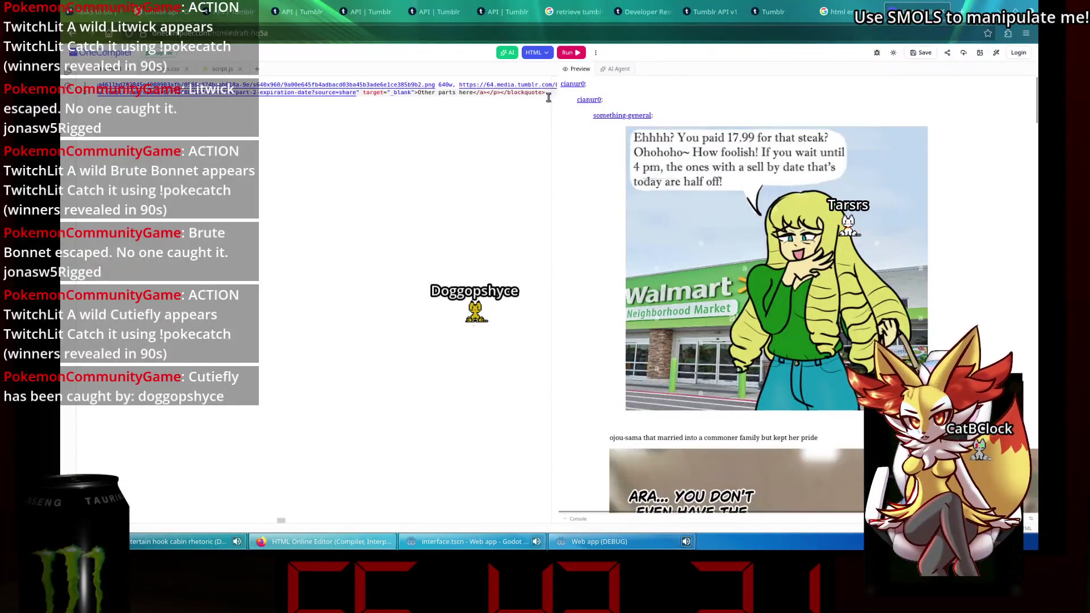
pyautogui.scroll(-10, 584, 200)
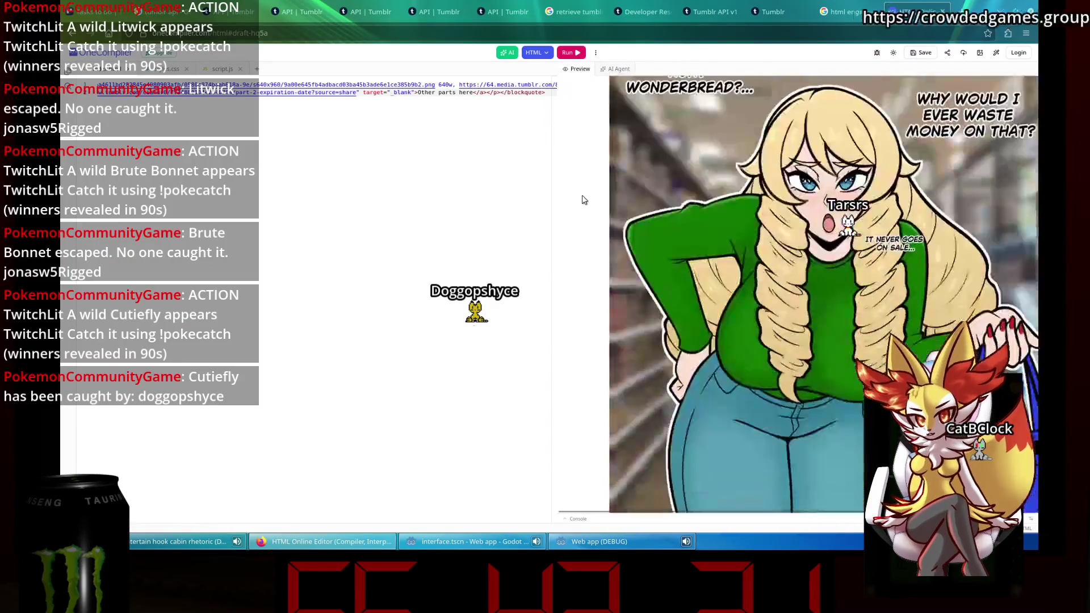
pyautogui.scroll(3, 584, 200)
pyautogui.scroll(7, 584, 200)
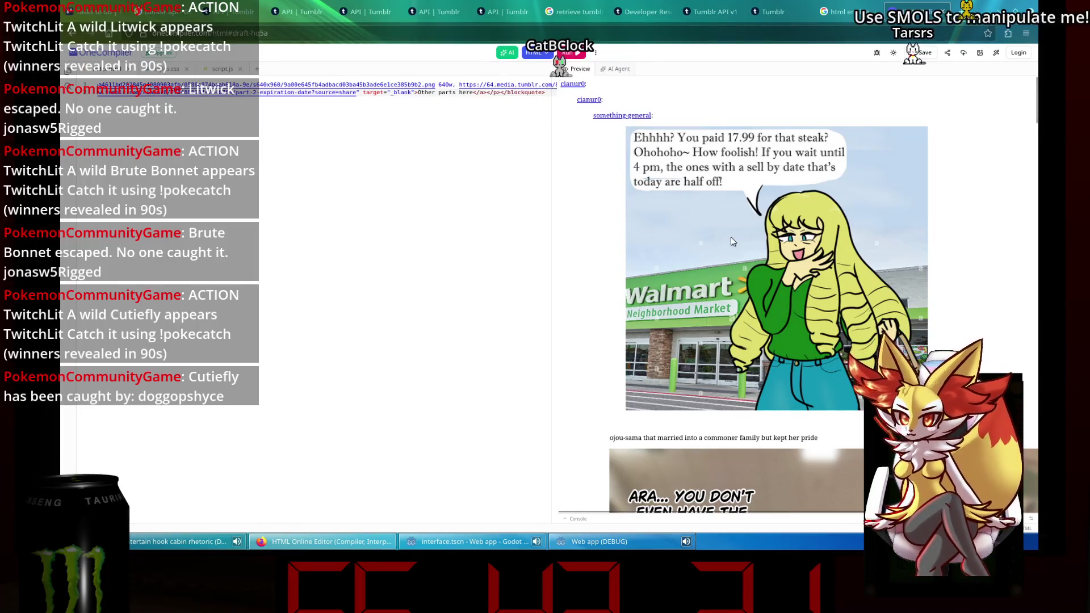
pyautogui.rightClick(633, 120)
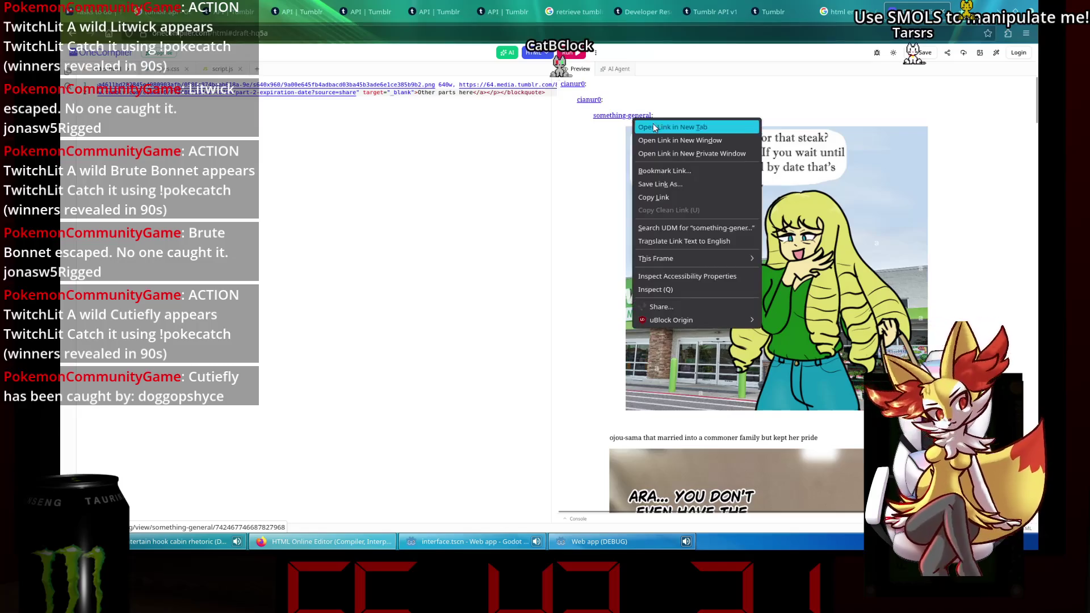
# Step: Open the original Tumblr post in a new tab, skim it, and close it
pyautogui.click(653, 126)
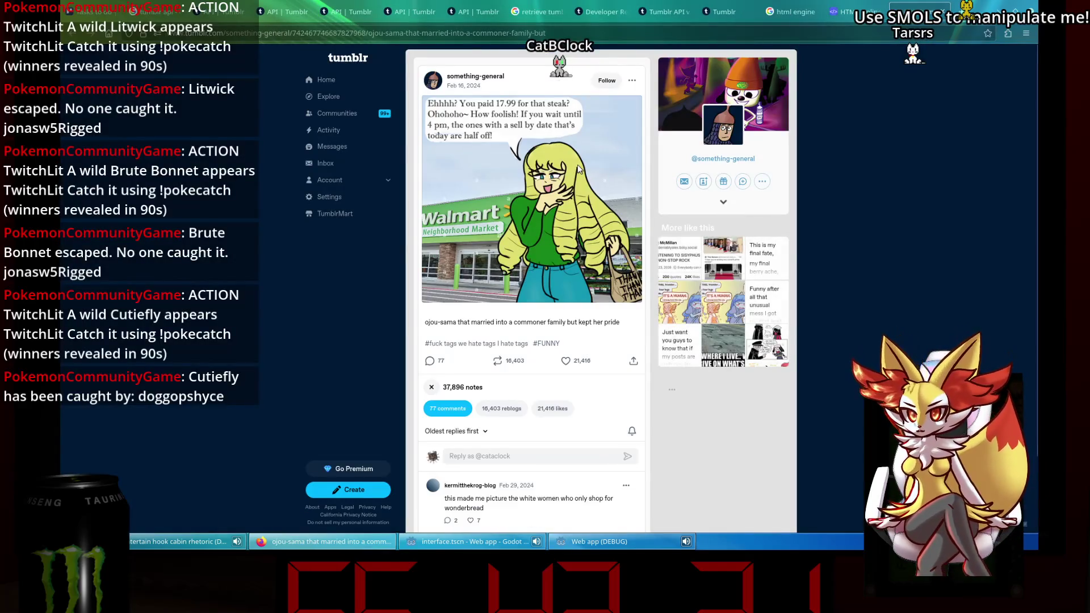
pyautogui.scroll(-6, 579, 171)
pyautogui.scroll(-5, 580, 174)
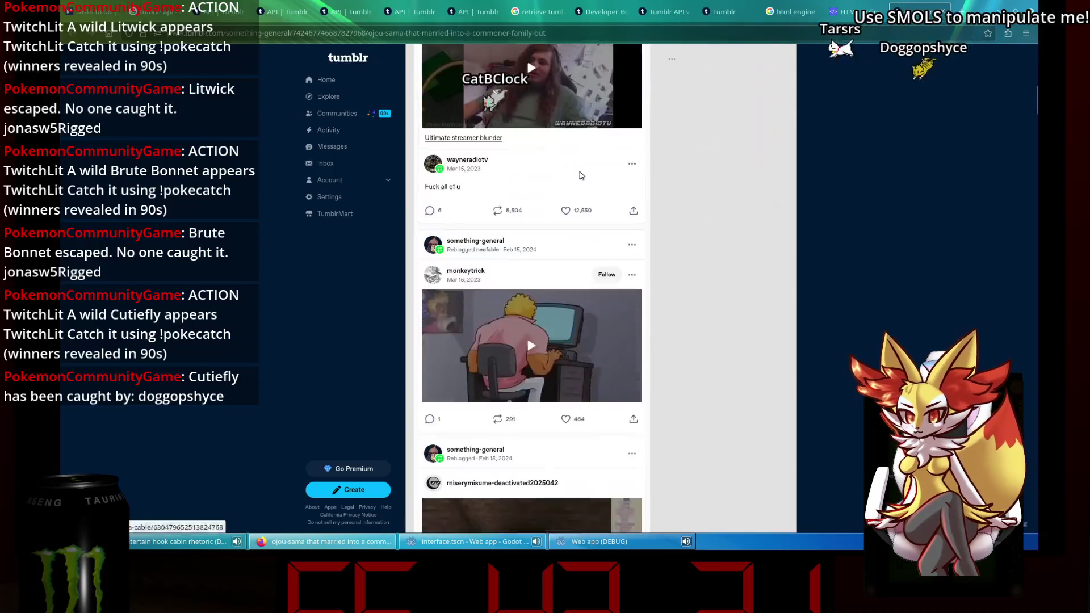
pyautogui.hotkey('ctrl', 'w')
# Step: Open the reblogger's post in a new tab and scroll through it
pyautogui.rightClick(590, 97)
pyautogui.click(619, 105)
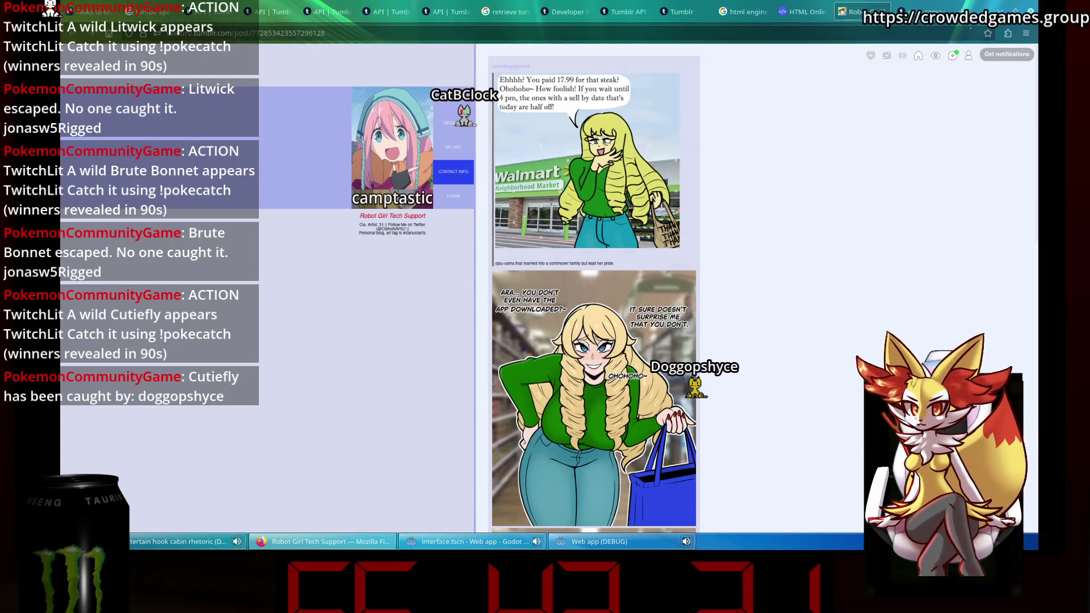
pyautogui.scroll(-6, 615, 165)
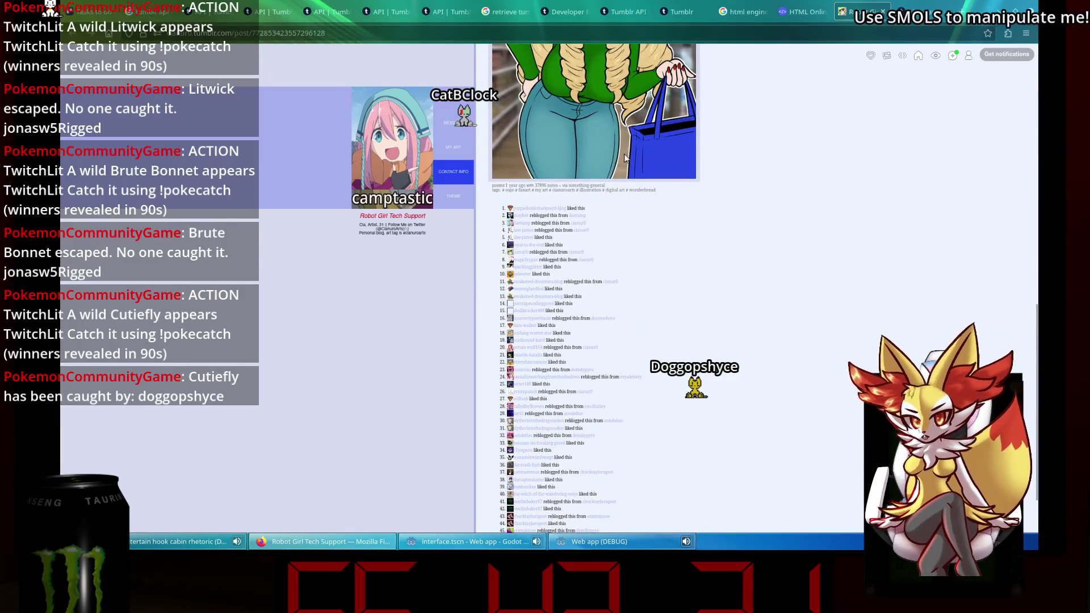
pyautogui.scroll(-2, 624, 157)
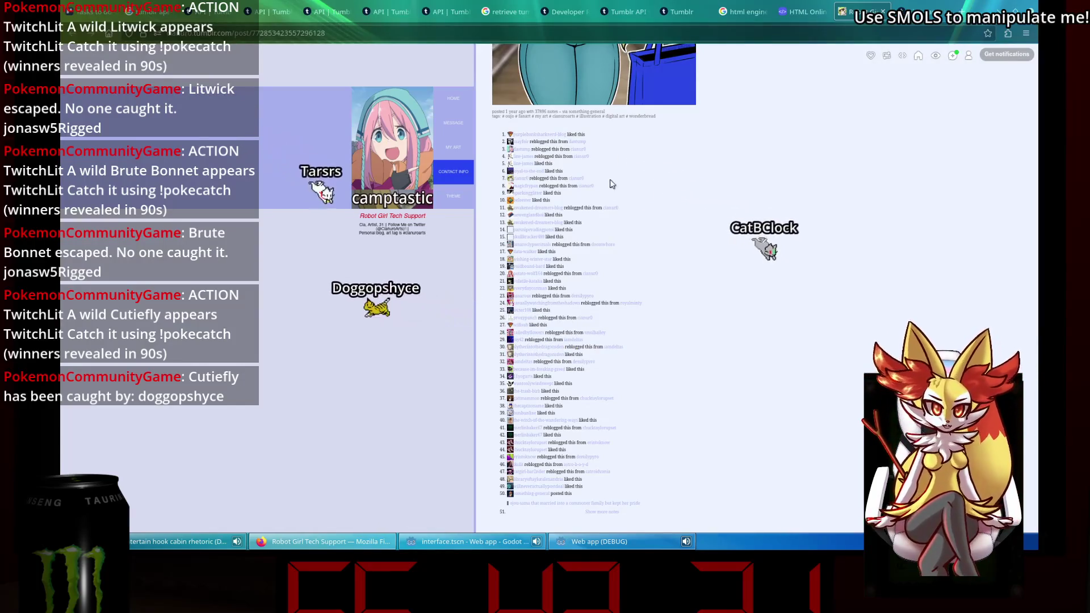
pyautogui.scroll(8, 611, 183)
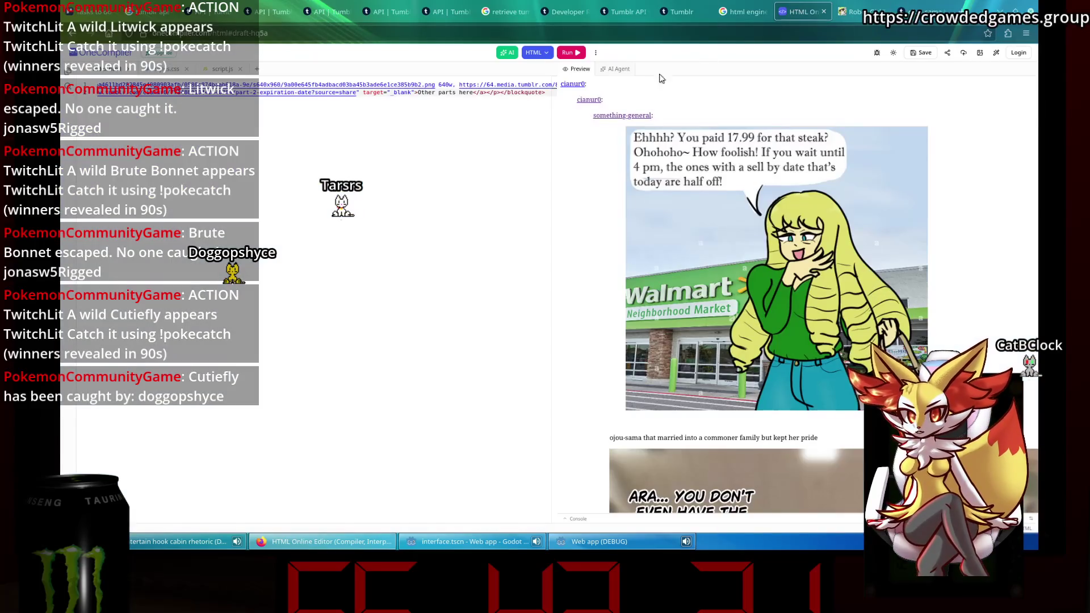
# Step: Open the part-2 post in a new tab, then close the part-2, blog and dashboard tabs
pyautogui.rightClick(574, 83)
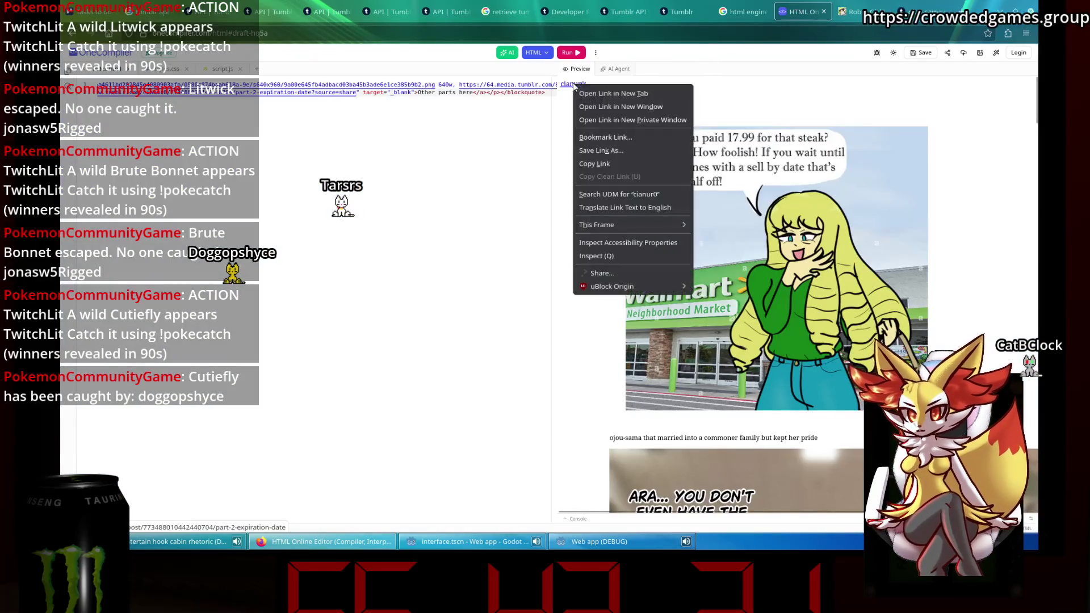
pyautogui.click(593, 88)
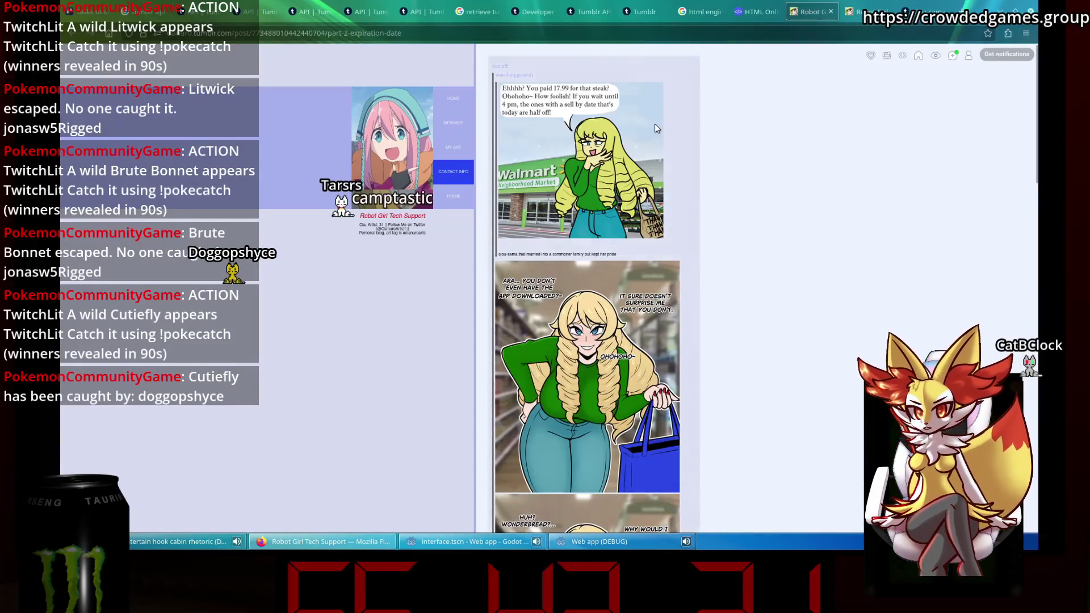
pyautogui.click(830, 12)
pyautogui.click(830, 12)
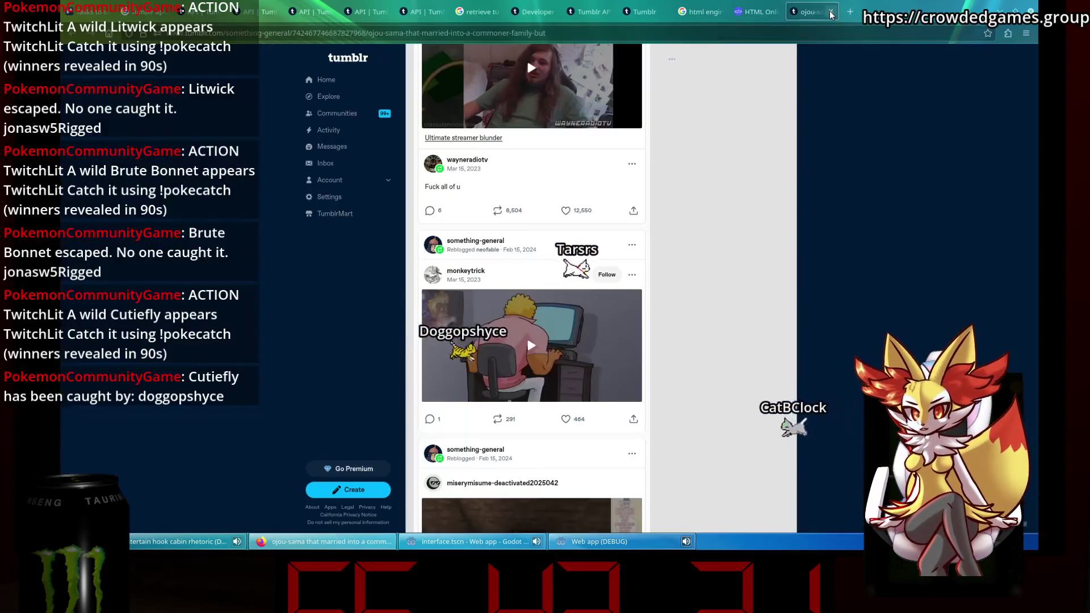
pyautogui.click(830, 11)
# Step: Open the post's blog link in a new tab and switch to that tab
pyautogui.scroll(-15, 828, 173)
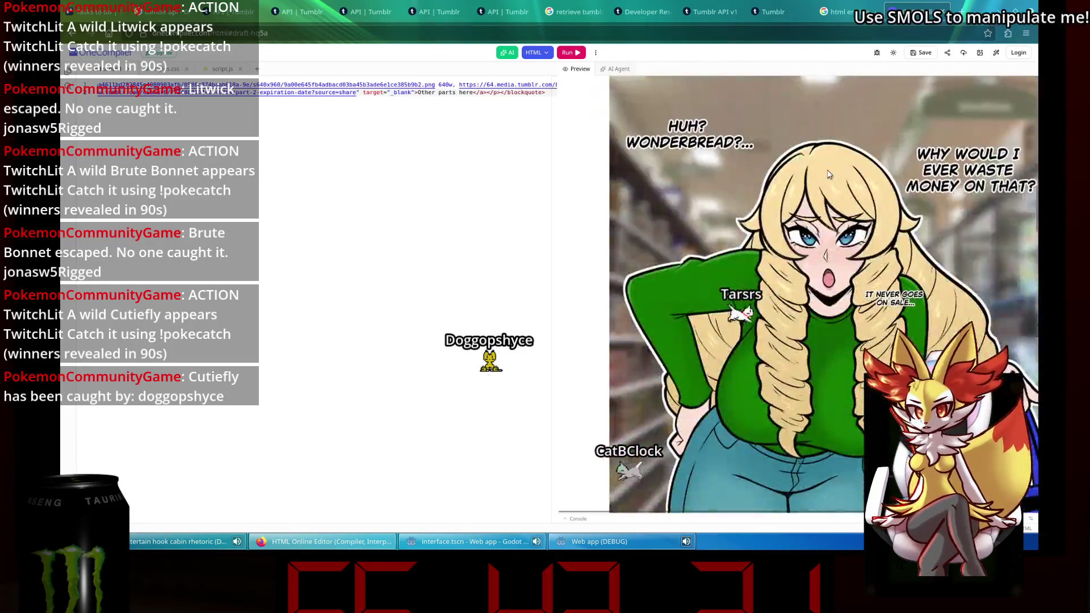
pyautogui.scroll(-10, 827, 174)
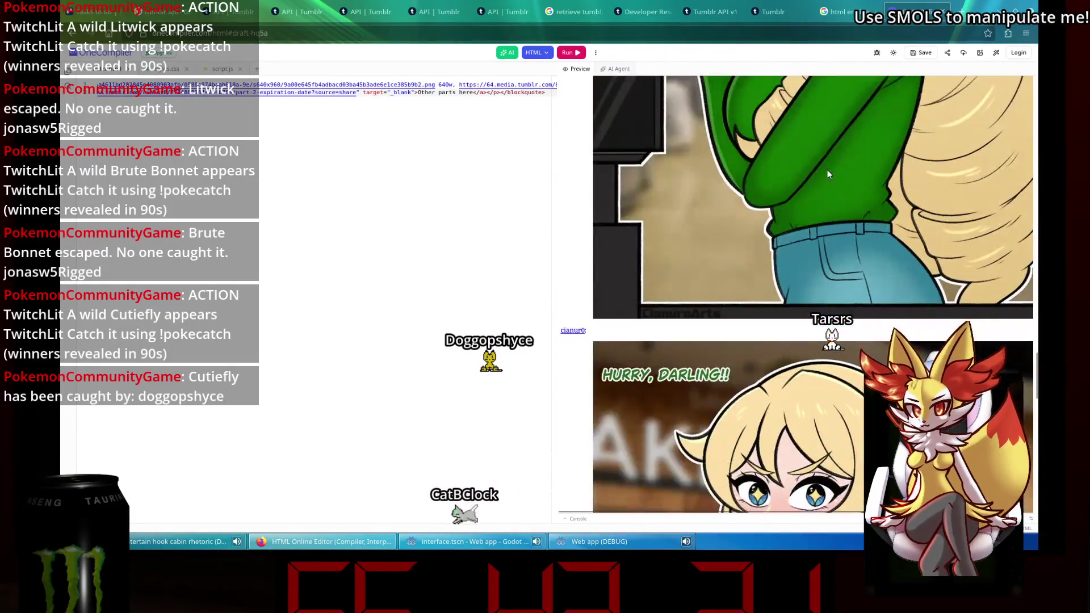
pyautogui.scroll(-10, 828, 173)
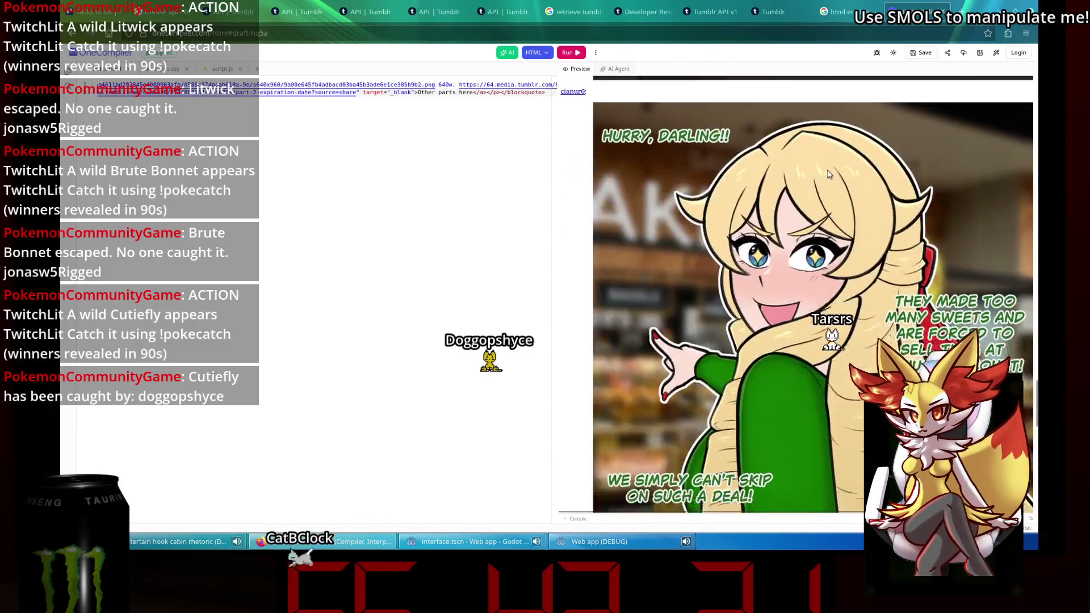
pyautogui.scroll(10, 828, 173)
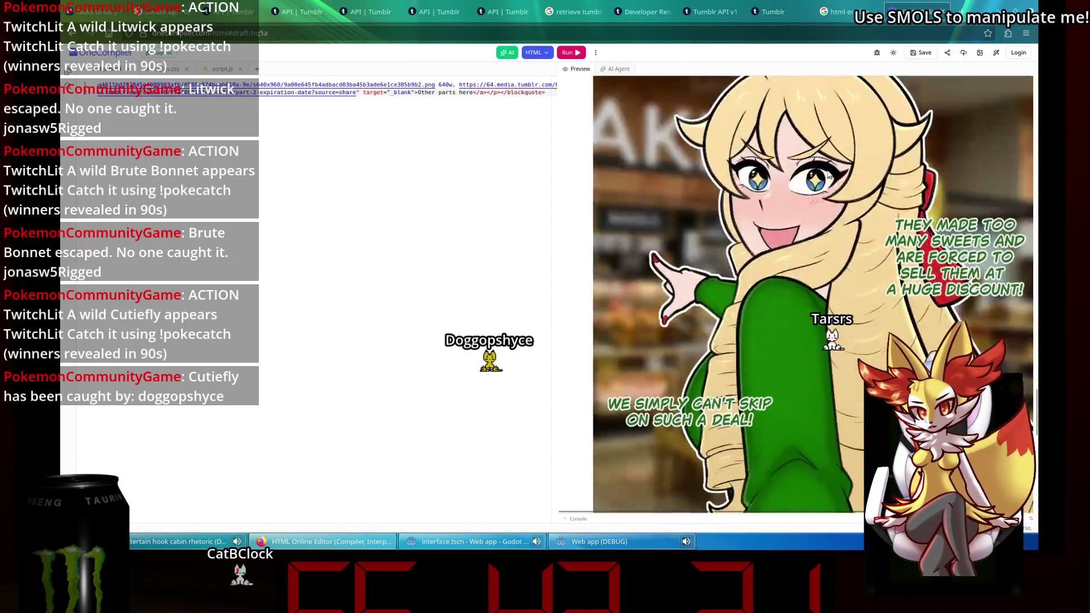
pyautogui.rightClick(577, 181)
pyautogui.click(591, 189)
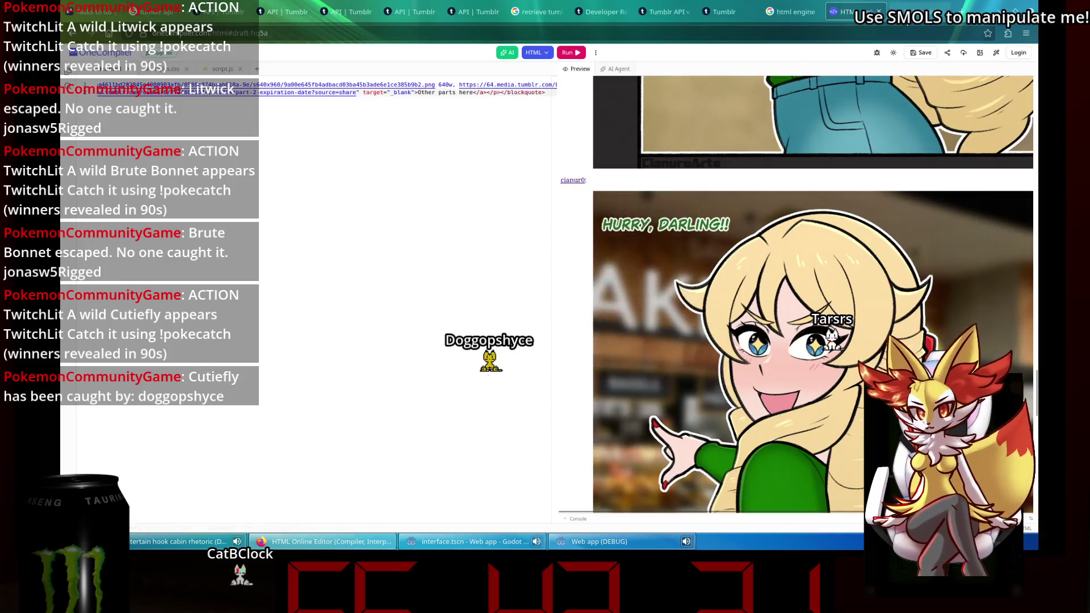
pyautogui.click(906, 20)
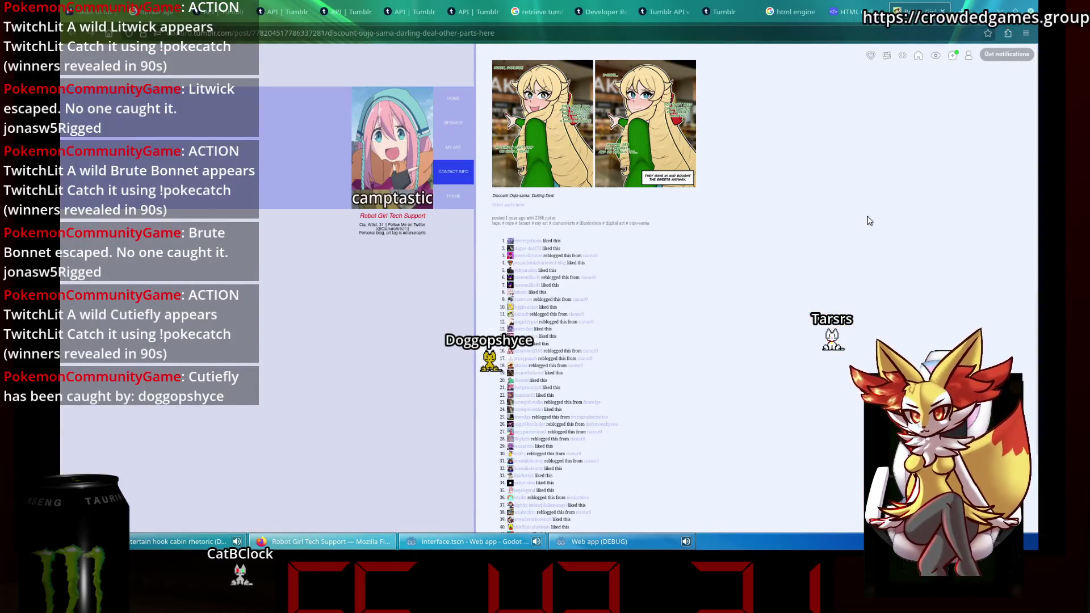
# Step: Open the full 'Discount Ojou-sama: Darling Deal' post page and scroll through it
pyautogui.click(497, 209)
pyautogui.scroll(-5, 504, 208)
pyautogui.scroll(-15, 504, 208)
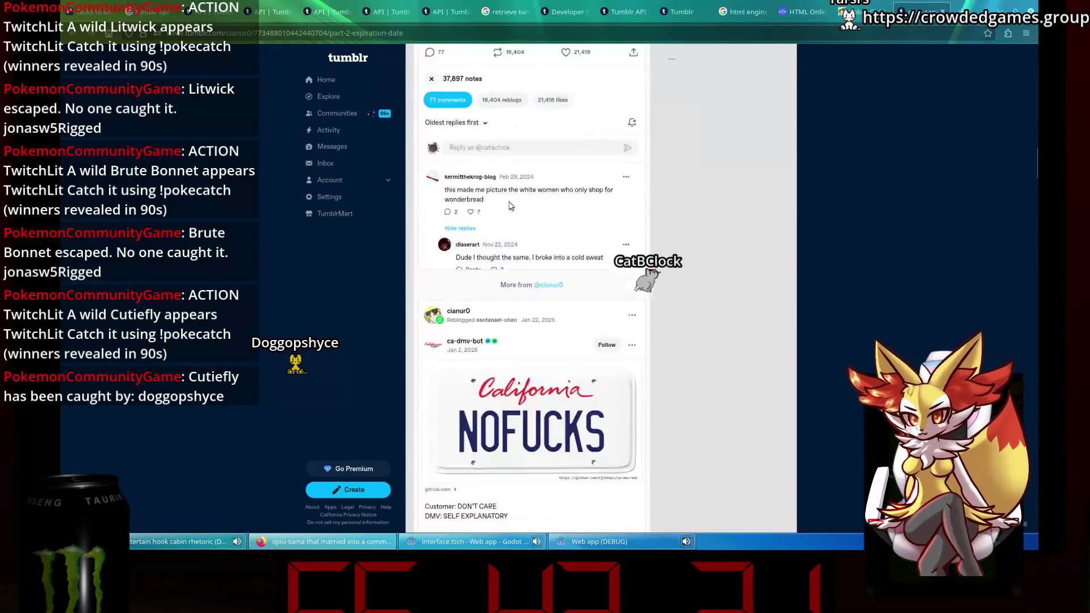
pyautogui.scroll(15, 509, 205)
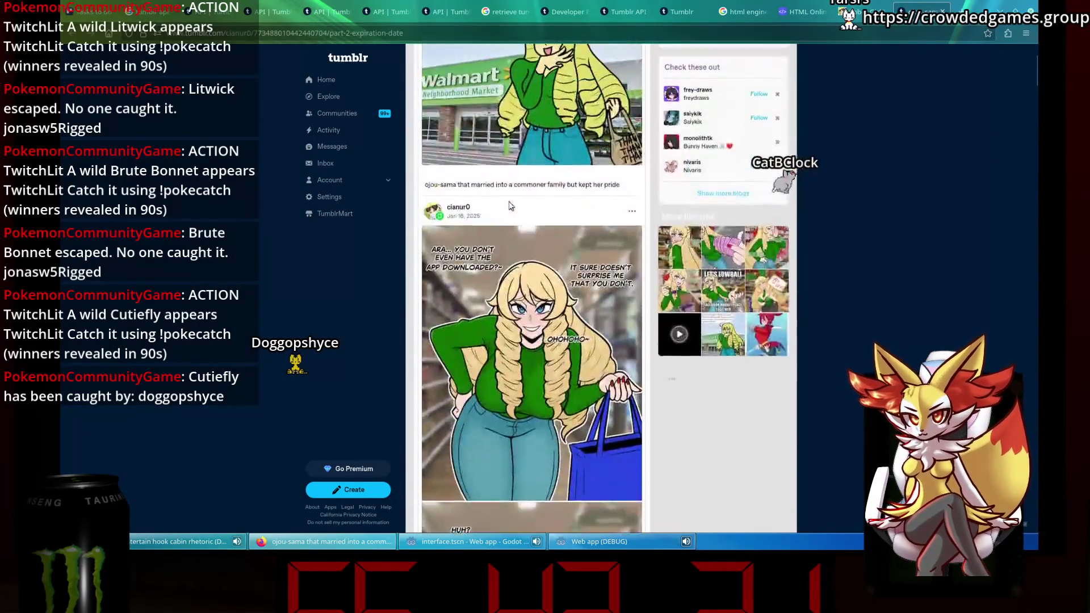
pyautogui.scroll(3, 509, 205)
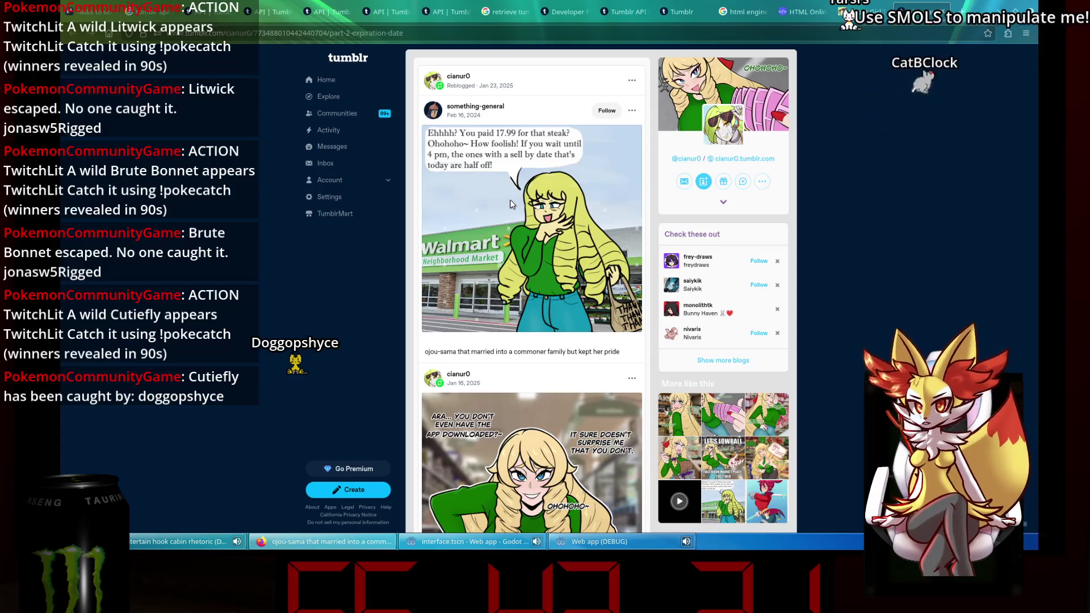
# Step: On the Robot Girl Tech Support post, browse the comic images in the enlarged viewer
pyautogui.moveTo(923, 6)
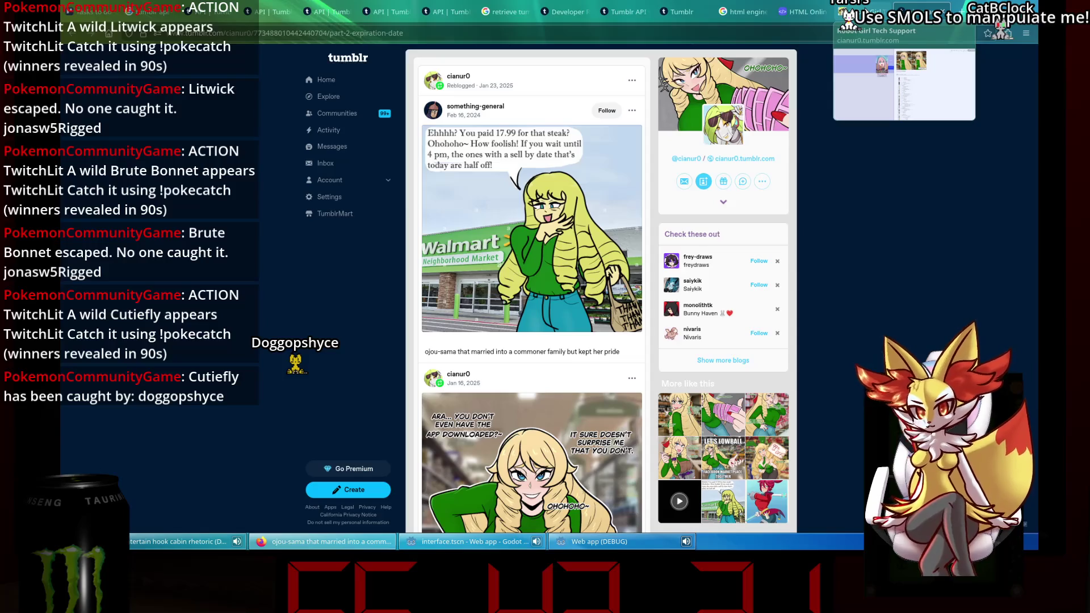
pyautogui.click(860, 11)
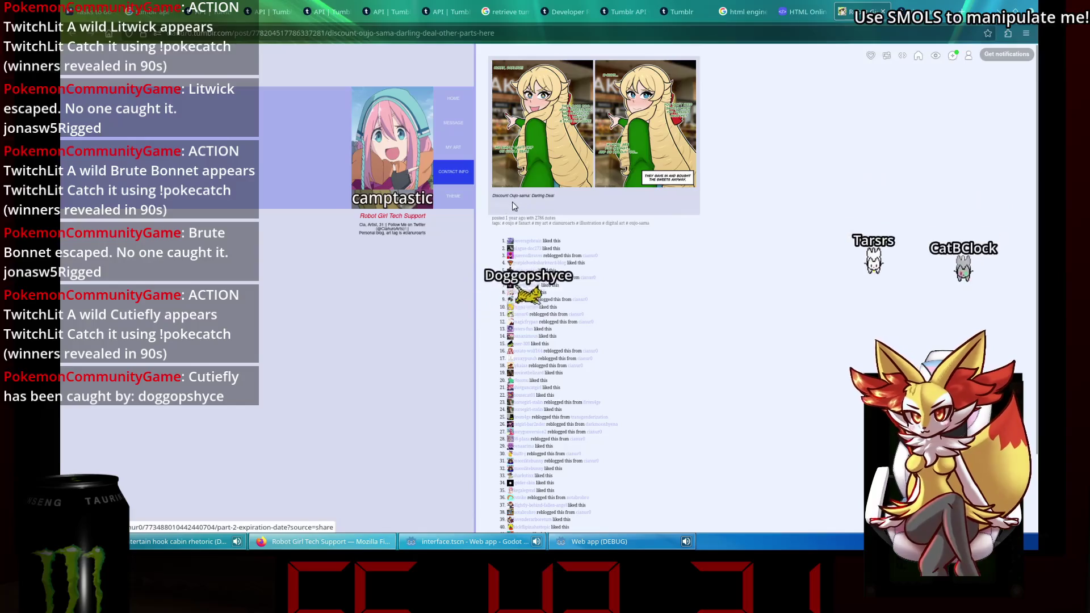
pyautogui.click(623, 85)
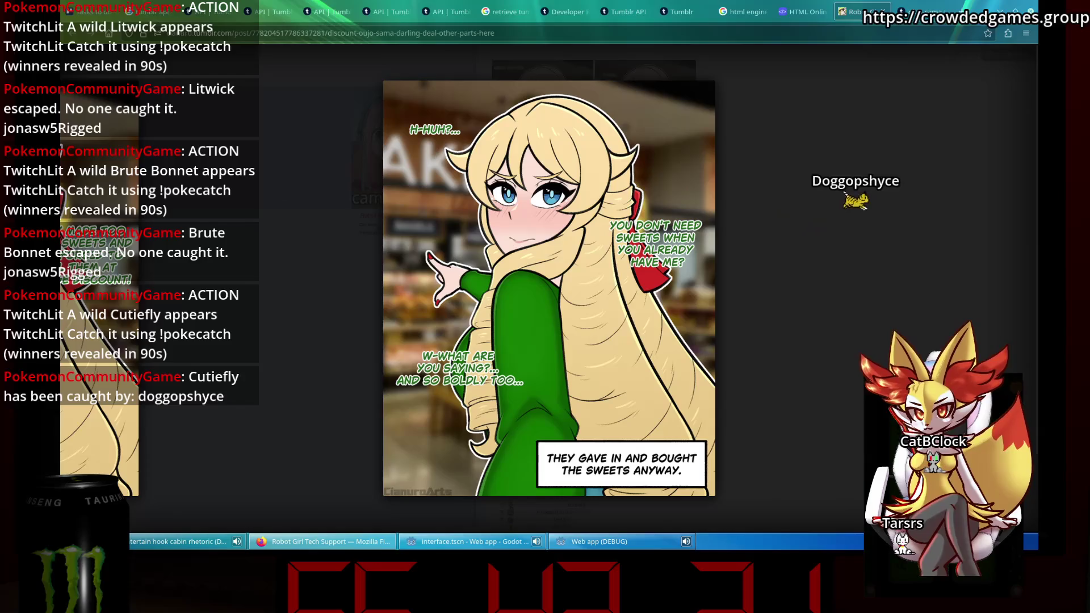
pyautogui.click(103, 242)
pyautogui.click(924, 264)
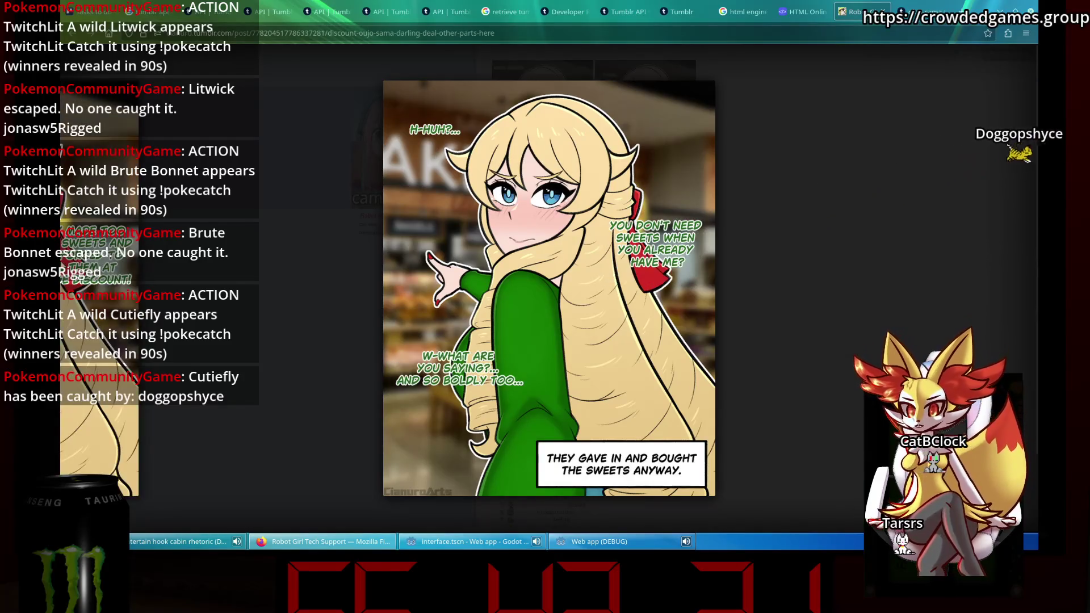
pyautogui.click(816, 223)
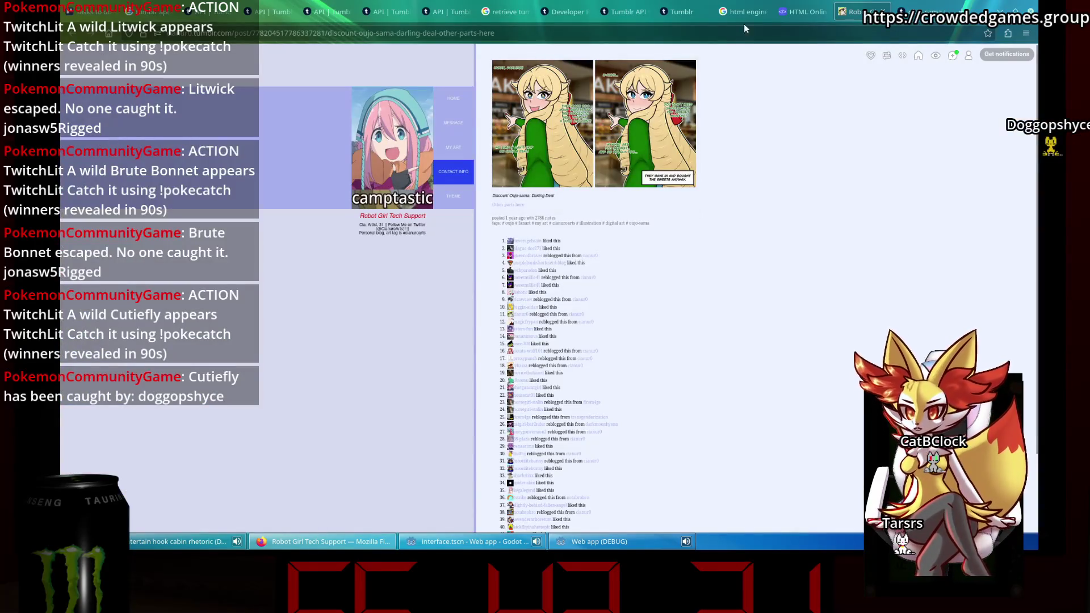
# Step: Glance at the part-2-expiration-date tab, then bring the Godot script editor forward
pyautogui.click(922, 5)
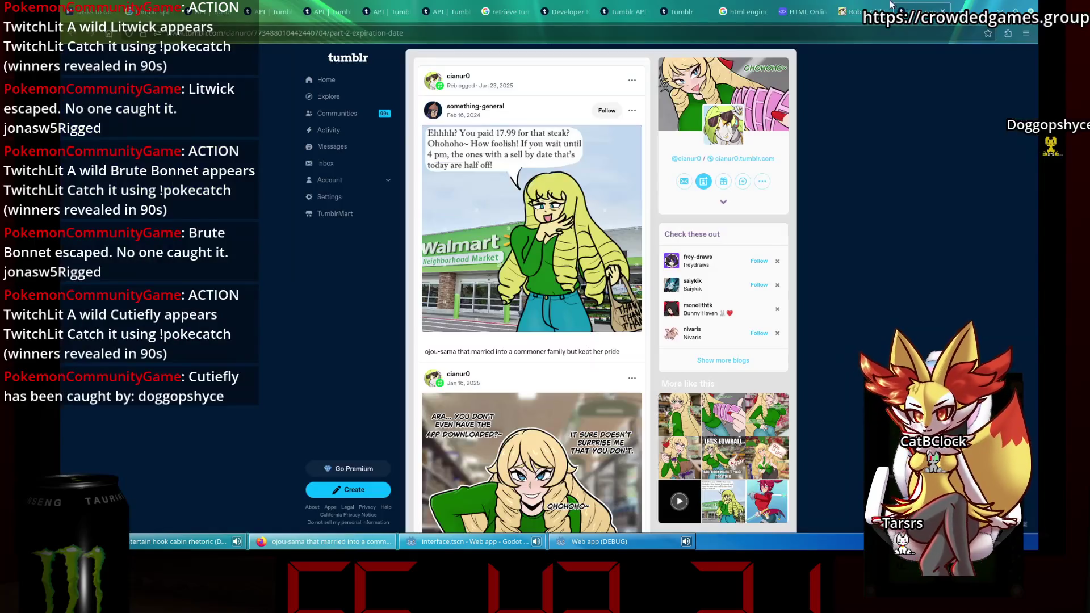
pyautogui.click(883, 5)
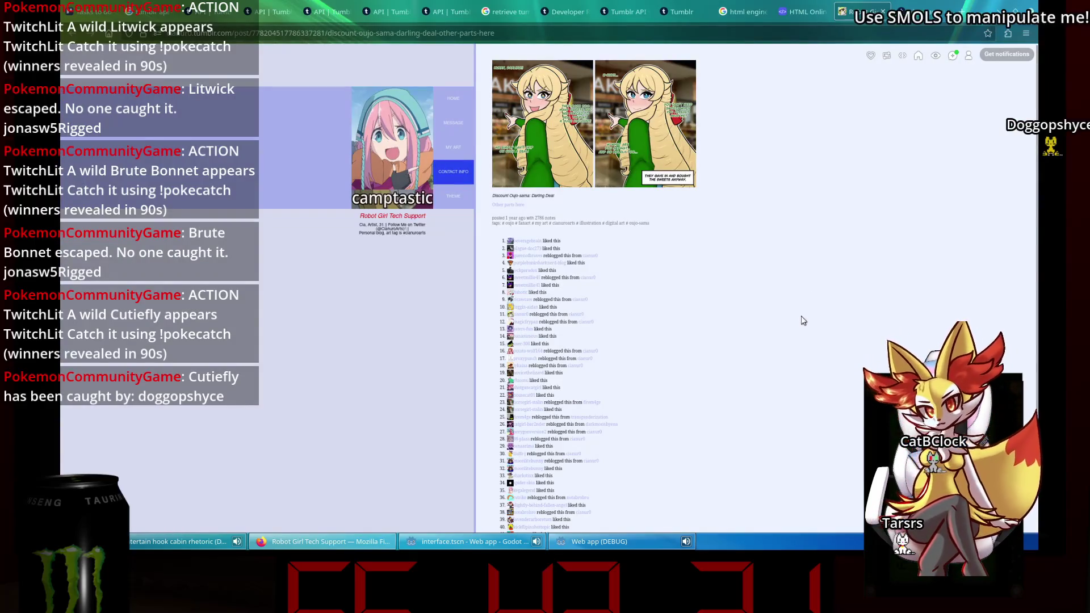
pyautogui.hotkey('alt', 'Tab')
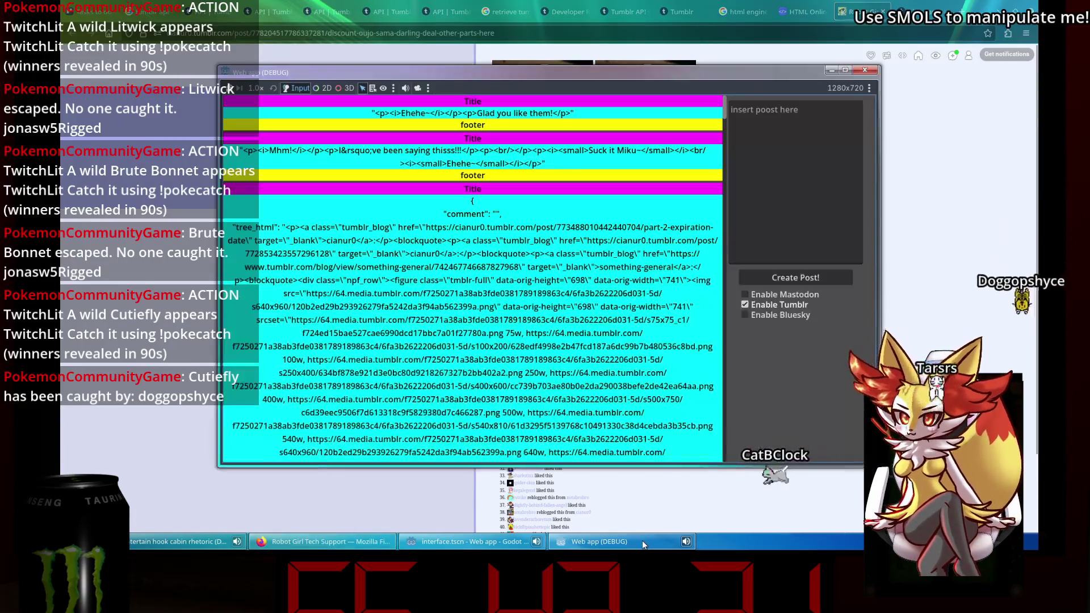
pyautogui.hotkey('alt', 'Tab')
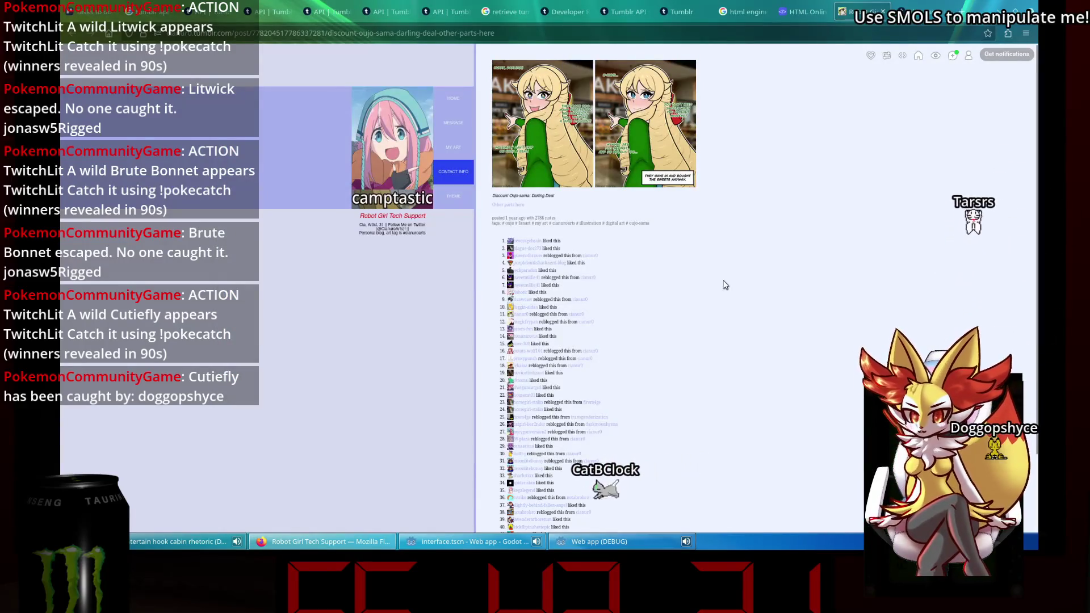
pyautogui.scroll(-1, 718, 284)
pyautogui.click(481, 544)
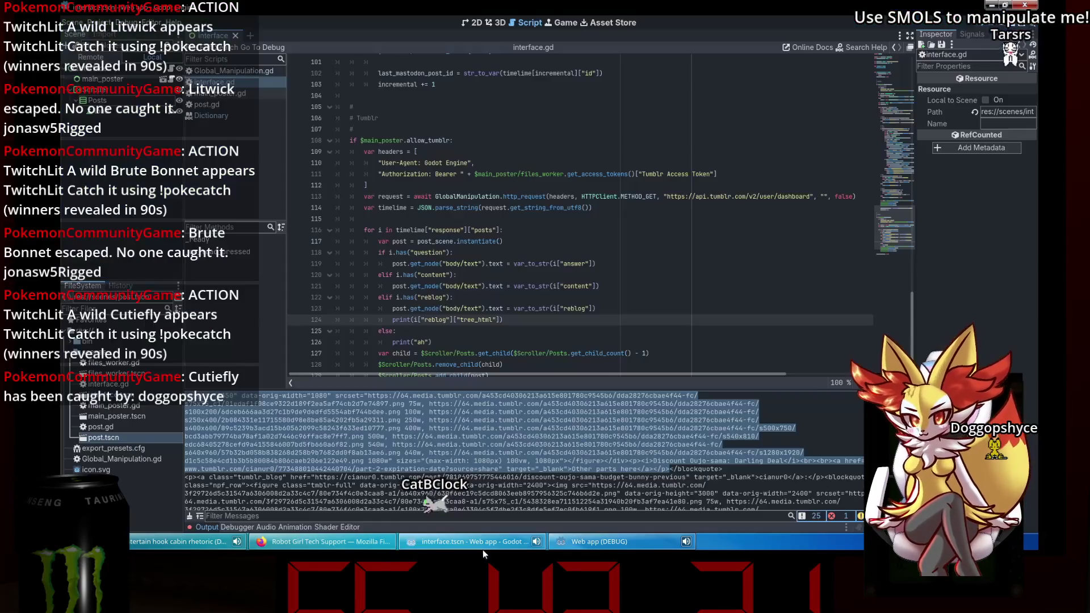
# Step: Clear Godot's output log selection and return to Firefox's HTML Online Editor comic preview
pyautogui.click(635, 461)
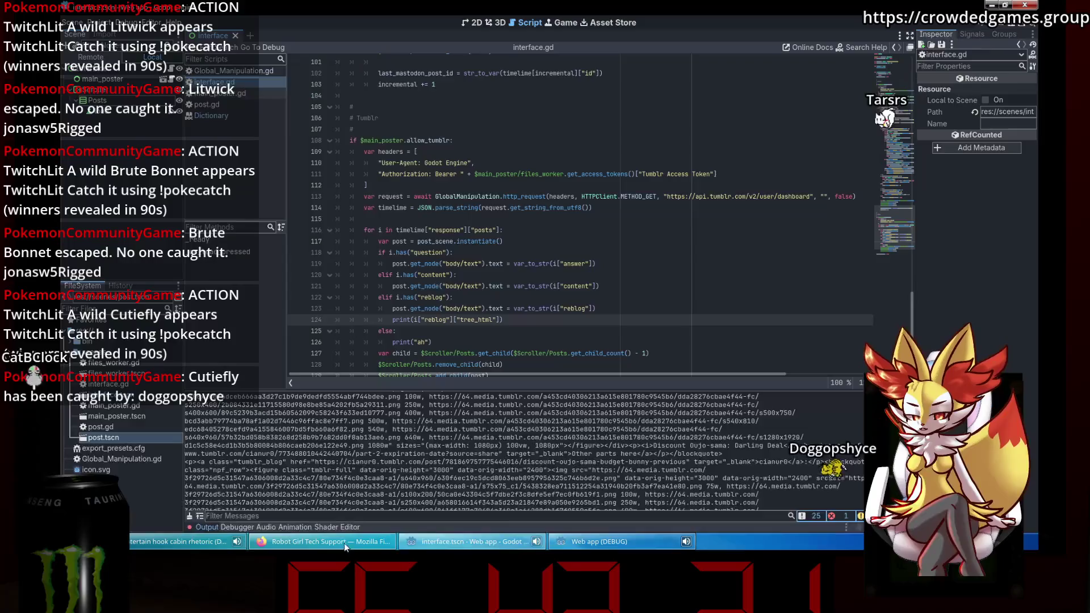
pyautogui.click(344, 542)
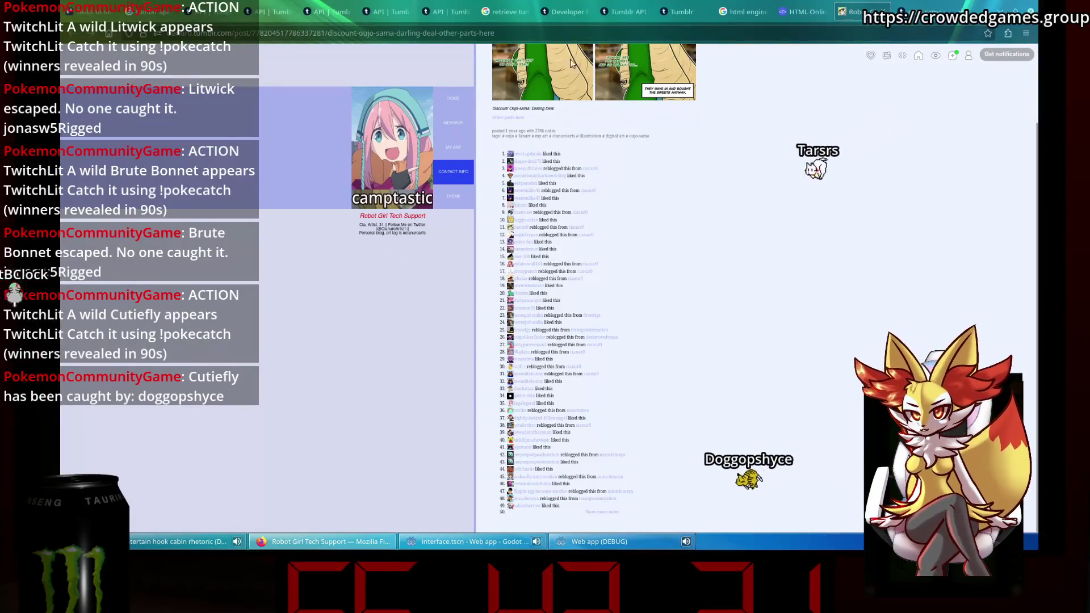
pyautogui.hotkey('ctrl', 'shift', 'Tab')
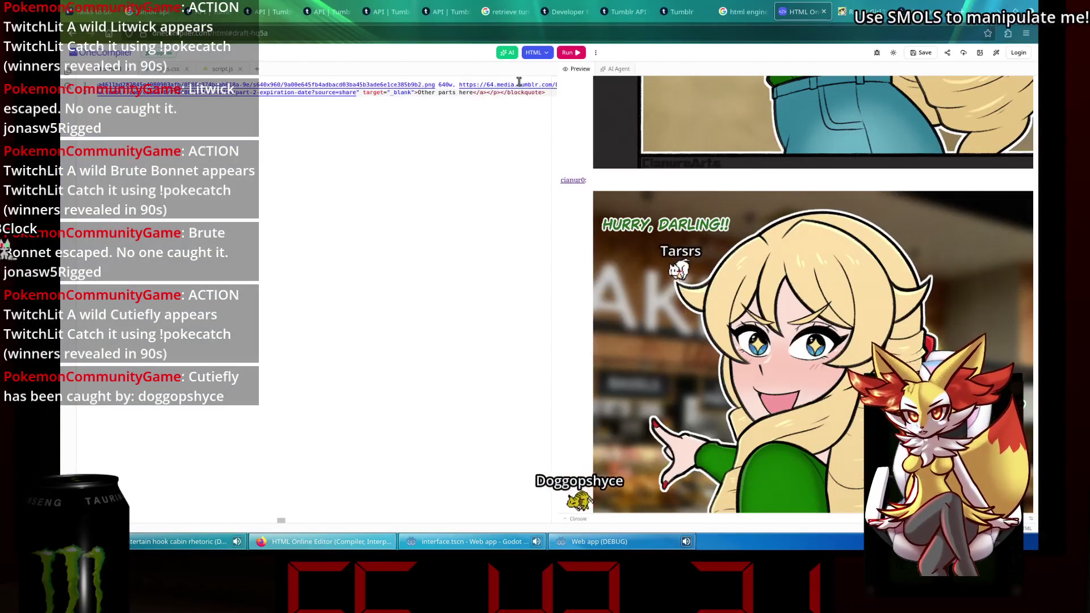
# Step: Dismiss the language chooser and copy the post's HTML code lines
pyautogui.click(533, 53)
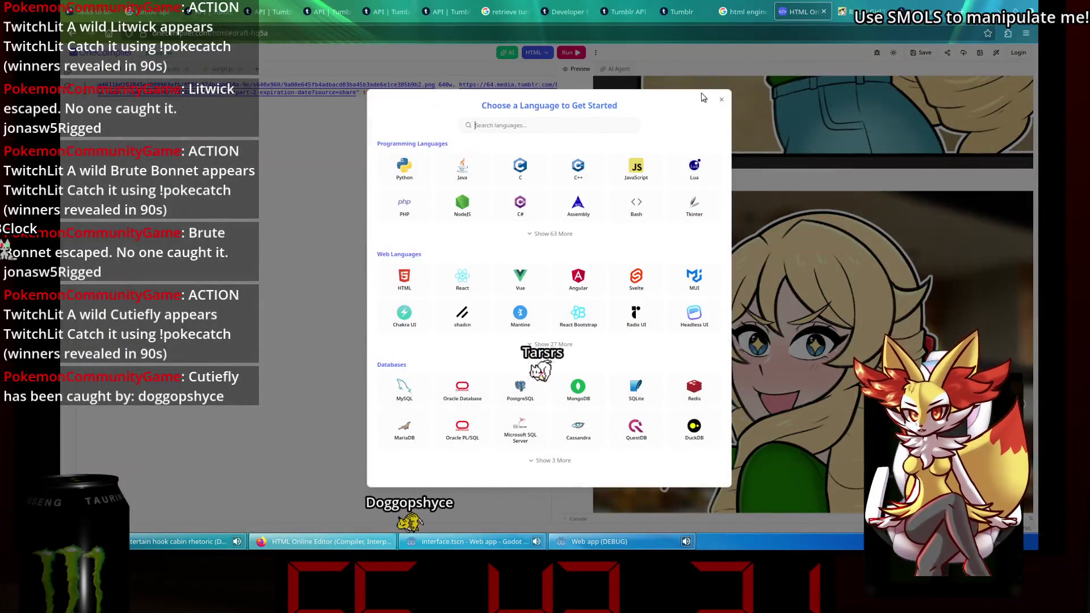
pyautogui.click(720, 101)
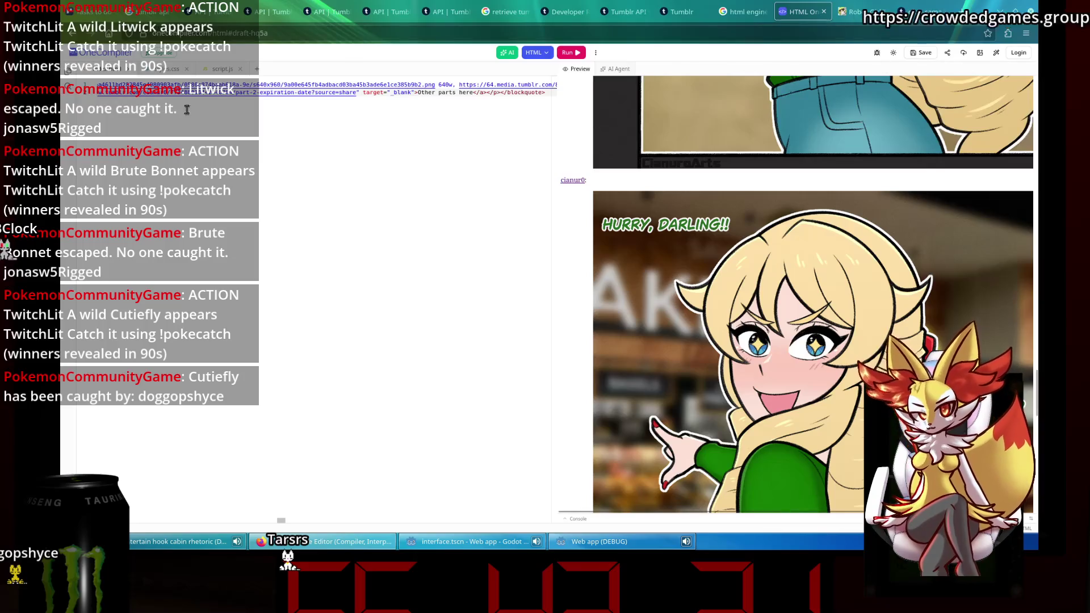
pyautogui.moveTo(545, 91); pyautogui.dragTo(208, 92)
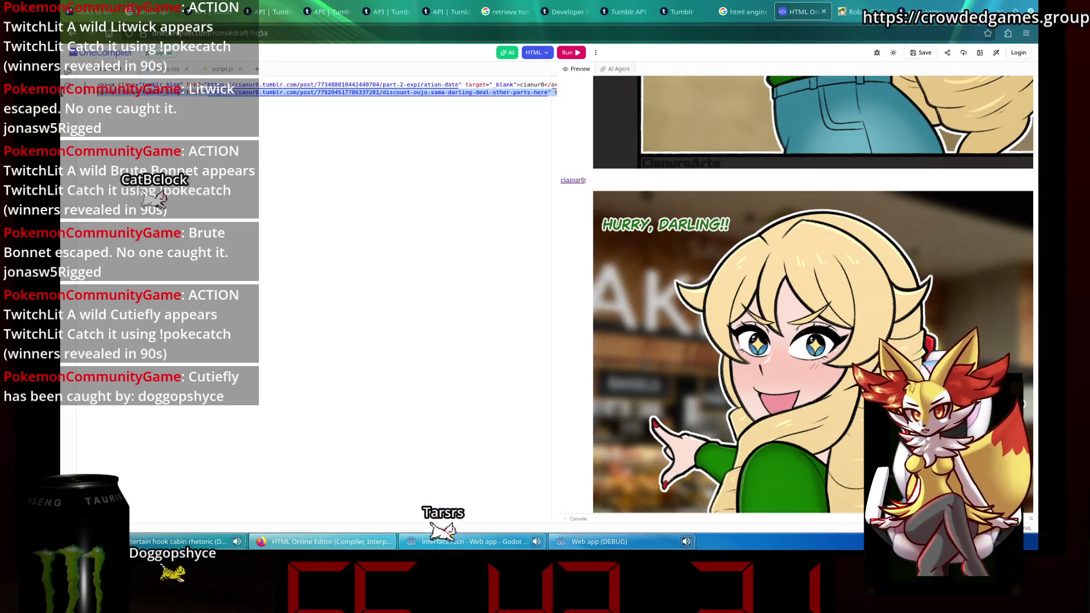
pyautogui.rightClick(121, 86)
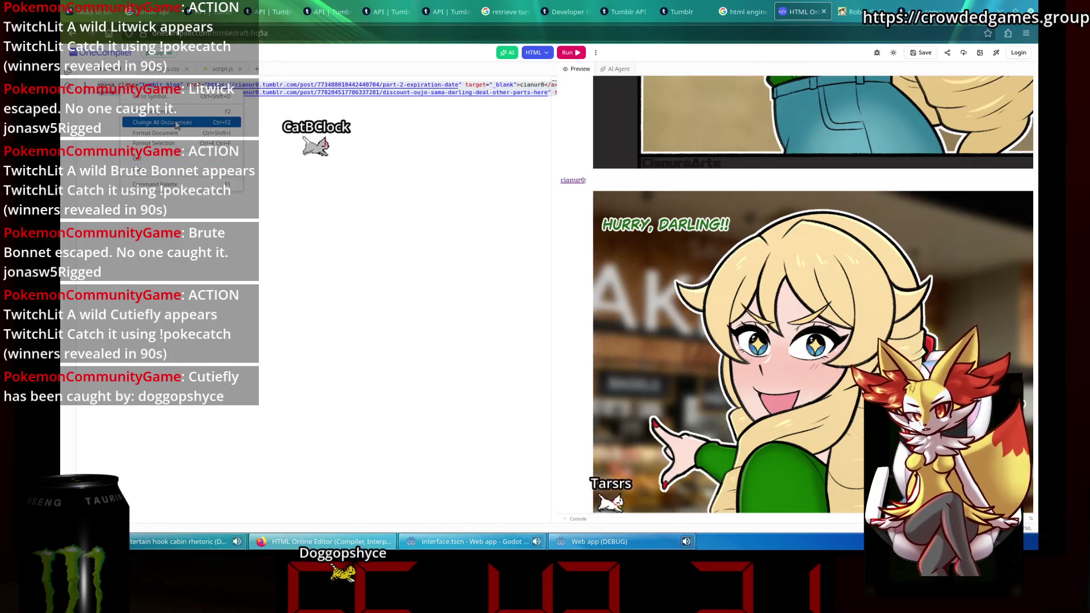
pyautogui.click(162, 170)
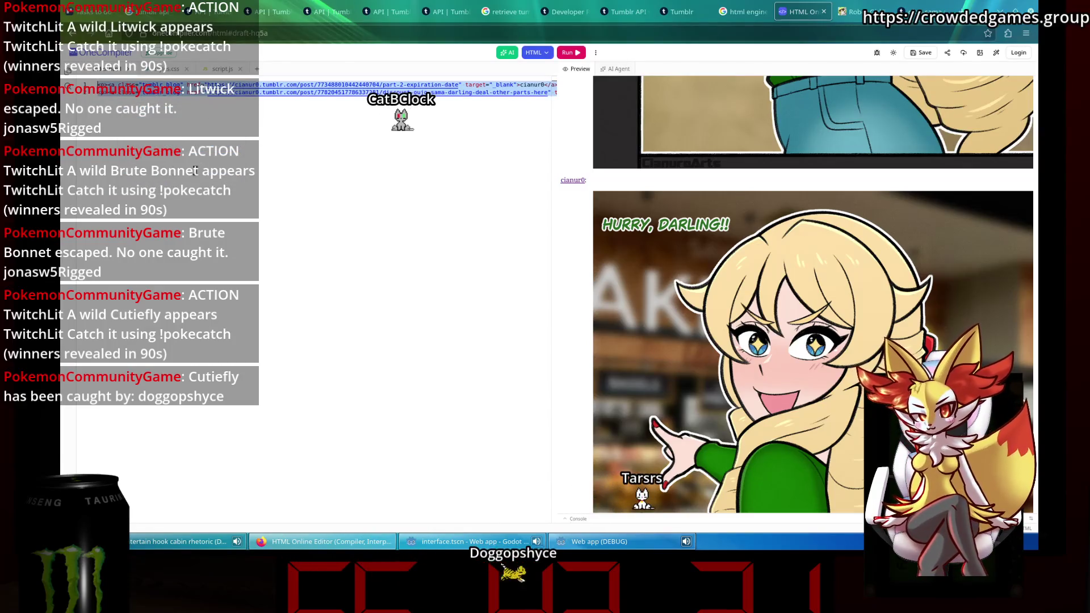
# Step: Search 'html beautifyer' in a new tab and open the Code Beautify HTML Viewer result
pyautogui.click(974, 10)
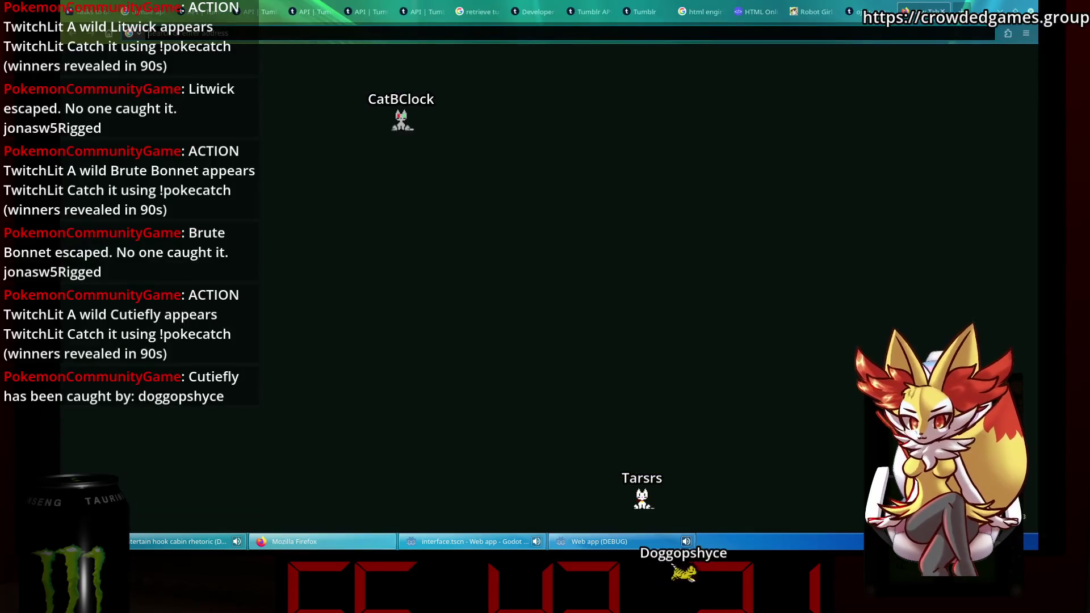
pyautogui.write('html beautif')
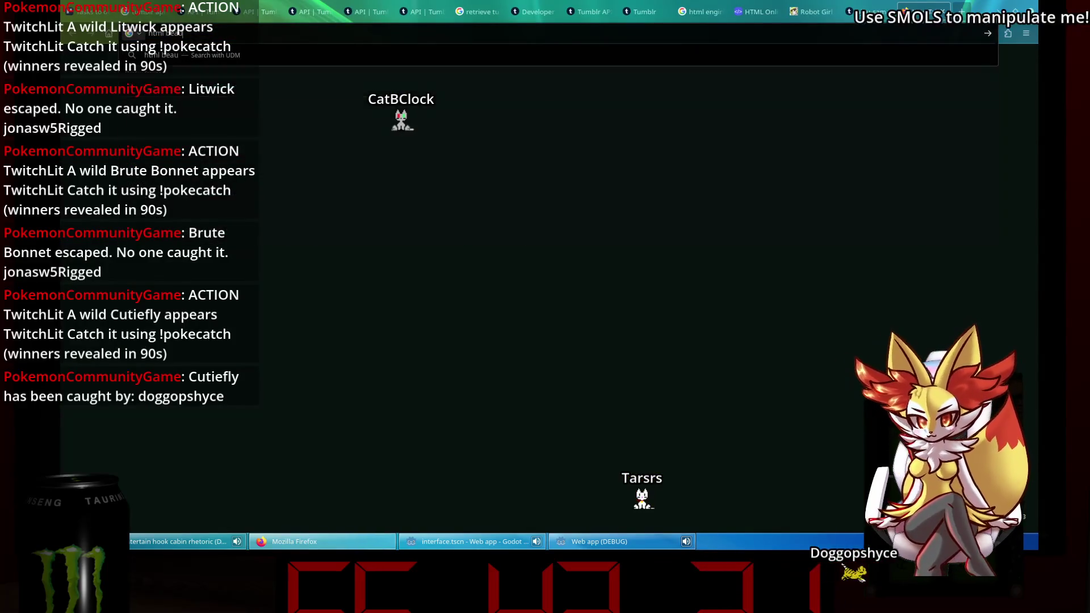
pyautogui.write('yer')
pyautogui.press('Return')
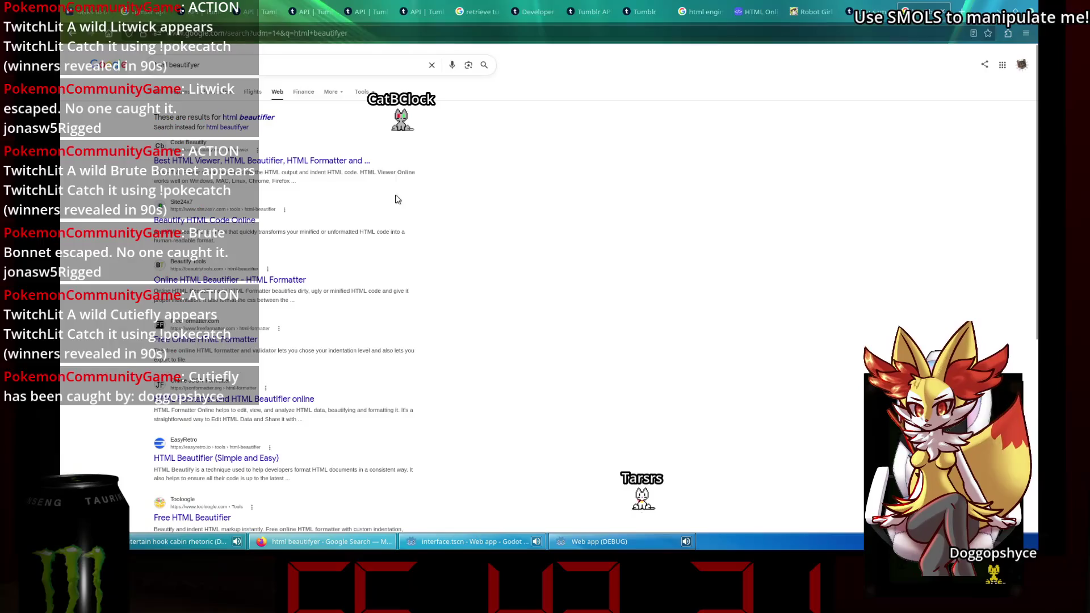
pyautogui.click(294, 161)
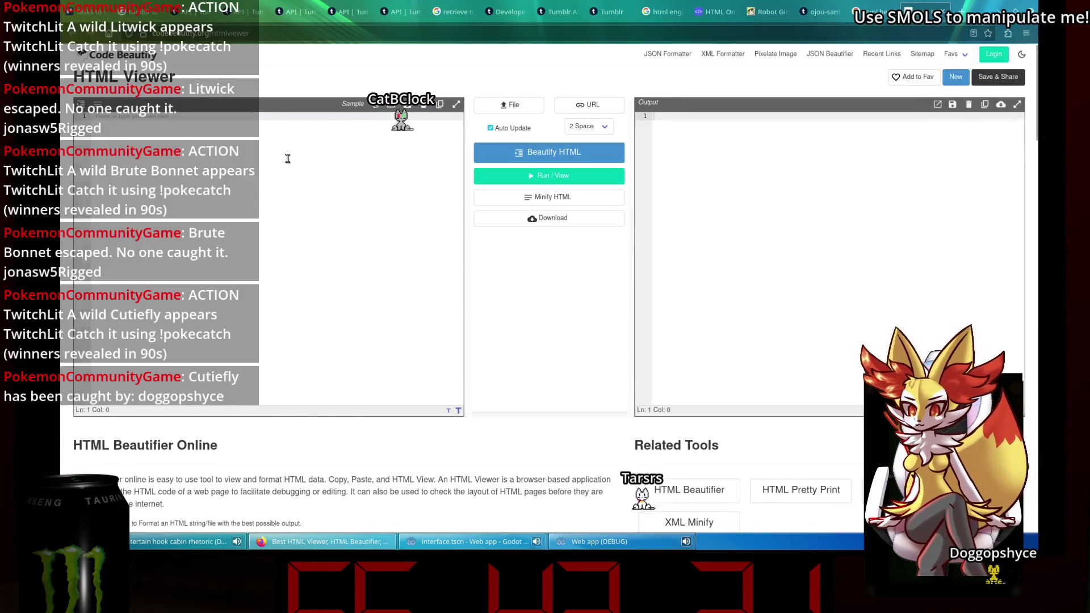
# Step: Paste the post's Tumblr HTML and beautify it into indented, line-numbered code
pyautogui.hotkey('ctrl', 'v')
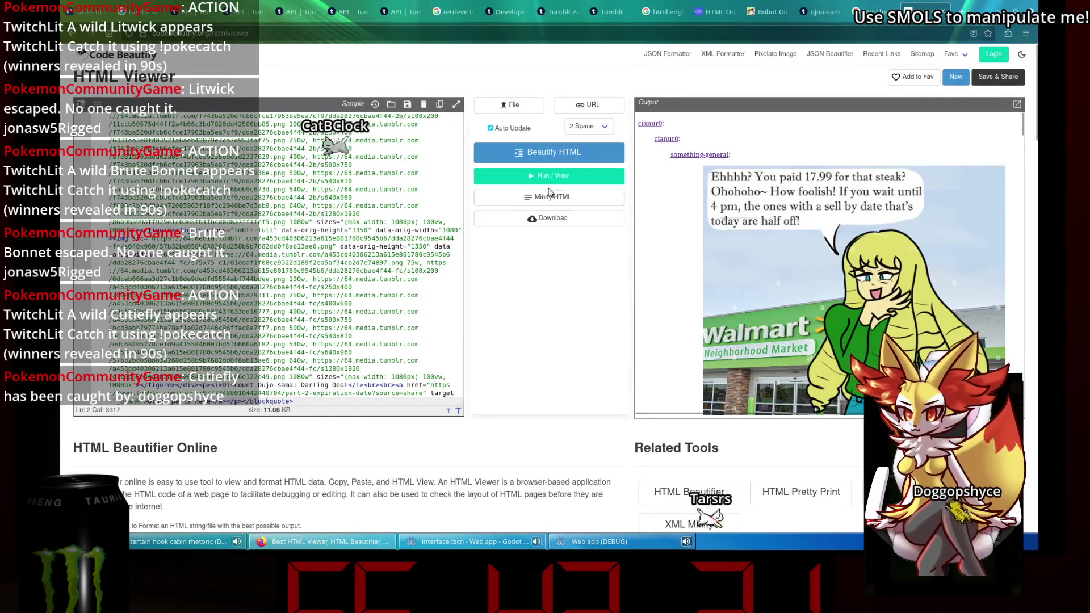
pyautogui.click(549, 153)
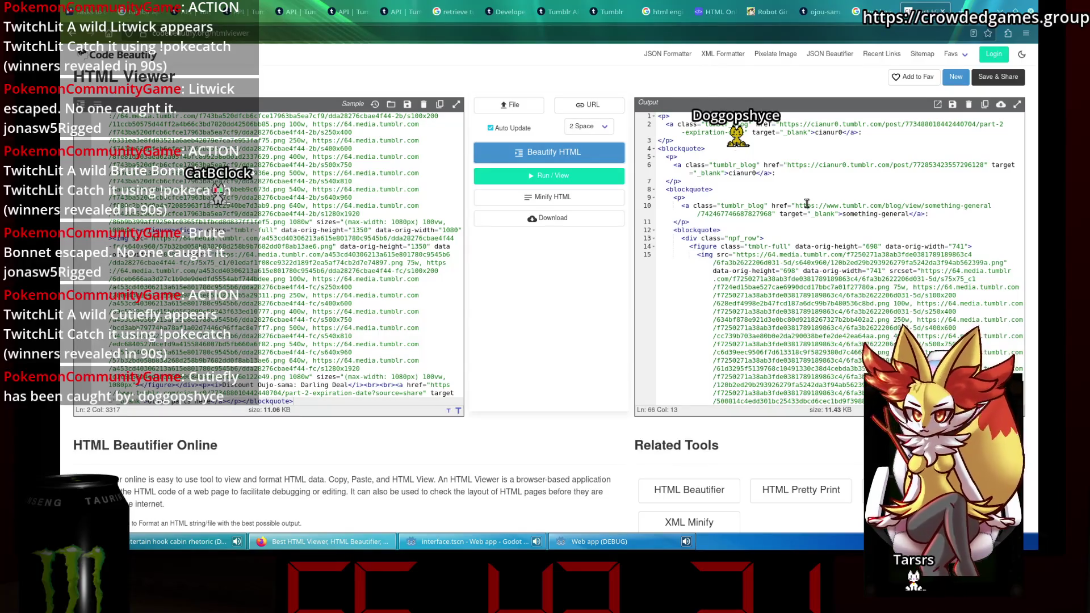
pyautogui.scroll(-5, 806, 203)
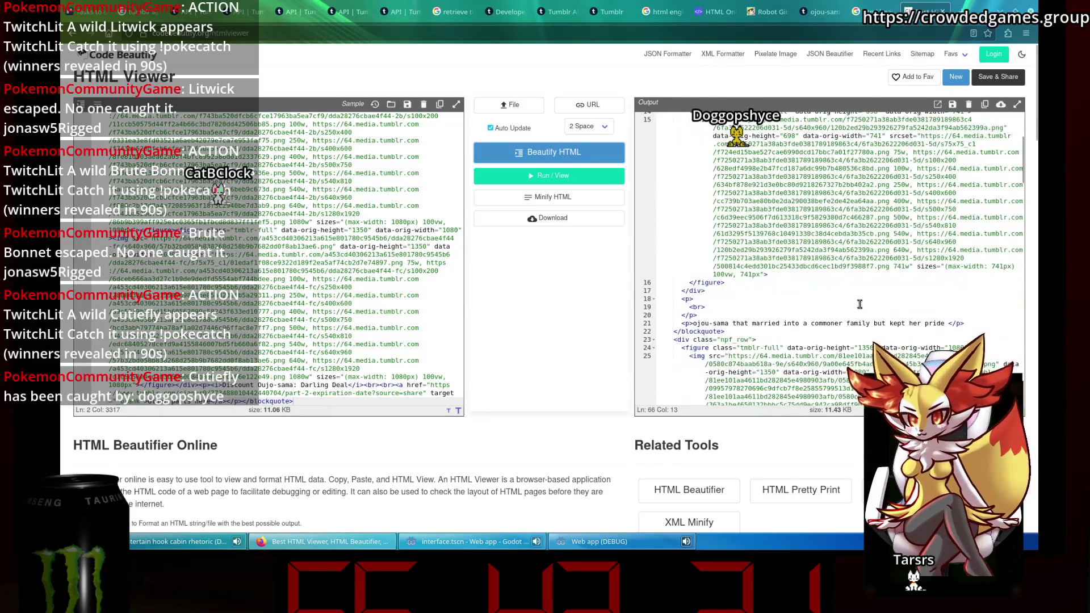
pyautogui.scroll(-1, 834, 264)
pyautogui.scroll(4, 832, 264)
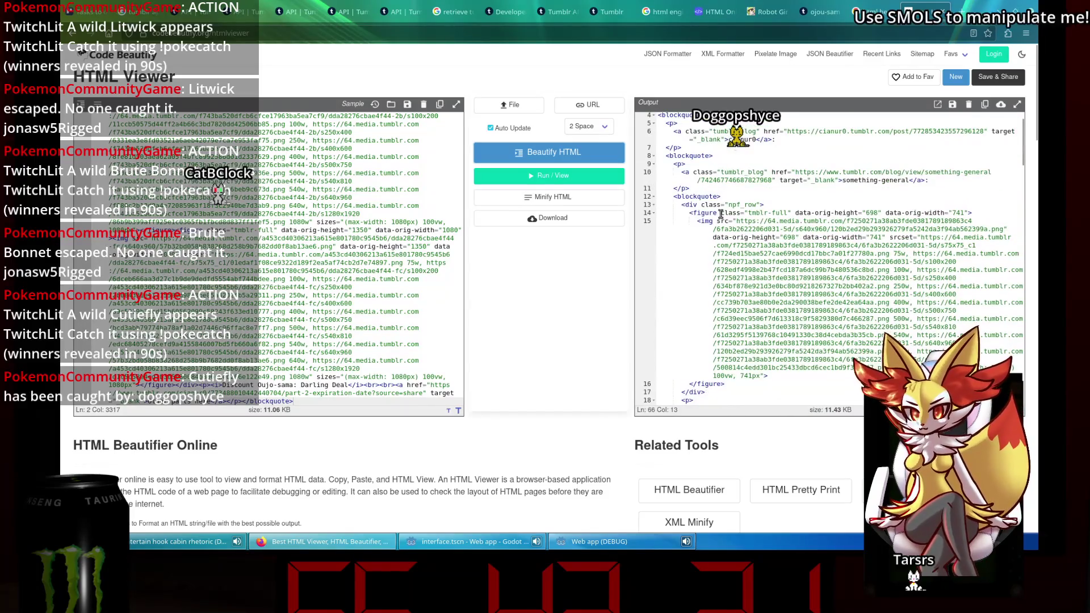
pyautogui.scroll(-5, 720, 214)
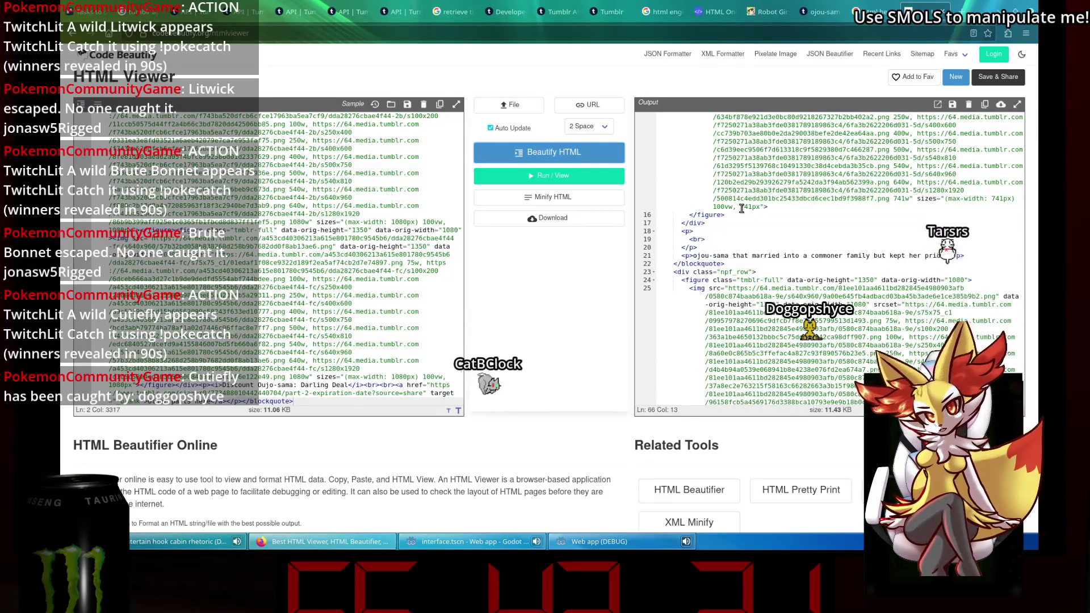
pyautogui.scroll(-8, 741, 208)
pyautogui.scroll(-6, 738, 203)
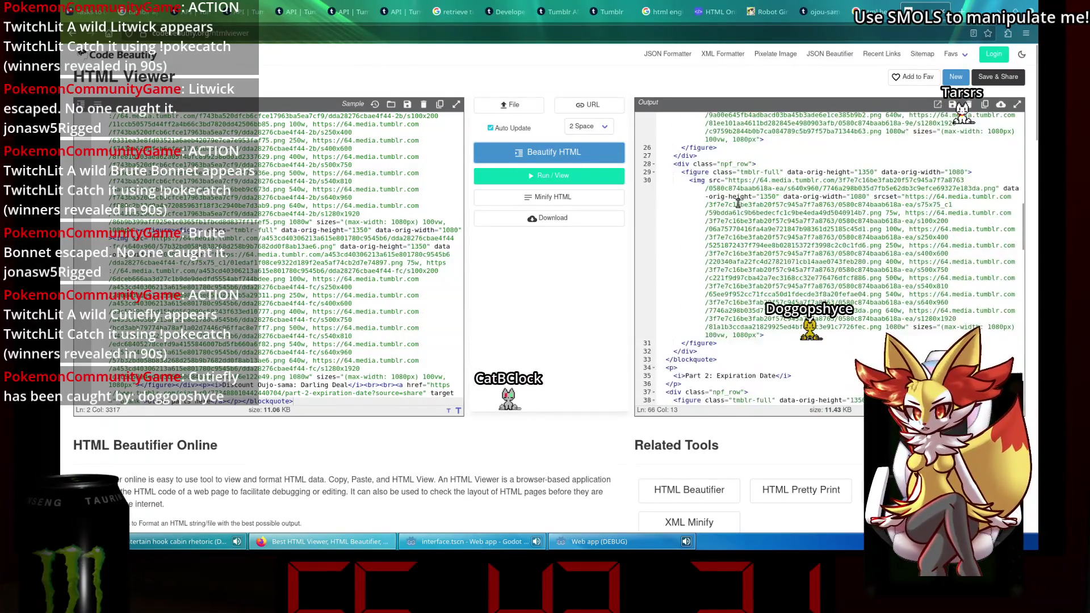
pyautogui.scroll(-9, 737, 204)
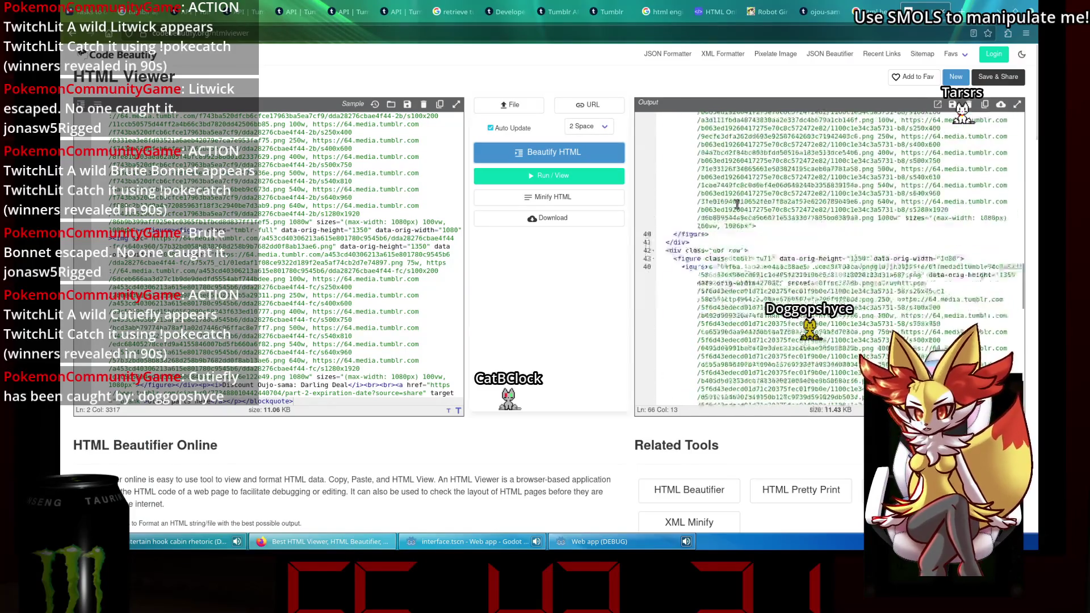
pyautogui.scroll(-3, 737, 204)
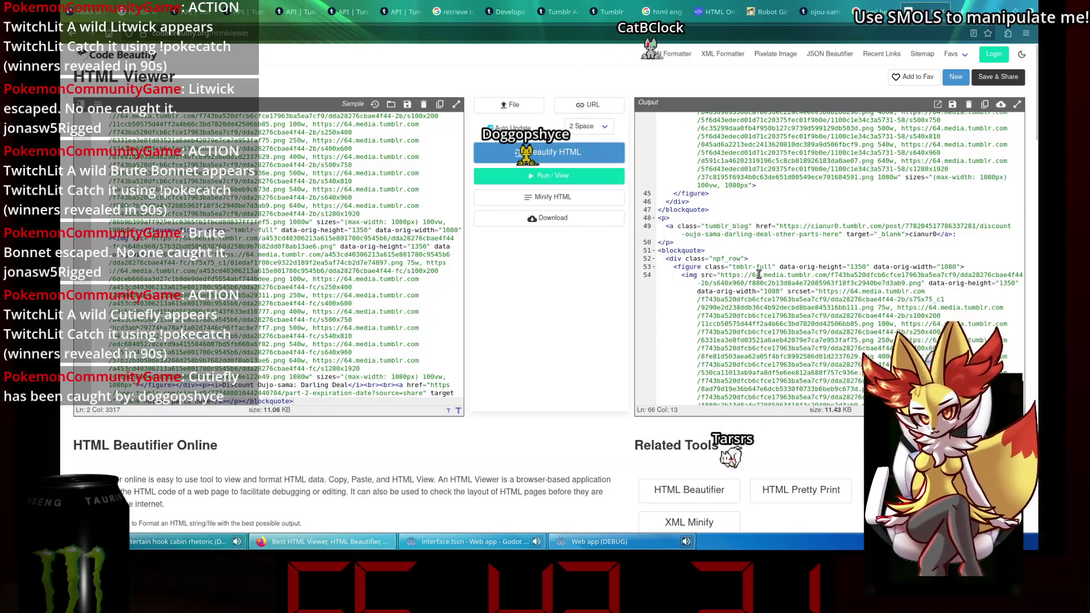
# Step: Review the beautified HTML output further, then switch back to the Godot editor
pyautogui.scroll(10, 763, 276)
pyautogui.scroll(3, 762, 276)
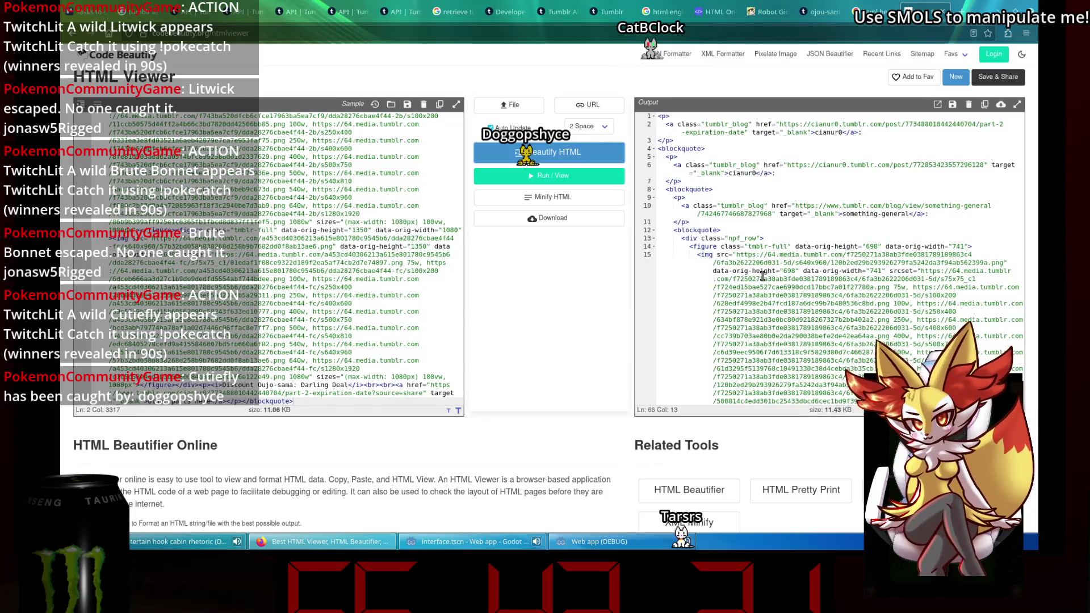
pyautogui.scroll(-15, 762, 277)
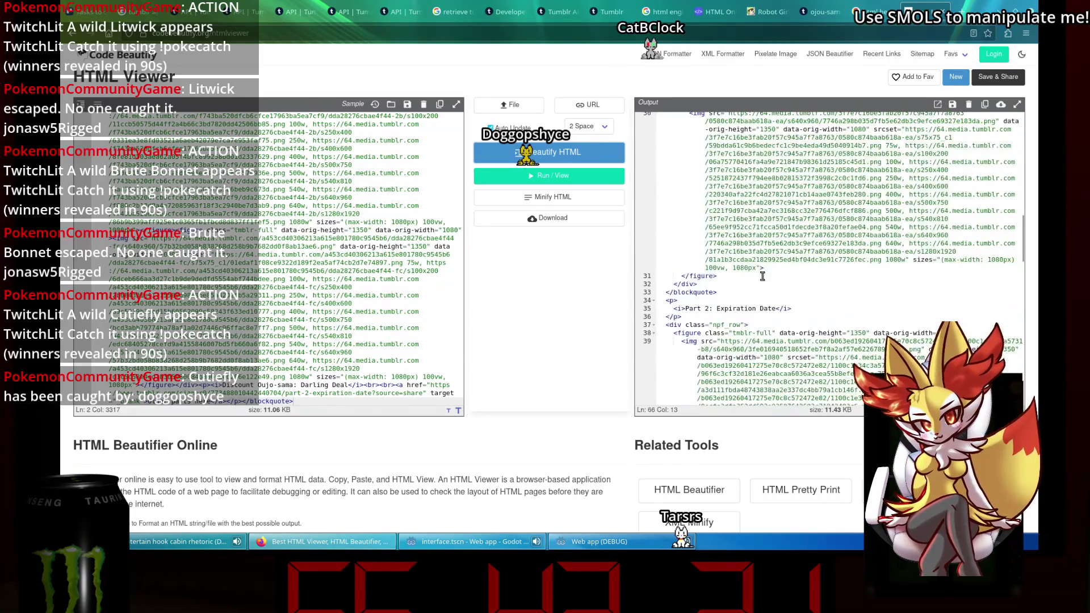
pyautogui.scroll(-12, 762, 276)
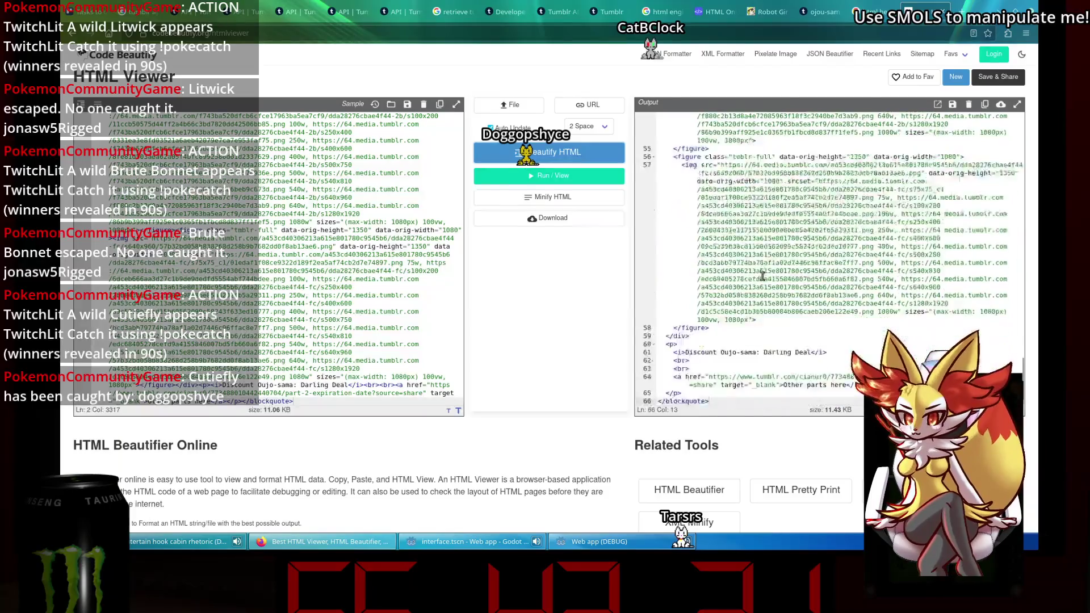
pyautogui.scroll(3, 762, 280)
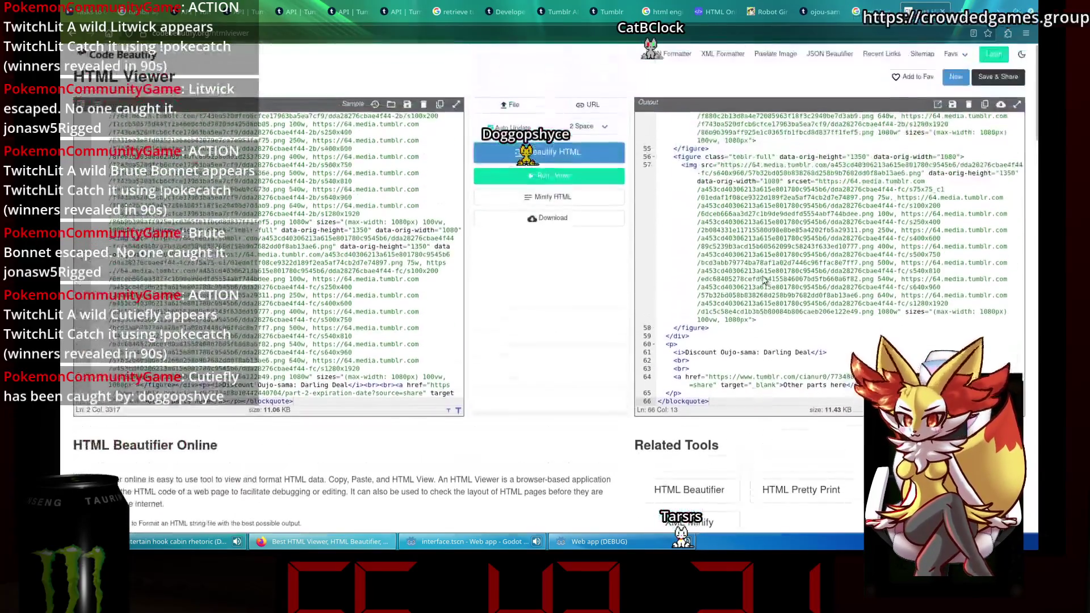
pyautogui.scroll(5, 786, 192)
pyautogui.scroll(-5, 785, 191)
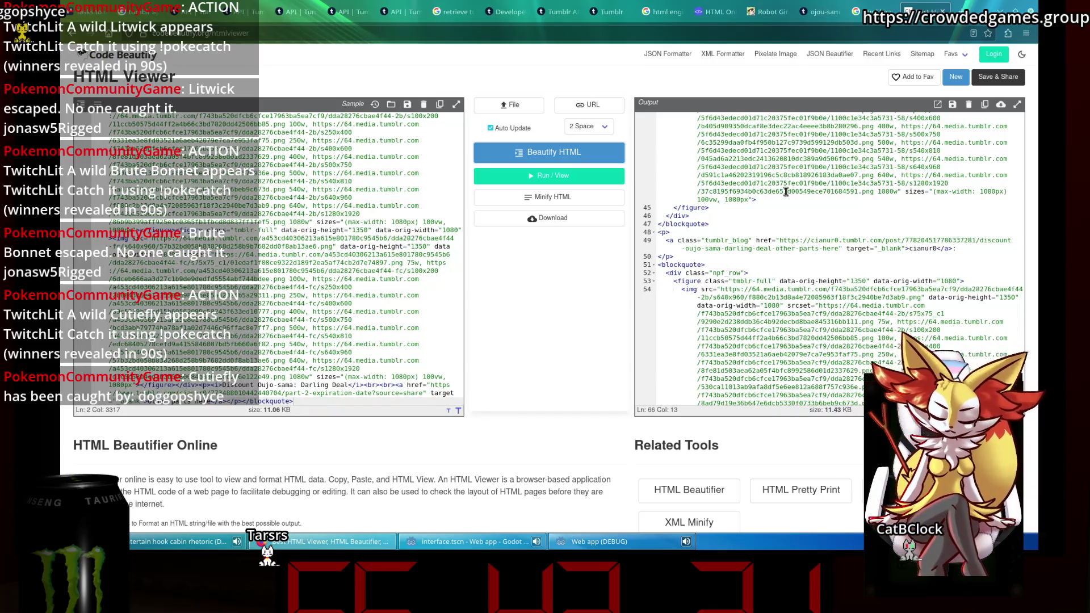
pyautogui.scroll(1, 785, 192)
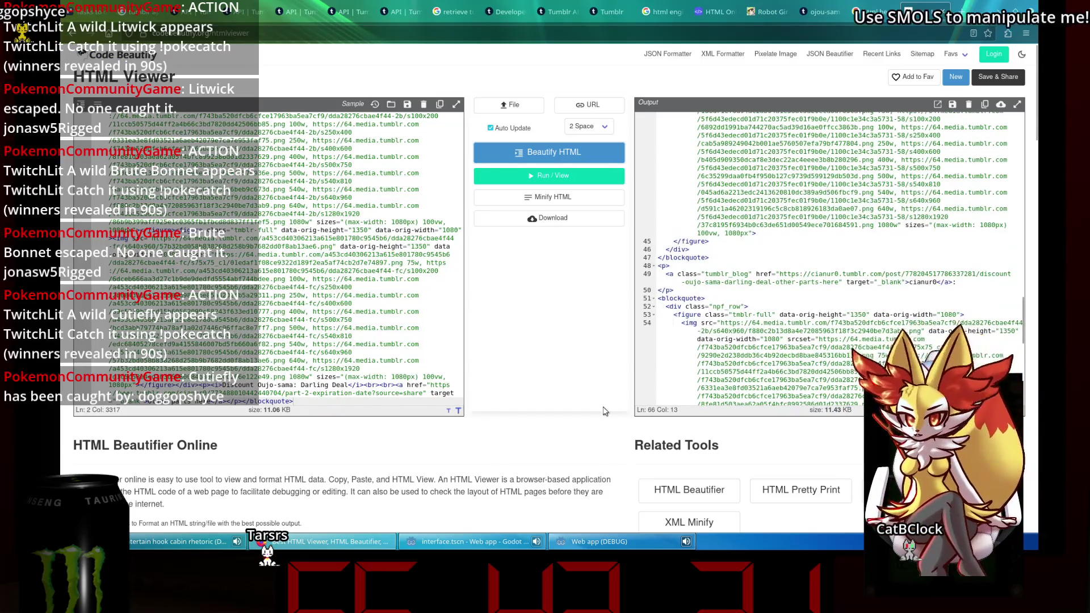
pyautogui.click(615, 543)
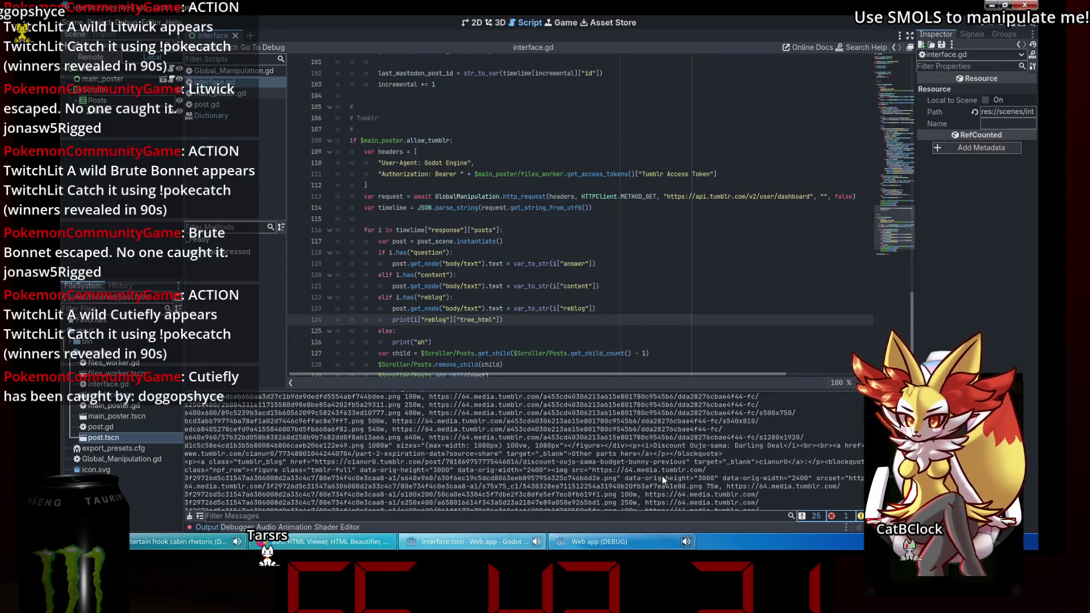
# Step: Widen Godot's output log area, then return to the HTML Viewer and select all its HTML
pyautogui.click(434, 474)
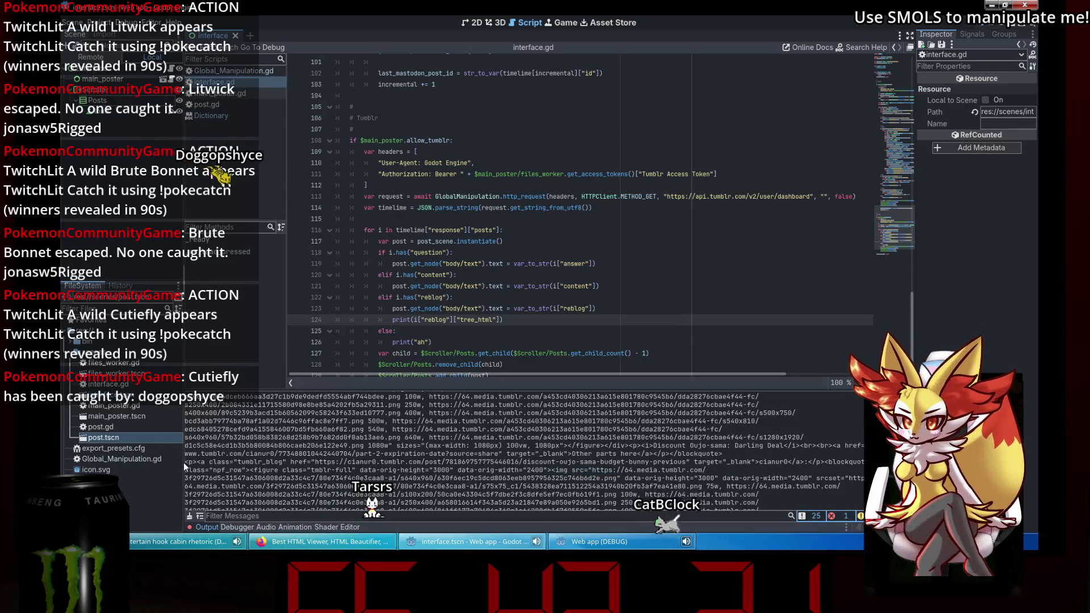
pyautogui.moveTo(185, 460)
pyautogui.mouseDown()
pyautogui.moveTo(392, 479)
pyautogui.moveTo(694, 478)
pyautogui.moveTo(728, 462)
pyautogui.moveTo(692, 412)
pyautogui.moveTo(561, 399)
pyautogui.mouseUp()
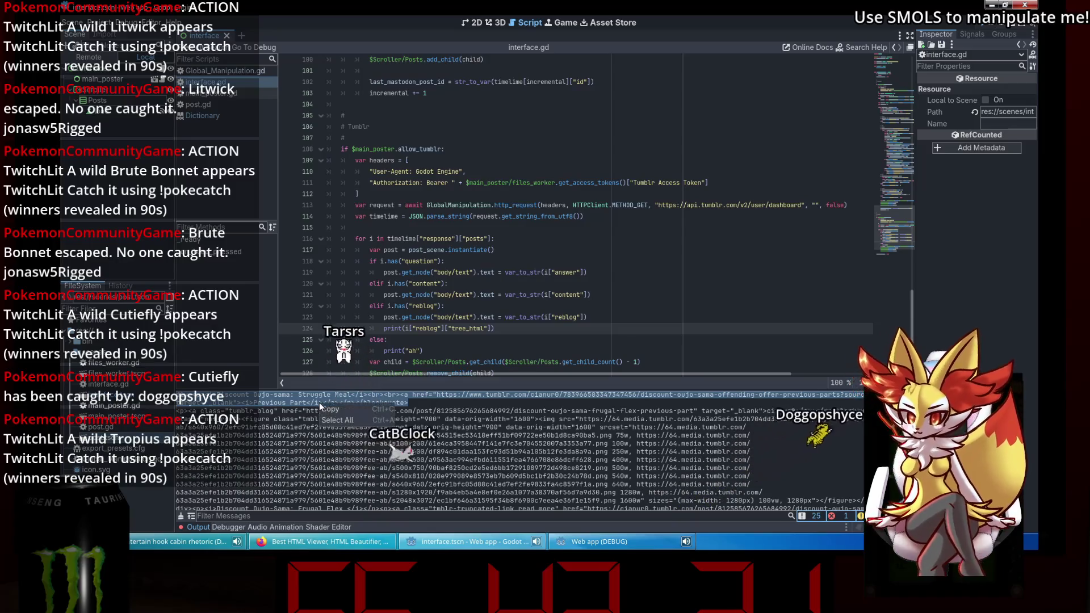
pyautogui.click(340, 542)
pyautogui.scroll(-5, 541, 275)
pyautogui.scroll(5, 432, 341)
pyautogui.hotkey('ctrl', 'a')
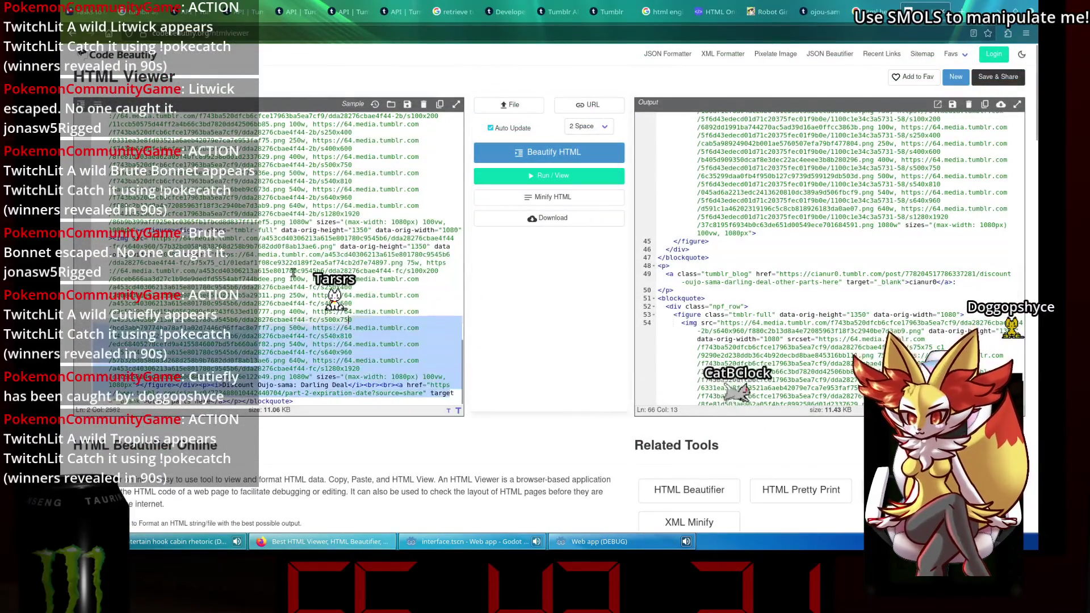
# Step: Paste the other post's HTML over the old code, review the Budget Bunny comics, then return to Godot
pyautogui.hotkey('ctrl', 'v')
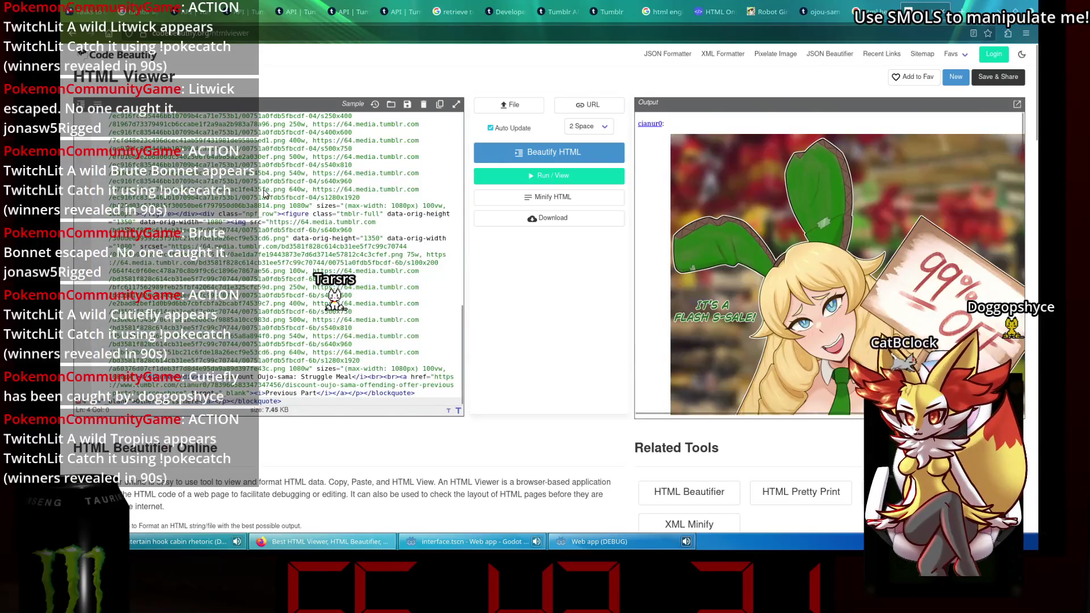
pyautogui.scroll(-10, 839, 319)
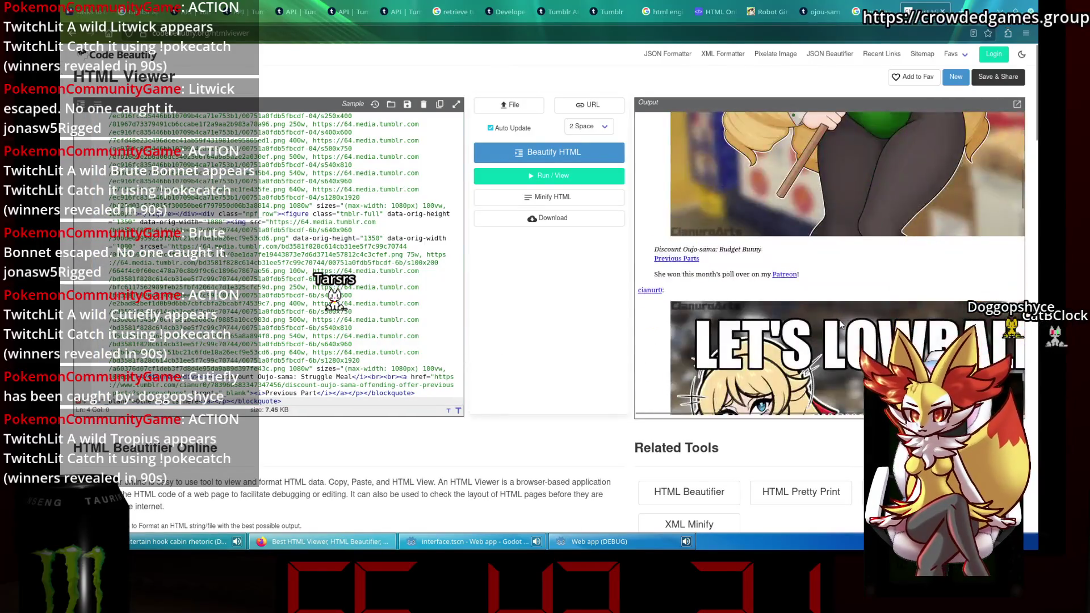
pyautogui.scroll(2, 839, 319)
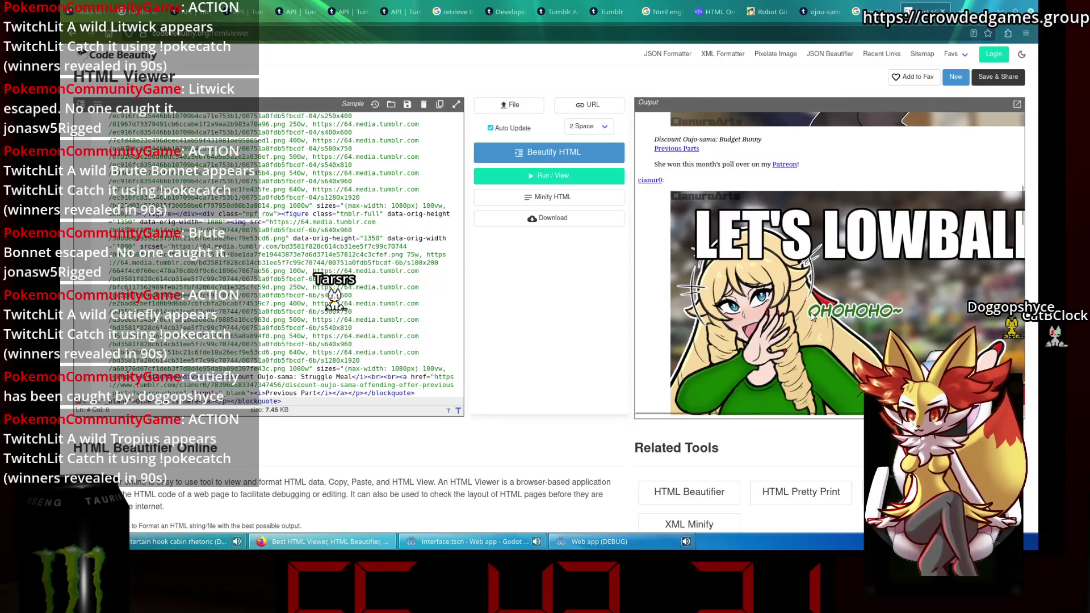
pyautogui.scroll(-5, 658, 186)
pyautogui.scroll(-3, 657, 186)
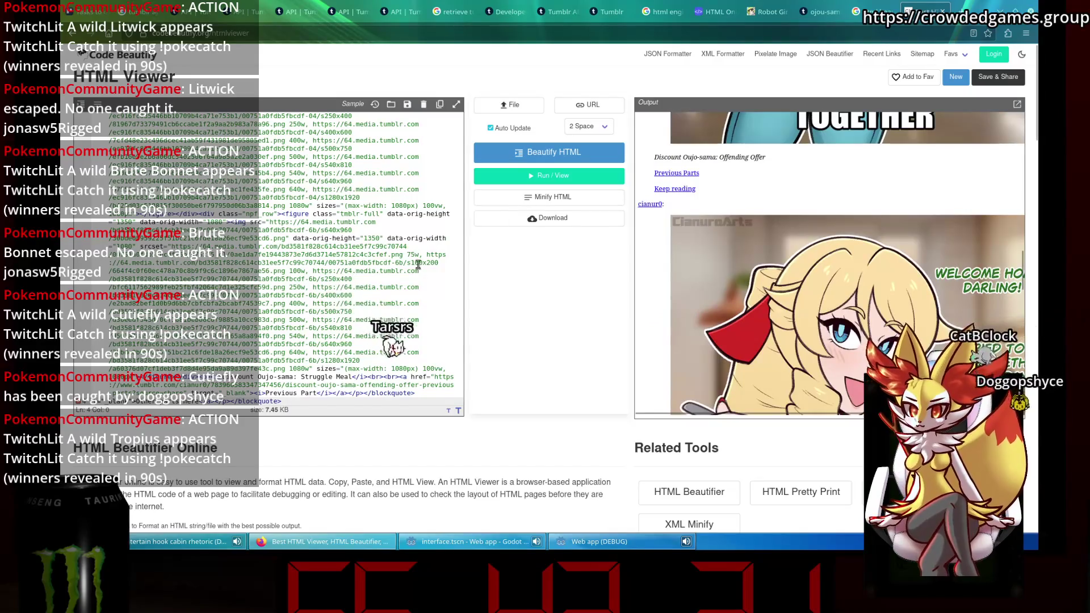
pyautogui.scroll(15, 448, 147)
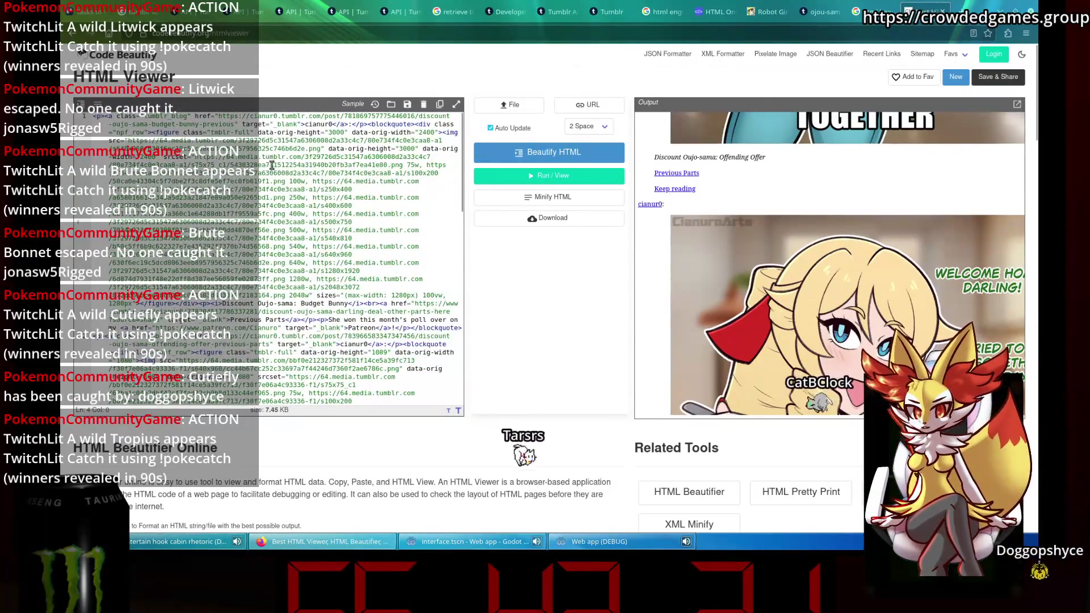
pyautogui.click(238, 335)
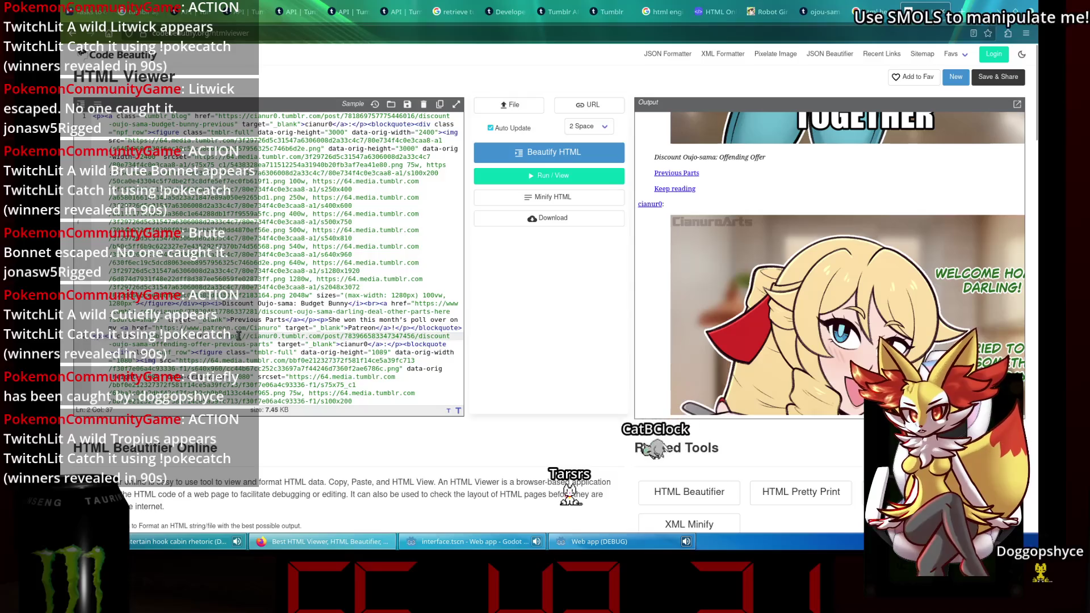
pyautogui.click(601, 544)
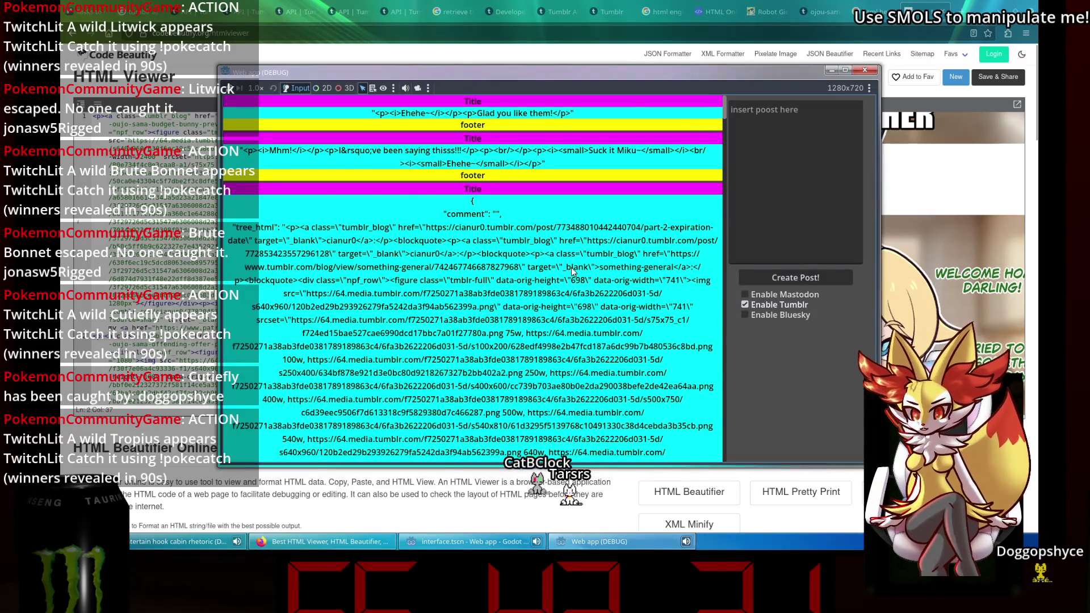
pyautogui.scroll(-15, 572, 272)
pyautogui.scroll(-3, 555, 324)
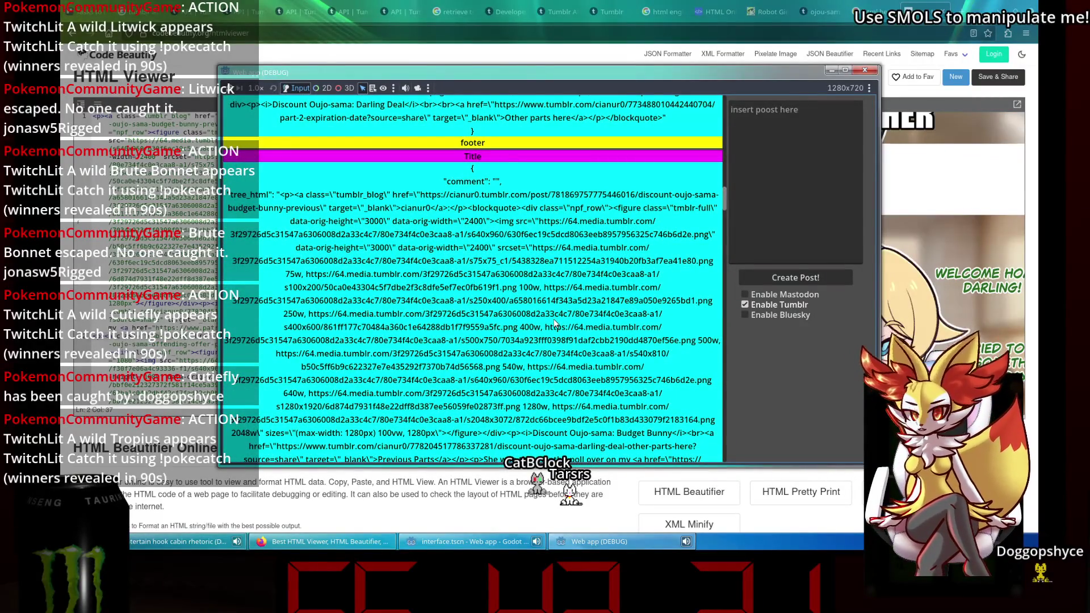
pyautogui.scroll(10, 555, 324)
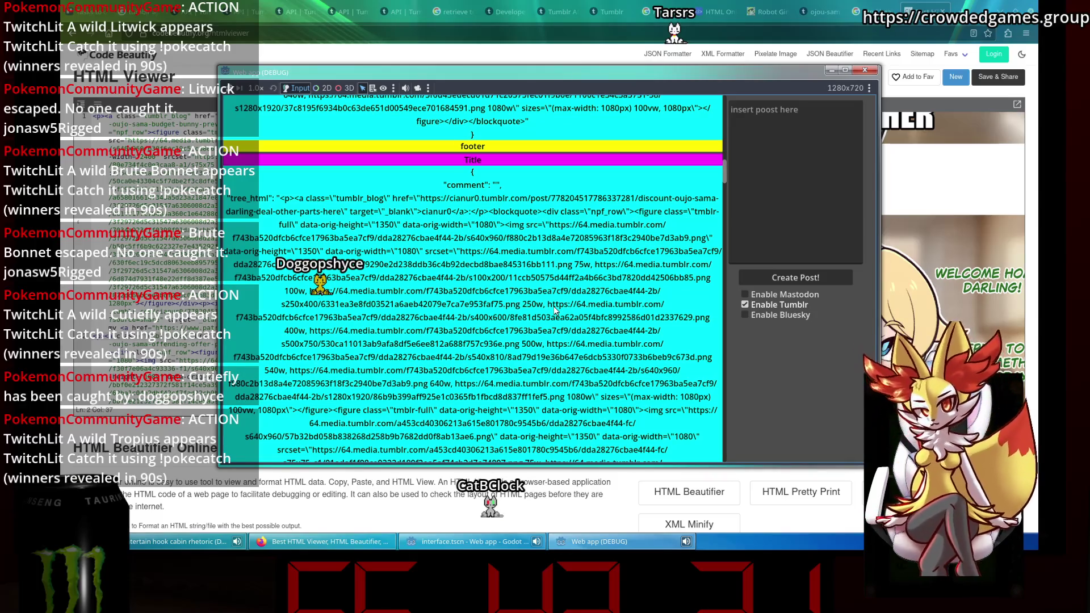
pyautogui.click(185, 225)
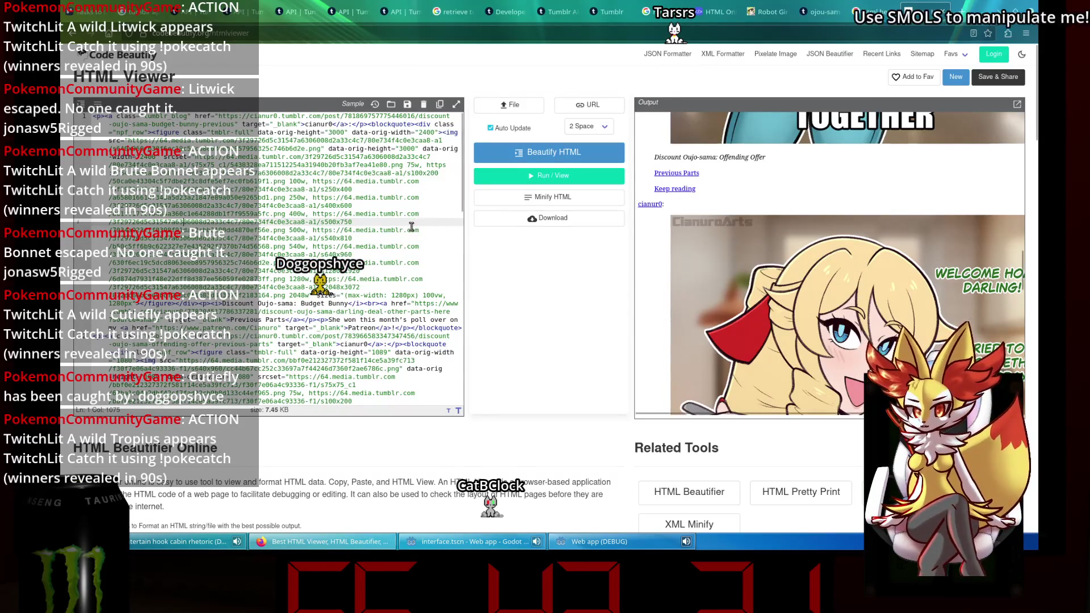
# Step: Delete the HTML from the second line onward, keeping only the first post
pyautogui.scroll(-15, 262, 358)
pyautogui.scroll(10, 261, 358)
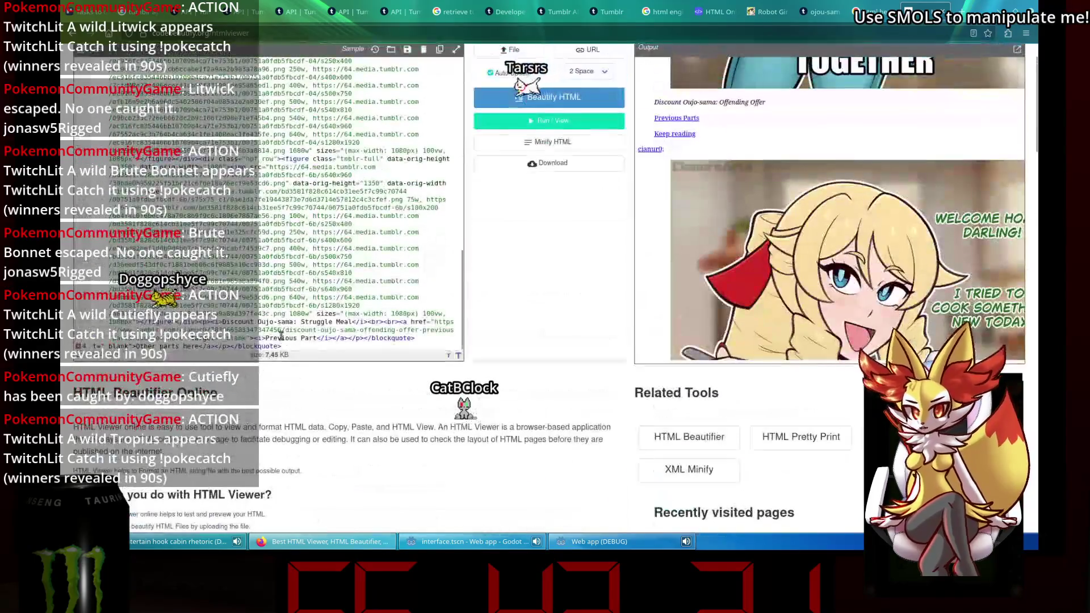
pyautogui.moveTo(281, 346)
pyautogui.mouseDown()
pyautogui.moveTo(340, 341)
pyautogui.moveTo(349, 282)
pyautogui.moveTo(125, 230)
pyautogui.moveTo(90, 244)
pyautogui.mouseUp()
pyautogui.scroll(5, 341, 280)
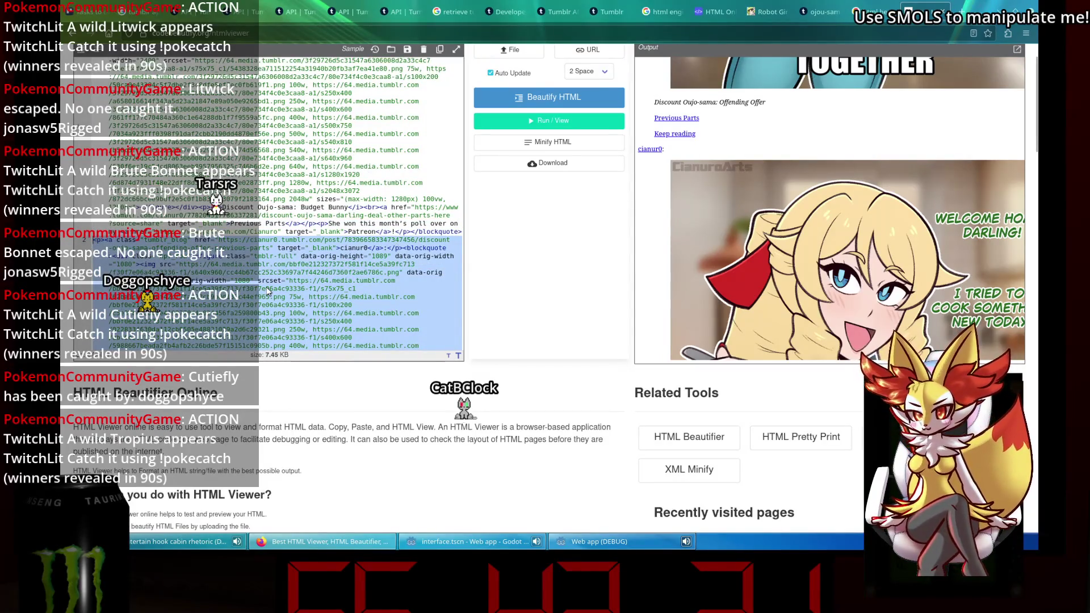
pyautogui.press('Delete')
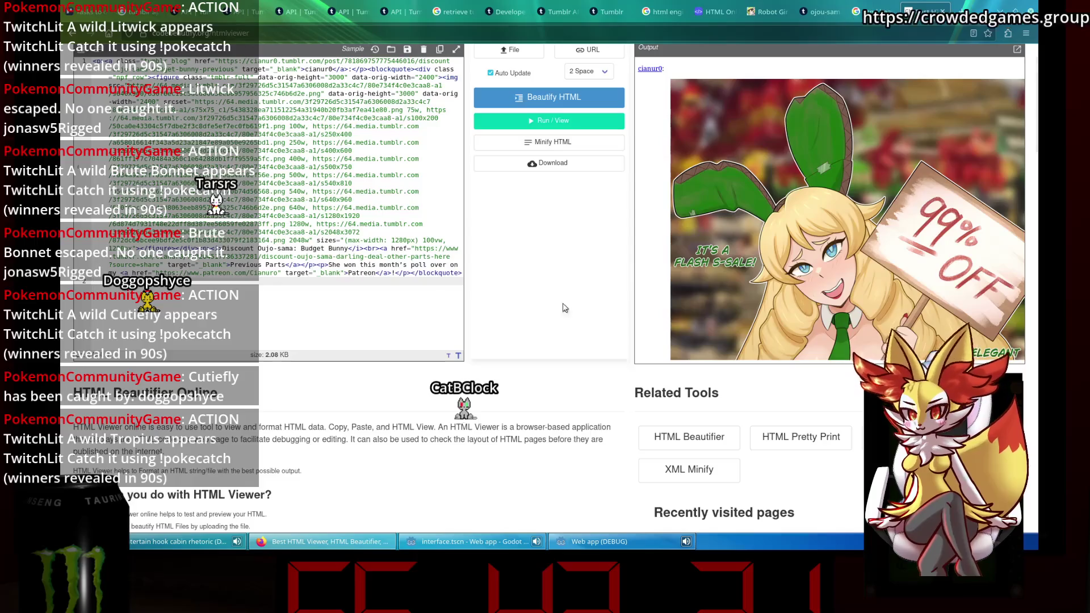
# Step: Check the rendered post and place the caret in the s400x600 srcset image entries
pyautogui.scroll(2, 847, 306)
pyautogui.scroll(-4, 847, 307)
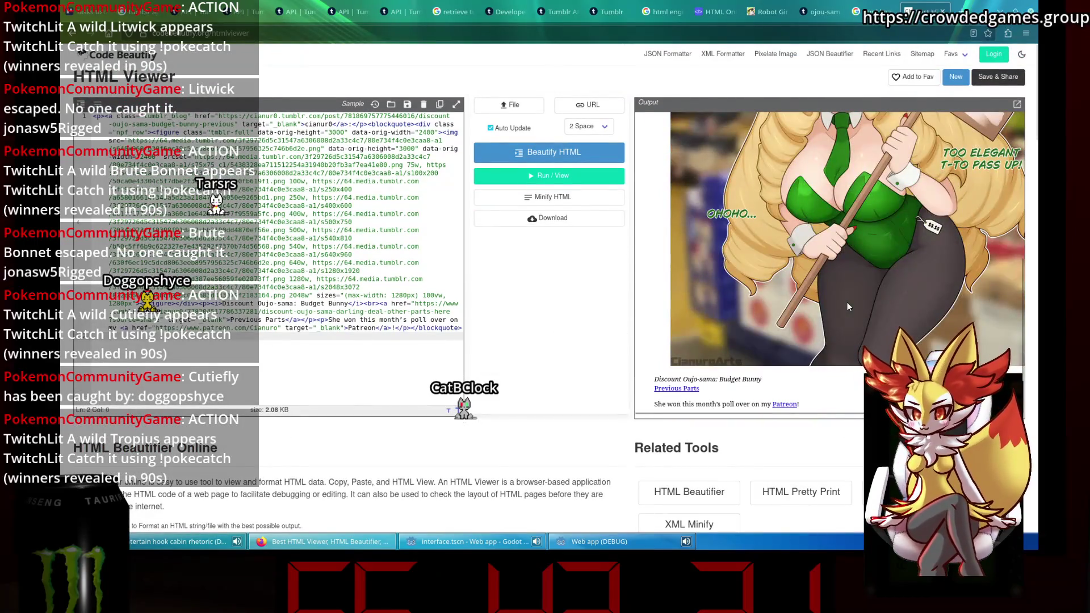
pyautogui.scroll(3, 846, 302)
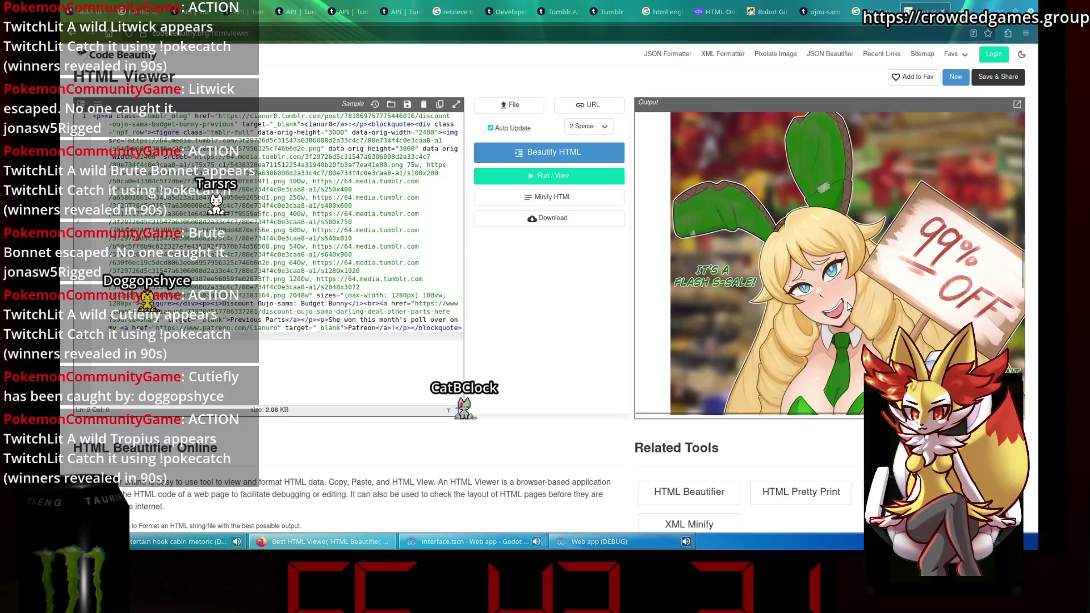
pyautogui.scroll(1, 848, 307)
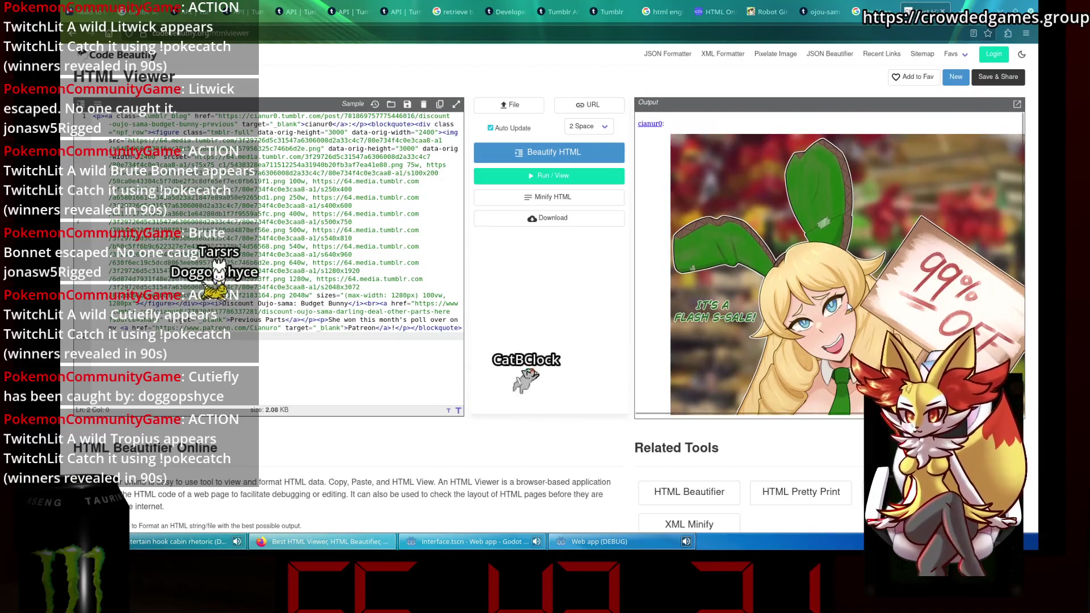
pyautogui.click(246, 295)
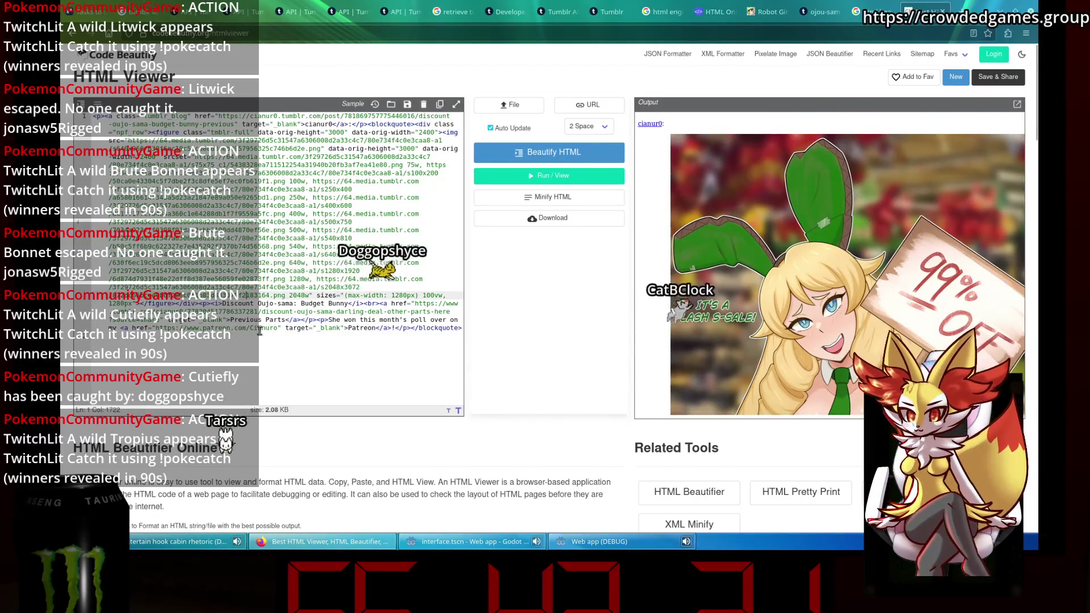
pyautogui.scroll(-5, 823, 320)
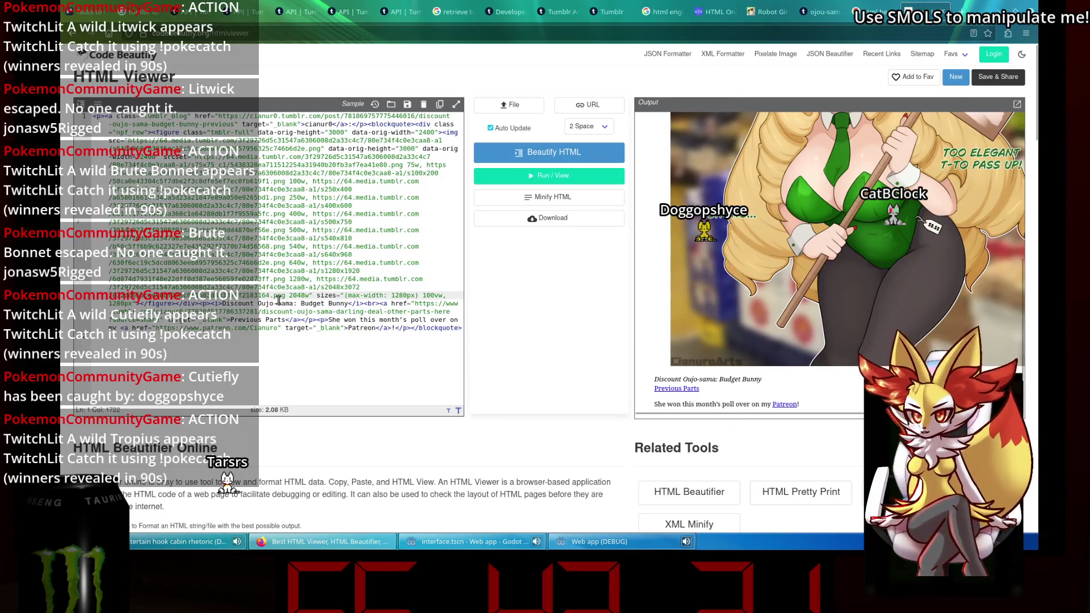
pyautogui.scroll(5, 901, 234)
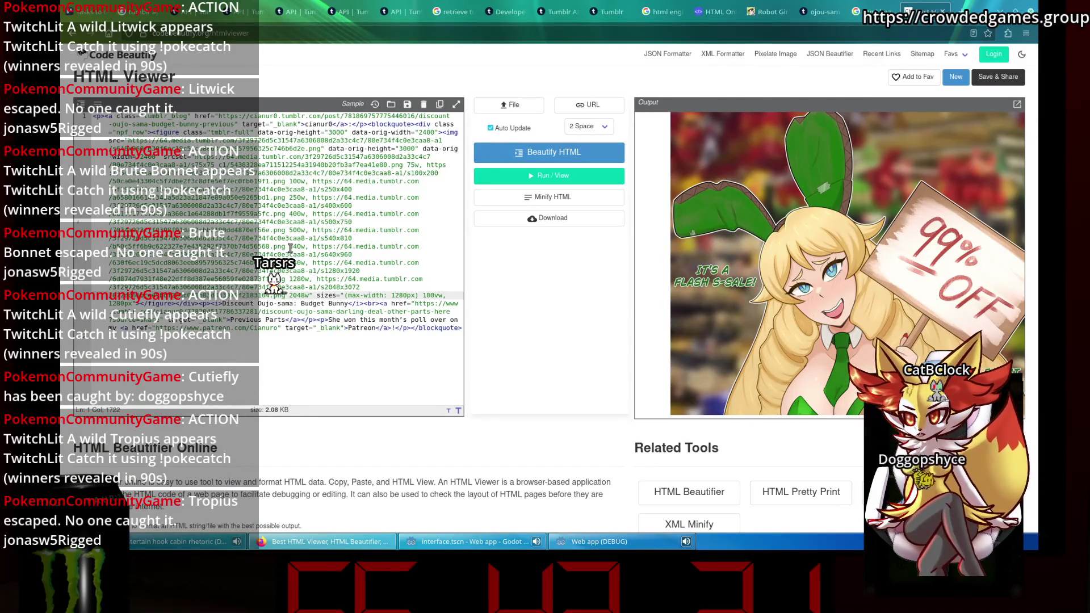
pyautogui.click(352, 207)
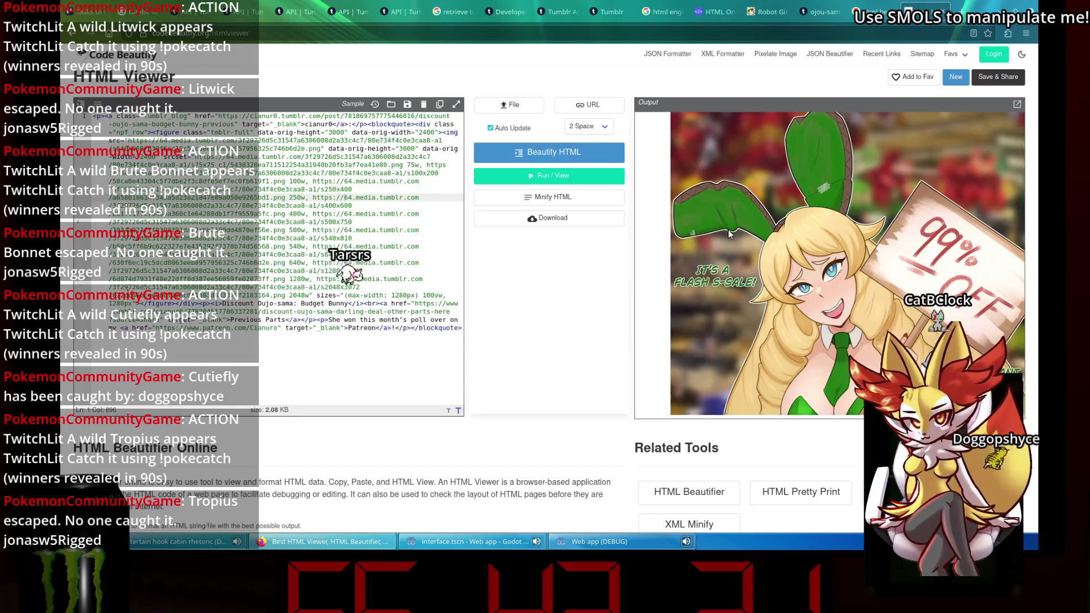
pyautogui.click(368, 197)
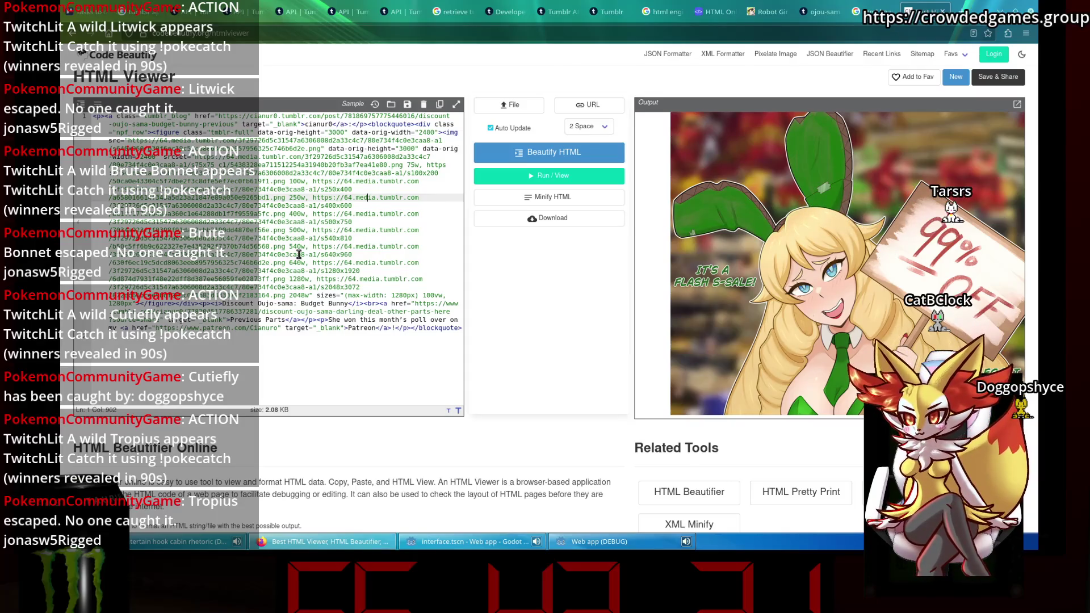
# Step: Delete the 2048w and 1280w entries from the image srcset
pyautogui.moveTo(382, 287)
pyautogui.mouseDown()
pyautogui.moveTo(340, 261)
pyautogui.moveTo(307, 211)
pyautogui.moveTo(318, 277)
pyautogui.moveTo(304, 215)
pyautogui.mouseUp()
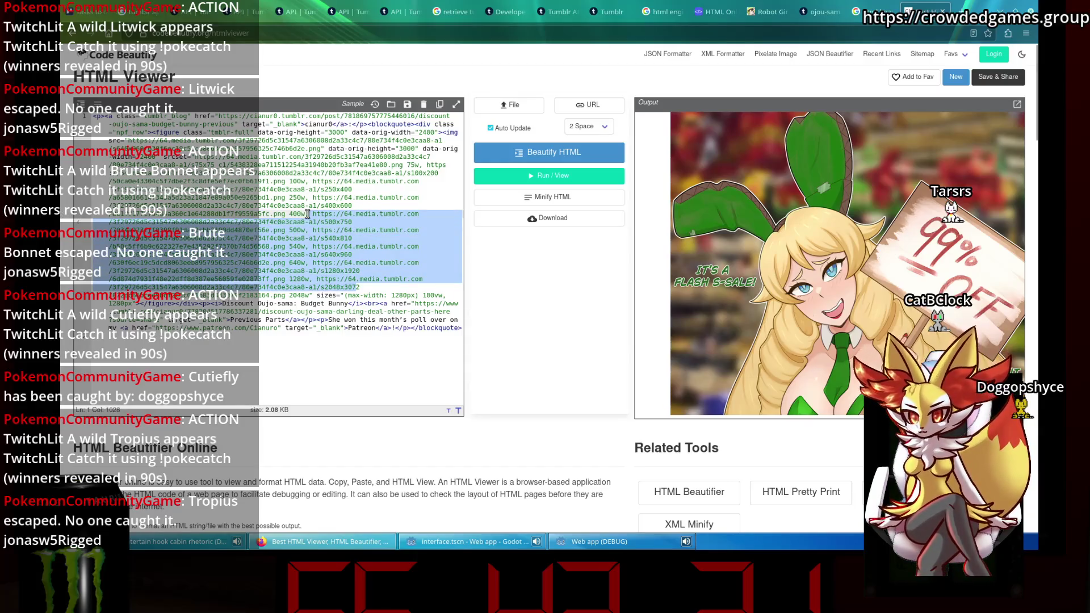
pyautogui.click(368, 290)
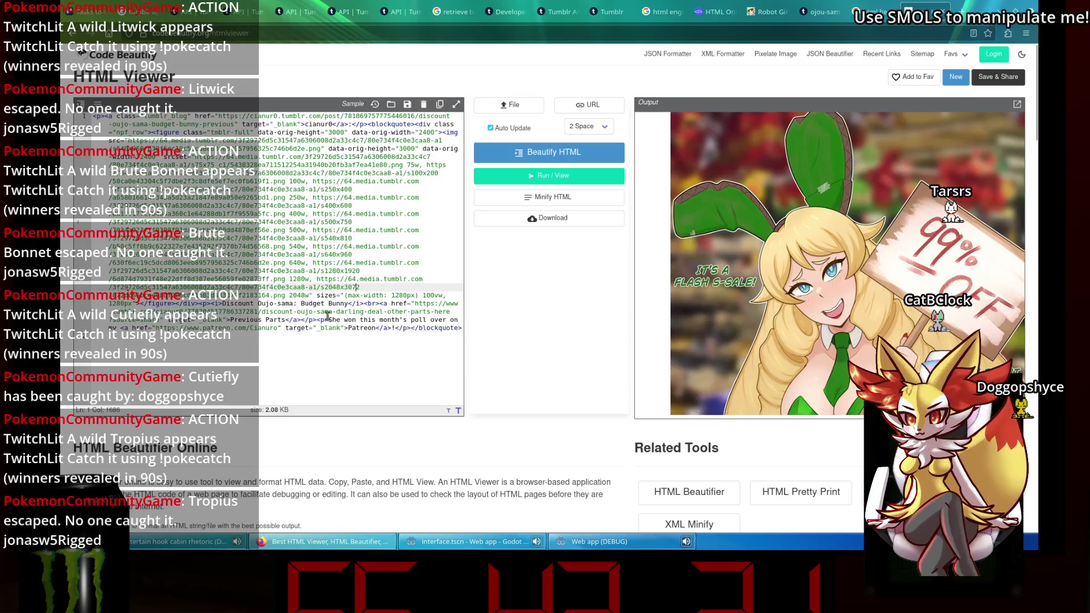
pyautogui.click(309, 296)
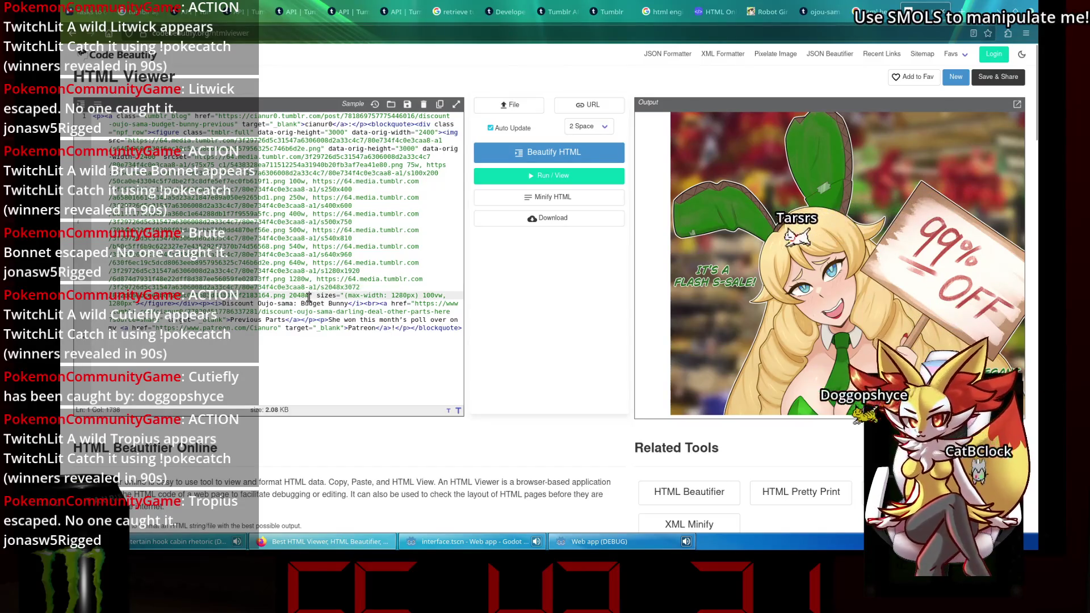
pyautogui.moveTo(309, 296); pyautogui.dragTo(309, 280)
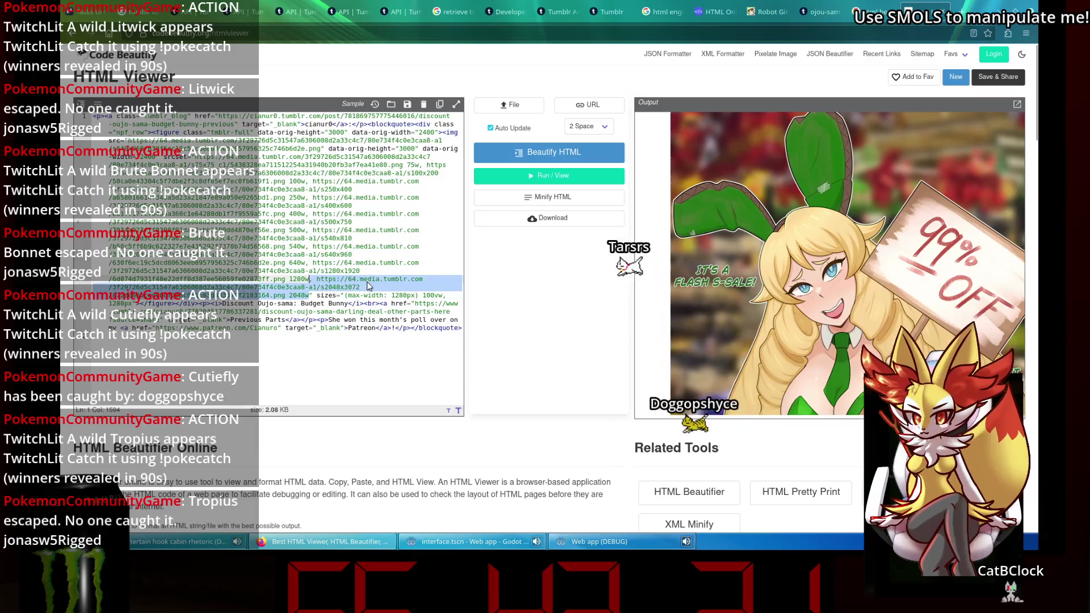
pyautogui.press('BackSpace')
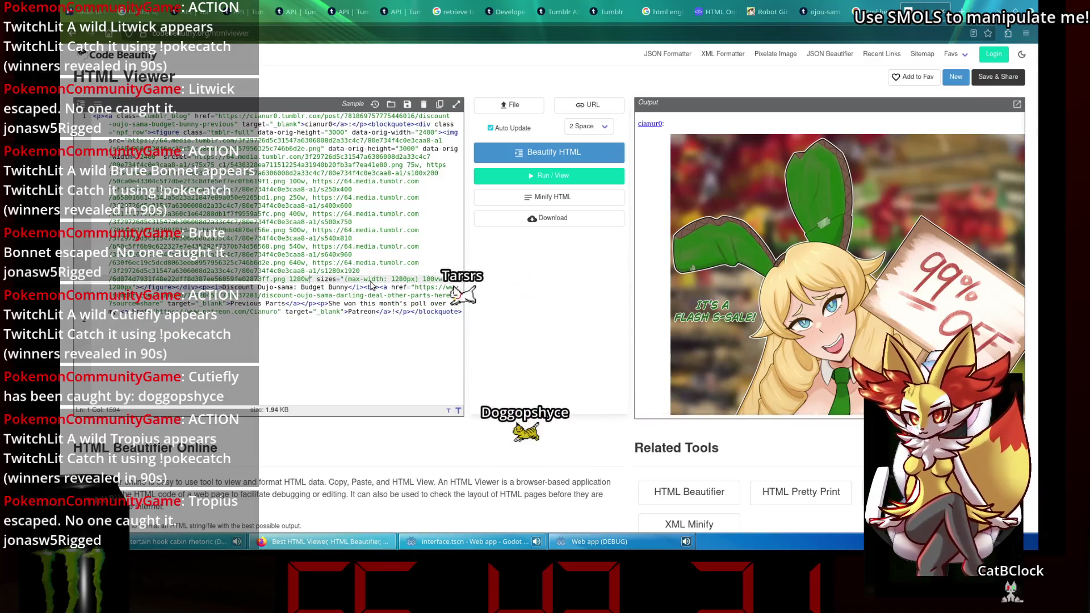
pyautogui.moveTo(309, 277); pyautogui.dragTo(306, 263)
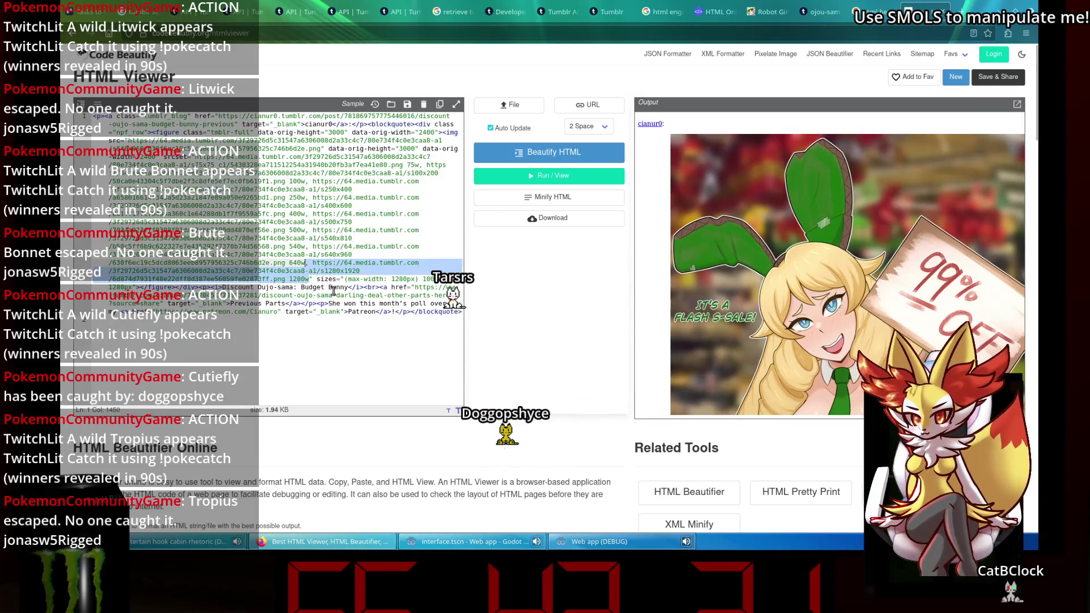
pyautogui.press('BackSpace')
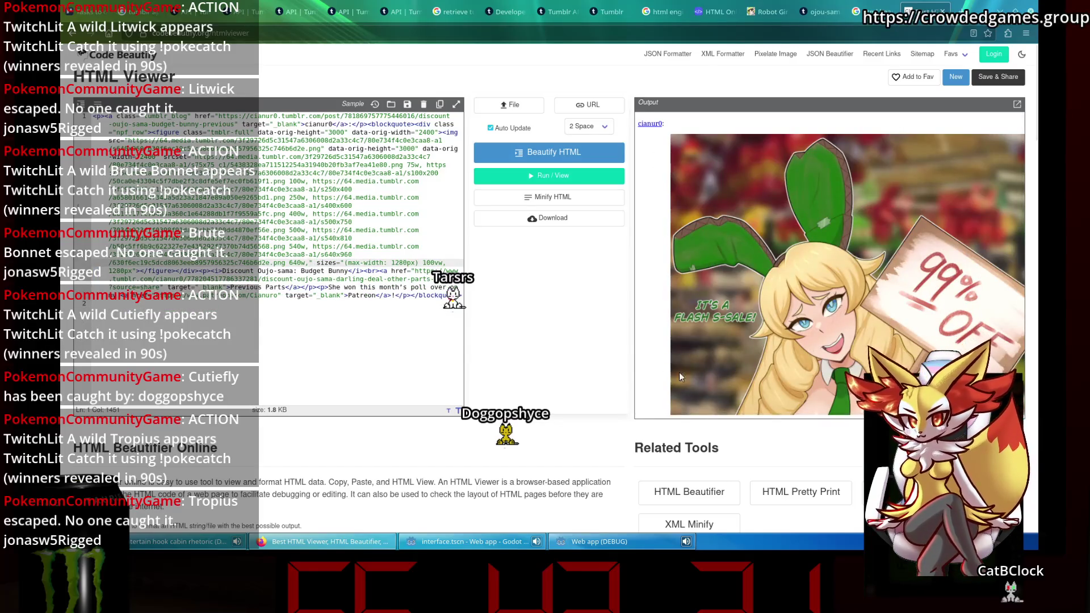
# Step: Delete the 640w and 400w–540w srcset entries, leaving only 75w–250w sizes
pyautogui.scroll(-5, 710, 383)
pyautogui.scroll(5, 751, 390)
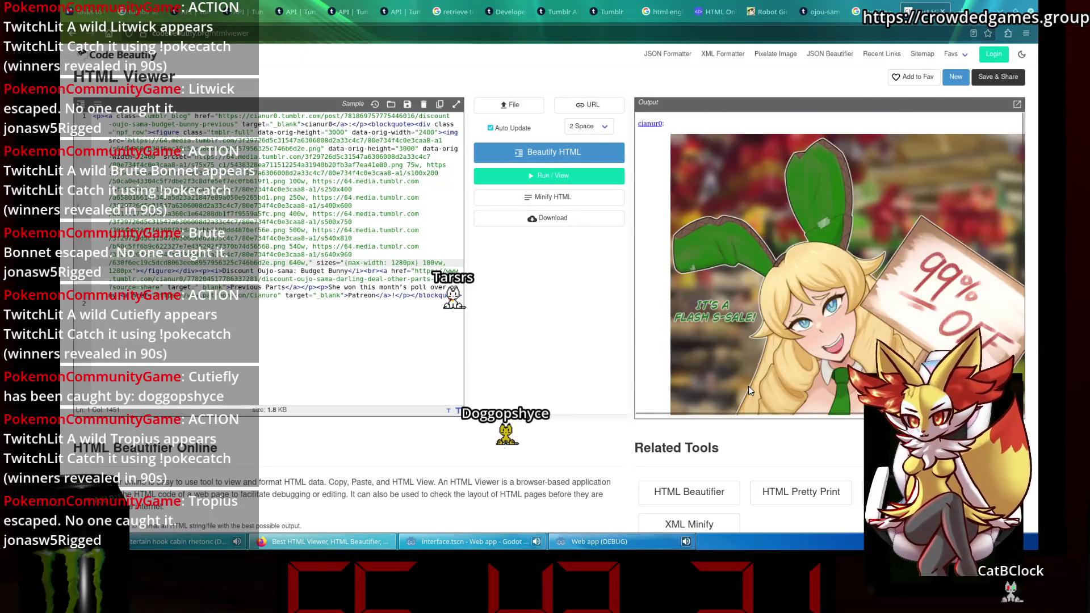
pyautogui.click(418, 277)
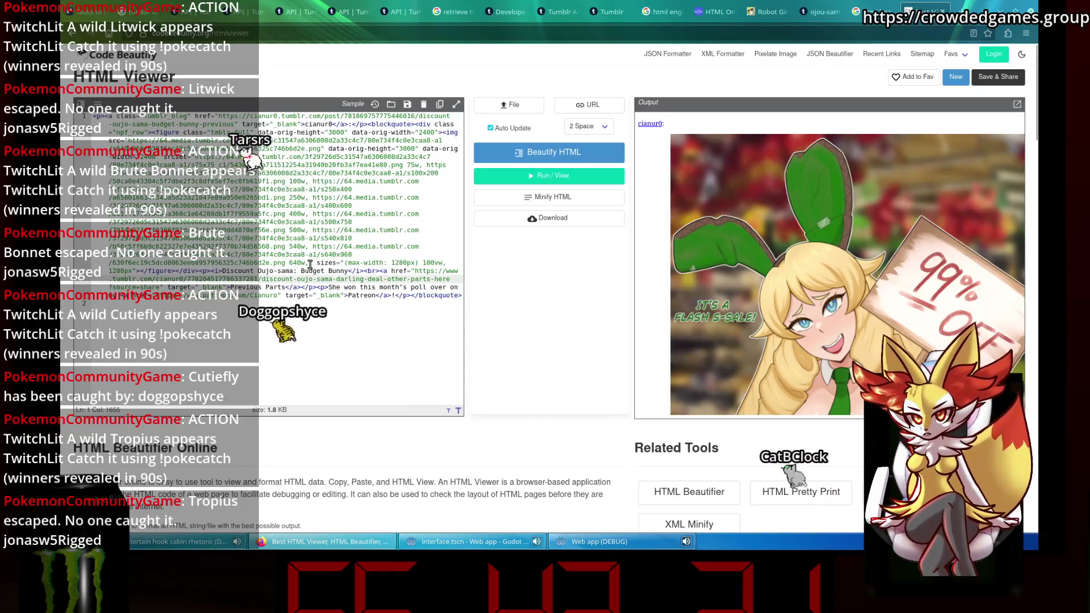
pyautogui.moveTo(309, 263); pyautogui.dragTo(311, 246)
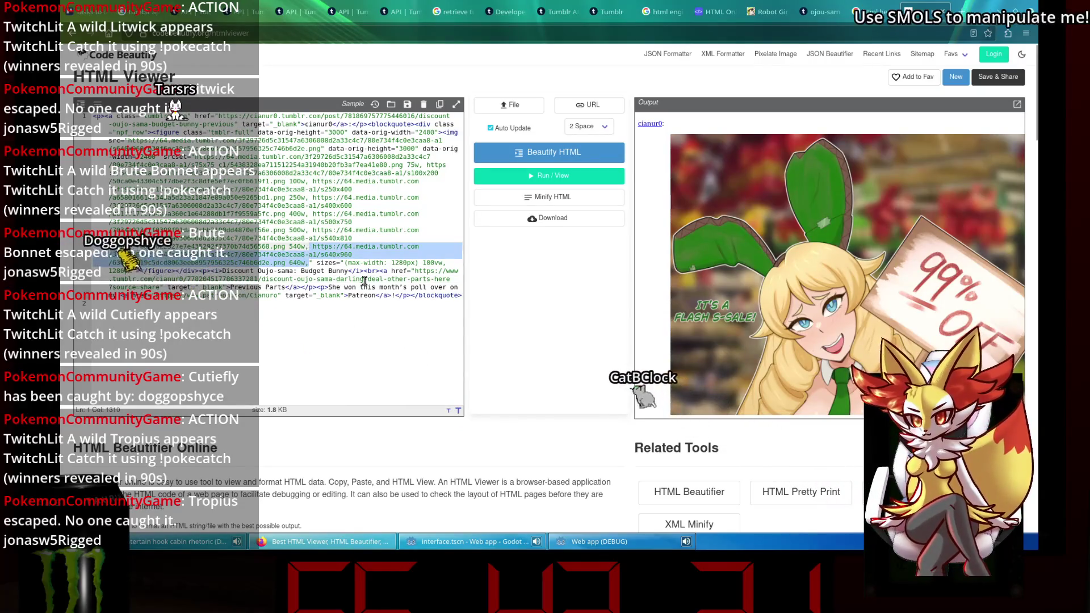
pyautogui.press('BackSpace')
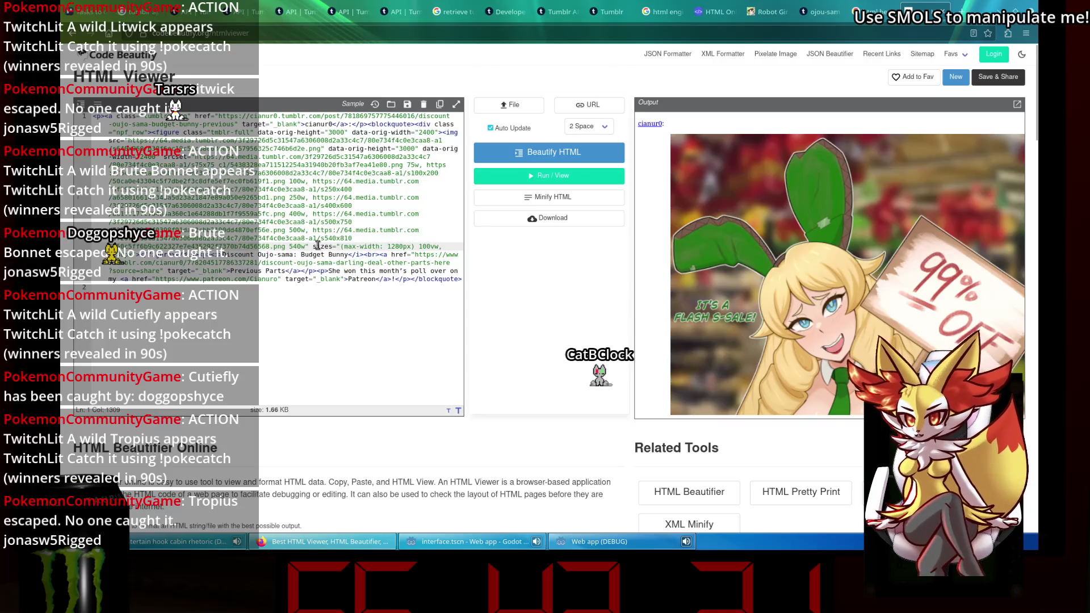
pyautogui.moveTo(304, 246); pyautogui.dragTo(306, 198)
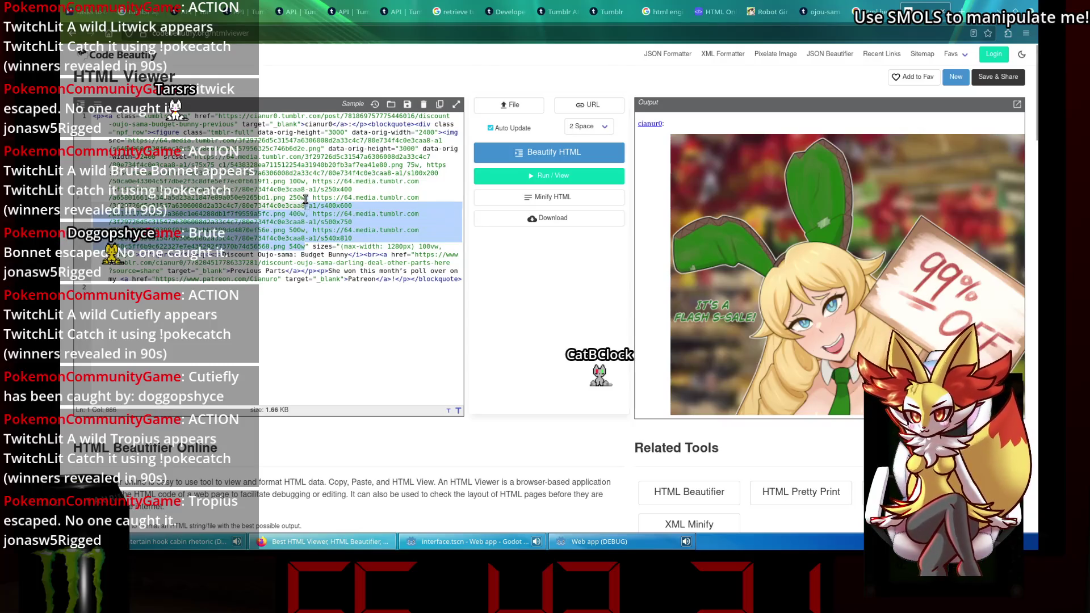
pyautogui.press('BackSpace')
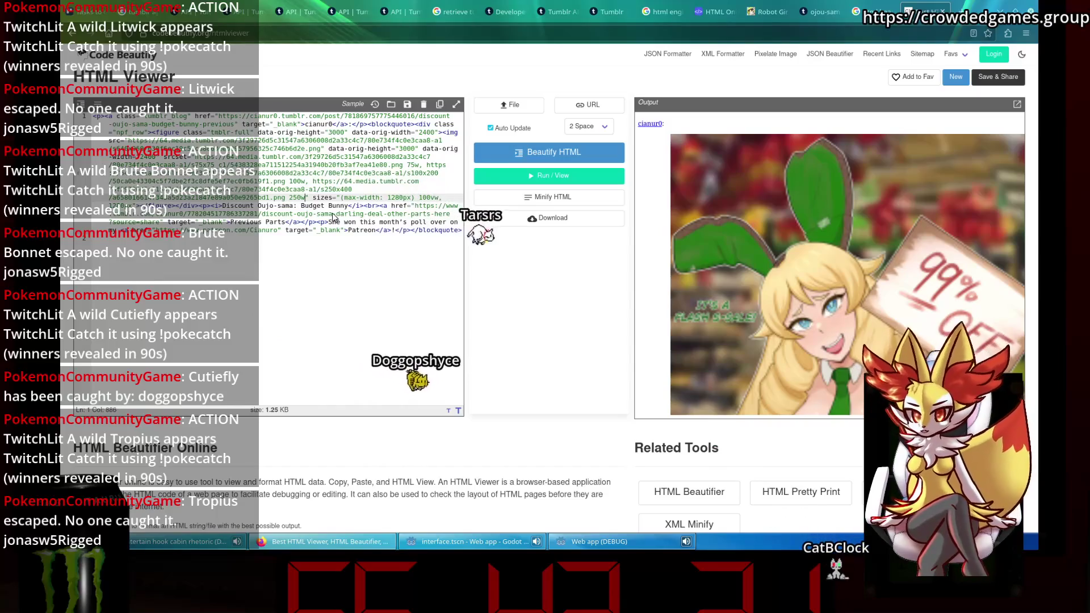
# Step: Select one remaining image URL and copy it
pyautogui.click(326, 208)
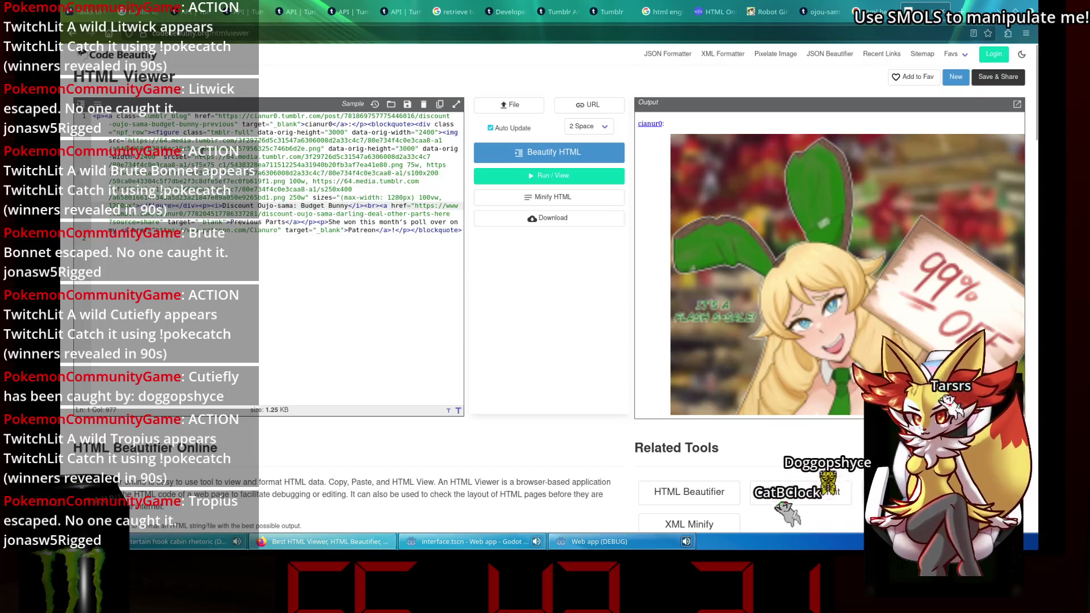
pyautogui.moveTo(210, 157)
pyautogui.mouseDown()
pyautogui.moveTo(382, 155)
pyautogui.moveTo(189, 165)
pyautogui.mouseUp()
pyautogui.moveTo(385, 164)
pyautogui.mouseDown()
pyautogui.moveTo(420, 170)
pyautogui.moveTo(282, 179)
pyautogui.mouseUp()
pyautogui.click(290, 173)
pyautogui.rightClick(283, 180)
pyautogui.click(340, 232)
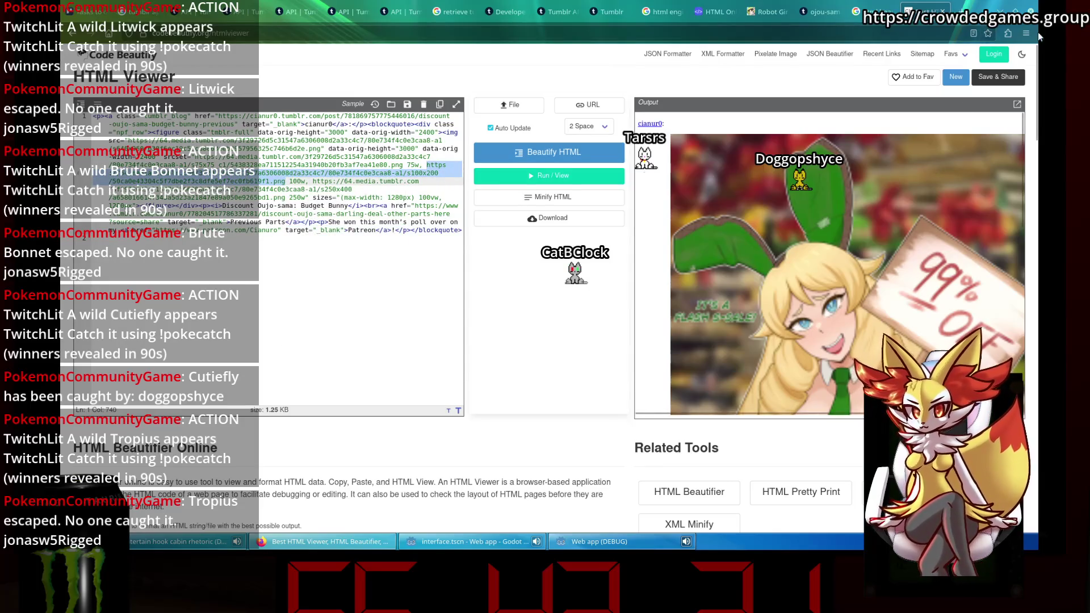
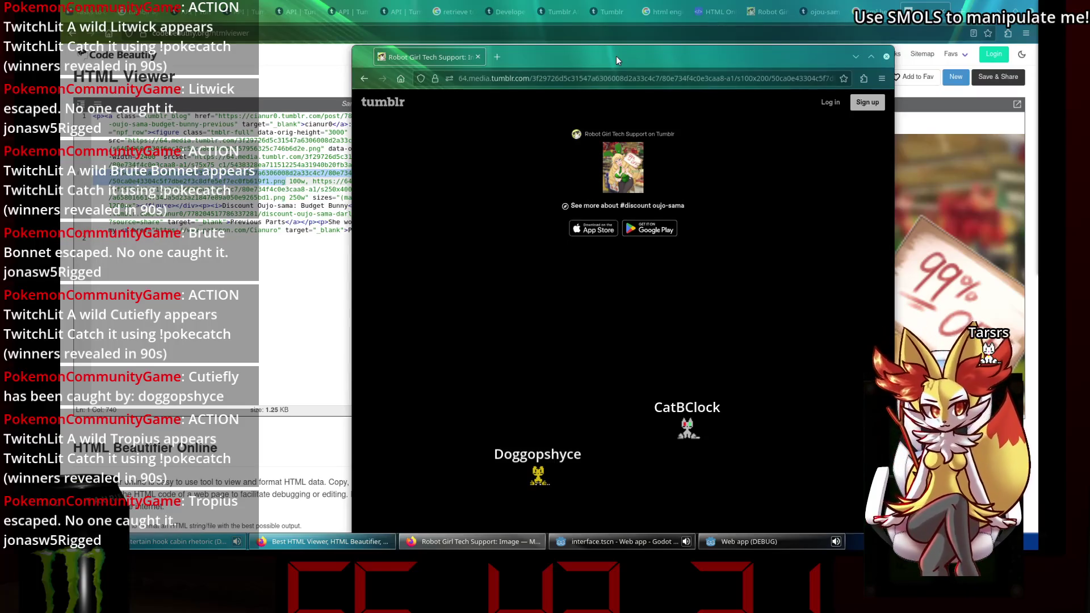
# Step: Close the Tumblr image window and inspect the post's HTML source tags and image URLs
pyautogui.click(886, 56)
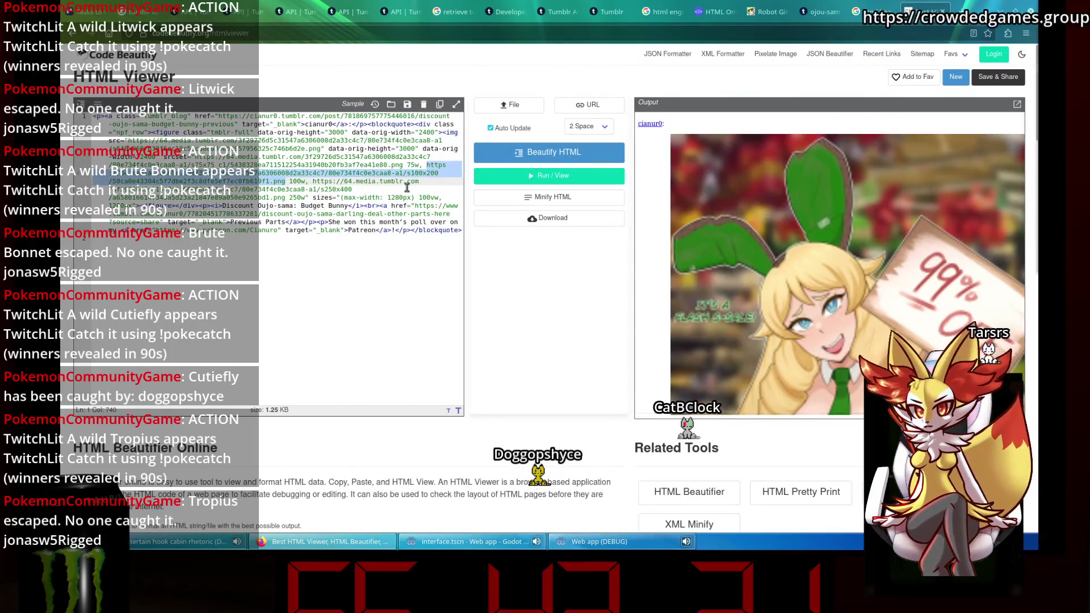
pyautogui.click(352, 190)
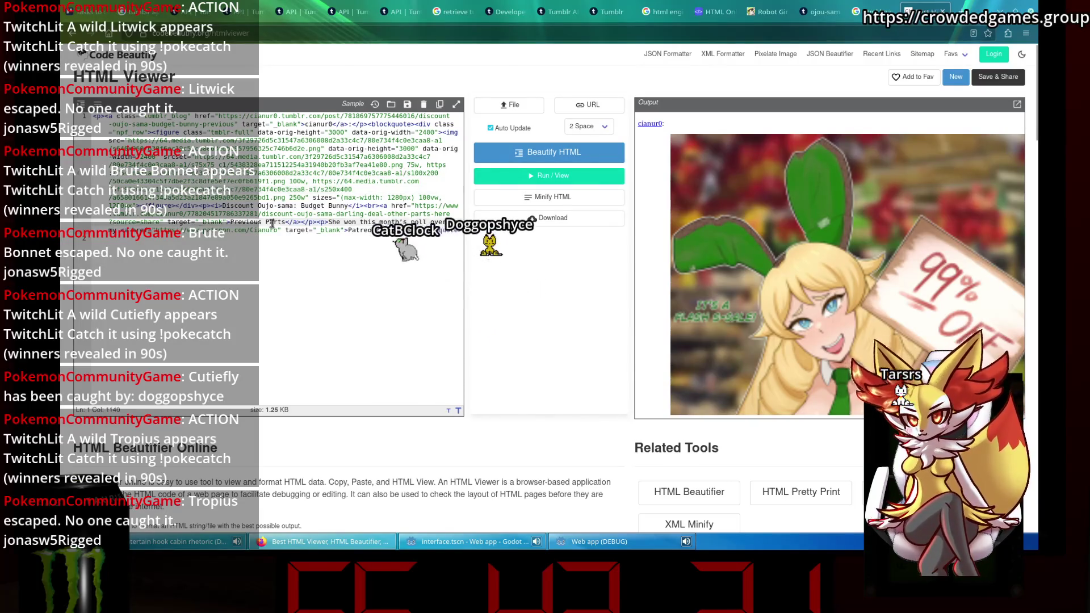
pyautogui.click(322, 244)
pyautogui.scroll(-4, 812, 352)
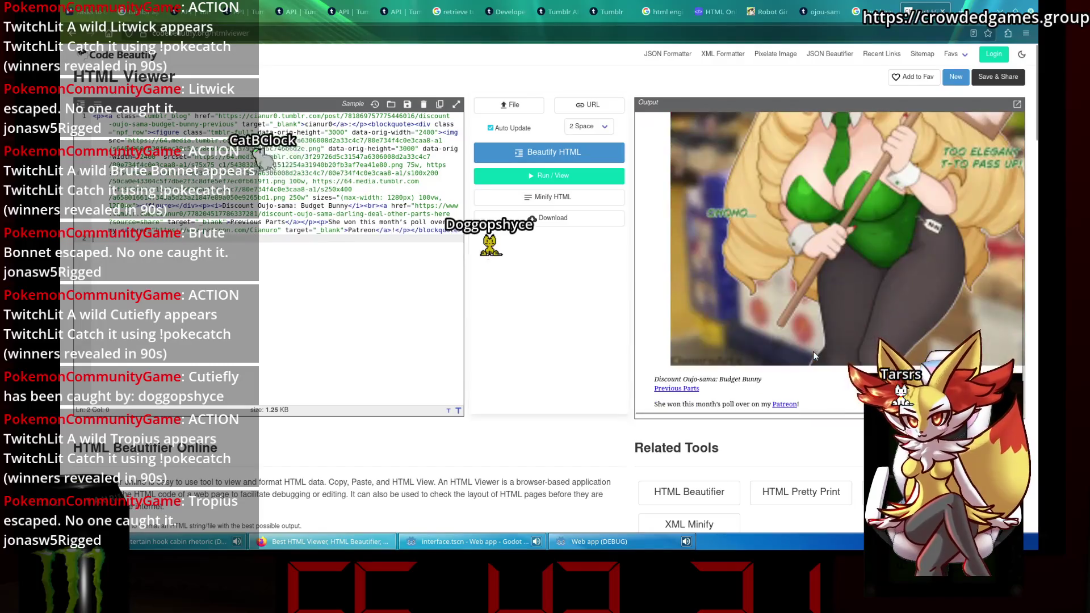
pyautogui.click(322, 222)
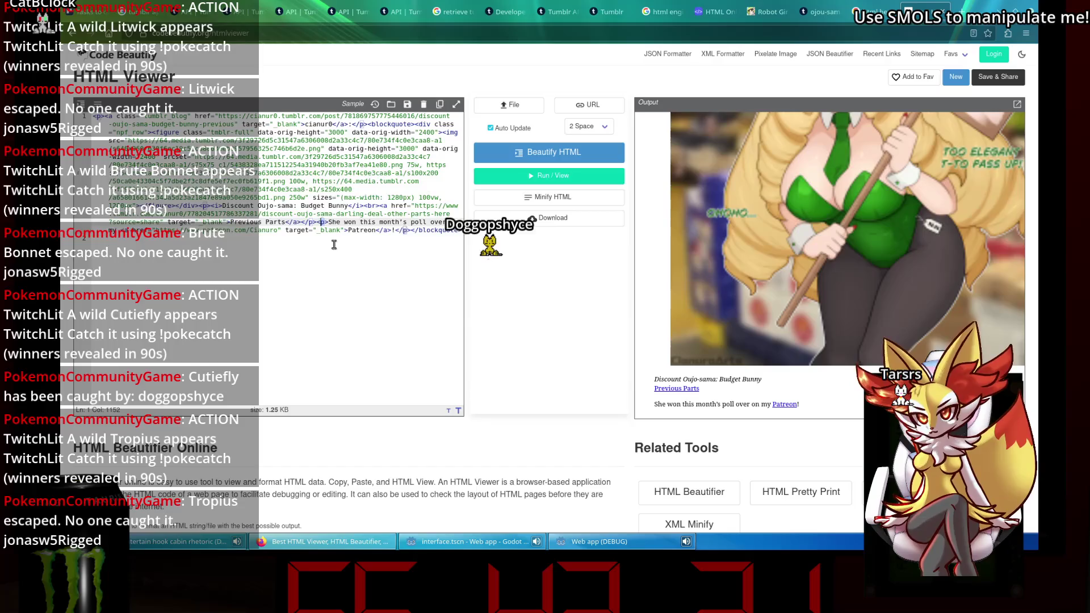
pyautogui.click(386, 231)
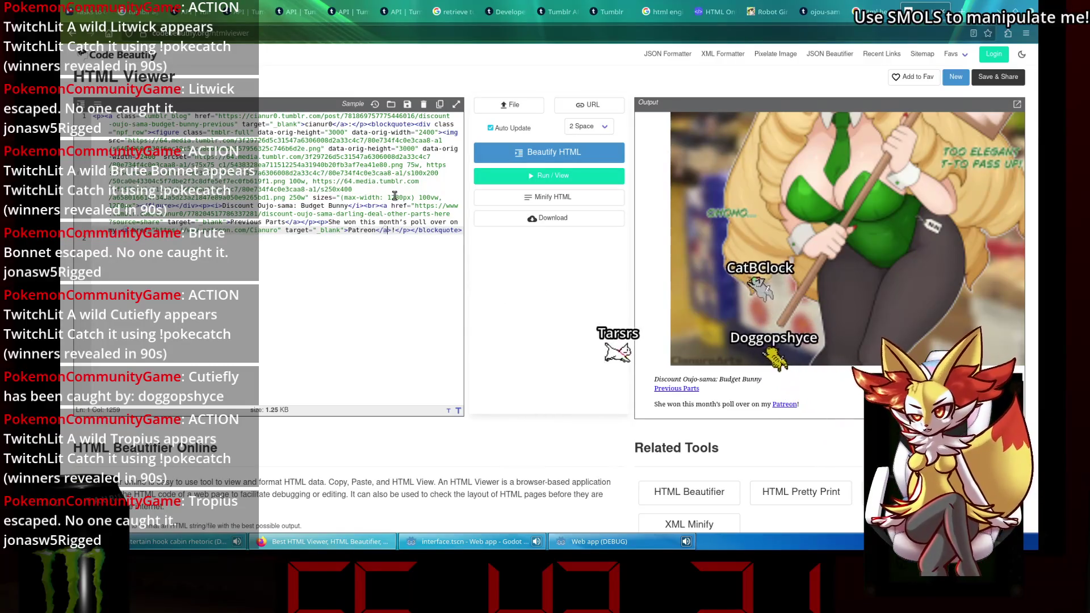
pyautogui.scroll(4, 751, 294)
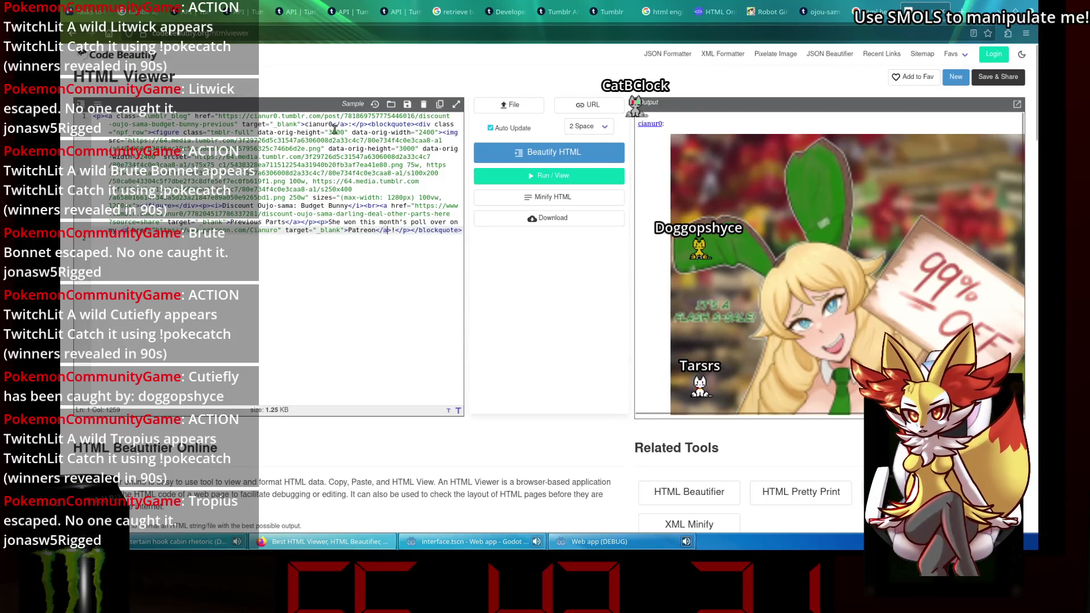
pyautogui.click(413, 125)
pyautogui.click(378, 164)
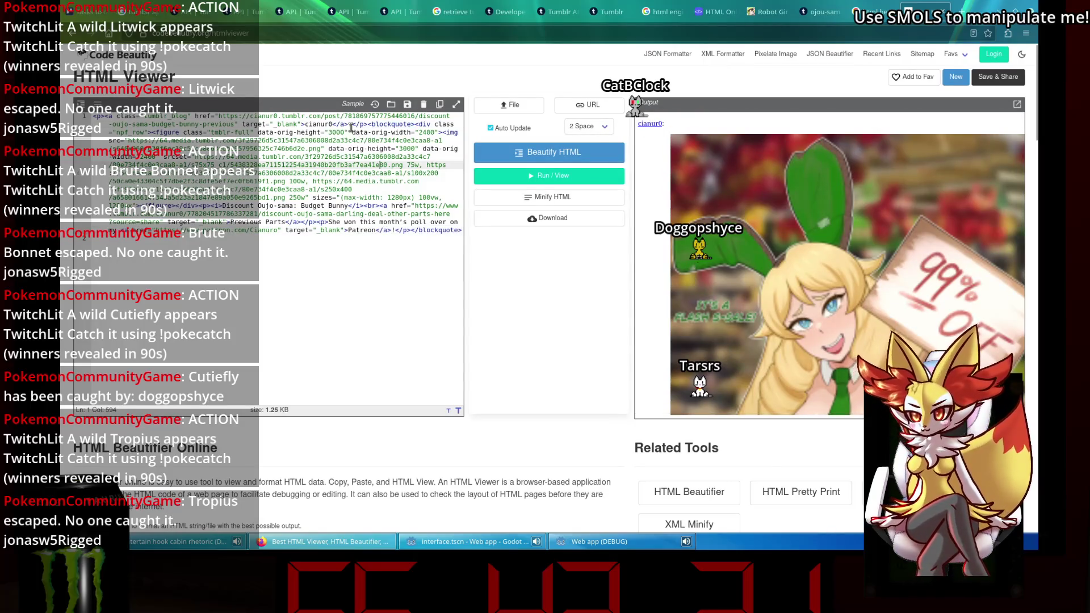
# Step: Add a colon after the cianur0 link so the preview reads 'cianur0:'
pyautogui.click(350, 124)
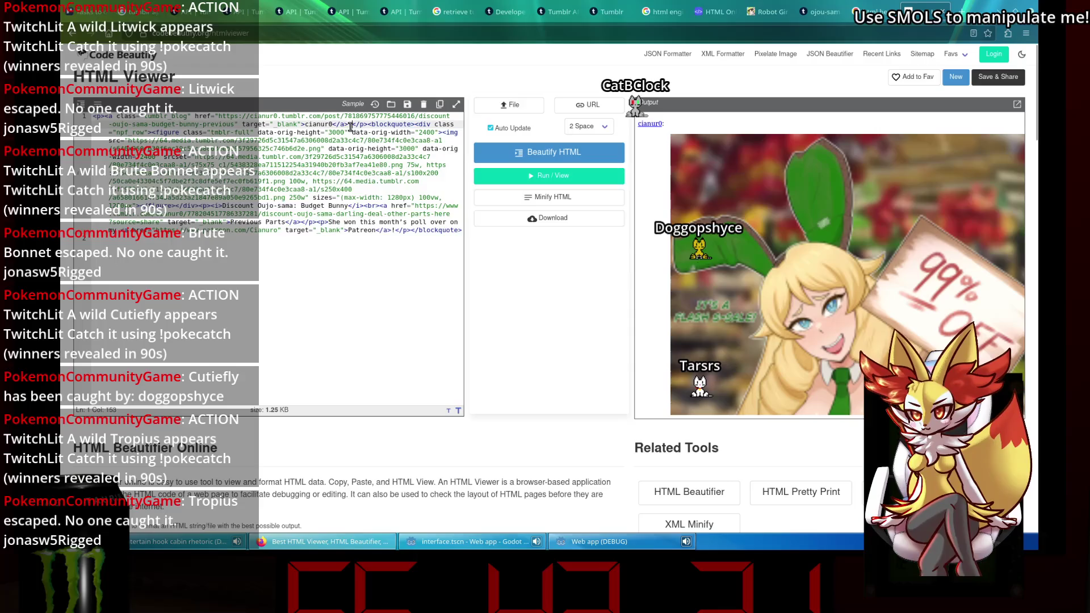
pyautogui.click(368, 180)
pyautogui.click(350, 125)
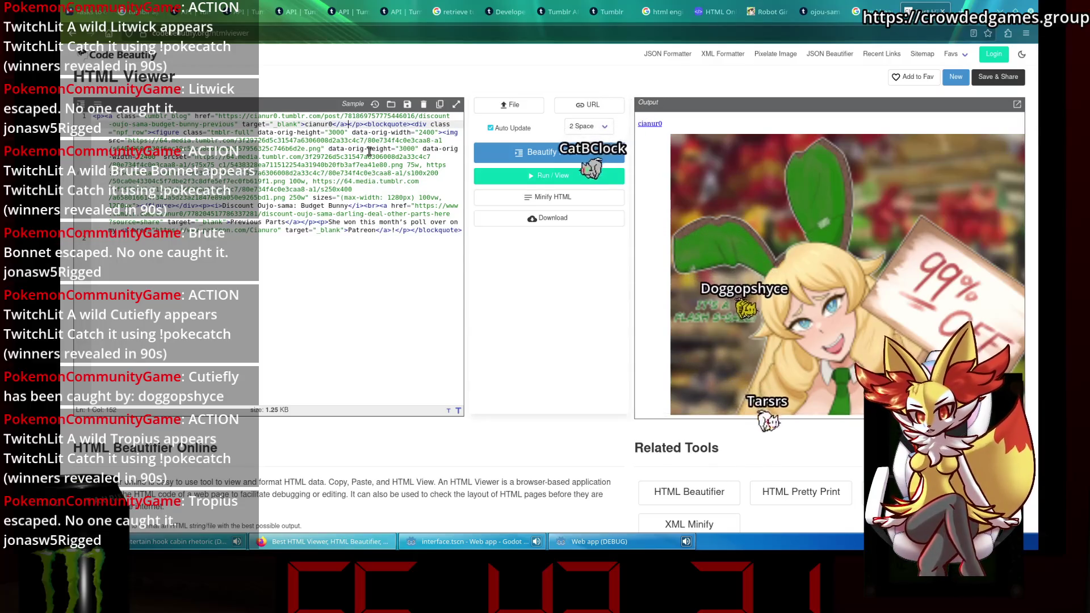
pyautogui.write(':')
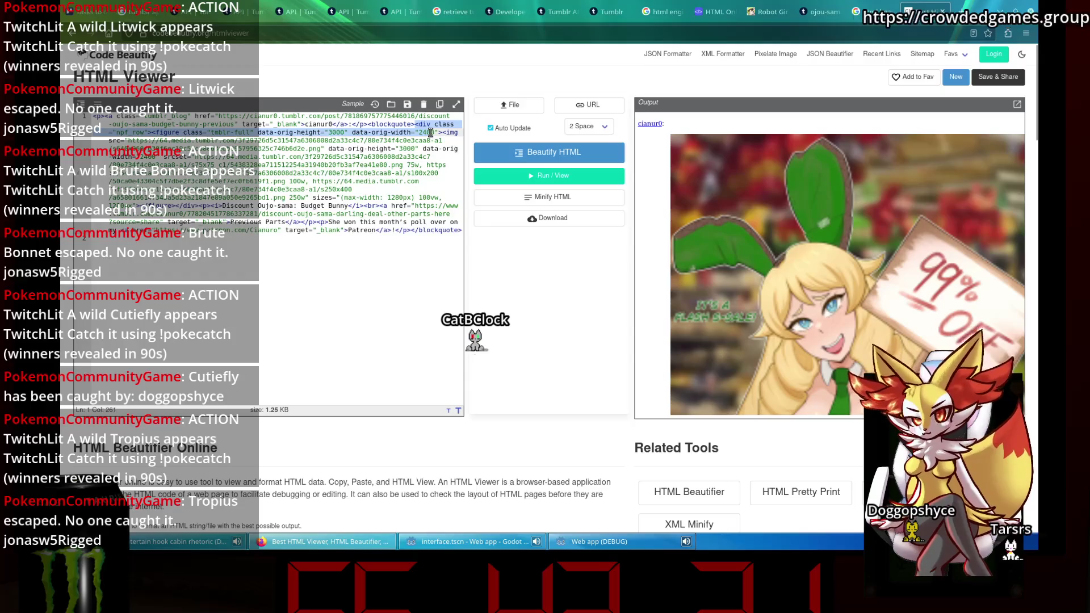
pyautogui.click(419, 198)
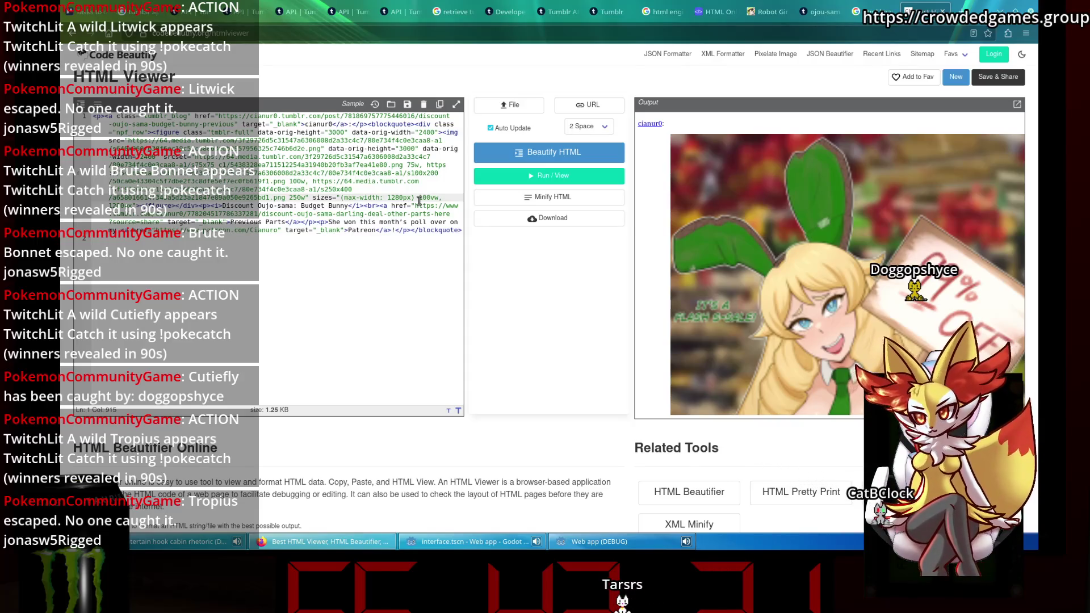
pyautogui.click(405, 4)
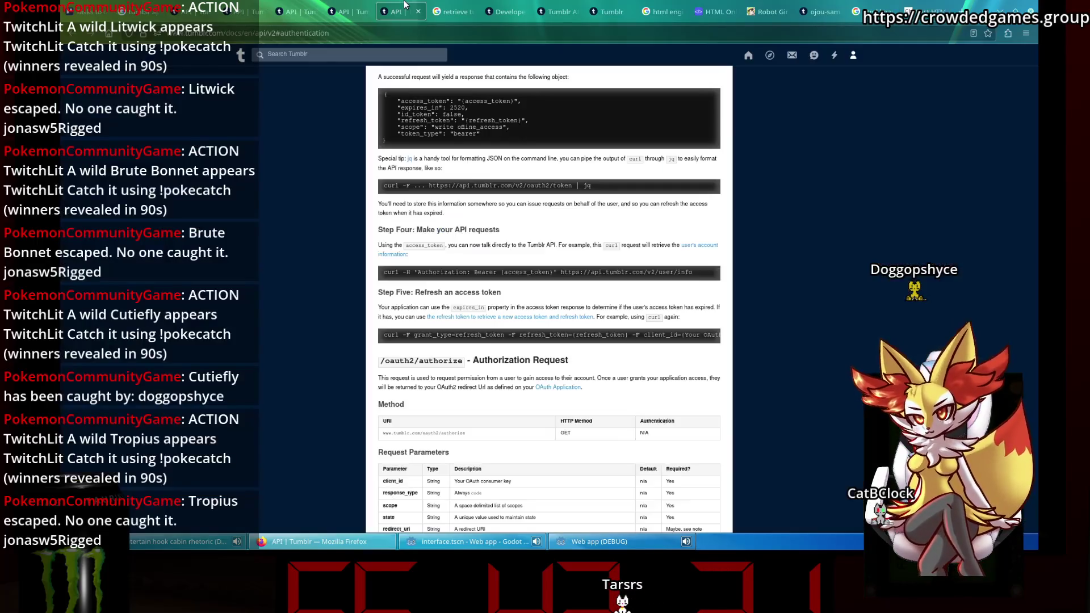
# Step: Look through the open Tumblr pages, including the dashboard and the ojou-sama post
pyautogui.click(349, 11)
pyautogui.click(505, 11)
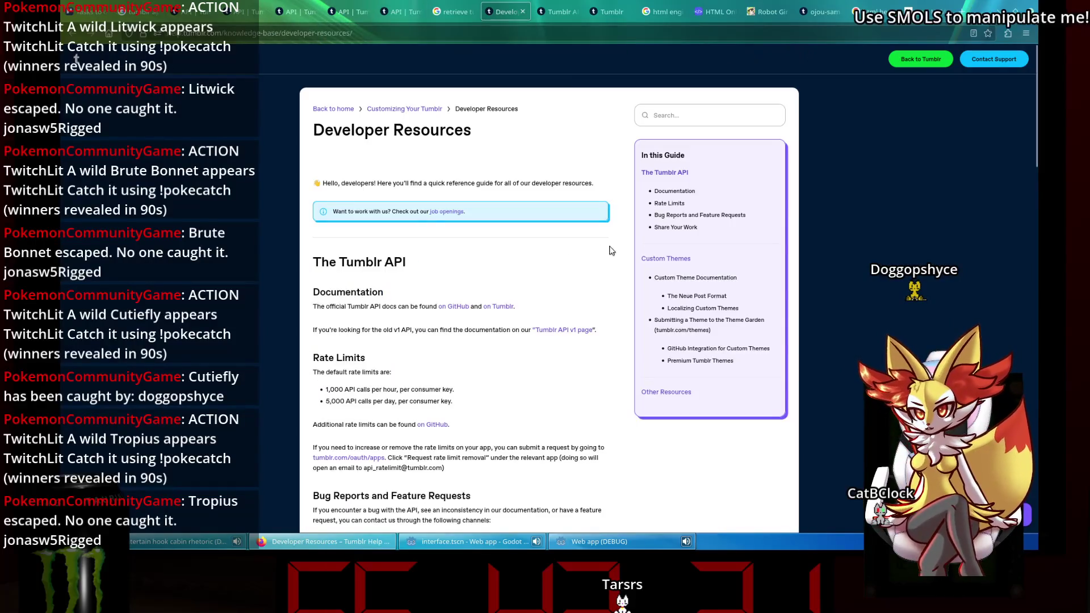
pyautogui.click(544, 6)
pyautogui.click(611, 12)
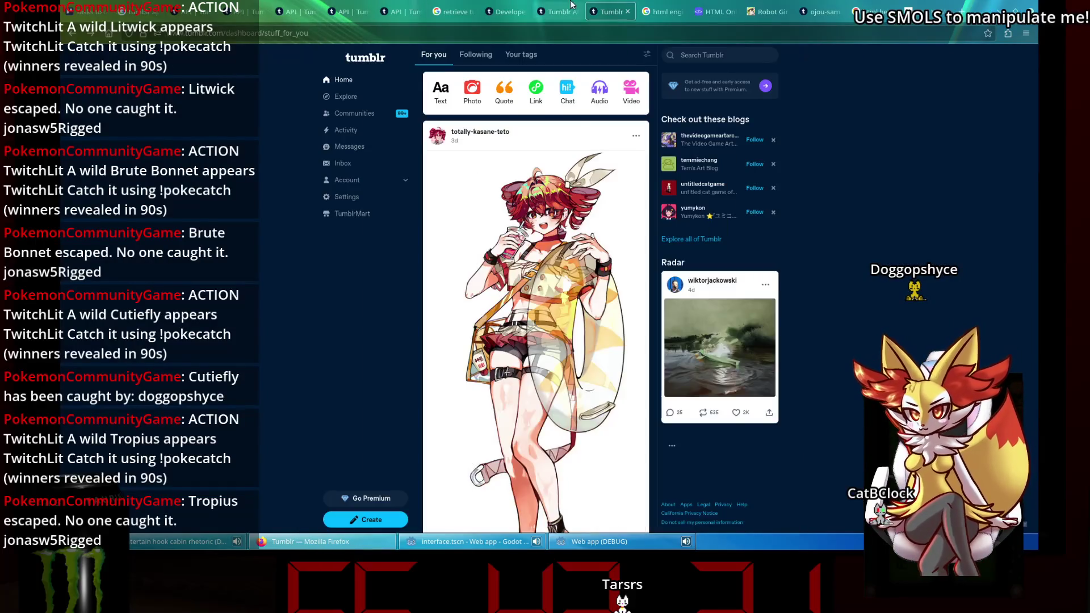
pyautogui.click(571, 5)
pyautogui.click(800, 4)
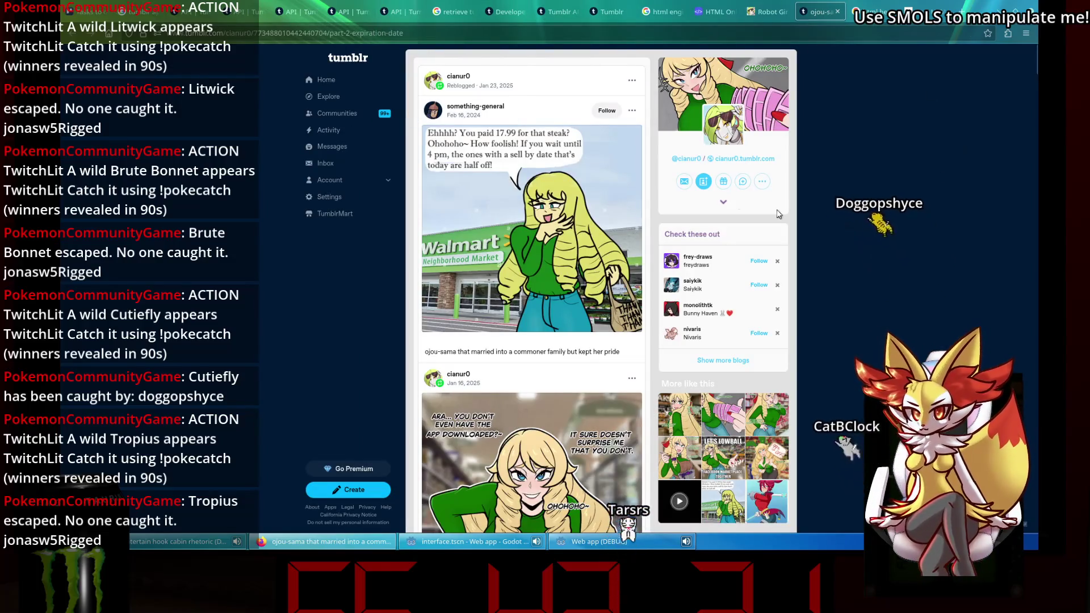
pyautogui.click(369, 6)
# Step: Scroll the retrieve-posts docs page's response fields and search it for 'dash'
pyautogui.hotkey('ctrl', 'pageup')
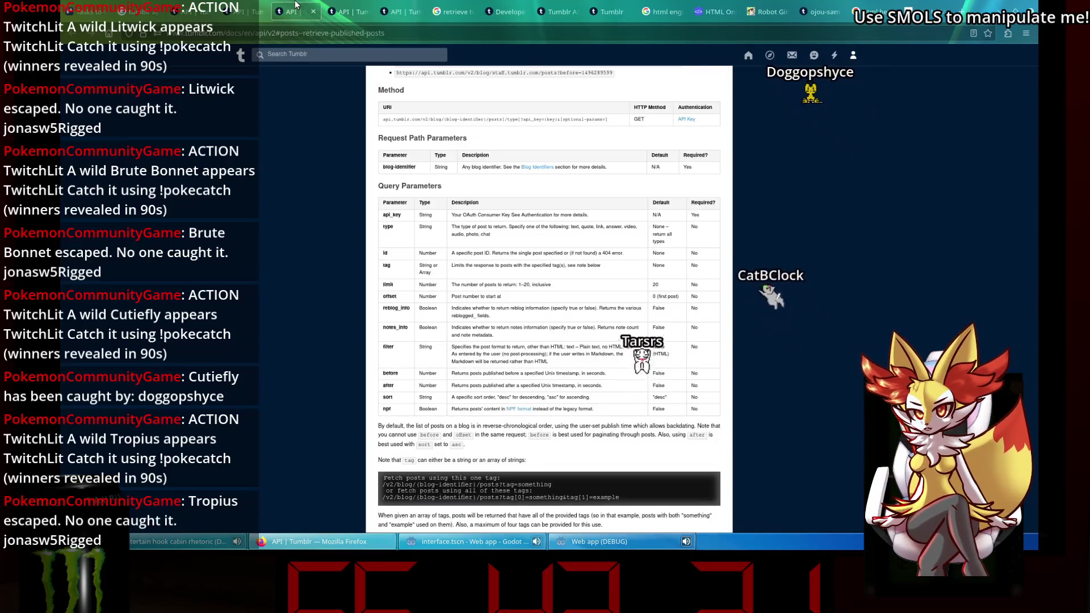
pyautogui.scroll(4, 529, 156)
pyautogui.scroll(-6, 529, 207)
pyautogui.scroll(-5, 529, 205)
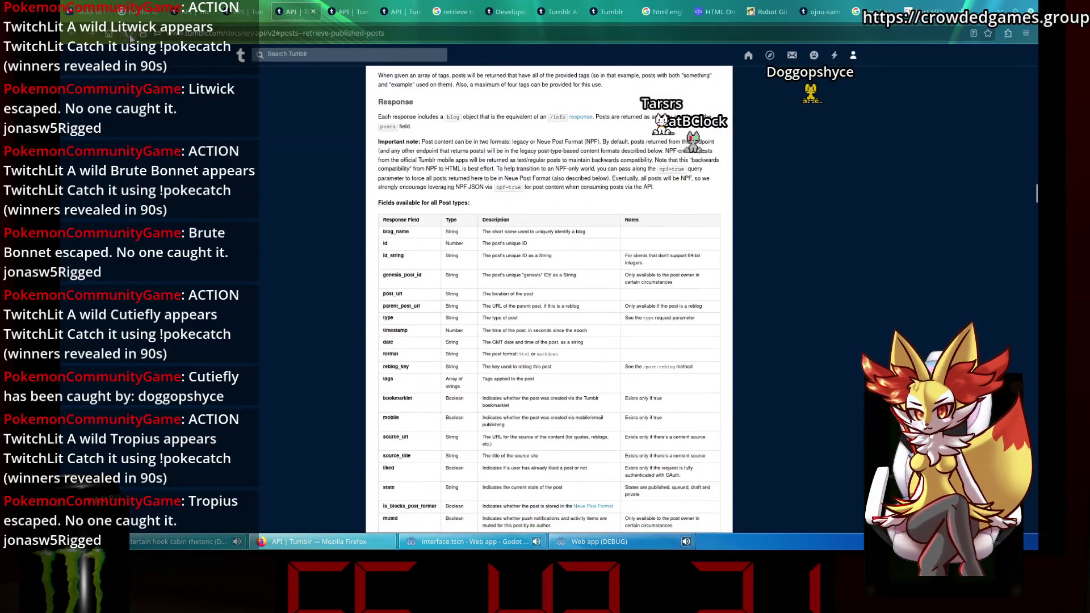
pyautogui.scroll(-15, 443, 188)
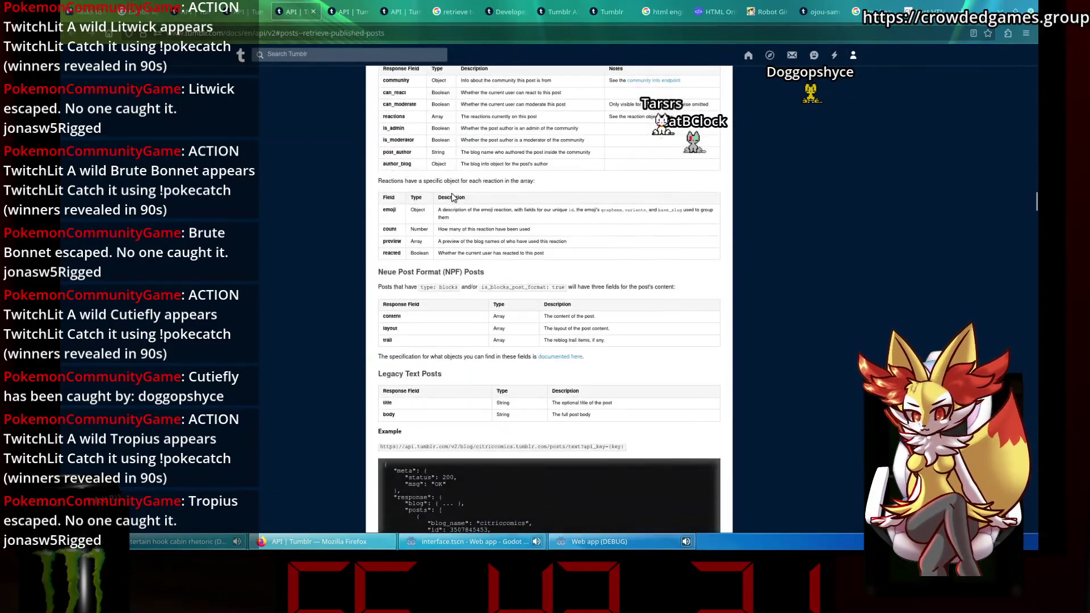
pyautogui.scroll(-15, 451, 193)
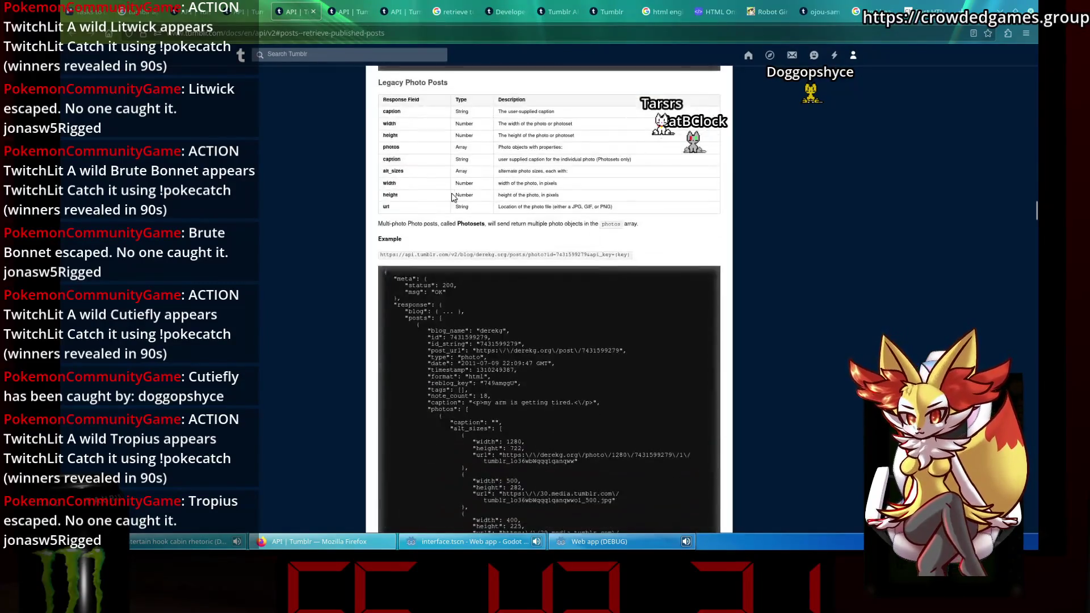
pyautogui.scroll(-10, 452, 193)
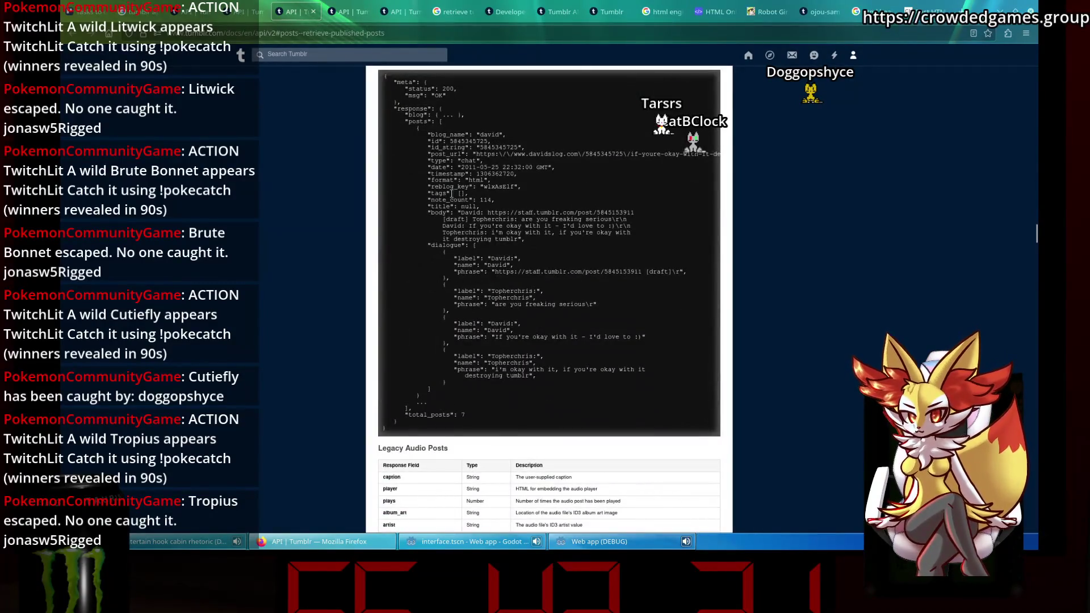
pyautogui.hotkey('ctrl', 'f')
pyautogui.write('dash')
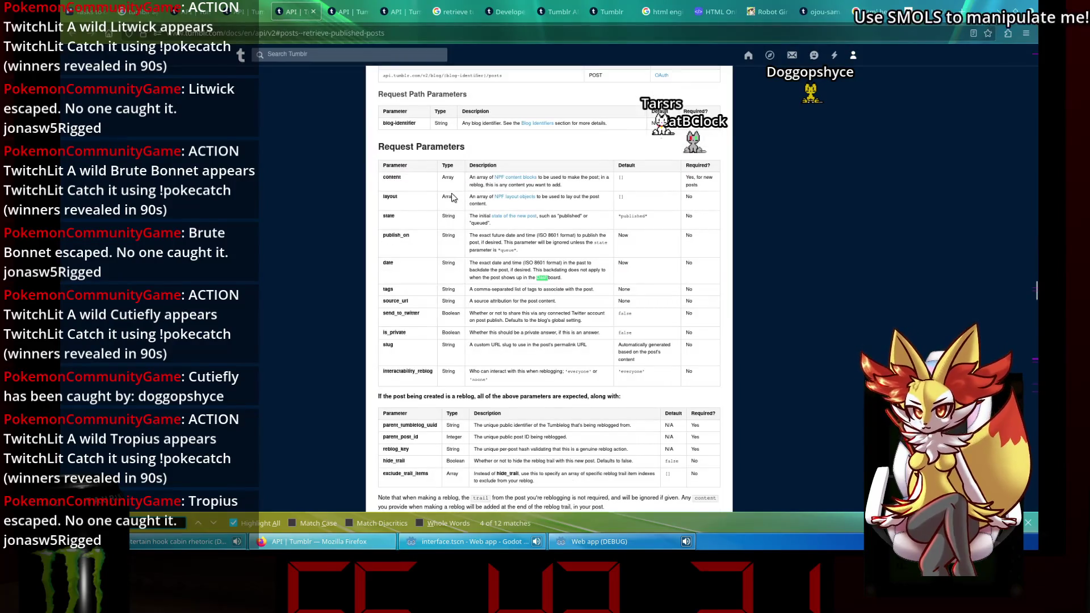
pyautogui.scroll(3, 394, 365)
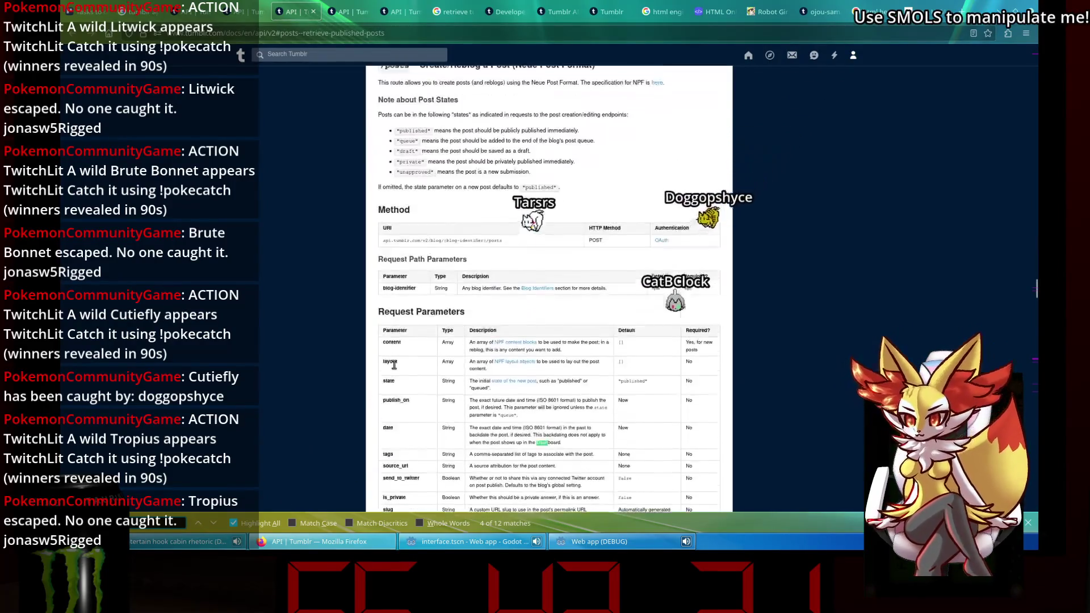
pyautogui.scroll(2, 394, 365)
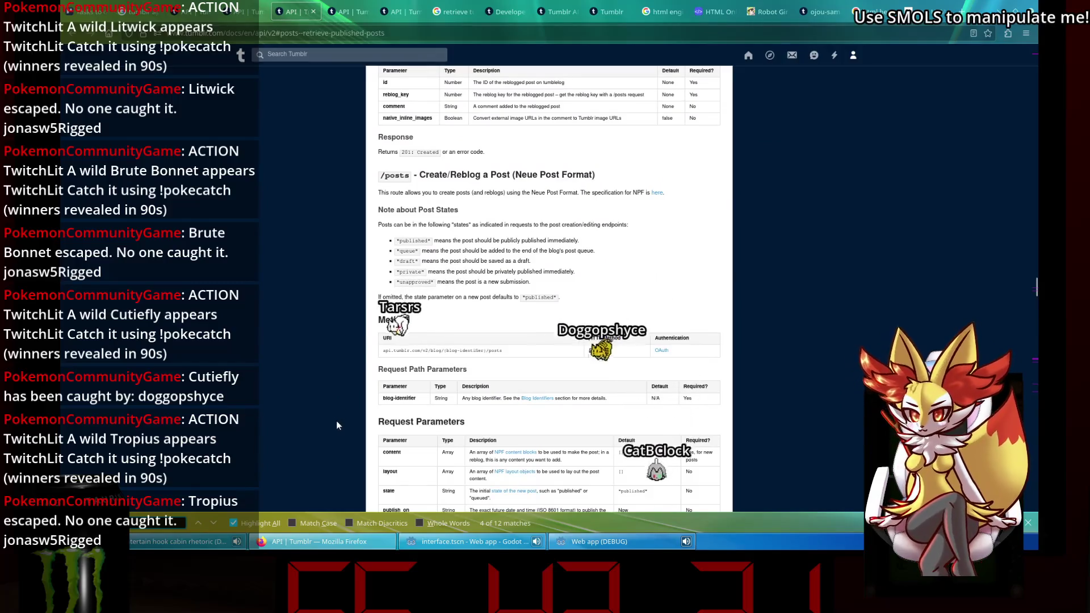
pyautogui.scroll(-4, 375, 443)
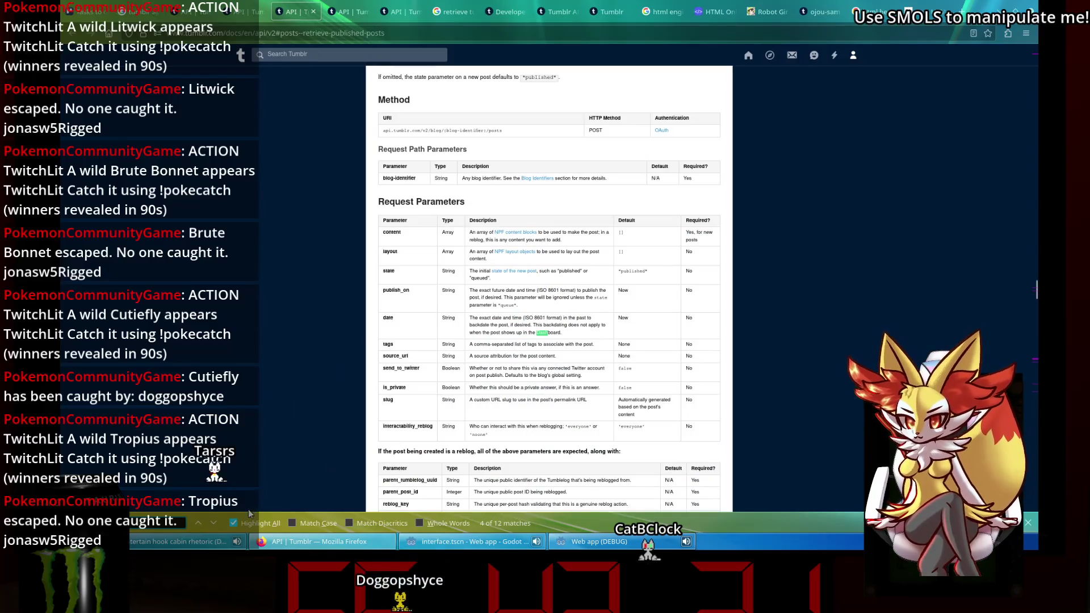
pyautogui.click(214, 523)
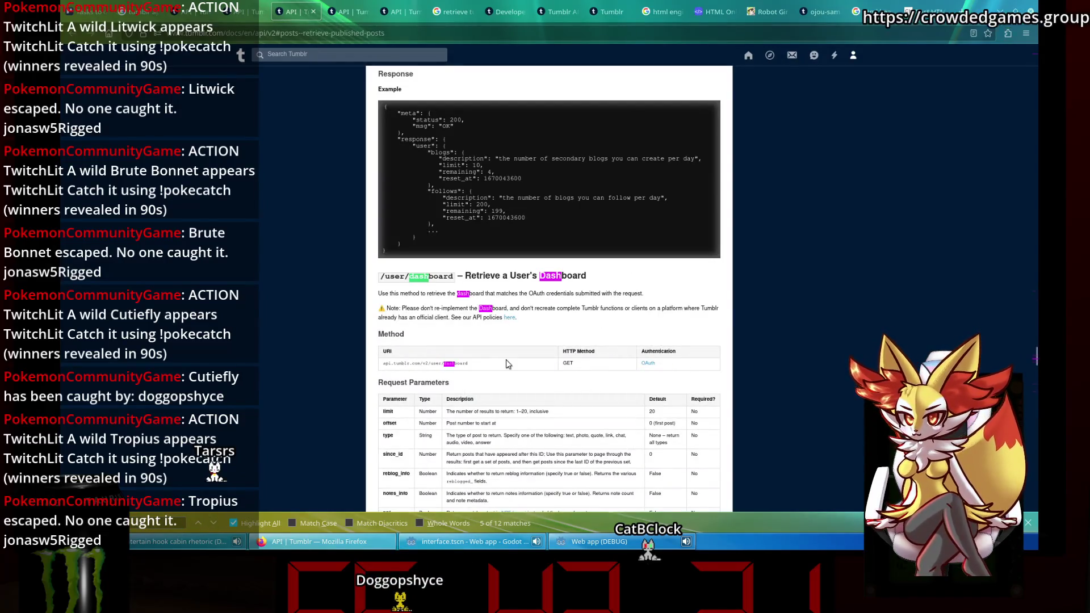
pyautogui.scroll(-3, 612, 391)
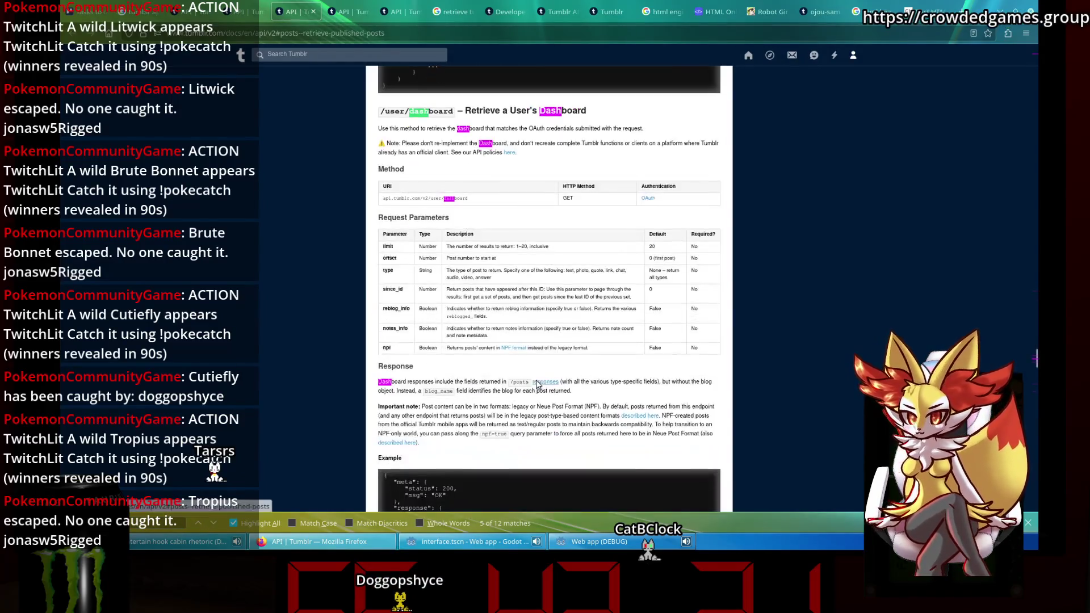
pyautogui.click(1030, 523)
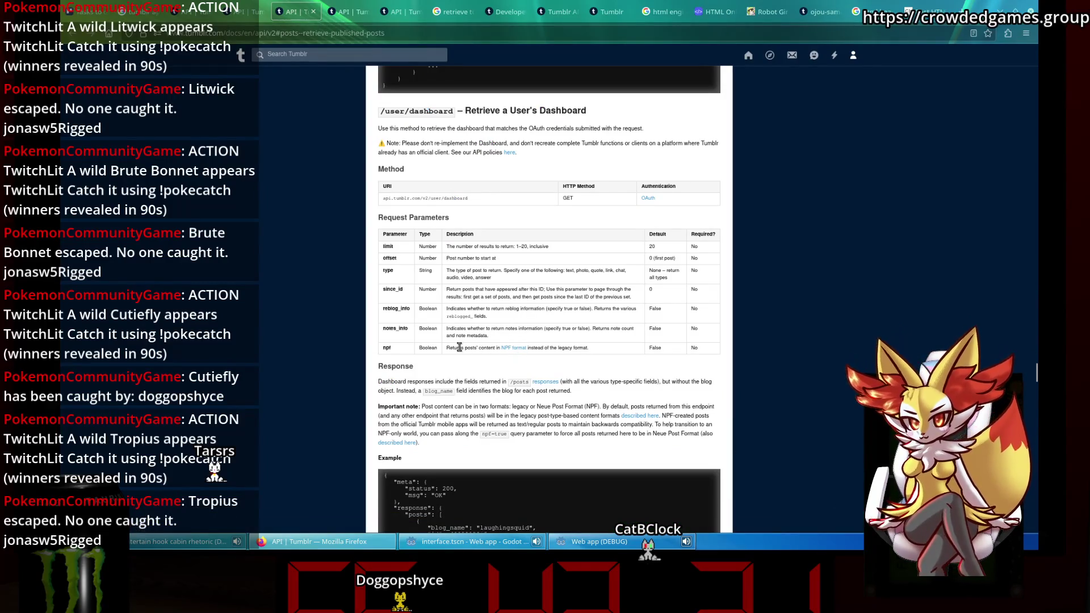
pyautogui.click(573, 347)
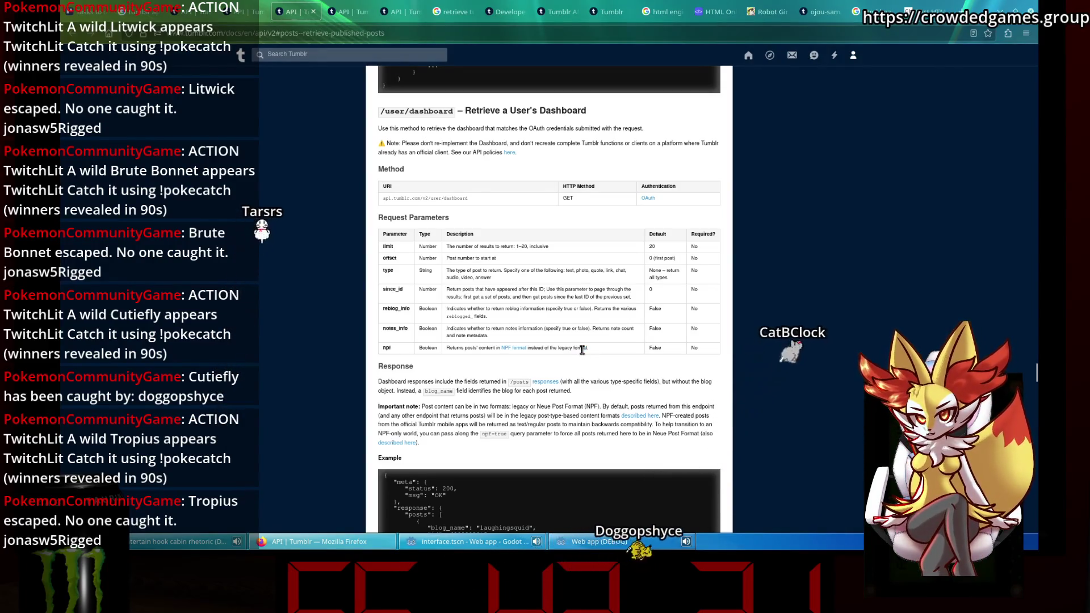
pyautogui.moveTo(588, 348); pyautogui.dragTo(465, 348)
pyautogui.click(529, 255)
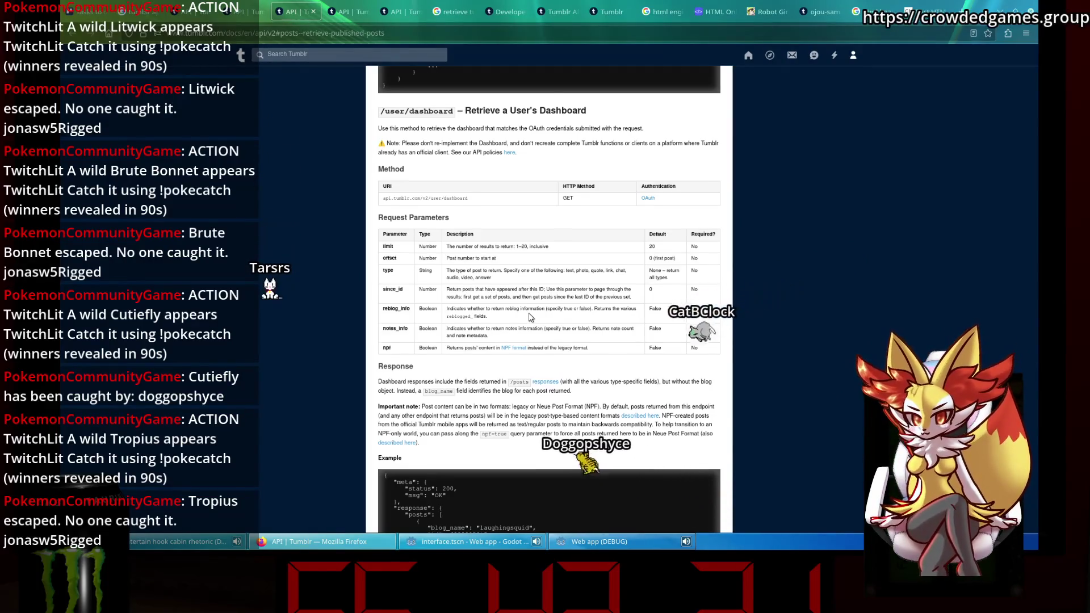
pyautogui.scroll(5, 529, 313)
pyautogui.scroll(-5, 529, 313)
pyautogui.scroll(4, 530, 317)
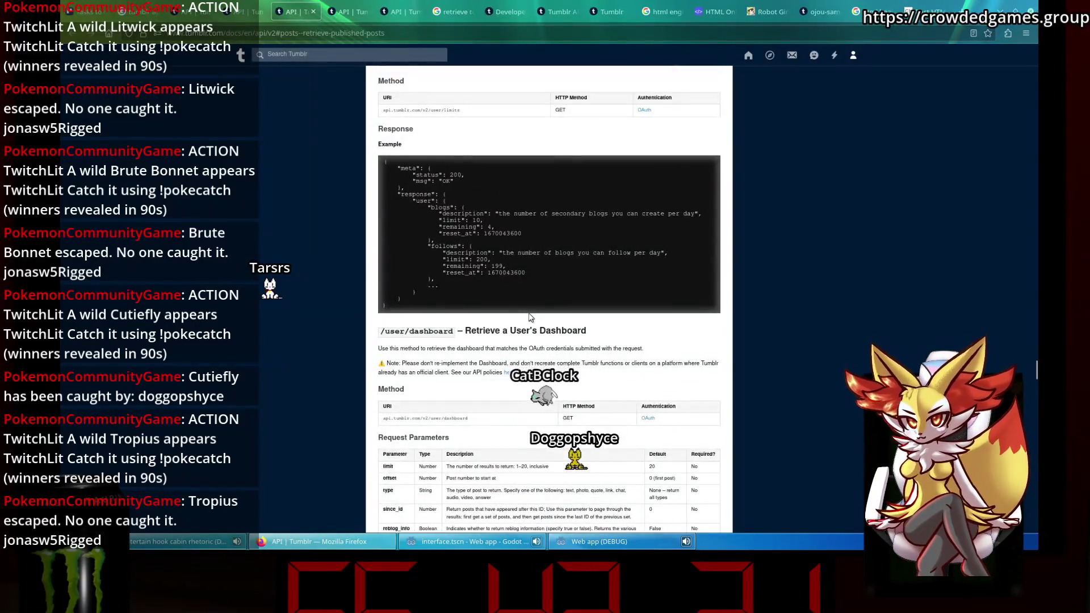
pyautogui.scroll(-2, 532, 311)
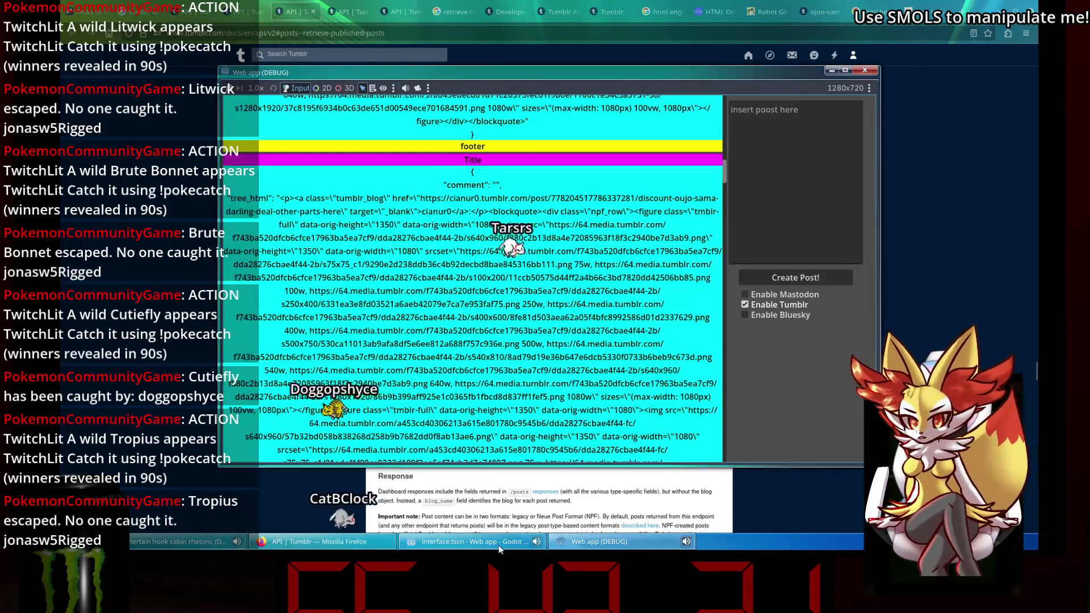
# Step: Bring the Godot script editor forward and briefly check the var_to_str documentation
pyautogui.click(499, 542)
pyautogui.click(527, 317)
pyautogui.moveTo(527, 318)
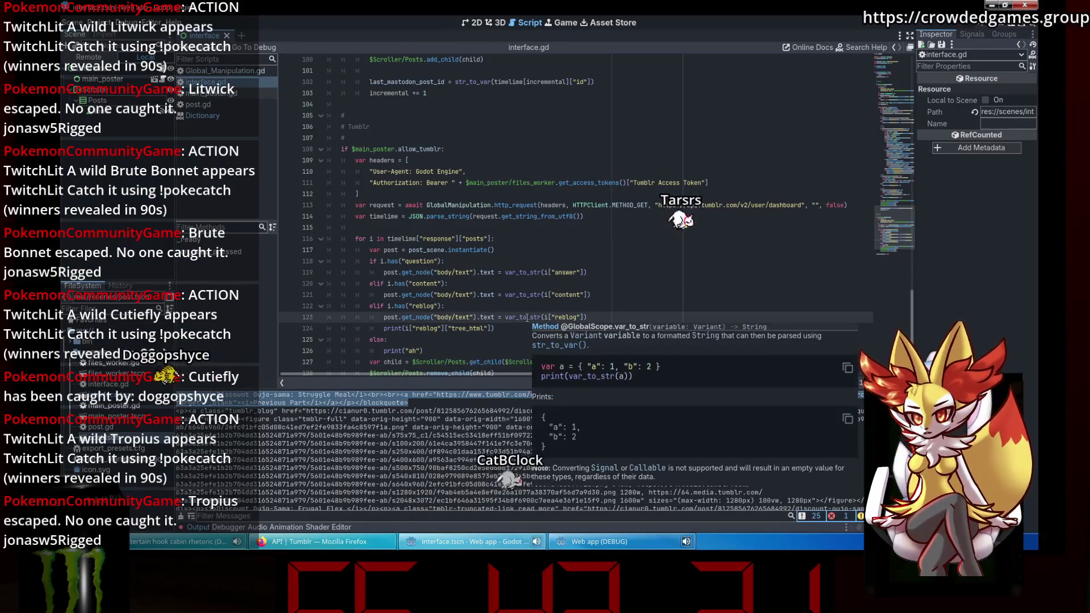
pyautogui.scroll(-2, 511, 329)
pyautogui.click(478, 343)
pyautogui.scroll(15, 478, 343)
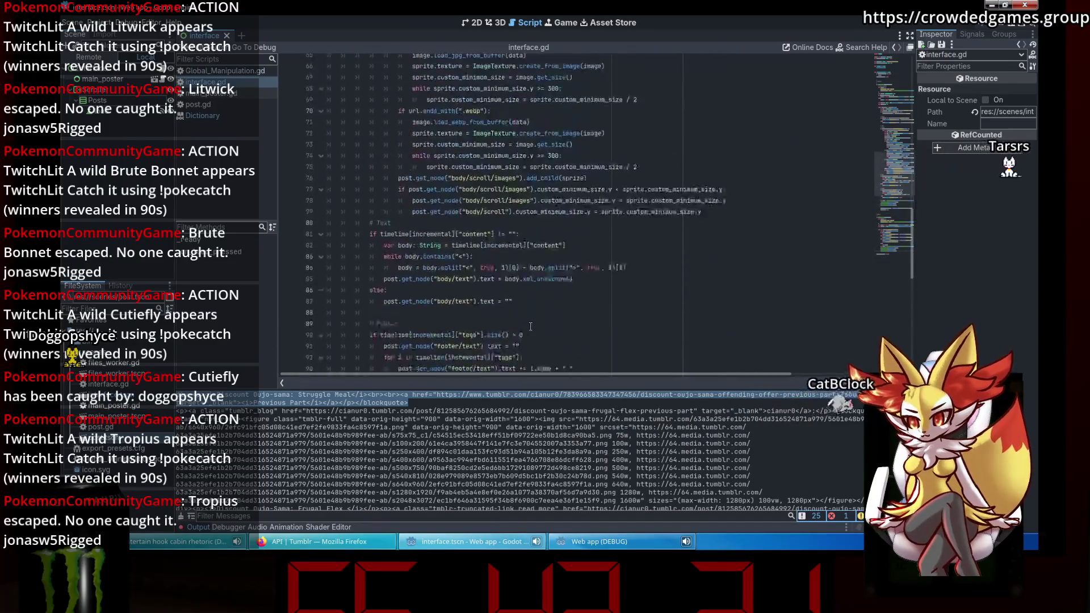
pyautogui.scroll(-13, 531, 326)
# Step: Begin appending the npf=true query after dashboard in the line 113 request URL
pyautogui.click(800, 285)
pyautogui.click(801, 230)
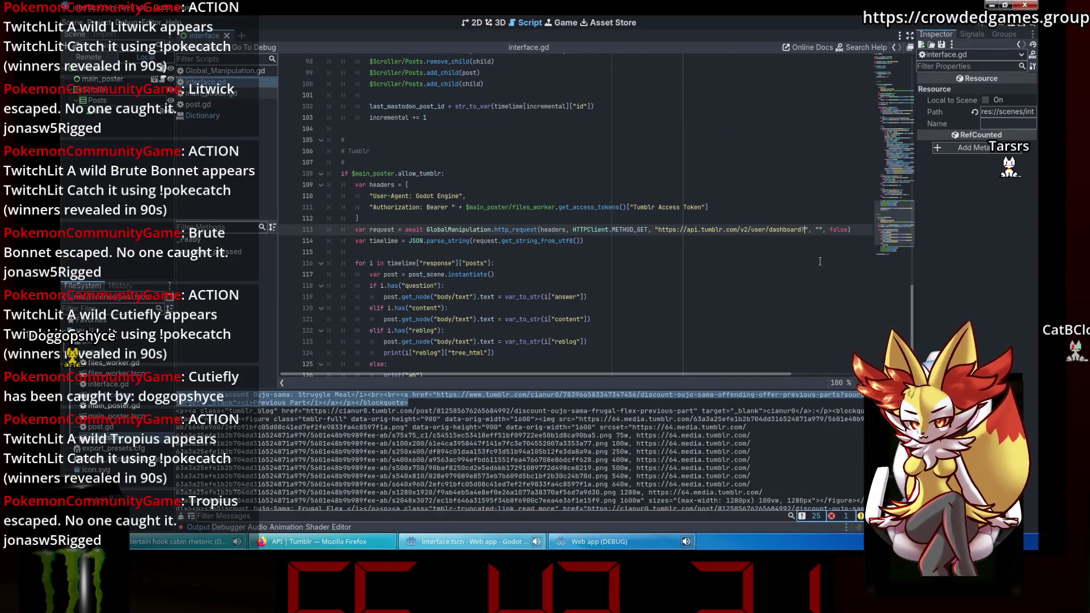
pyautogui.write('r')
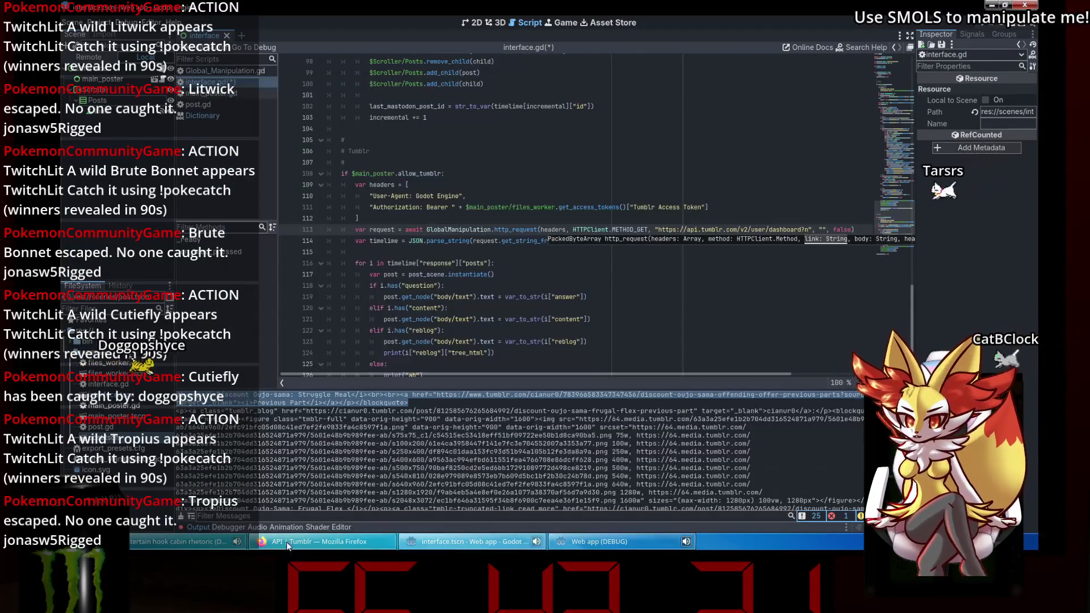
pyautogui.click(303, 538)
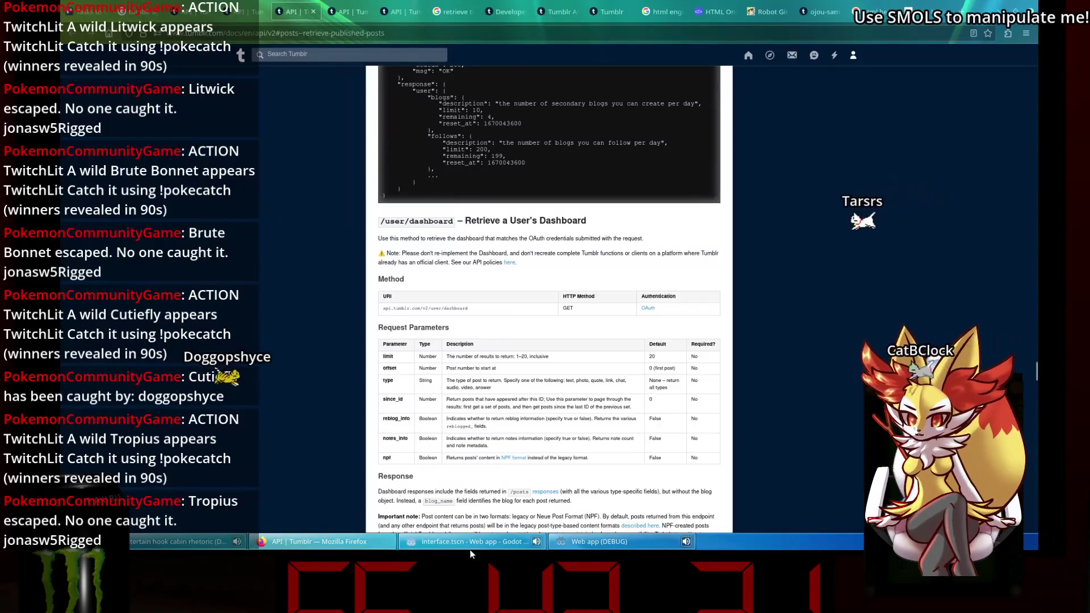
pyautogui.click(303, 538)
pyautogui.write('pf=tru')
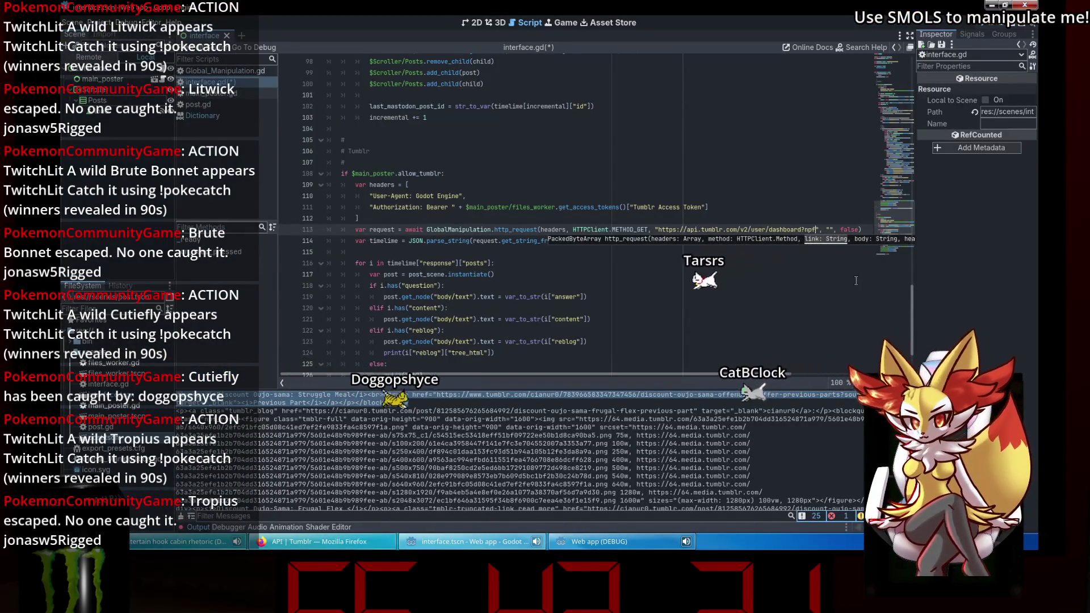
pyautogui.write('e')
# Step: Save interface.gd, test-run the web app to load dashboard posts as NPF blocks, then close it
pyautogui.hotkey('ctrl', 's')
pyautogui.click(986, 27)
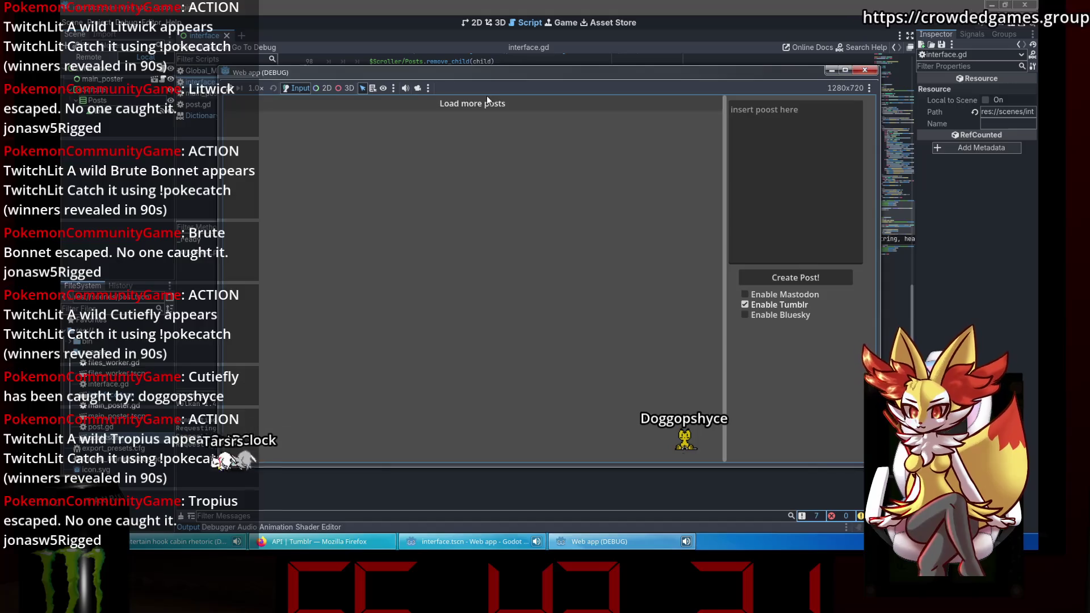
pyautogui.click(487, 101)
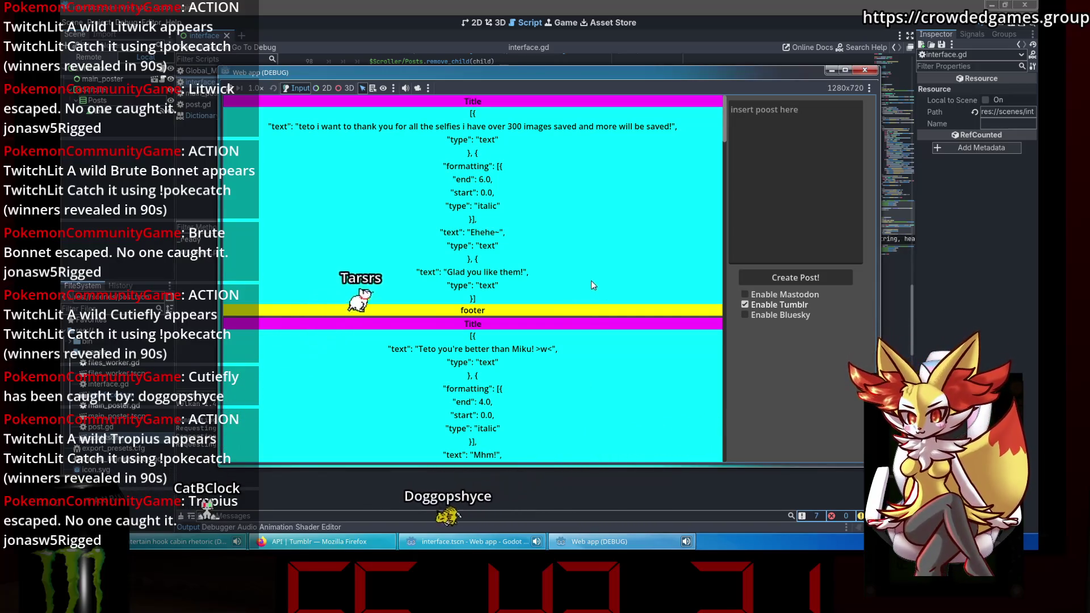
pyautogui.moveTo(724, 127); pyautogui.dragTo(731, 238)
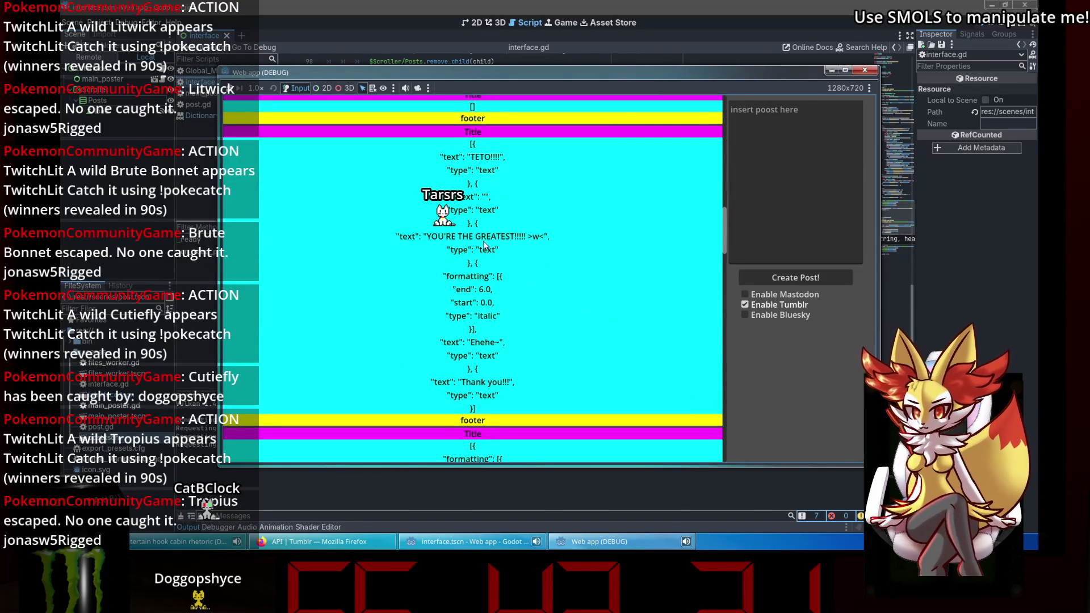
pyautogui.click(863, 70)
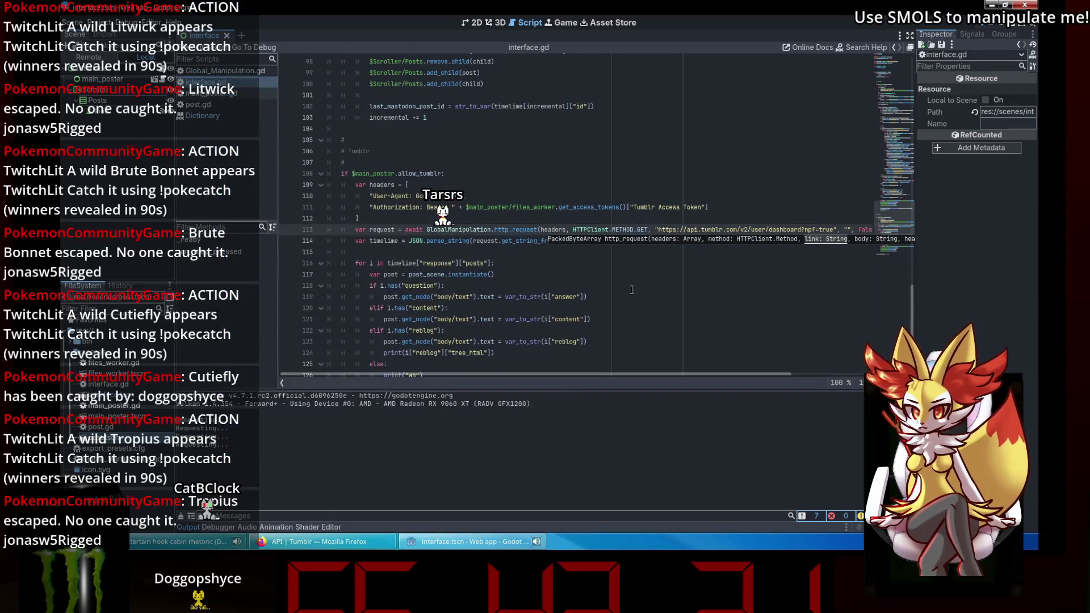
# Step: Look up the post type field in the Tumblr API docs
pyautogui.scroll(-3, 442, 228)
pyautogui.click(434, 229)
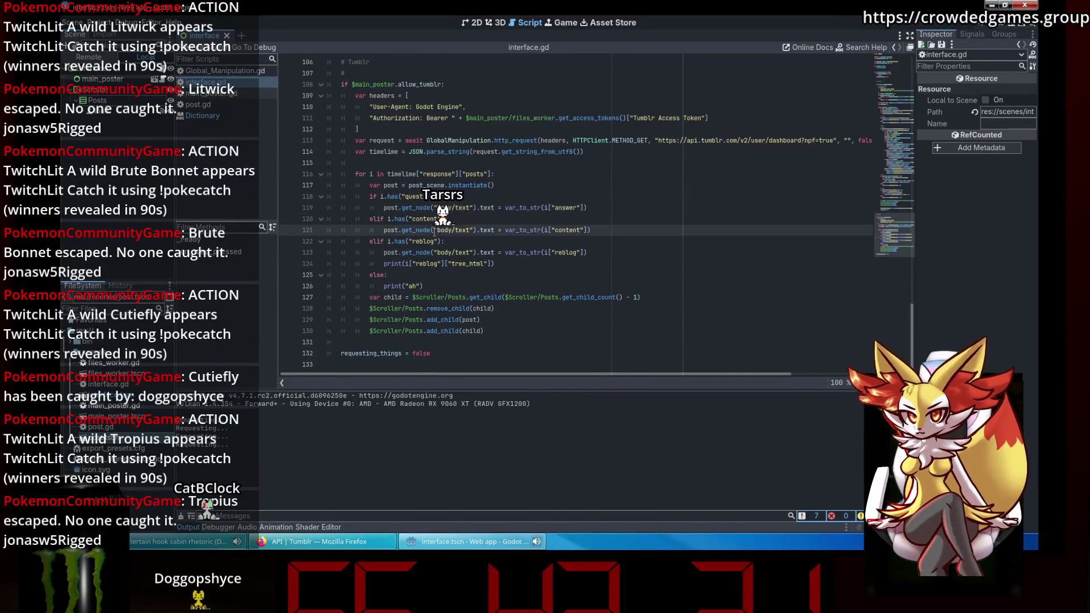
pyautogui.hotkey('alt', 'Tab')
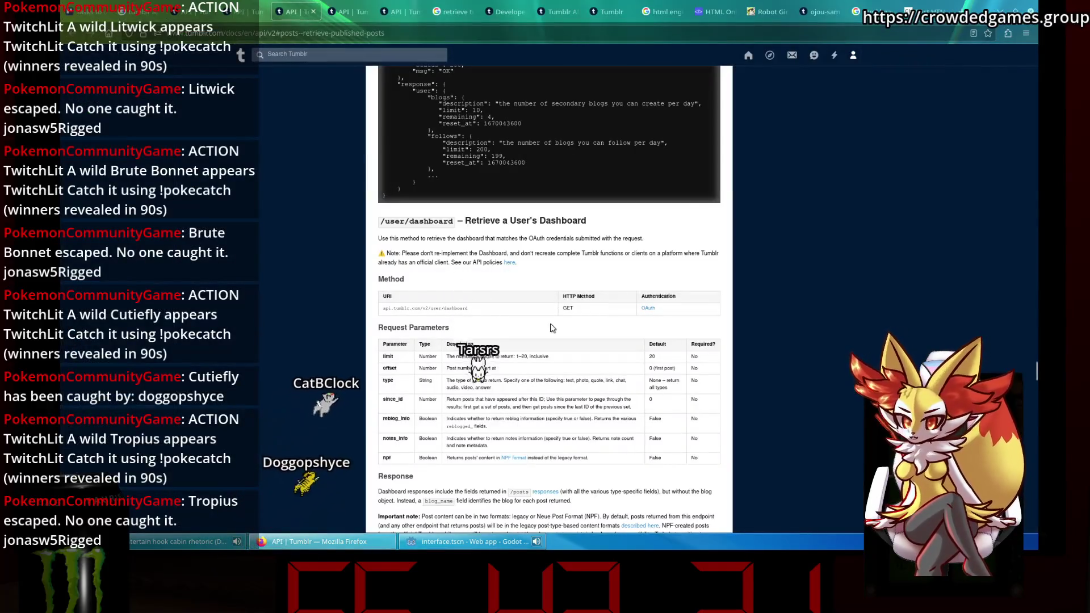
pyautogui.scroll(3, 584, 357)
pyautogui.scroll(-5, 620, 392)
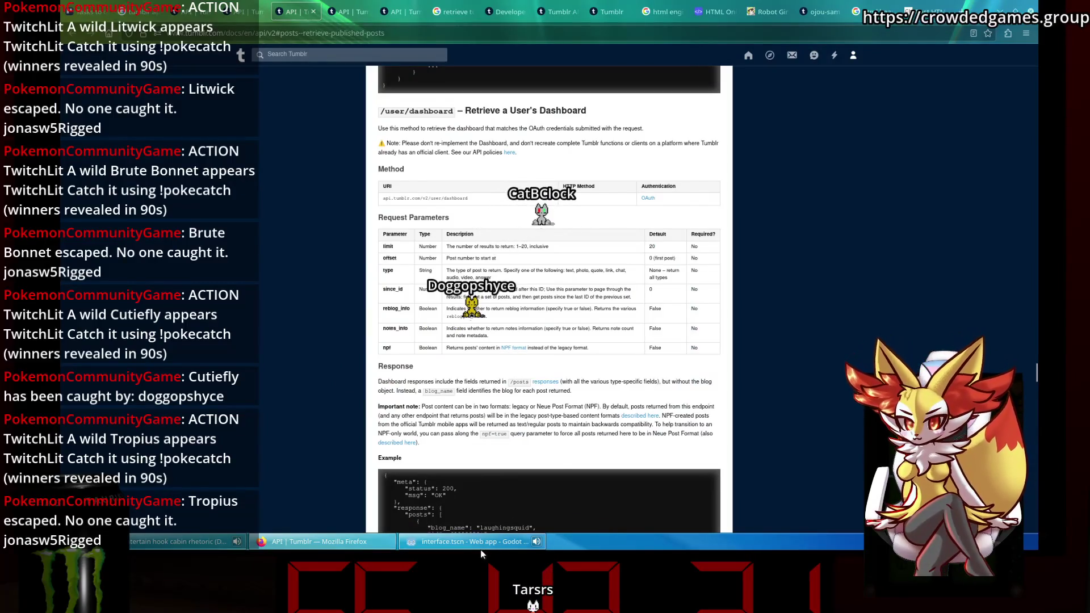
pyautogui.moveTo(480, 549)
pyautogui.click(482, 464)
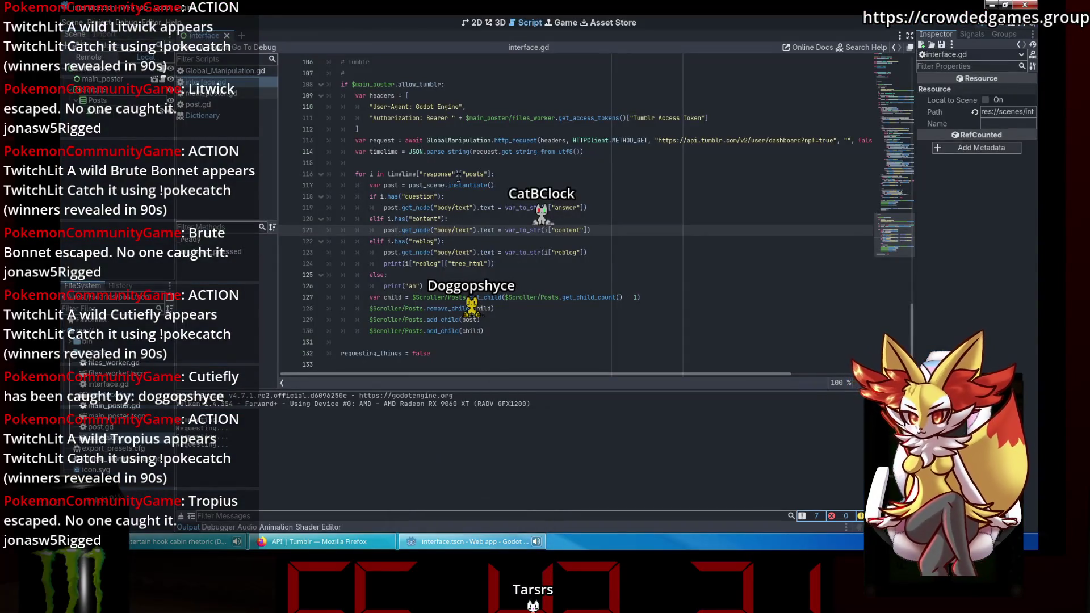
# Step: Change line 118 to check i["type"] == "answer" and stop the debug session
pyautogui.click(388, 196)
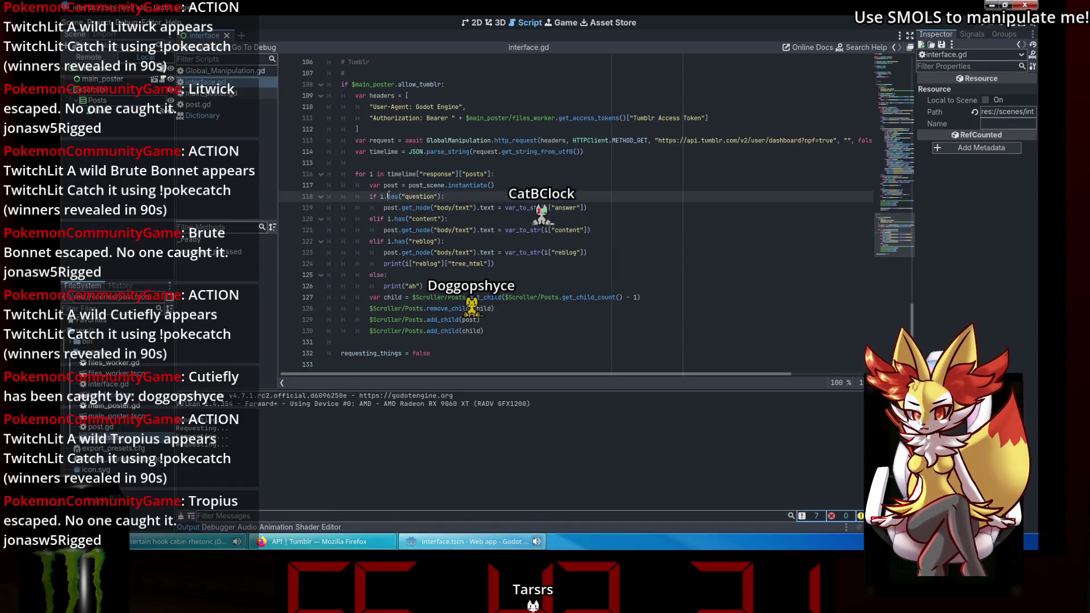
pyautogui.click(430, 197)
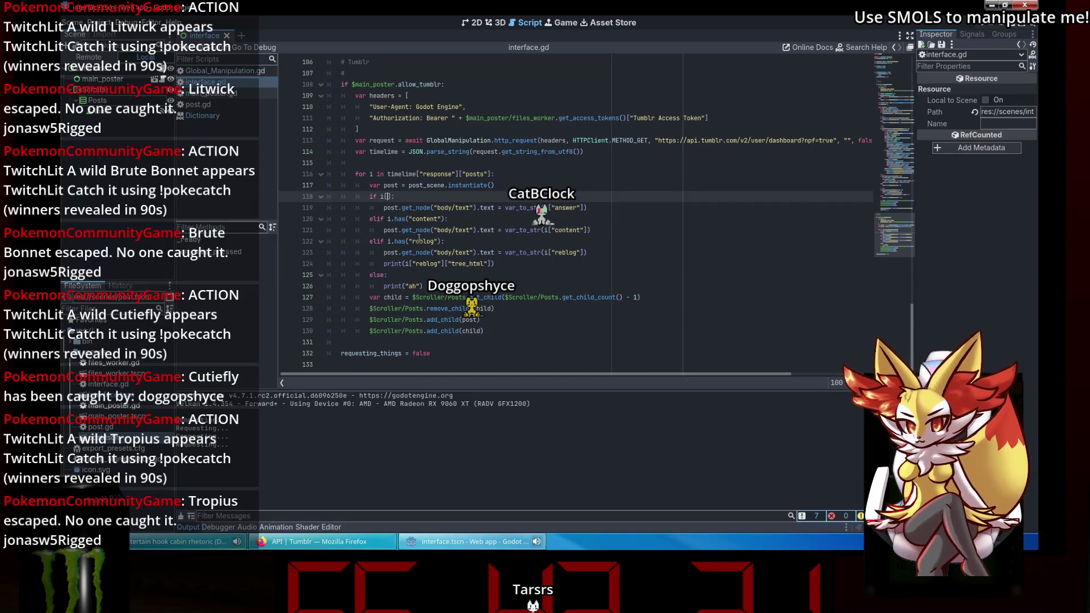
pyautogui.press('BackSpace')
pyautogui.press('BackSpace')
pyautogui.write('"type')
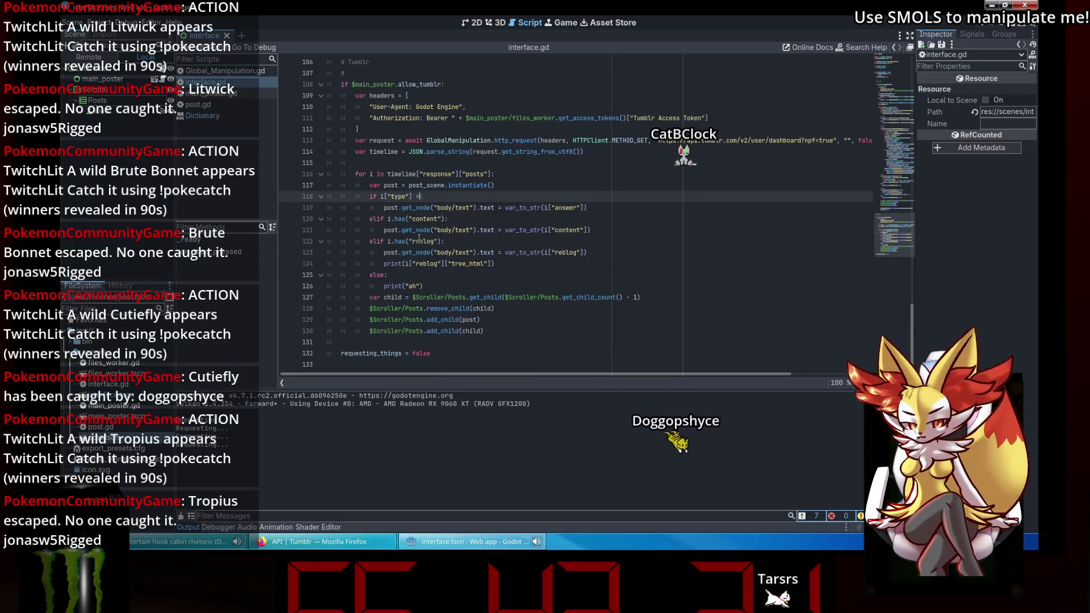
pyautogui.write('"] == "":')
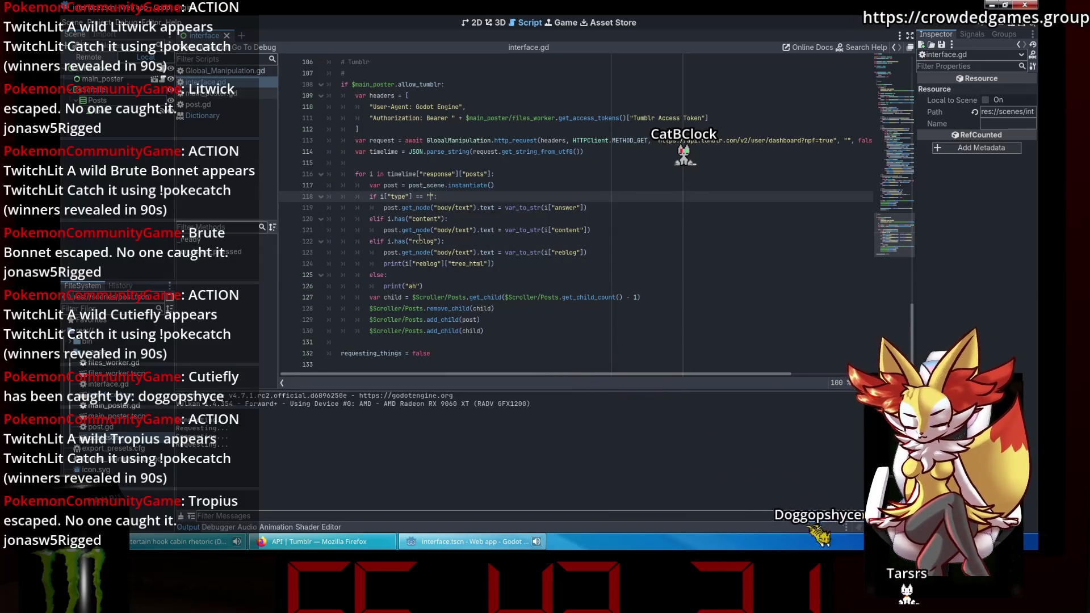
pyautogui.click(319, 541)
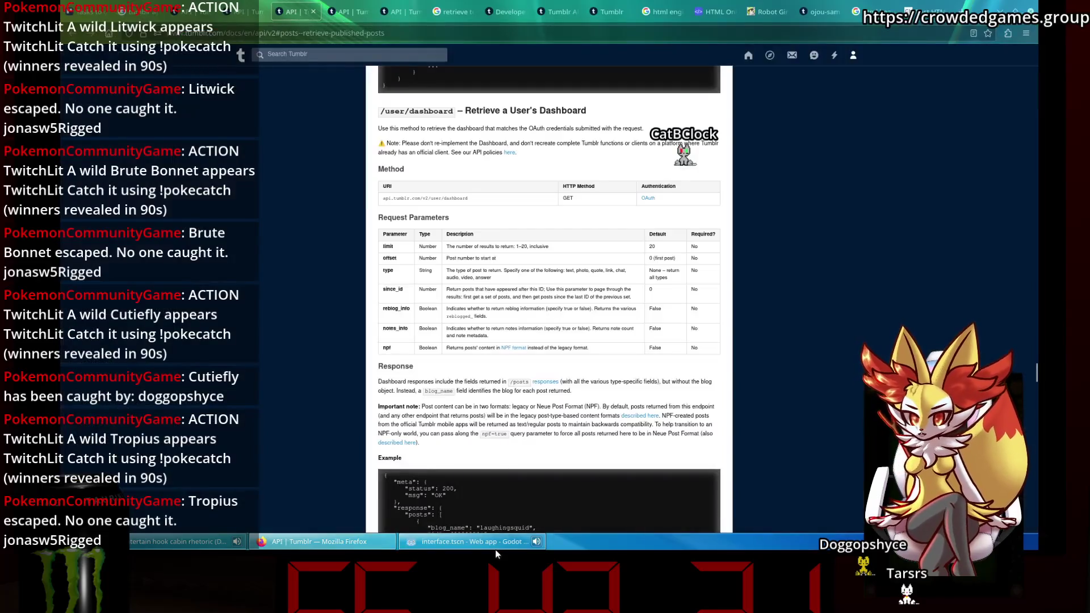
pyautogui.click(494, 546)
pyautogui.write('r')
pyautogui.click(591, 271)
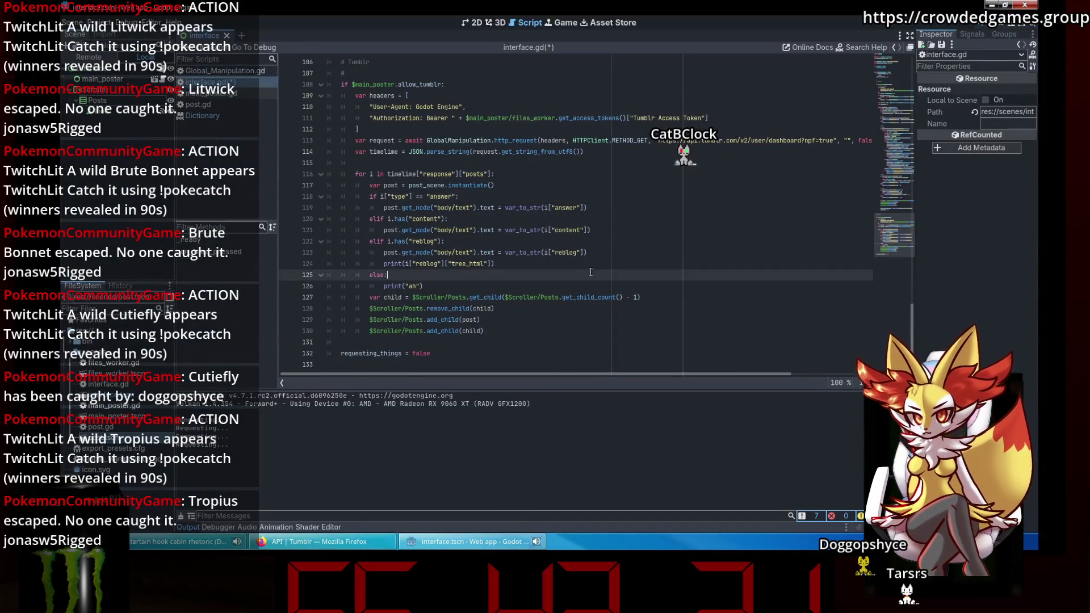
pyautogui.click(1004, 27)
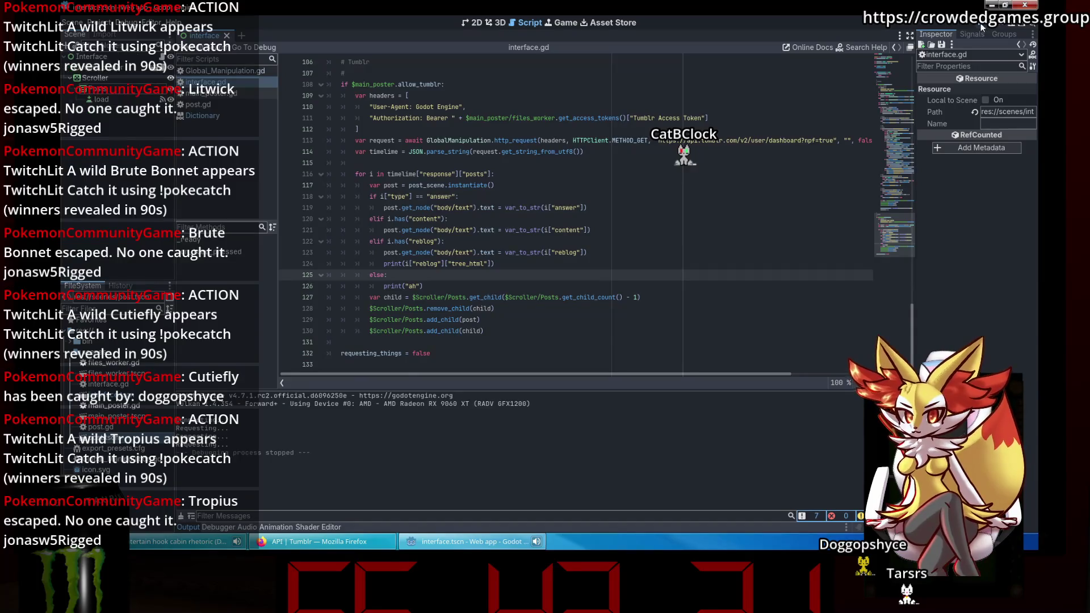
pyautogui.click(982, 26)
pyautogui.click(745, 304)
pyautogui.click(525, 107)
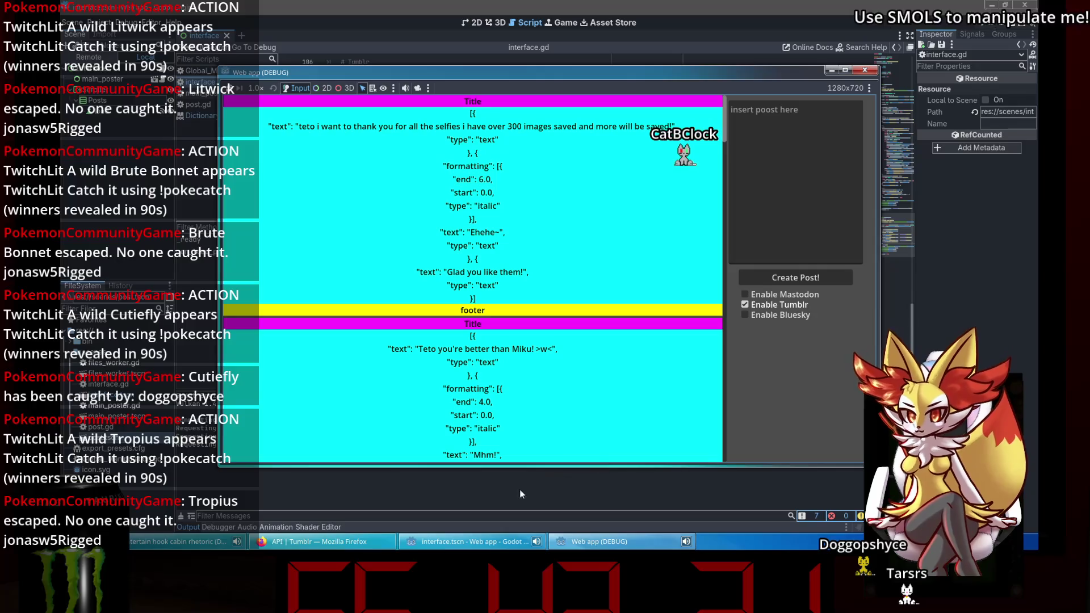
pyautogui.click(520, 489)
pyautogui.click(599, 541)
pyautogui.rightClick(597, 541)
pyautogui.click(597, 529)
pyautogui.click(294, 537)
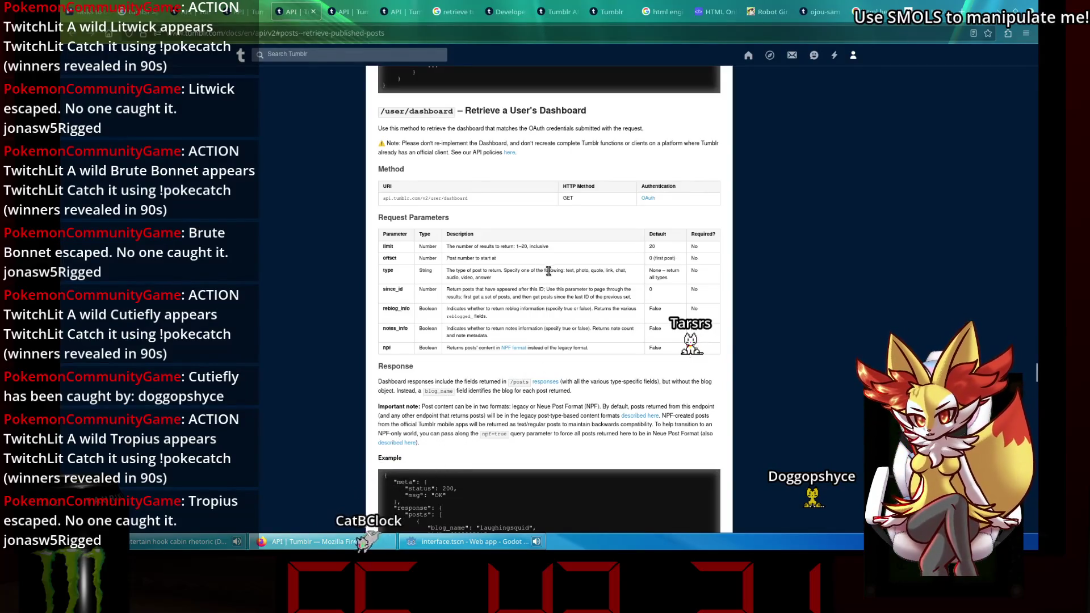
pyautogui.hotkey('alt', 'Tab')
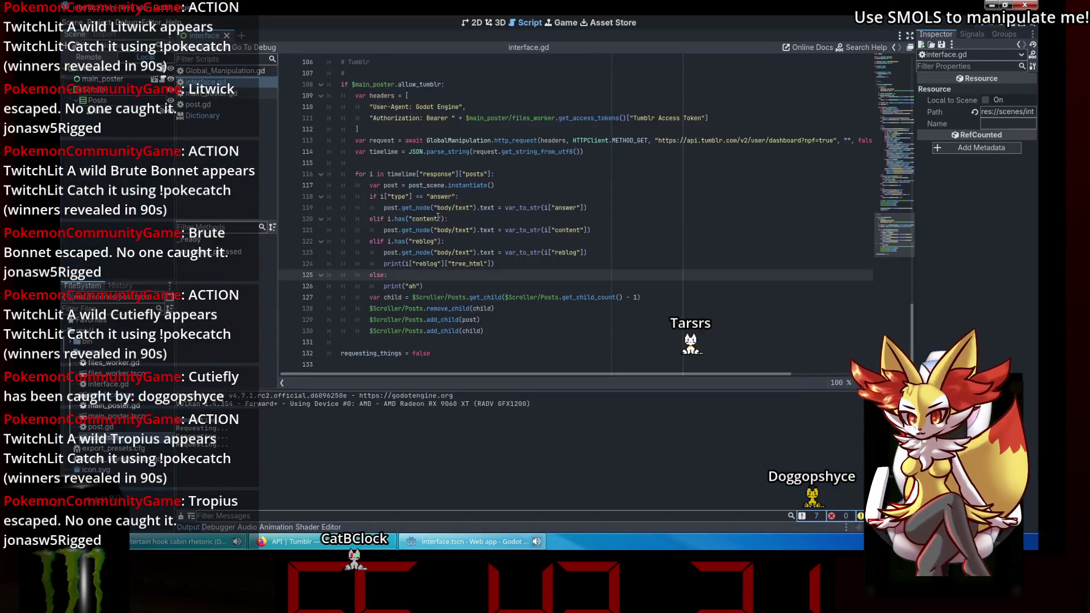
# Step: Remove ["content"] and ["reblog"] from the var_to_str calls so whole posts are shown
pyautogui.click(455, 219)
pyautogui.click(477, 218)
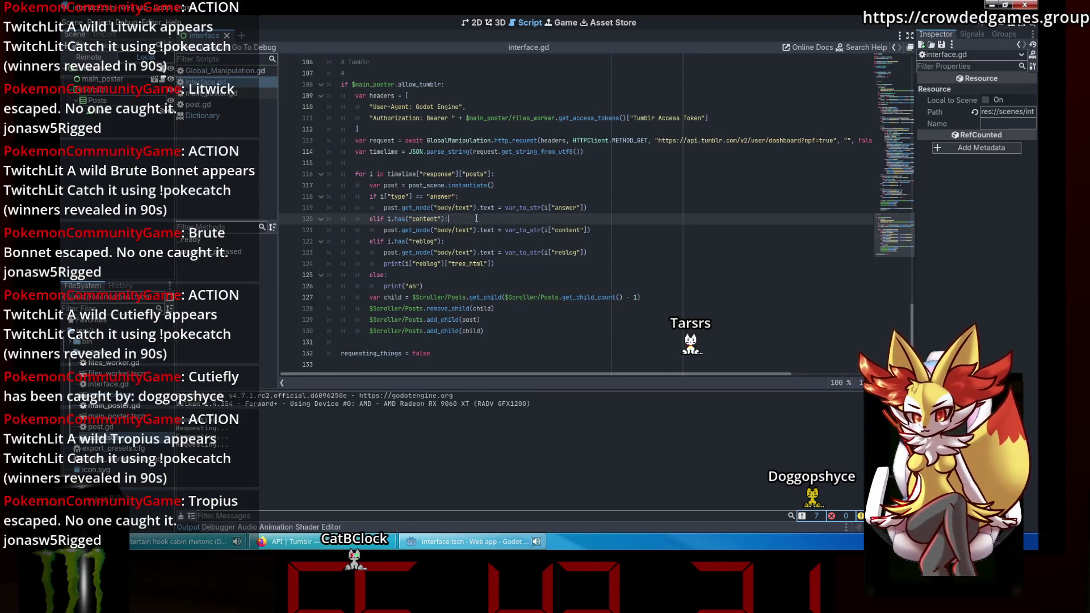
pyautogui.moveTo(449, 285)
pyautogui.mouseDown()
pyautogui.moveTo(370, 250)
pyautogui.moveTo(365, 219)
pyautogui.mouseUp()
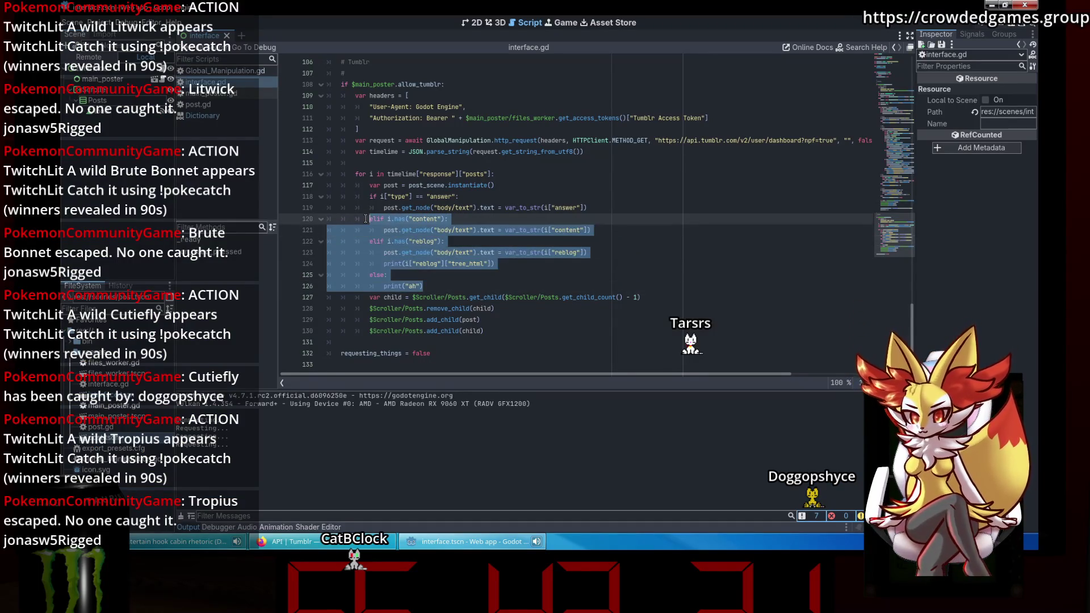
pyautogui.click(485, 251)
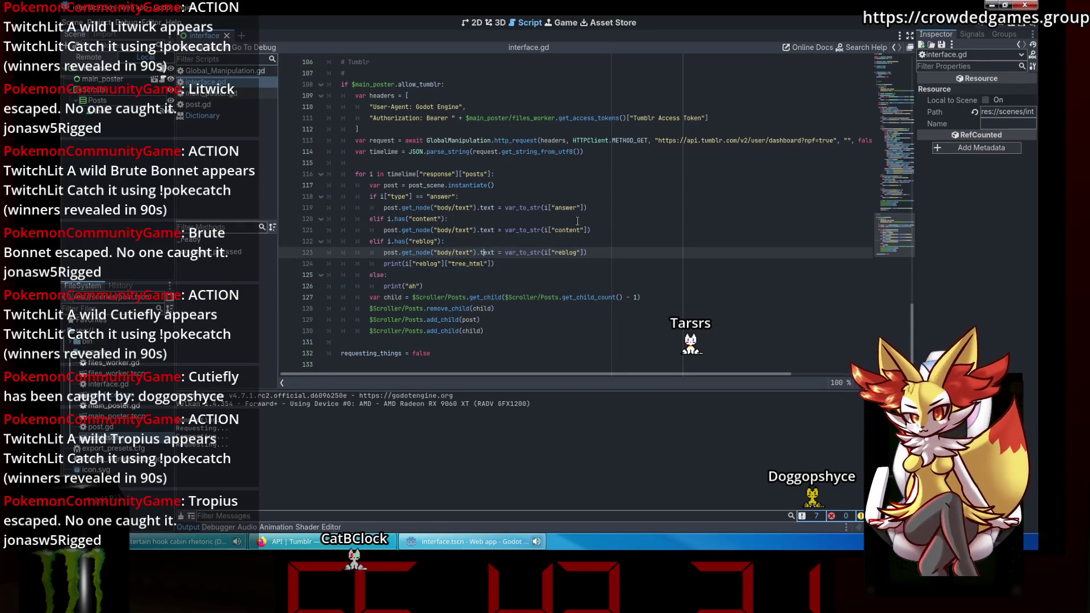
pyautogui.click(587, 230)
pyautogui.press('BackSpace')
pyautogui.press('BackSpace')
pyautogui.press('BackSpace')
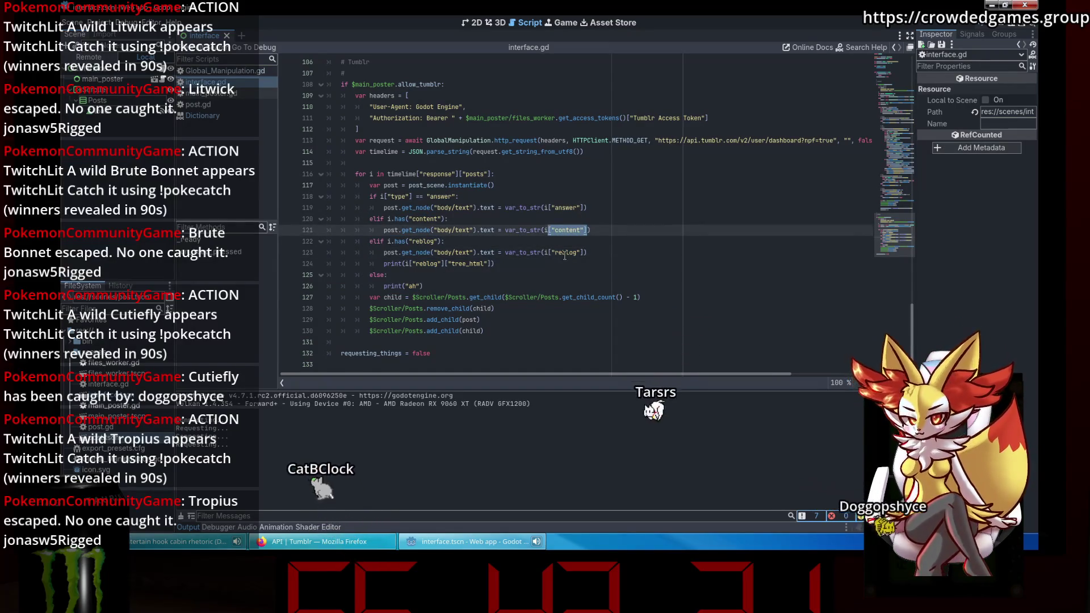
pyautogui.click(582, 252)
pyautogui.press('BackSpace')
pyautogui.press('BackSpace')
pyautogui.press('BackSpace')
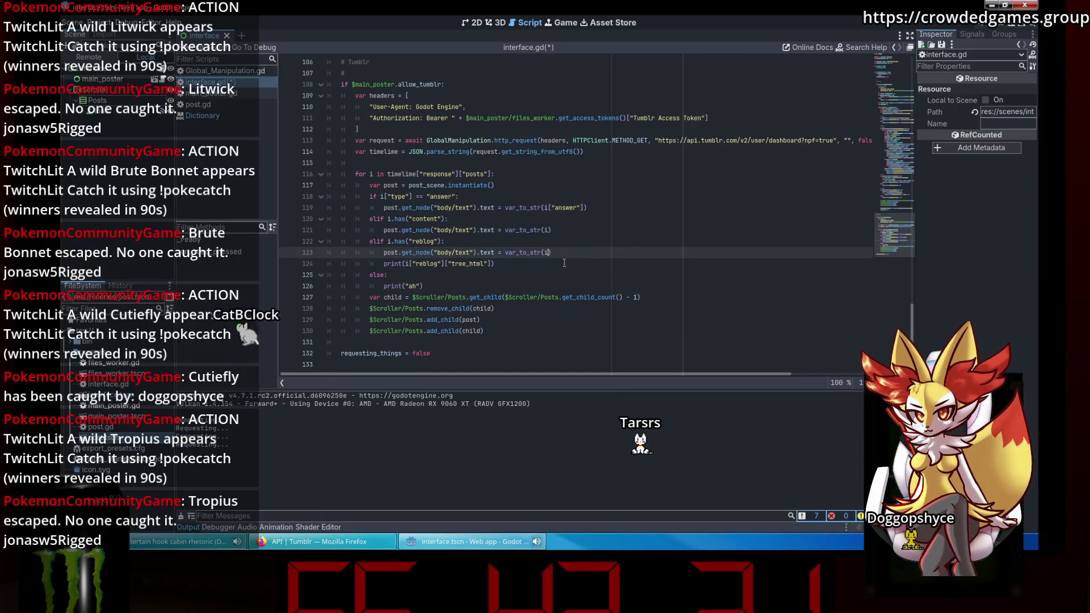
# Step: Delete the reblog tree_html print line and the else: print("ah") branch
pyautogui.click(487, 264)
pyautogui.tripleClick(501, 266)
pyautogui.press('BackSpace')
pyautogui.press('BackSpace')
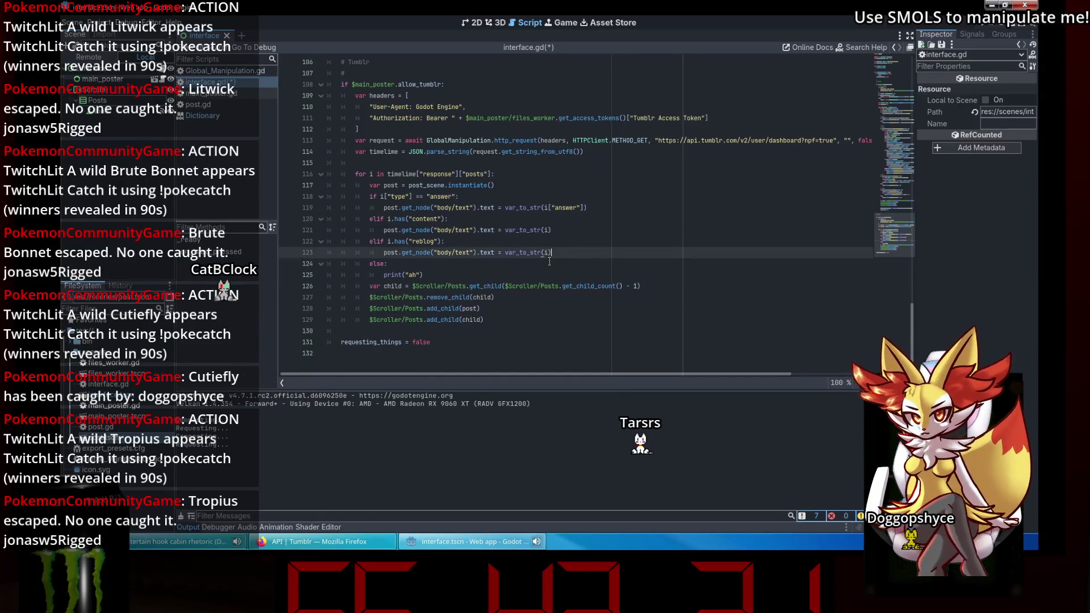
pyautogui.click(435, 271)
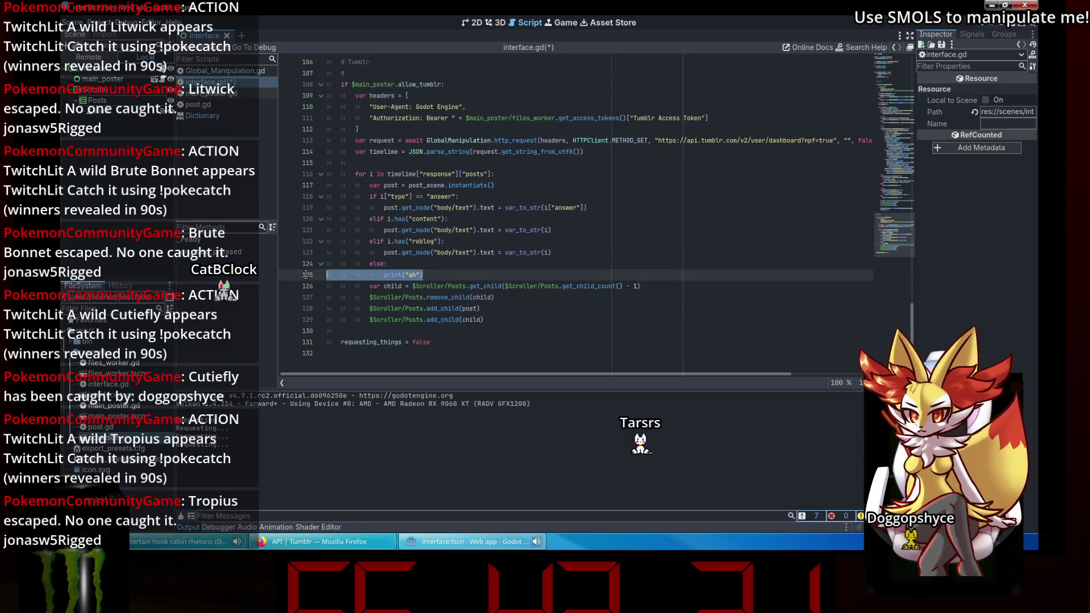
pyautogui.moveTo(306, 274); pyautogui.dragTo(309, 269)
pyautogui.press('BackSpace')
pyautogui.press('BackSpace')
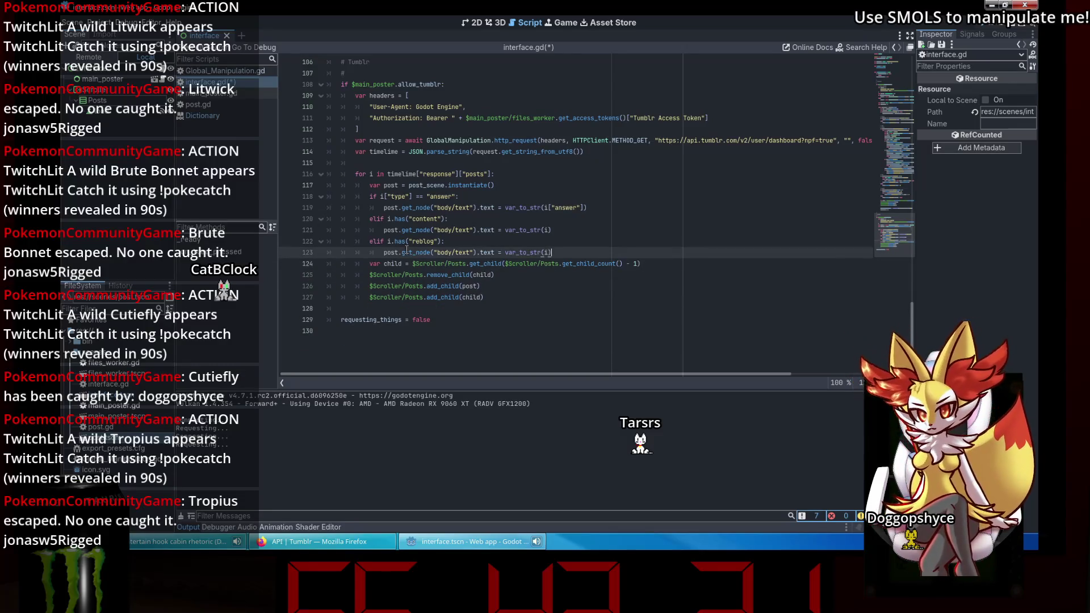
pyautogui.click(483, 197)
pyautogui.click(471, 221)
pyautogui.click(439, 193)
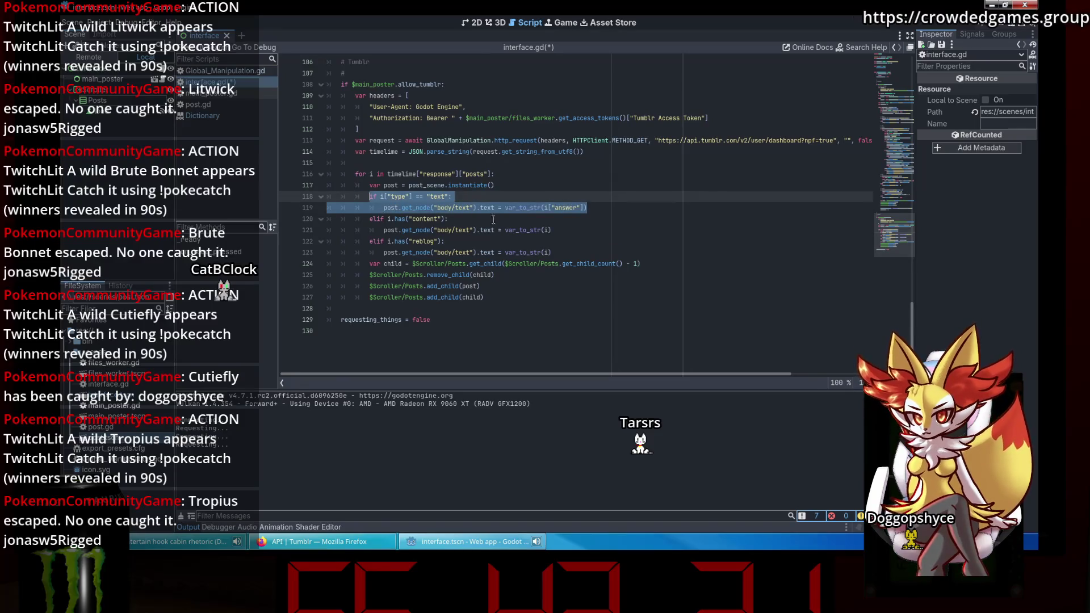
# Step: Paste two copies of the text-type branch below it
pyautogui.click(595, 209)
pyautogui.hotkey('ctrl', 'v')
pyautogui.hotkey('ctrl', 'v')
pyautogui.press('Return')
pyautogui.write('if i["type"] == "text": \t\t\tpost.get_node("body/text").text = var_to_str(i["answer"])')
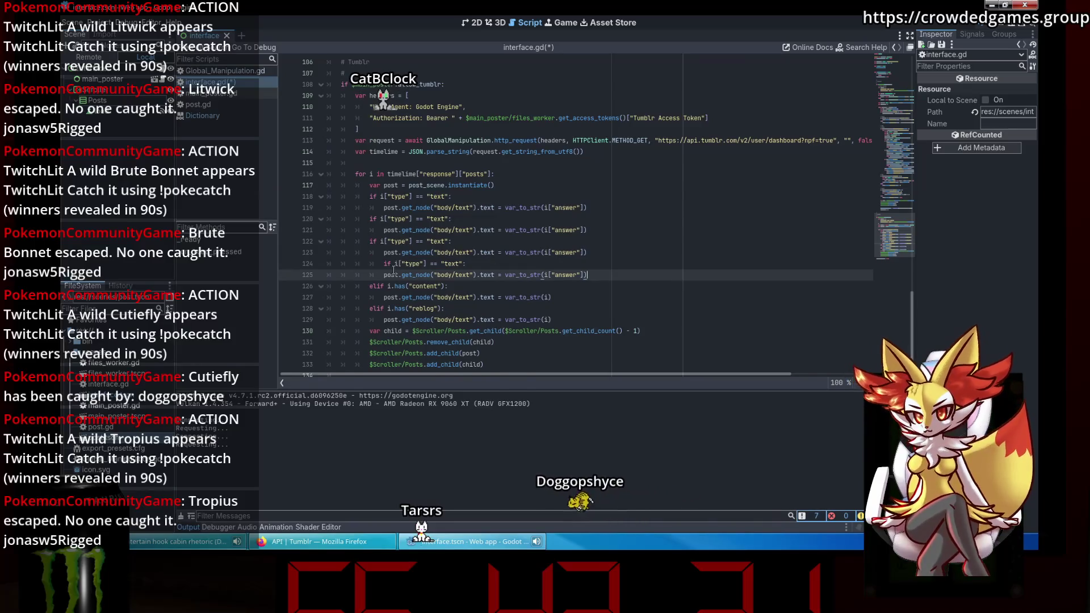
# Step: Check the post type list in the docs and rename the copies to "photo" and "quote"
pyautogui.click(314, 544)
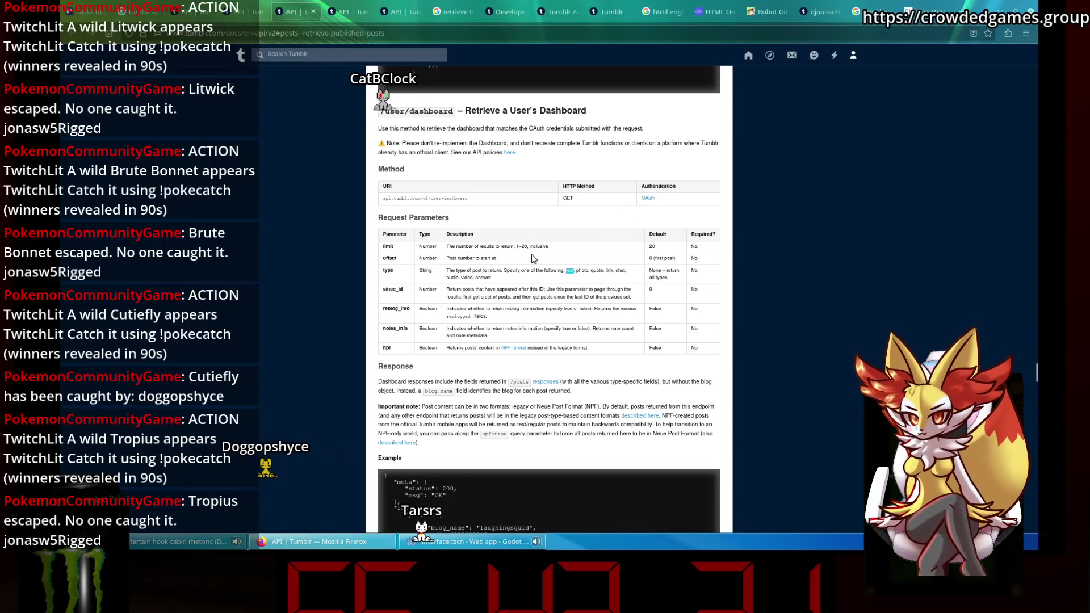
pyautogui.scroll(-2, 533, 258)
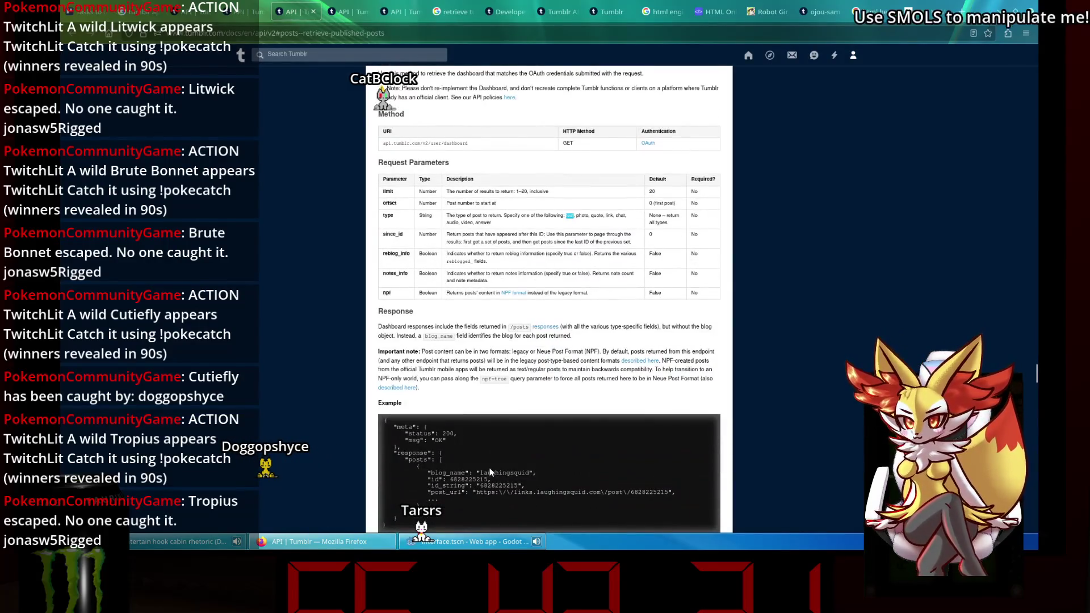
pyautogui.click(459, 553)
pyautogui.click(343, 544)
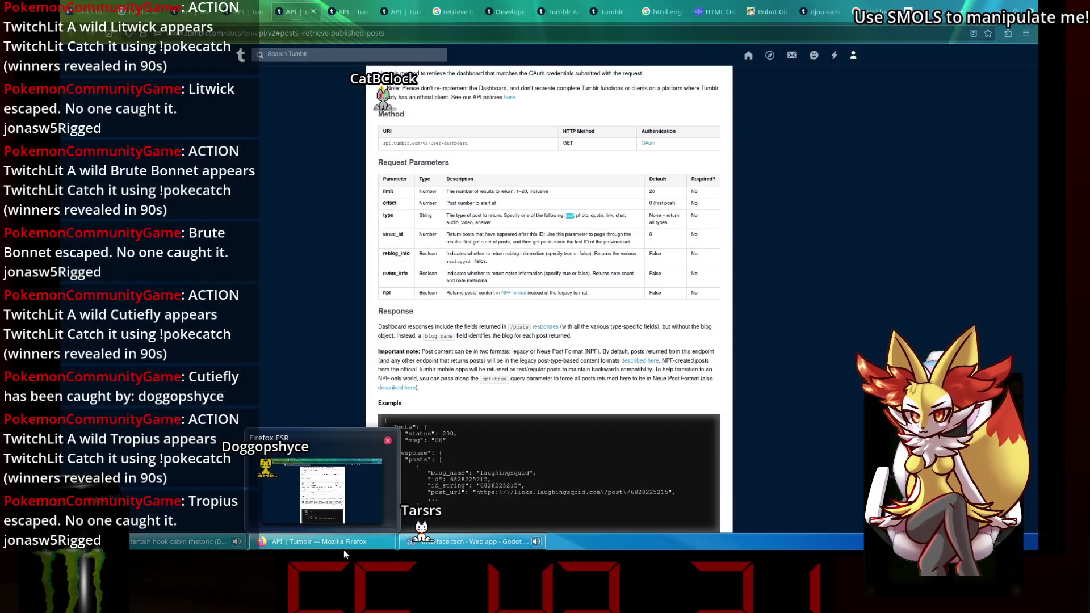
pyautogui.click(494, 545)
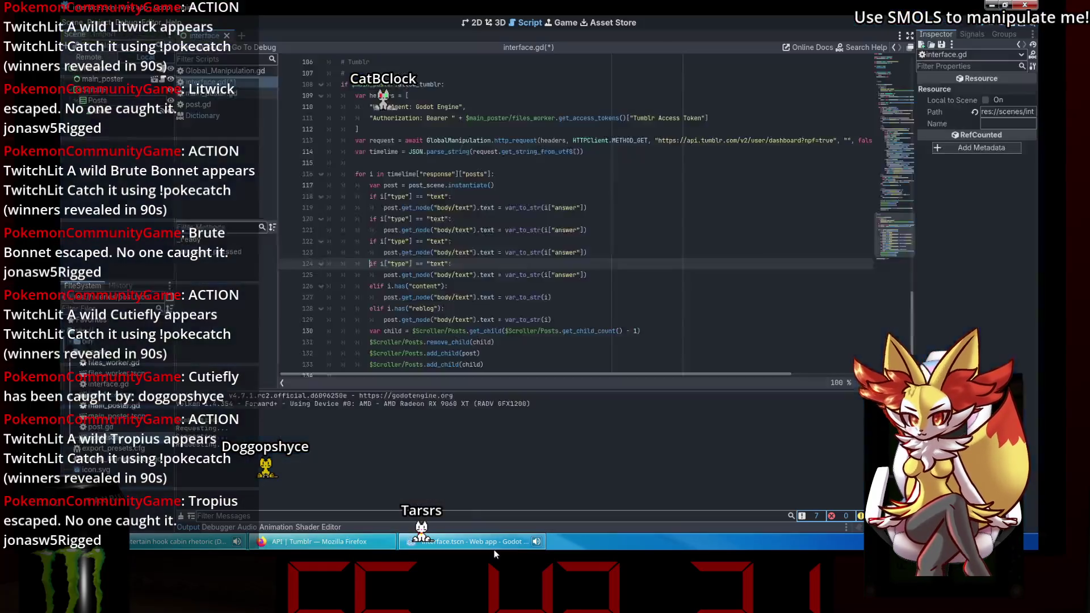
pyautogui.doubleClick(440, 219)
pyautogui.write('photo')
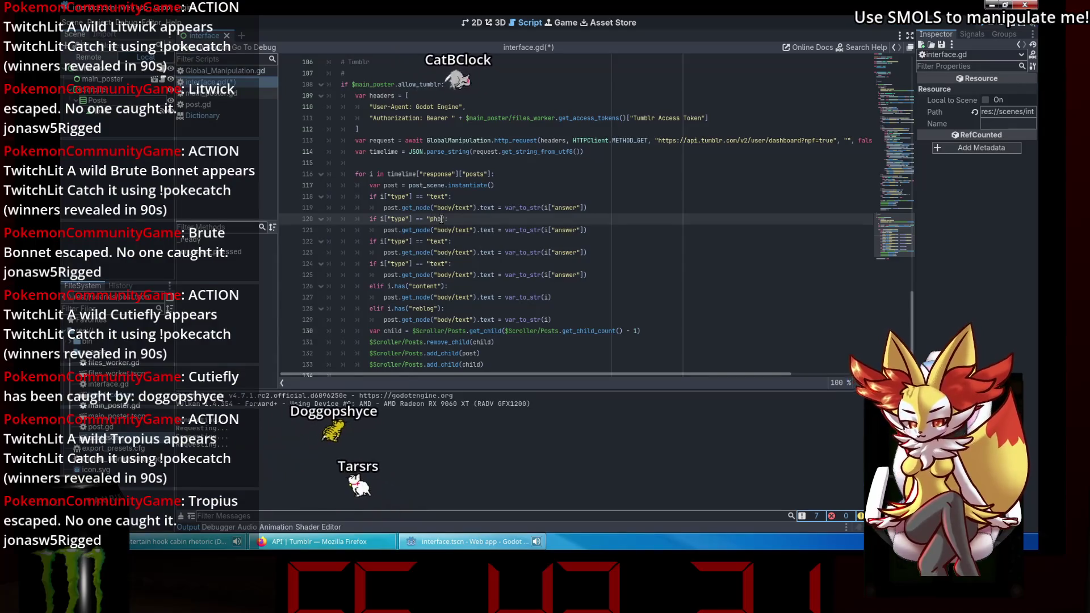
pyautogui.doubleClick(438, 242)
pyautogui.write('quote')
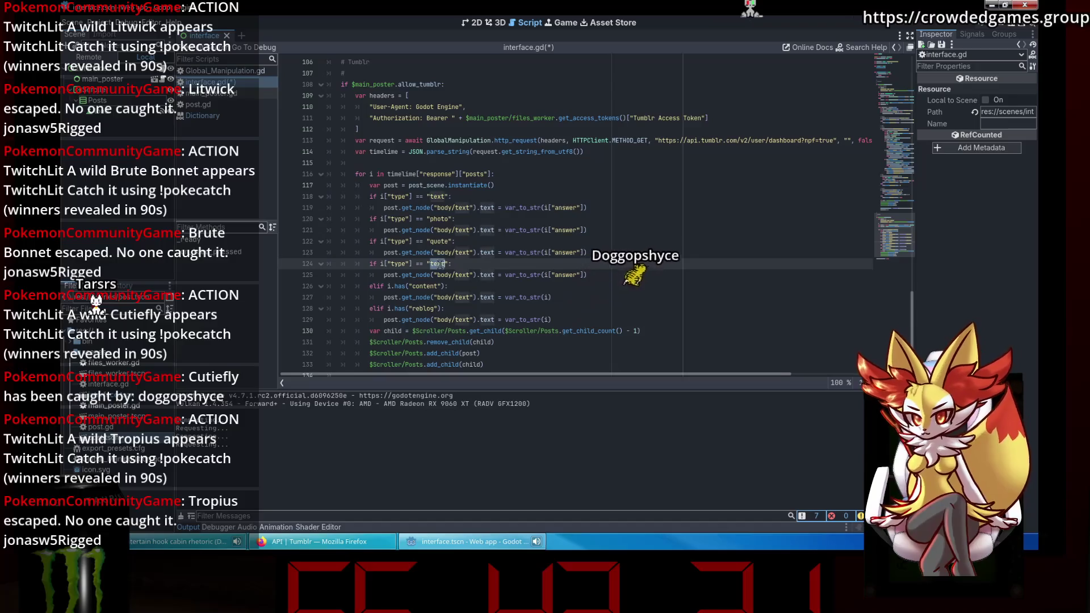
# Step: Duplicate the "link" branch twice and start renaming a copy to "chat"
pyautogui.click(335, 546)
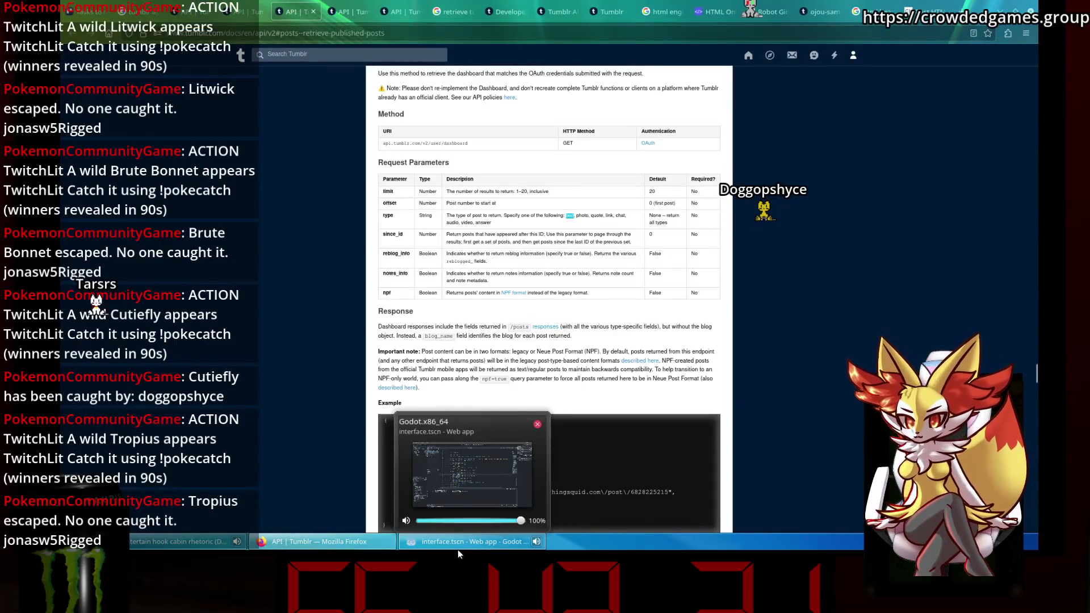
pyautogui.click(457, 549)
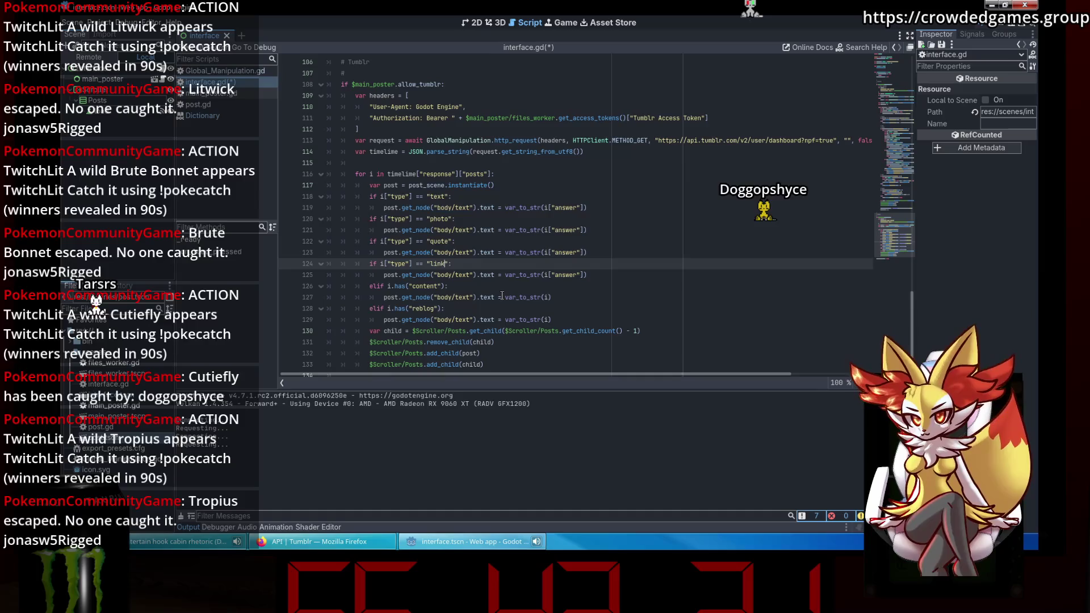
pyautogui.moveTo(589, 279); pyautogui.dragTo(365, 263)
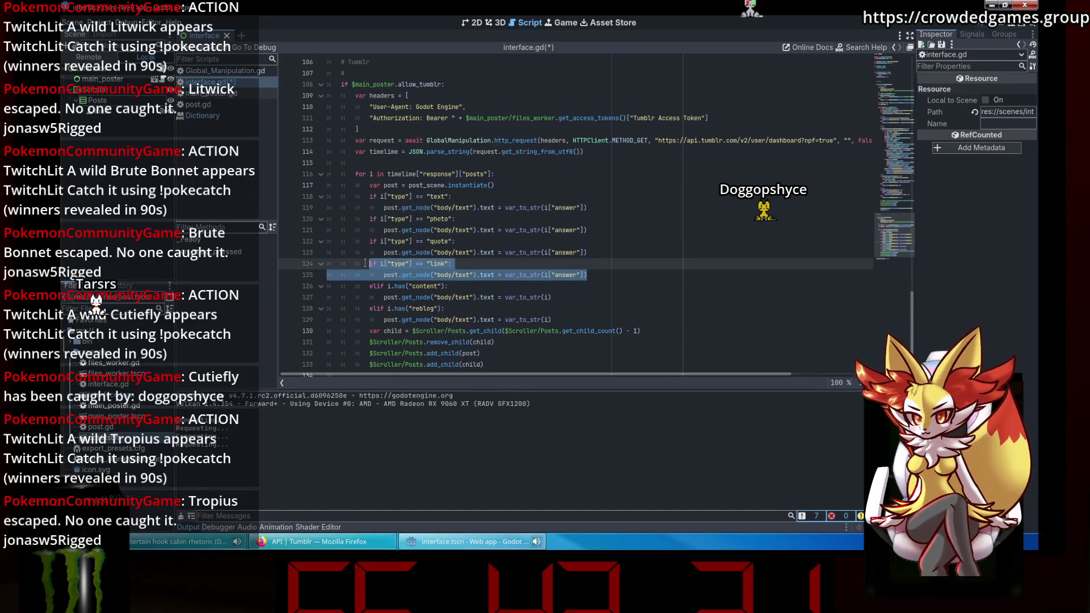
pyautogui.hotkey('ctrl', 'c')
pyautogui.click(611, 273)
pyautogui.press('Return')
pyautogui.hotkey('ctrl', 'v')
pyautogui.press('Return')
pyautogui.hotkey('ctrl', 'v')
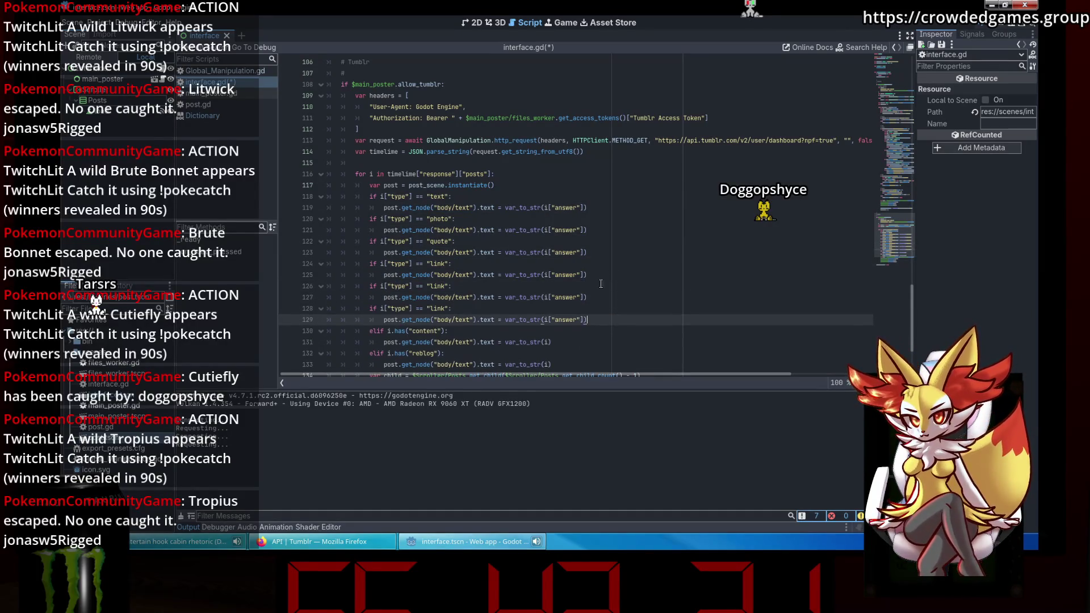
pyautogui.click(436, 285)
pyautogui.write('at')
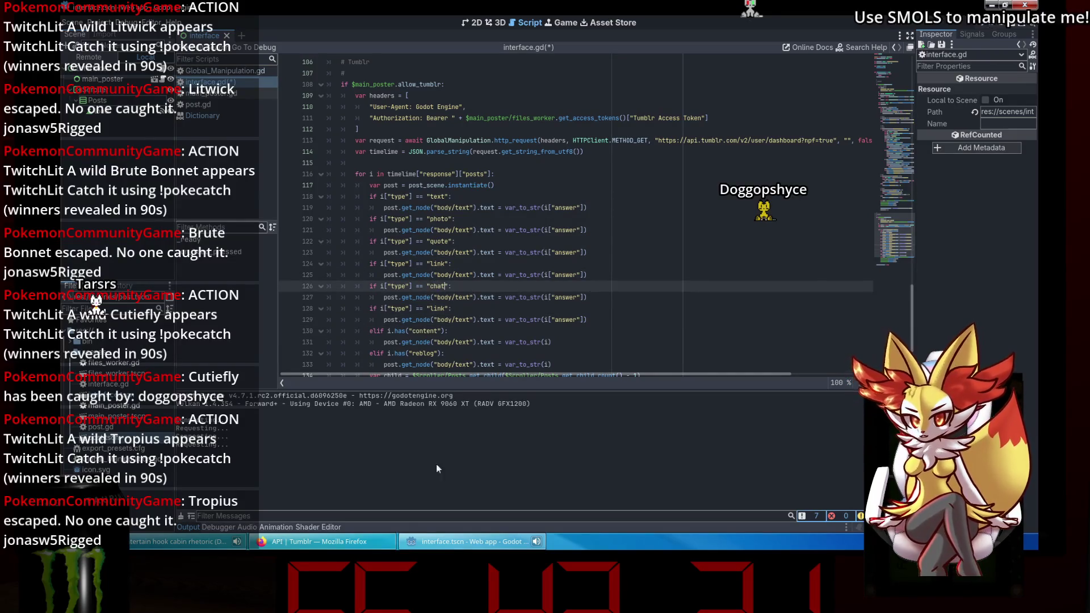
# Step: Duplicate the "audio" branch on lines 128–129 twice
pyautogui.hotkey('alt', 'Tab')
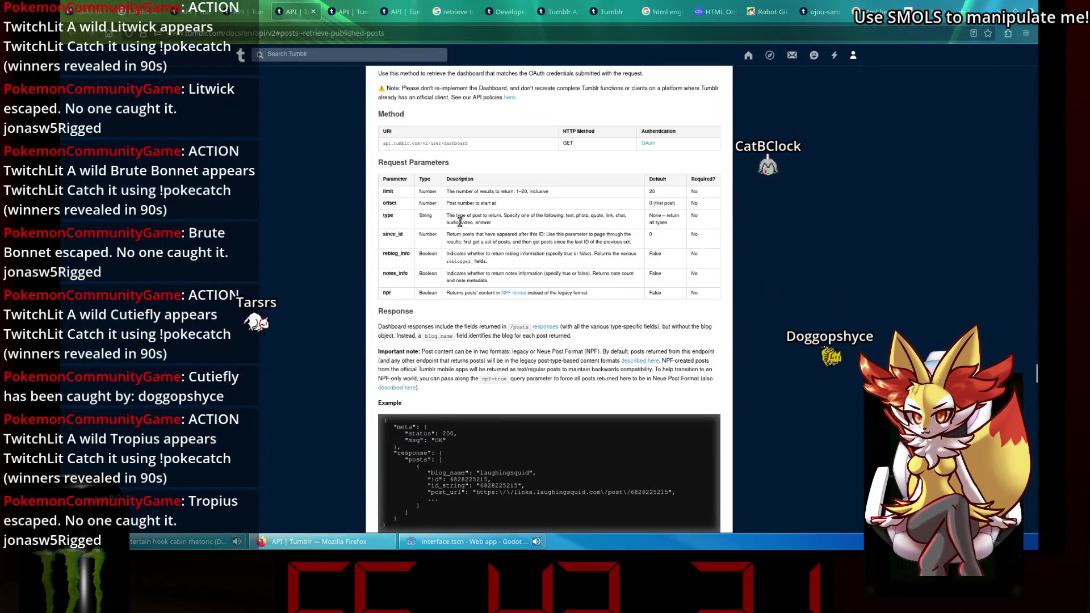
pyautogui.hotkey('alt', 'Tab')
pyautogui.click(440, 309)
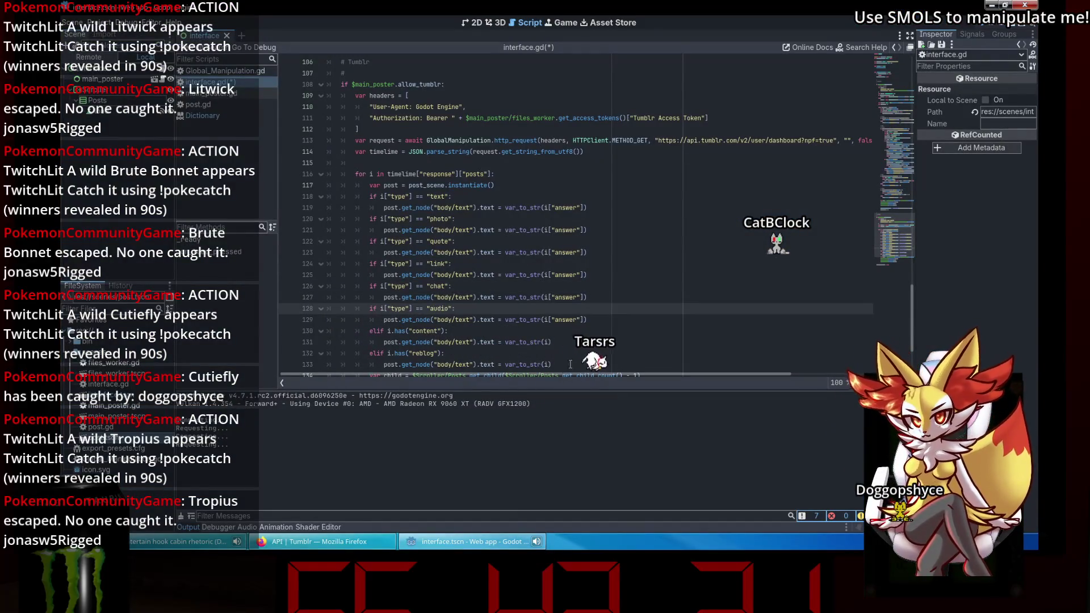
pyautogui.click(366, 308)
pyautogui.keyDown('shift'); pyautogui.click(592, 319); pyautogui.keyUp('shift')
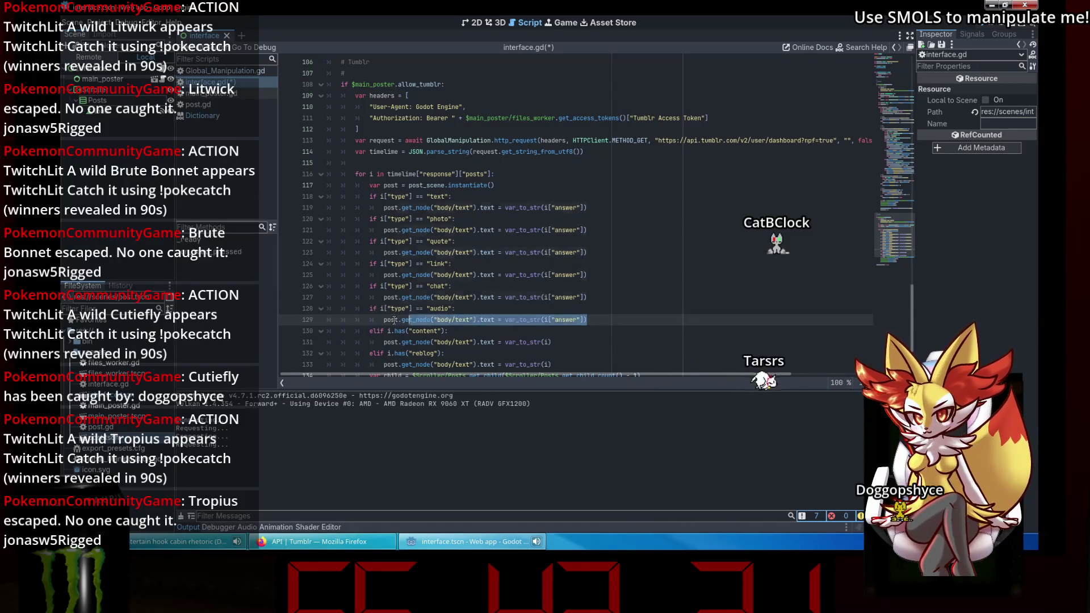
pyautogui.hotkey('ctrl', 'shift', 'd')
pyautogui.hotkey('ctrl', 'shift', 'd')
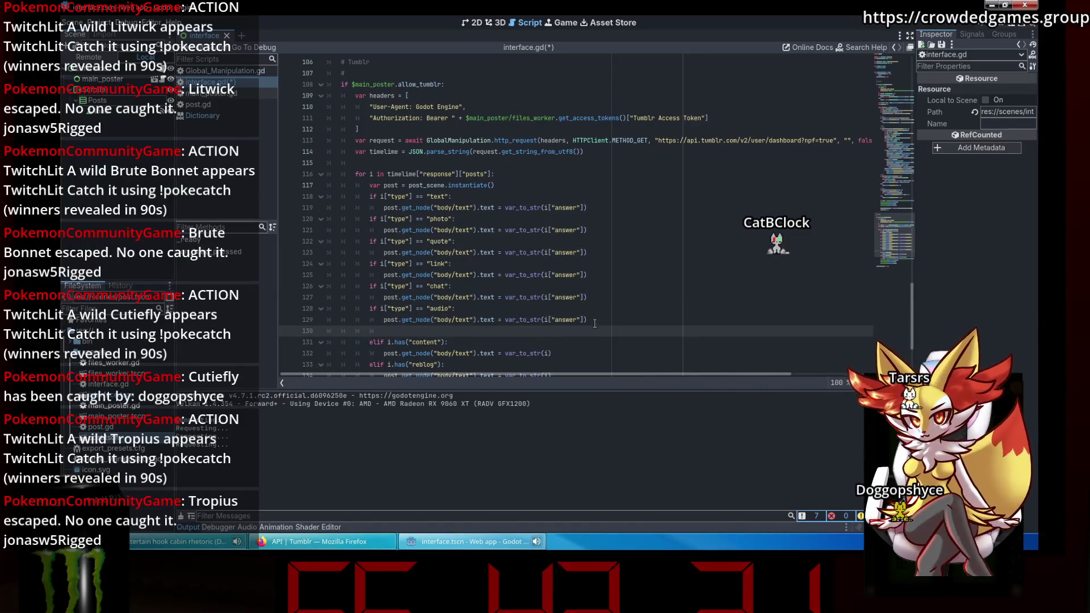
# Step: Rename the audio copies to "video" and "answer"
pyautogui.click(327, 547)
pyautogui.moveTo(476, 550)
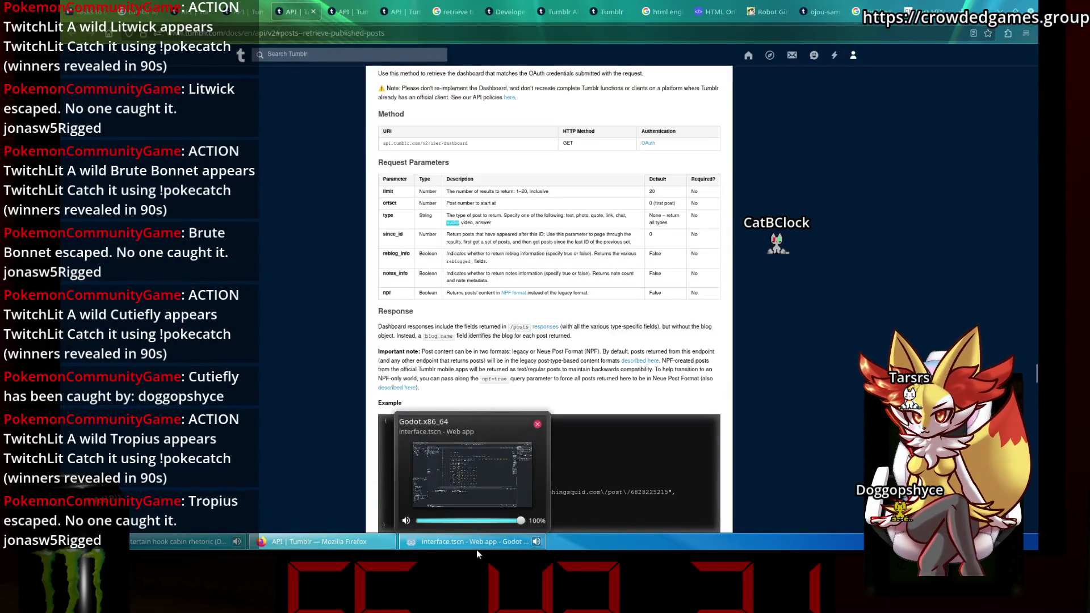
pyautogui.click(339, 550)
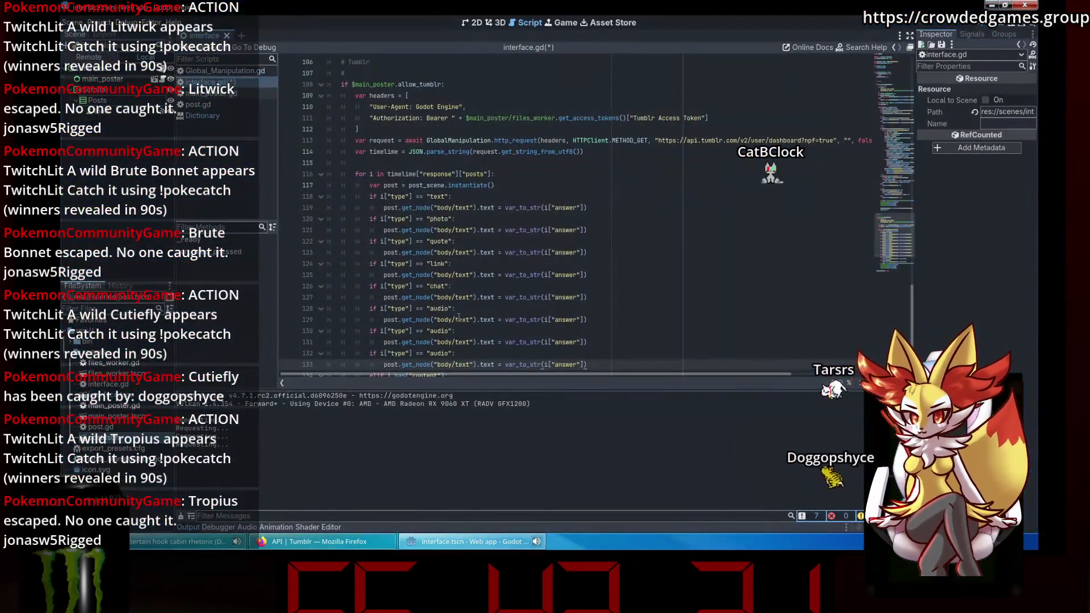
pyautogui.scroll(-2, 459, 318)
pyautogui.doubleClick(440, 264)
pyautogui.write('video')
pyautogui.doubleClick(441, 286)
pyautogui.write('an')
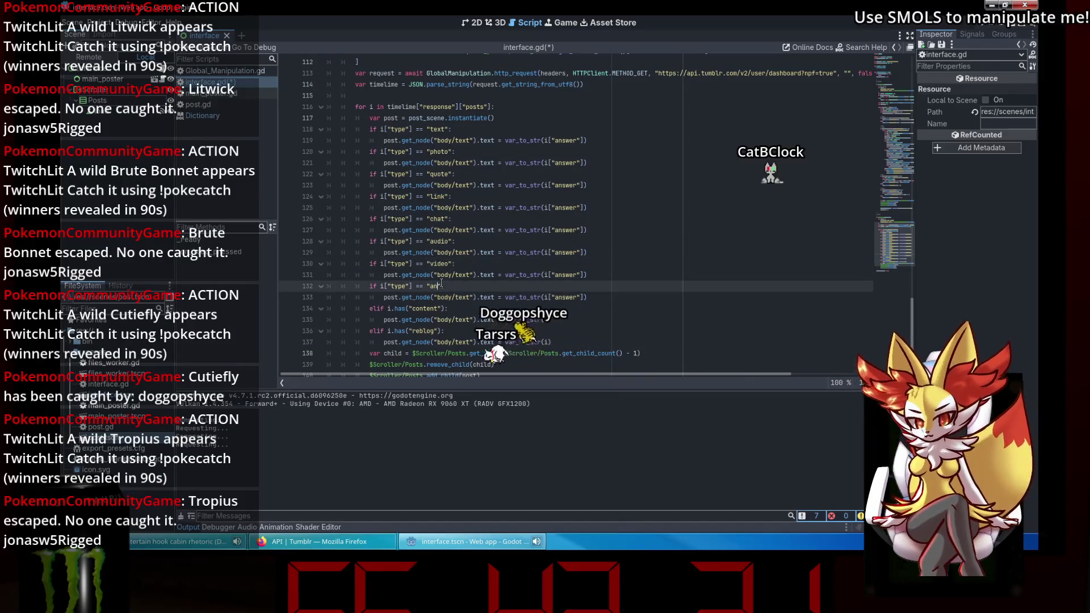
pyautogui.write('swer')
# Step: Delete the old content and reblog branches and select the answer check's if
pyautogui.click(569, 343)
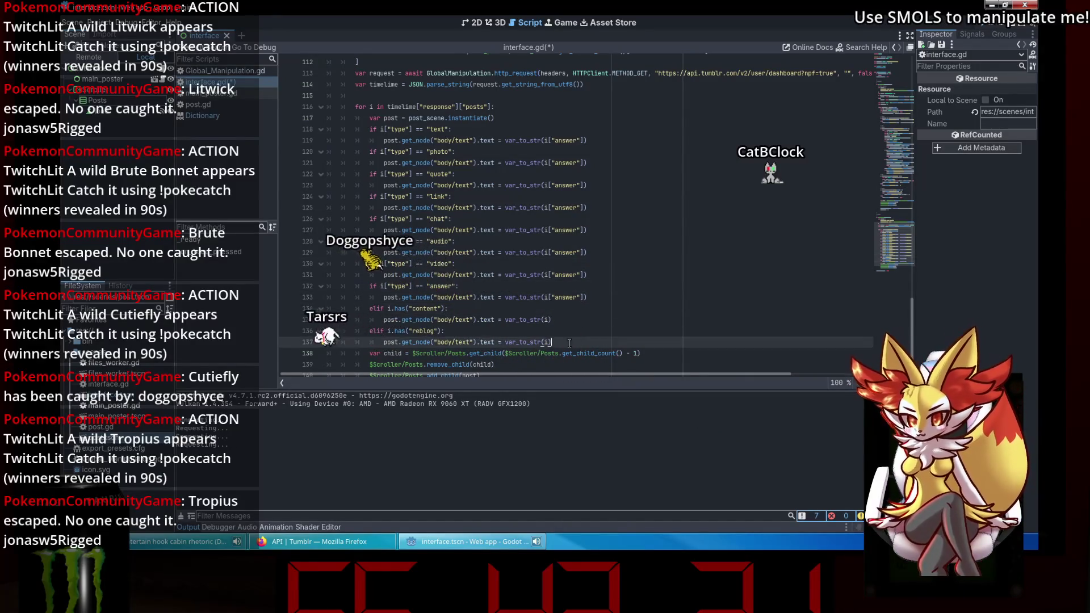
pyautogui.moveTo(569, 342); pyautogui.dragTo(588, 298)
pyautogui.press('BackSpace')
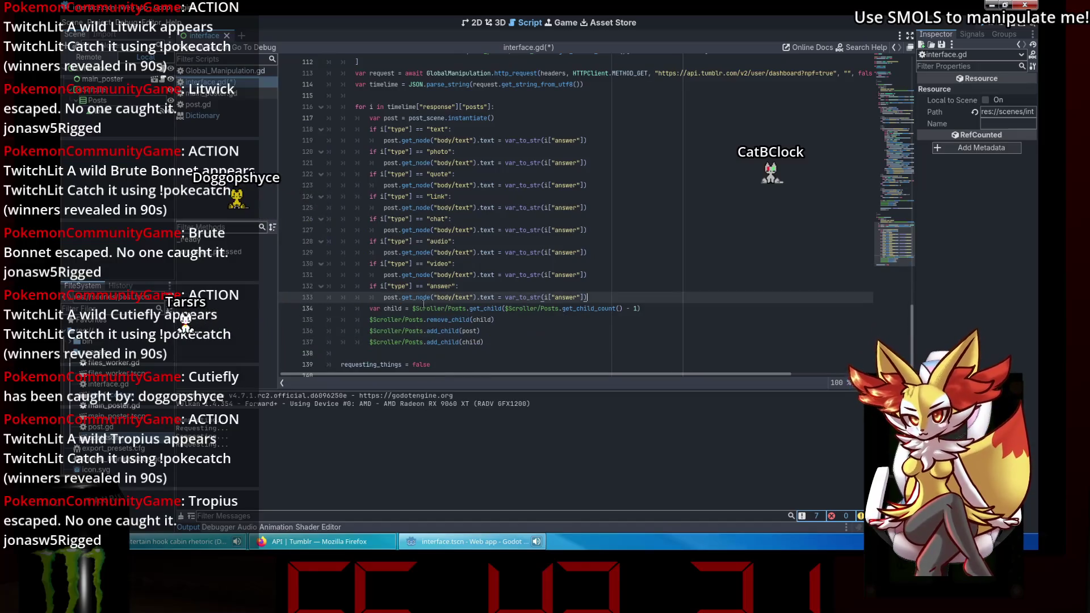
pyautogui.doubleClick(372, 286)
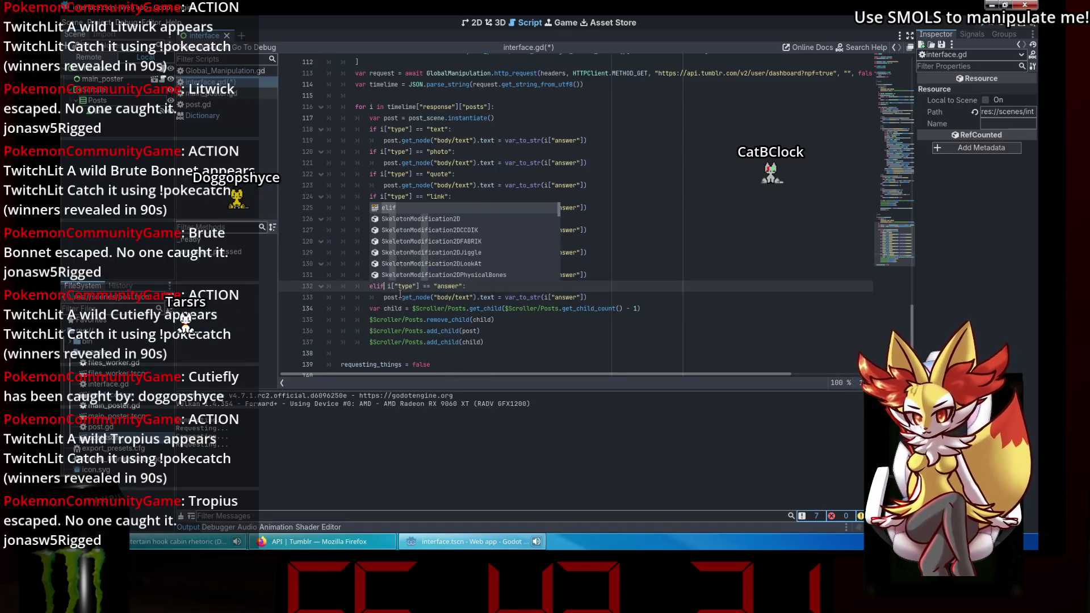
# Step: Turn the video, audio, chat, link, quote and photo post-type checks from 'if' into 'elif'
pyautogui.click(339, 277)
pyautogui.doubleClick(373, 263)
pyautogui.write('elif')
pyautogui.doubleClick(373, 241)
pyautogui.write('elif')
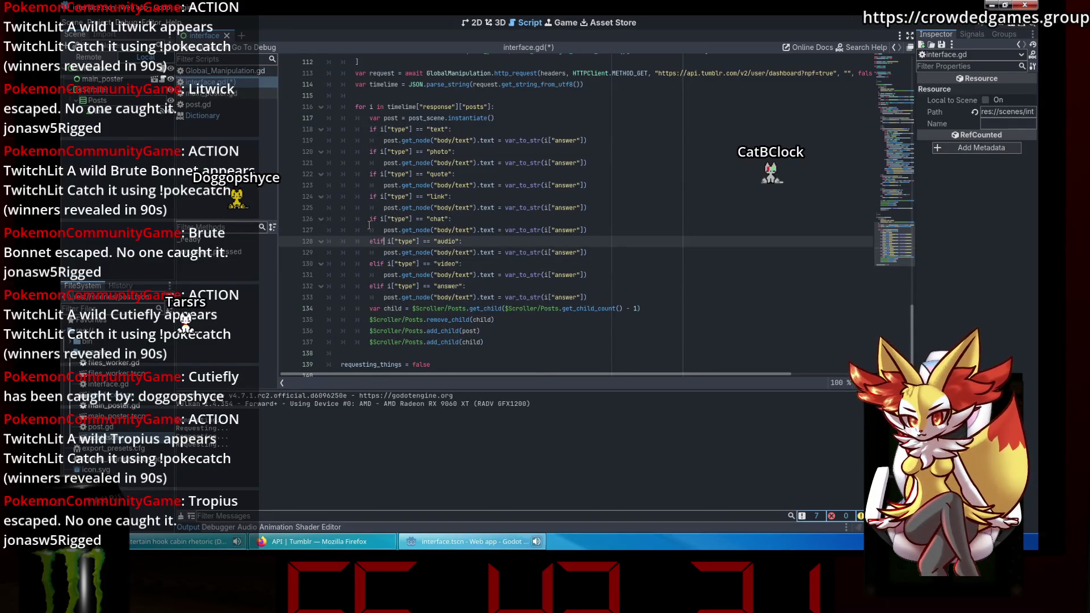
pyautogui.doubleClick(372, 219)
pyautogui.write('elif')
pyautogui.doubleClick(372, 195)
pyautogui.write('elif')
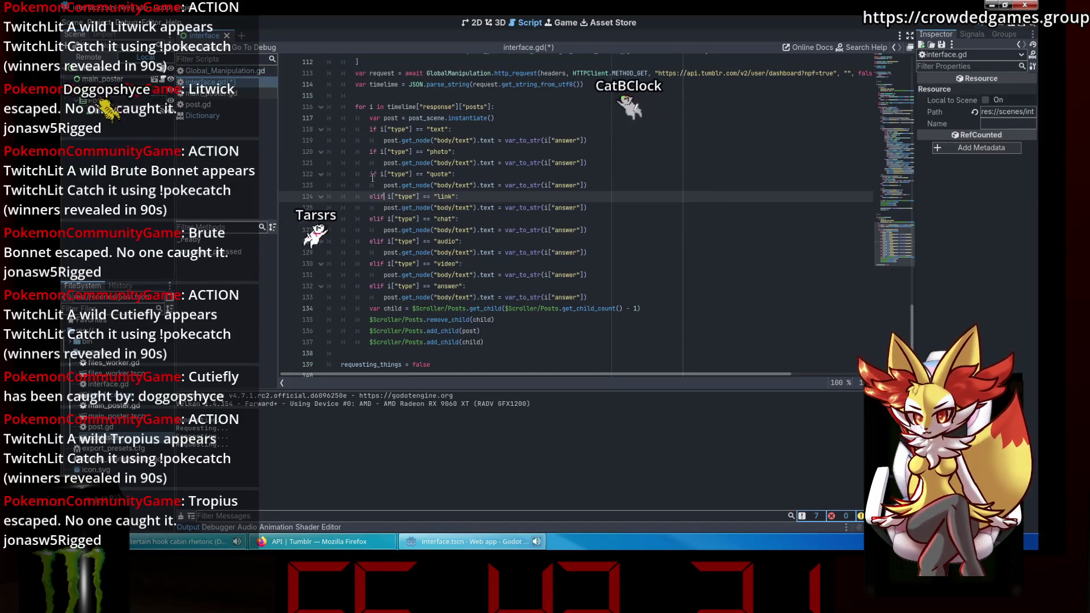
pyautogui.doubleClick(372, 174)
pyautogui.write('elif')
pyautogui.doubleClick(372, 151)
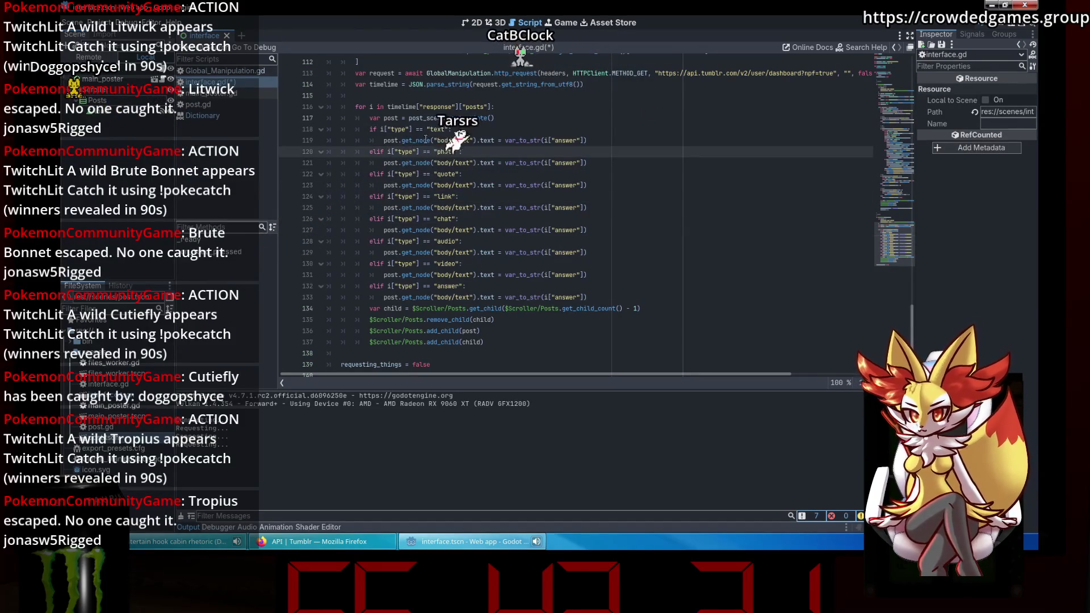
pyautogui.press('Up')
pyautogui.press('Up')
pyautogui.press('Home')
pyautogui.write('el')
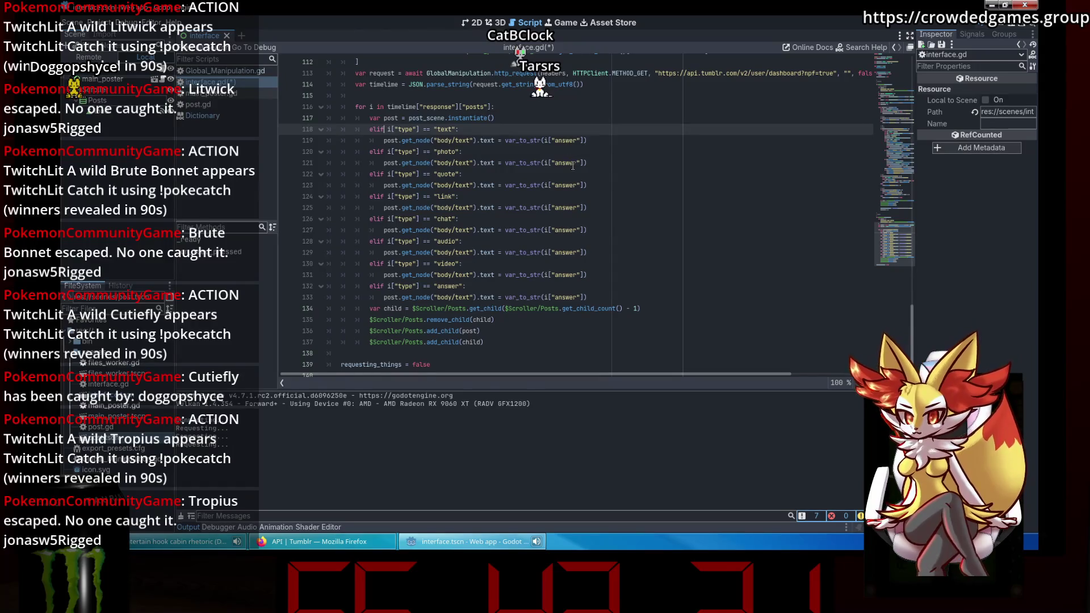
# Step: Remove the ["answer"] index from the video, answer and audio branches so they use var_to_str(i)
pyautogui.moveTo(584, 275); pyautogui.dragTo(546, 274)
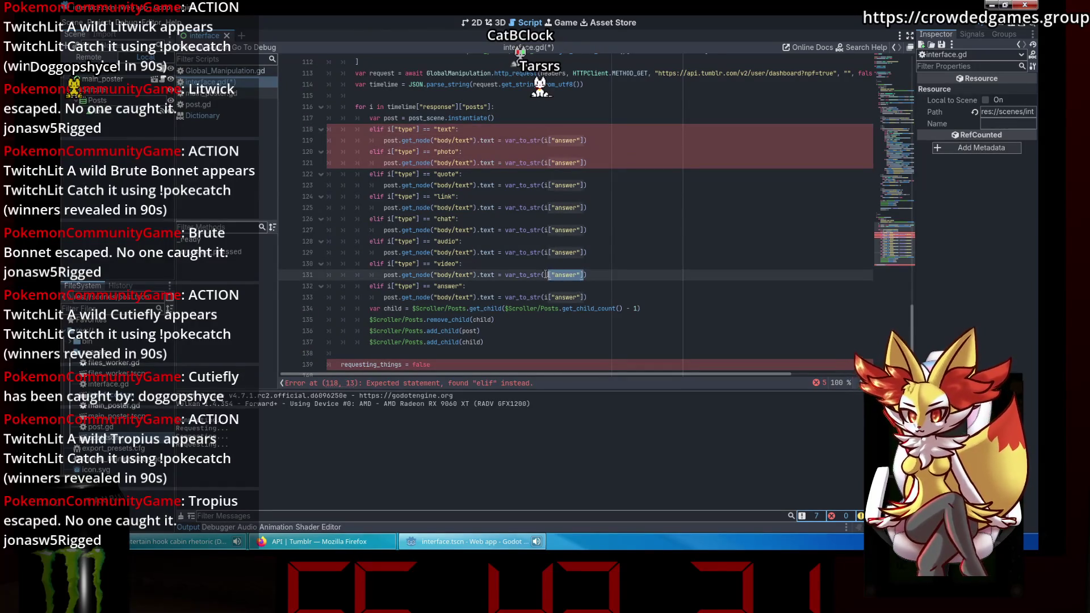
pyautogui.press('BackSpace')
pyautogui.press('BackSpace')
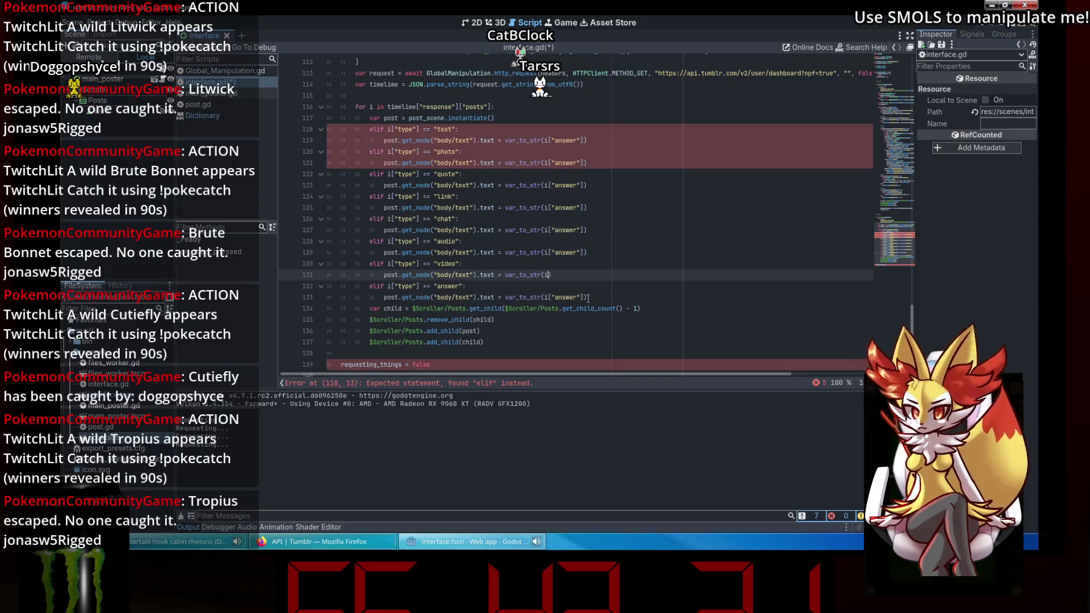
pyautogui.moveTo(583, 298); pyautogui.dragTo(551, 298)
pyautogui.press('BackSpace')
pyautogui.press('BackSpace')
pyautogui.moveTo(583, 252)
pyautogui.mouseDown()
pyautogui.moveTo(551, 252)
pyautogui.moveTo(549, 207)
pyautogui.mouseUp()
pyautogui.press('BackSpace')
pyautogui.press('BackSpace')
pyautogui.press('BackSpace')
pyautogui.press('BackSpace')
pyautogui.press('BackSpace')
pyautogui.press('BackSpace')
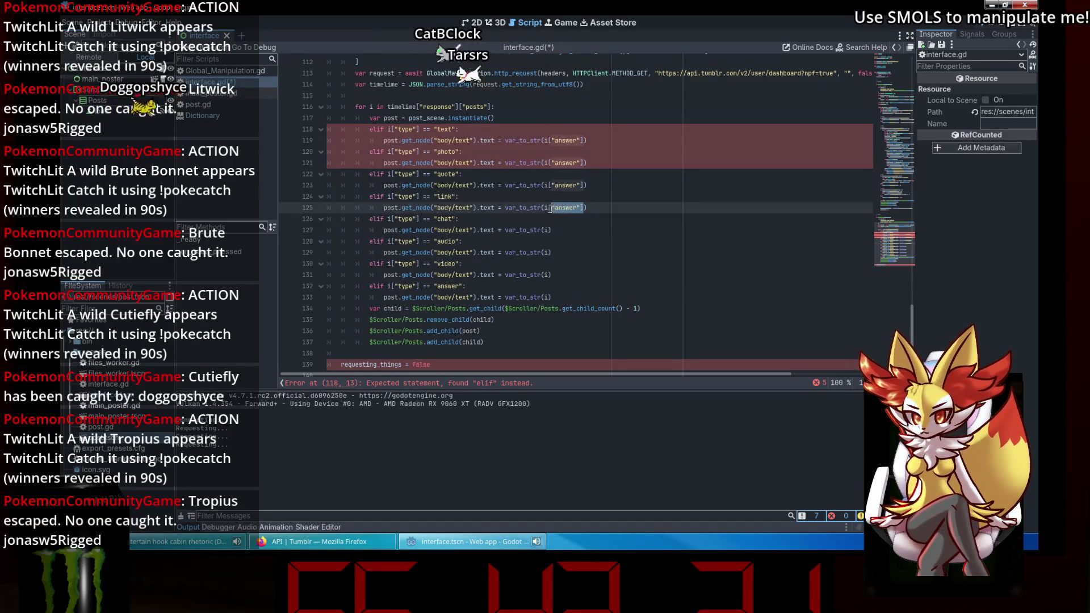
# Step: Make the text check a plain 'if' again and clear leftover answer indexes in the text, link and quote branches
pyautogui.click(372, 129)
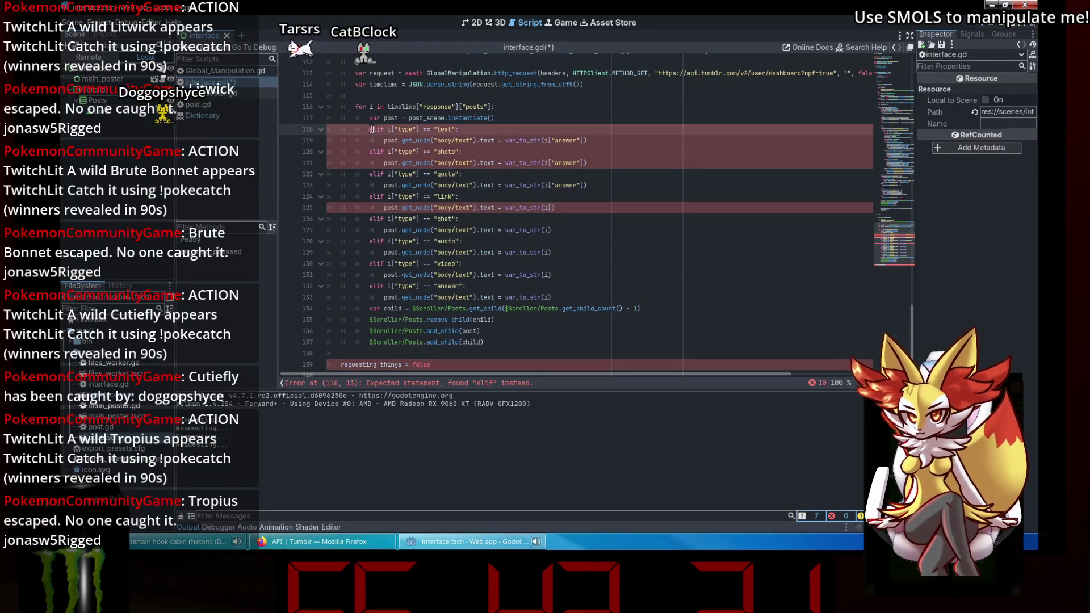
pyautogui.press('Delete')
pyautogui.press('Delete')
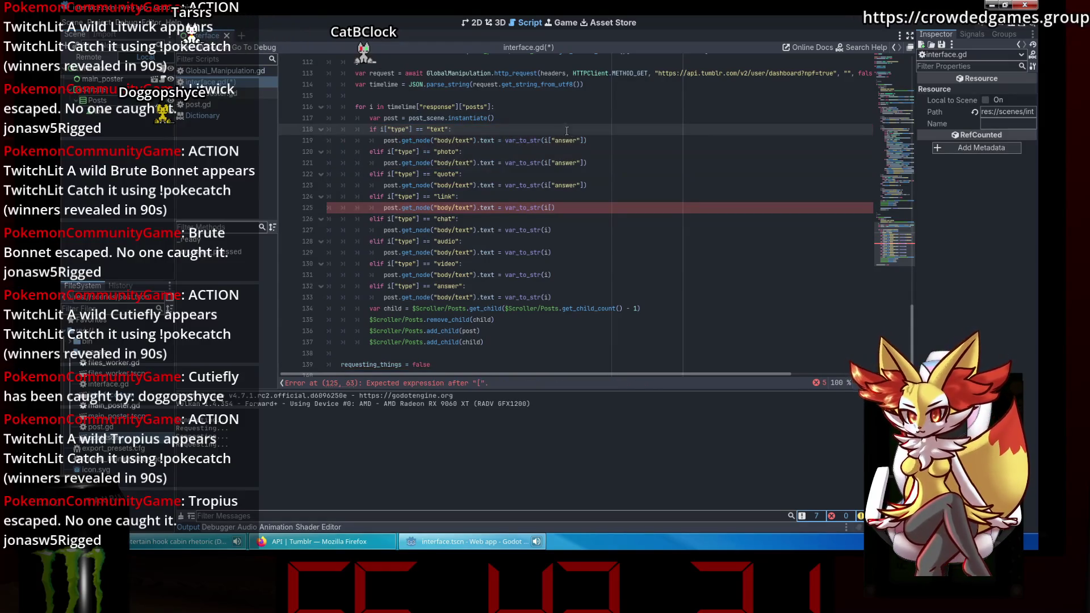
pyautogui.click(582, 141)
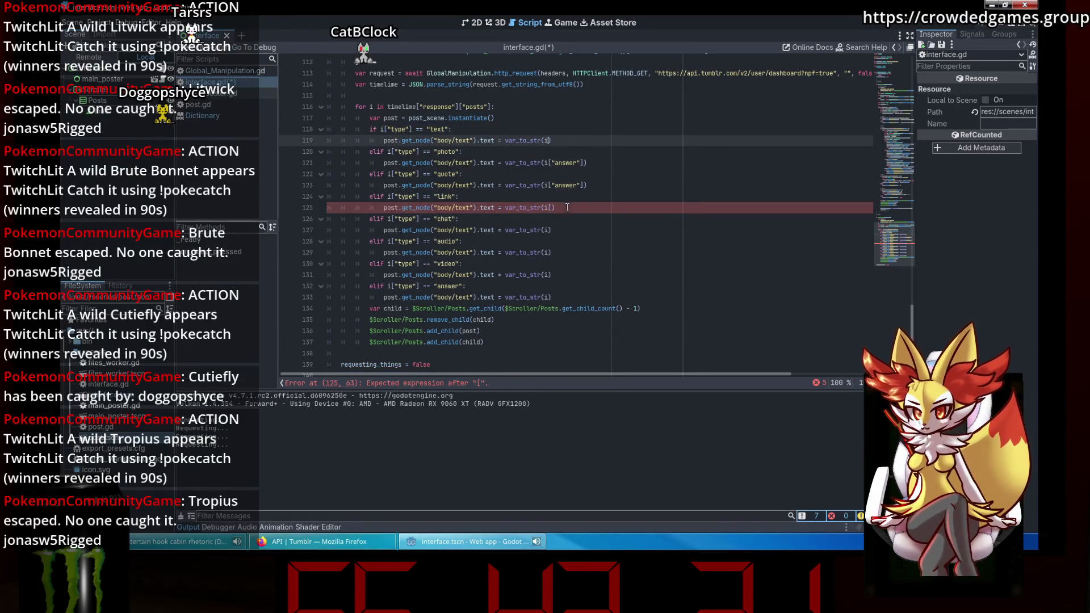
pyautogui.click(547, 208)
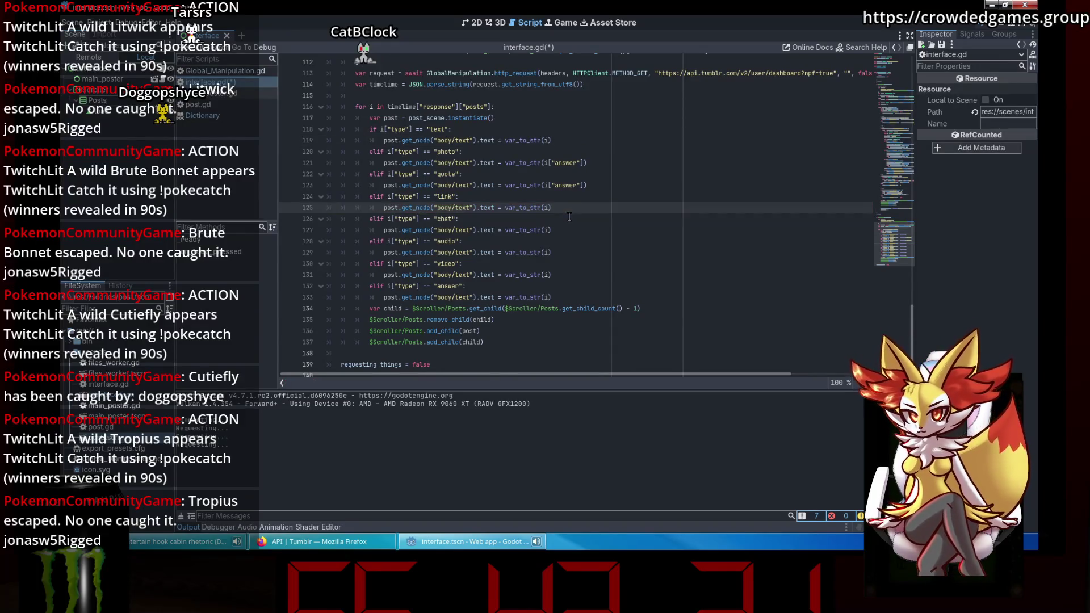
pyautogui.click(582, 185)
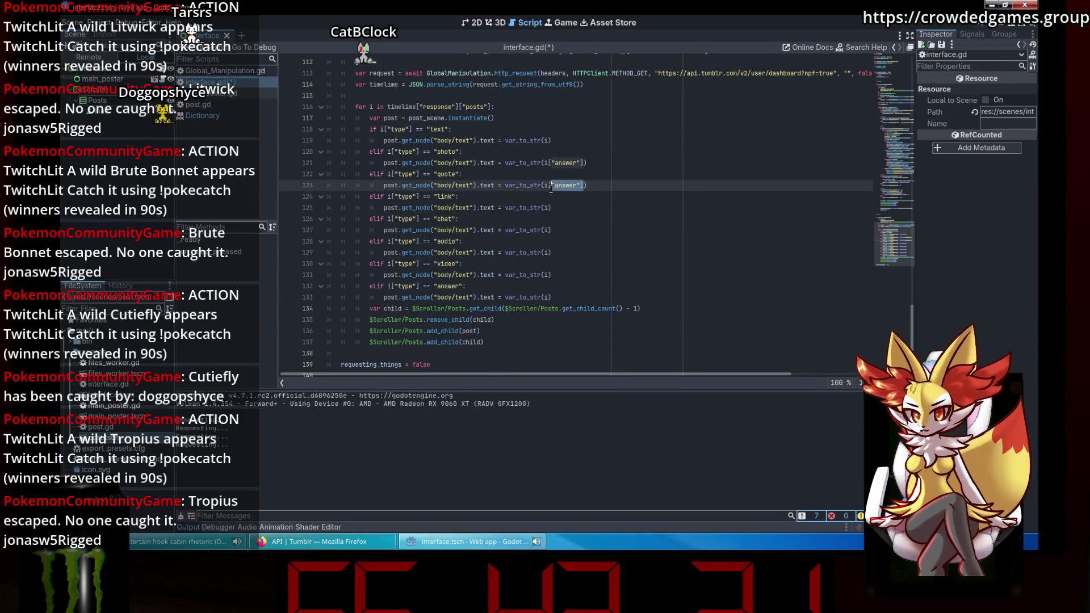
pyautogui.moveTo(583, 164); pyautogui.dragTo(562, 165)
pyautogui.click(590, 185)
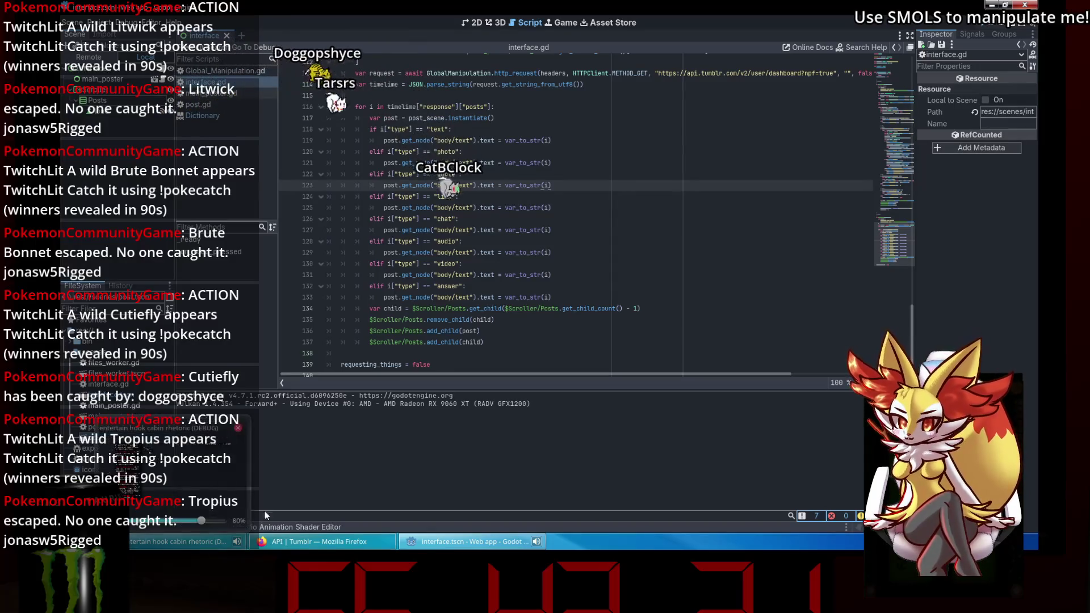
pyautogui.click(981, 23)
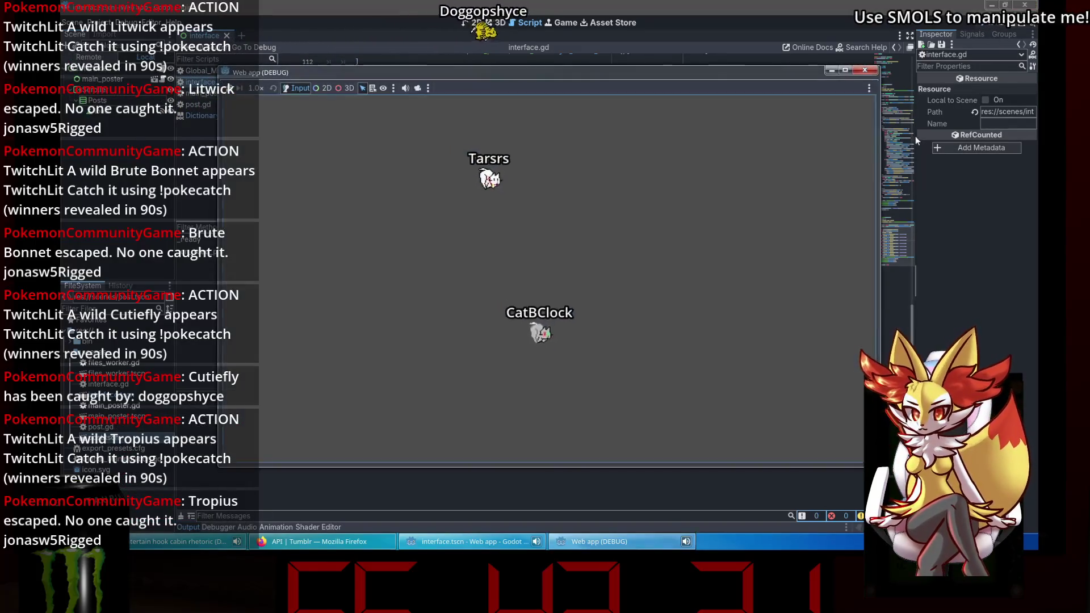
pyautogui.click(551, 101)
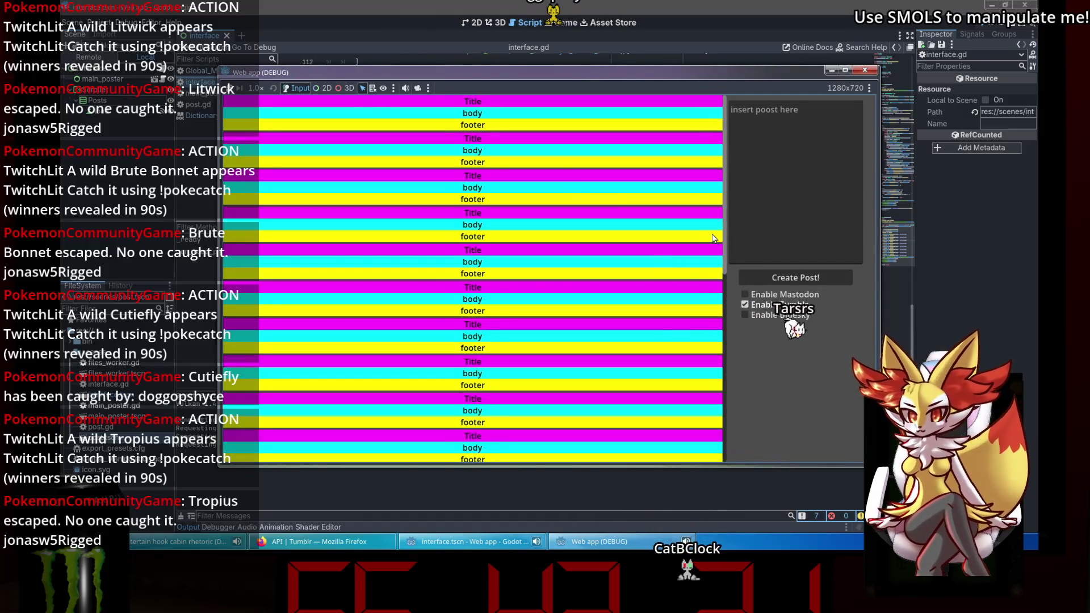
pyautogui.scroll(-5, 713, 235)
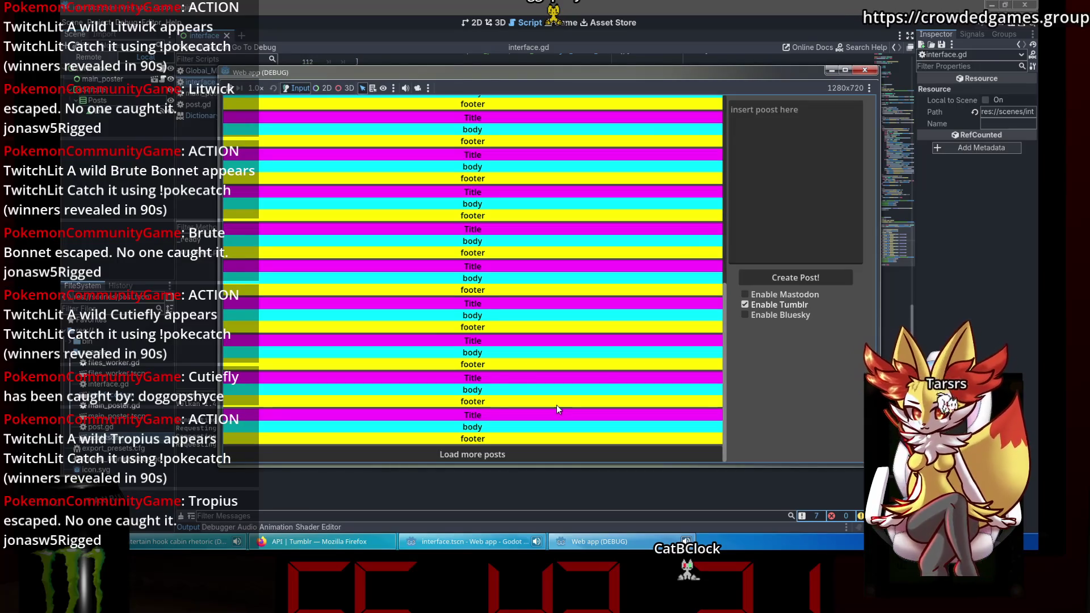
pyautogui.click(864, 70)
pyautogui.click(526, 152)
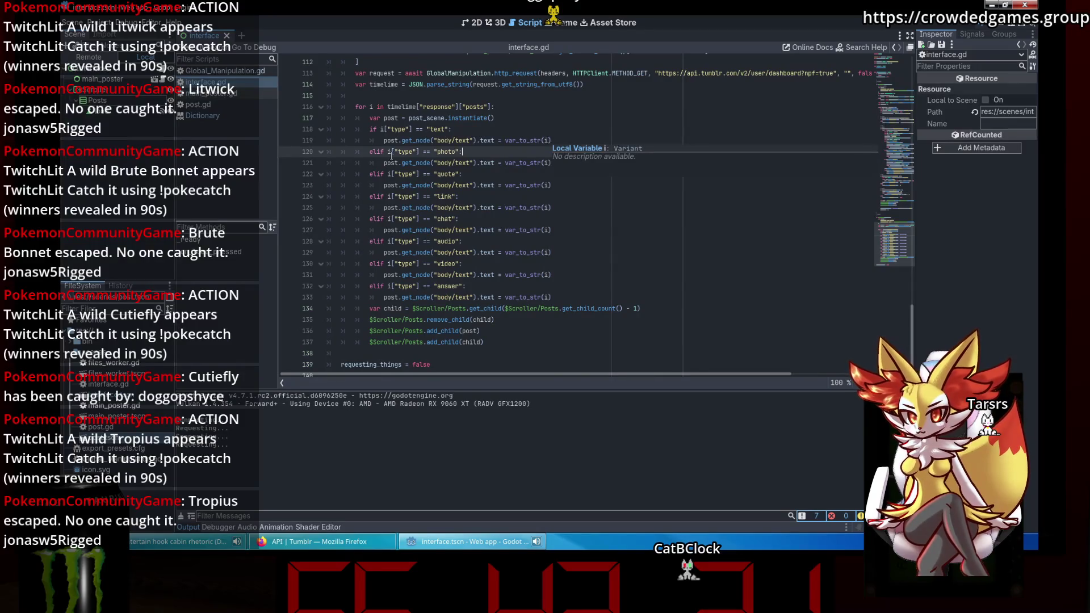
# Step: Set a breakpoint on the photo check, relaunch the web app and load posts to hit it
pyautogui.click(285, 151)
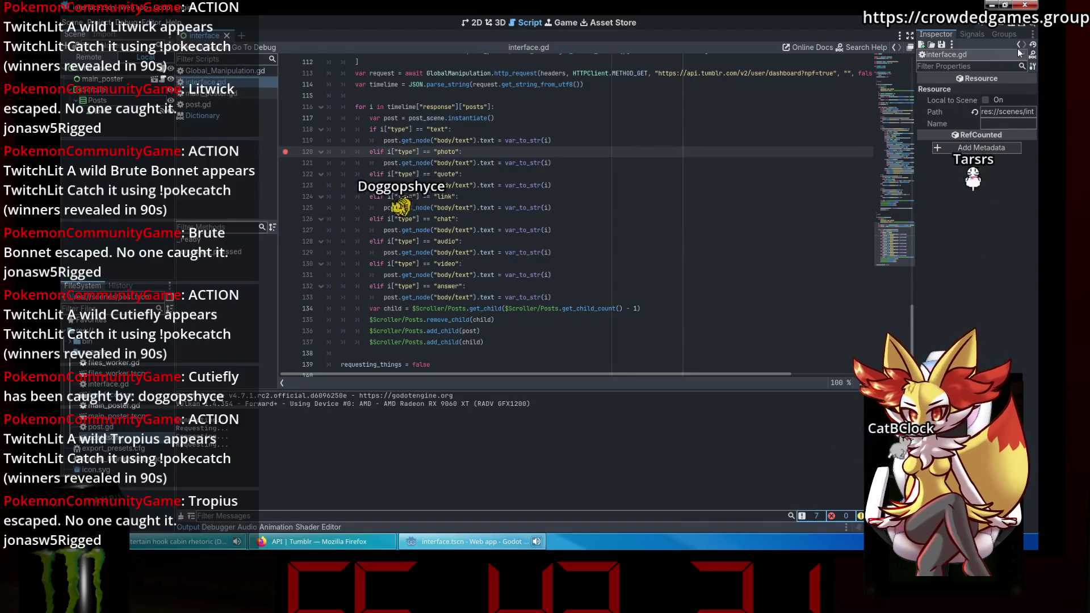
pyautogui.click(983, 24)
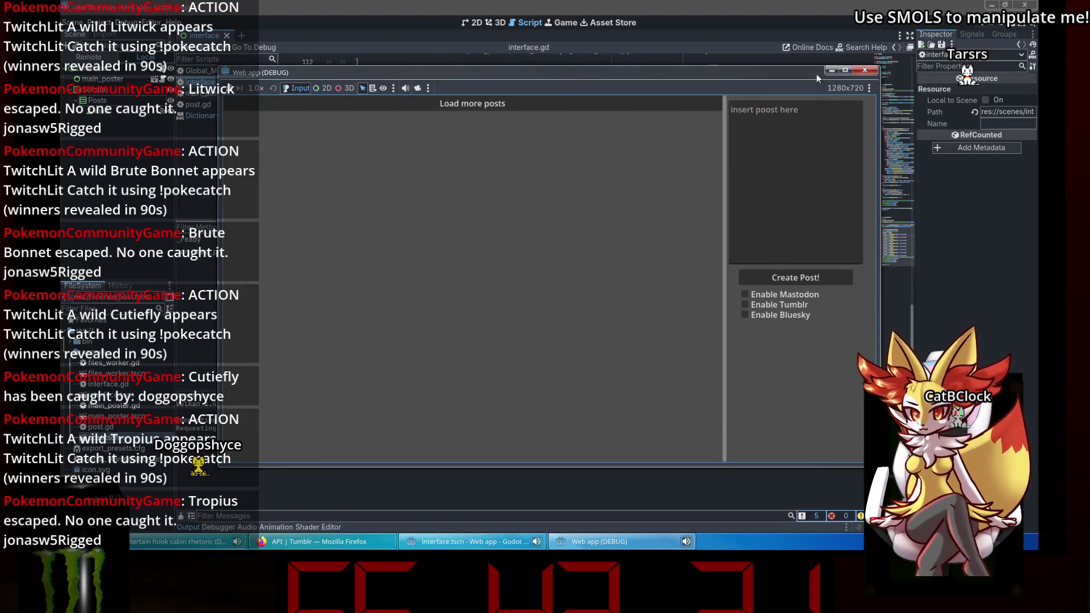
pyautogui.click(871, 70)
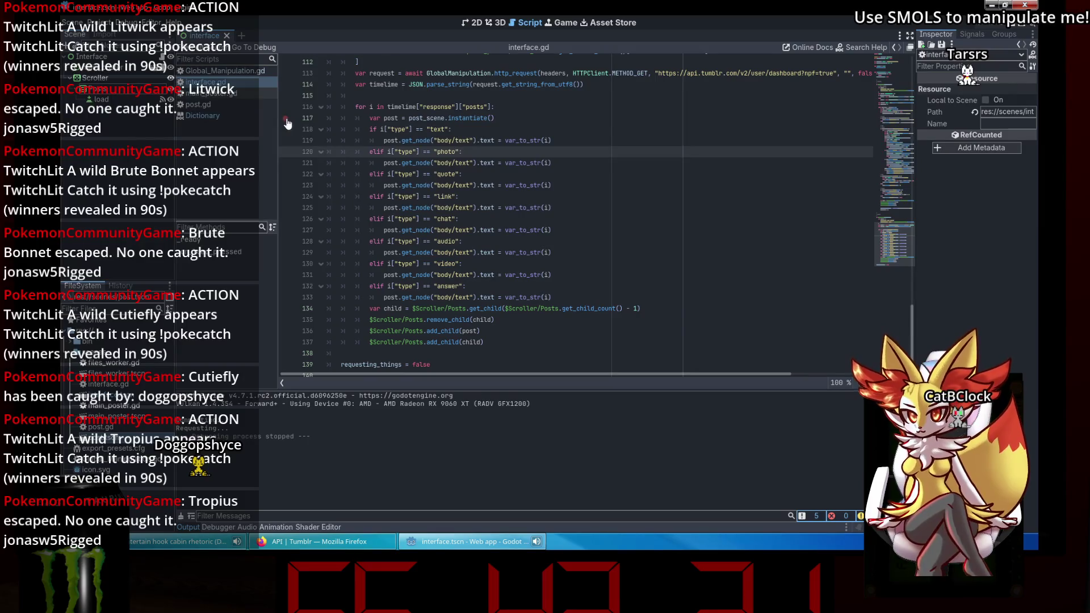
pyautogui.click(978, 27)
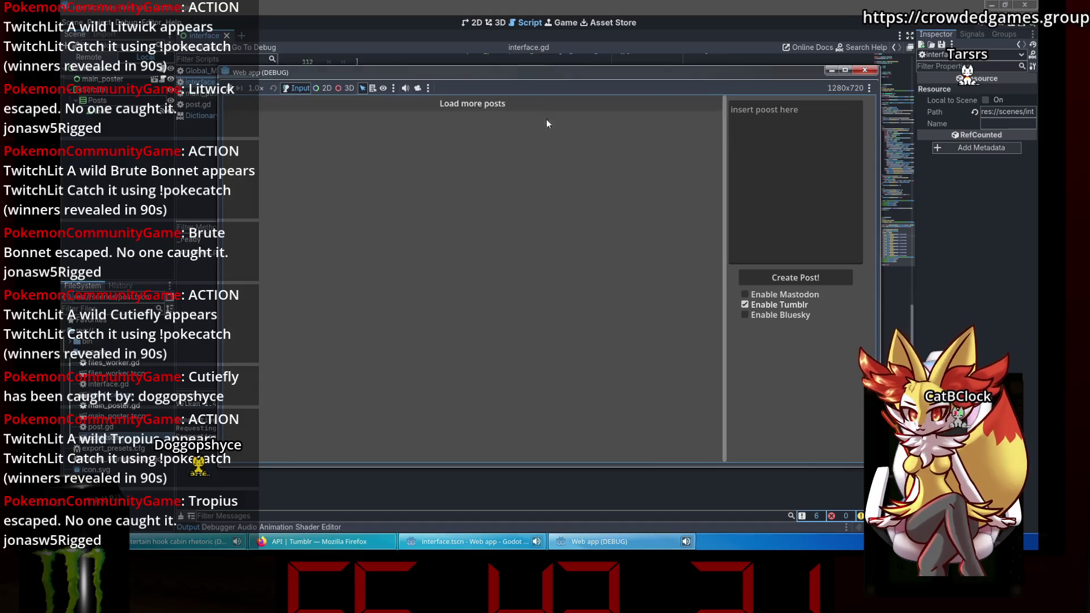
pyautogui.click(546, 107)
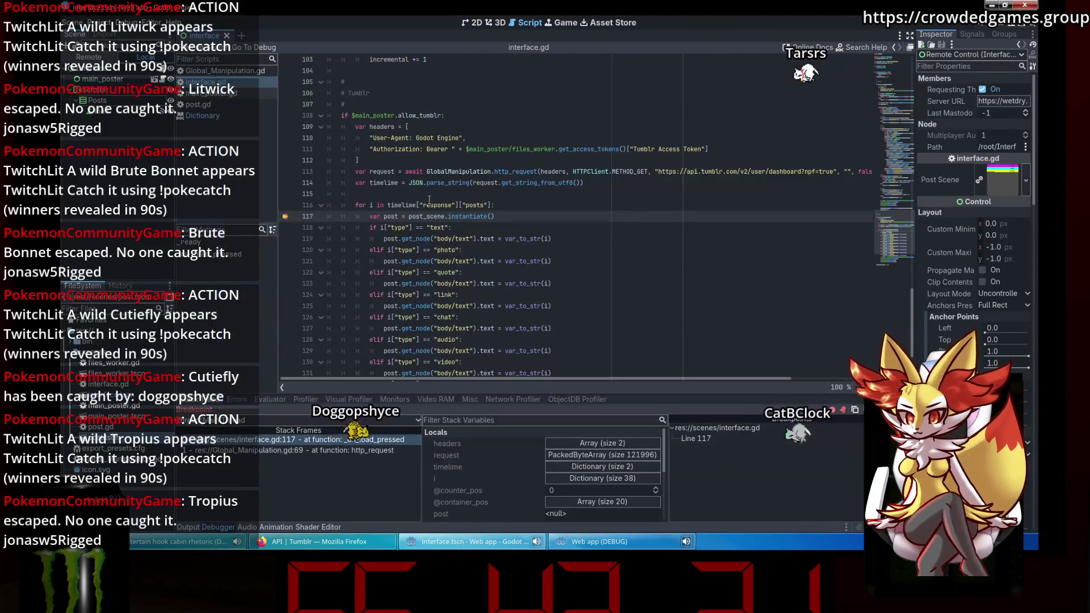